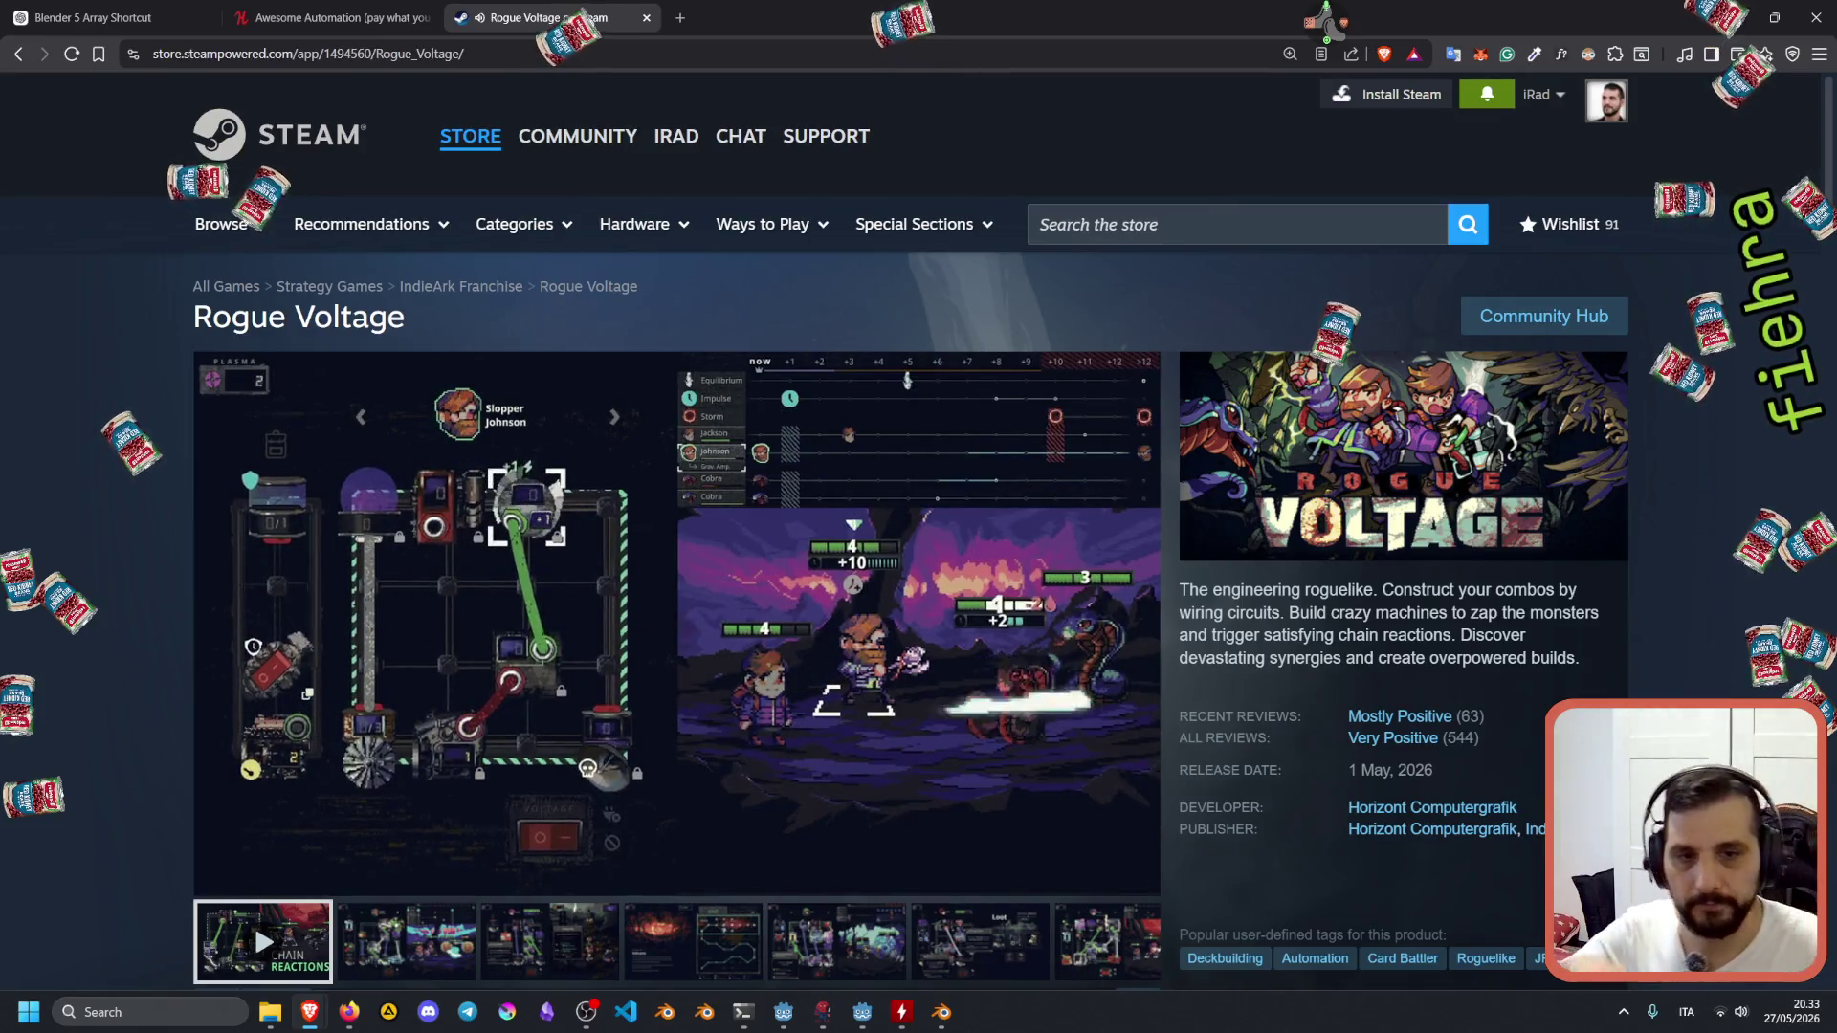
# Search the Steam store for 'rusty retir' and open the Rusty's Retirement page.
pyautogui.click(365, 9)
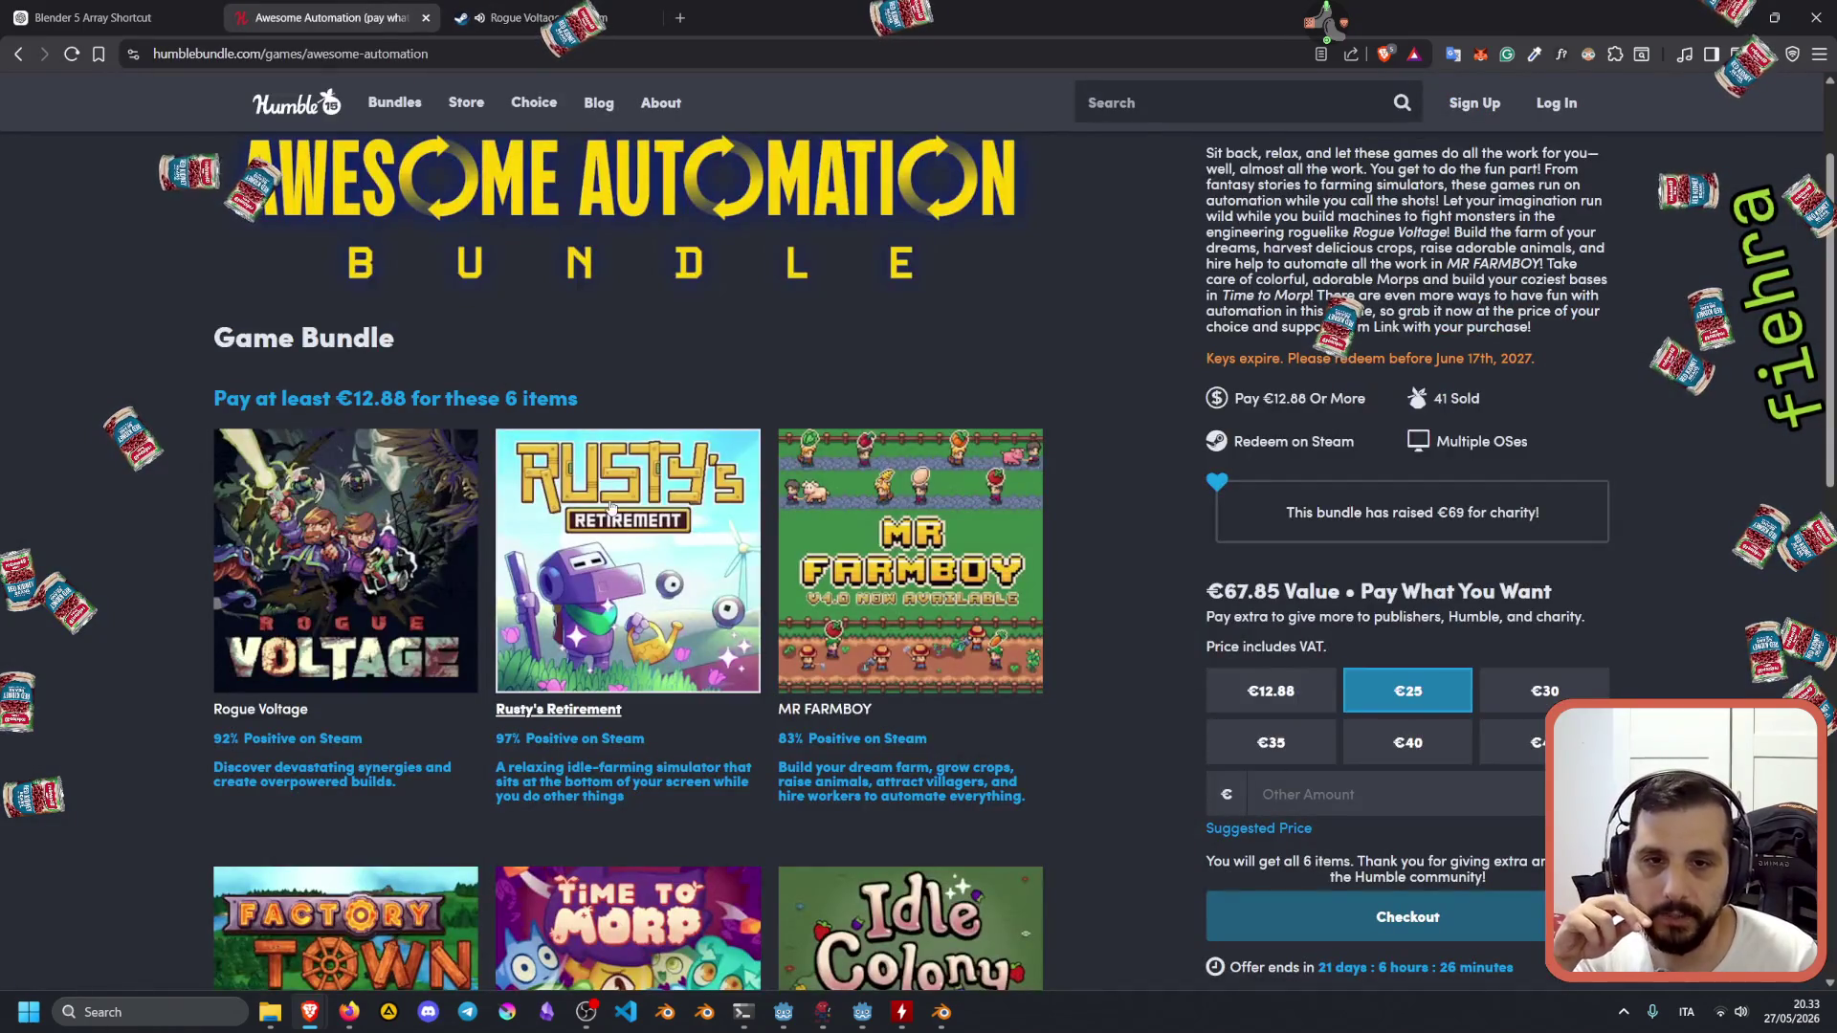
pyautogui.click(474, 19)
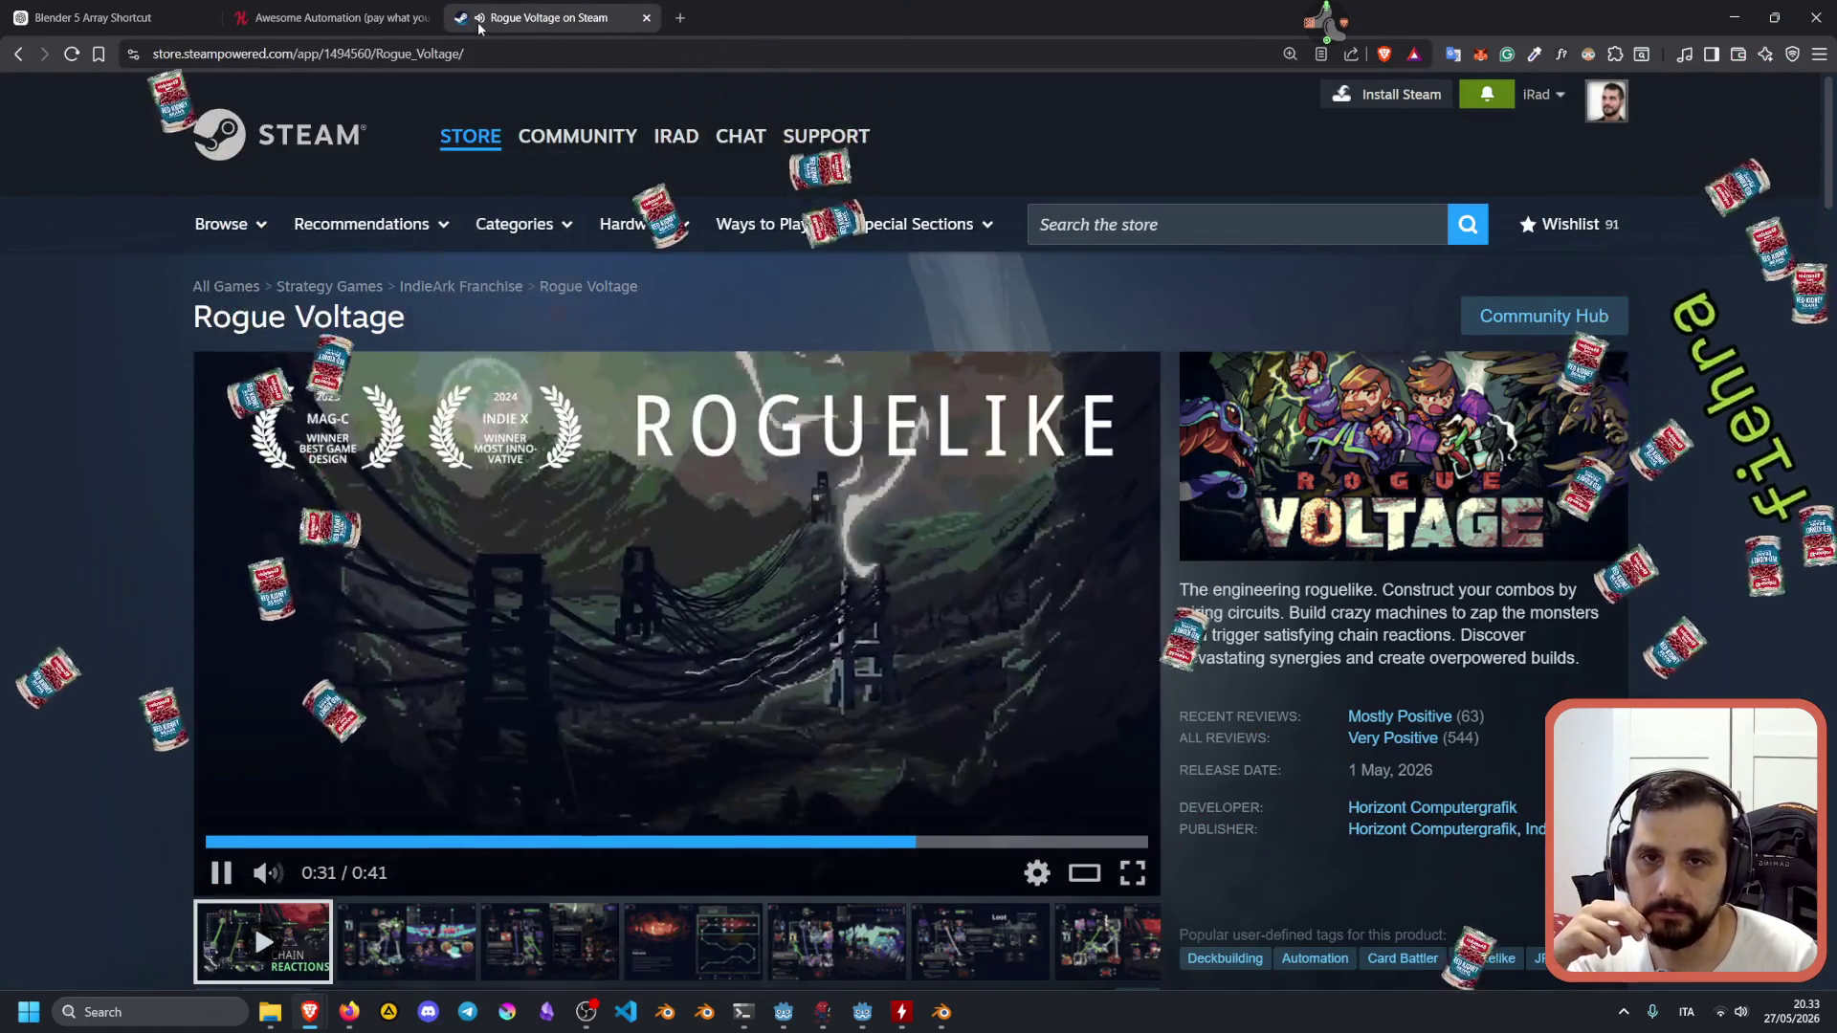
pyautogui.click(1138, 208)
pyautogui.write('rusty retir')
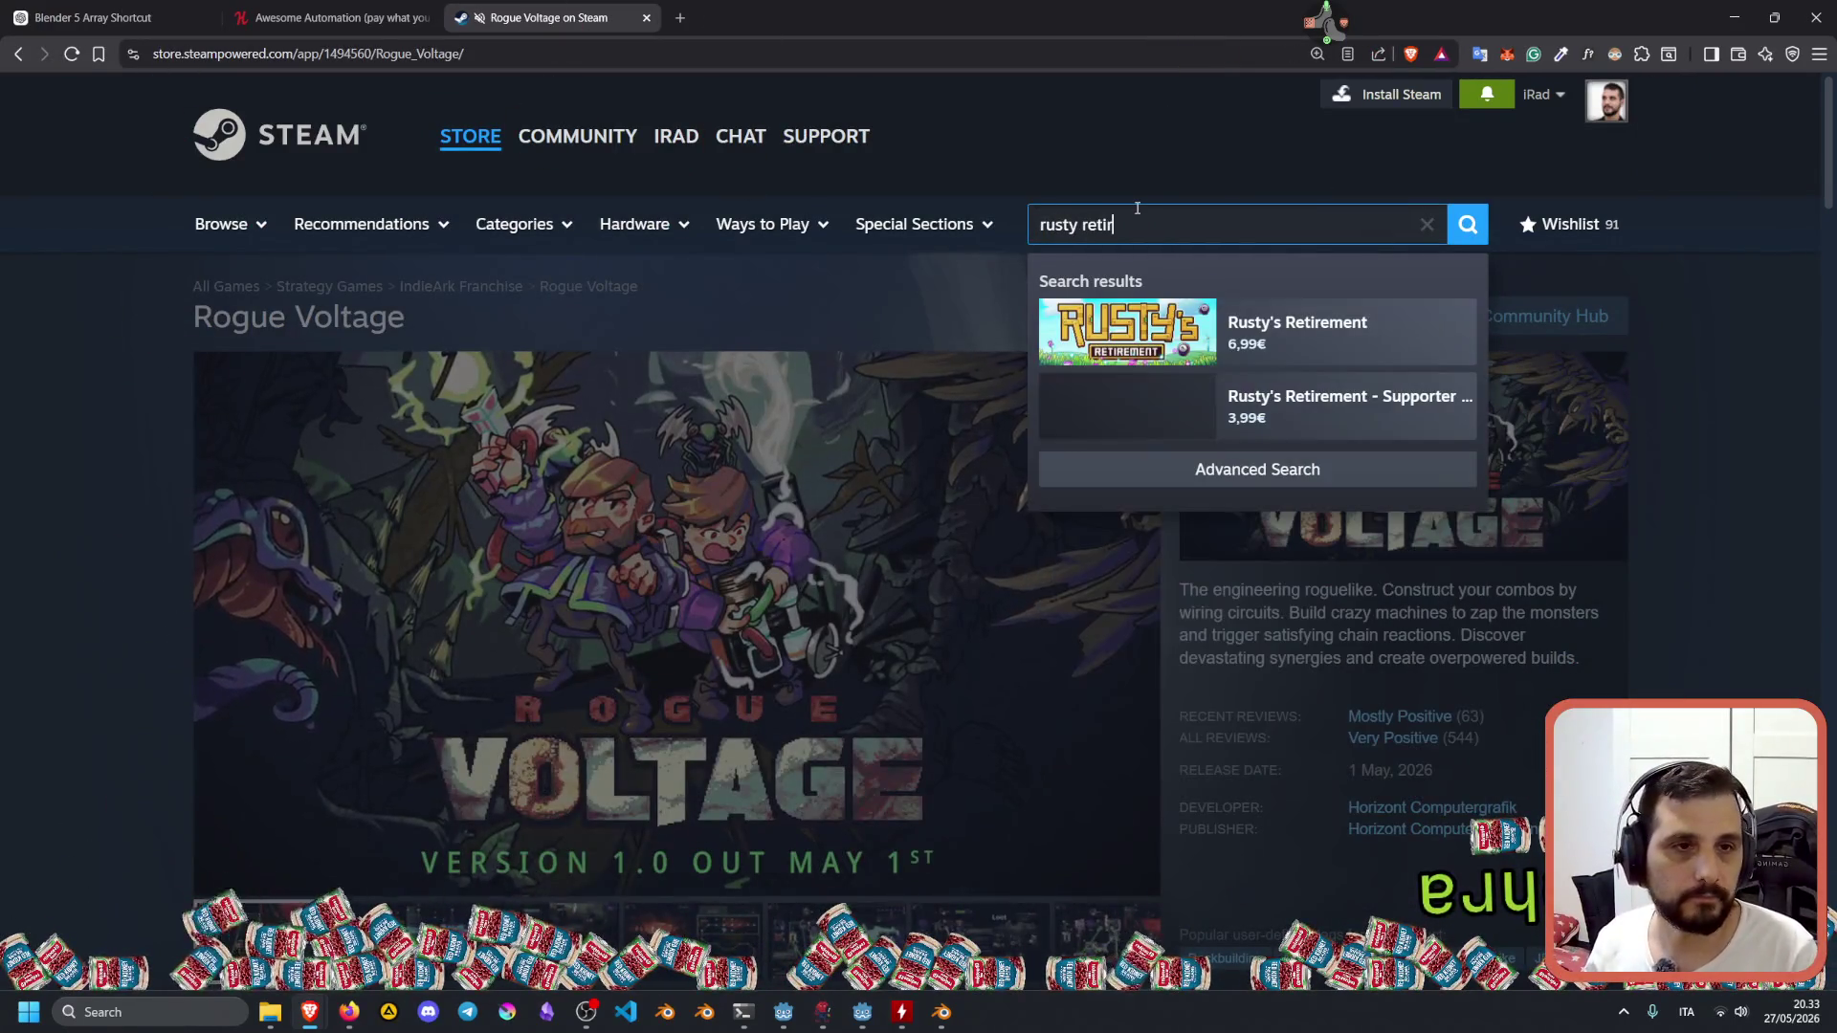
pyautogui.click(1235, 323)
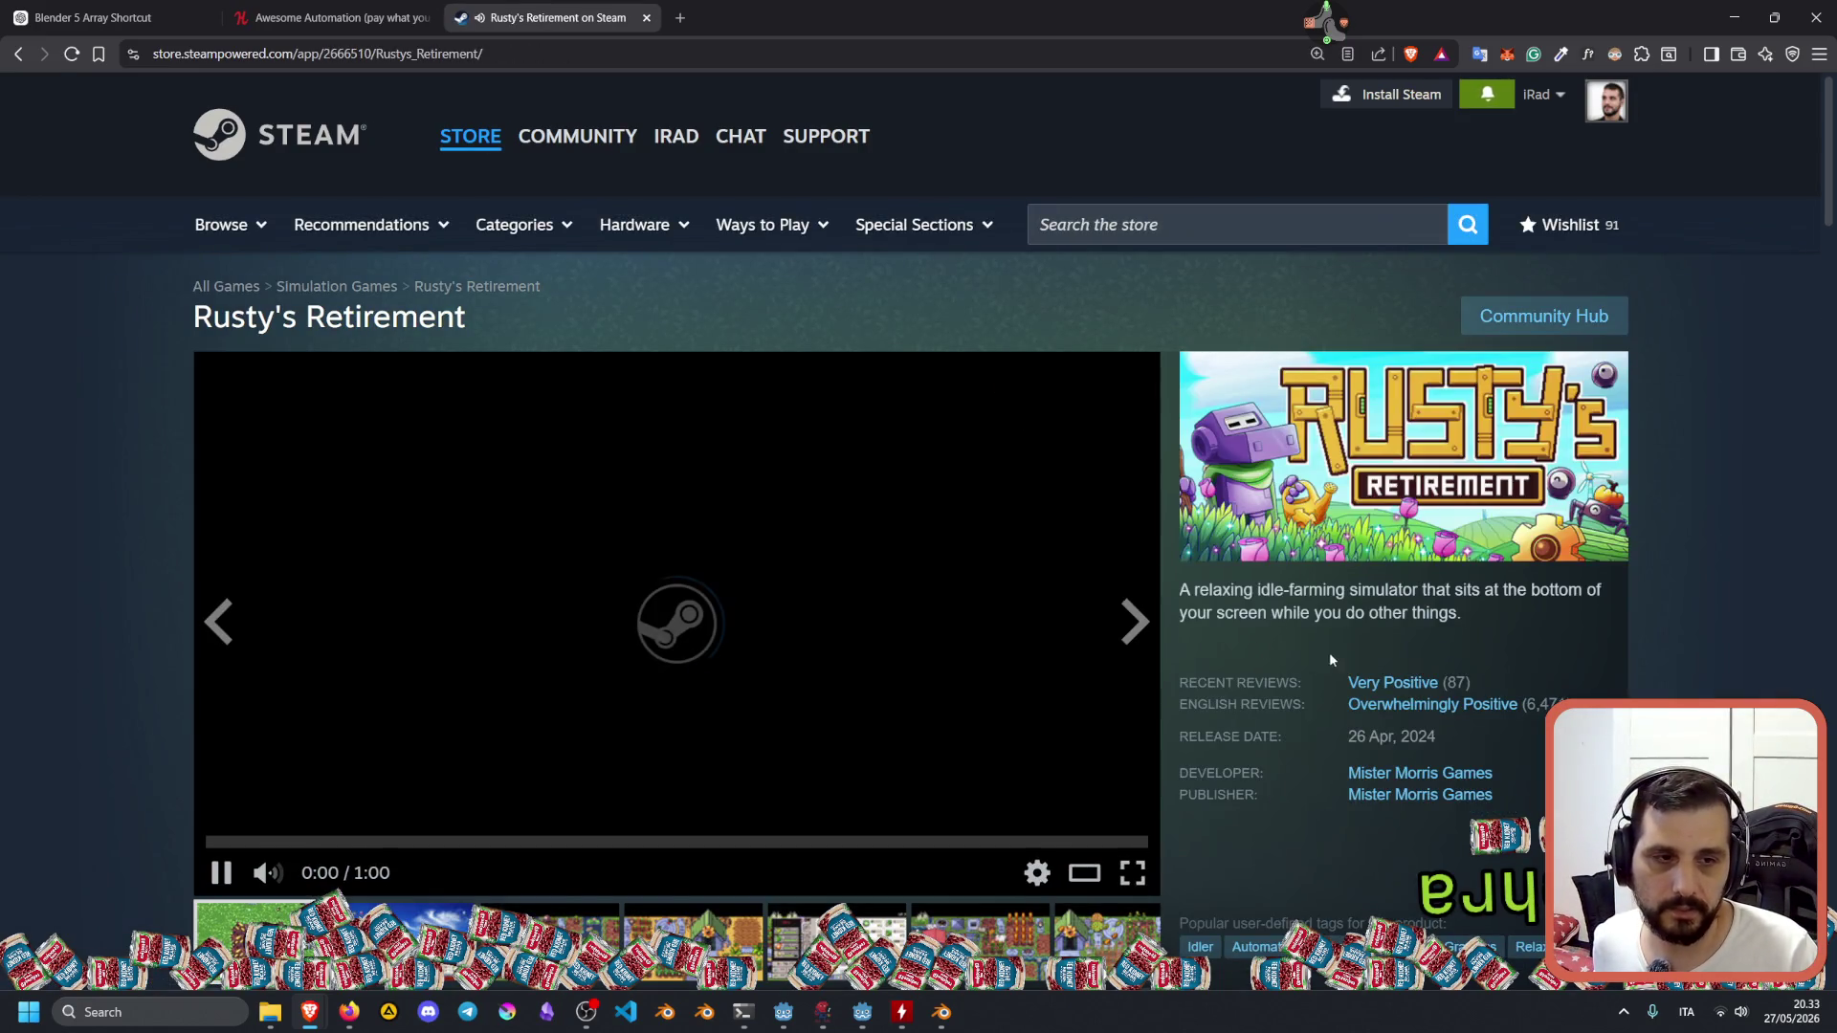
# Watch the Rusty's Retirement trailer and read its description and release date, then go back to the bundle.
pyautogui.scroll(-2, 484, 504)
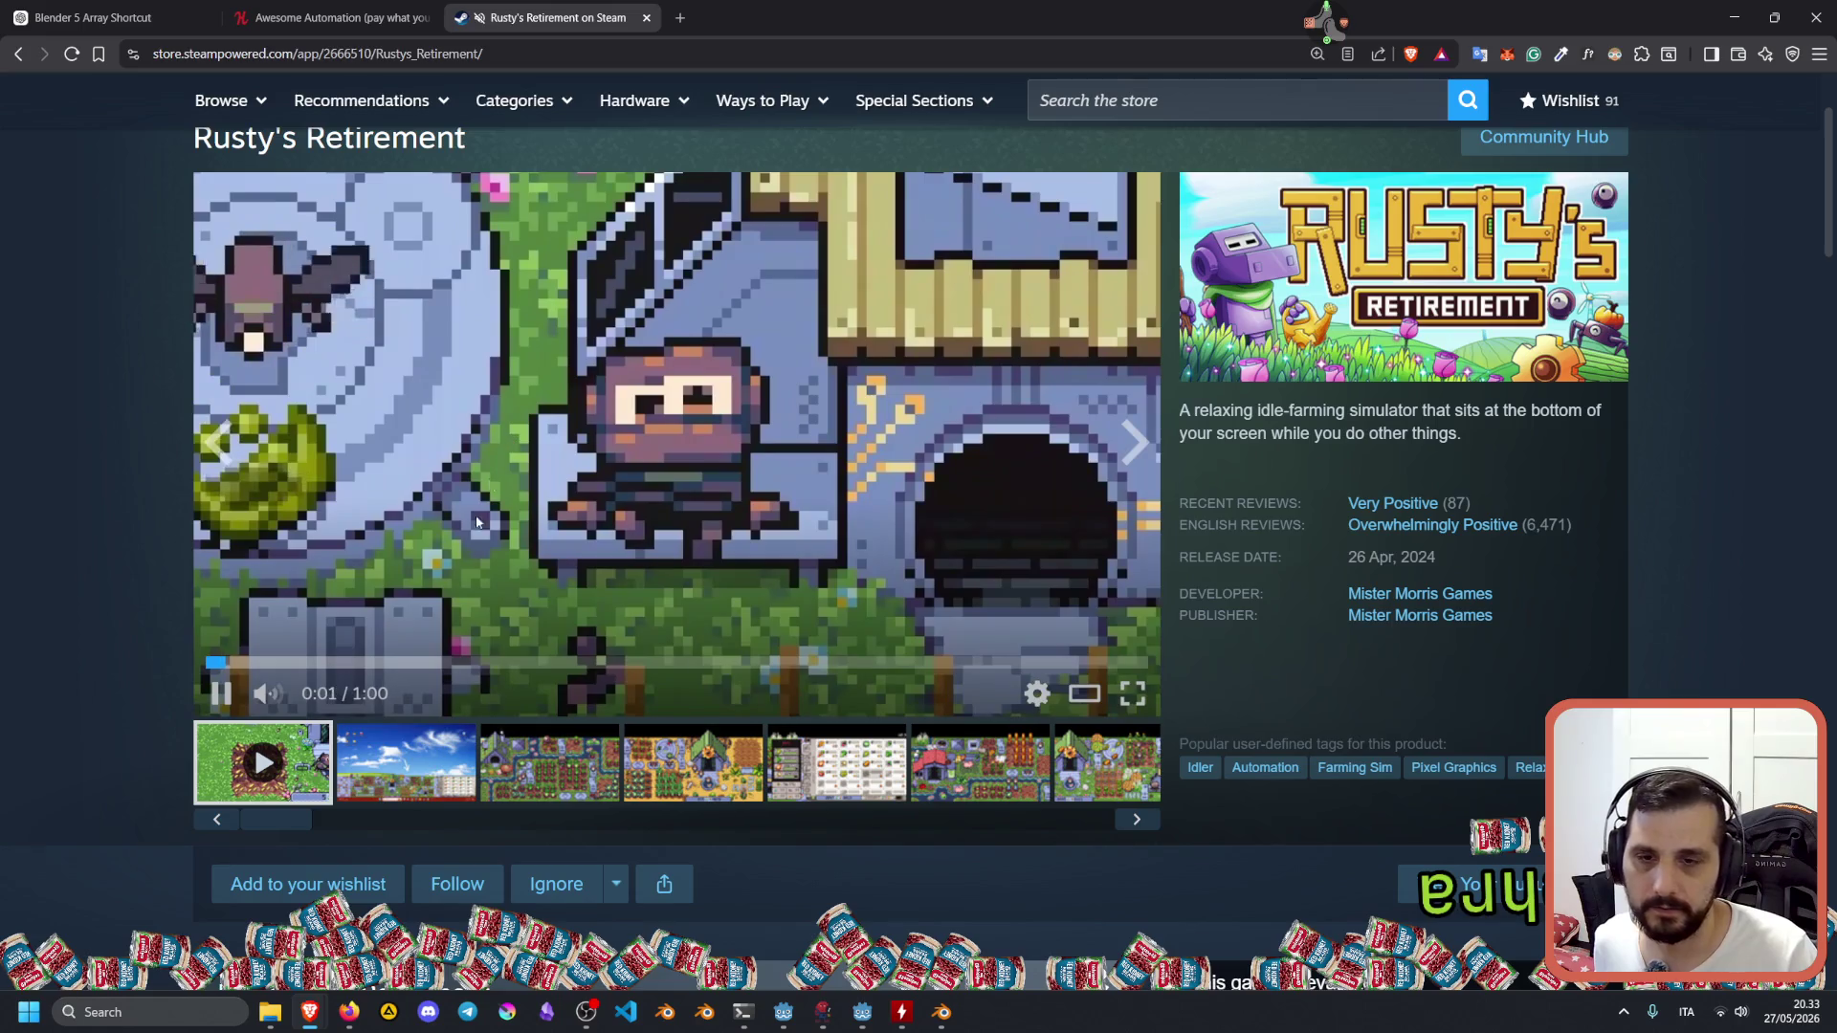
pyautogui.moveTo(277, 698)
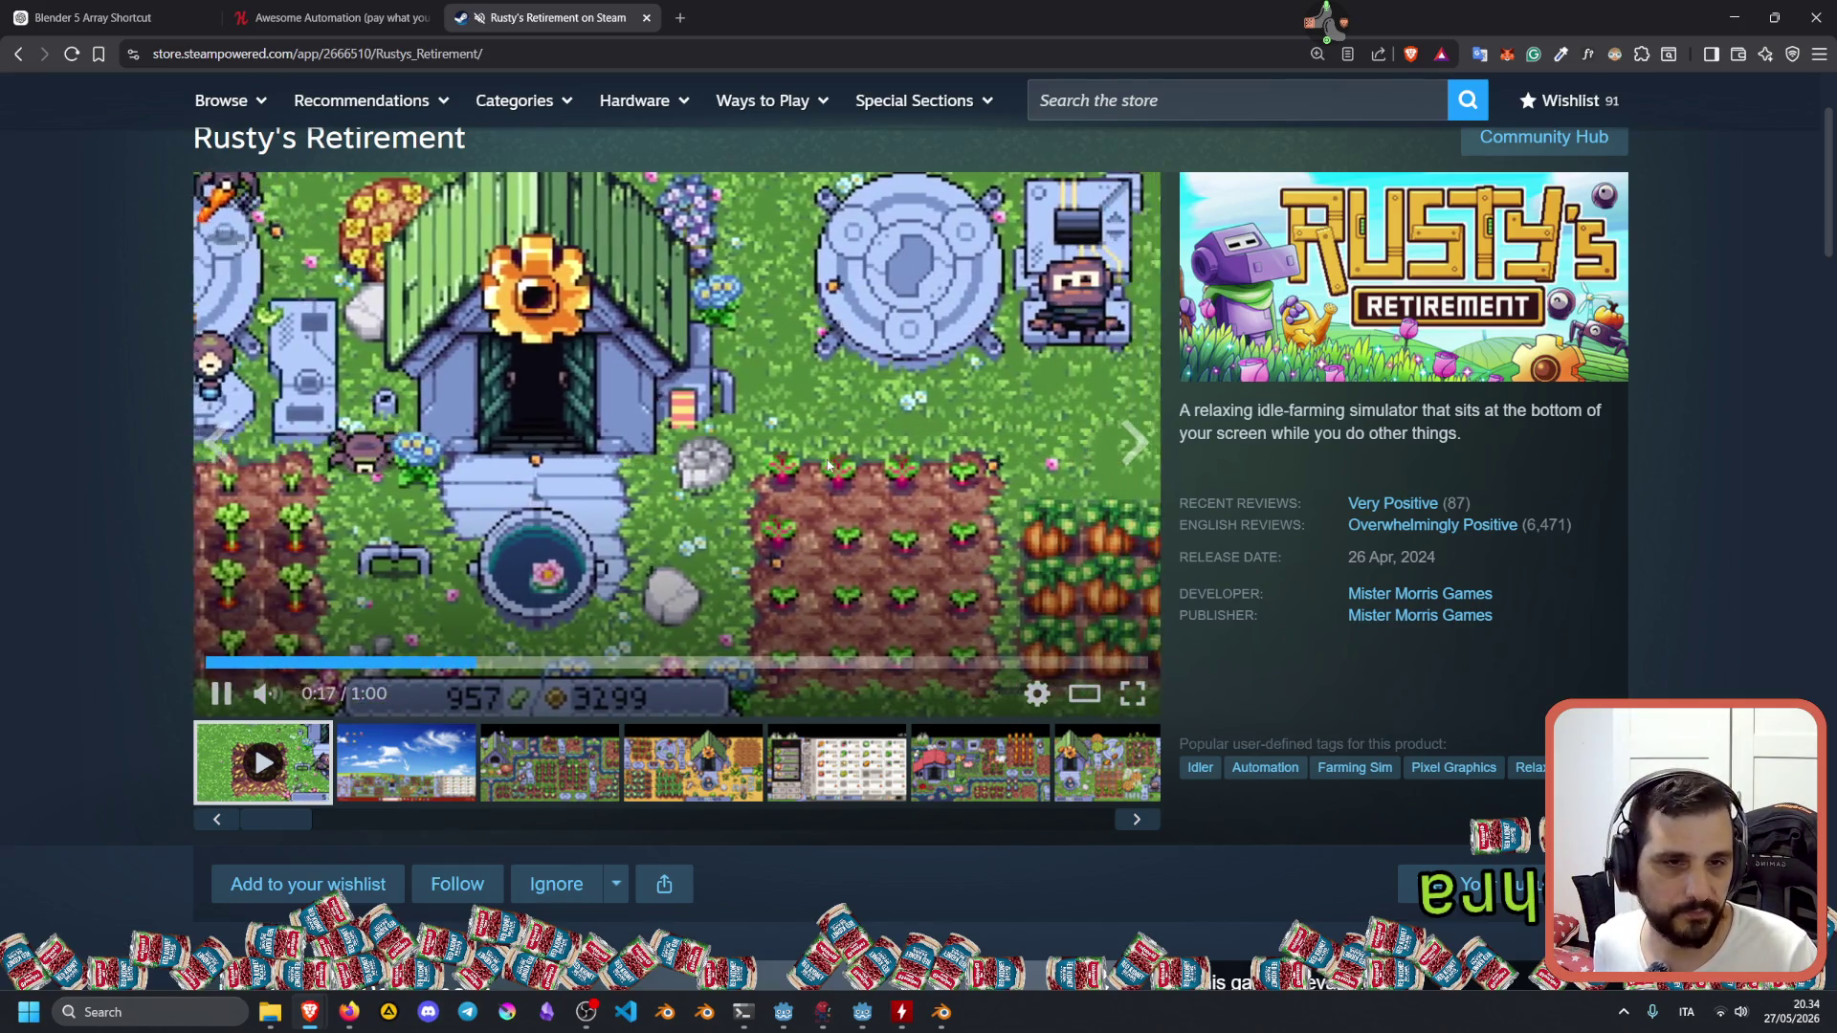
pyautogui.moveTo(1447, 528)
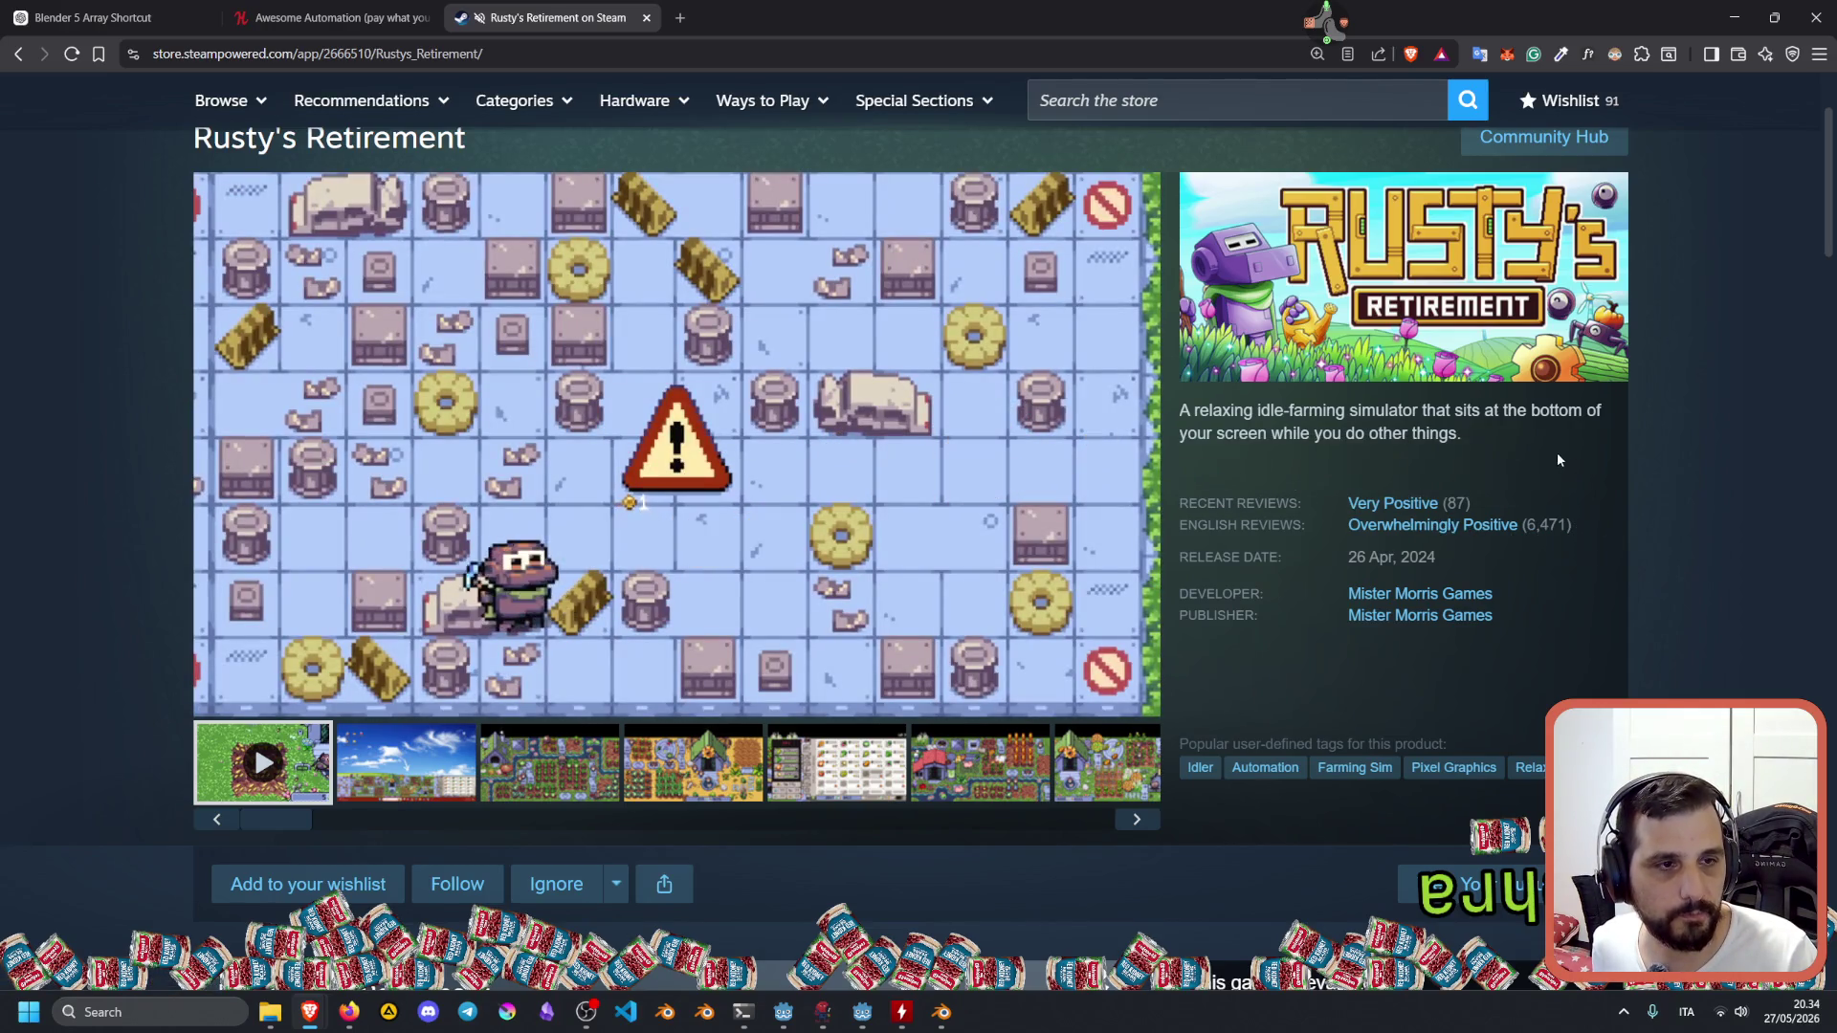
pyautogui.moveTo(1455, 410)
pyautogui.mouseDown()
pyautogui.moveTo(1493, 447)
pyautogui.moveTo(1478, 507)
pyautogui.moveTo(1609, 531)
pyautogui.mouseUp()
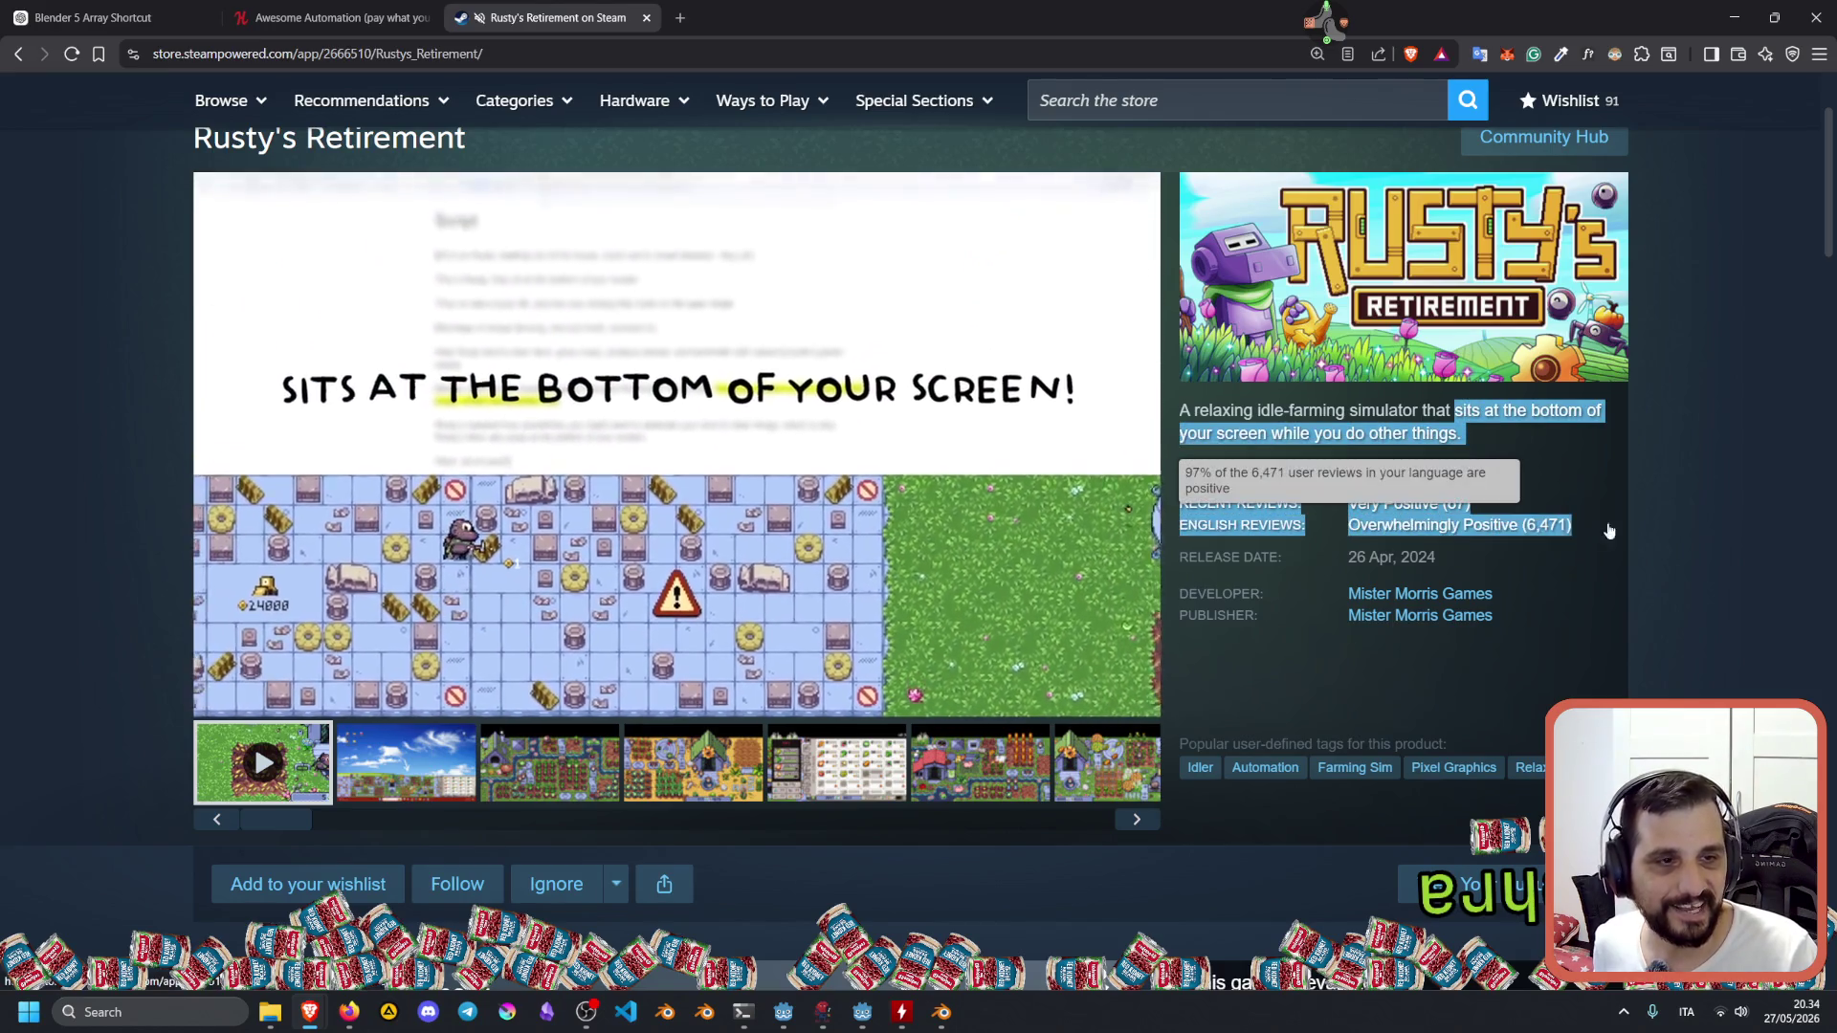
pyautogui.moveTo(1439, 555); pyautogui.dragTo(1371, 557)
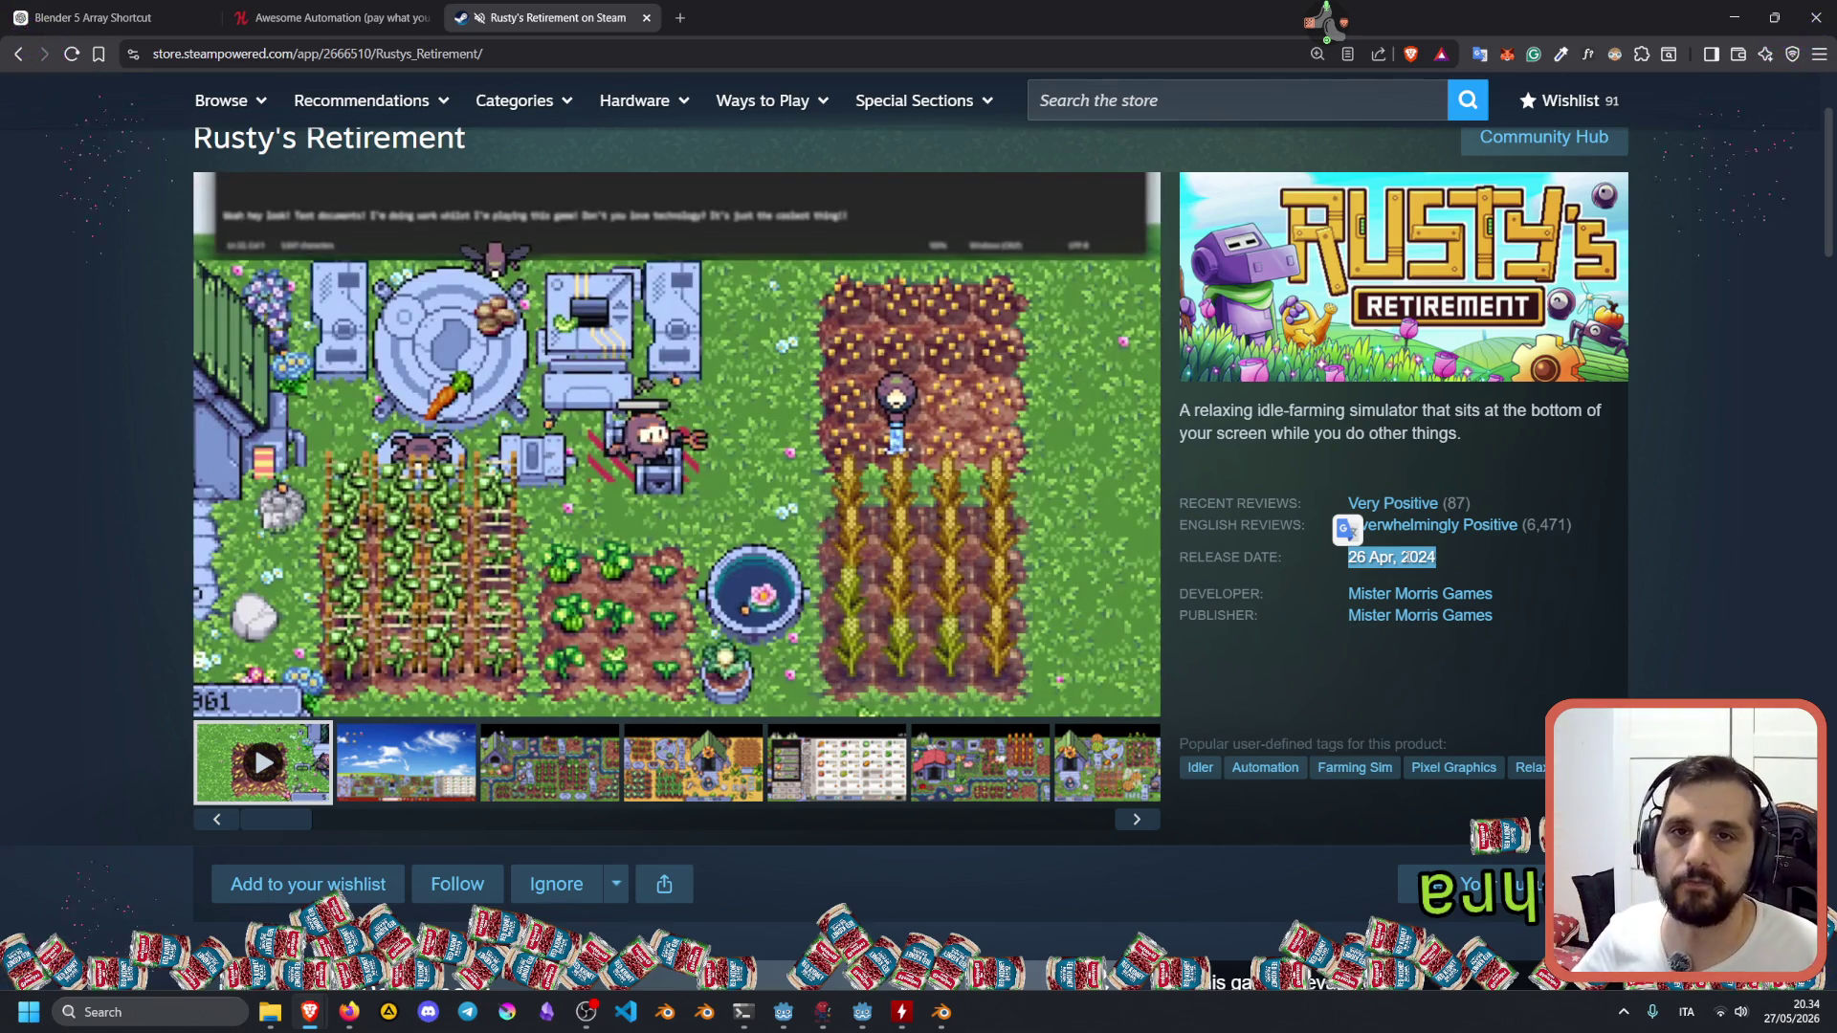
pyautogui.click(330, 17)
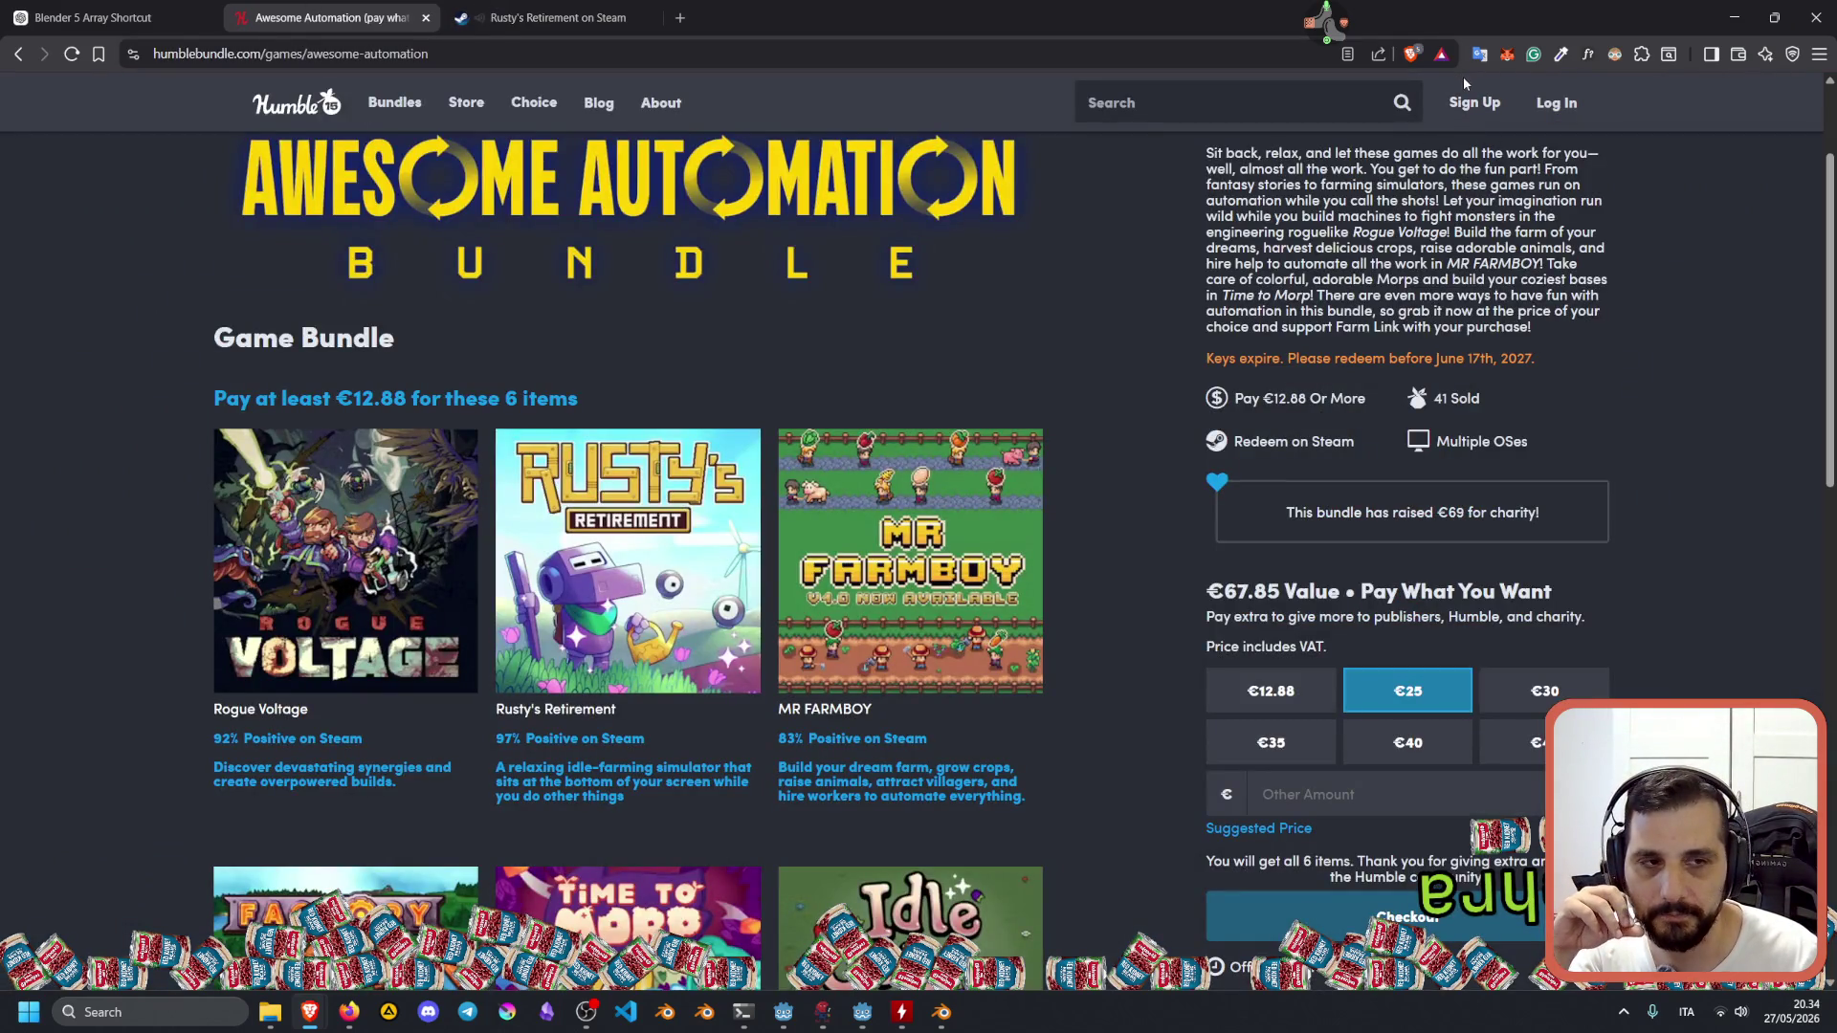
# Turn Brave Shields off for Humble Bundle and reject all cookies.
pyautogui.scroll(2, 1038, 287)
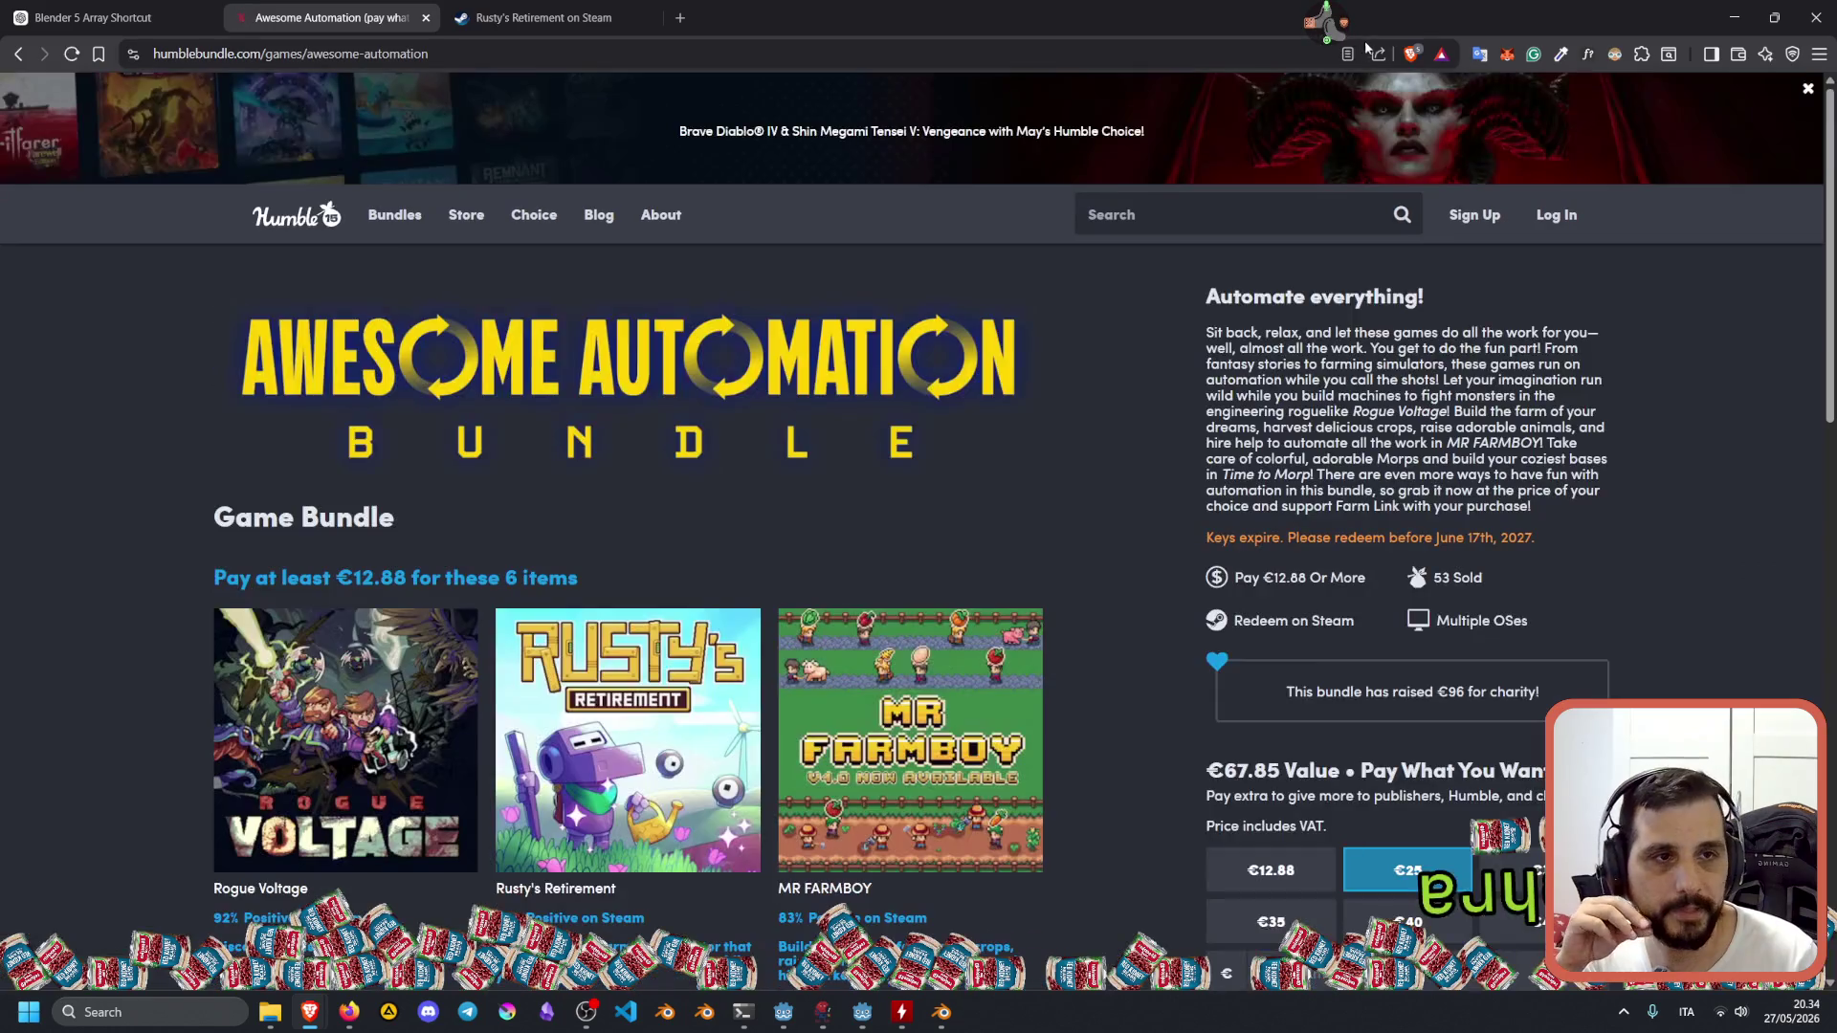
pyautogui.click(1411, 54)
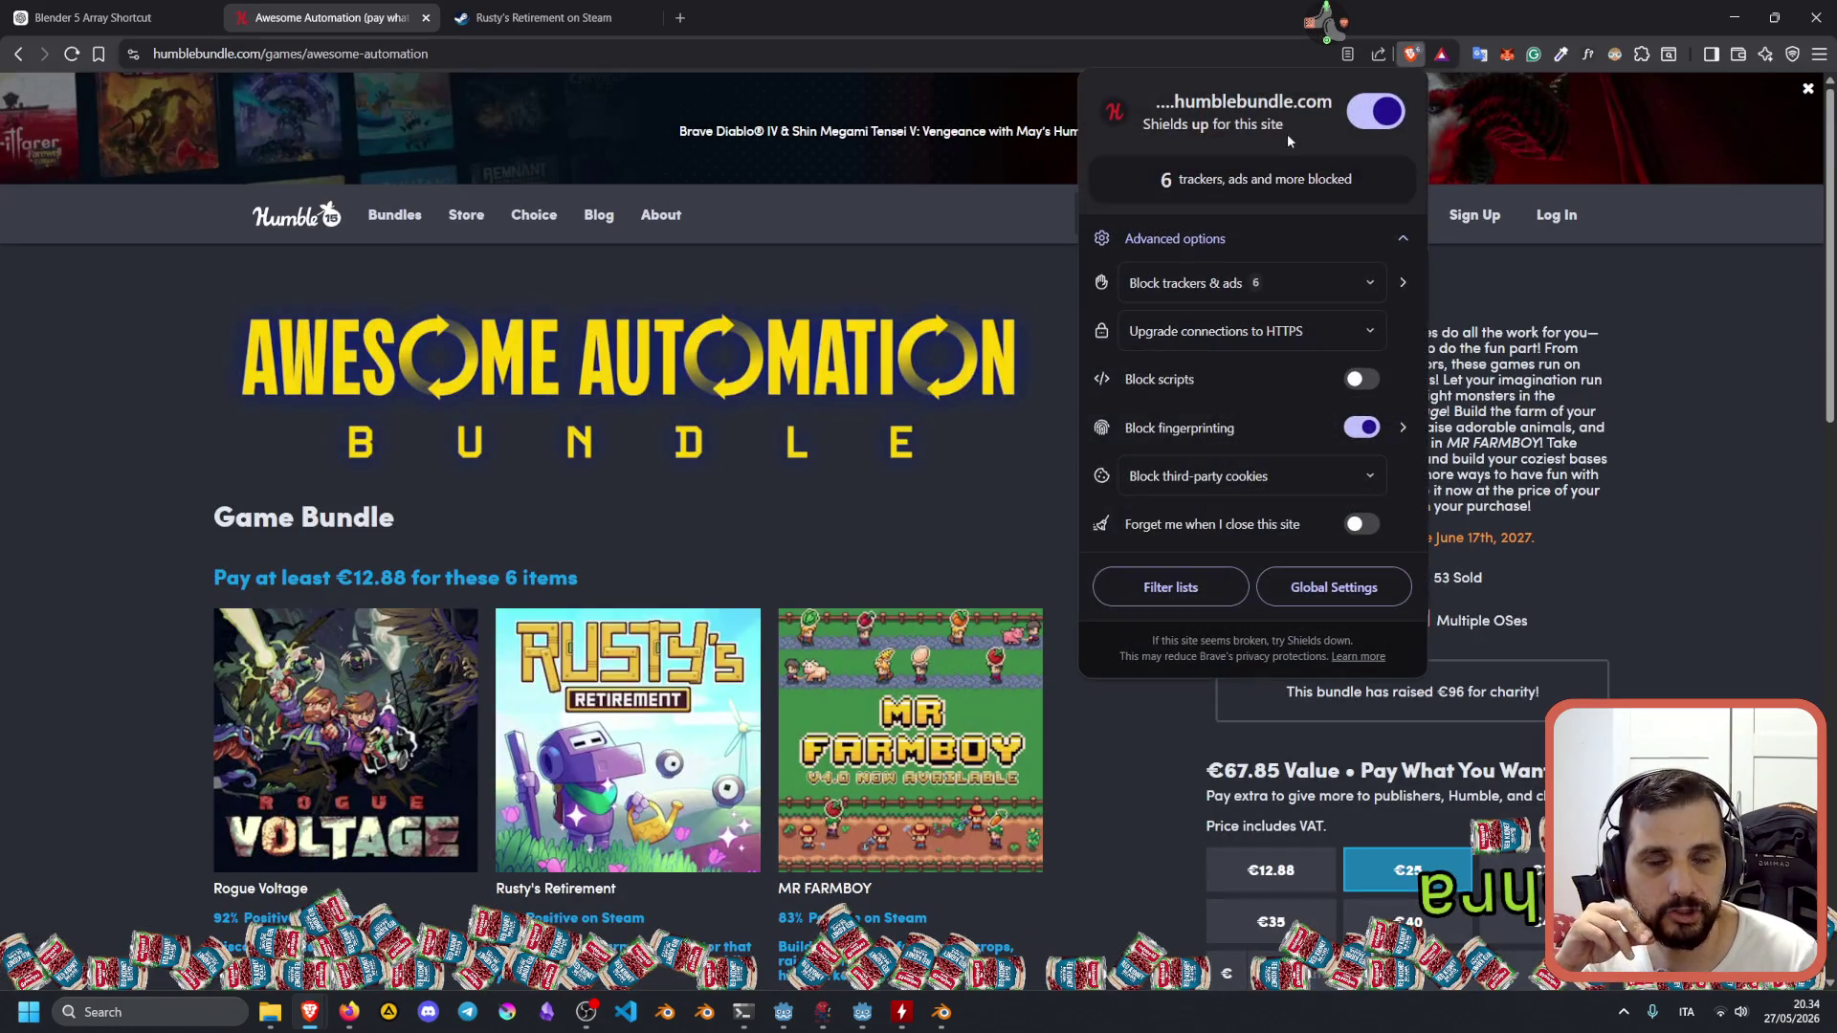
pyautogui.click(1379, 120)
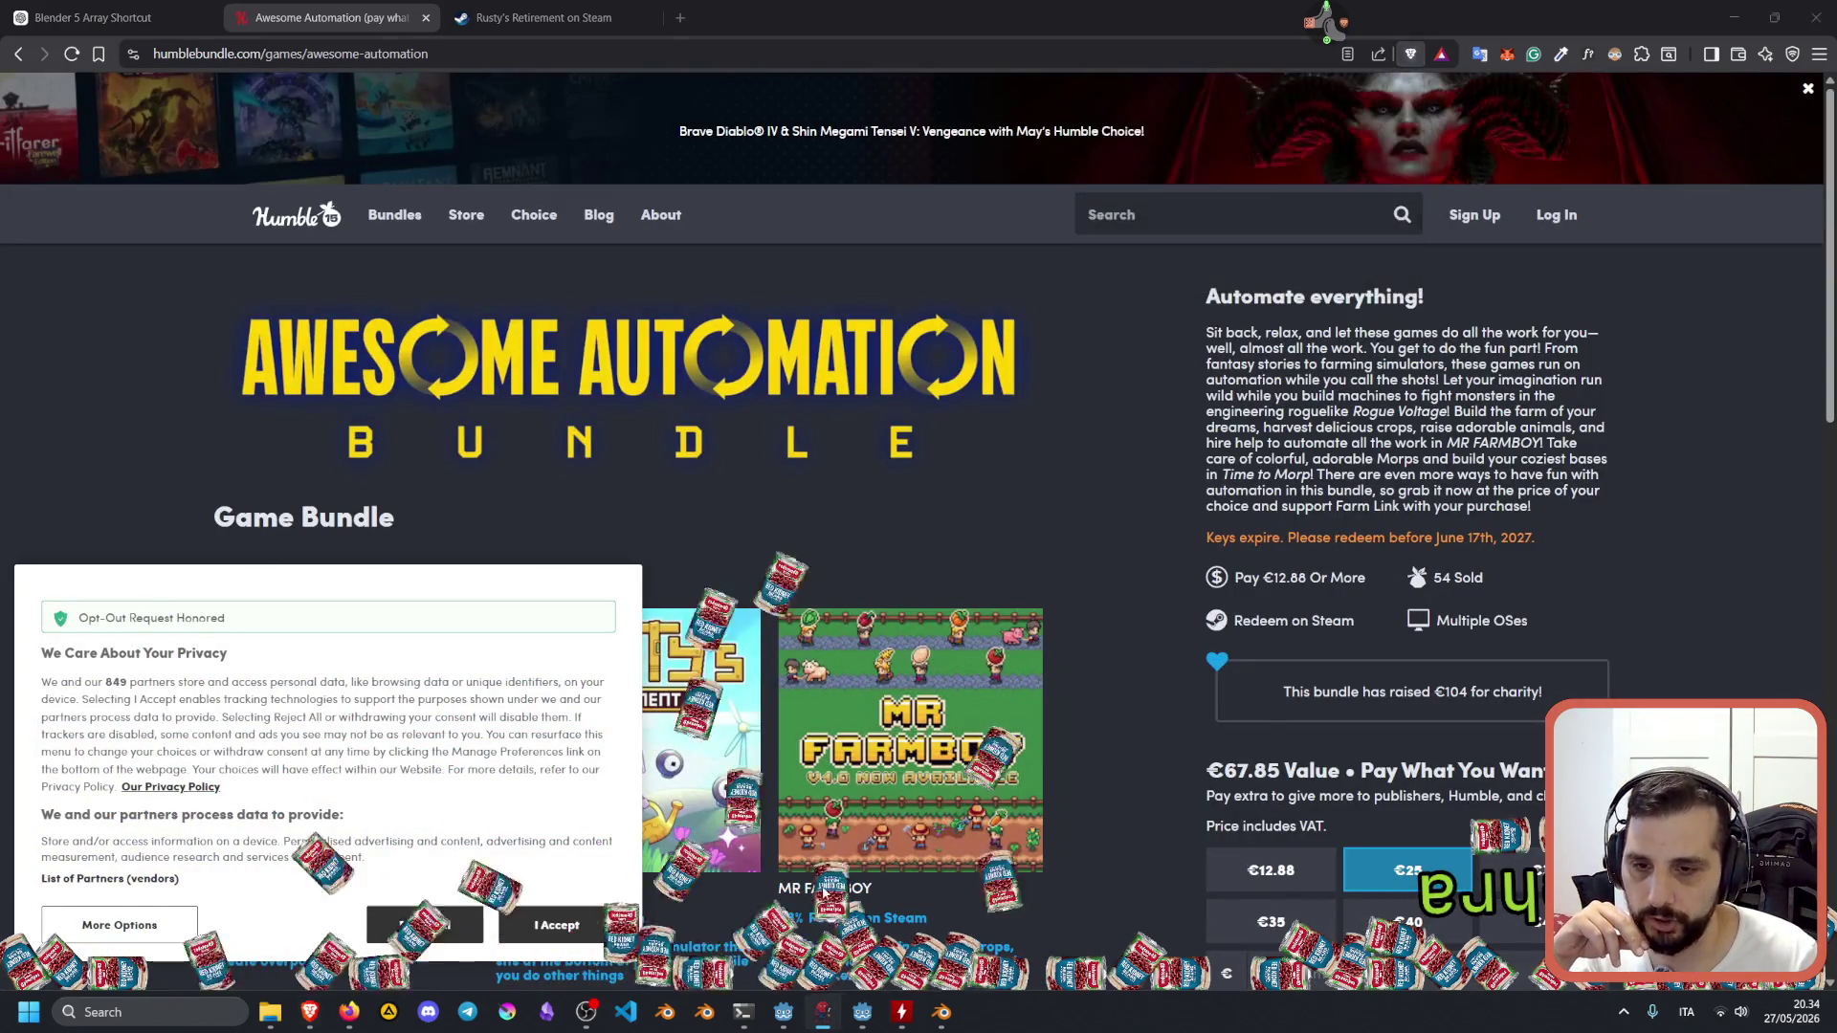
pyautogui.click(410, 921)
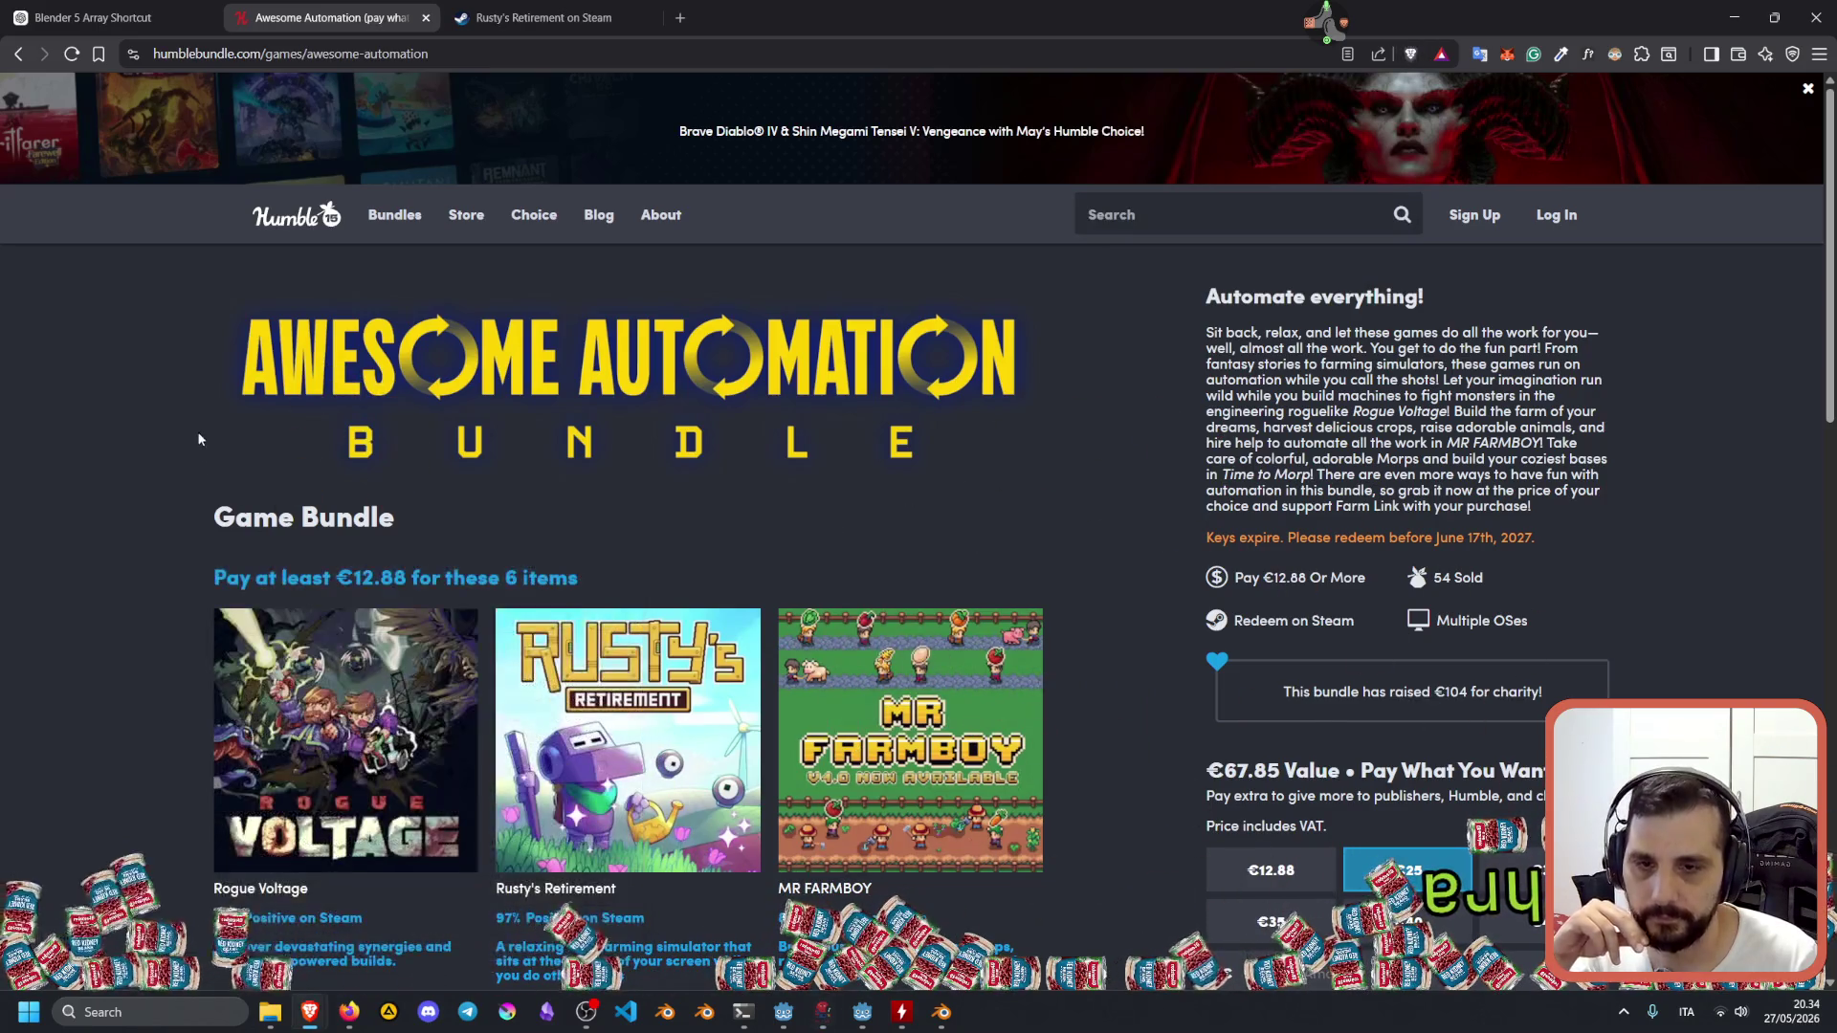
# Search the Humble site for 'awesome automation' and open the bundle.
pyautogui.scroll(-3, 197, 430)
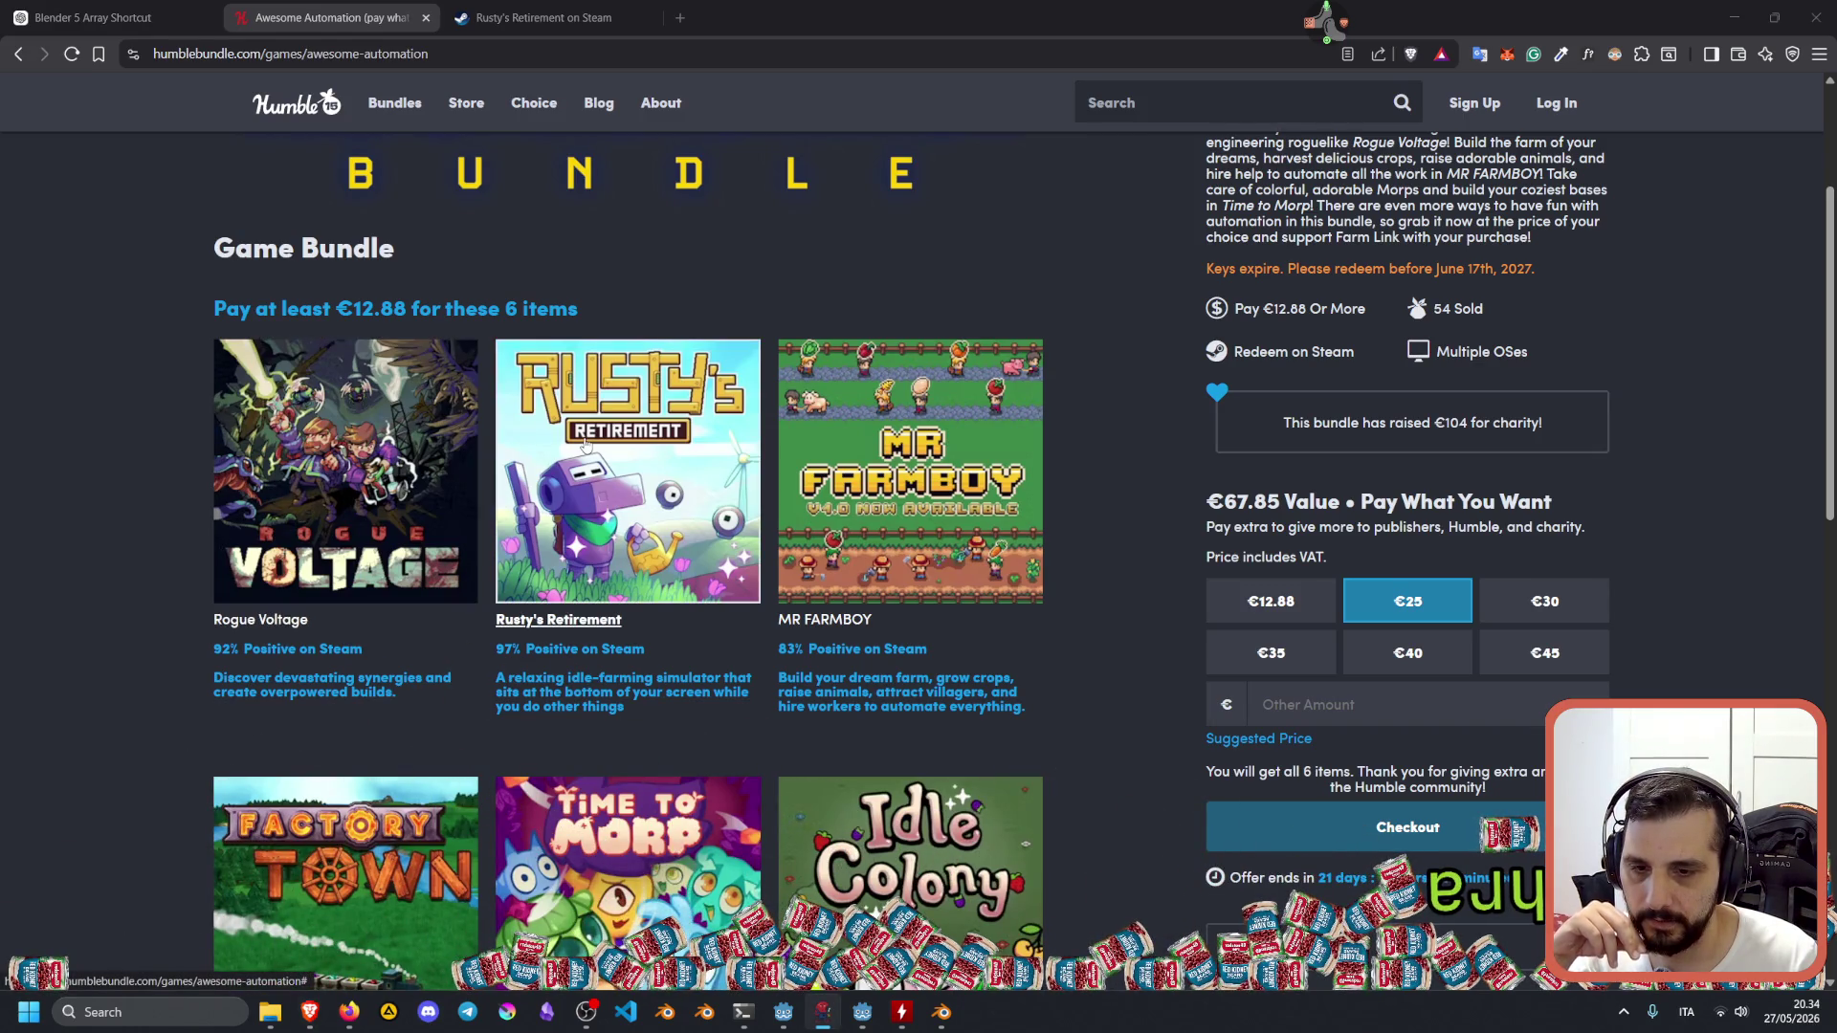
pyautogui.scroll(3, 390, 275)
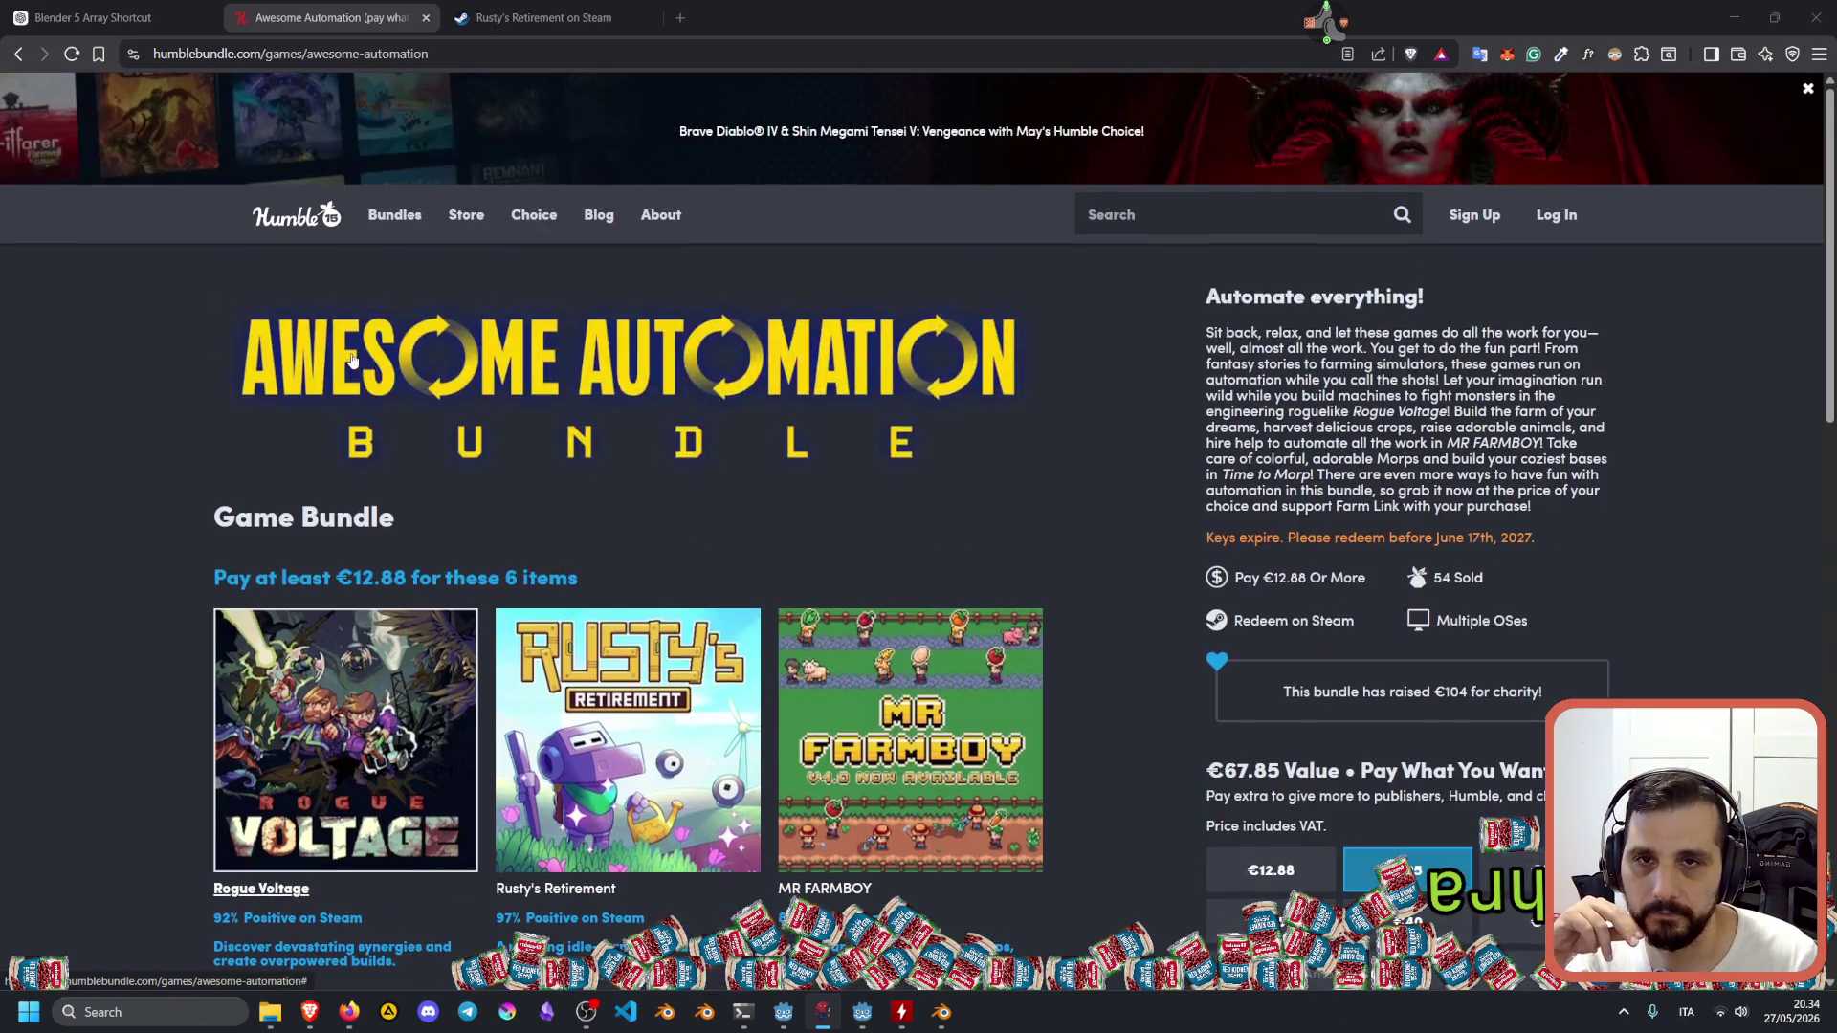
pyautogui.click(311, 54)
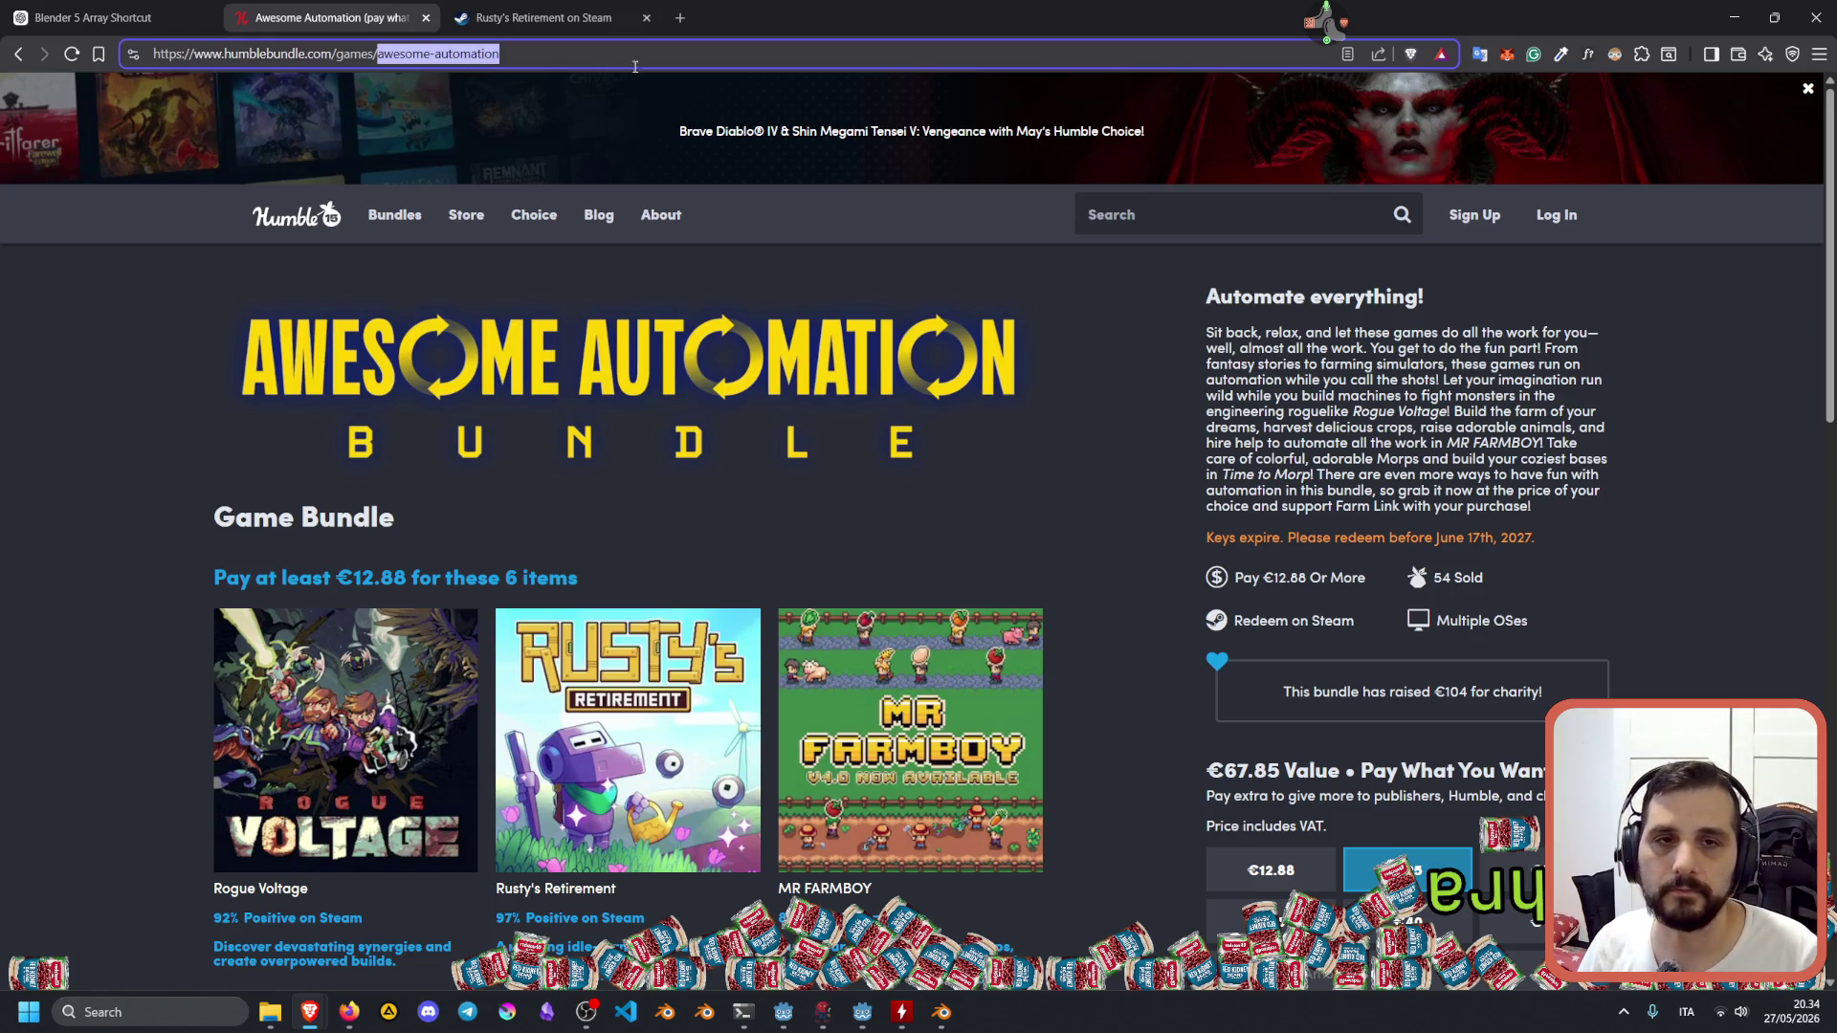
pyautogui.click(1203, 208)
pyautogui.press('BackSpace')
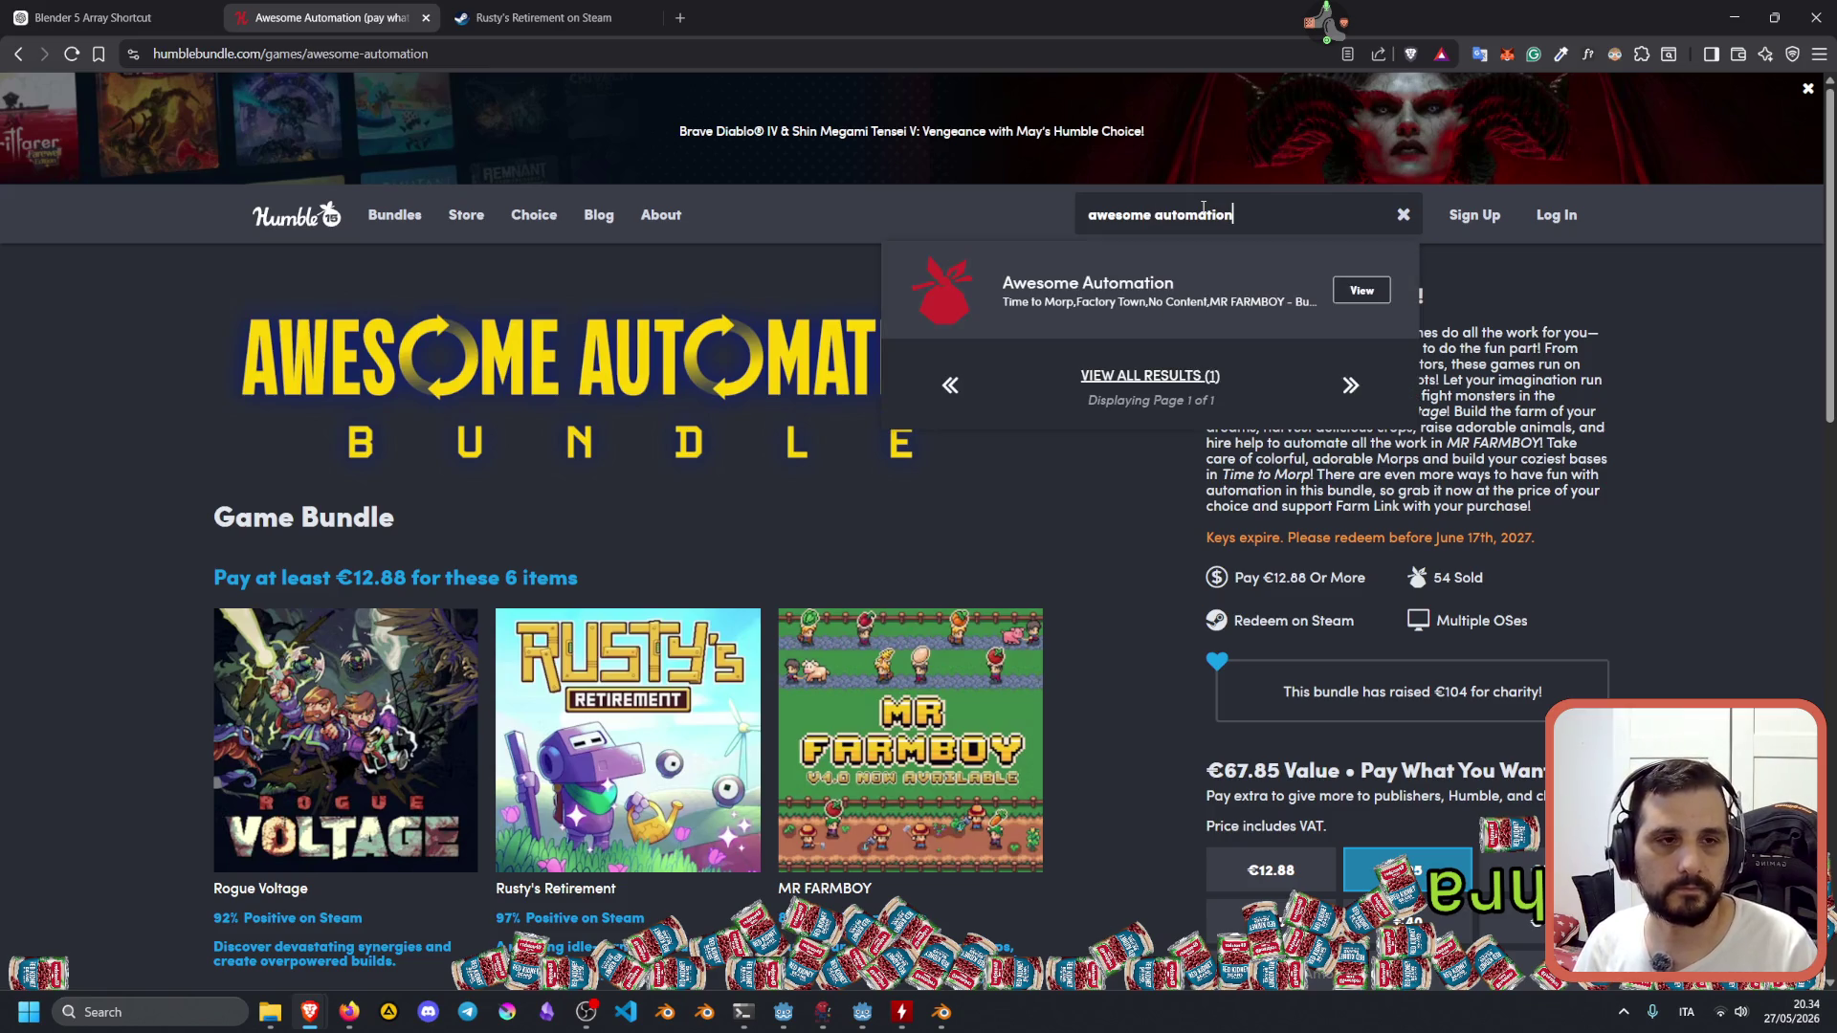
pyautogui.click(1368, 290)
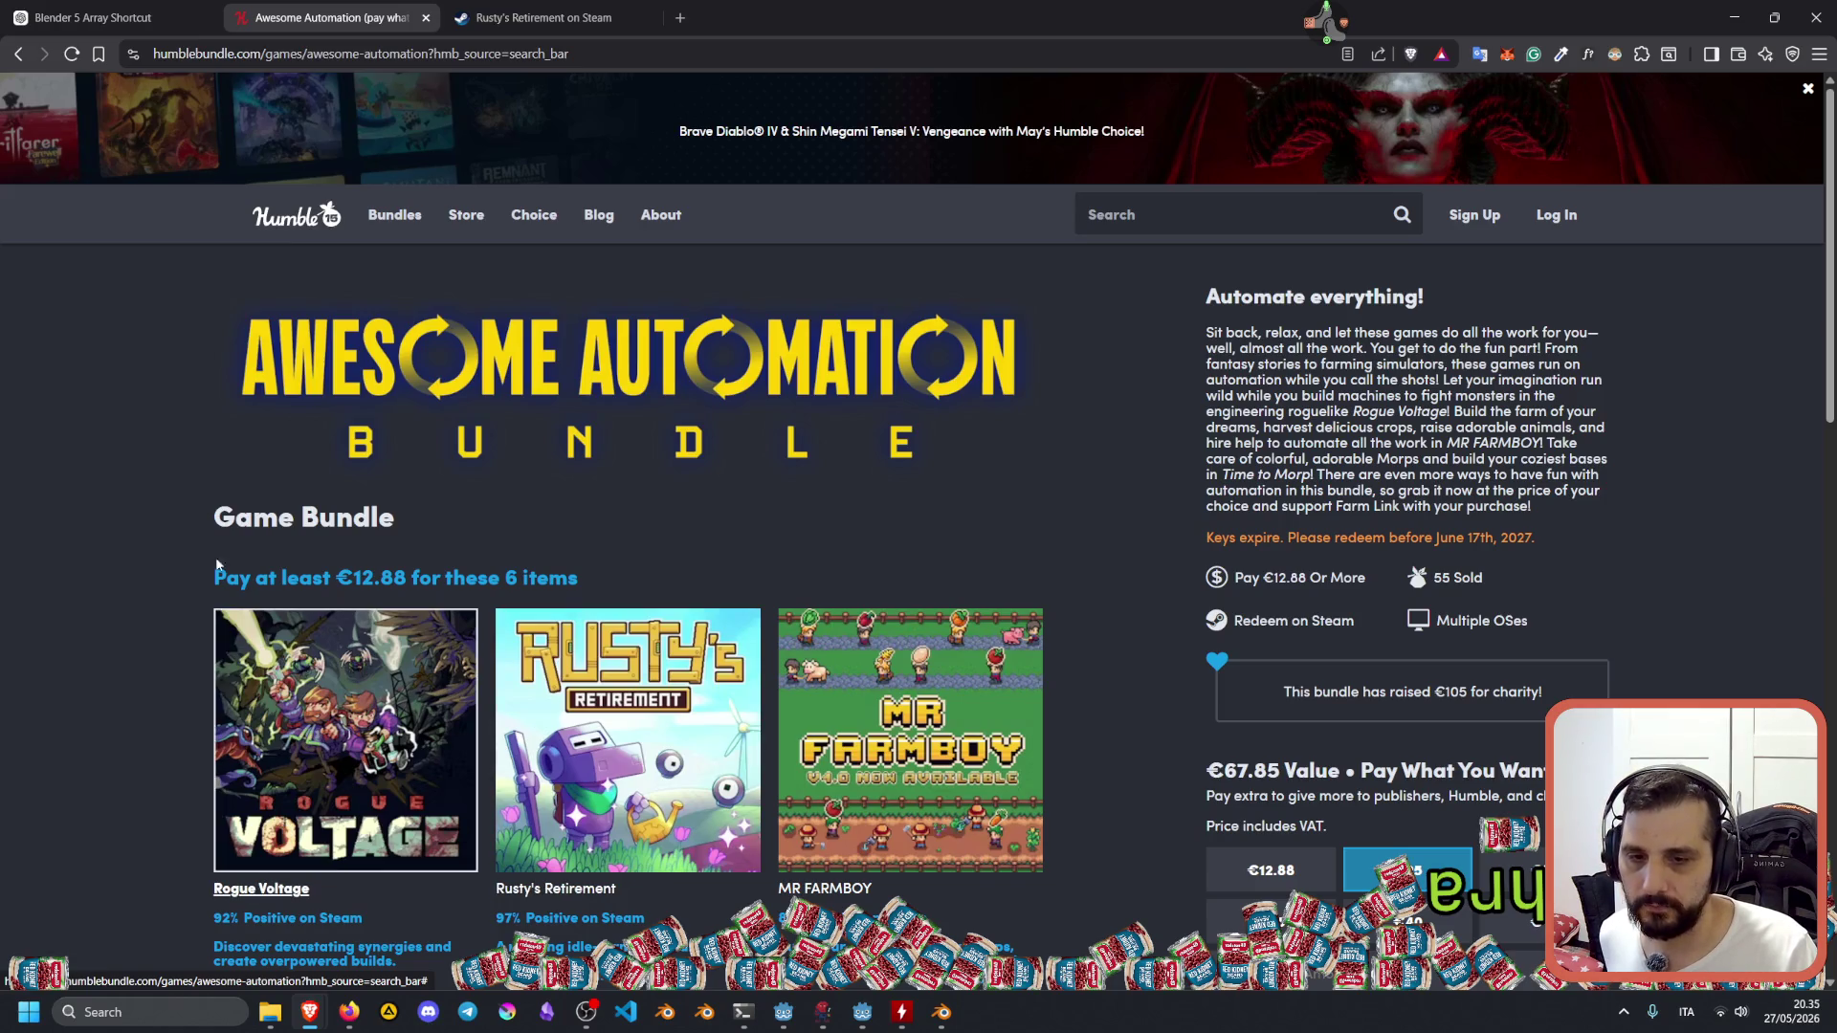
# Check Rusty's Retirement's 97% Positive rating in the bundle, then switch to its Steam page.
pyautogui.scroll(-3, 218, 585)
pyautogui.scroll(3, 478, 144)
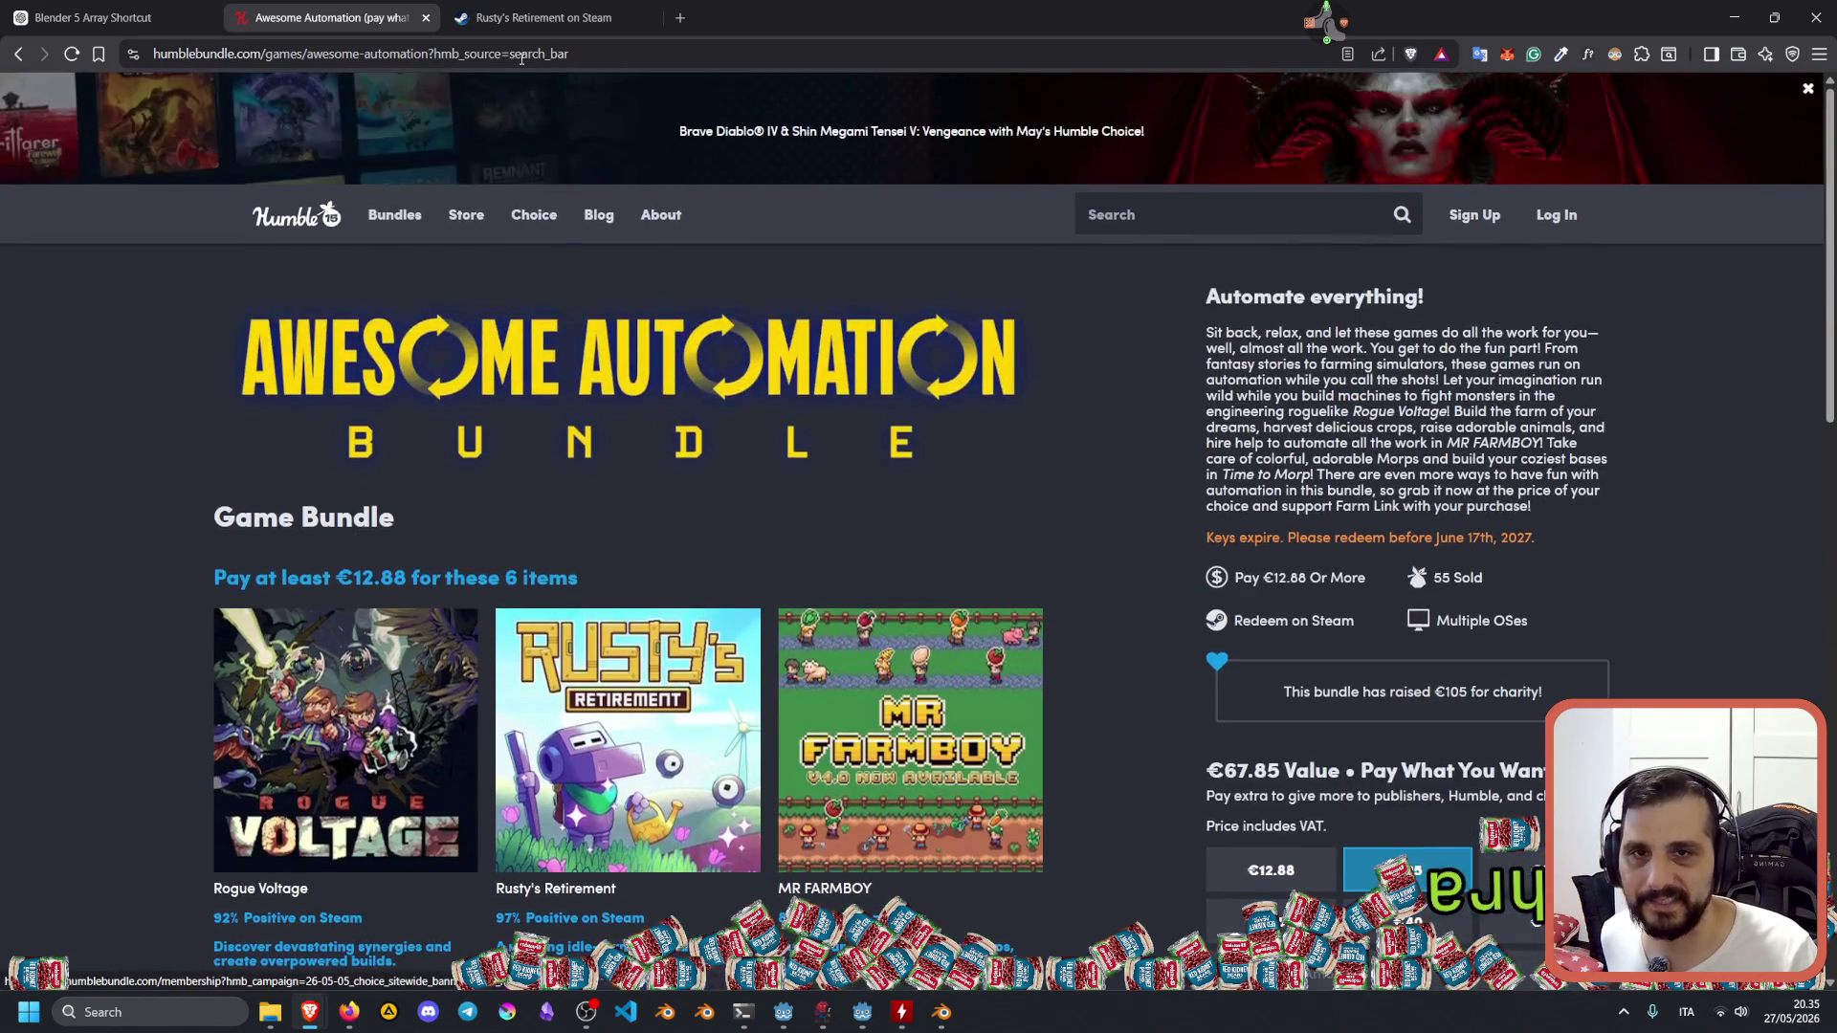
pyautogui.click(516, 56)
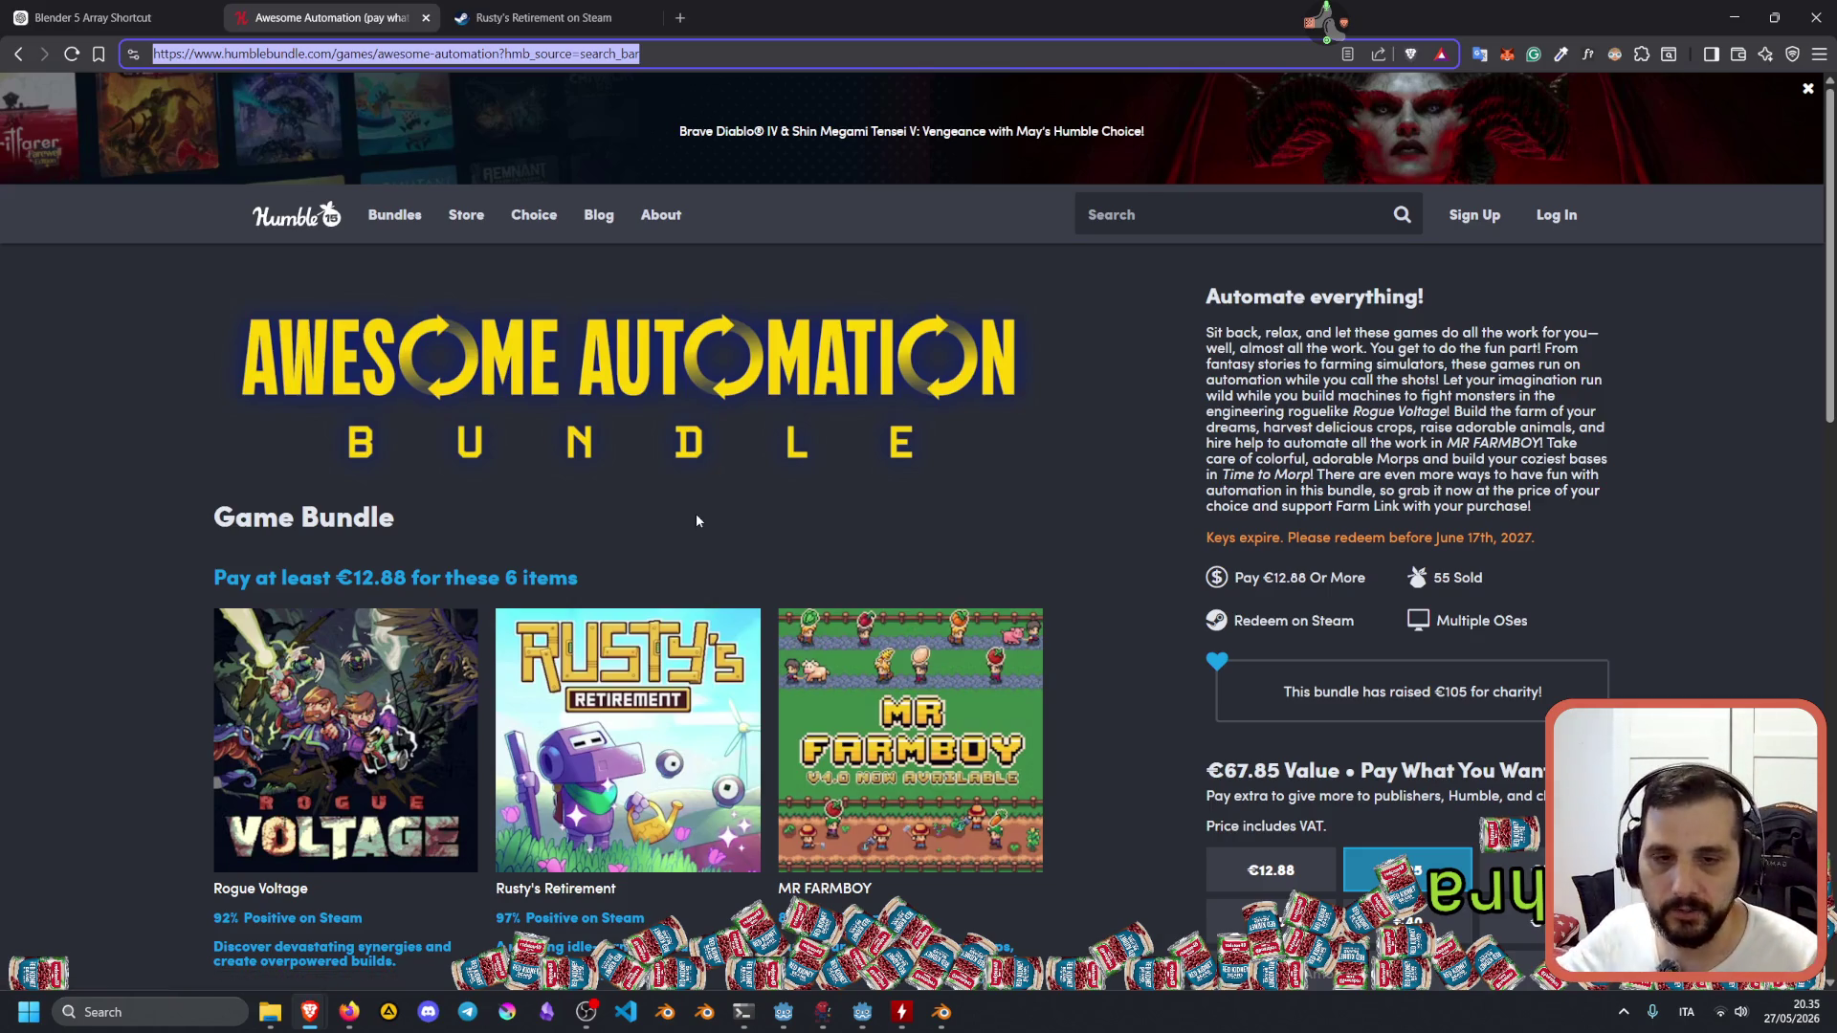
pyautogui.scroll(-5, 694, 518)
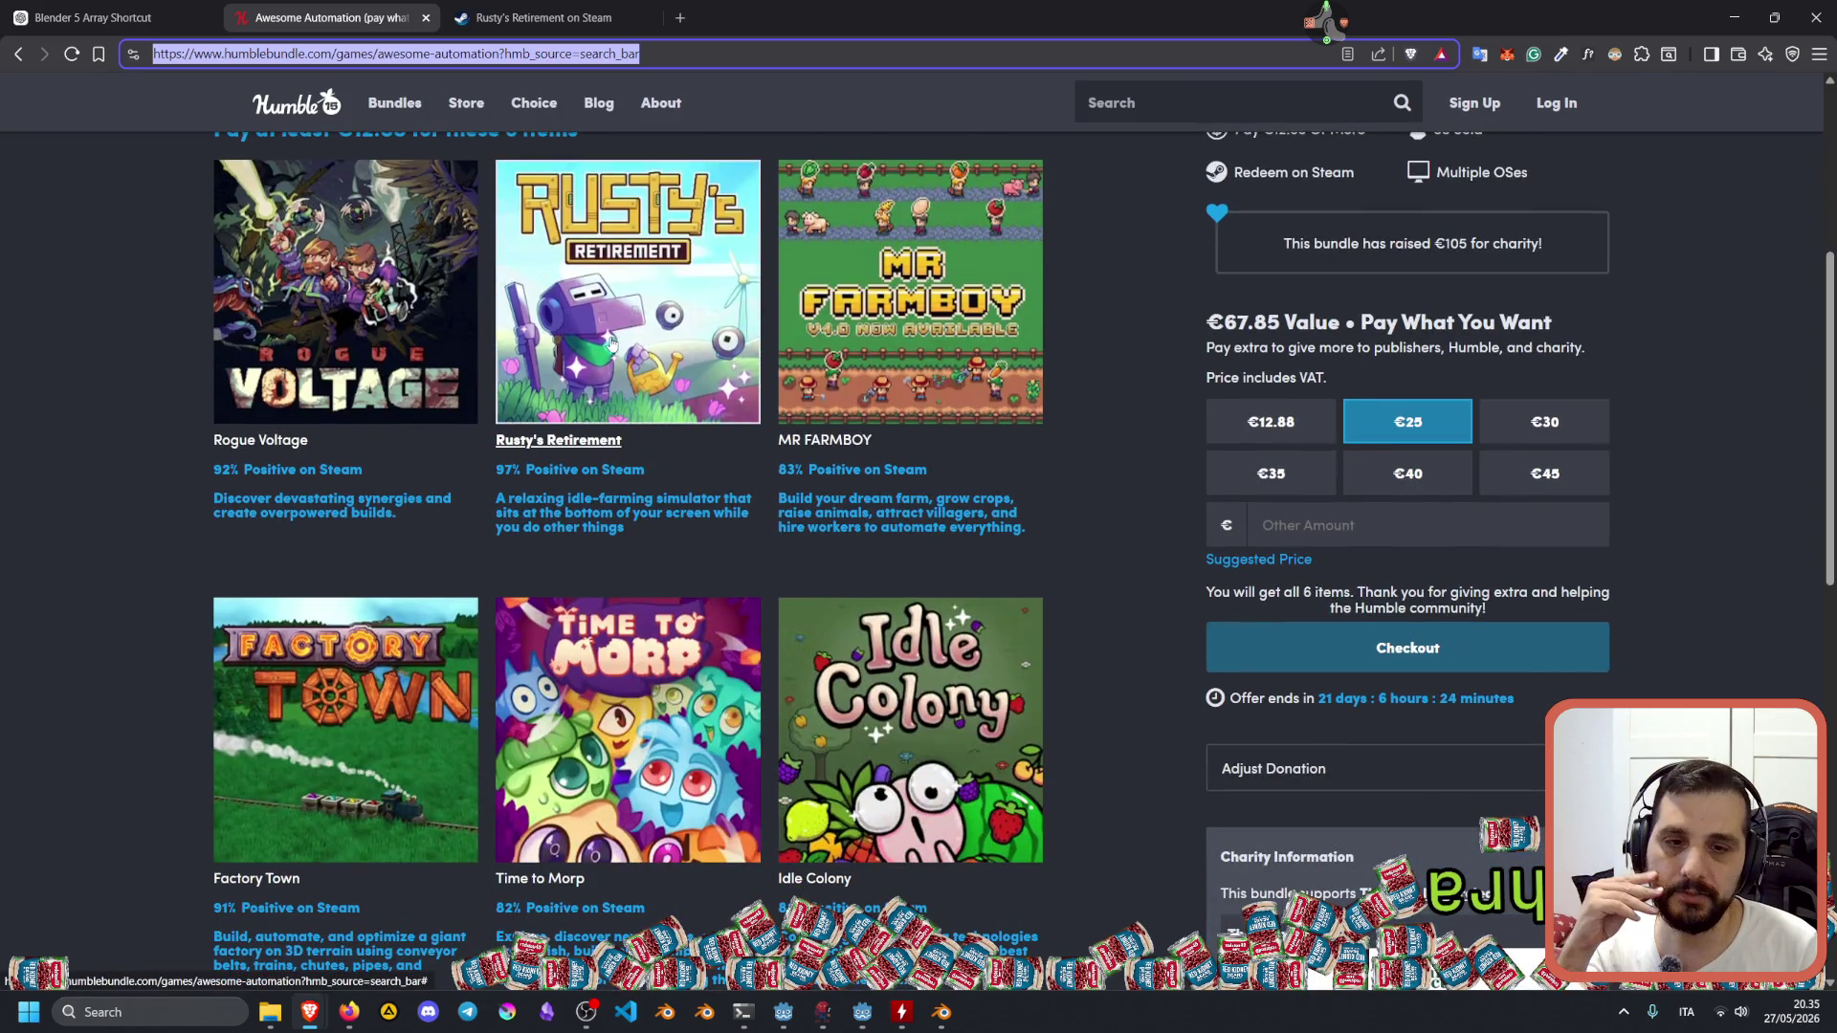
pyautogui.moveTo(497, 469); pyautogui.dragTo(694, 466)
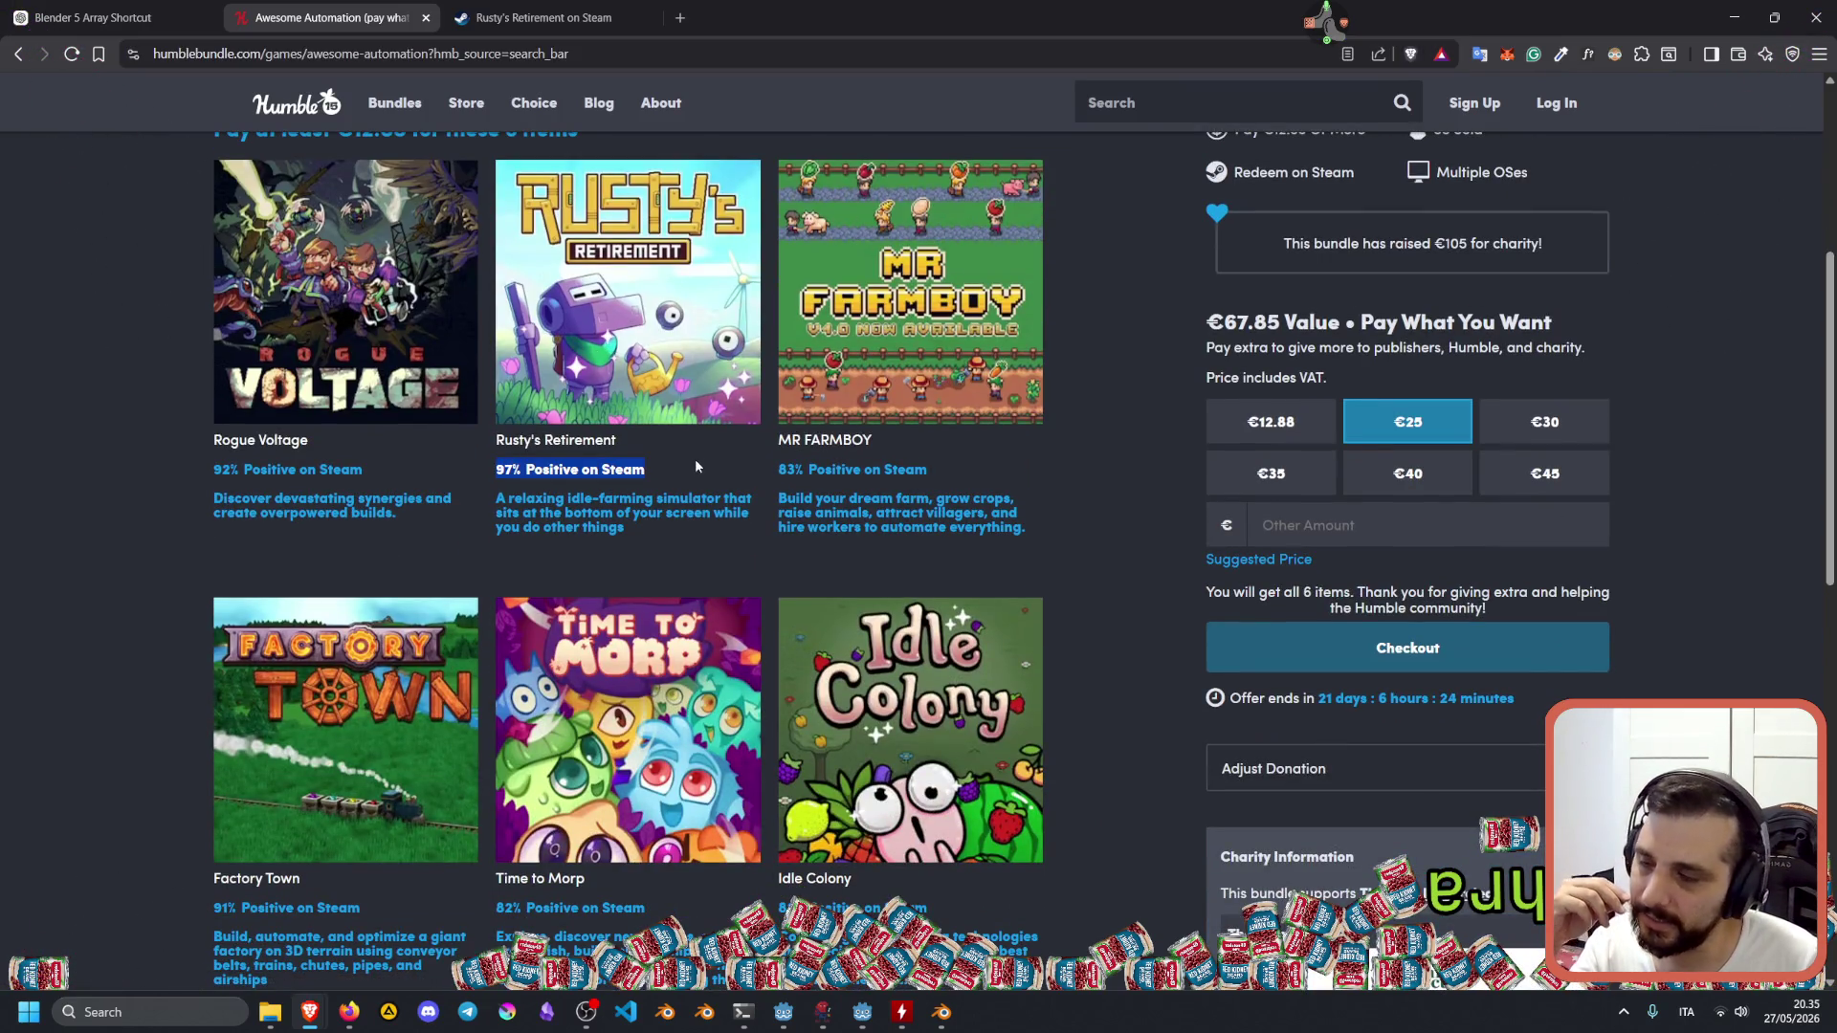
pyautogui.hotkey('ctrl', 'Tab')
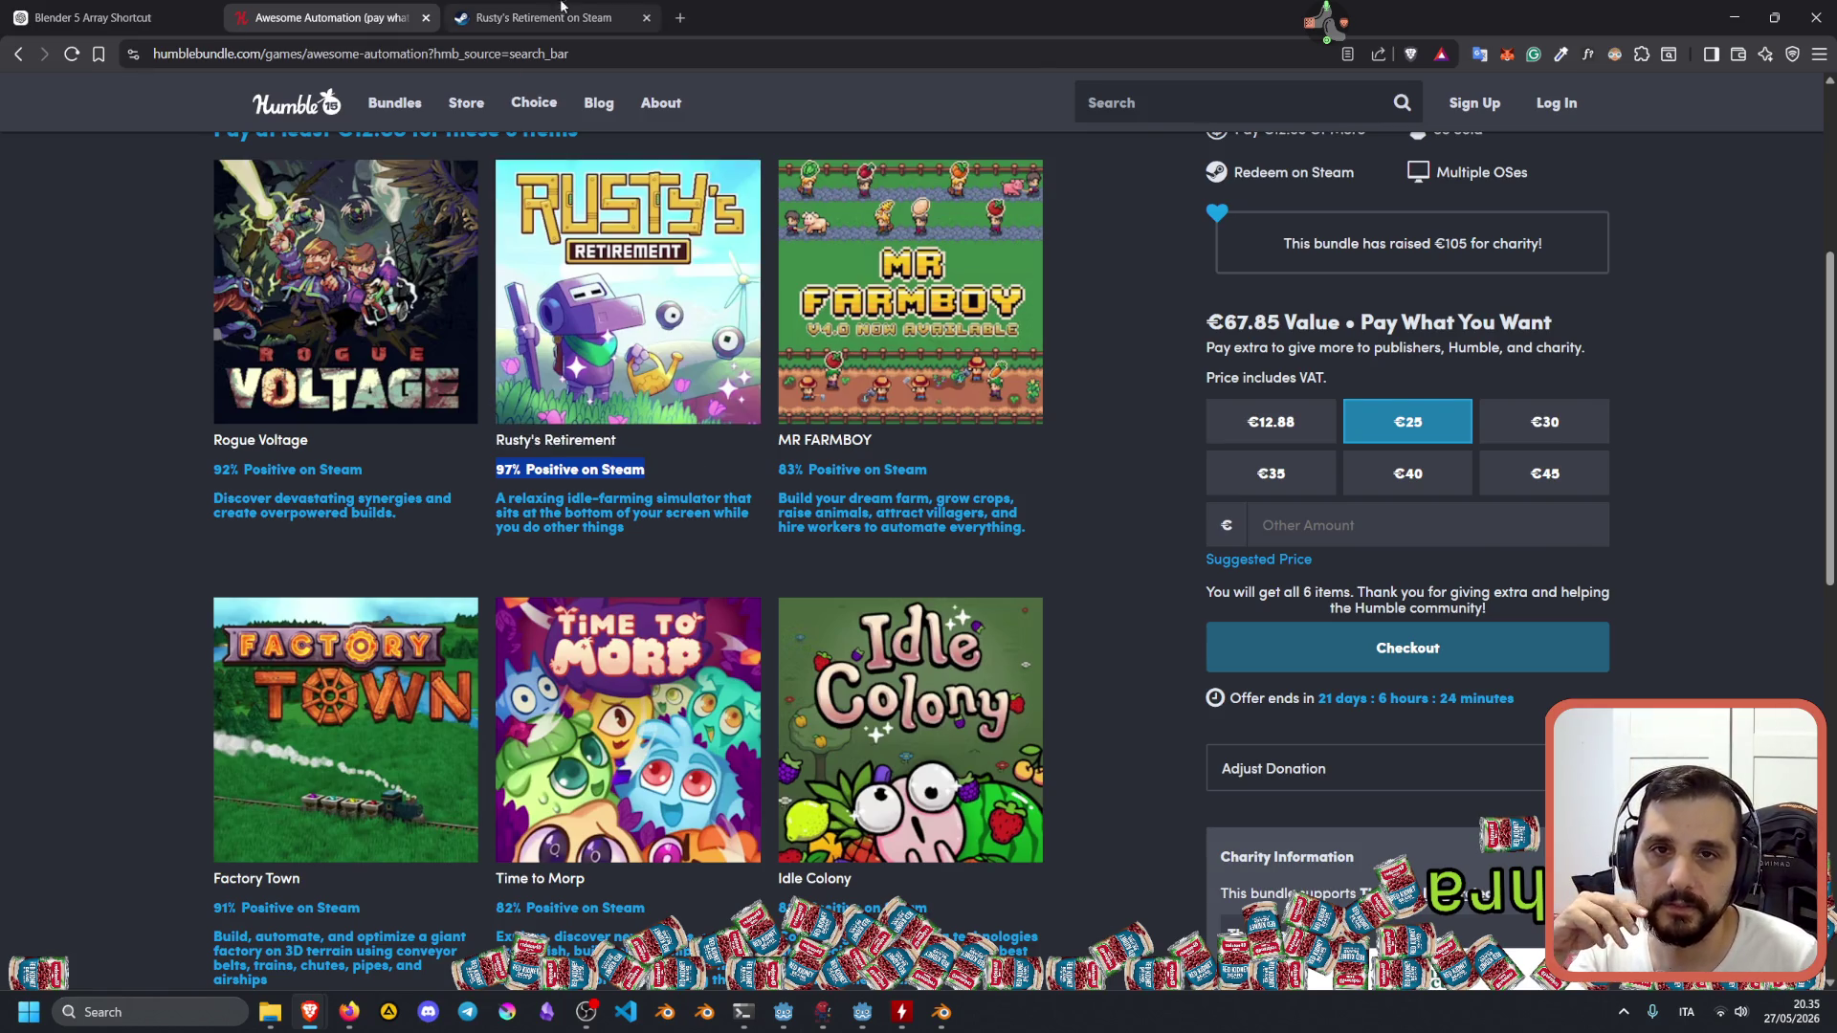
pyautogui.moveTo(1531, 526); pyautogui.dragTo(1558, 517)
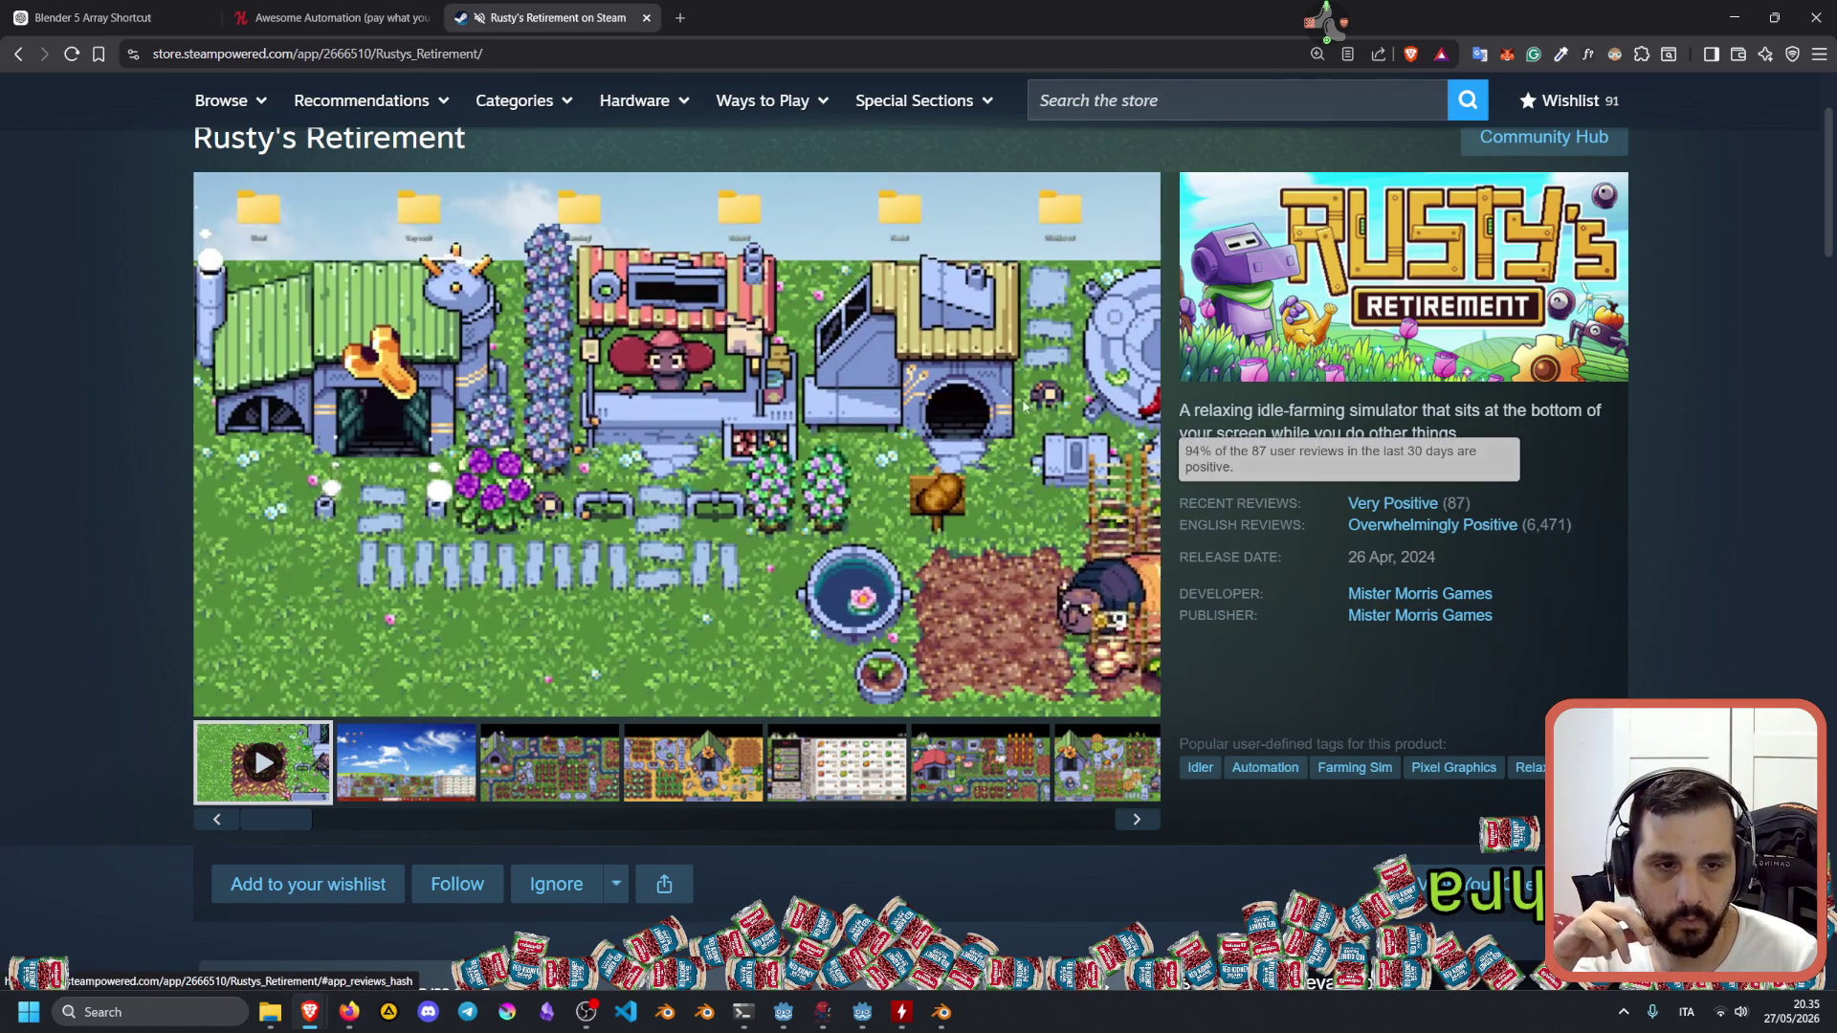
# Scroll through Rusty's Retirement's bundles and reviews and highlight the publisher name.
pyautogui.scroll(-2, 1332, 481)
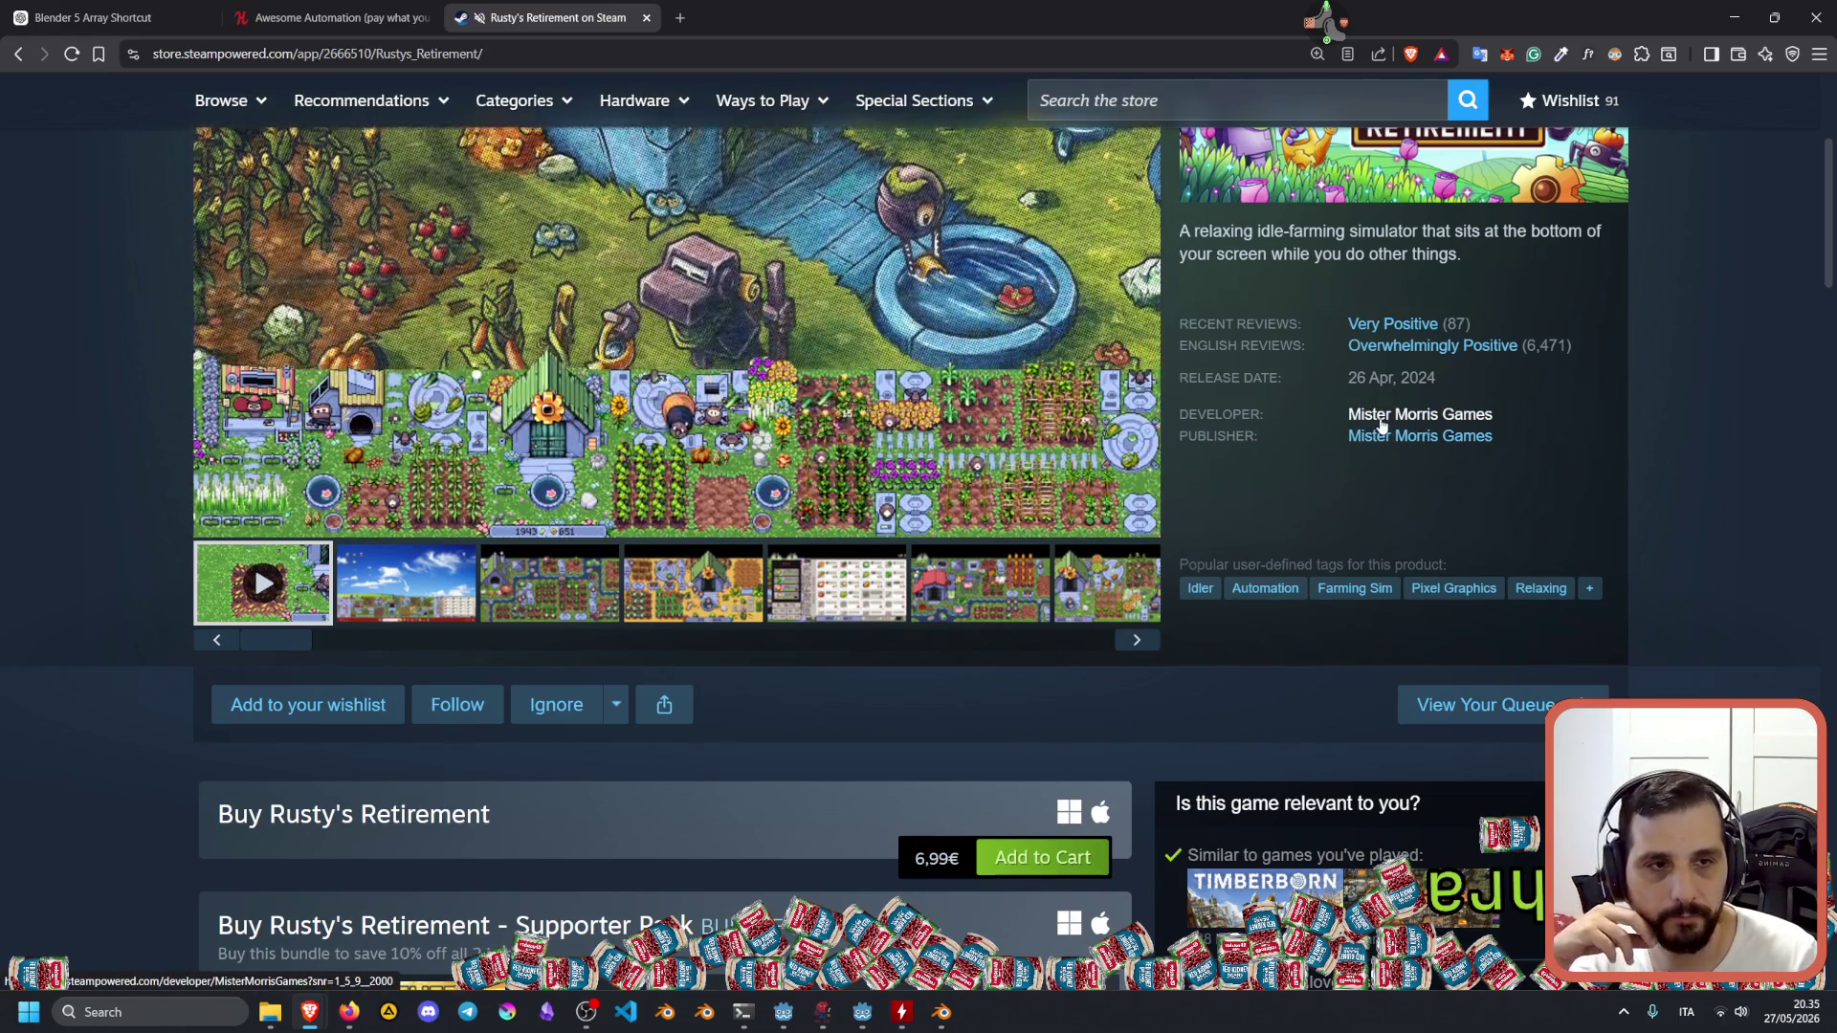
pyautogui.moveTo(1532, 357)
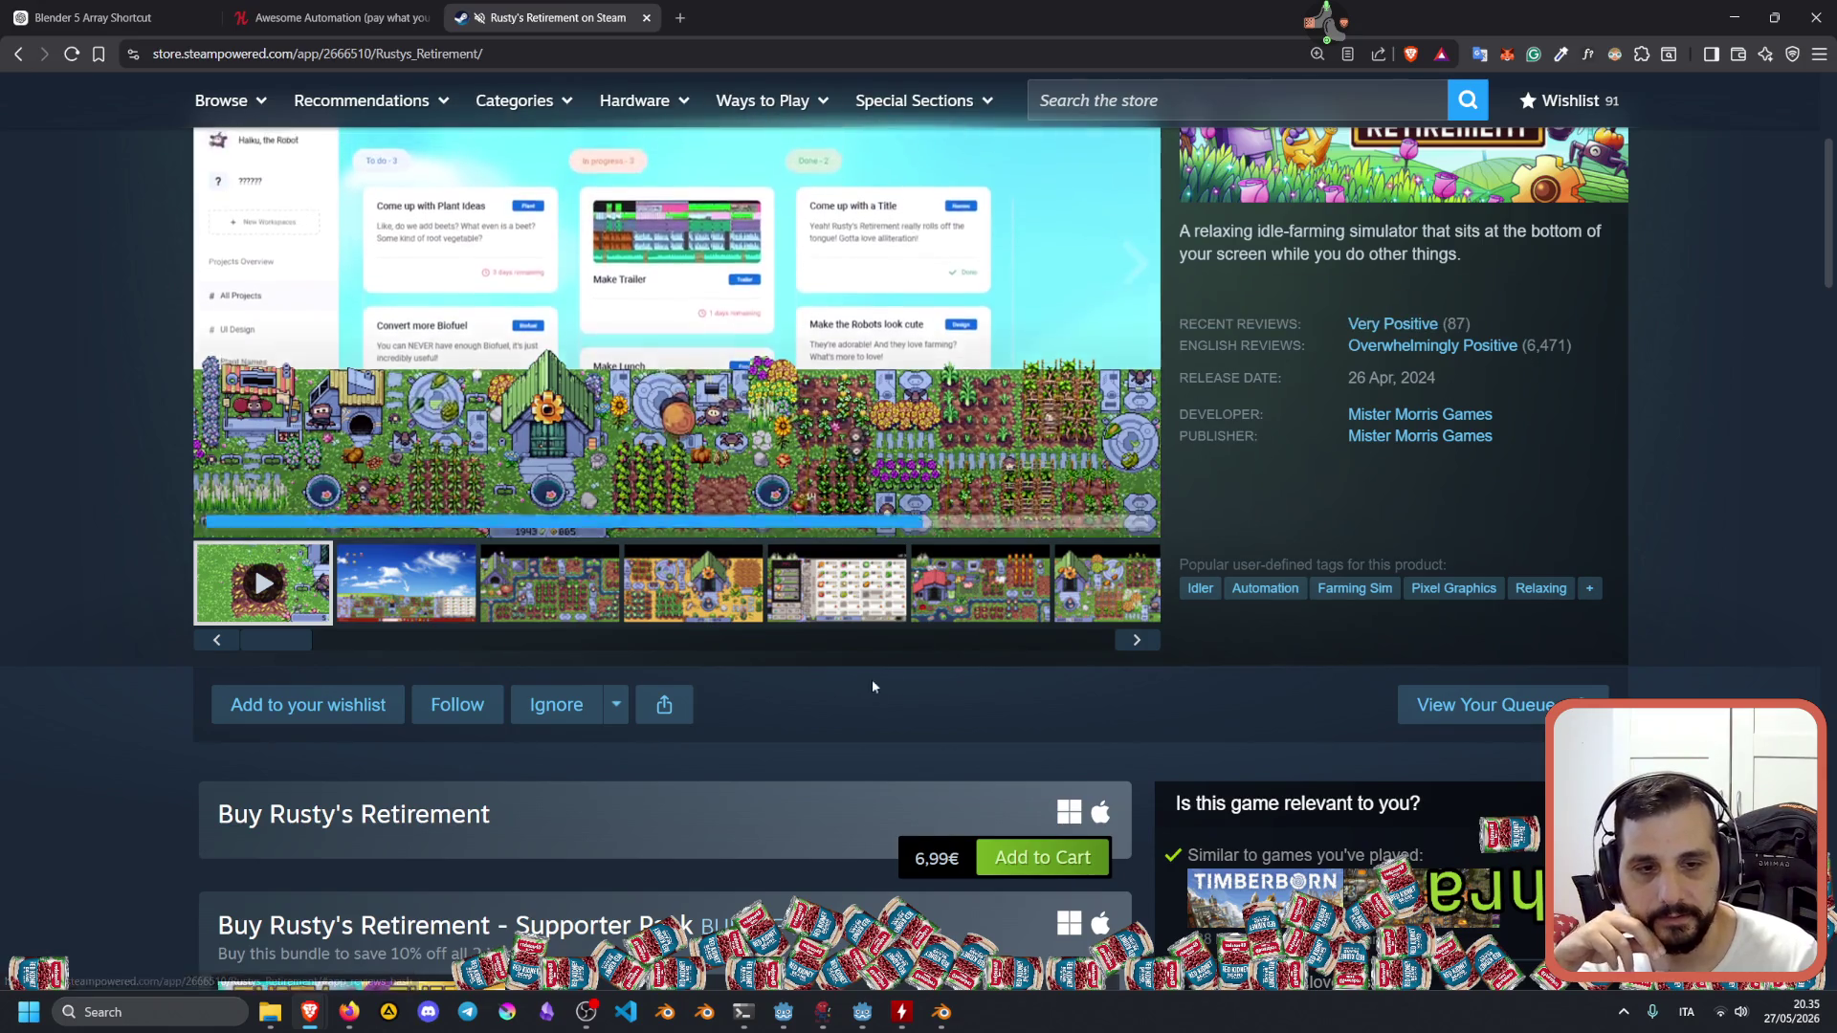
pyautogui.scroll(-3, 882, 668)
pyautogui.scroll(-3, 917, 537)
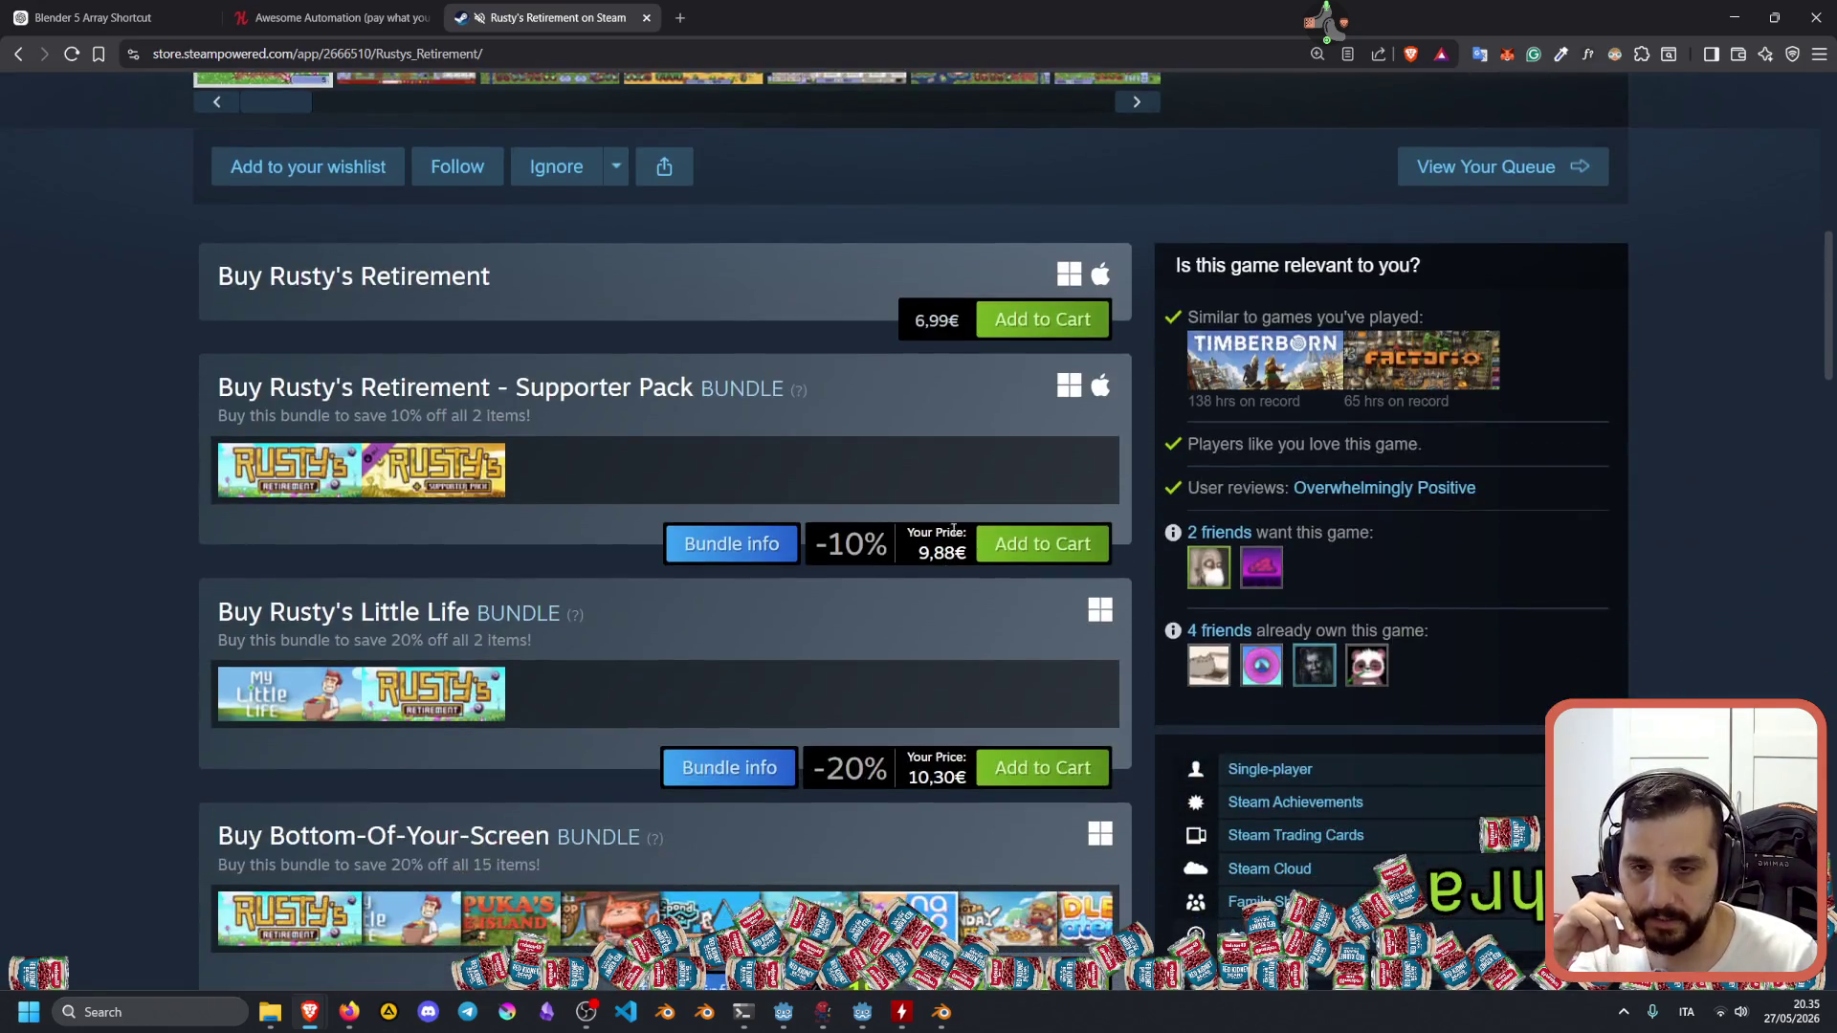
pyautogui.scroll(-2, 652, 462)
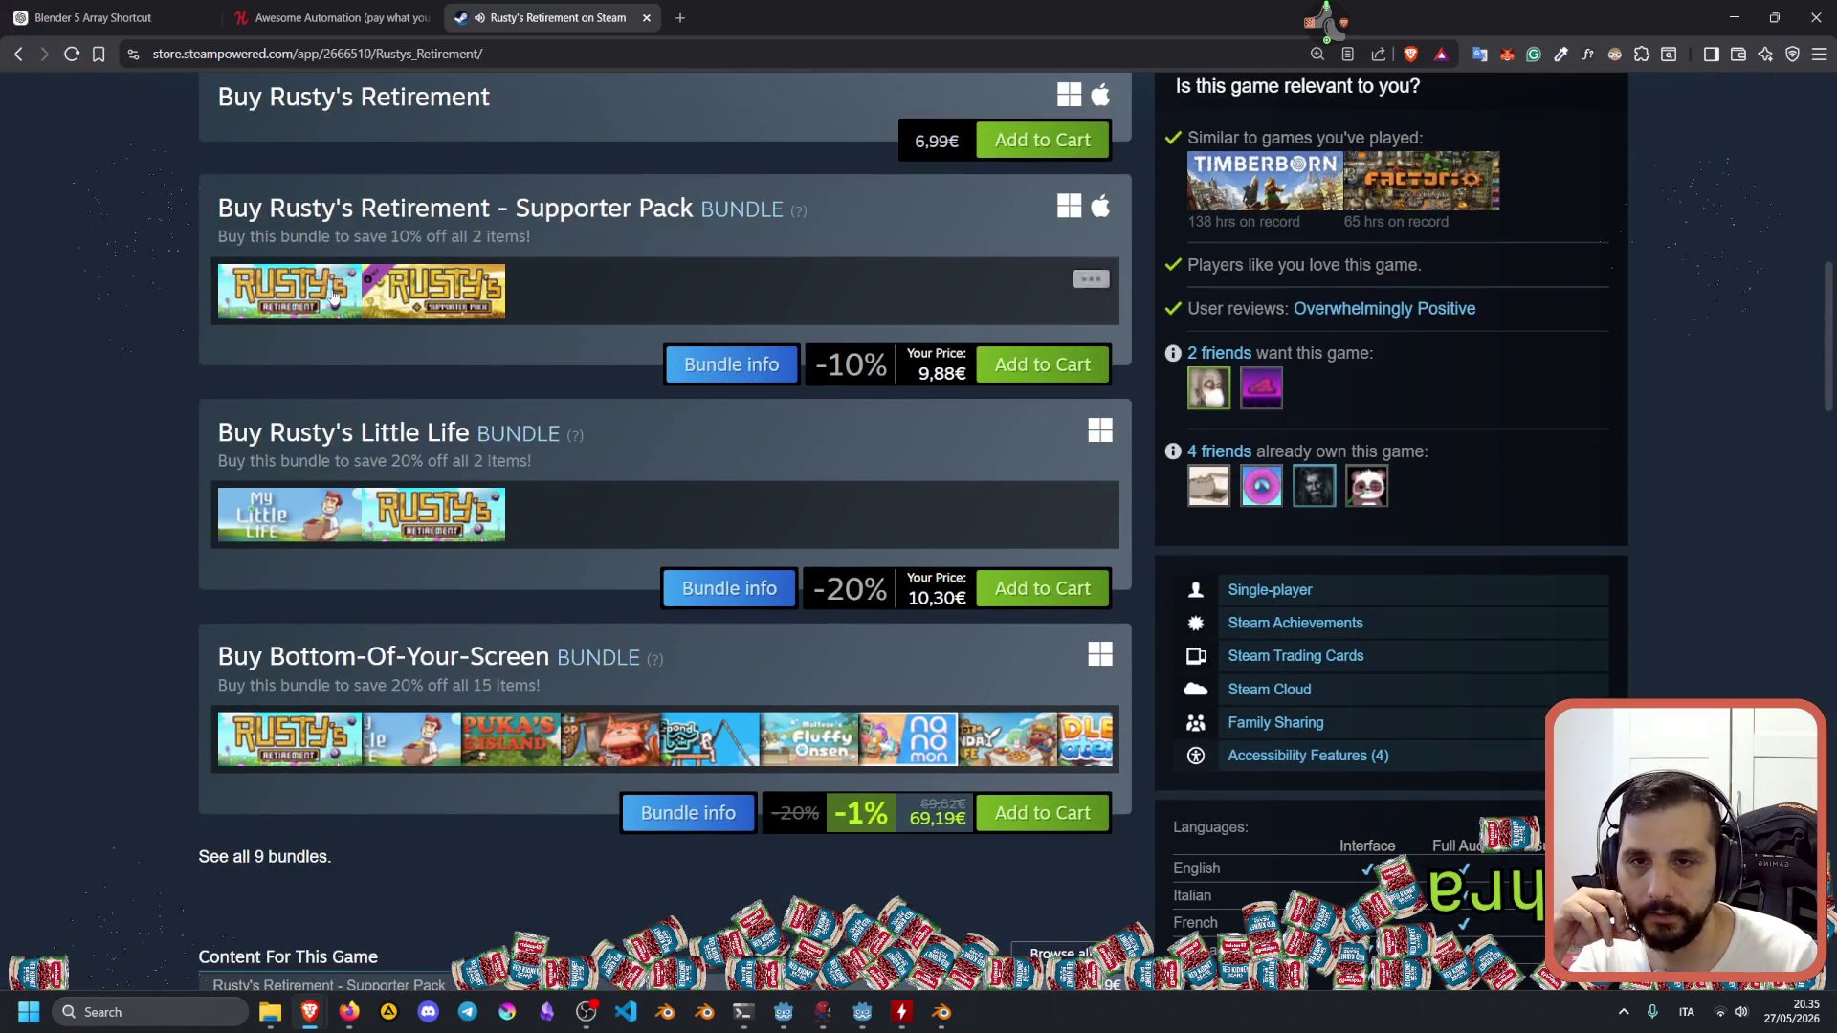
pyautogui.moveTo(271, 532)
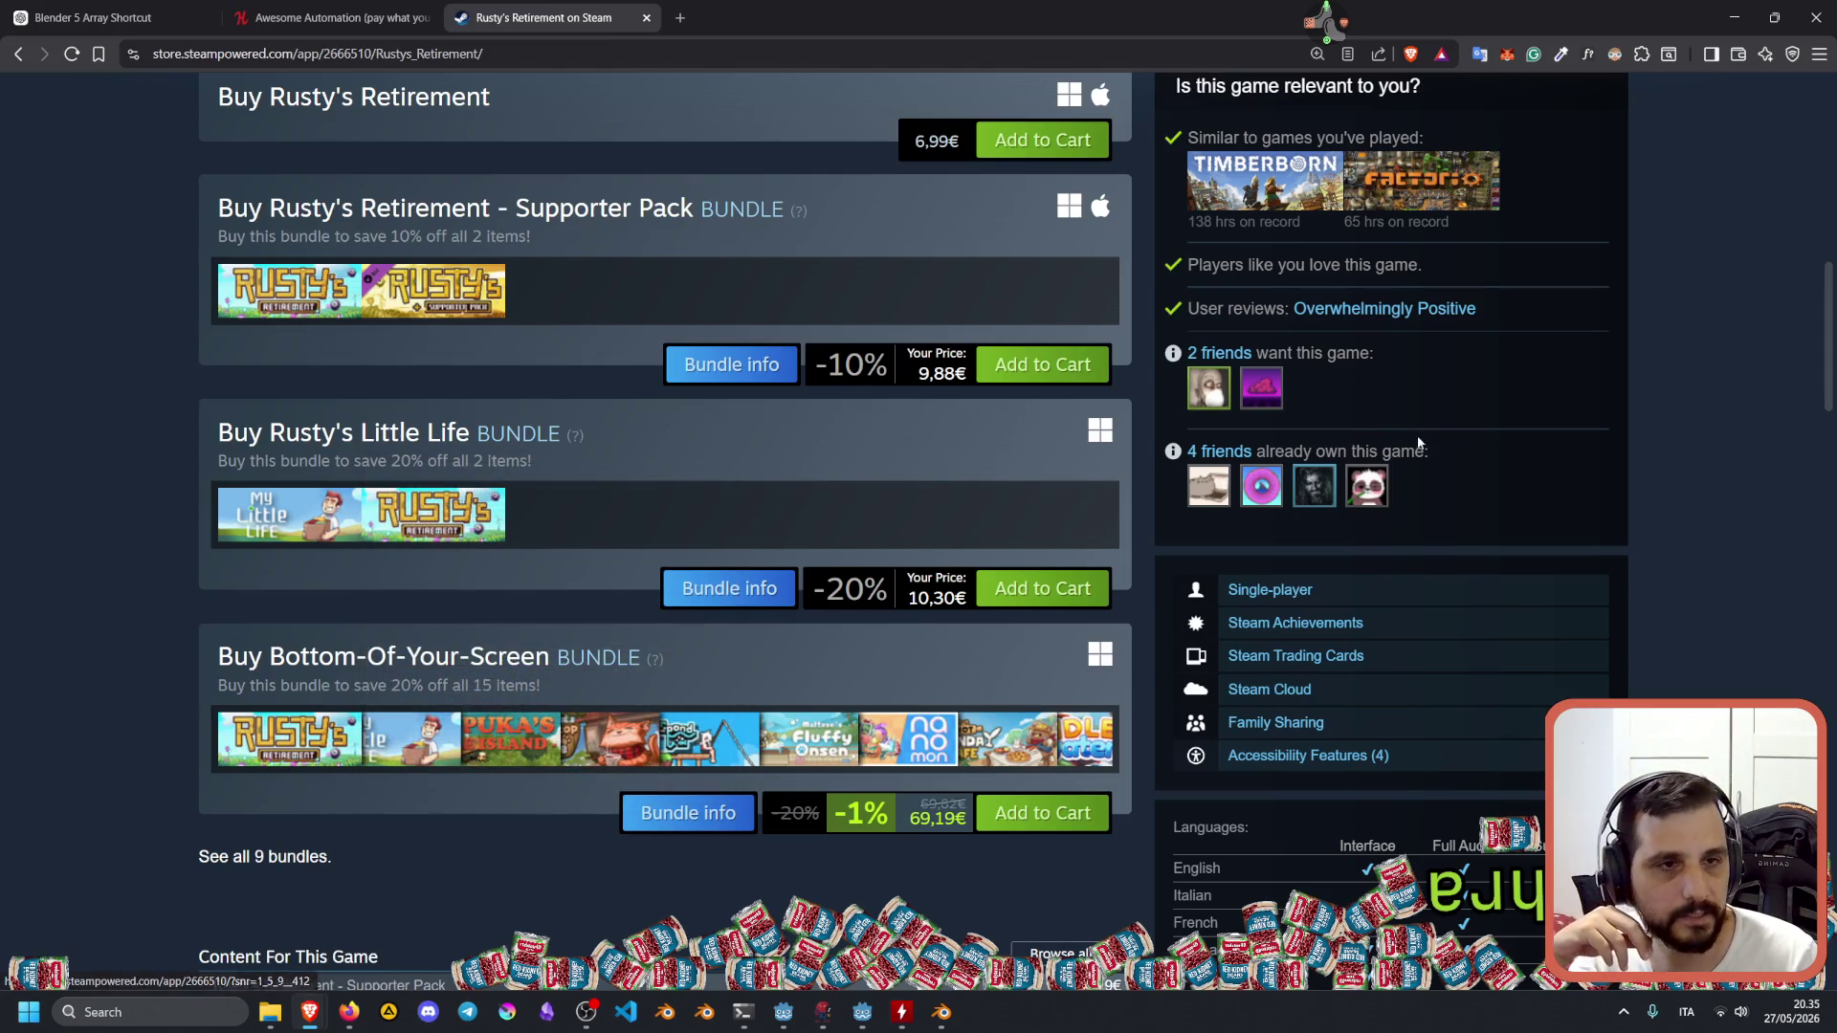
pyautogui.scroll(6, 1414, 433)
pyautogui.scroll(-6, 603, 636)
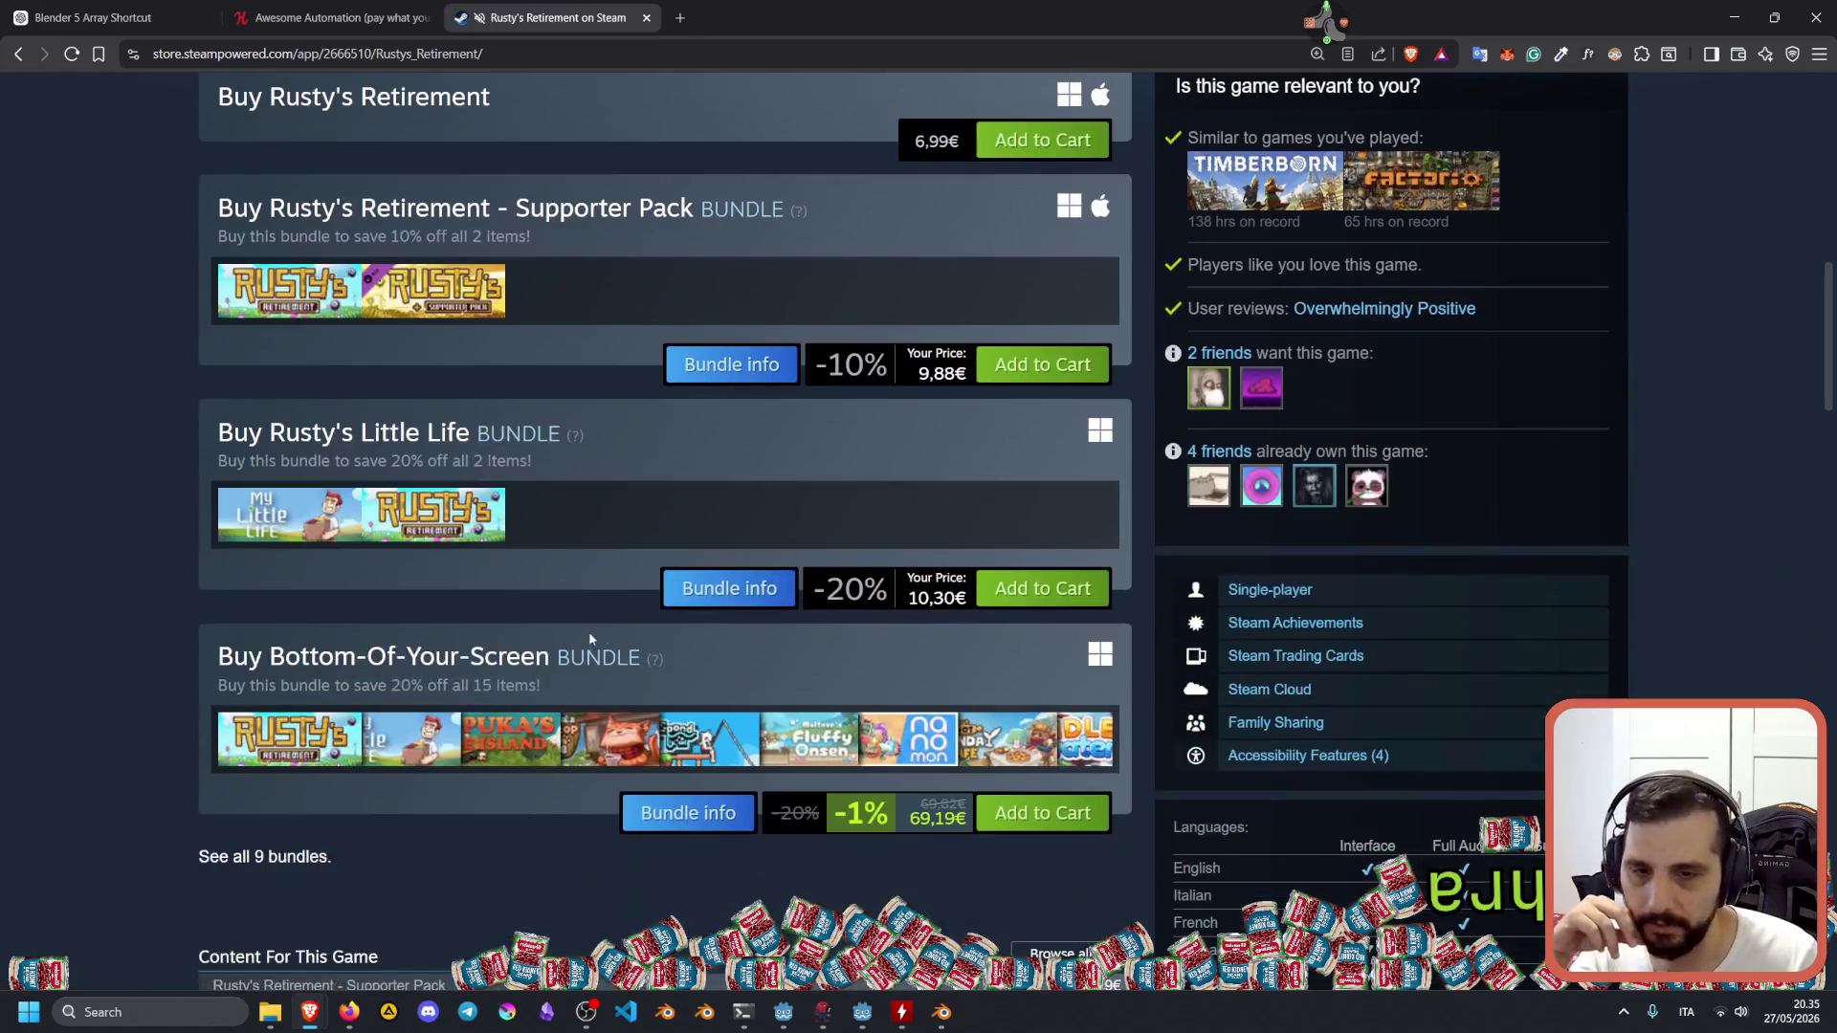
pyautogui.scroll(7, 588, 629)
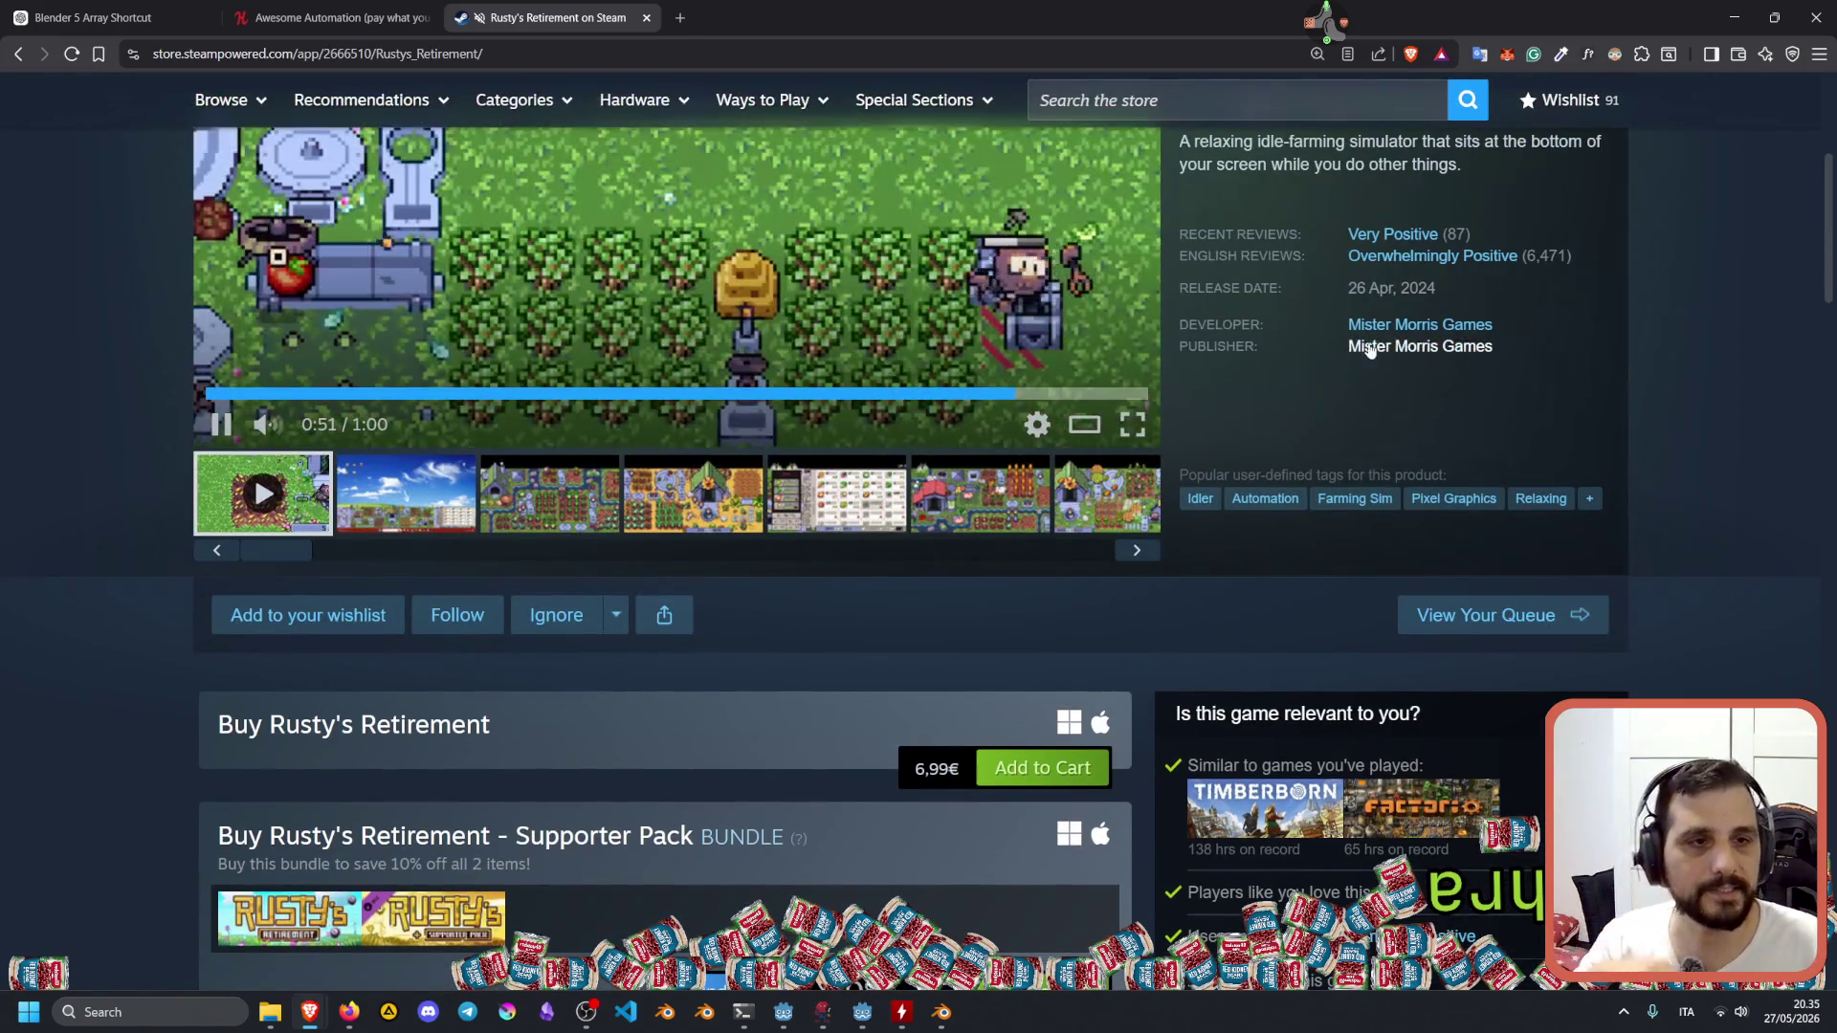
pyautogui.moveTo(1345, 345); pyautogui.dragTo(1393, 349)
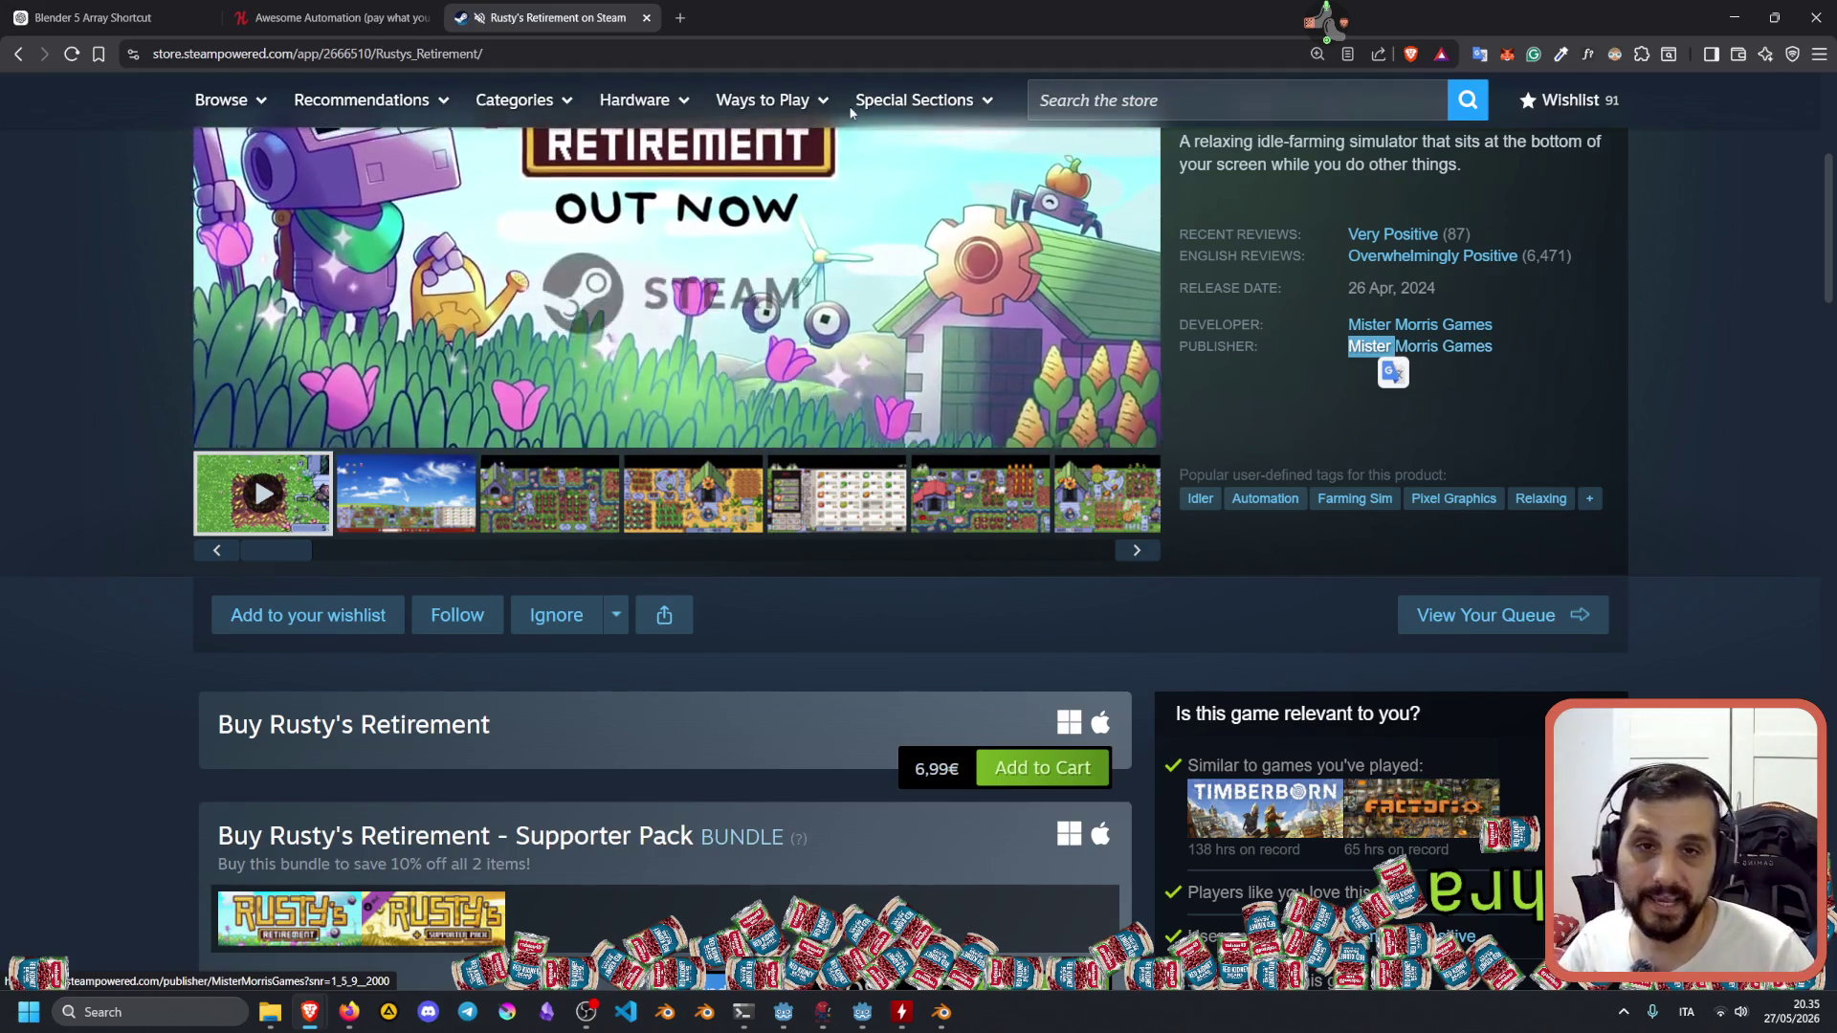
# Compare with the Humble Bundle listing, then return to the Steam store search box.
pyautogui.click(407, 7)
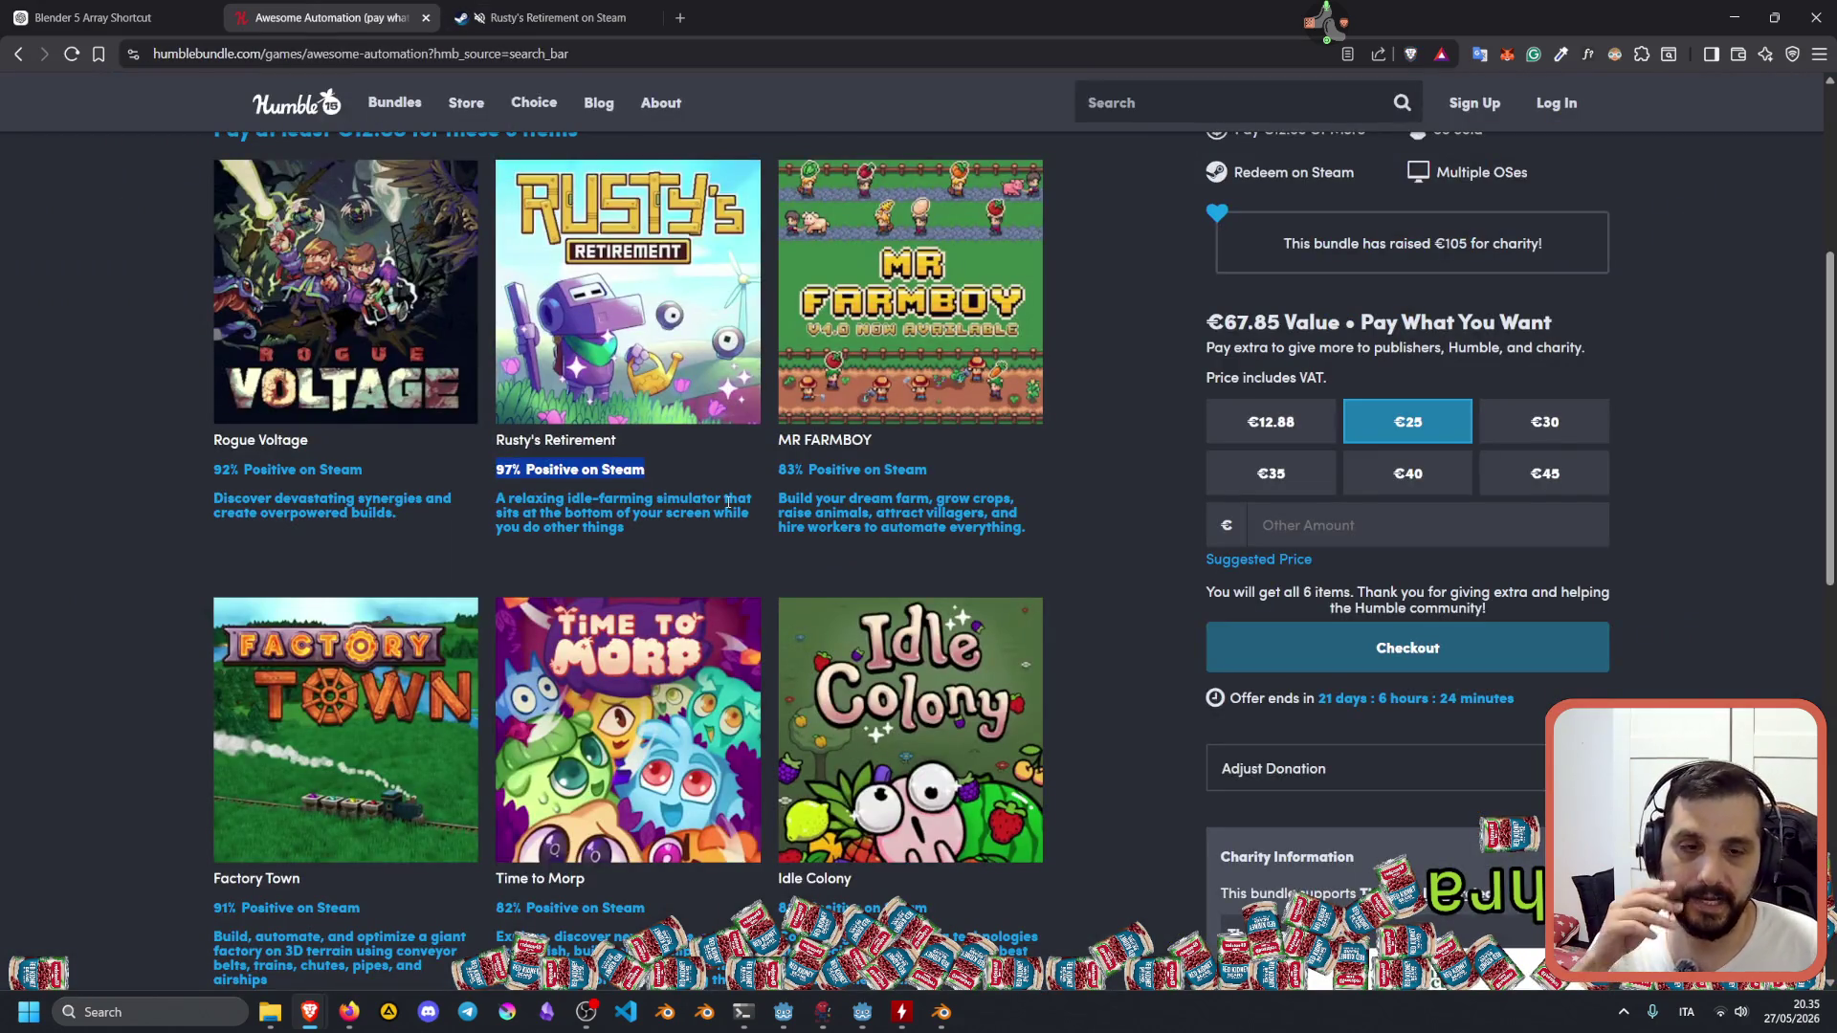
pyautogui.scroll(-2, 728, 501)
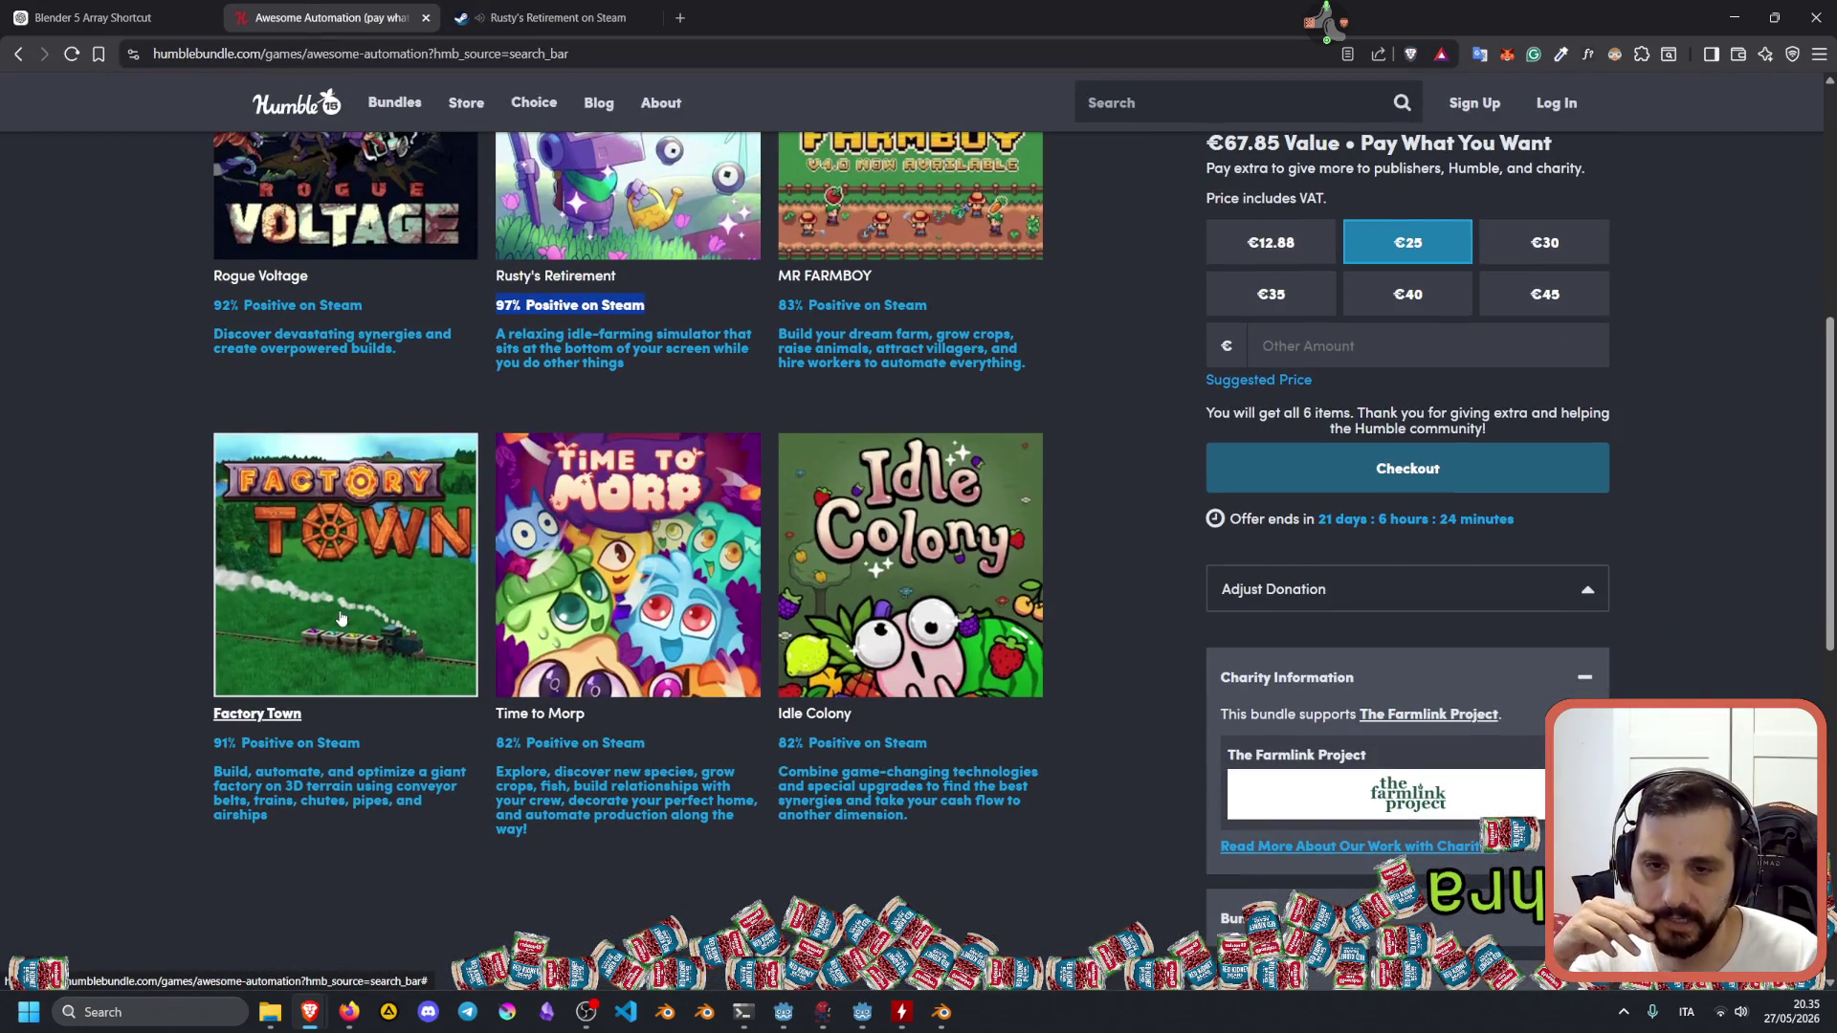
pyautogui.click(457, 14)
pyautogui.scroll(5, 1144, 478)
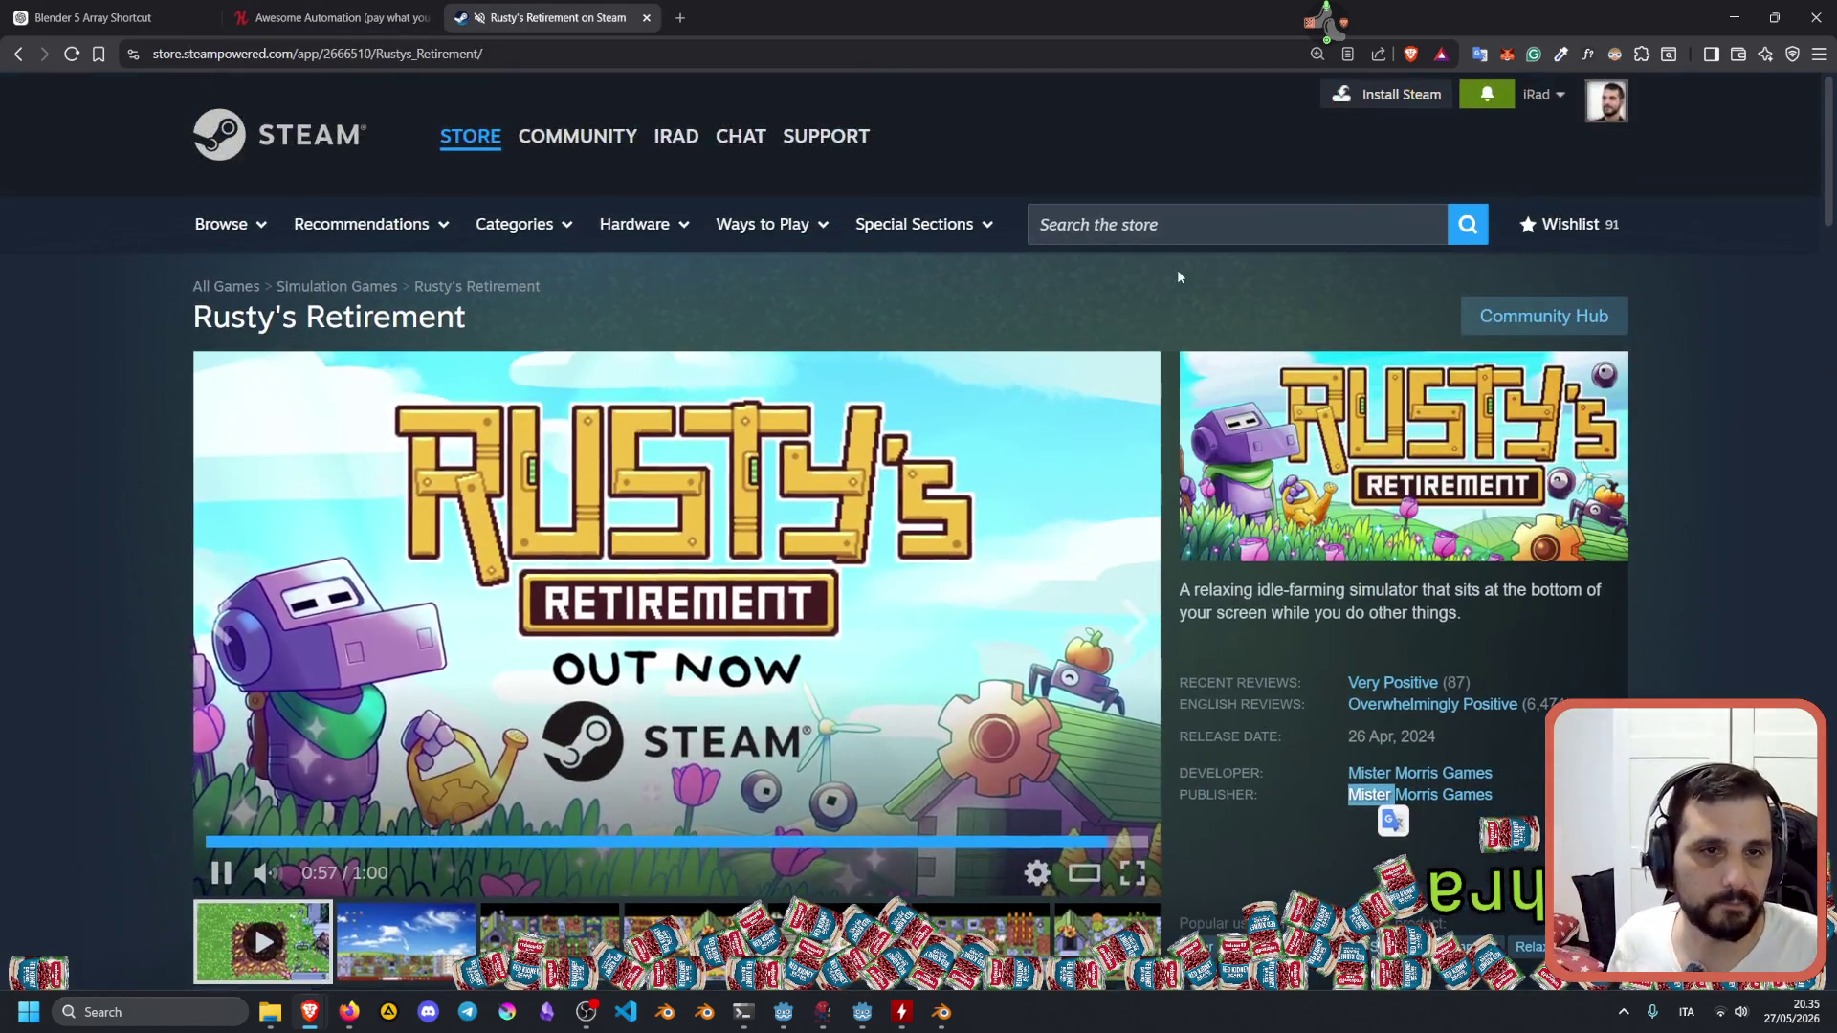
pyautogui.click(1143, 229)
# Search 'factory town', open Factory Town's store page and watch its trailer.
pyautogui.write('factor')
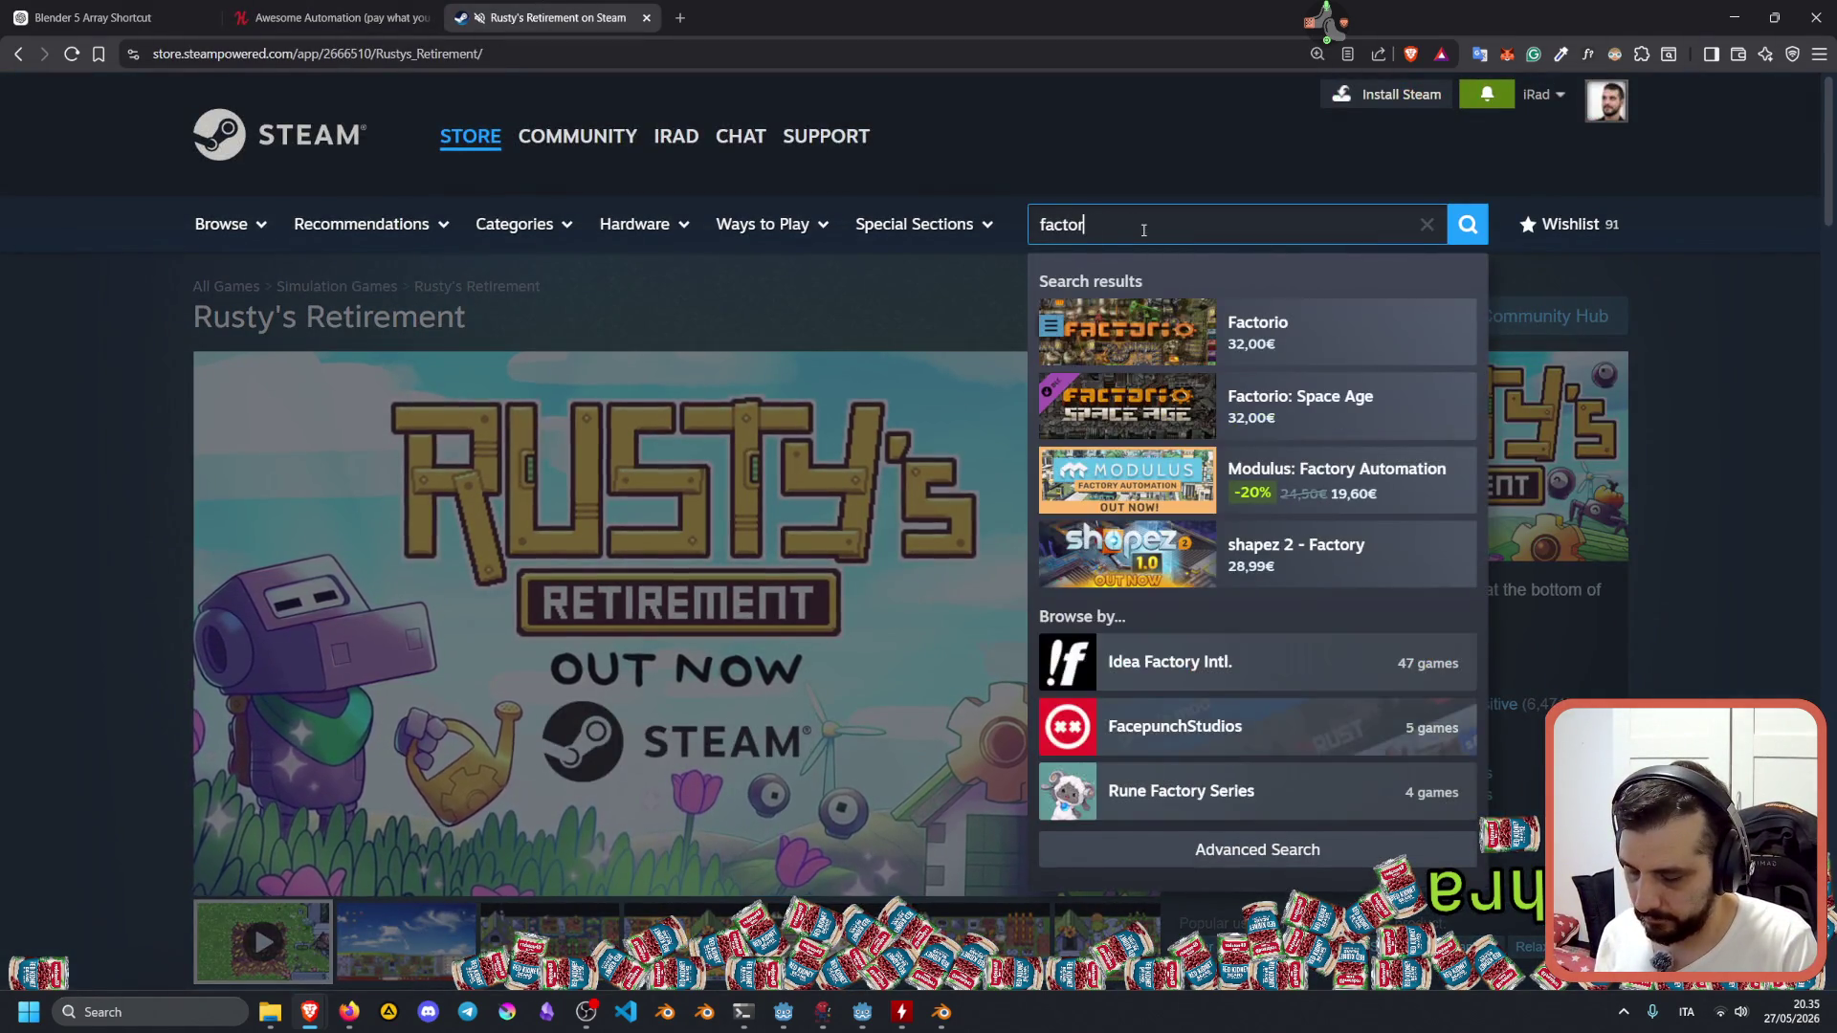
pyautogui.write('y town')
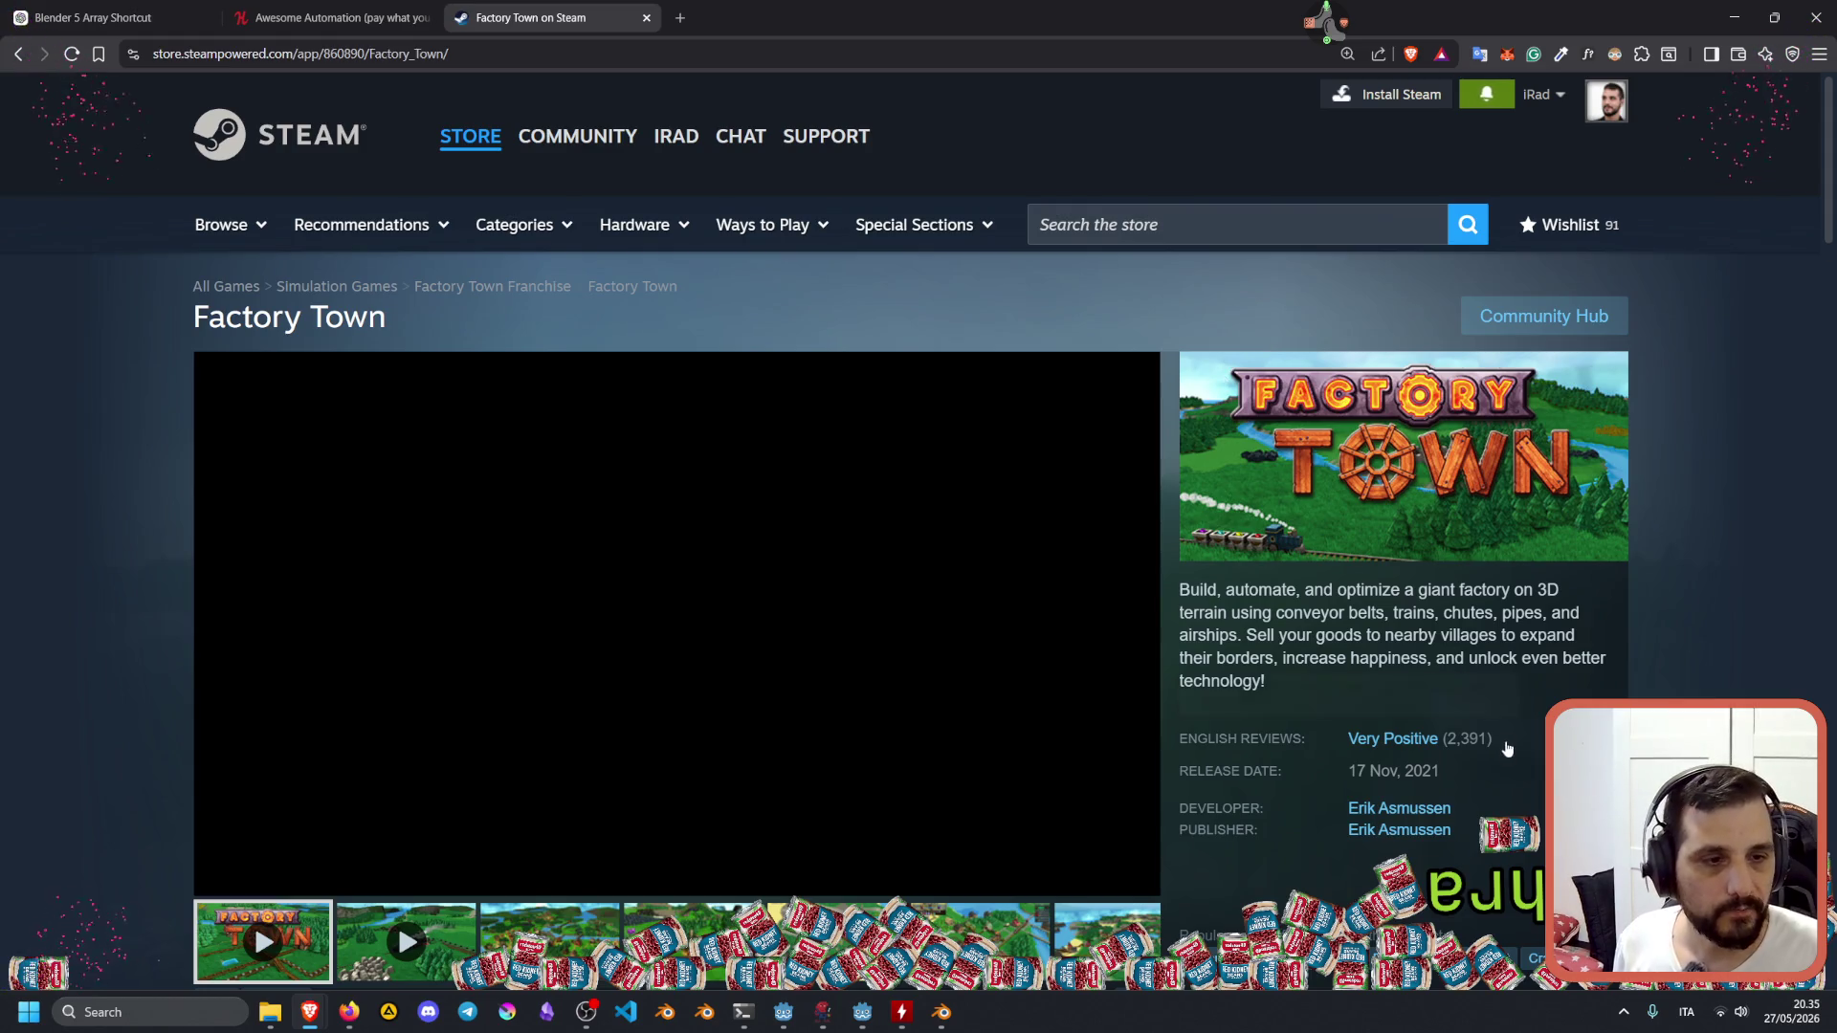
pyautogui.moveTo(1506, 749); pyautogui.dragTo(1466, 737)
pyautogui.scroll(-1, 1537, 628)
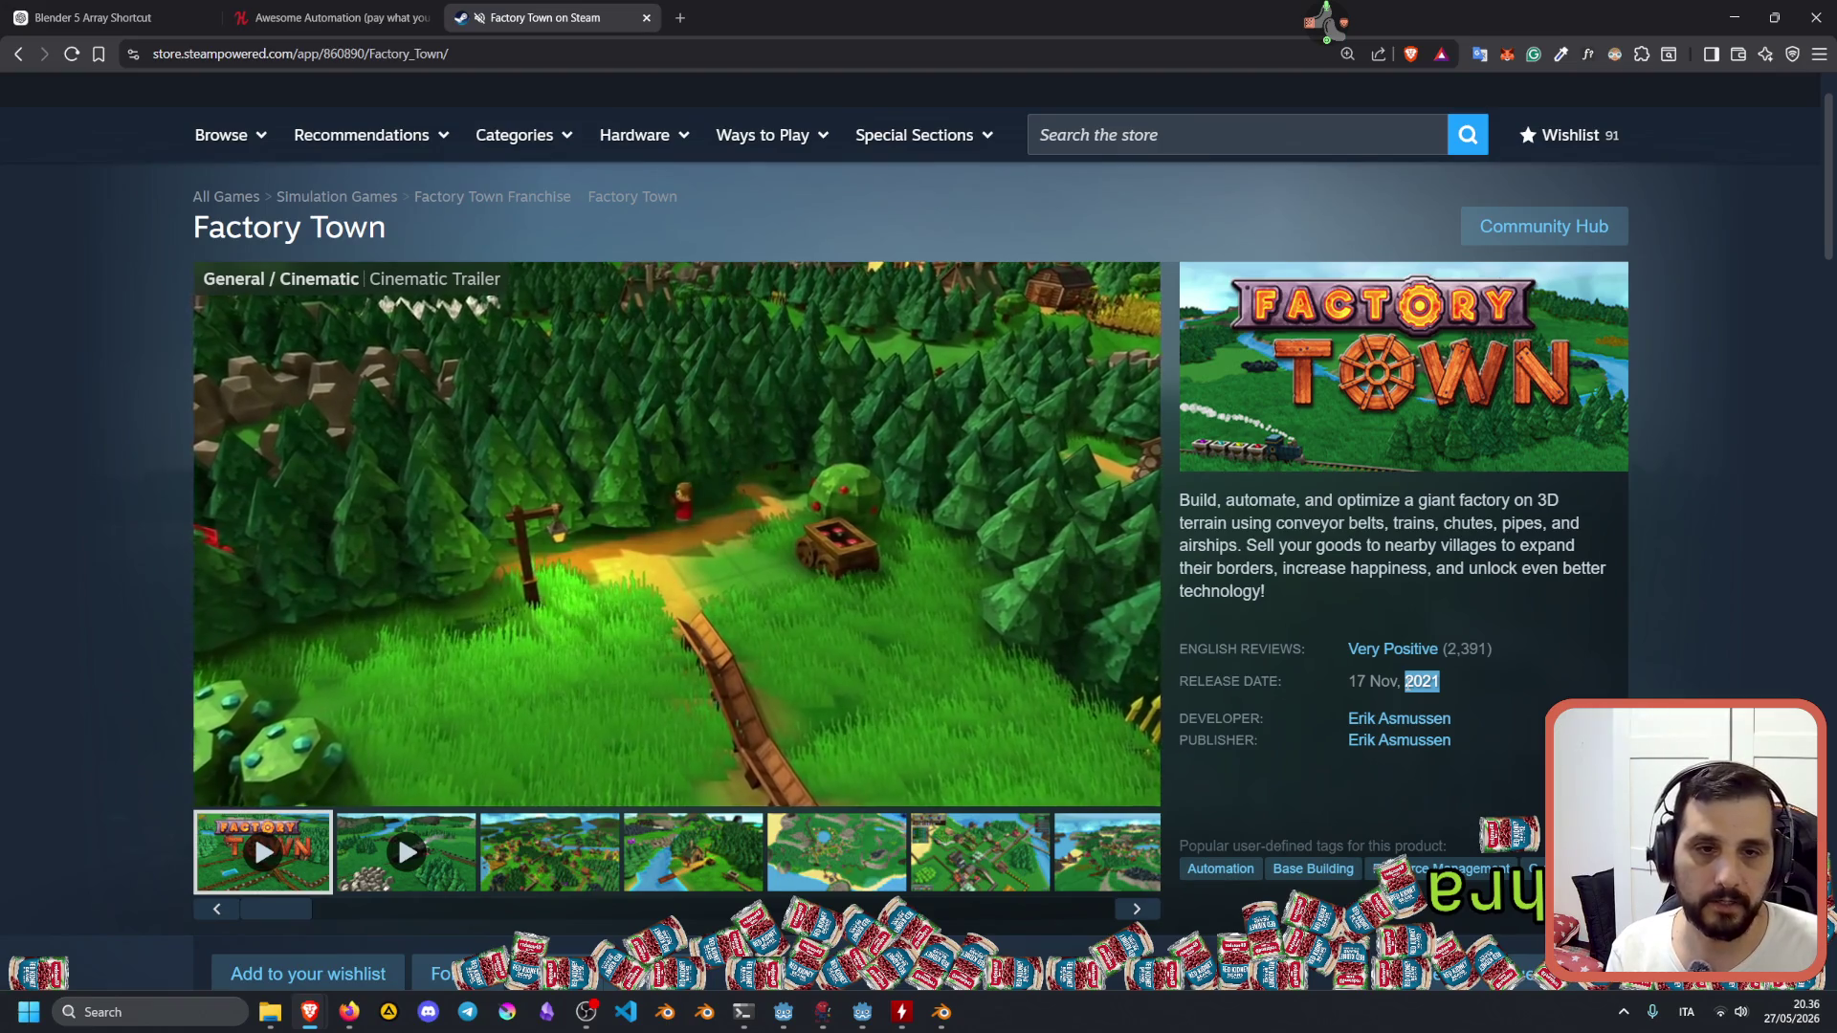
pyautogui.moveTo(597, 579)
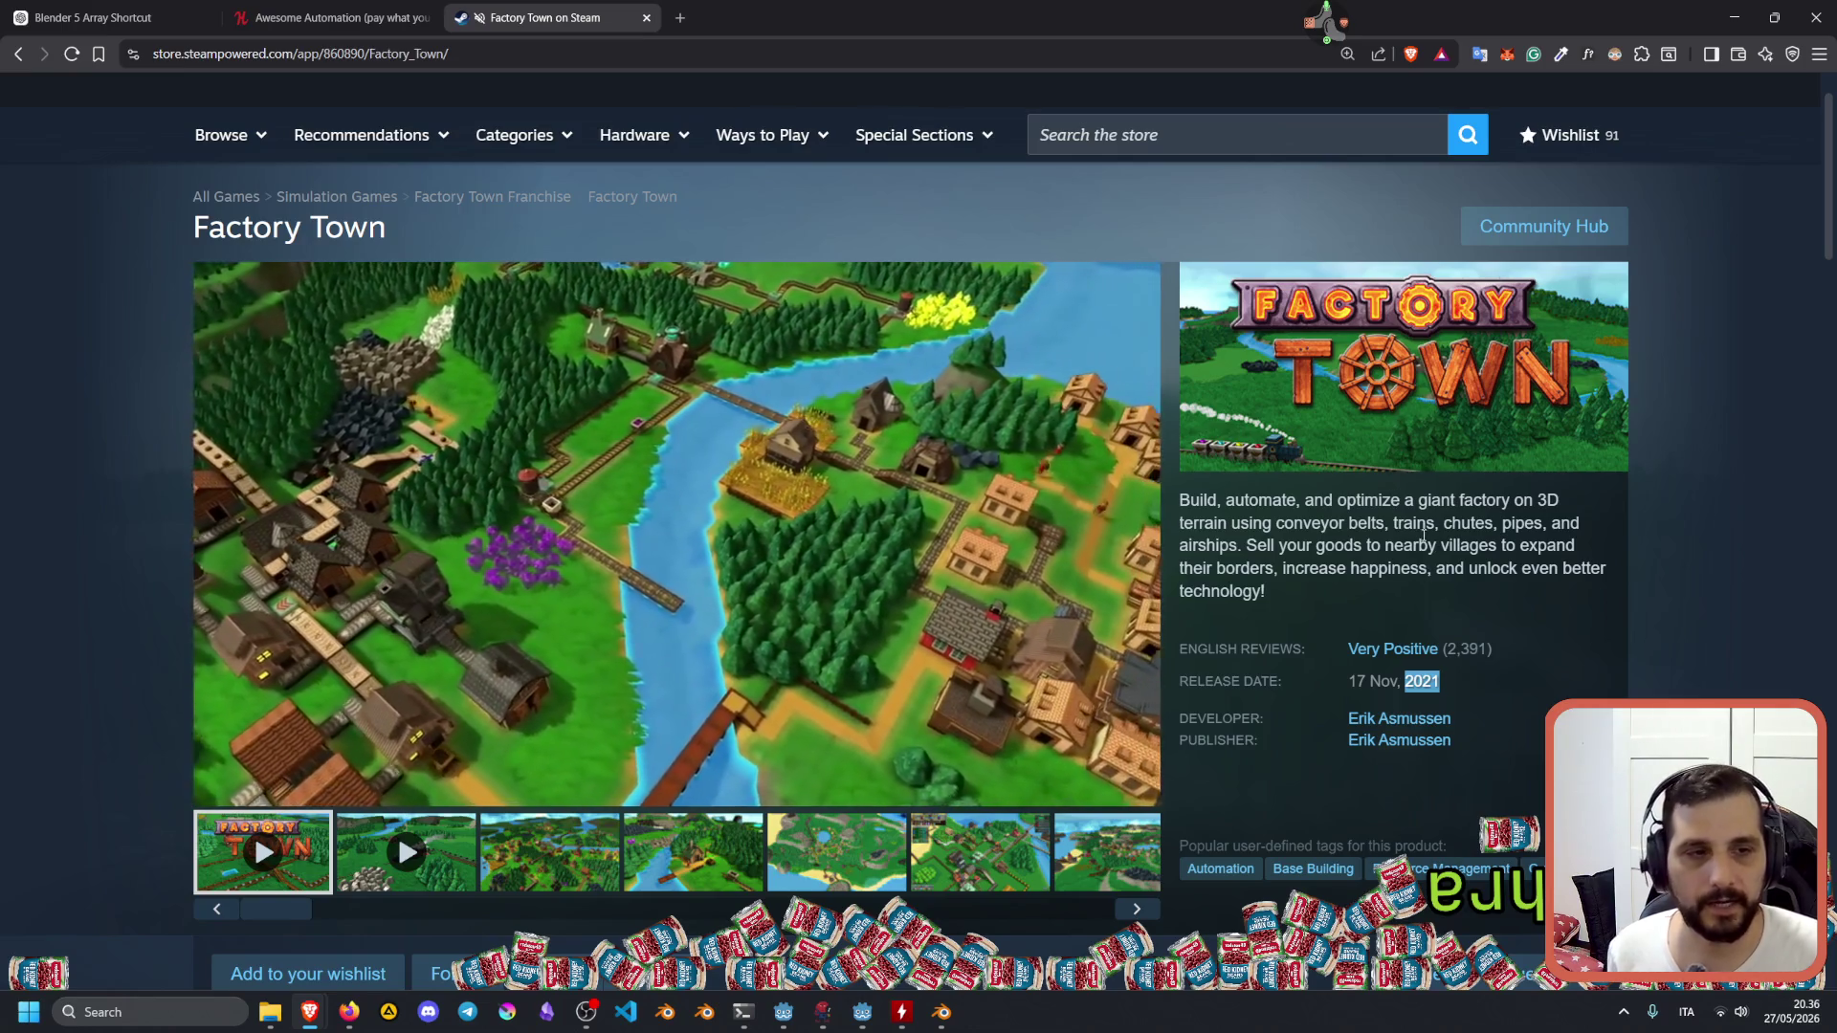
# Review Factory Town's description and 19,50€ price, and select app ID 860890 in the address.
pyautogui.moveTo(1393, 522); pyautogui.dragTo(1541, 545)
pyautogui.click(1435, 555)
pyautogui.scroll(-4, 651, 632)
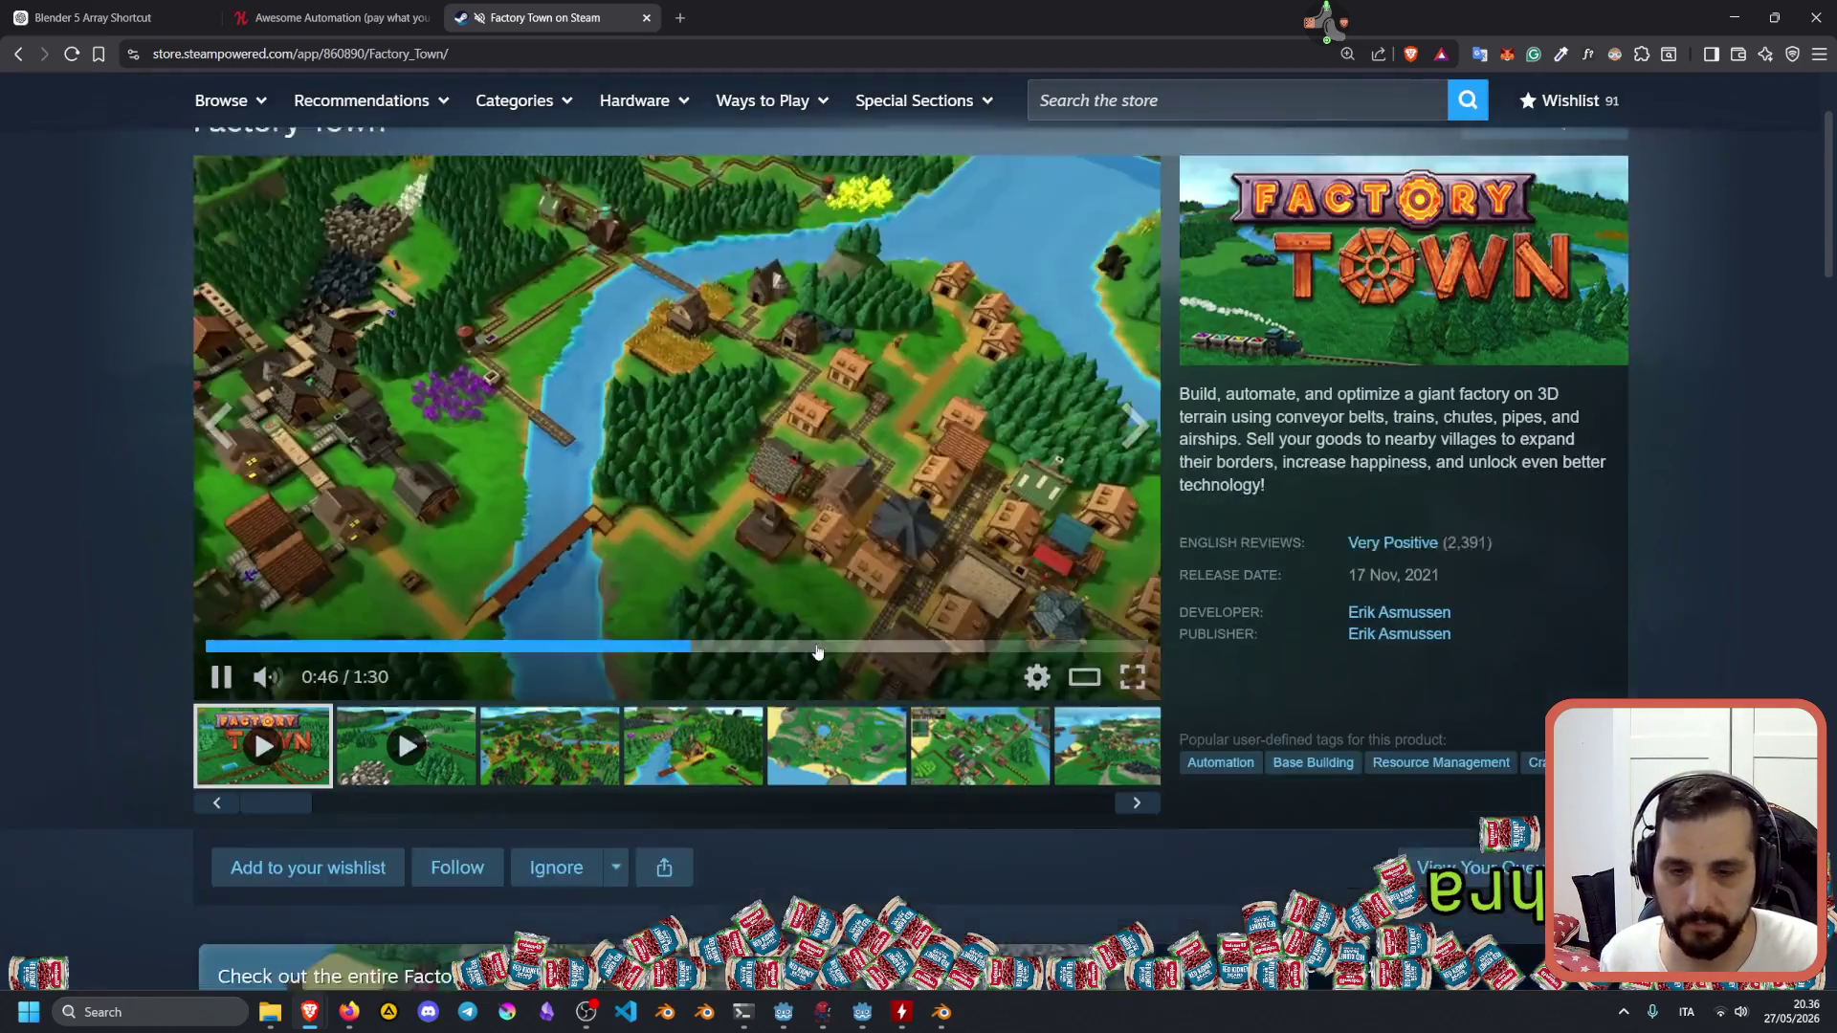
pyautogui.scroll(4, 584, 718)
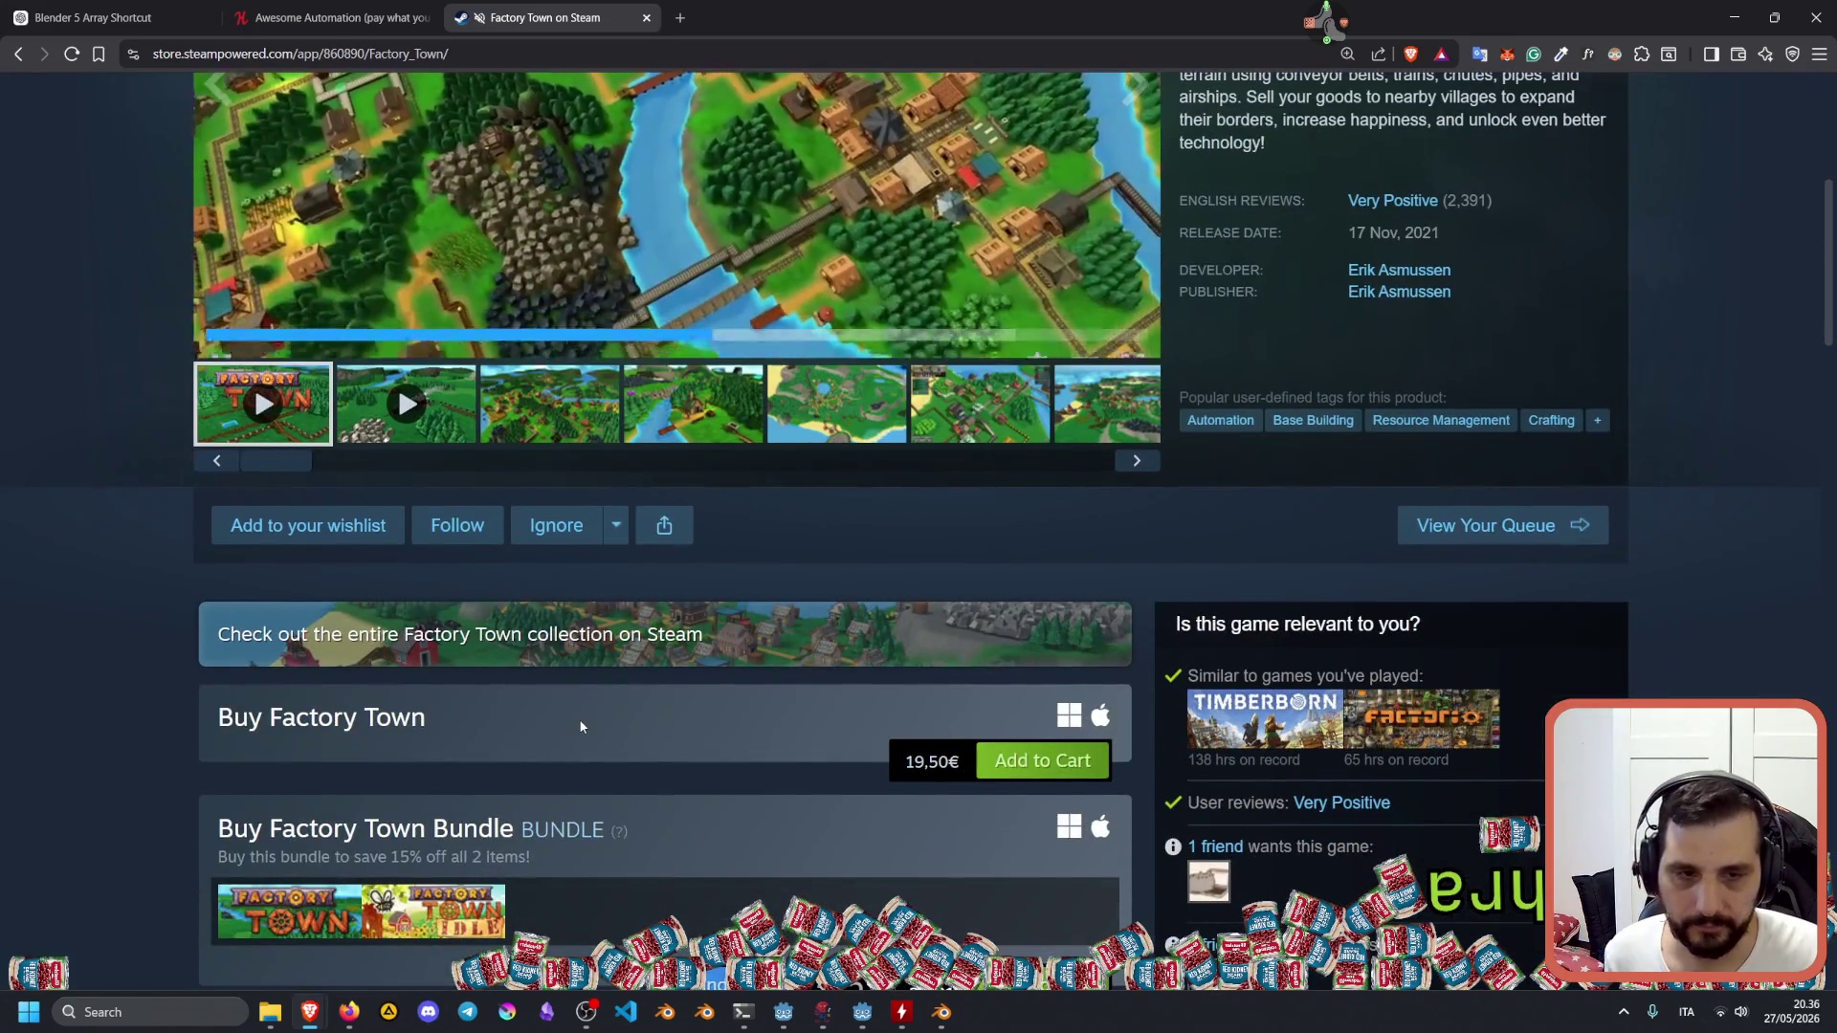
pyautogui.scroll(-2, 580, 728)
pyautogui.doubleClick(931, 585)
pyautogui.scroll(7, 1207, 547)
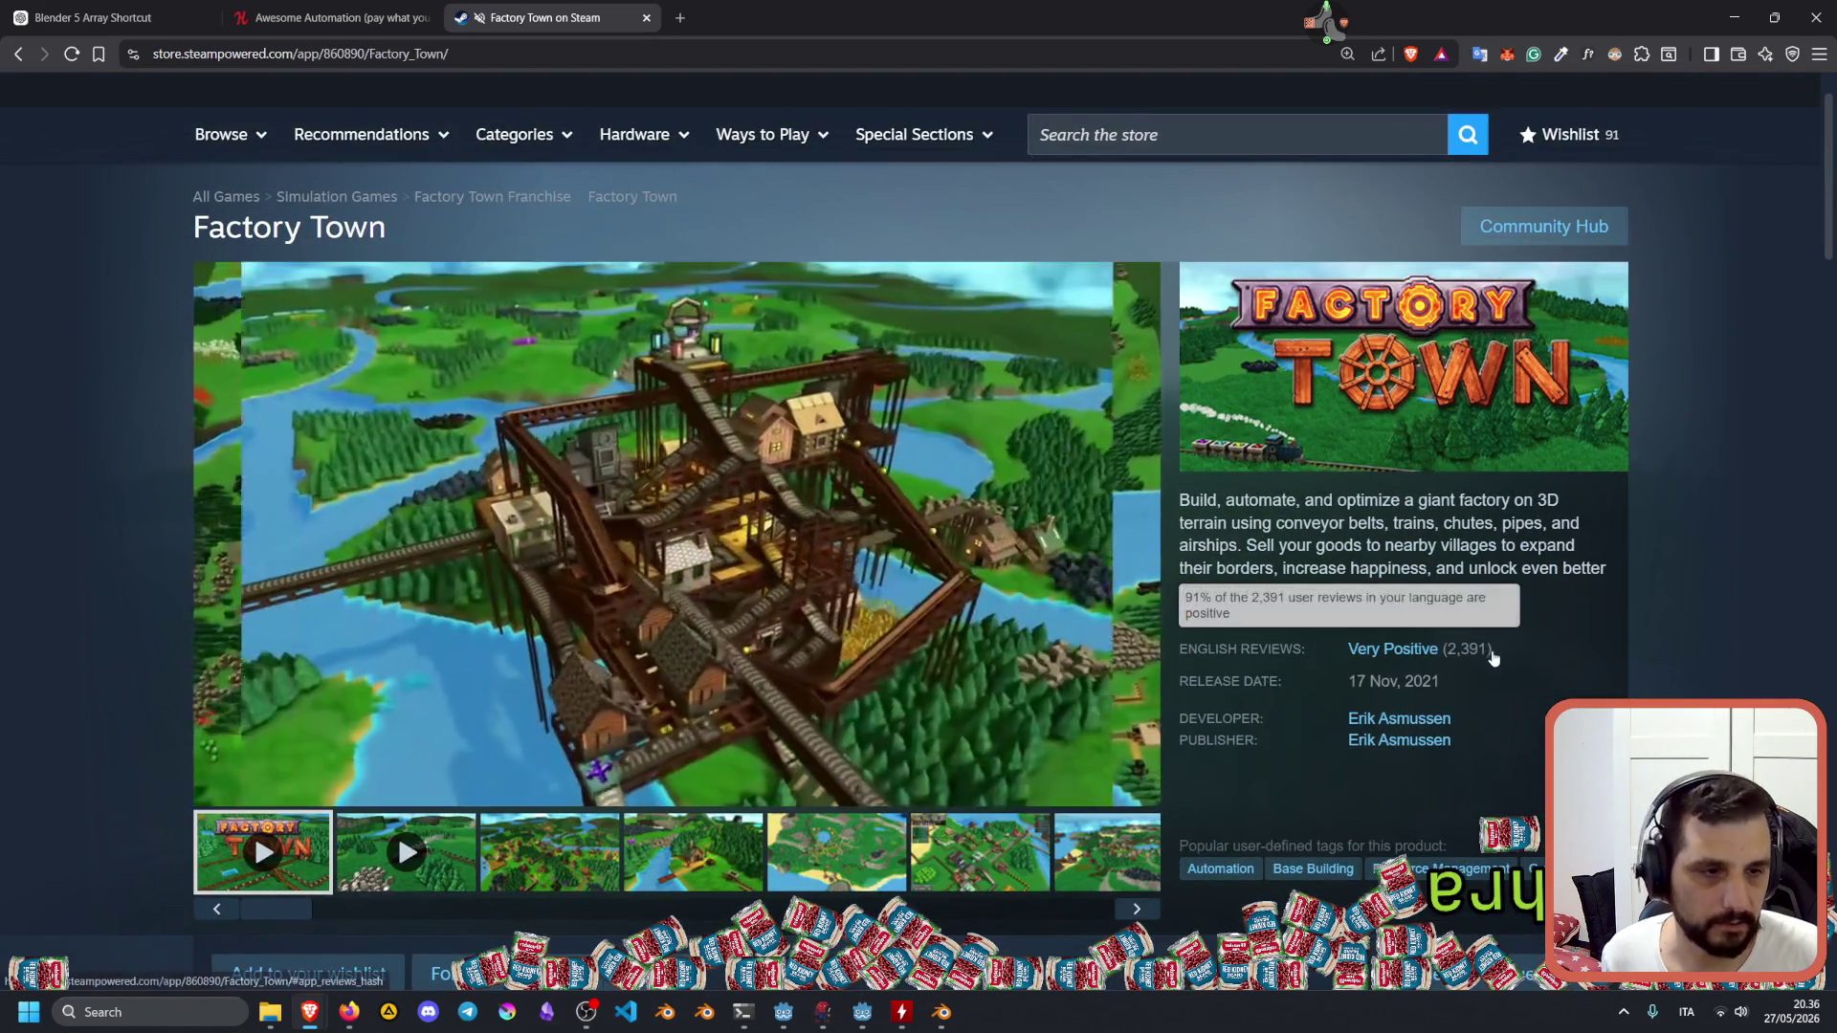
pyautogui.click(326, 53)
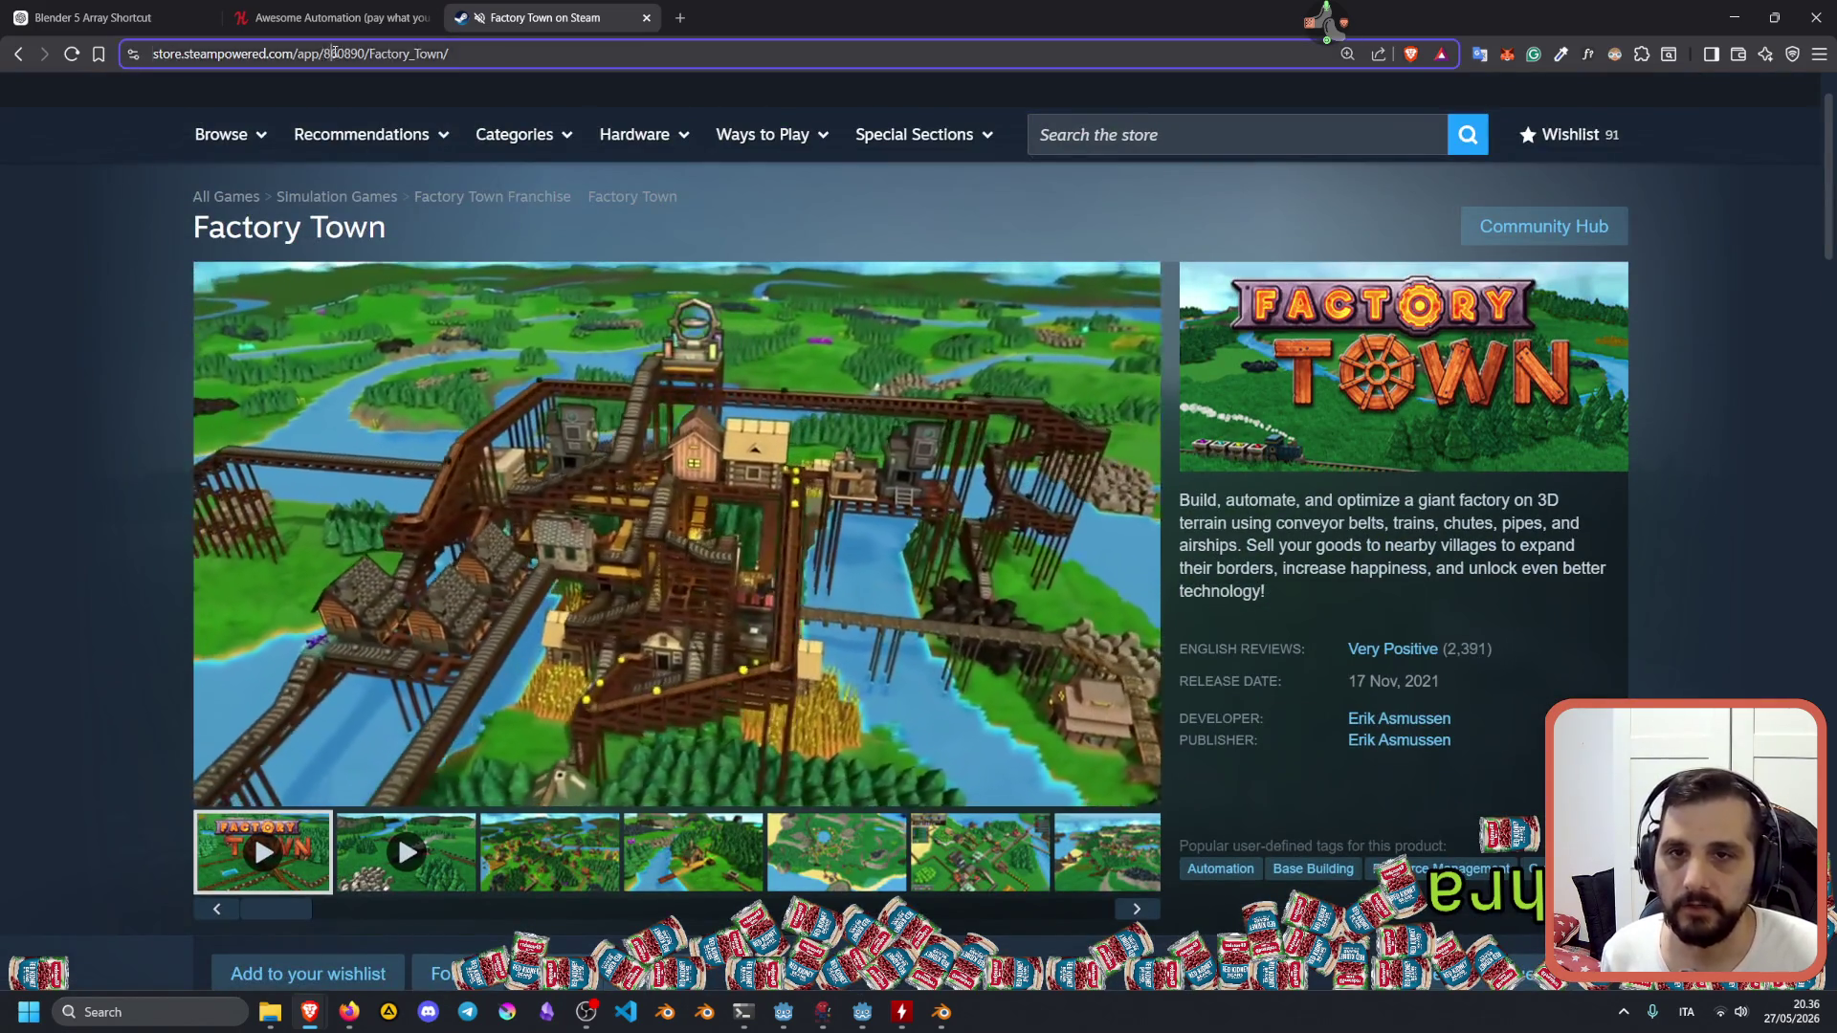
pyautogui.doubleClick(384, 54)
# In a new tab, open the Gamalytic bookmark from the firewall folder.
pyautogui.click(680, 18)
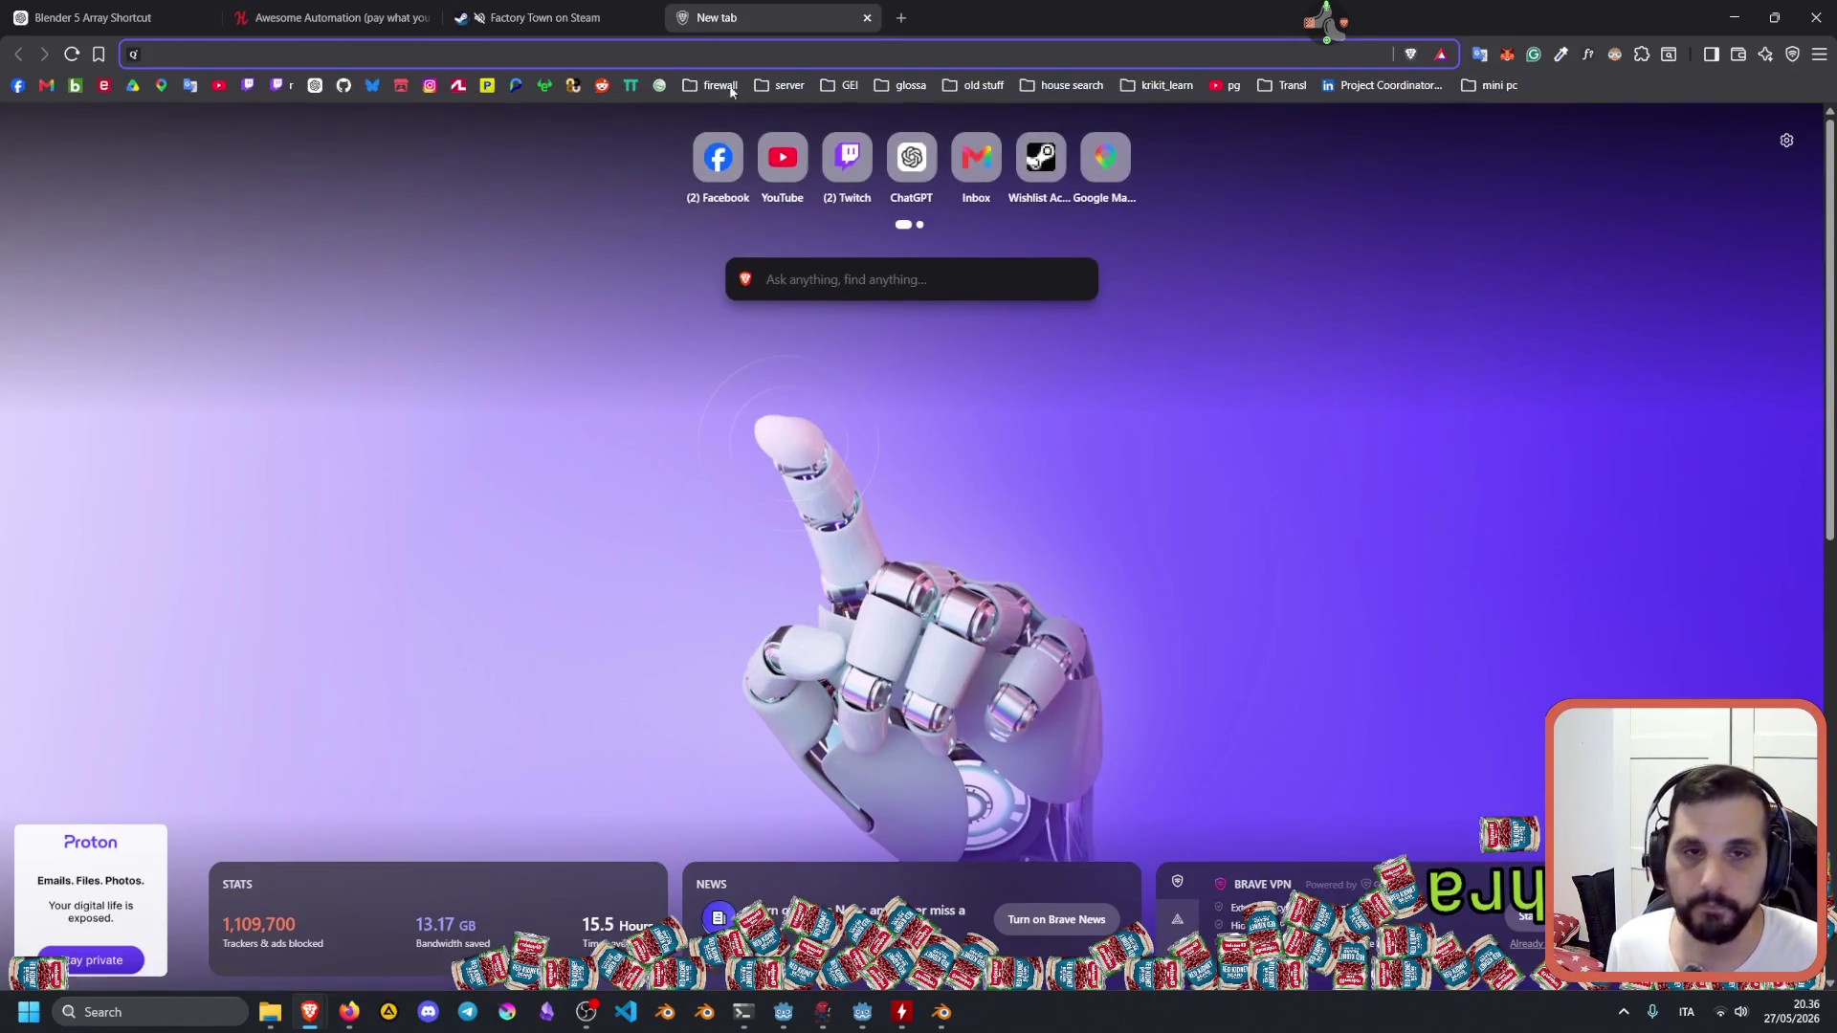
pyautogui.click(717, 88)
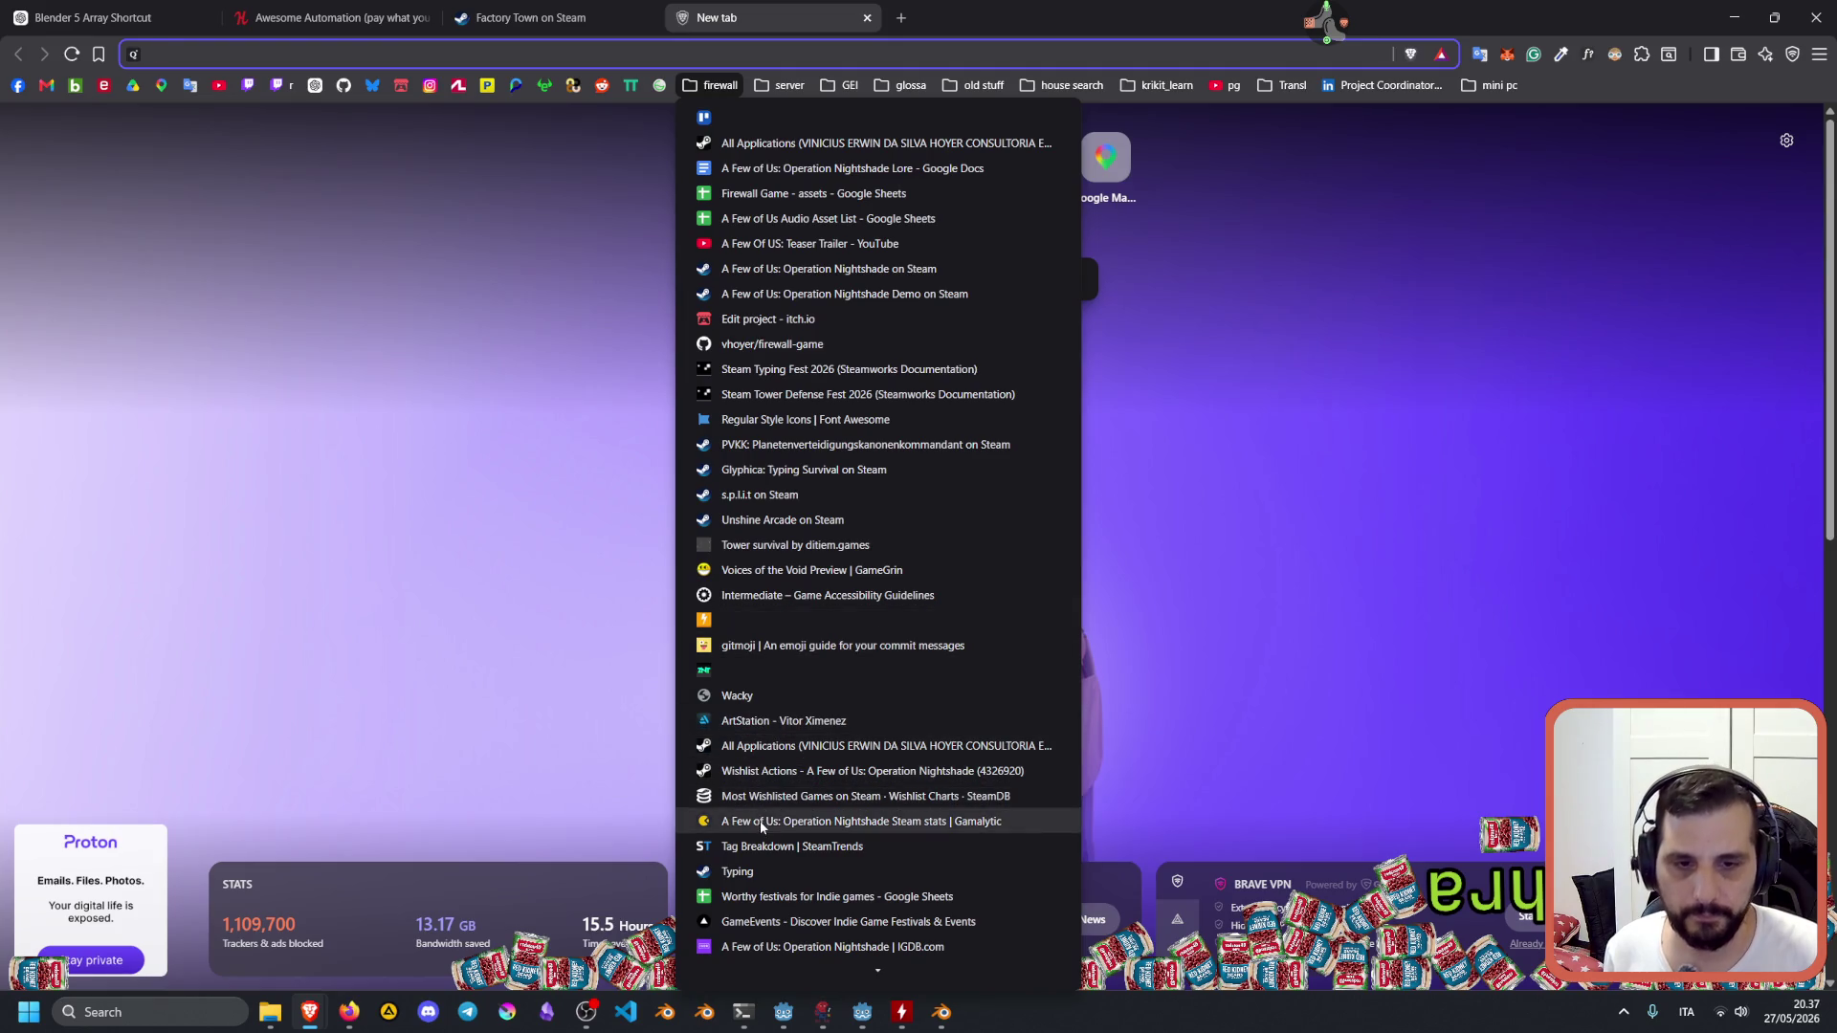
pyautogui.click(760, 821)
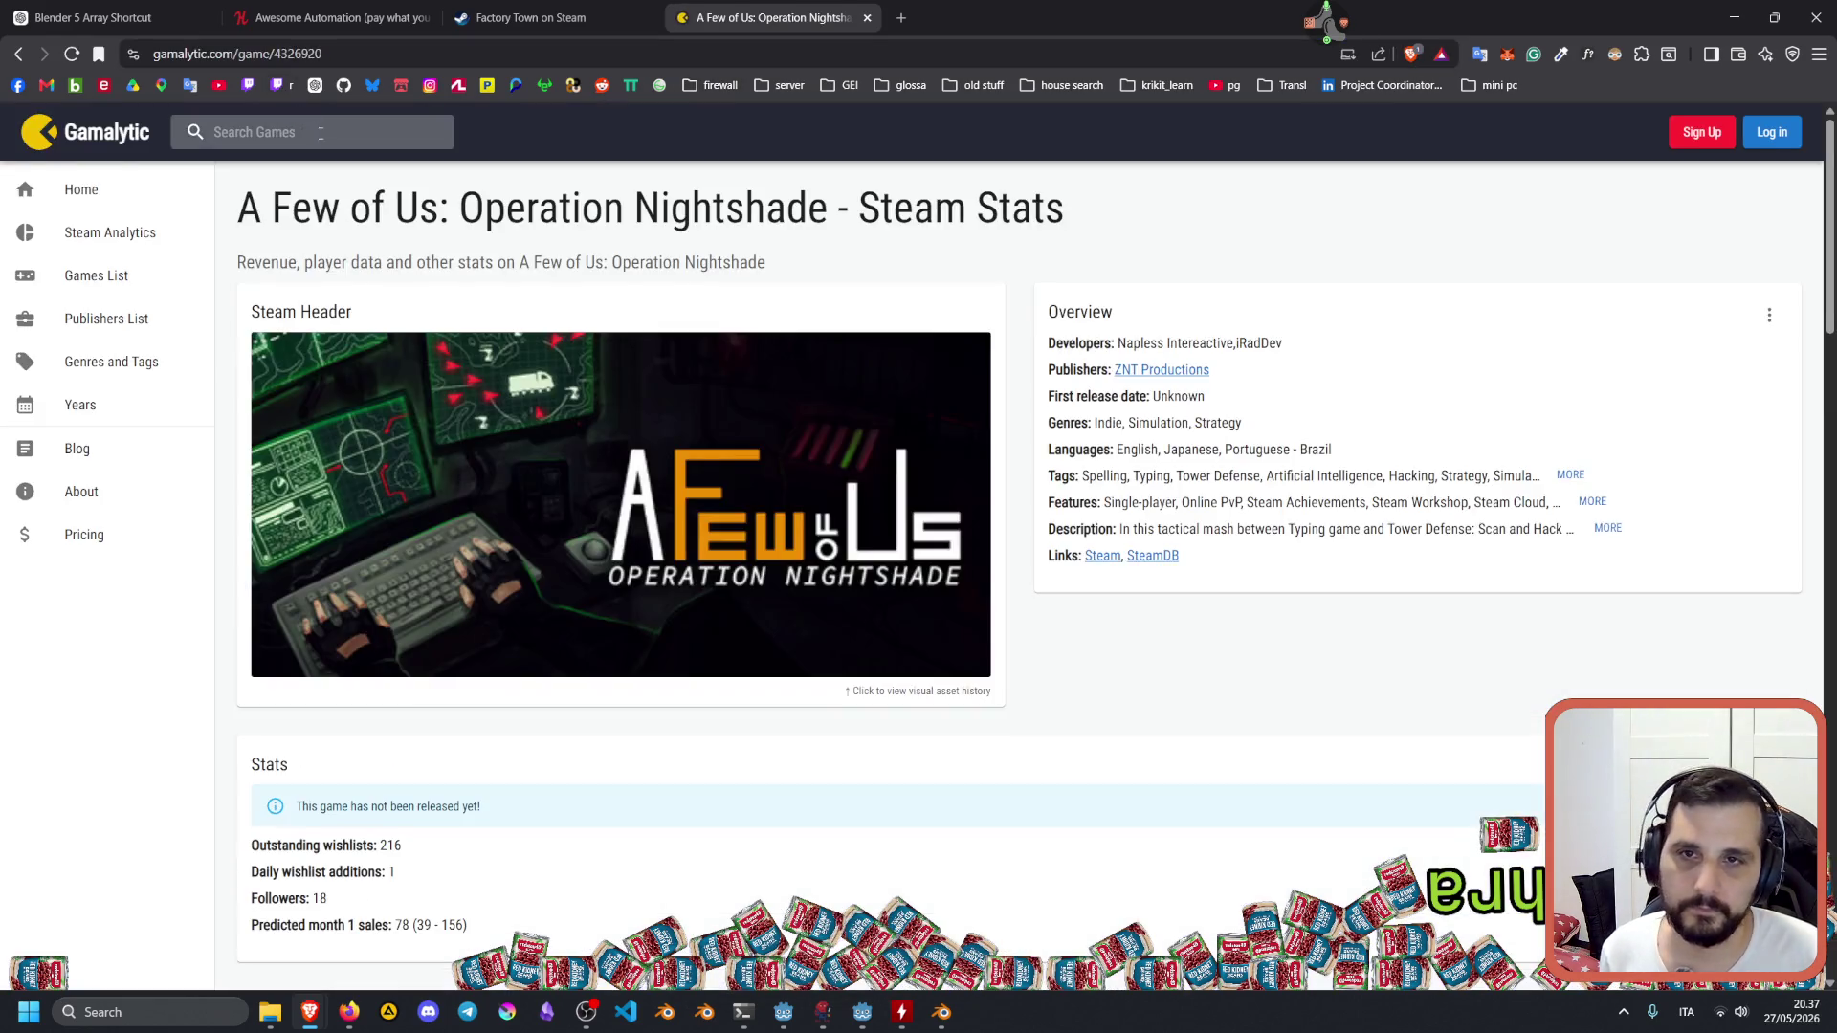
# Replace the Gamalytic game ID 4326920 with 860890 to load Factory Town.
pyautogui.doubleClick(296, 53)
pyautogui.write('860890')
pyautogui.press('Return')
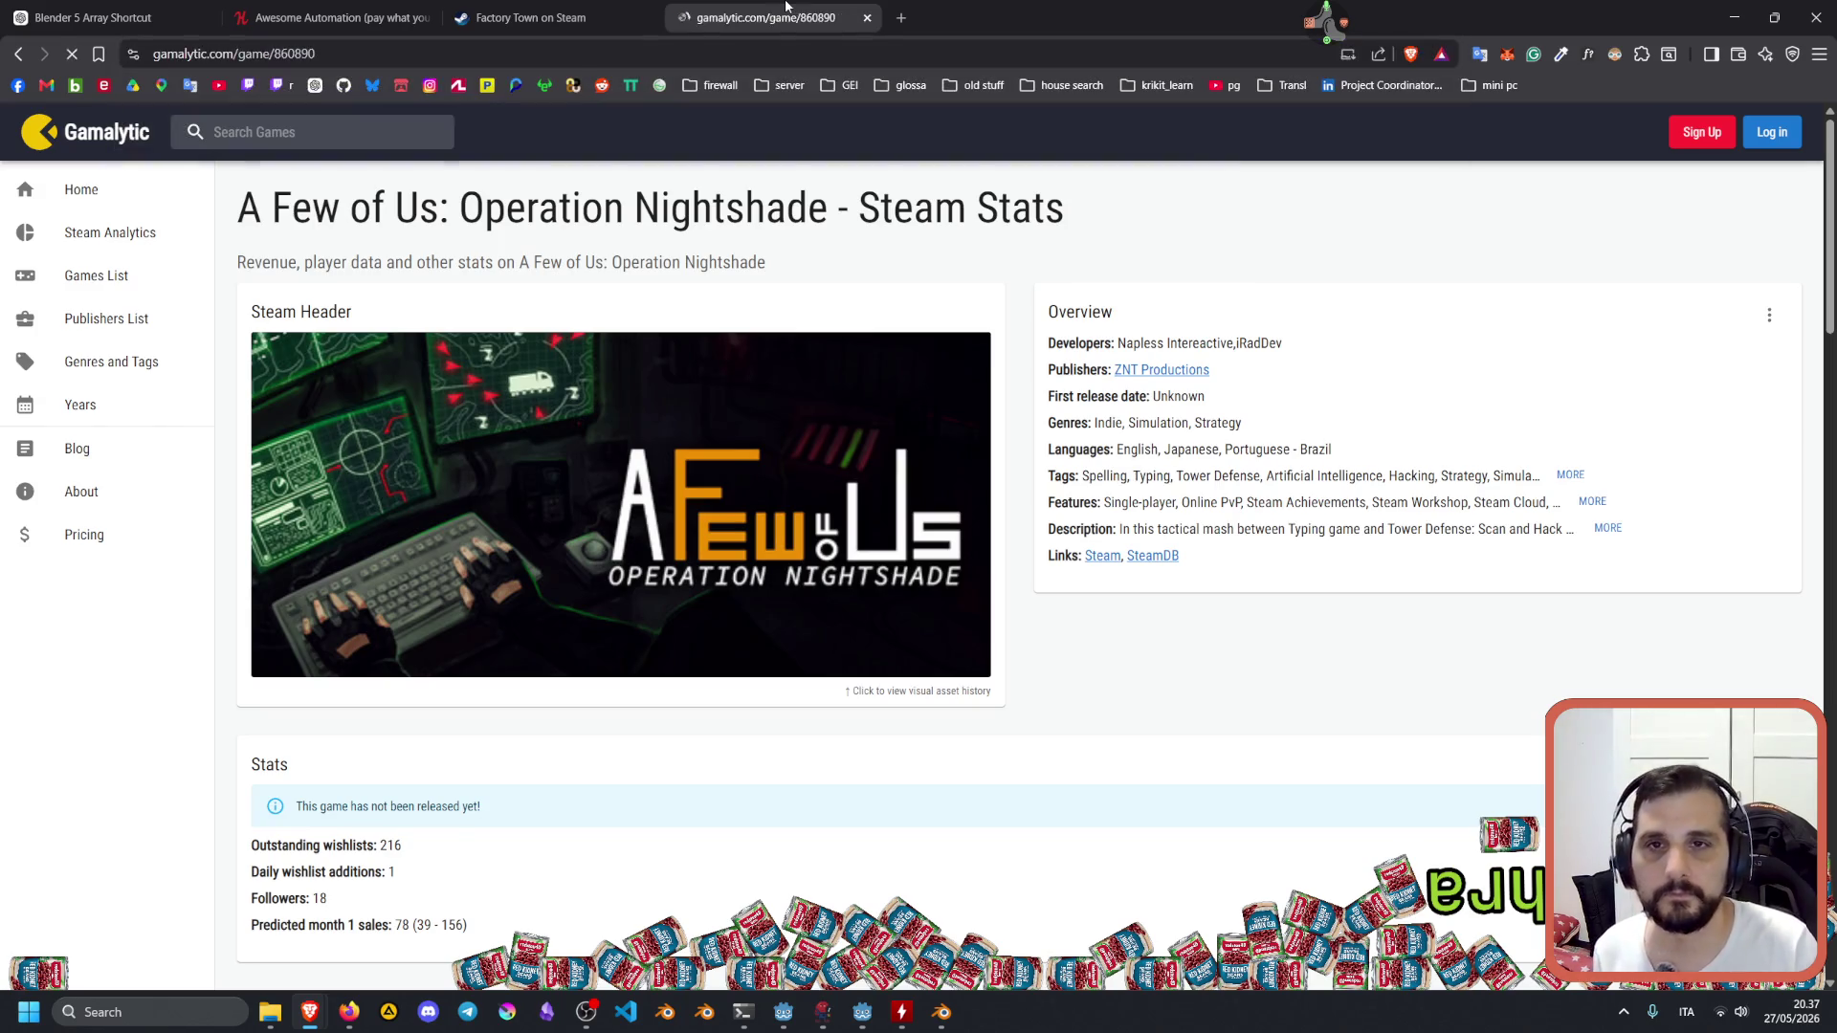
# Review Factory Town's gross revenue, its 3.1m low estimate, and owners figure.
pyautogui.scroll(-3, 866, 504)
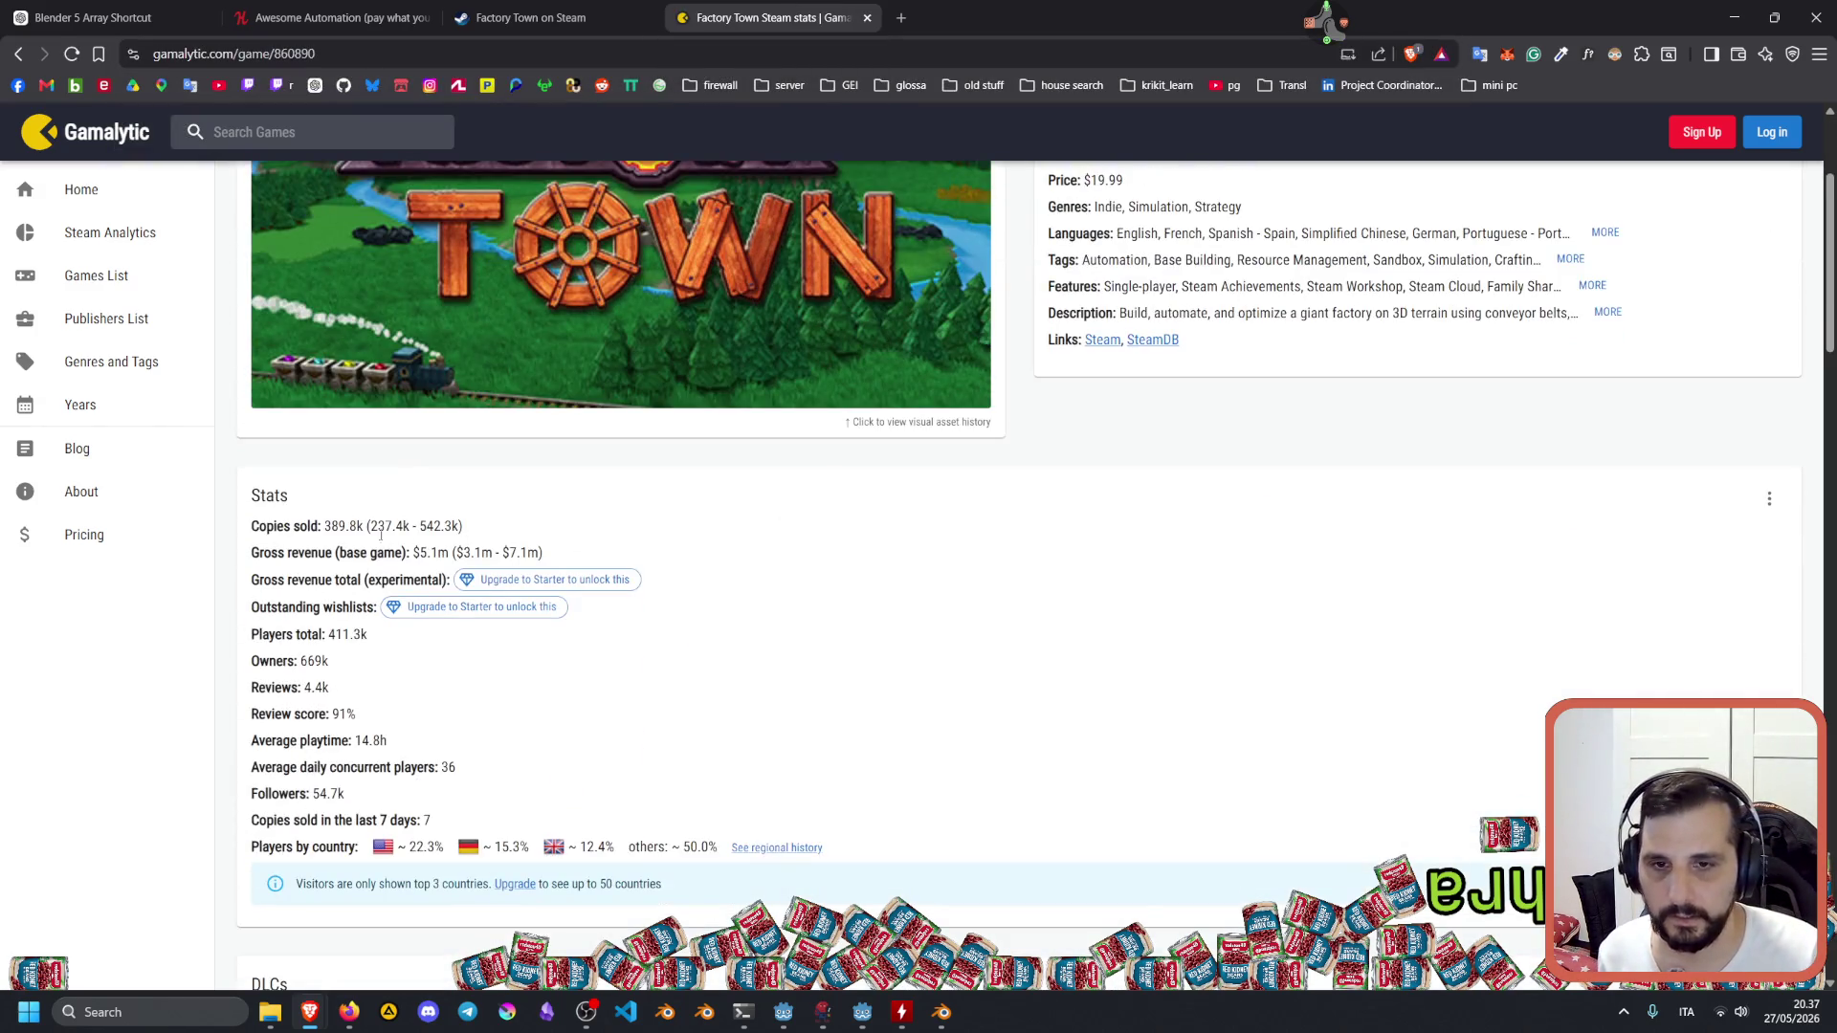
pyautogui.tripleClick(411, 566)
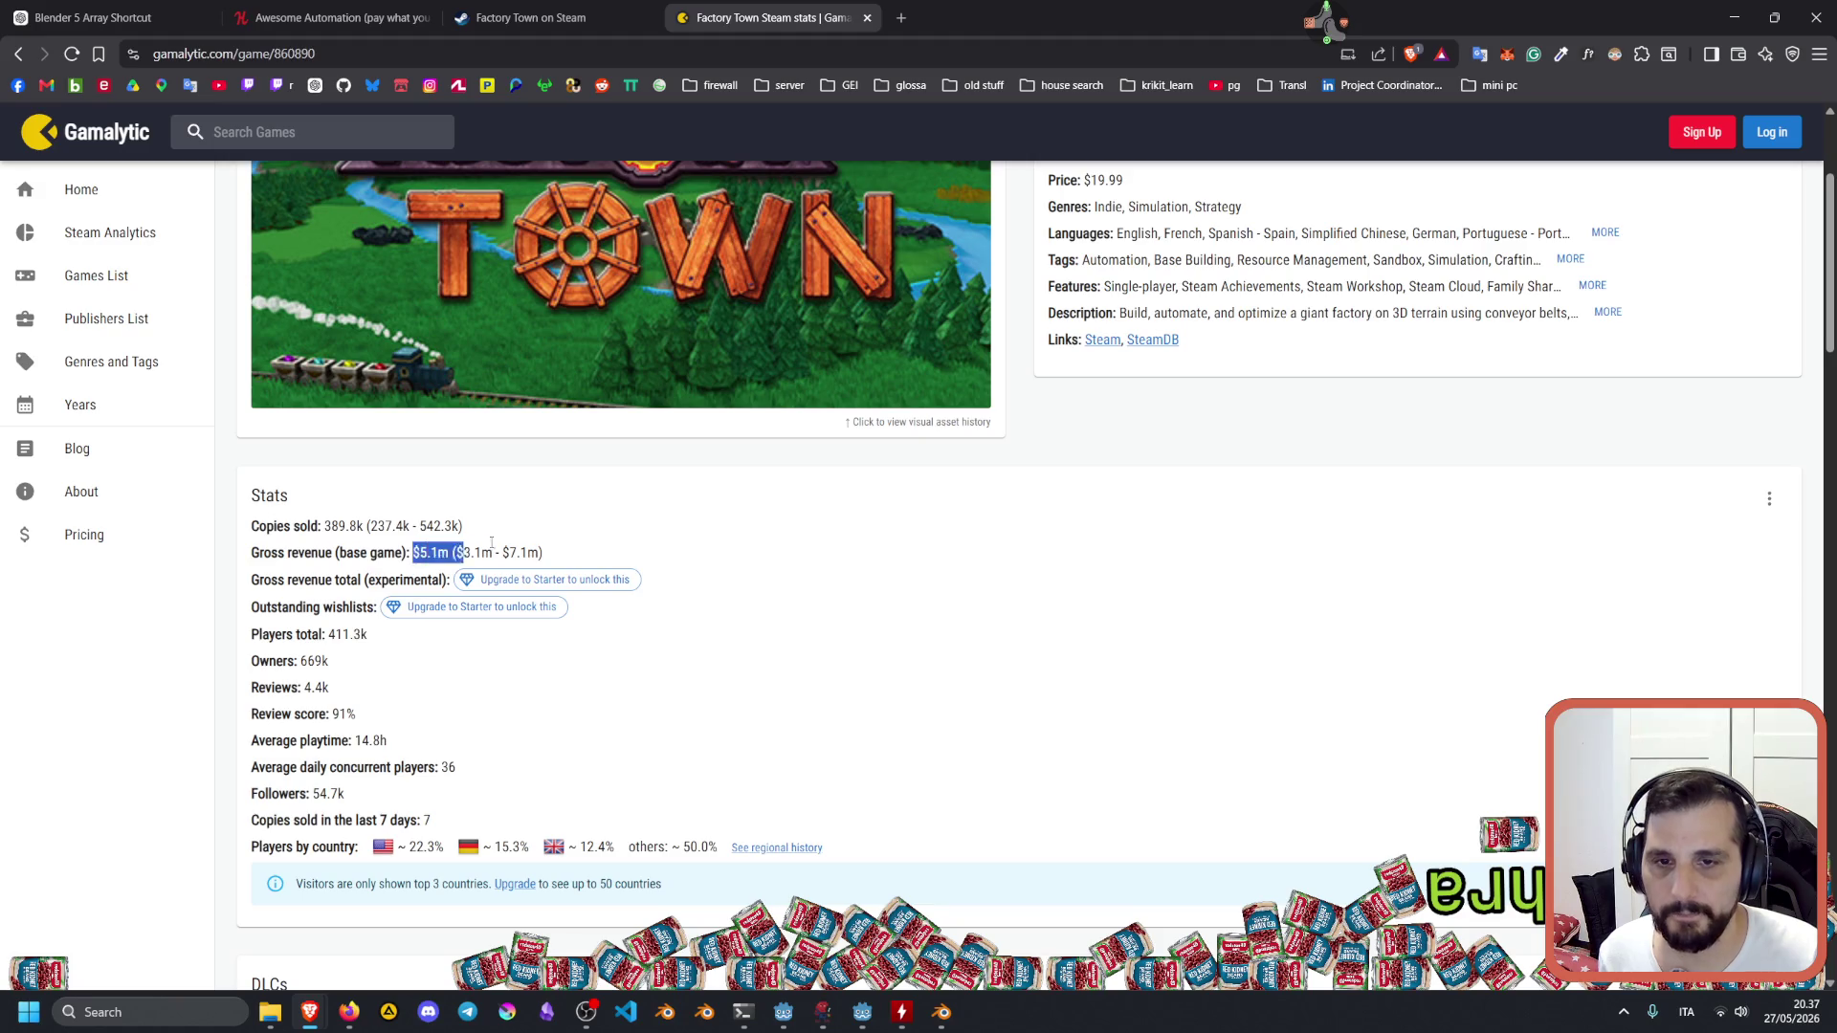
pyautogui.scroll(4, 612, 524)
pyautogui.scroll(-3, 597, 525)
pyautogui.scroll(-1, 597, 525)
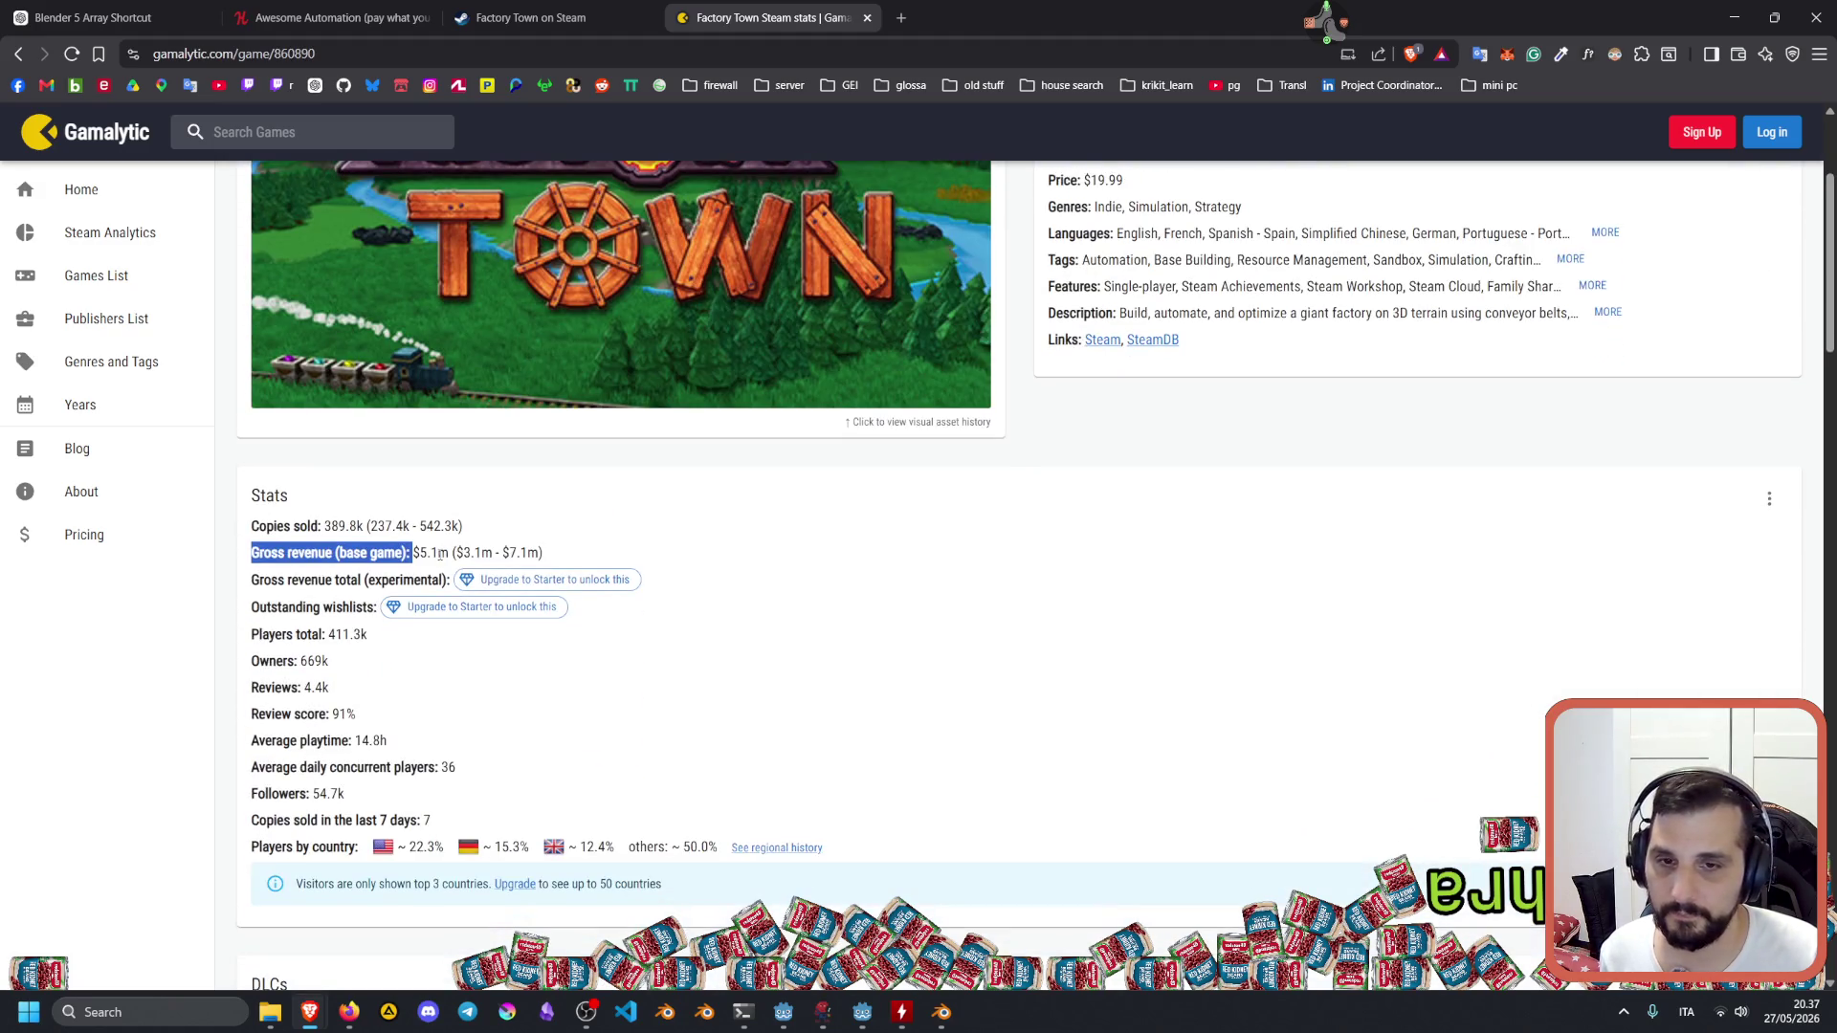
pyautogui.moveTo(462, 553); pyautogui.dragTo(496, 553)
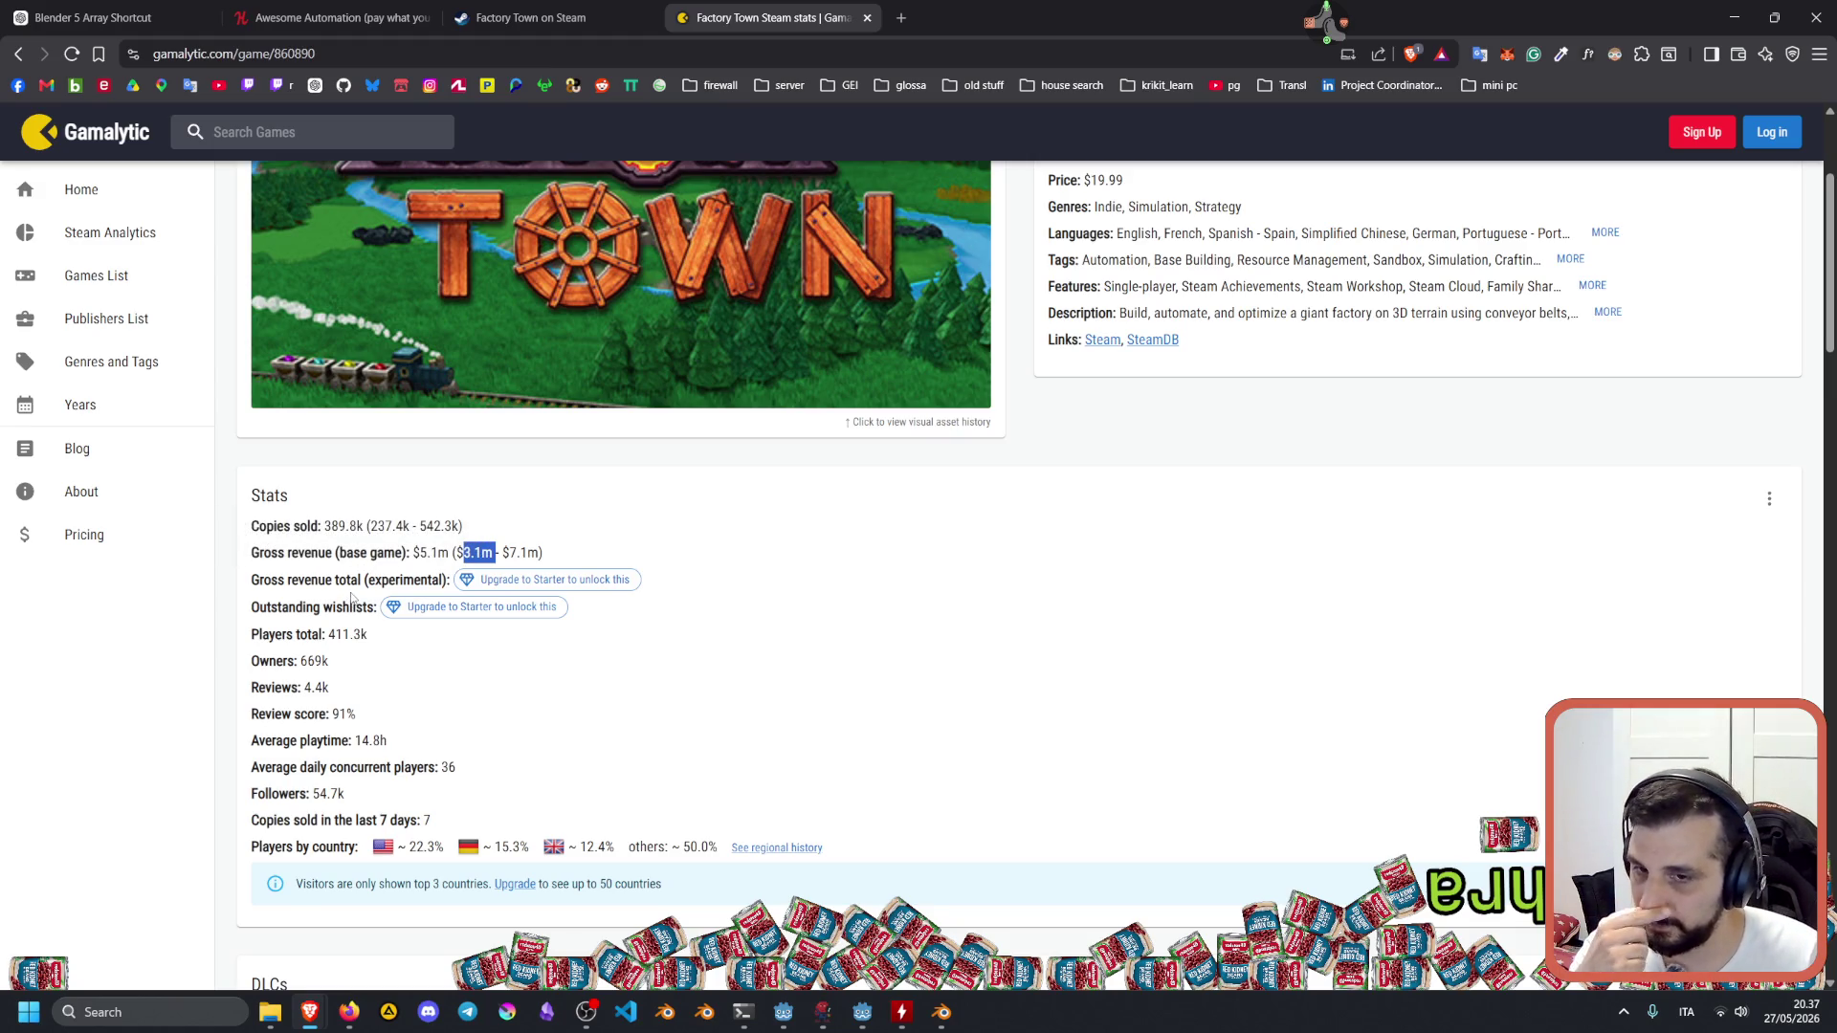
pyautogui.moveTo(305, 661); pyautogui.dragTo(323, 661)
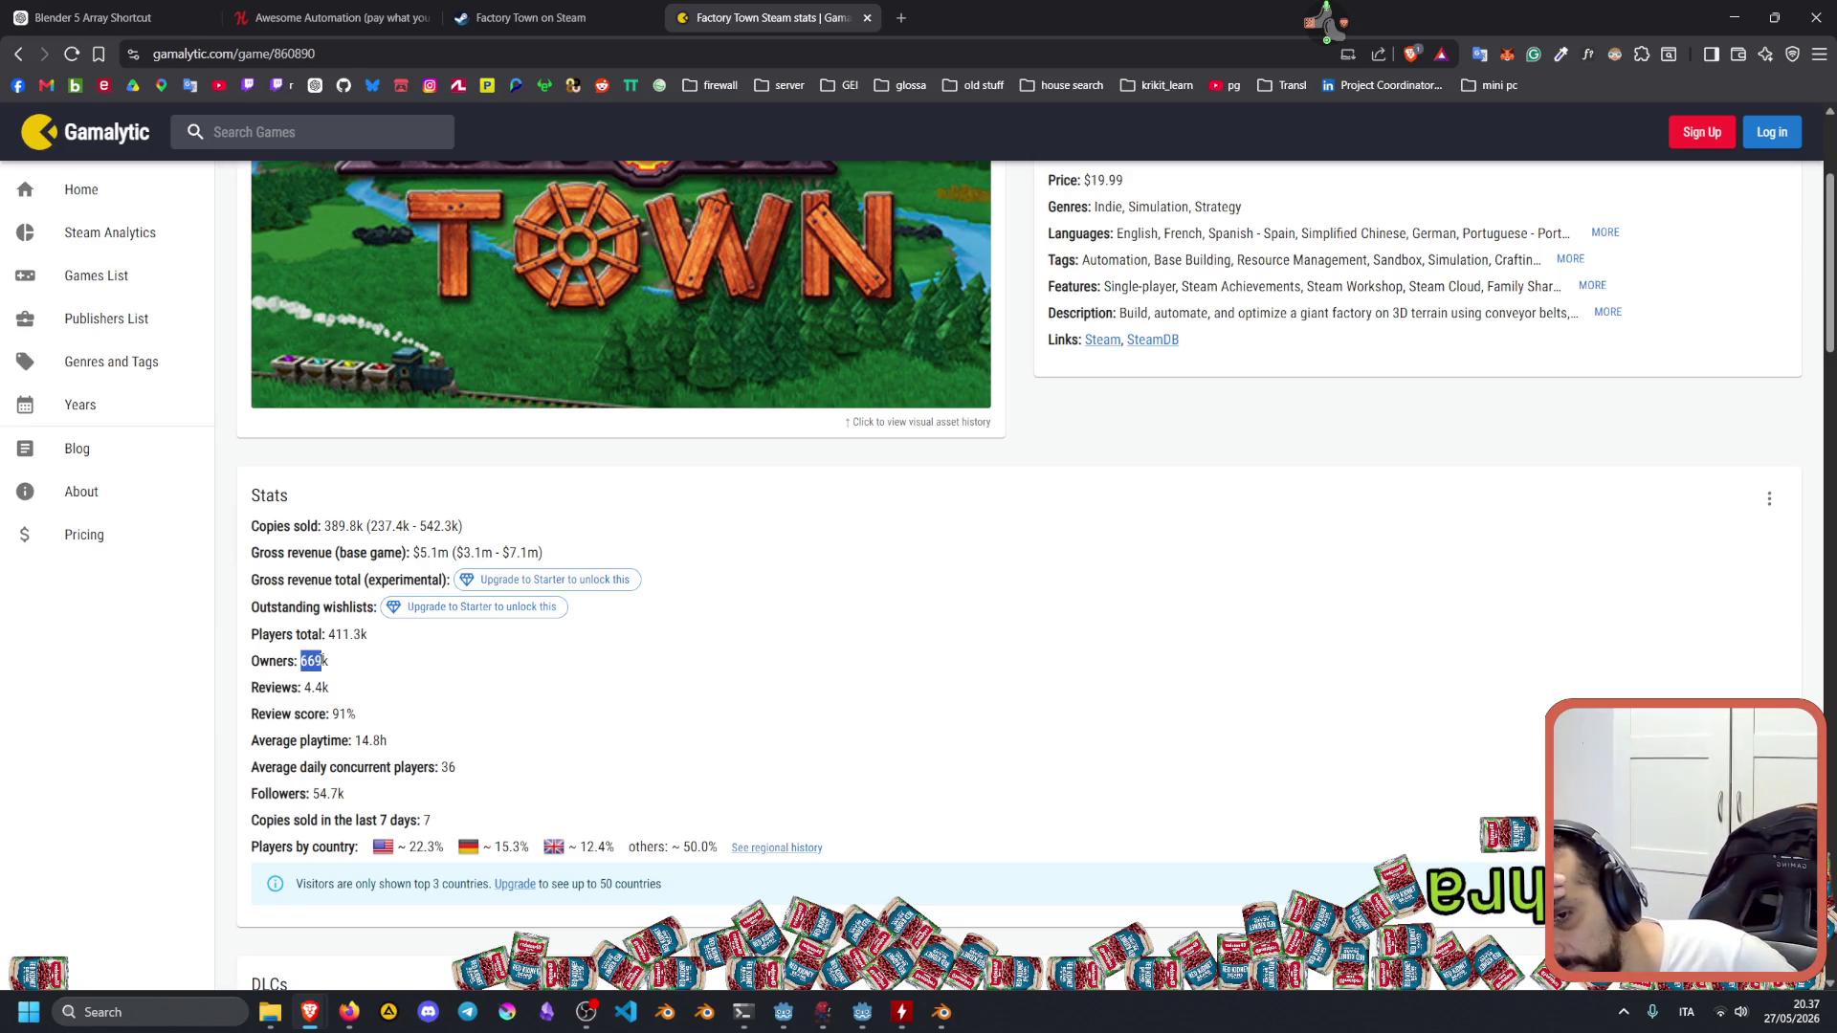
pyautogui.scroll(-1, 342, 652)
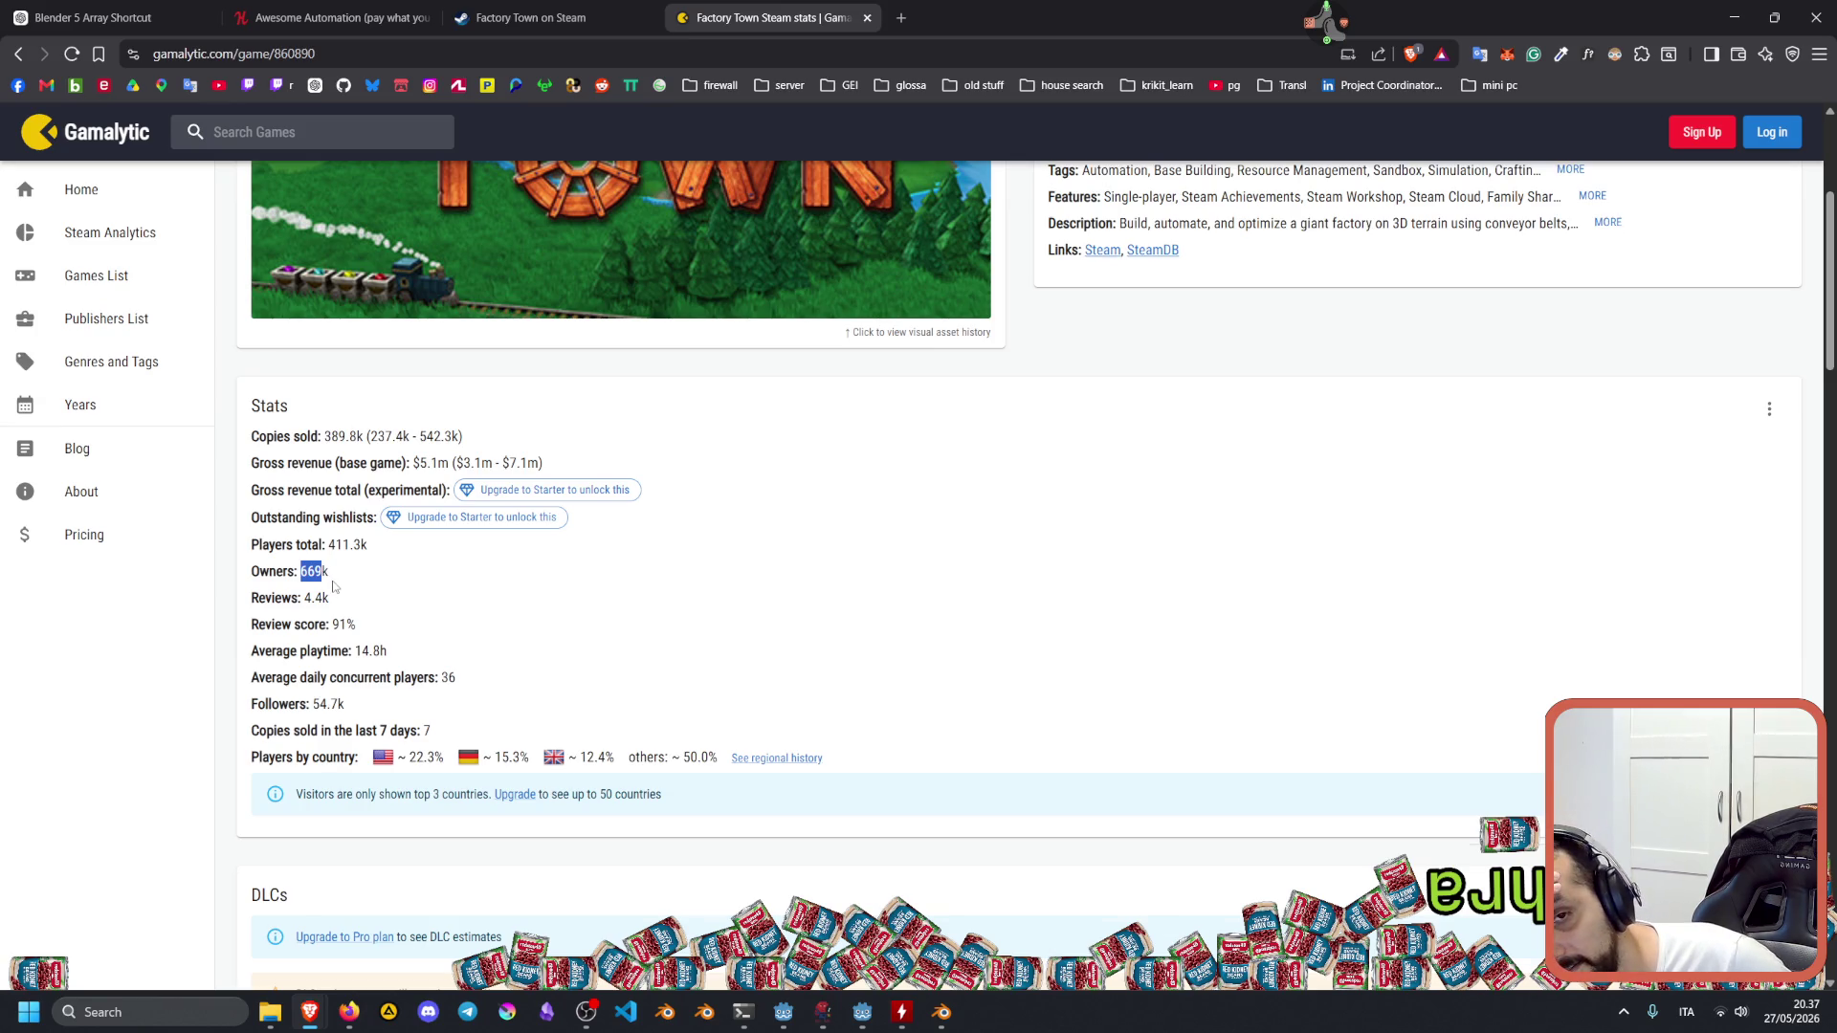
pyautogui.scroll(4, 333, 586)
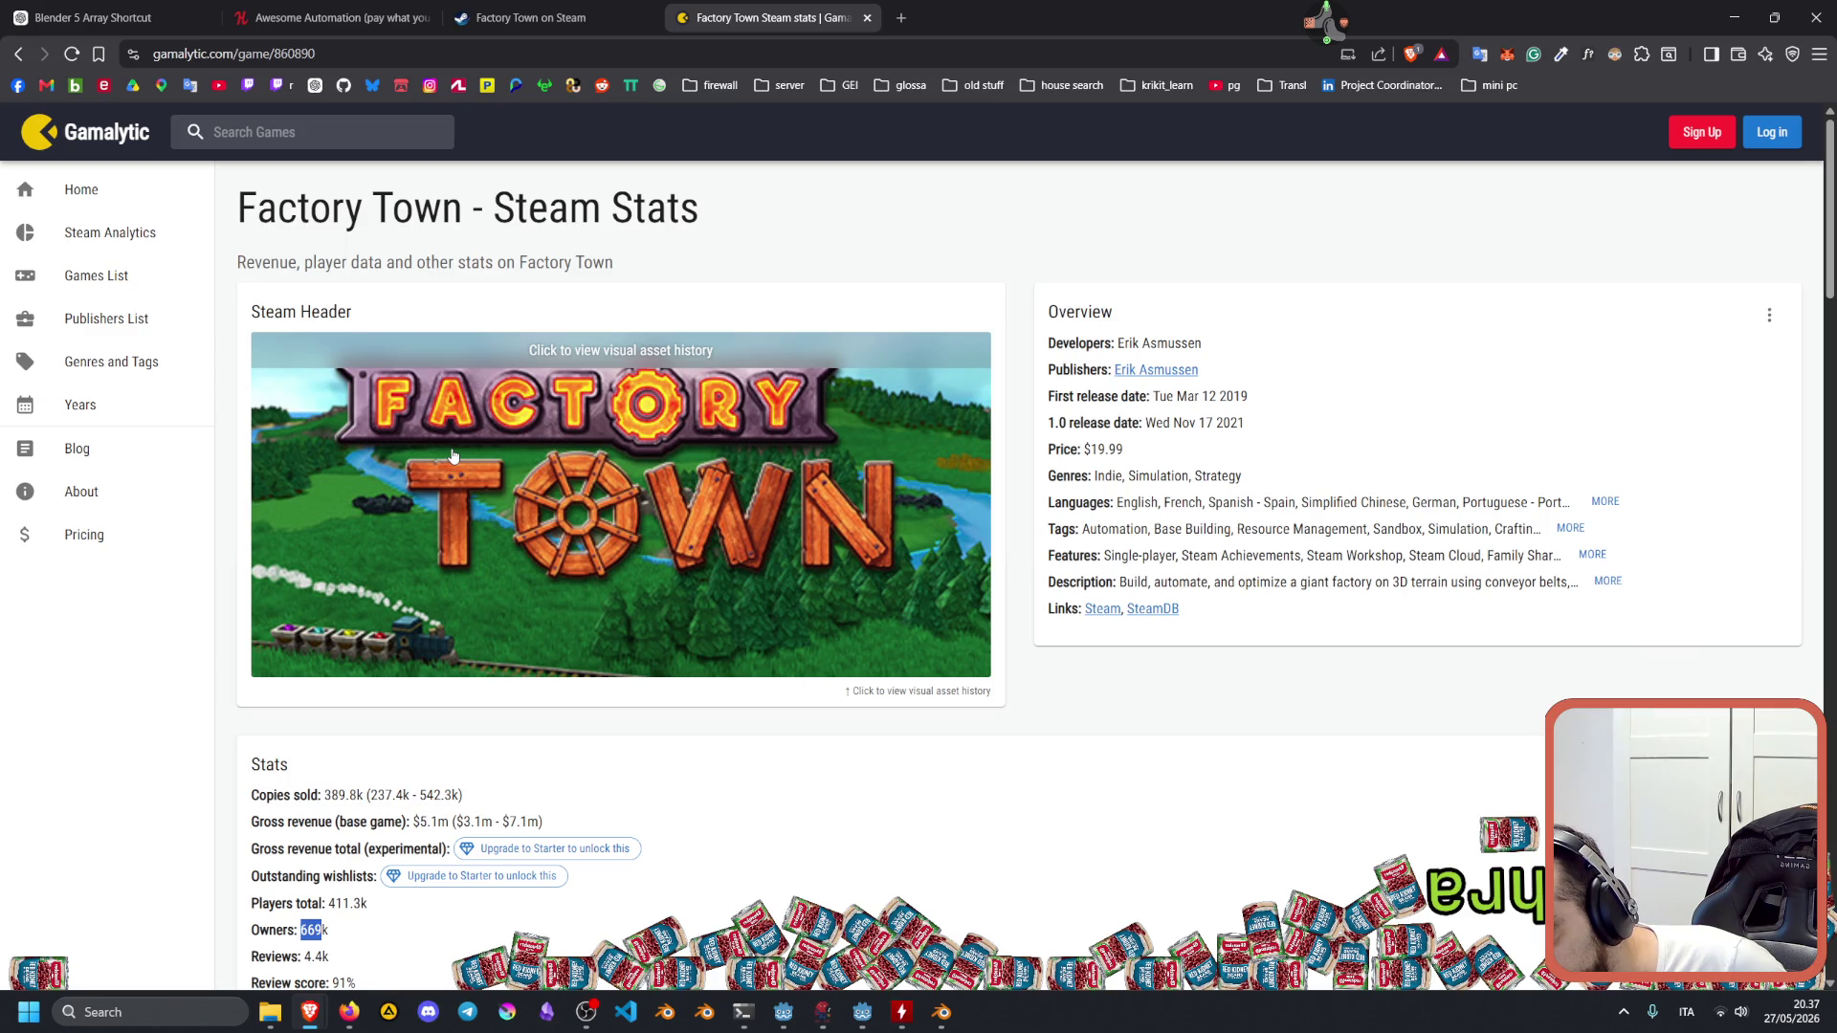
pyautogui.scroll(-5, 454, 455)
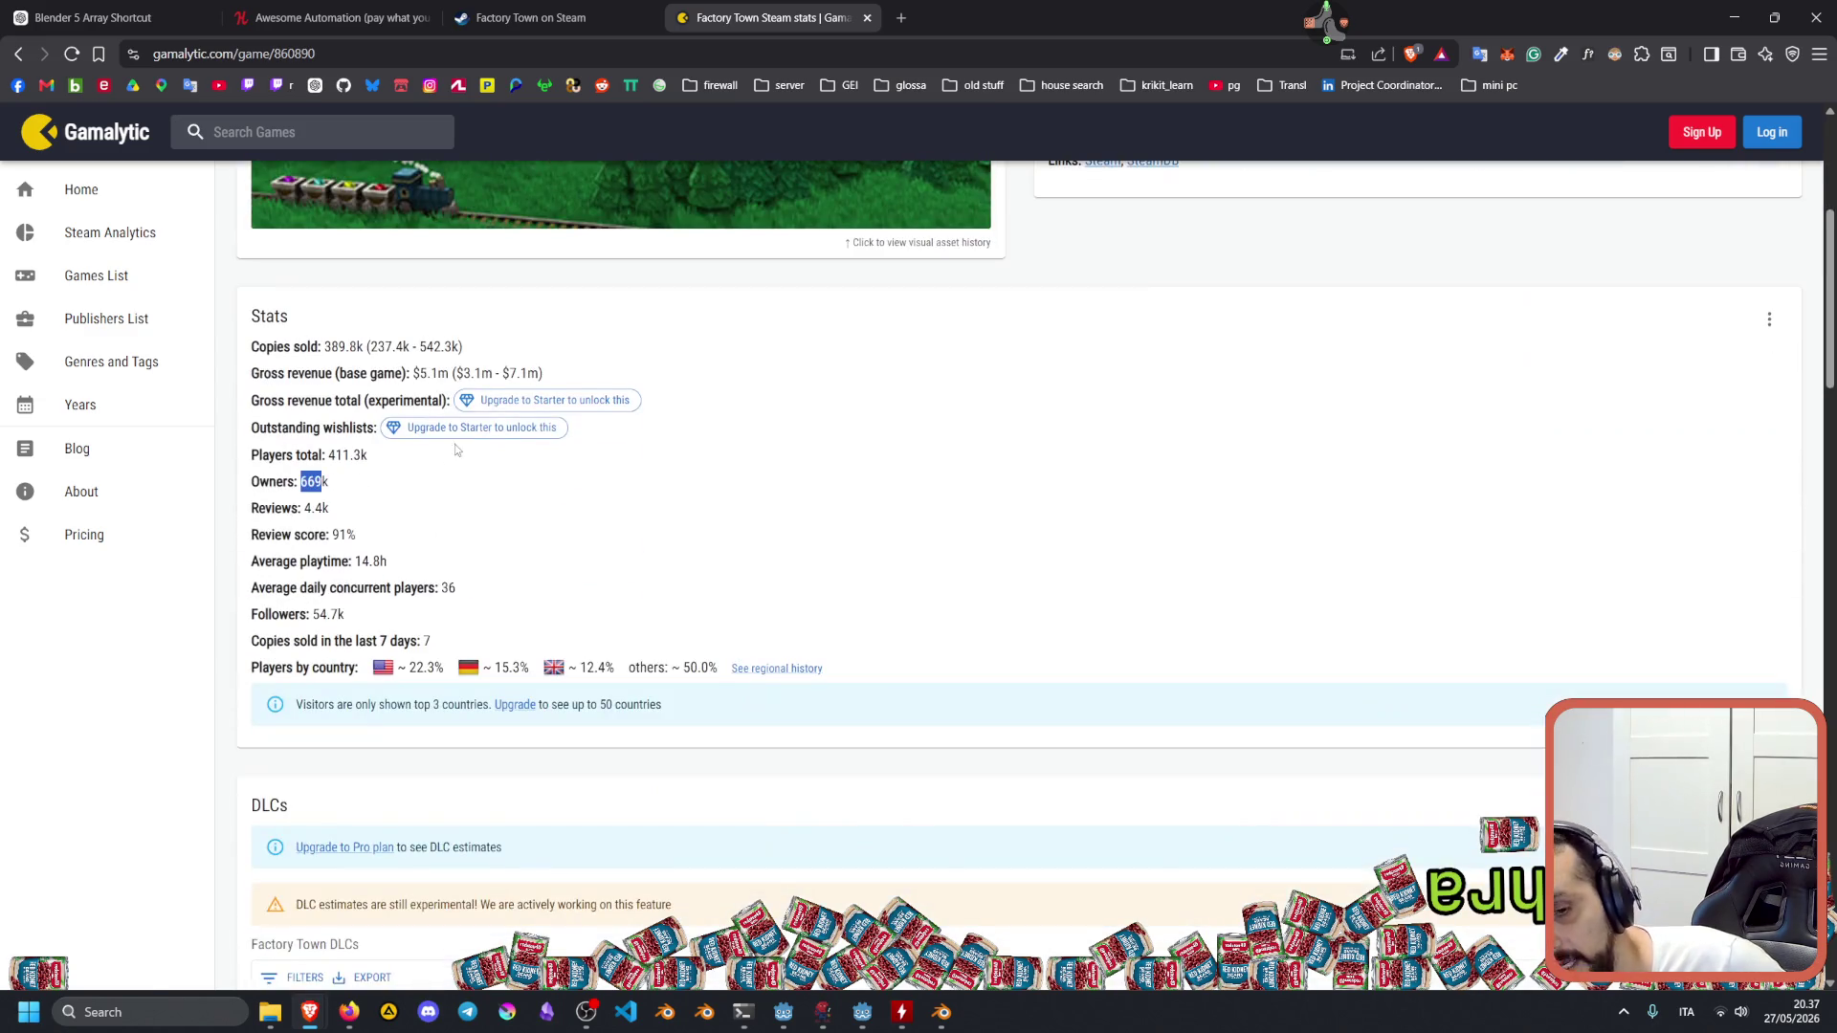
pyautogui.click(560, 17)
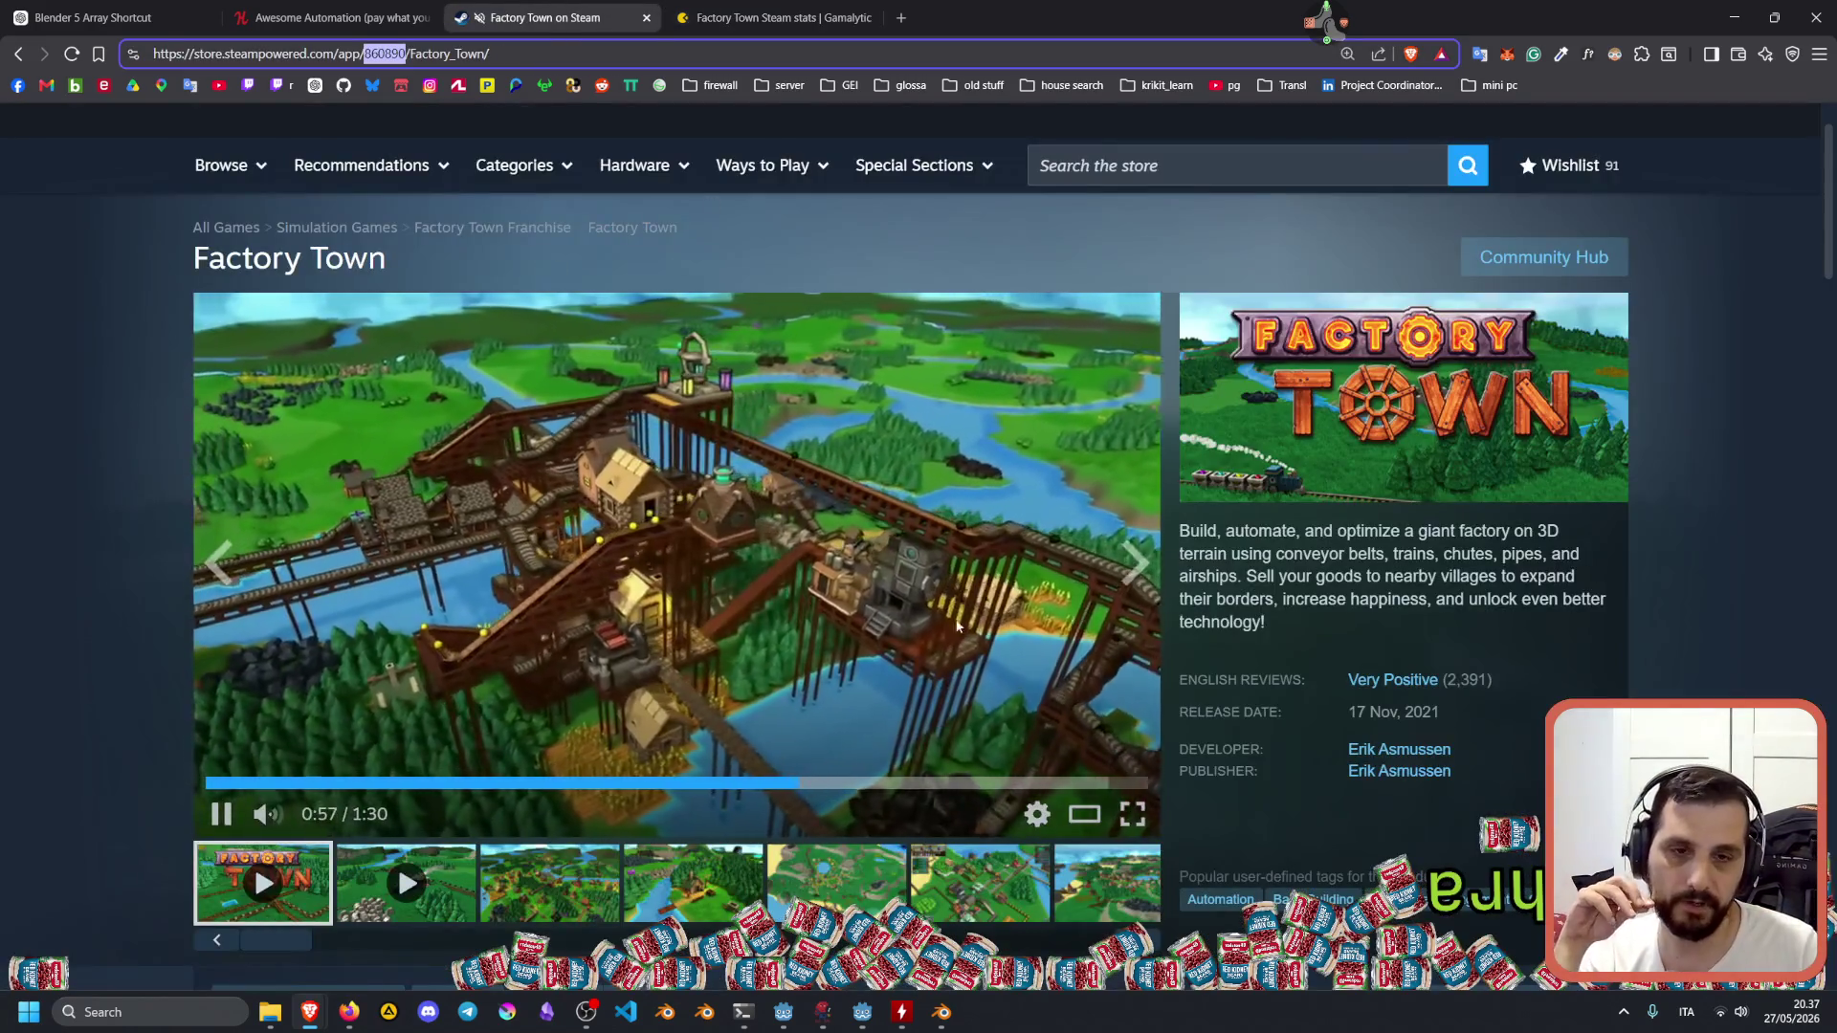
pyautogui.scroll(-1, 961, 542)
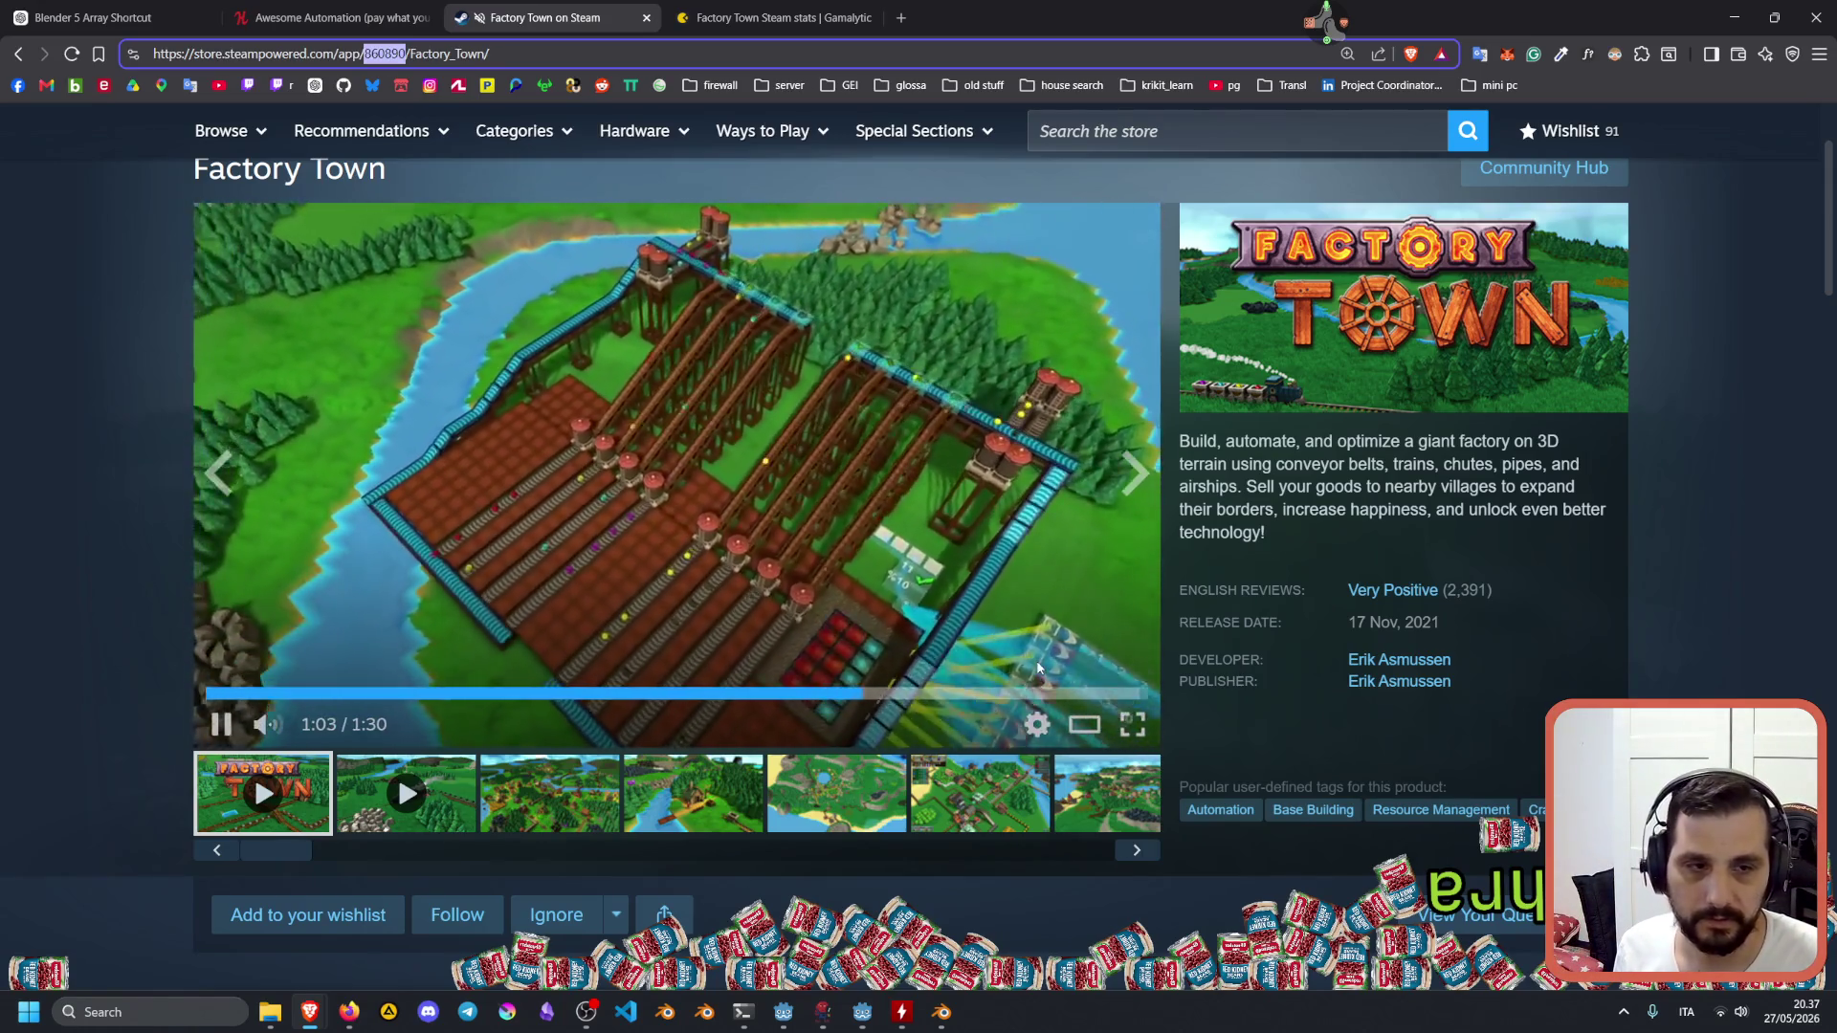
pyautogui.scroll(-4, 1129, 595)
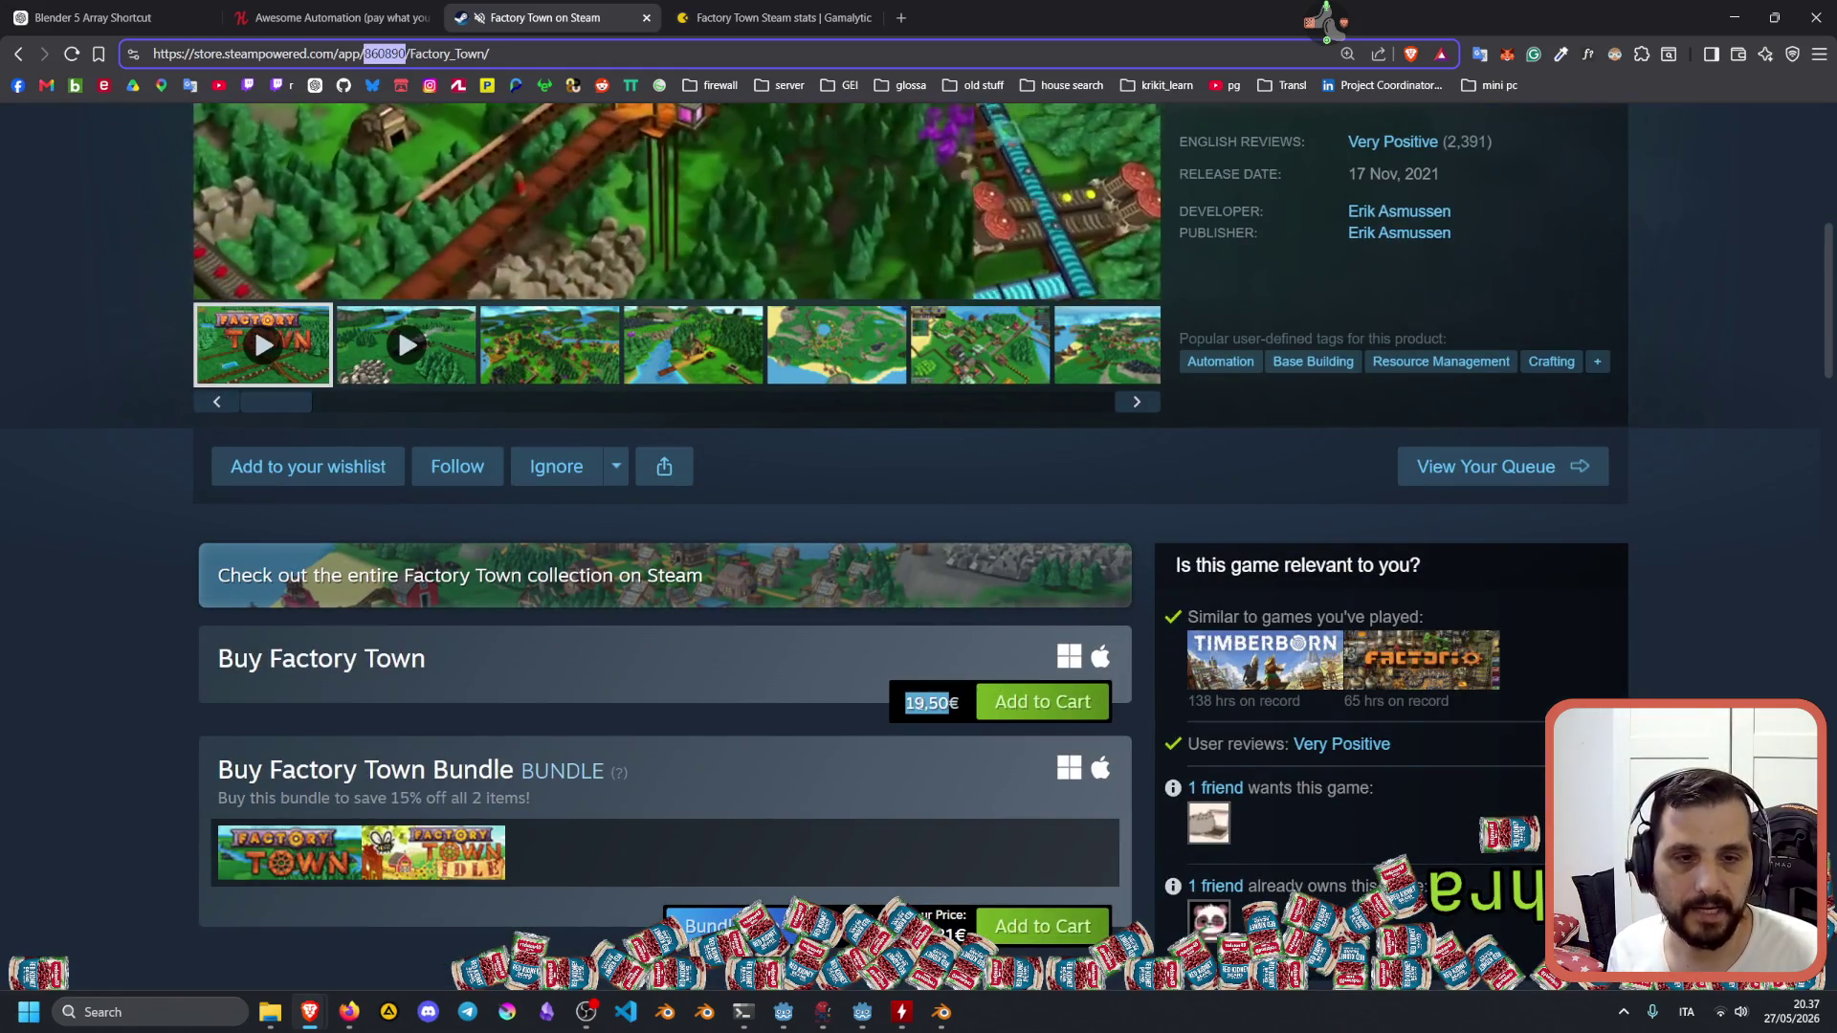
pyautogui.scroll(7, 491, 129)
pyautogui.hotkey('ctrl', 'Tab')
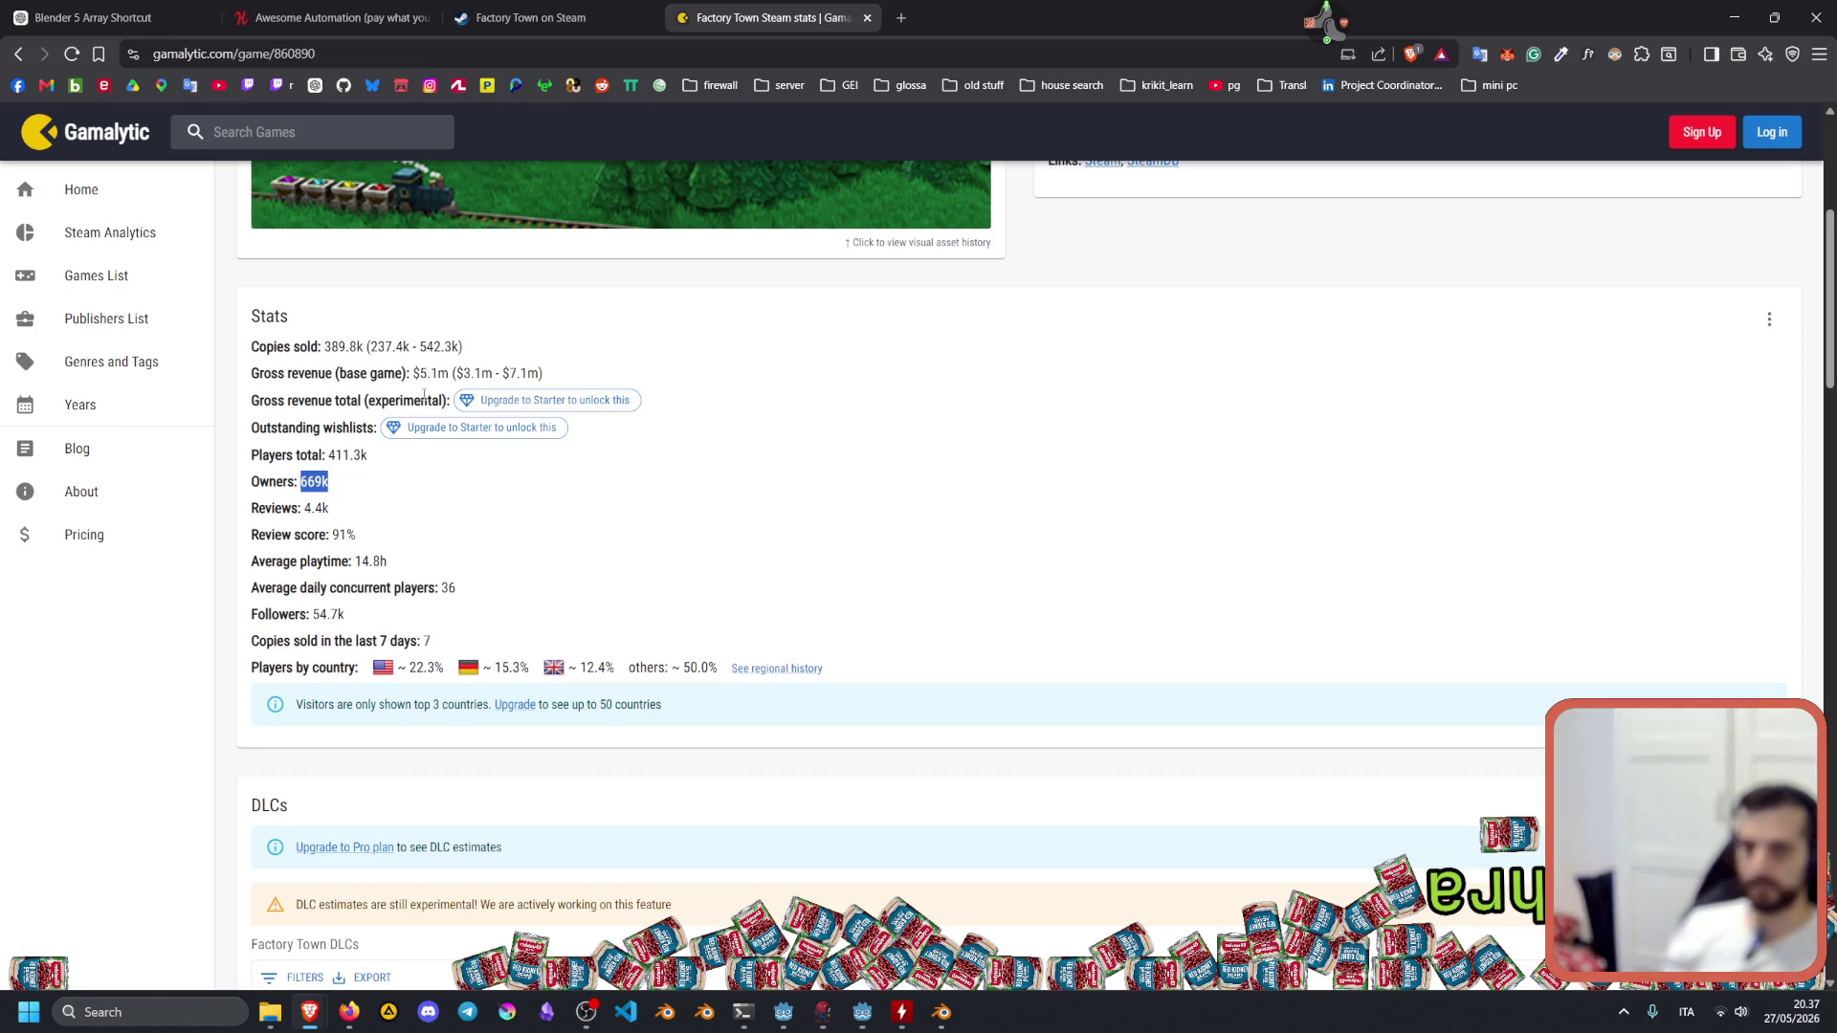
# Highlight Factory Town's gross revenue estimate and its 669k owners.
pyautogui.moveTo(421, 373); pyautogui.dragTo(564, 371)
pyautogui.moveTo(302, 482); pyautogui.dragTo(356, 470)
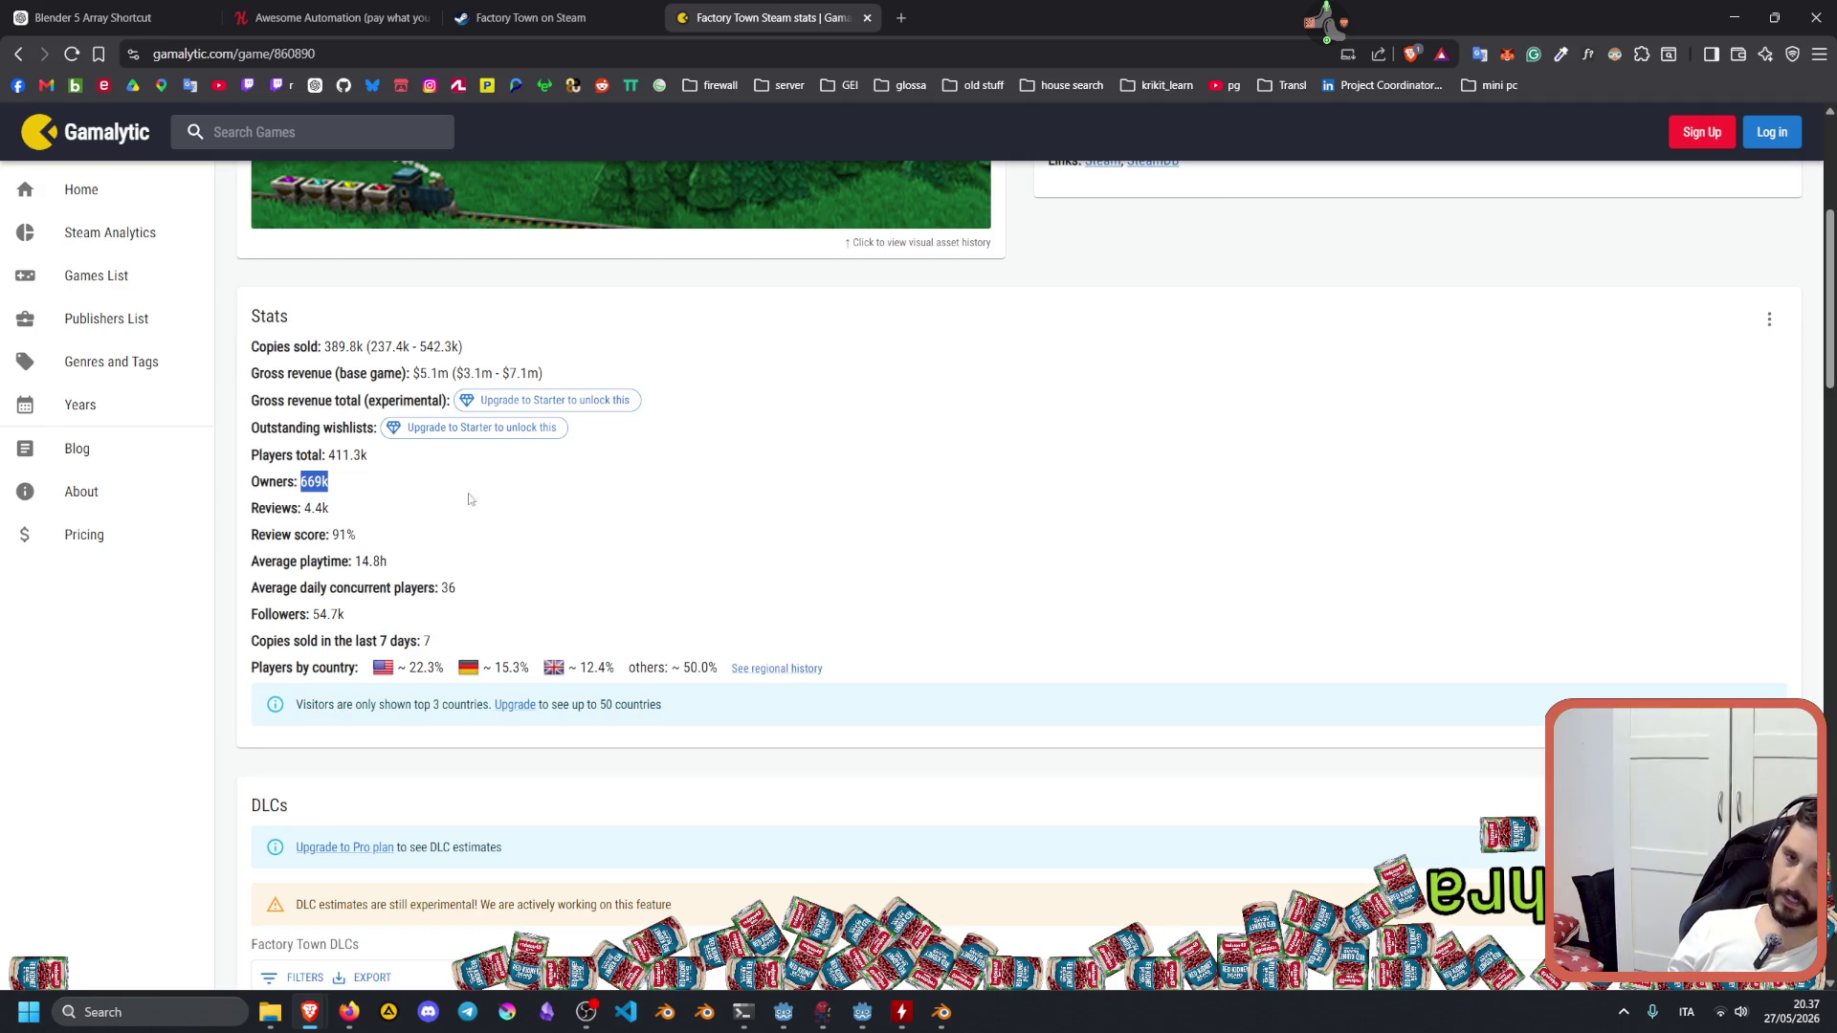
pyautogui.click(310, 480)
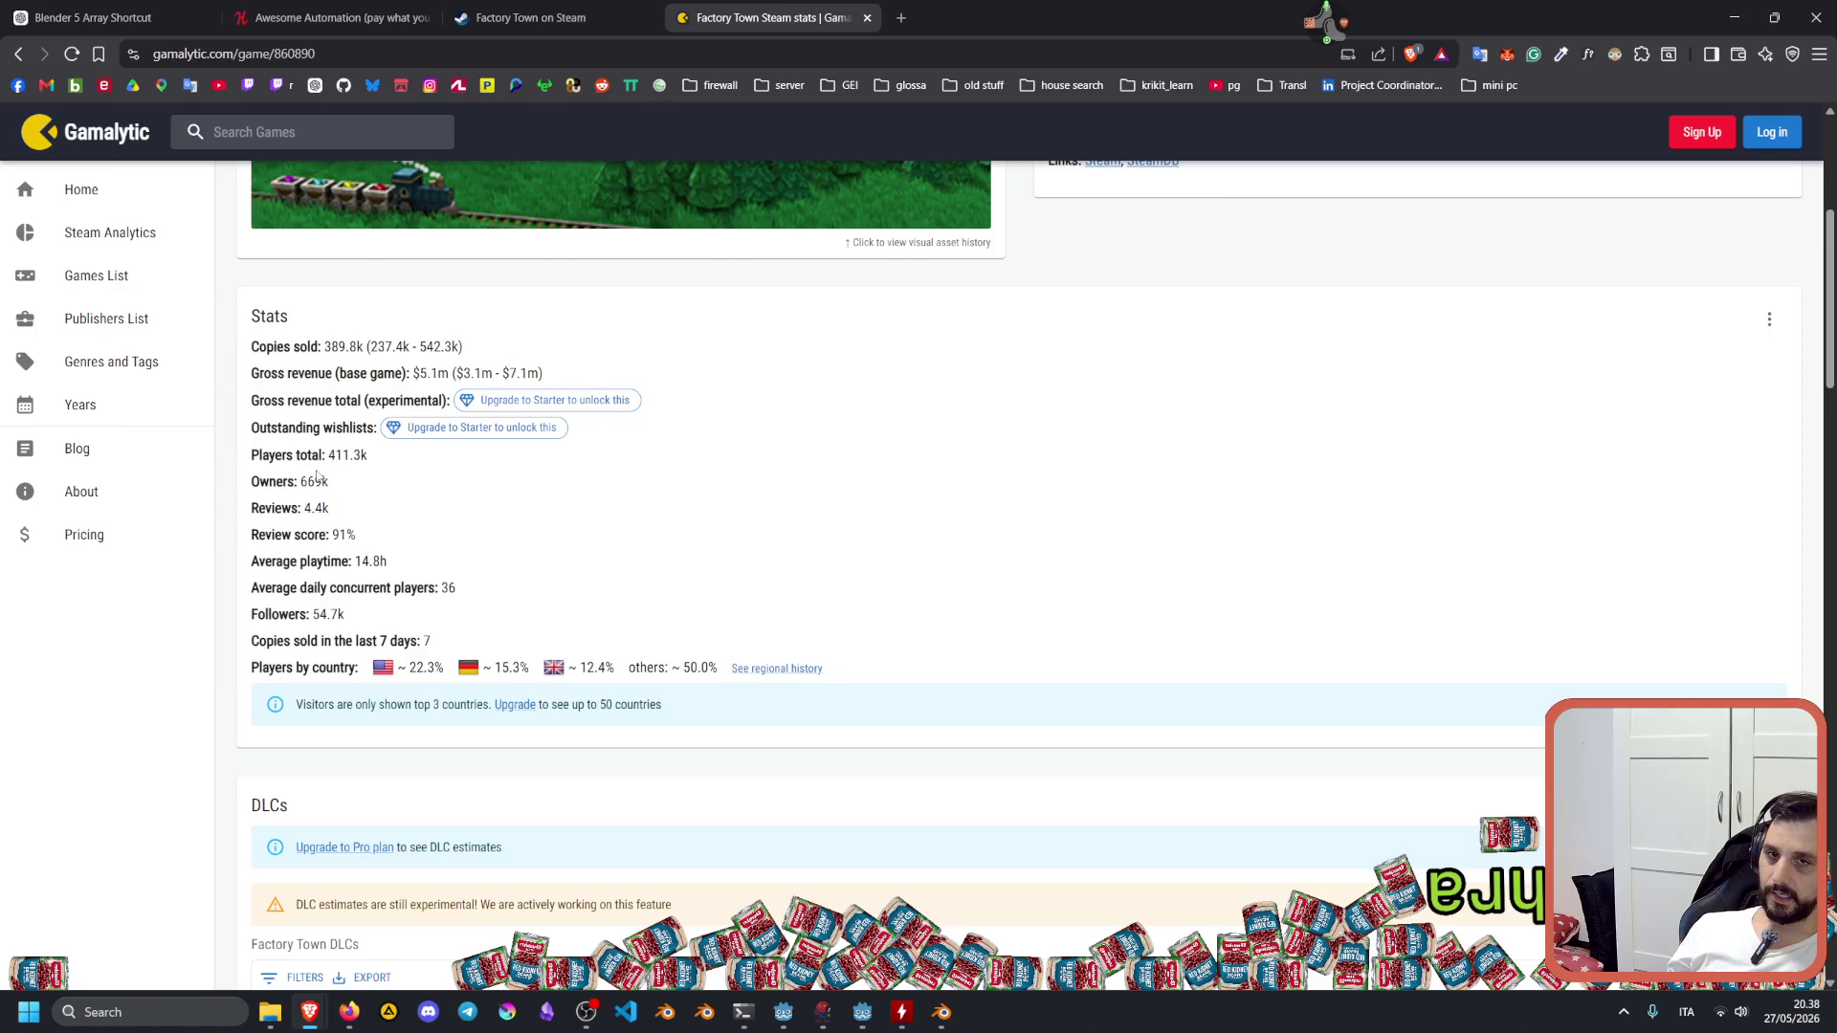
pyautogui.moveTo(301, 481); pyautogui.dragTo(321, 481)
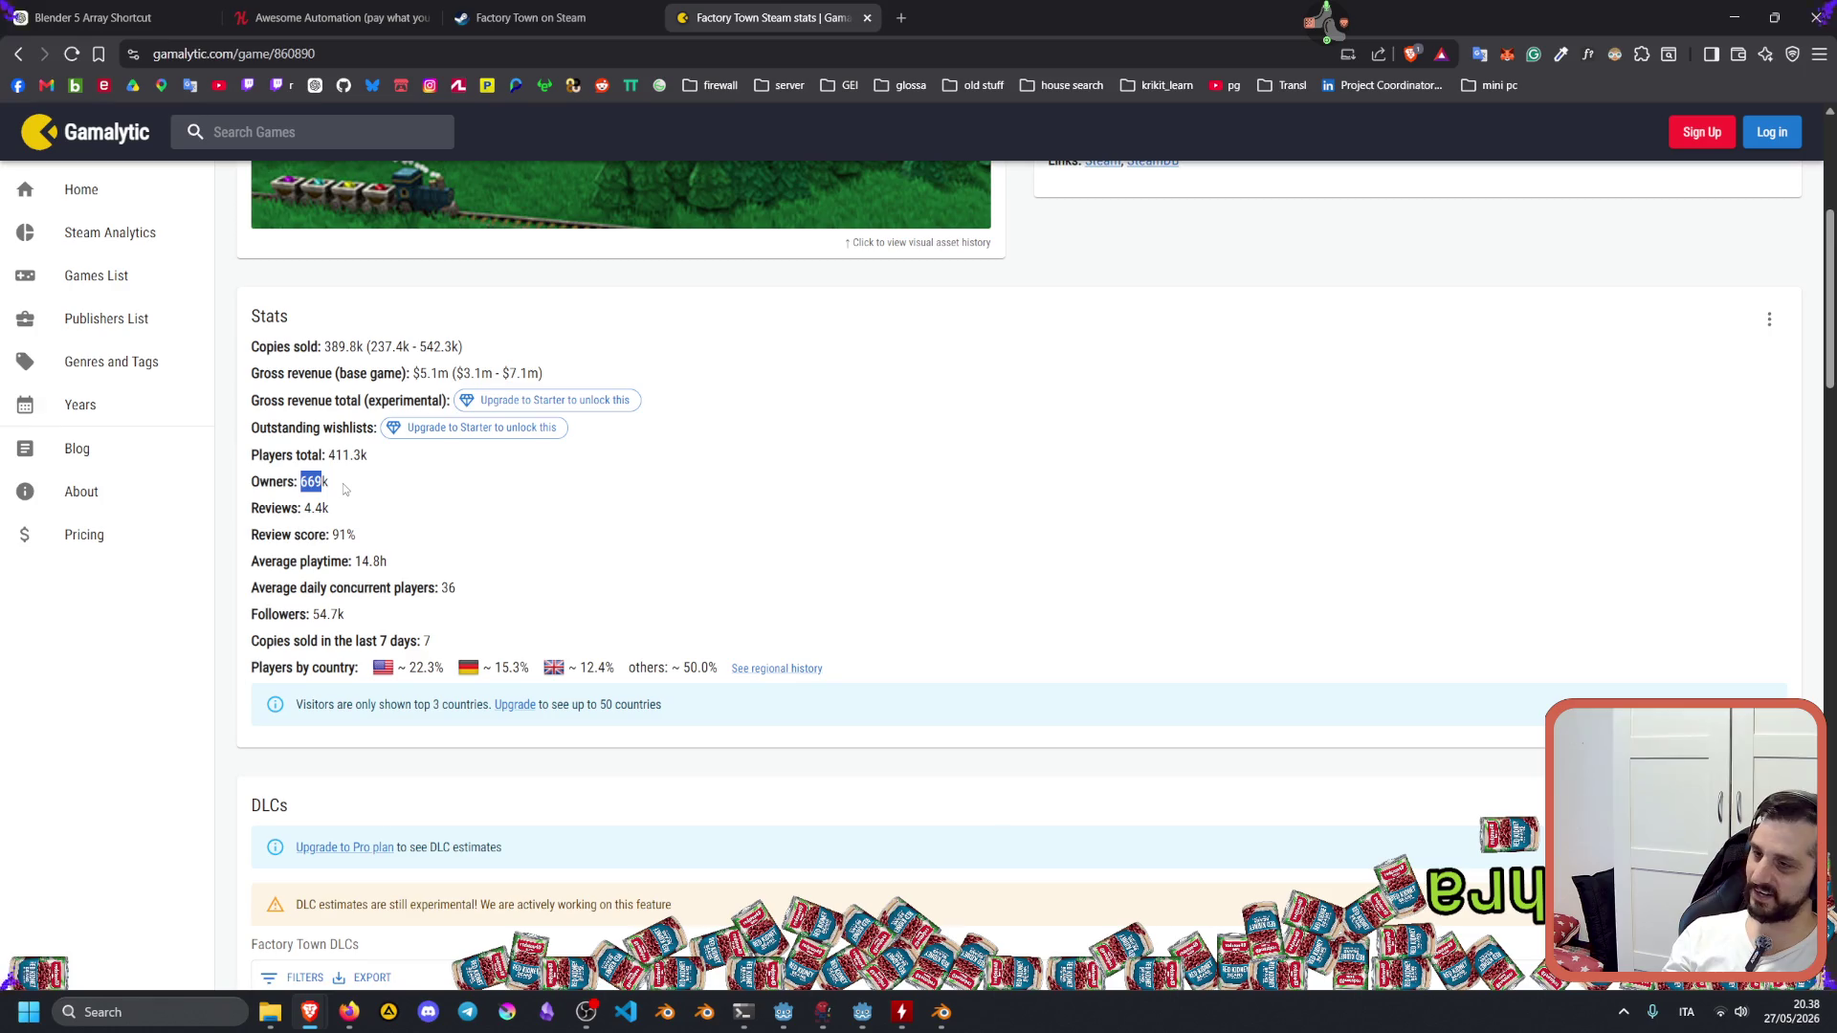
# Select the game id in the address and return to the Awesome Automation bundle page.
pyautogui.scroll(4, 388, 488)
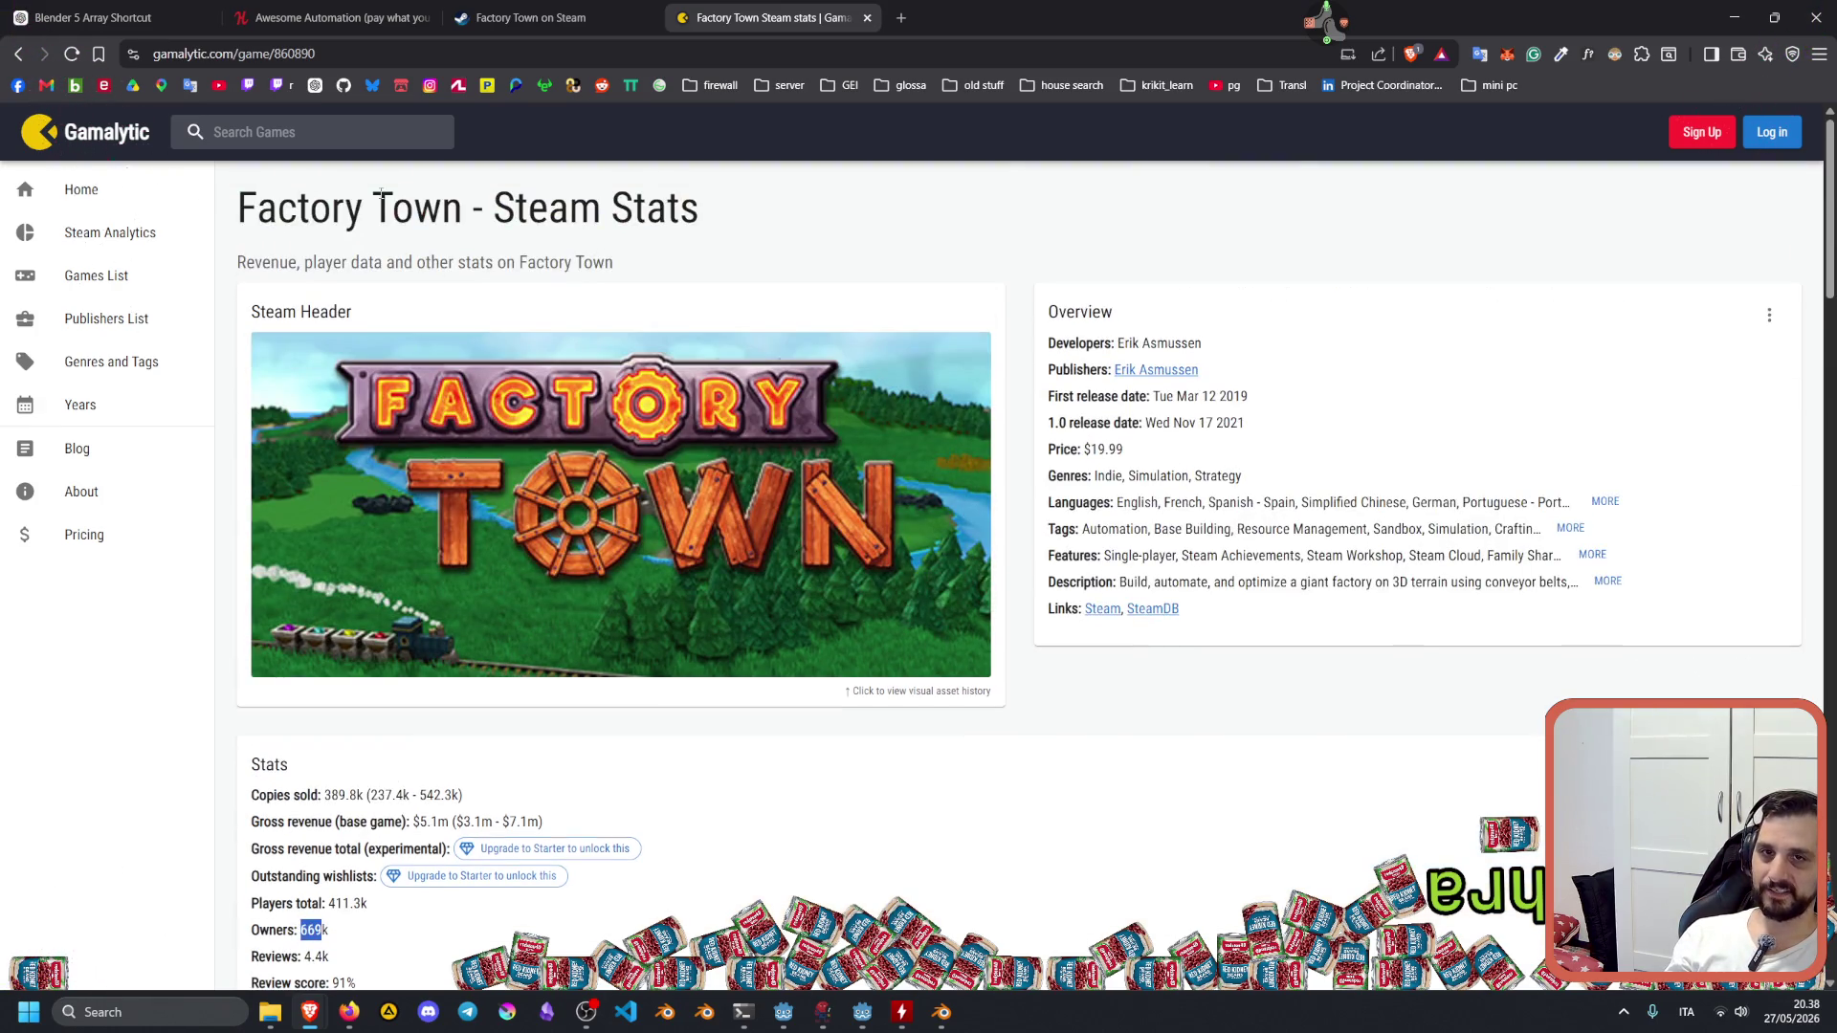
pyautogui.doubleClick(273, 53)
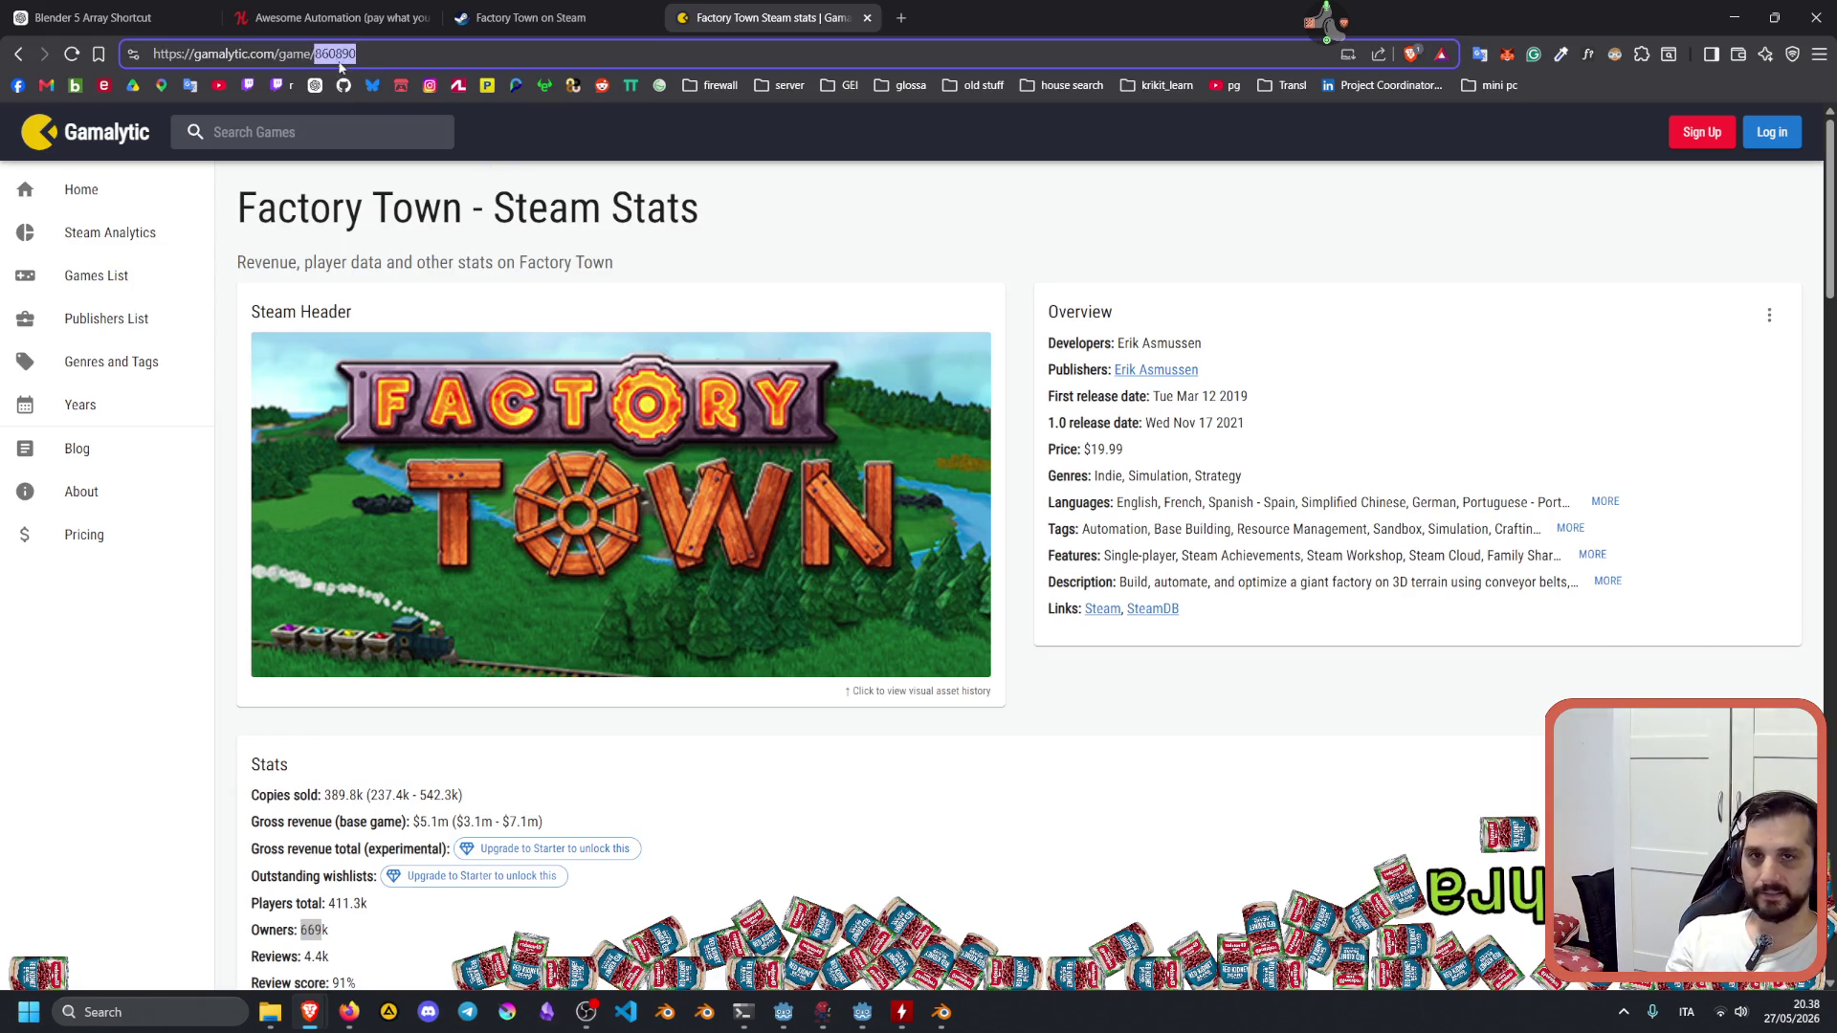
pyautogui.click(376, 35)
pyautogui.scroll(5, 605, 373)
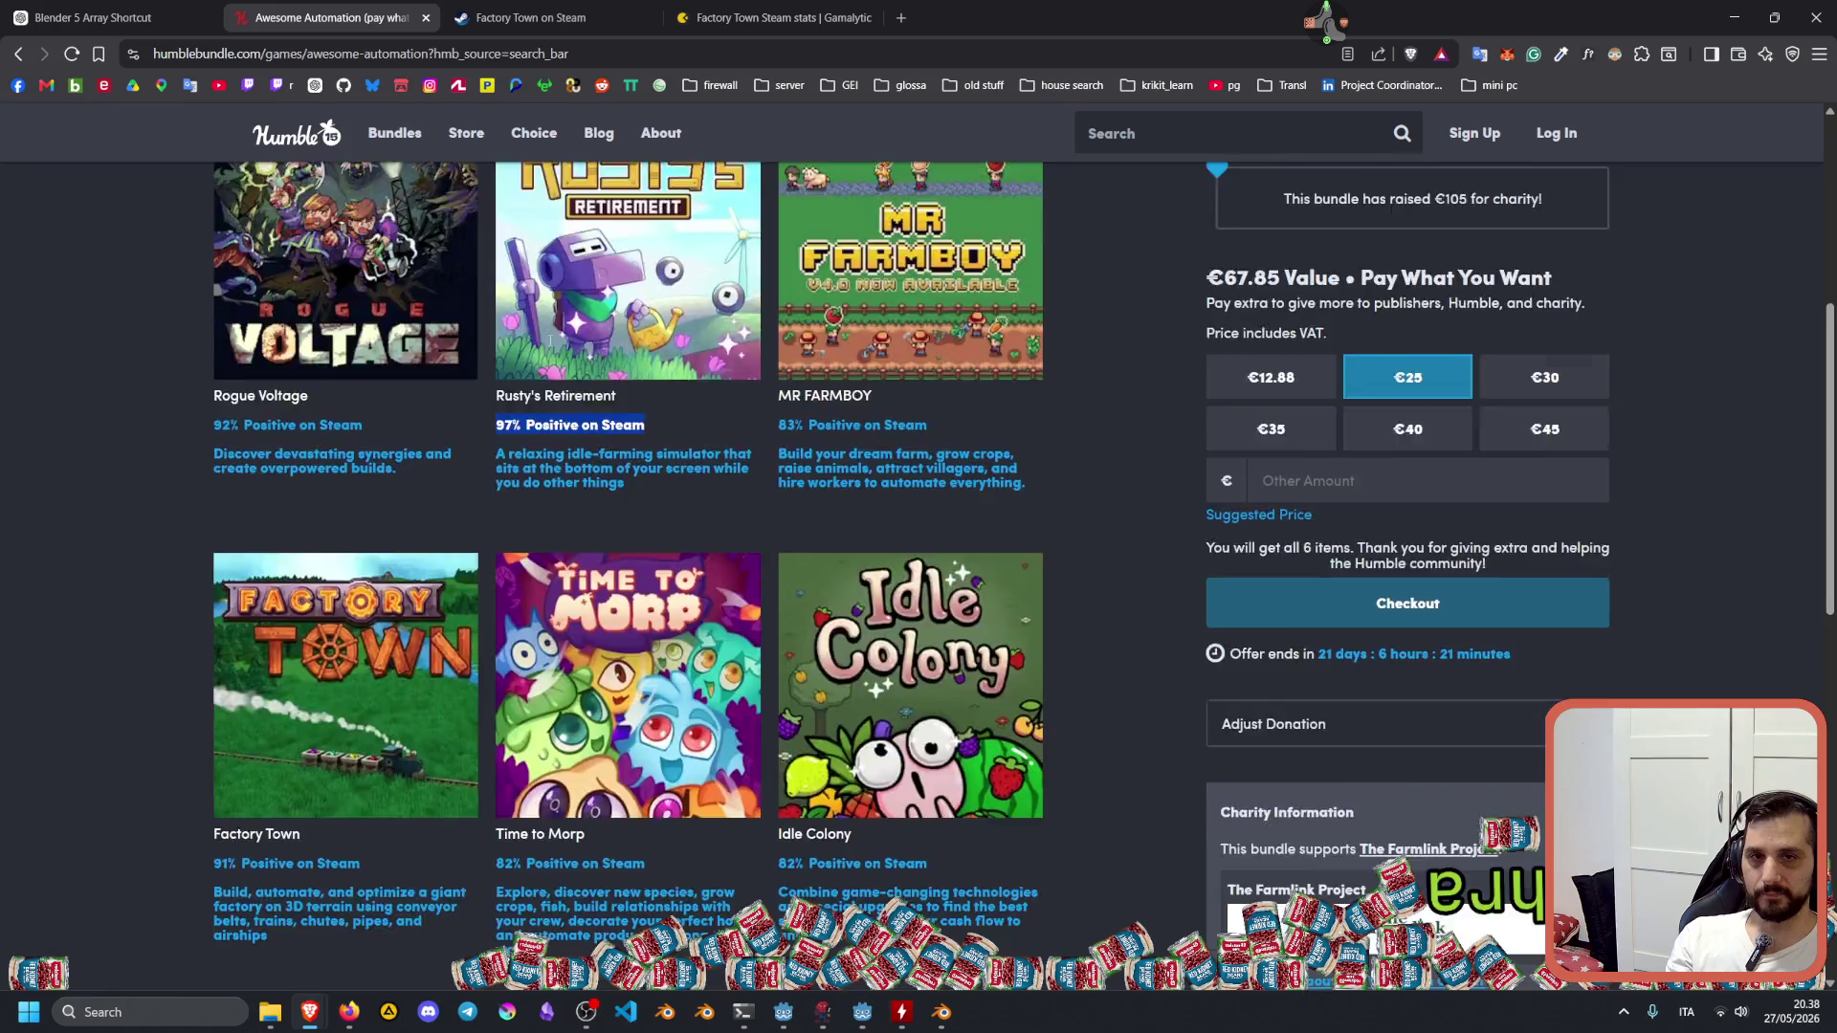
# Load app id 2666510 in the Steam tab to view Rusty's Retirement's reviews, then return to Gamalytic.
pyautogui.click(555, 18)
pyautogui.click(354, 53)
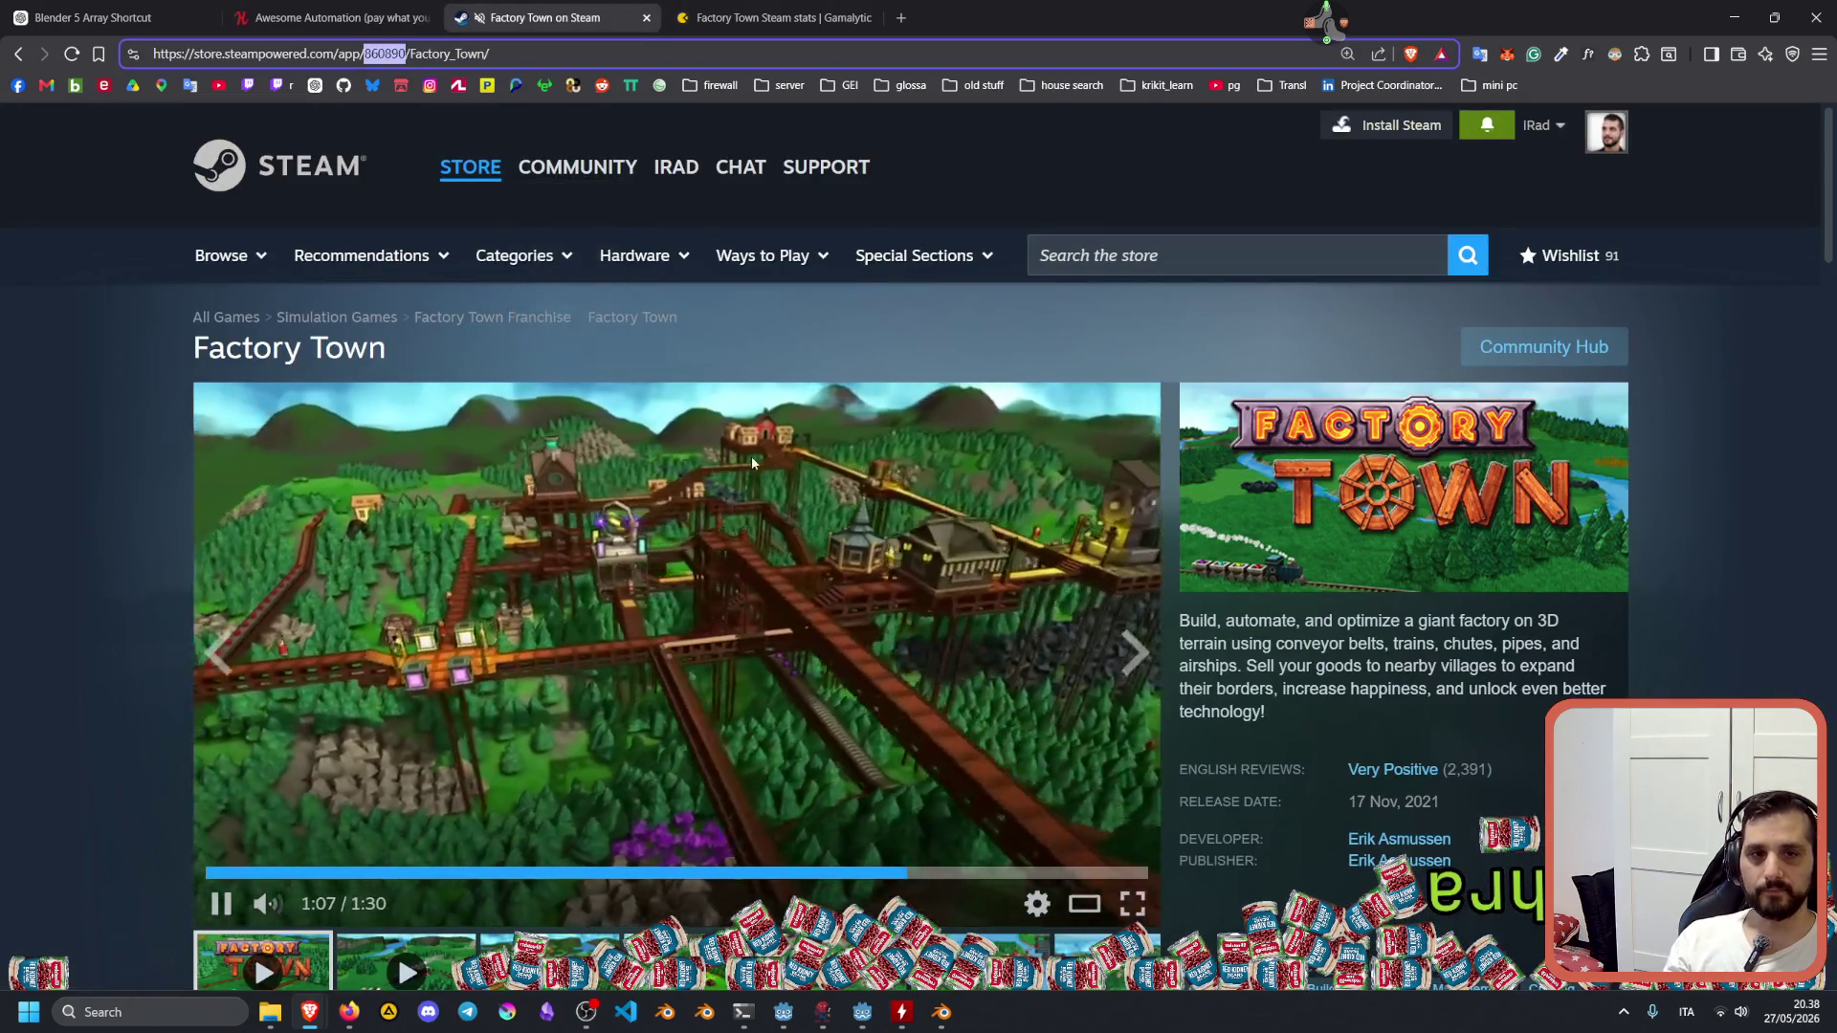
pyautogui.write('2666510')
pyautogui.press('Return')
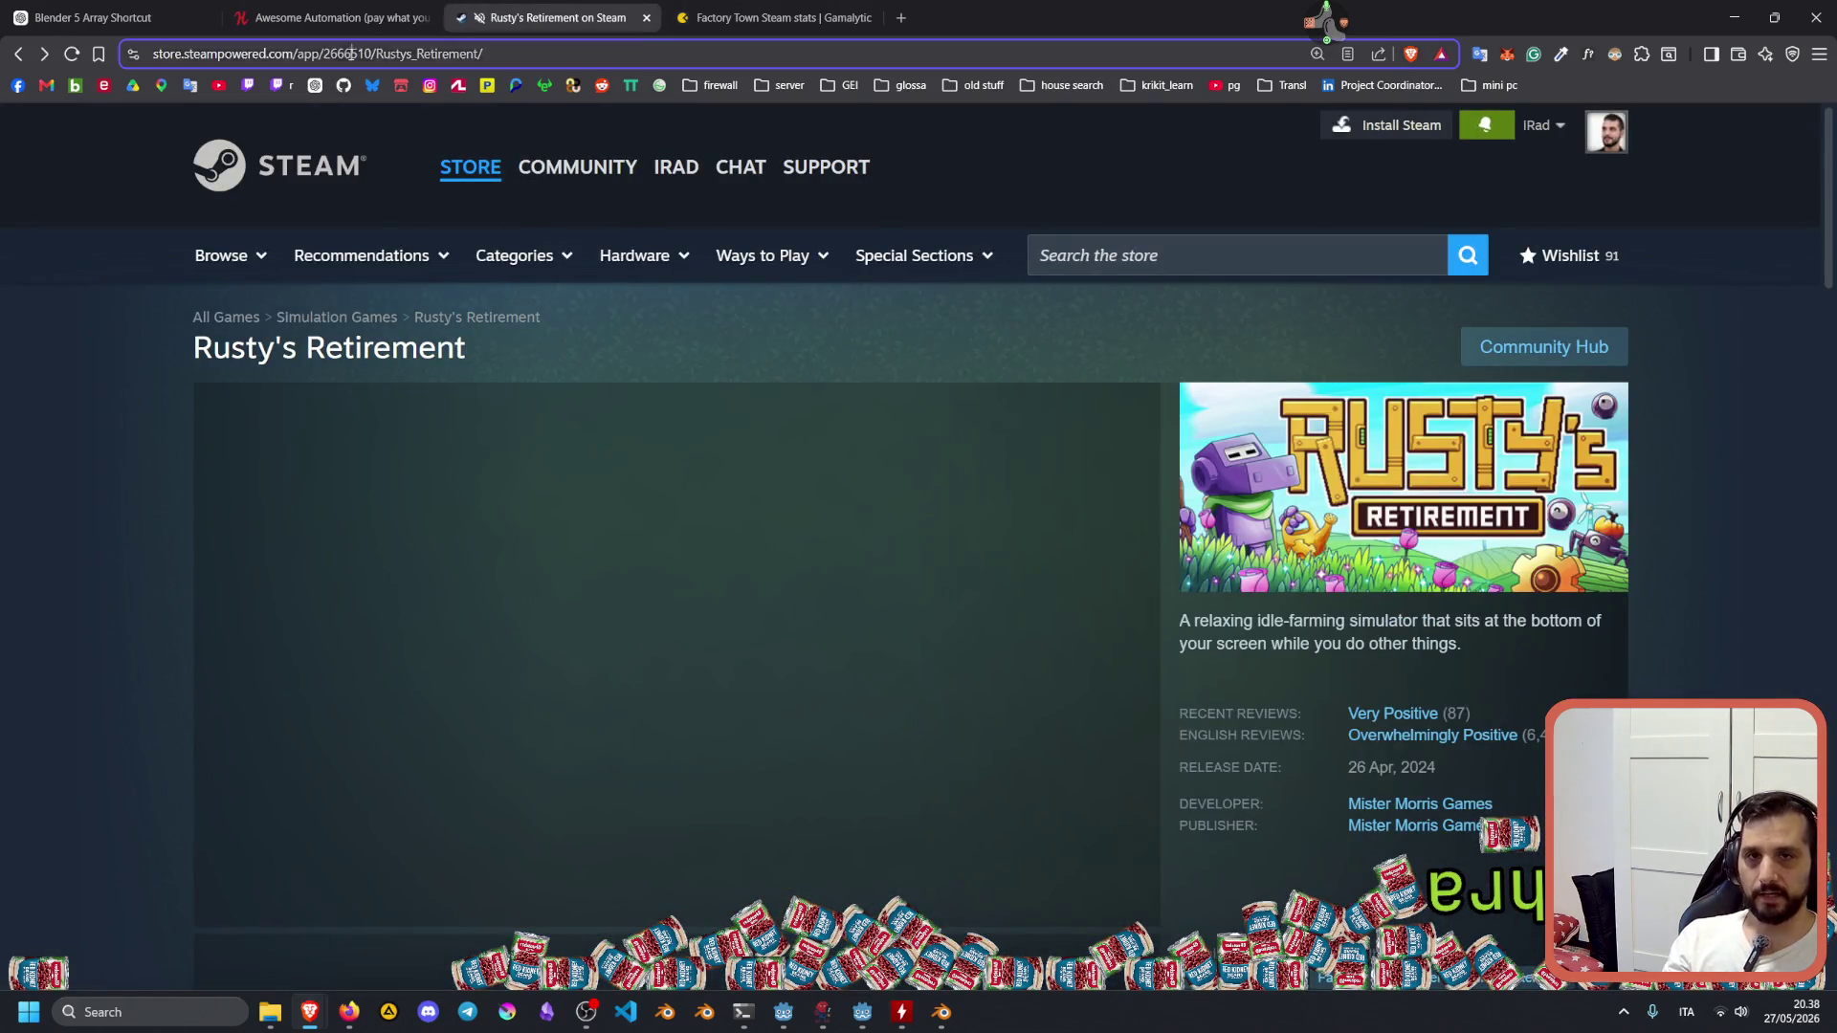
pyautogui.moveTo(1525, 756)
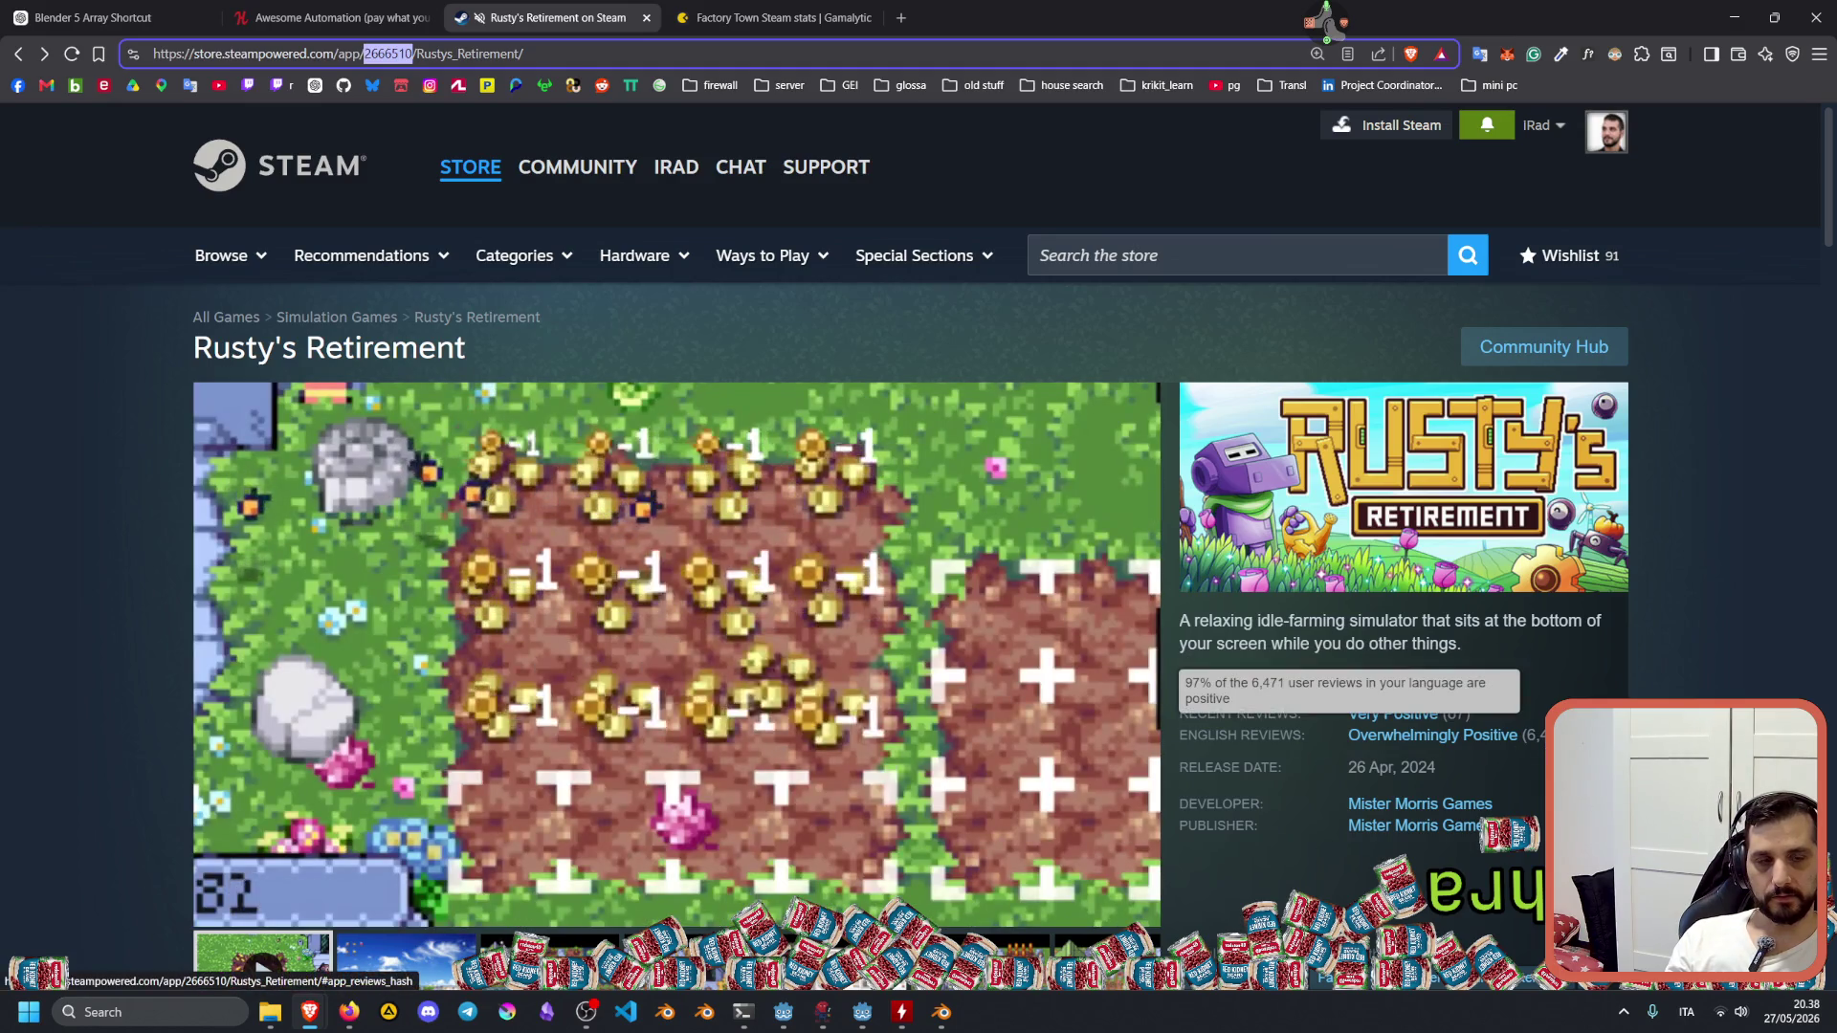
pyautogui.click(784, 11)
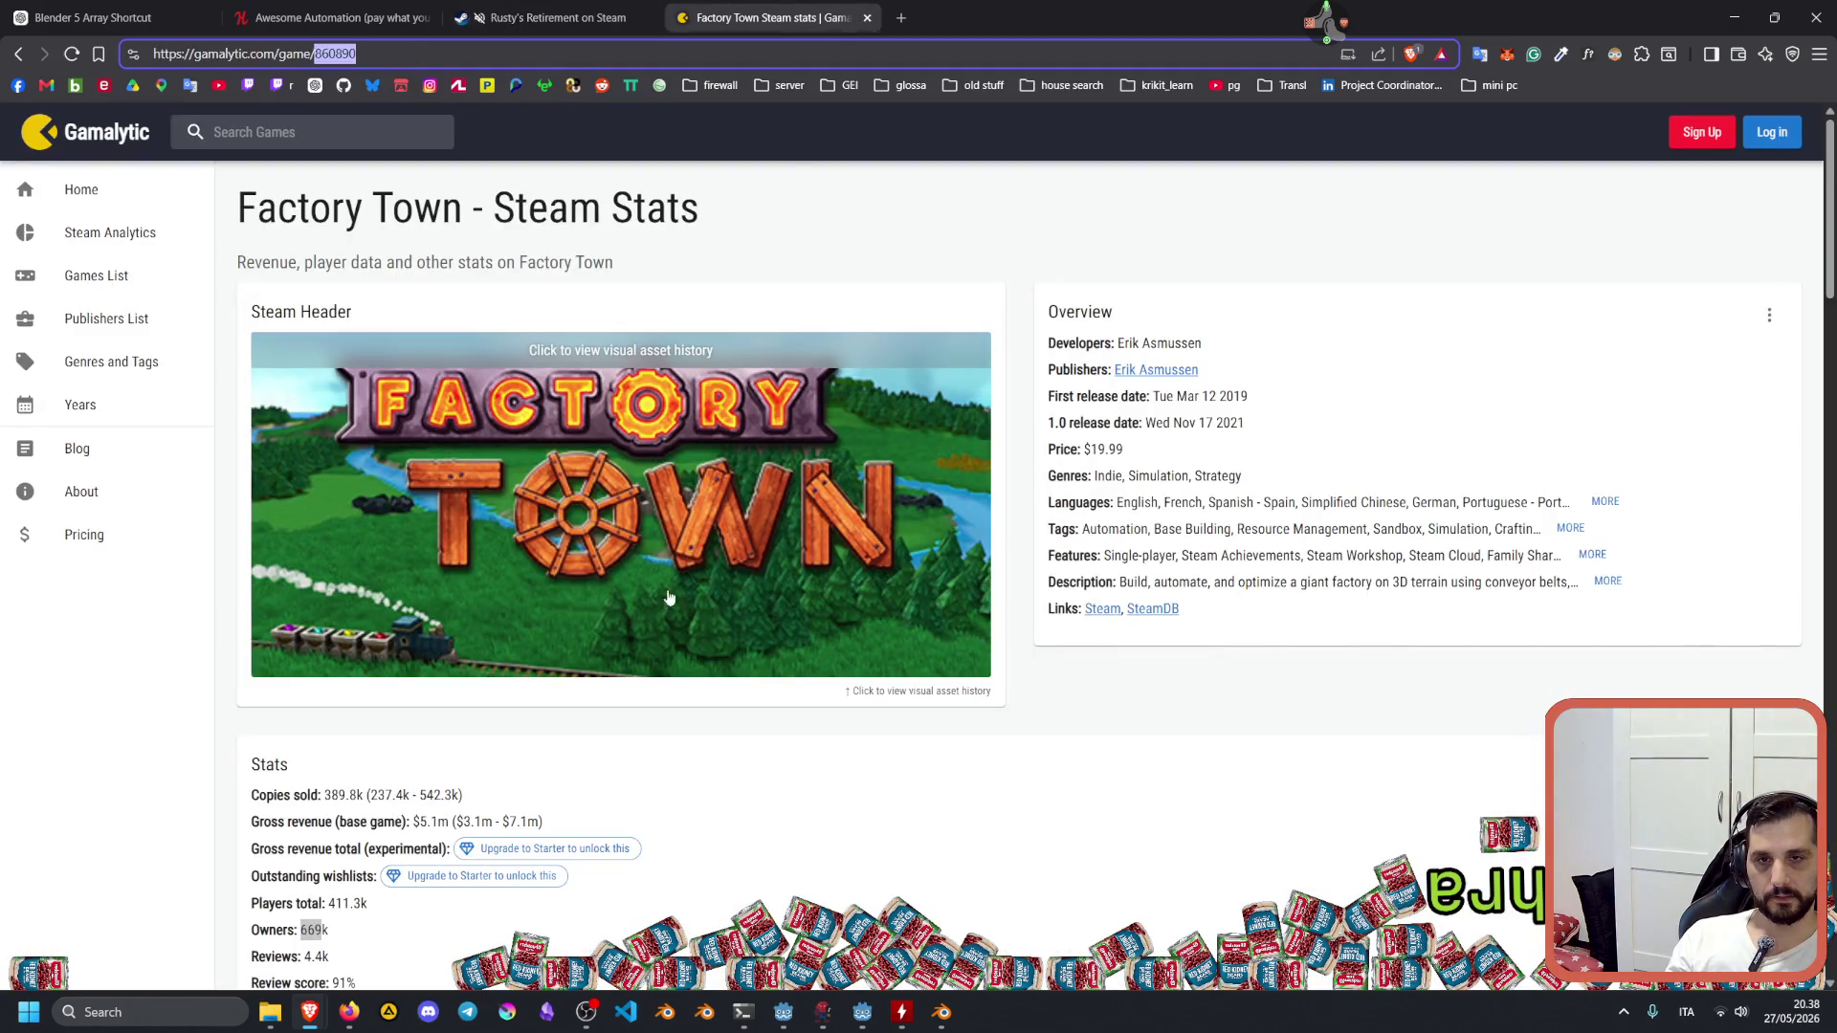
# Load Gamalytic stats for app 2666510 and highlight the 693.3k owners figure.
pyautogui.write('2666510')
pyautogui.press('Return')
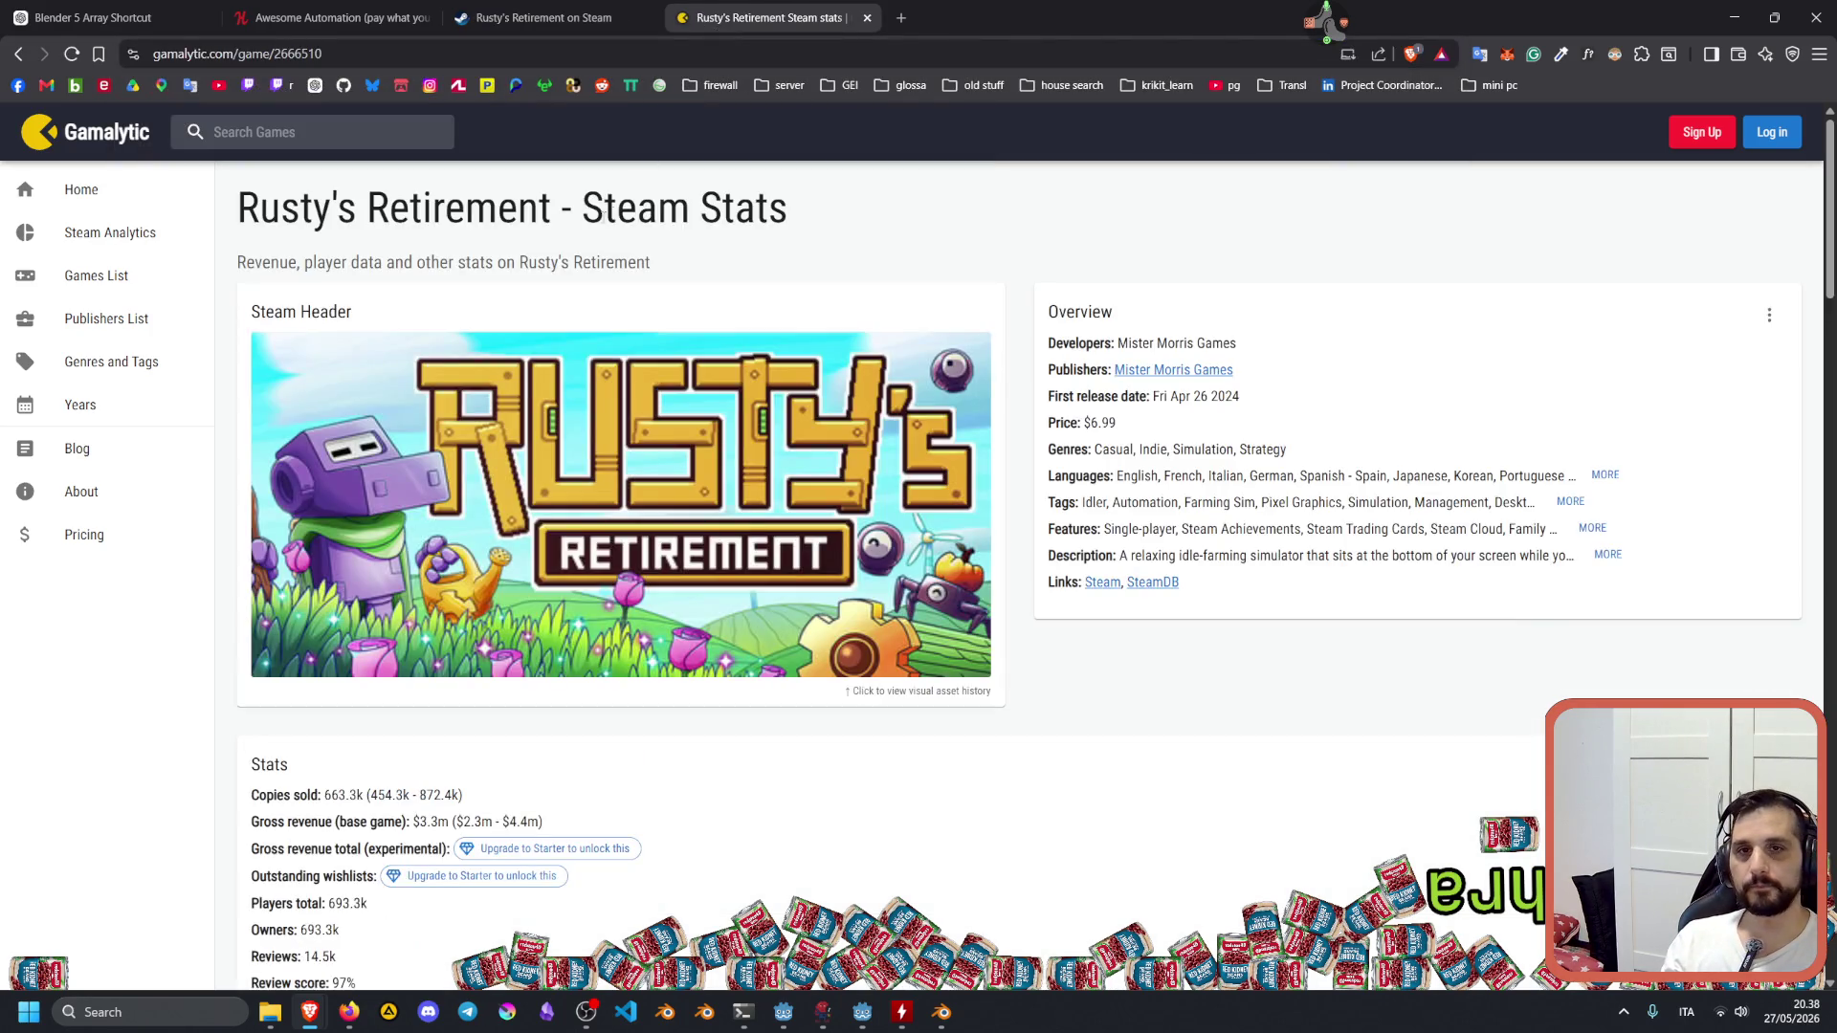
pyautogui.scroll(-3, 804, 617)
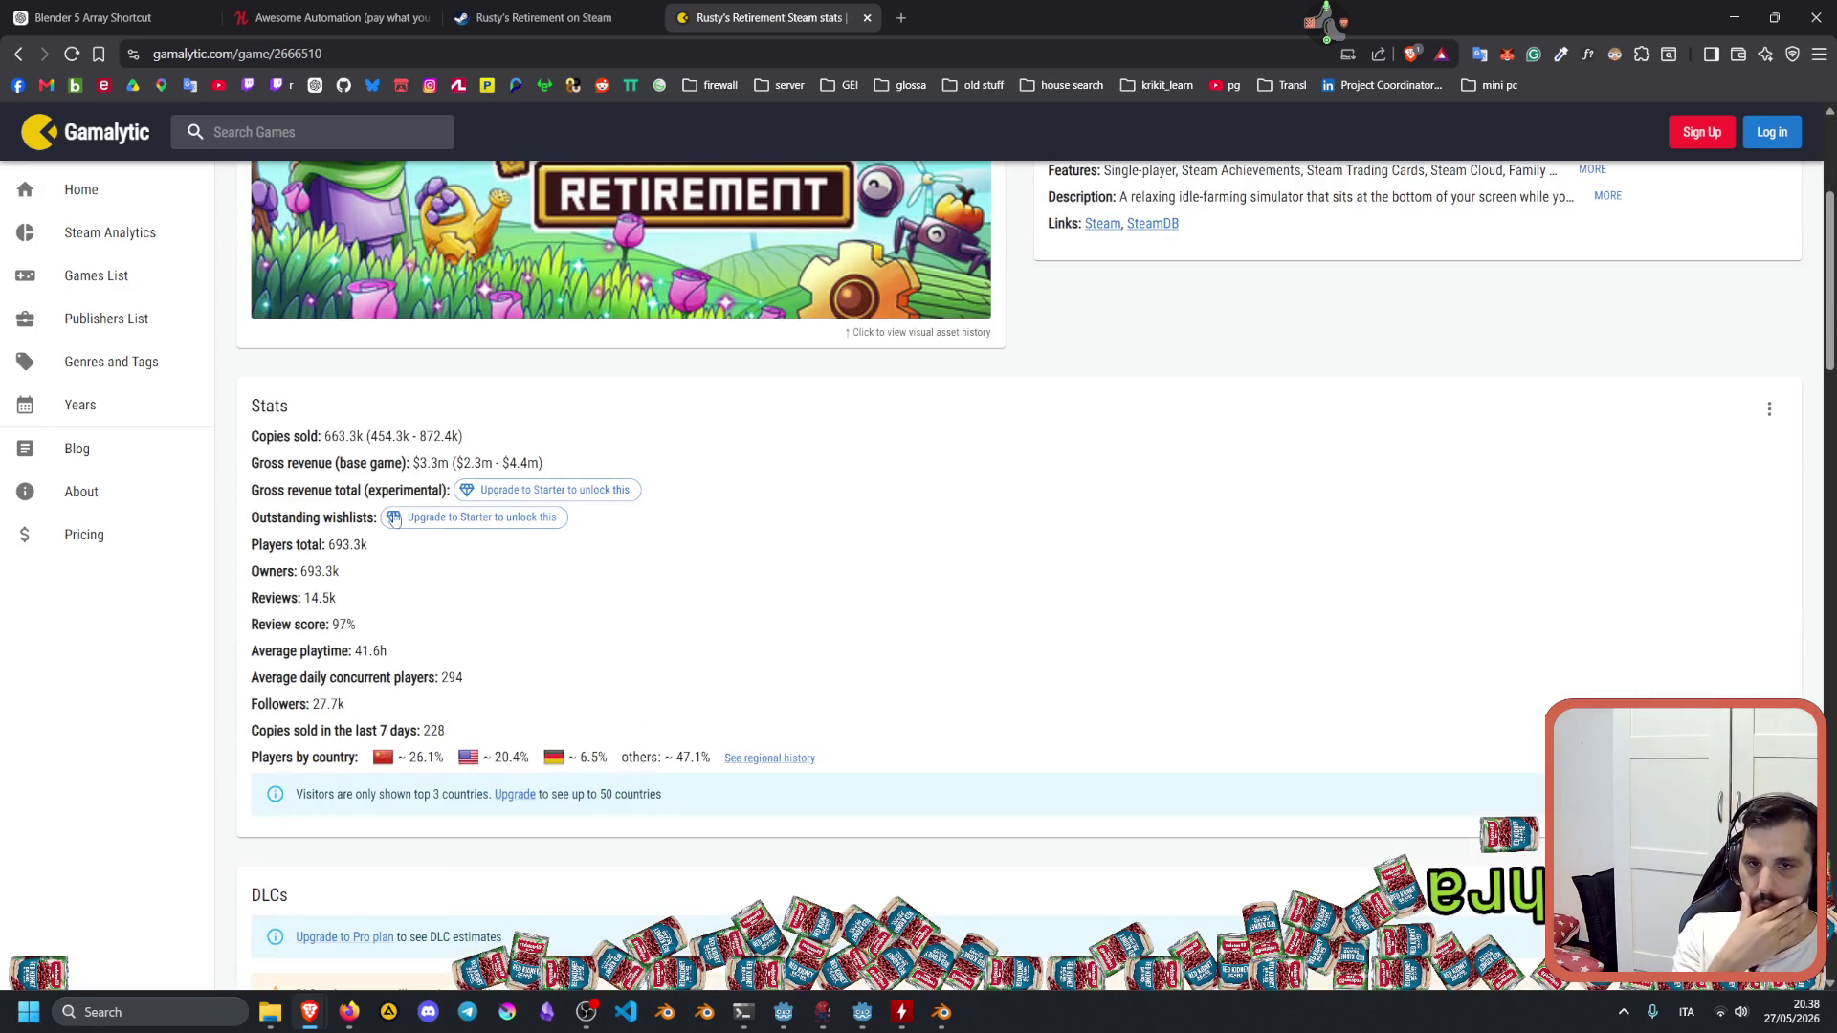
pyautogui.moveTo(328, 575); pyautogui.dragTo(350, 580)
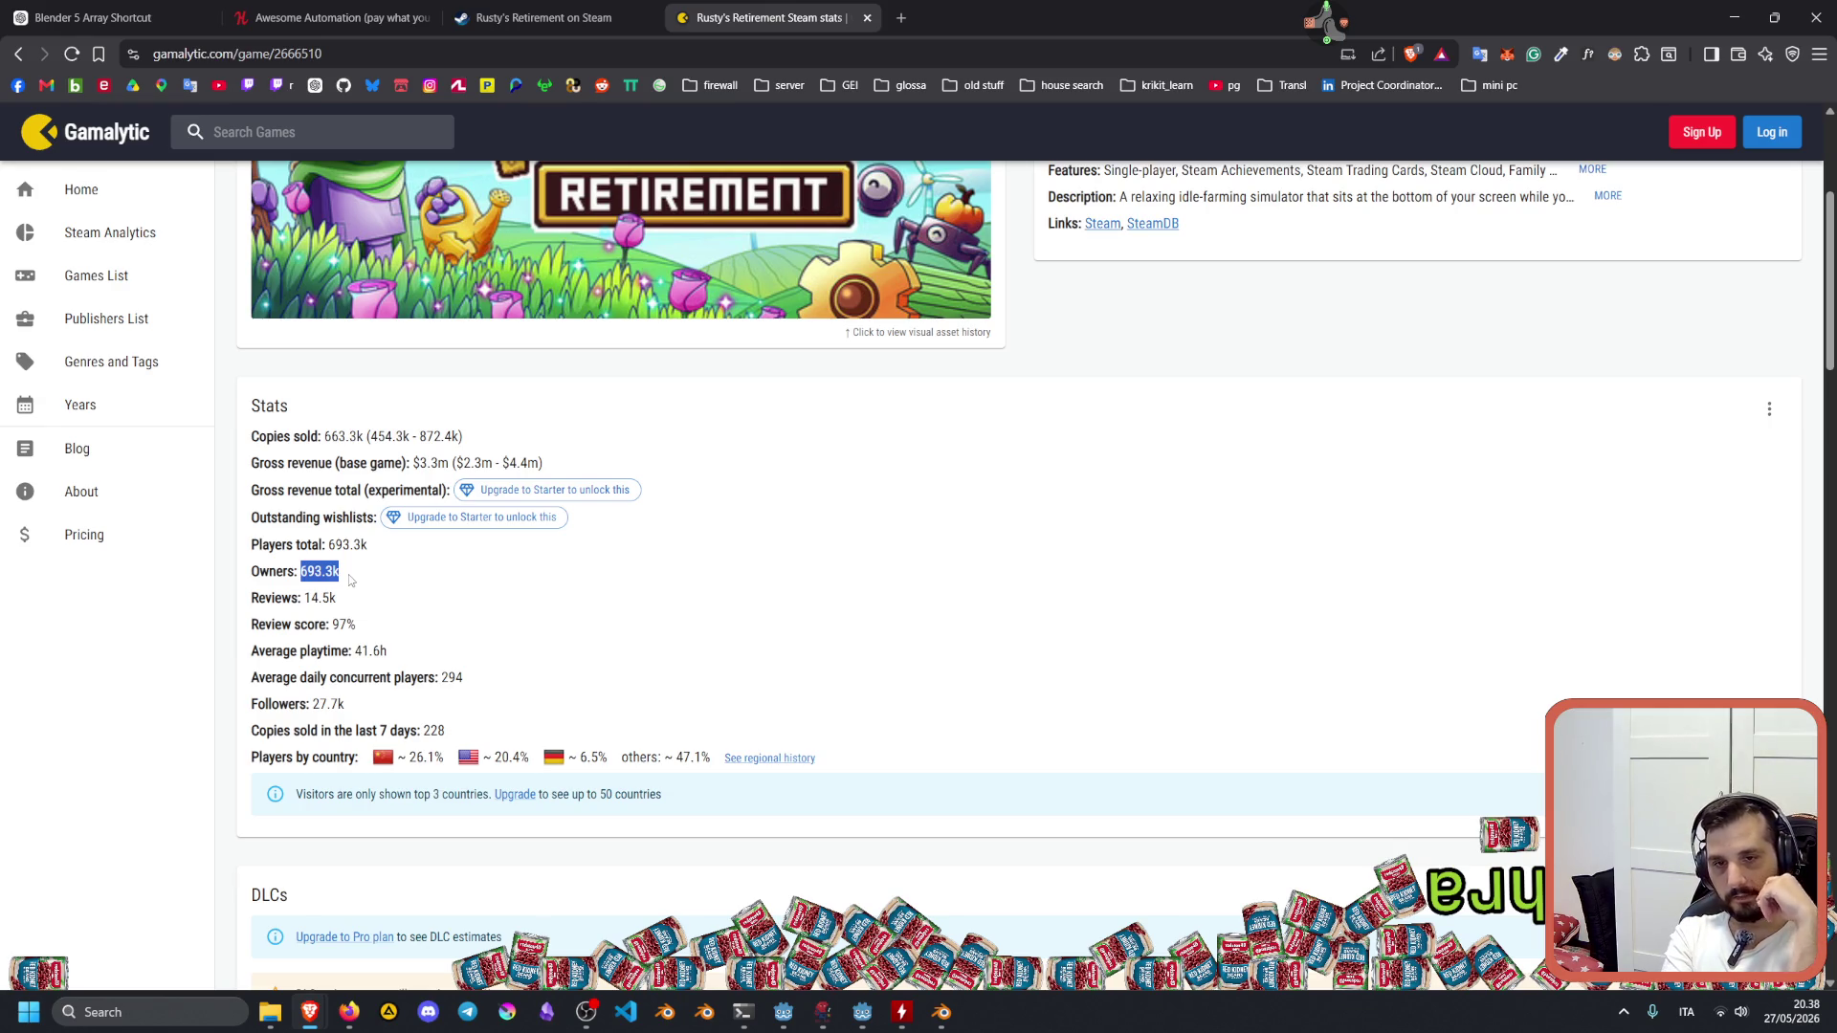
pyautogui.moveTo(407, 758); pyautogui.dragTo(445, 759)
# Review the players-by-country split: 20.4% US and 47.1% others.
pyautogui.scroll(-2, 512, 689)
pyautogui.moveTo(490, 577); pyautogui.dragTo(598, 578)
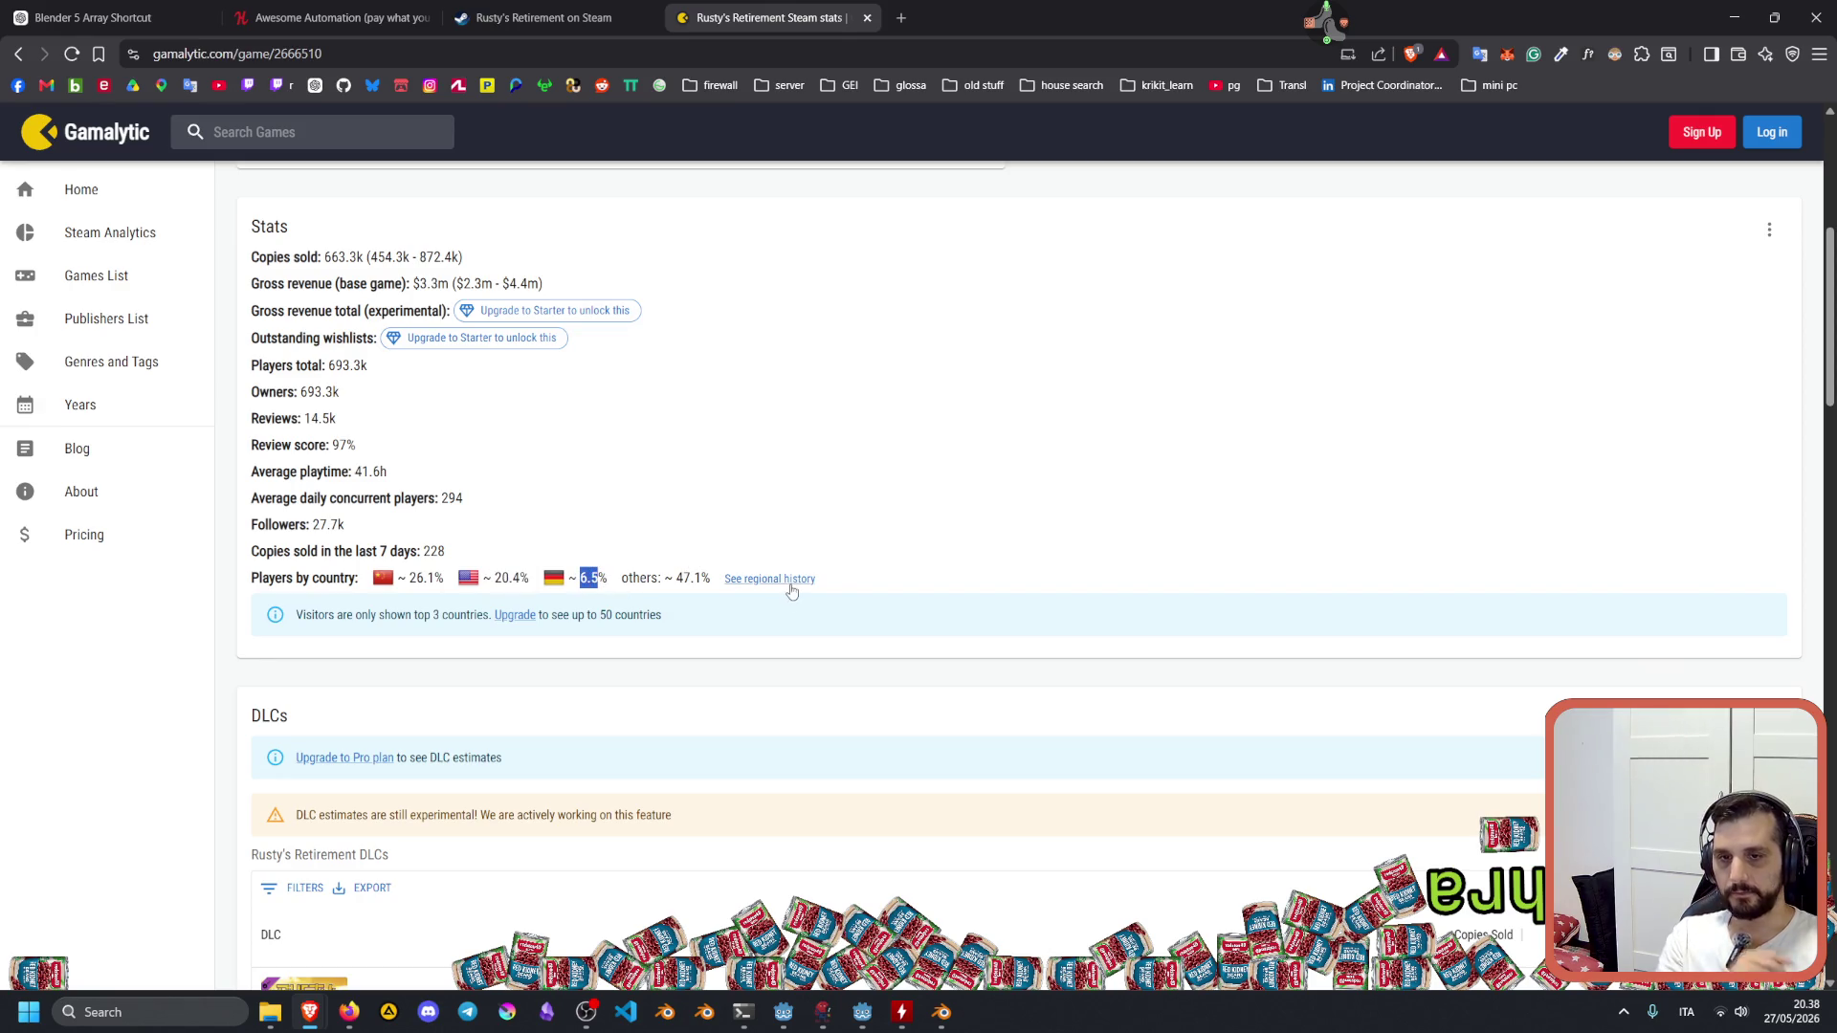
pyautogui.scroll(-3, 775, 574)
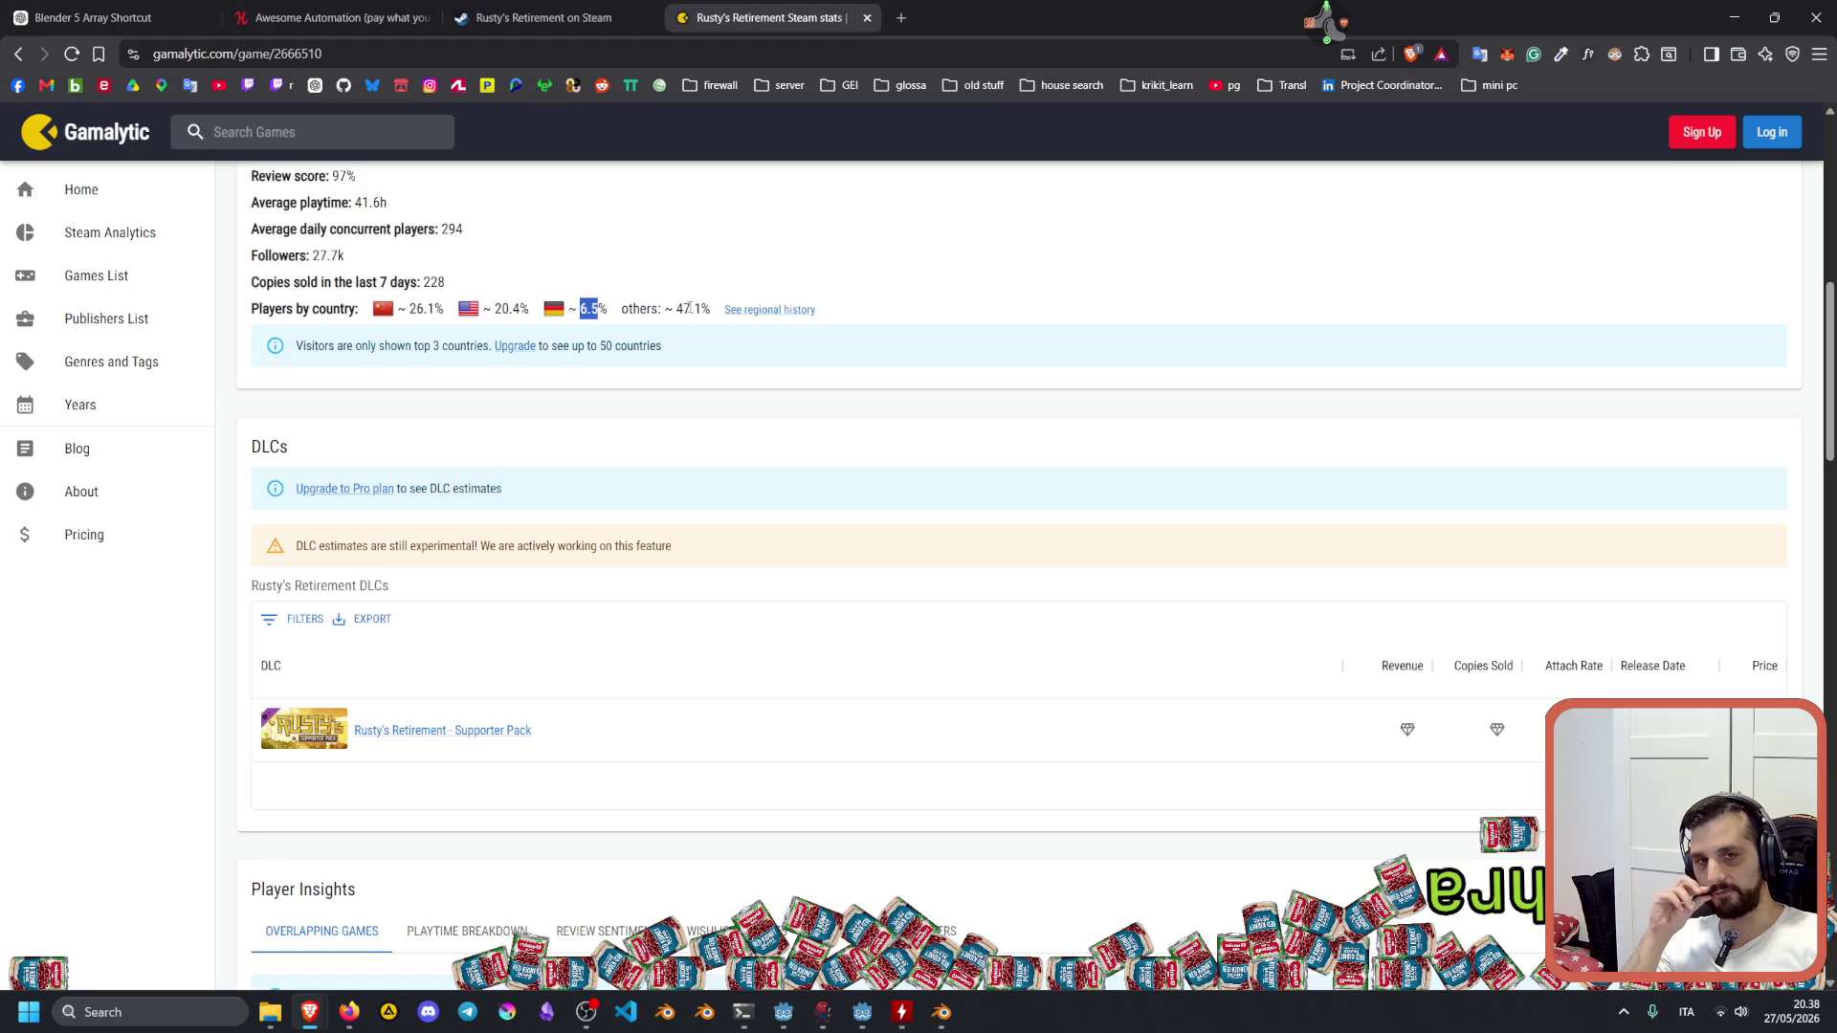
pyautogui.doubleClick(674, 308)
pyautogui.doubleClick(639, 308)
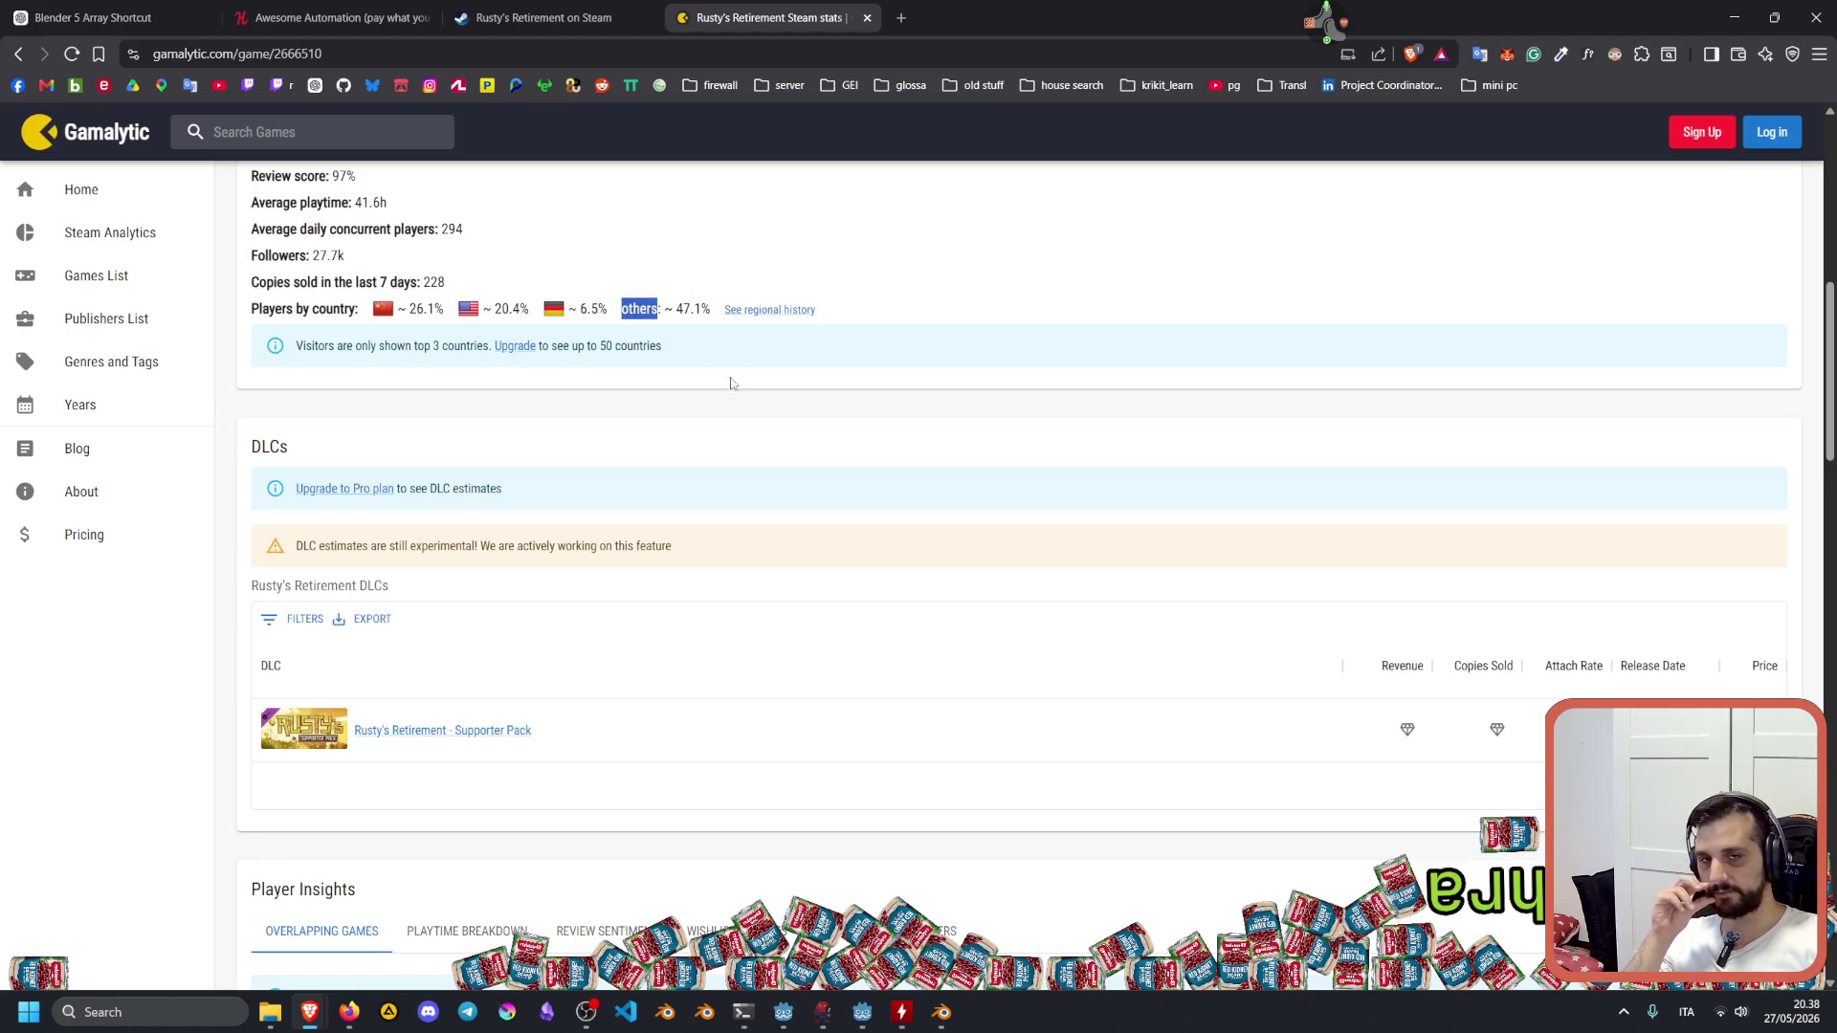
pyautogui.scroll(3, 746, 406)
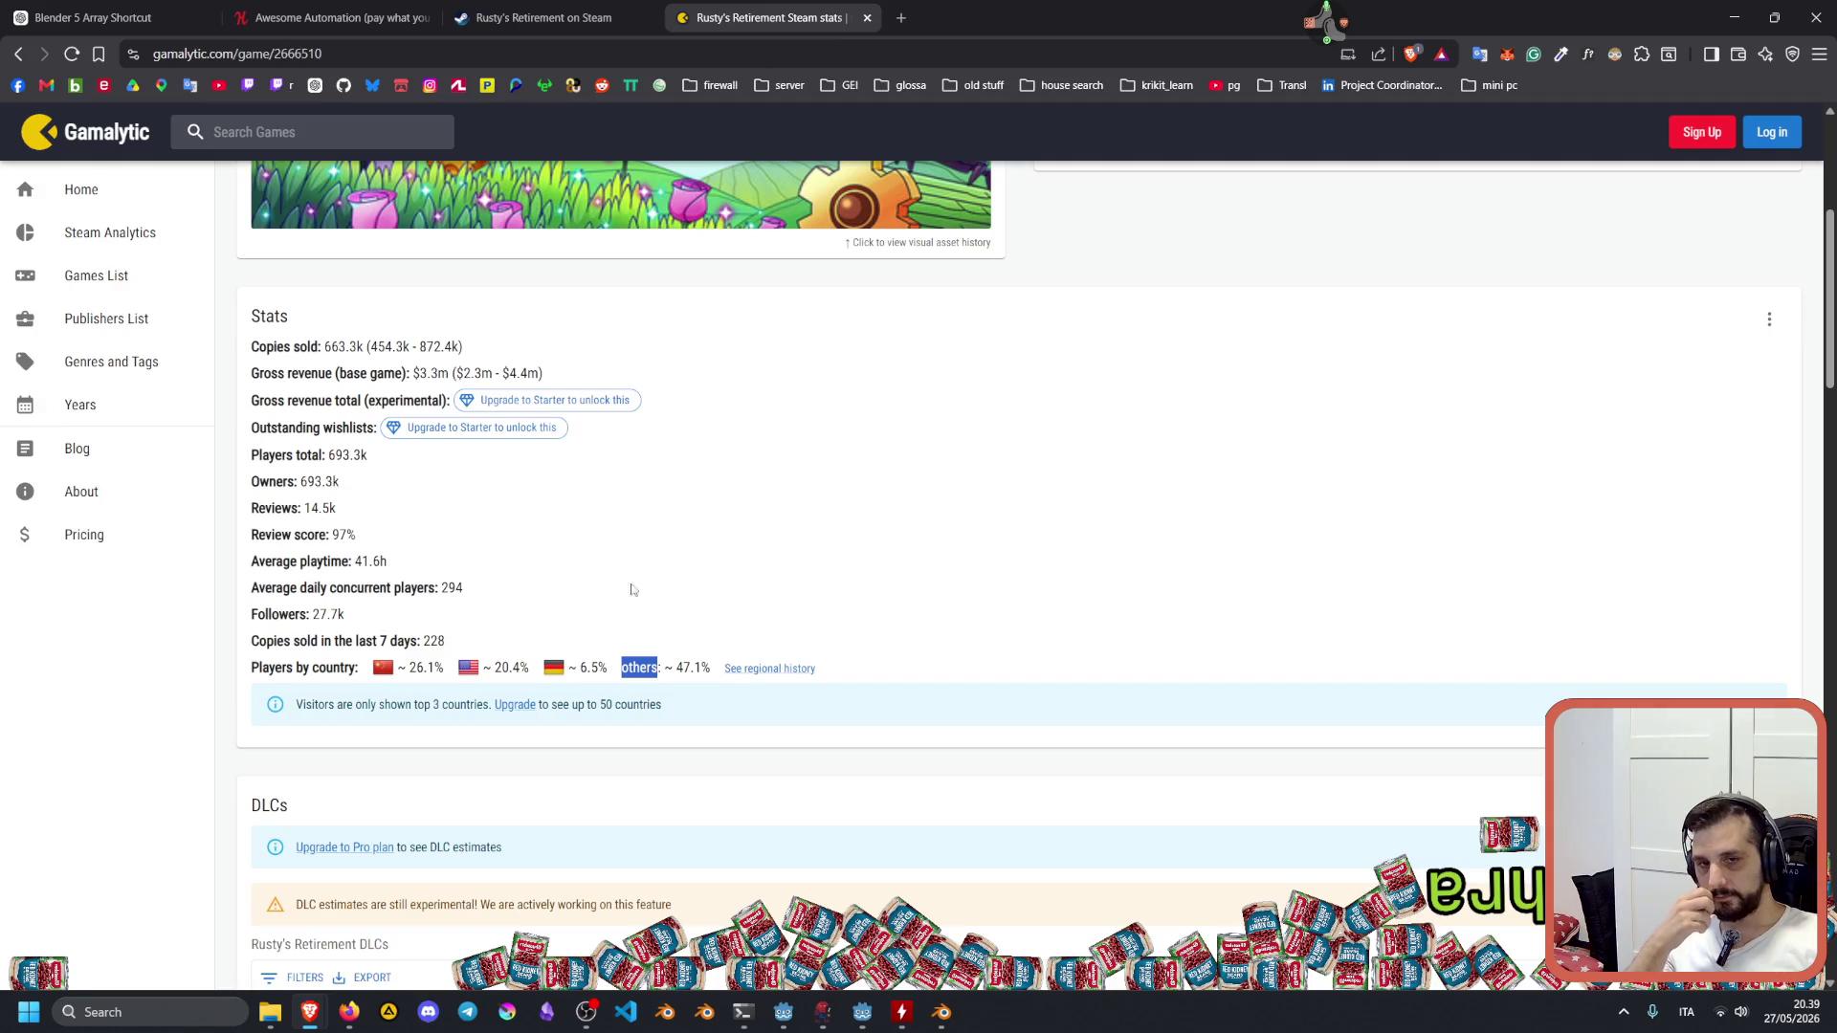
pyautogui.click(583, 667)
pyautogui.scroll(2, 756, 546)
pyautogui.scroll(2, 762, 559)
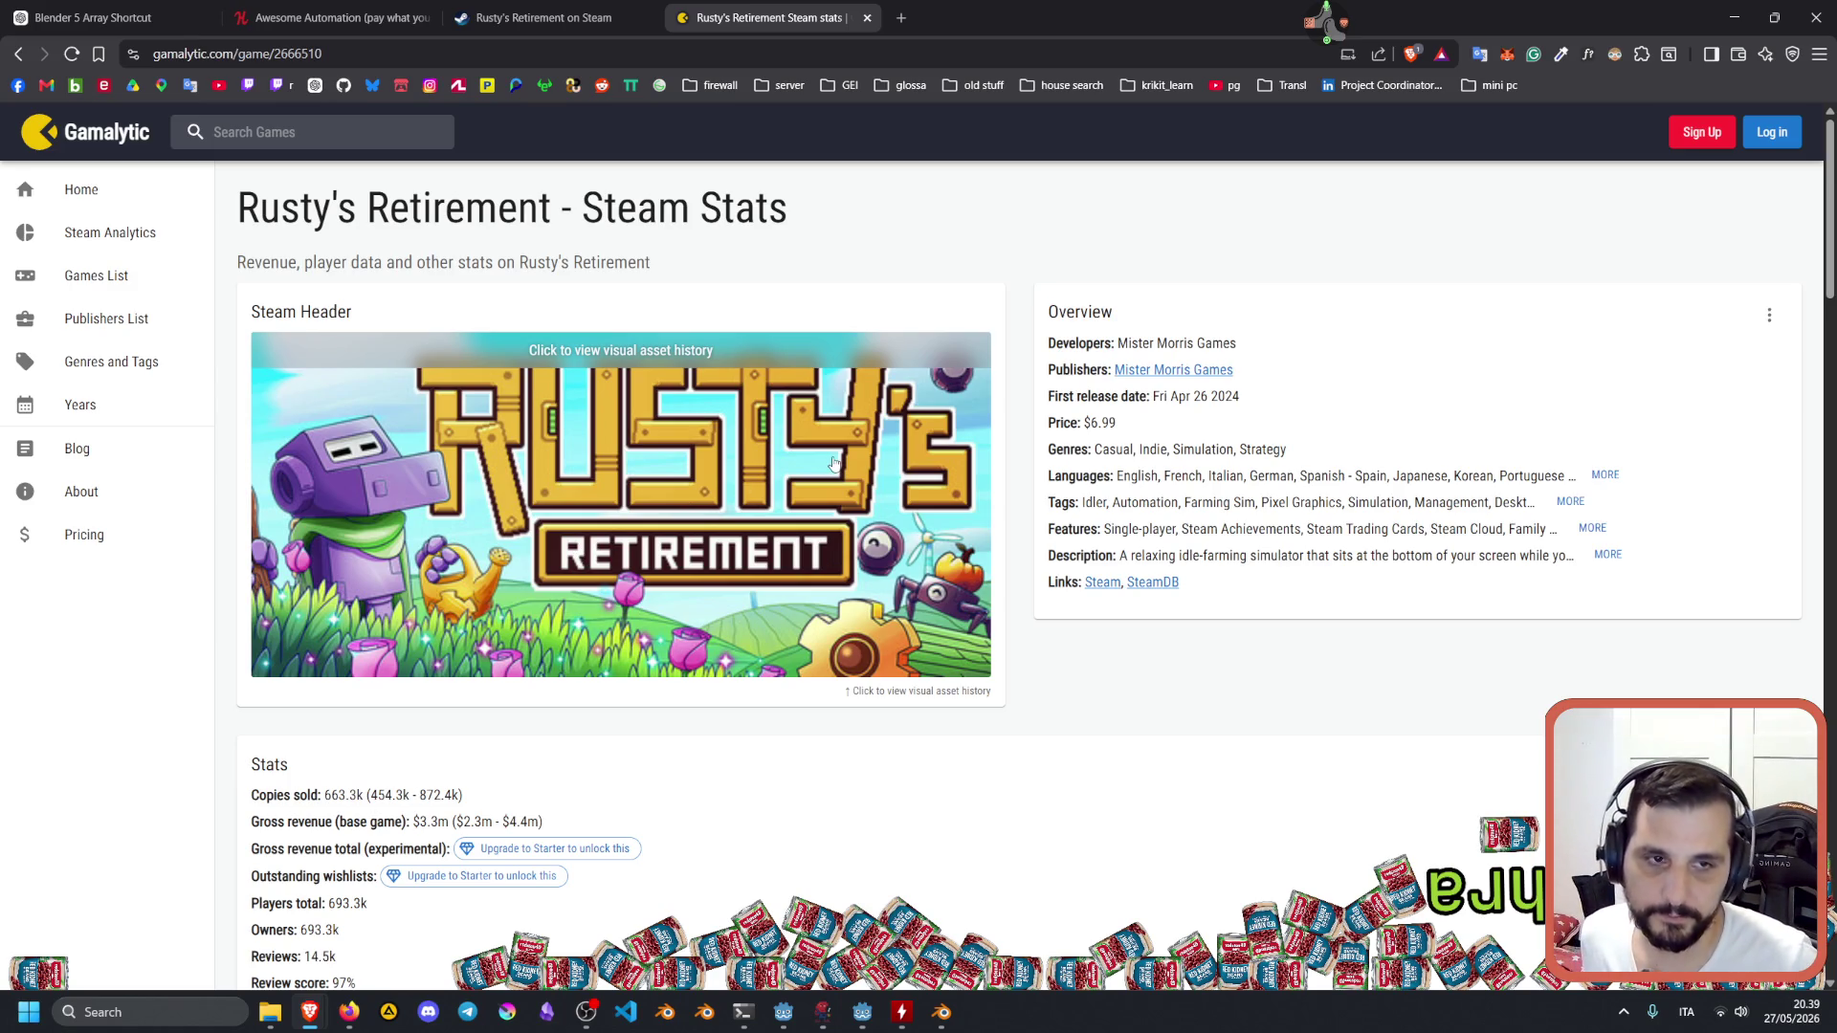
# Search Gamalytic for 'mrfarboy' and open the MR FARMBOY stats page.
pyautogui.click(283, 130)
pyautogui.write('mrfarmboy')
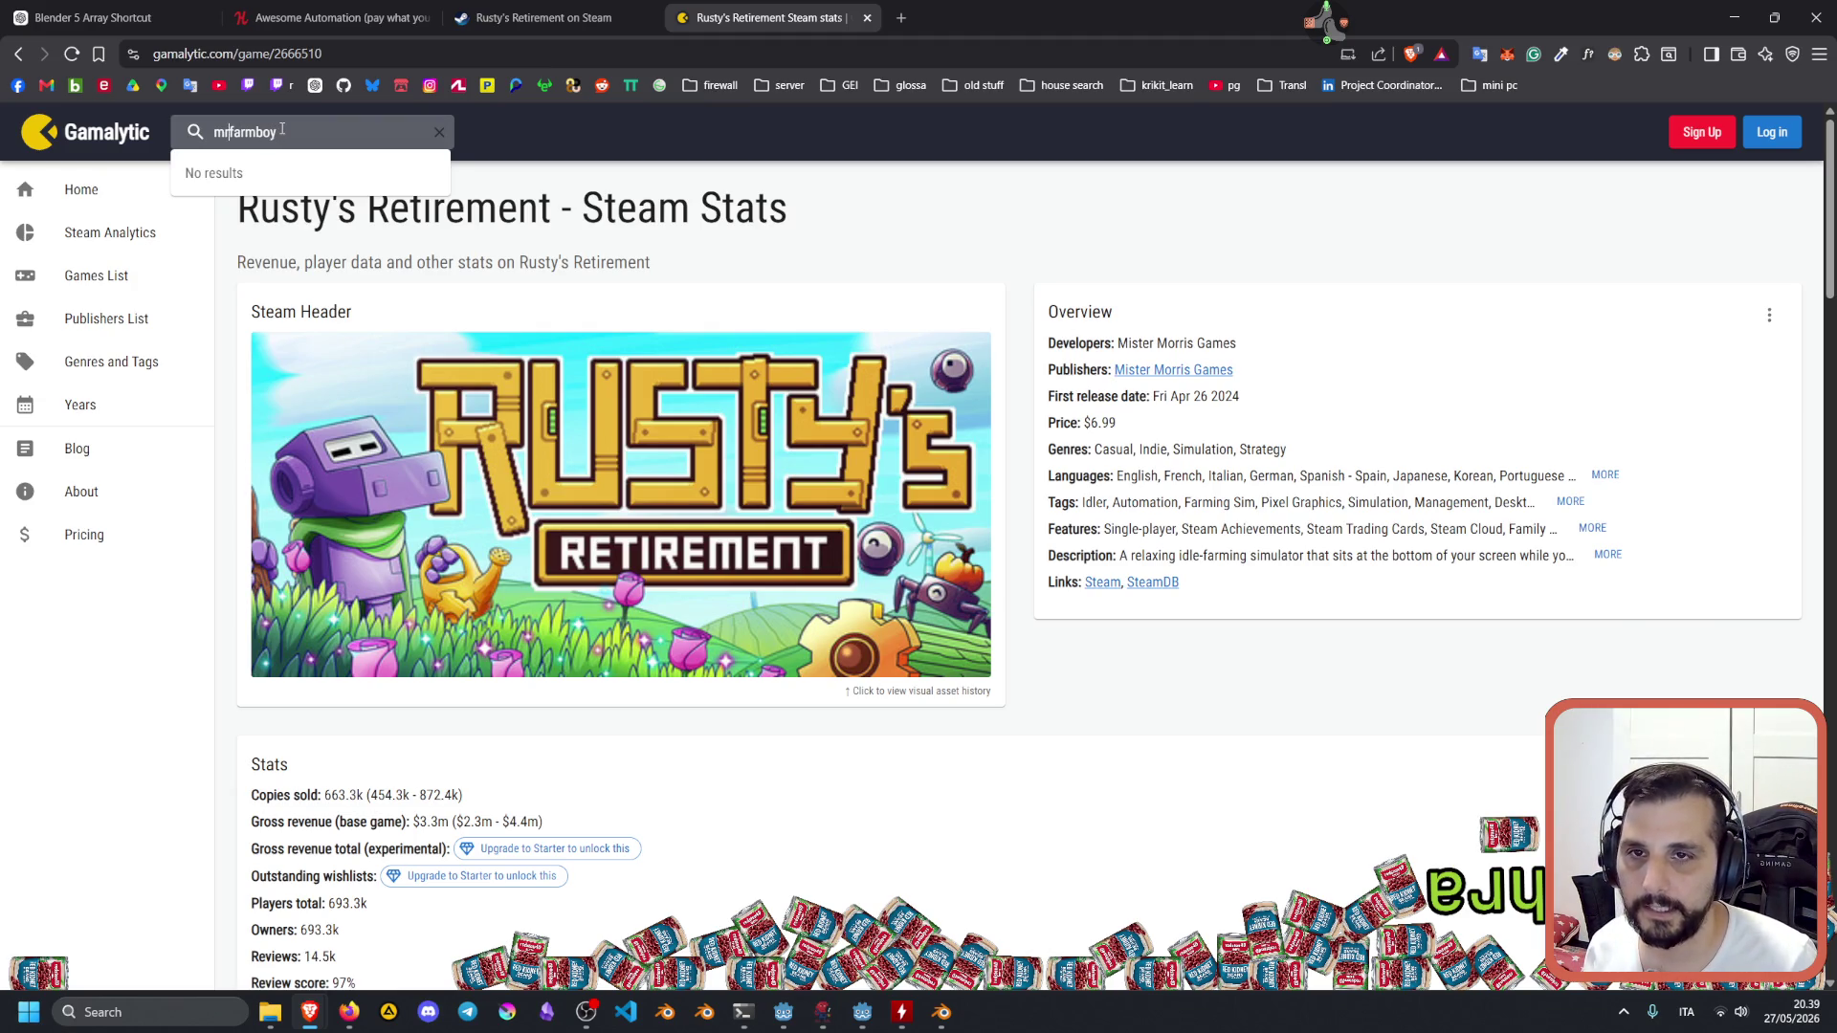
pyautogui.press('Down')
pyautogui.press('Return')
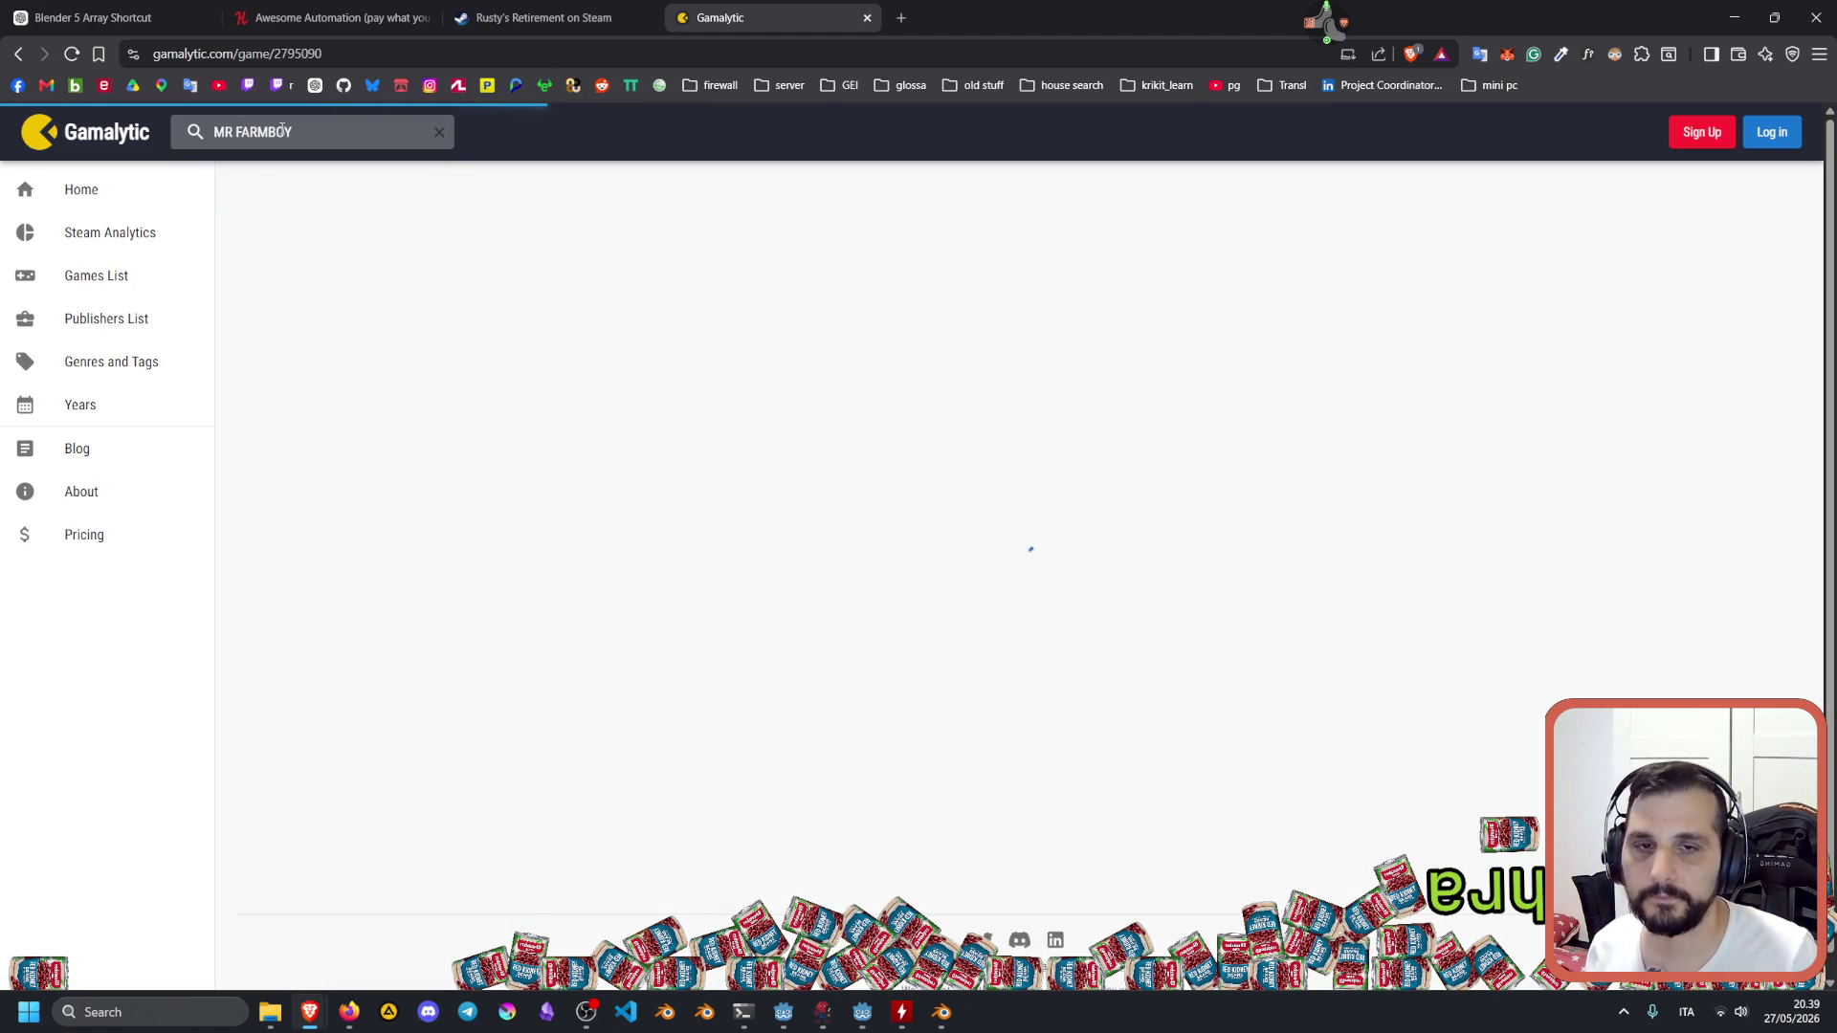
# Highlight MR FARMBOY's 23.4k total players and 23.4k owners values.
pyautogui.scroll(-3, 882, 476)
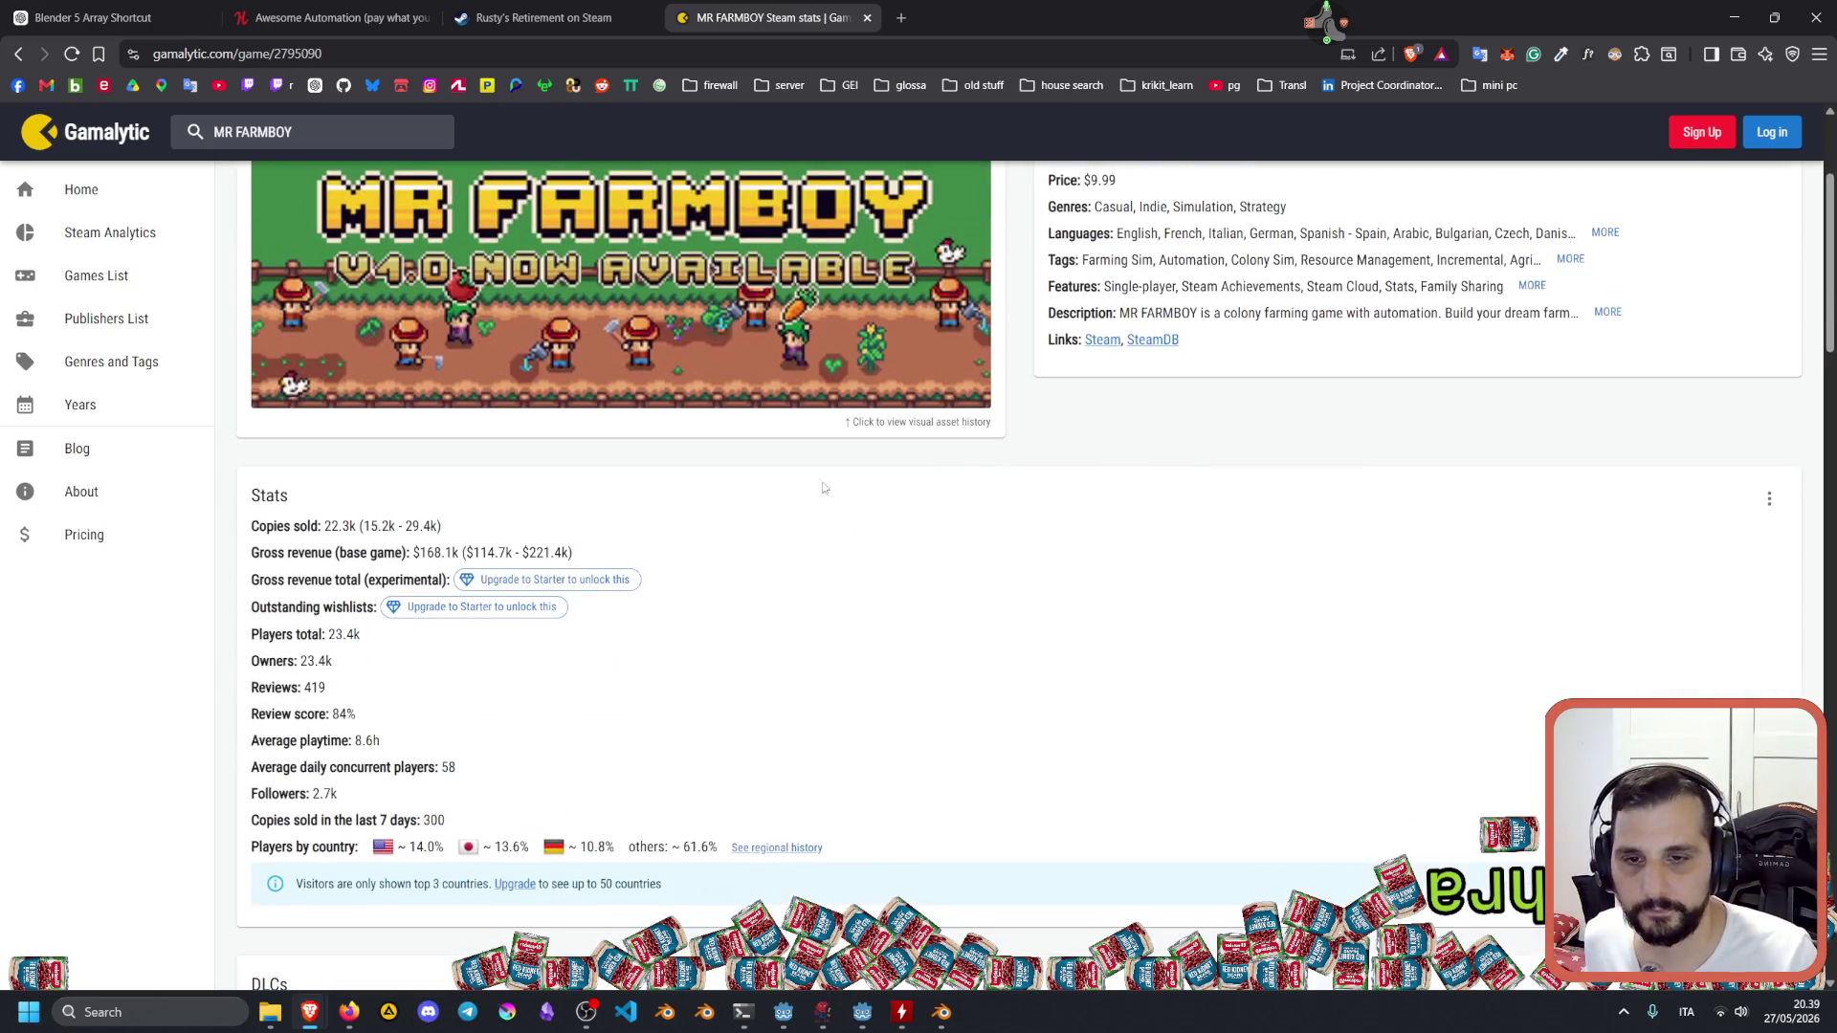
pyautogui.moveTo(328, 632); pyautogui.dragTo(373, 635)
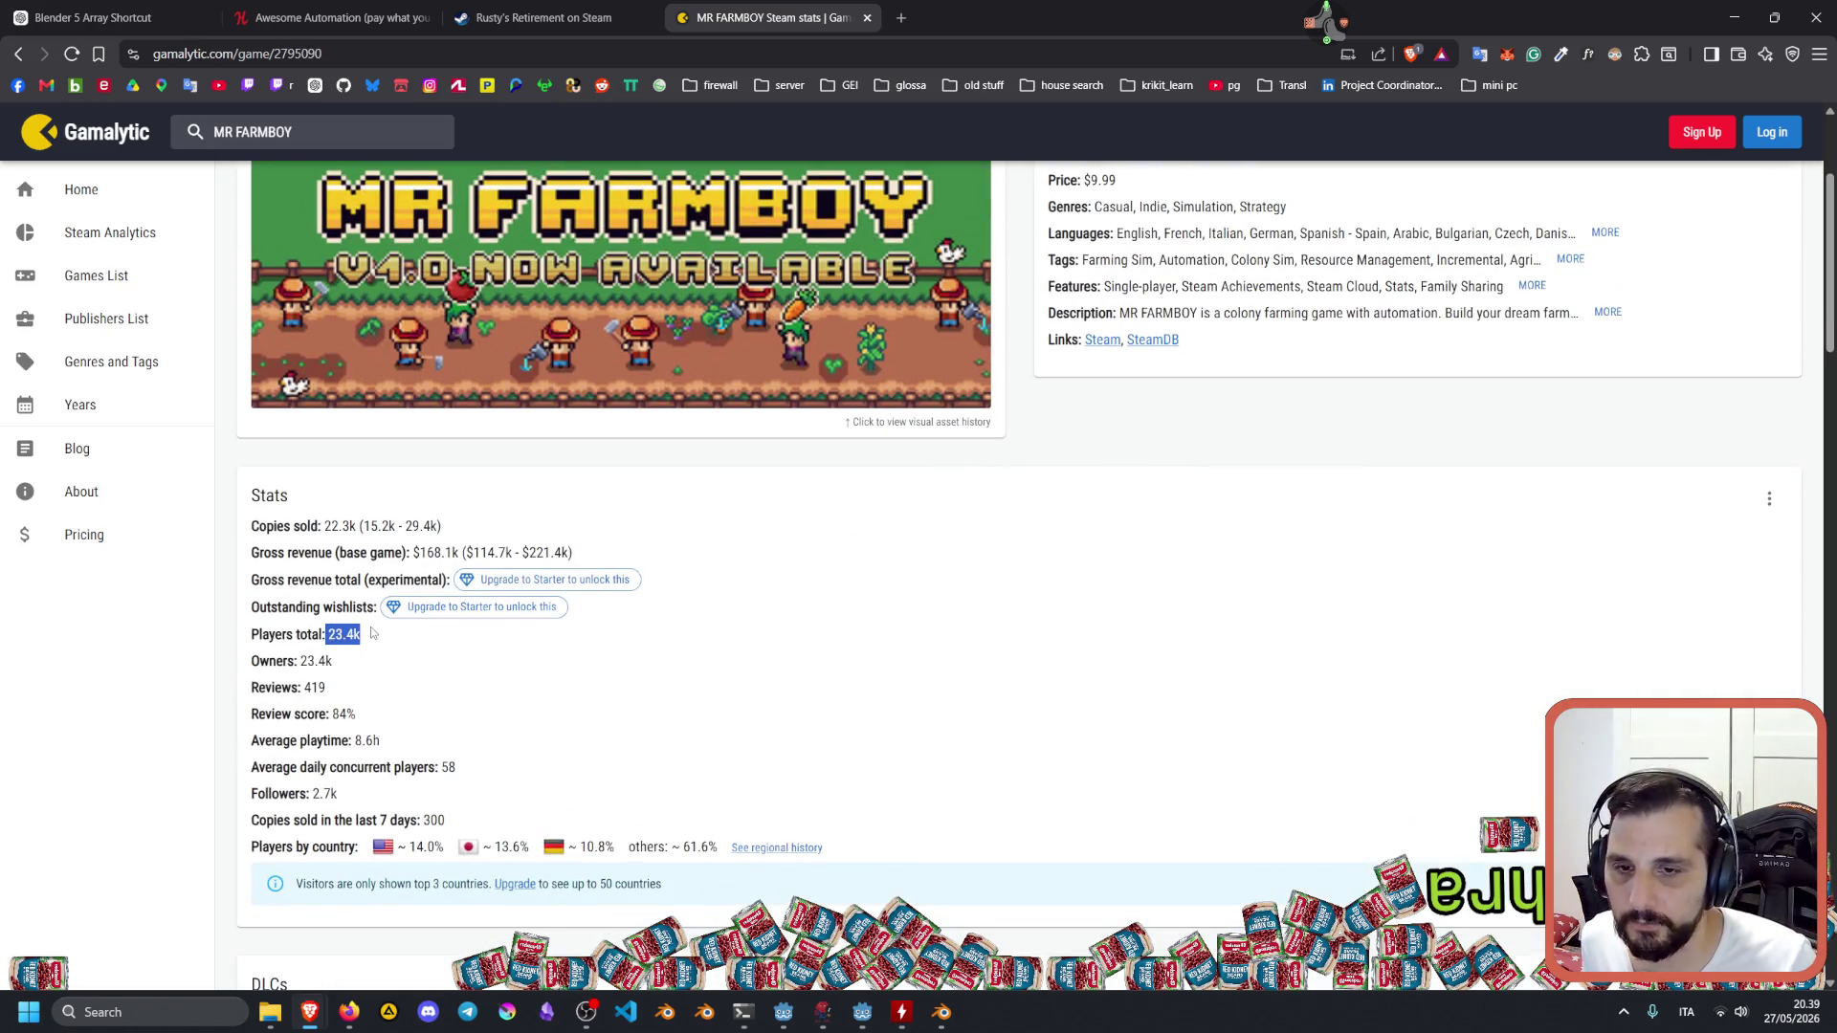
pyautogui.click(327, 634)
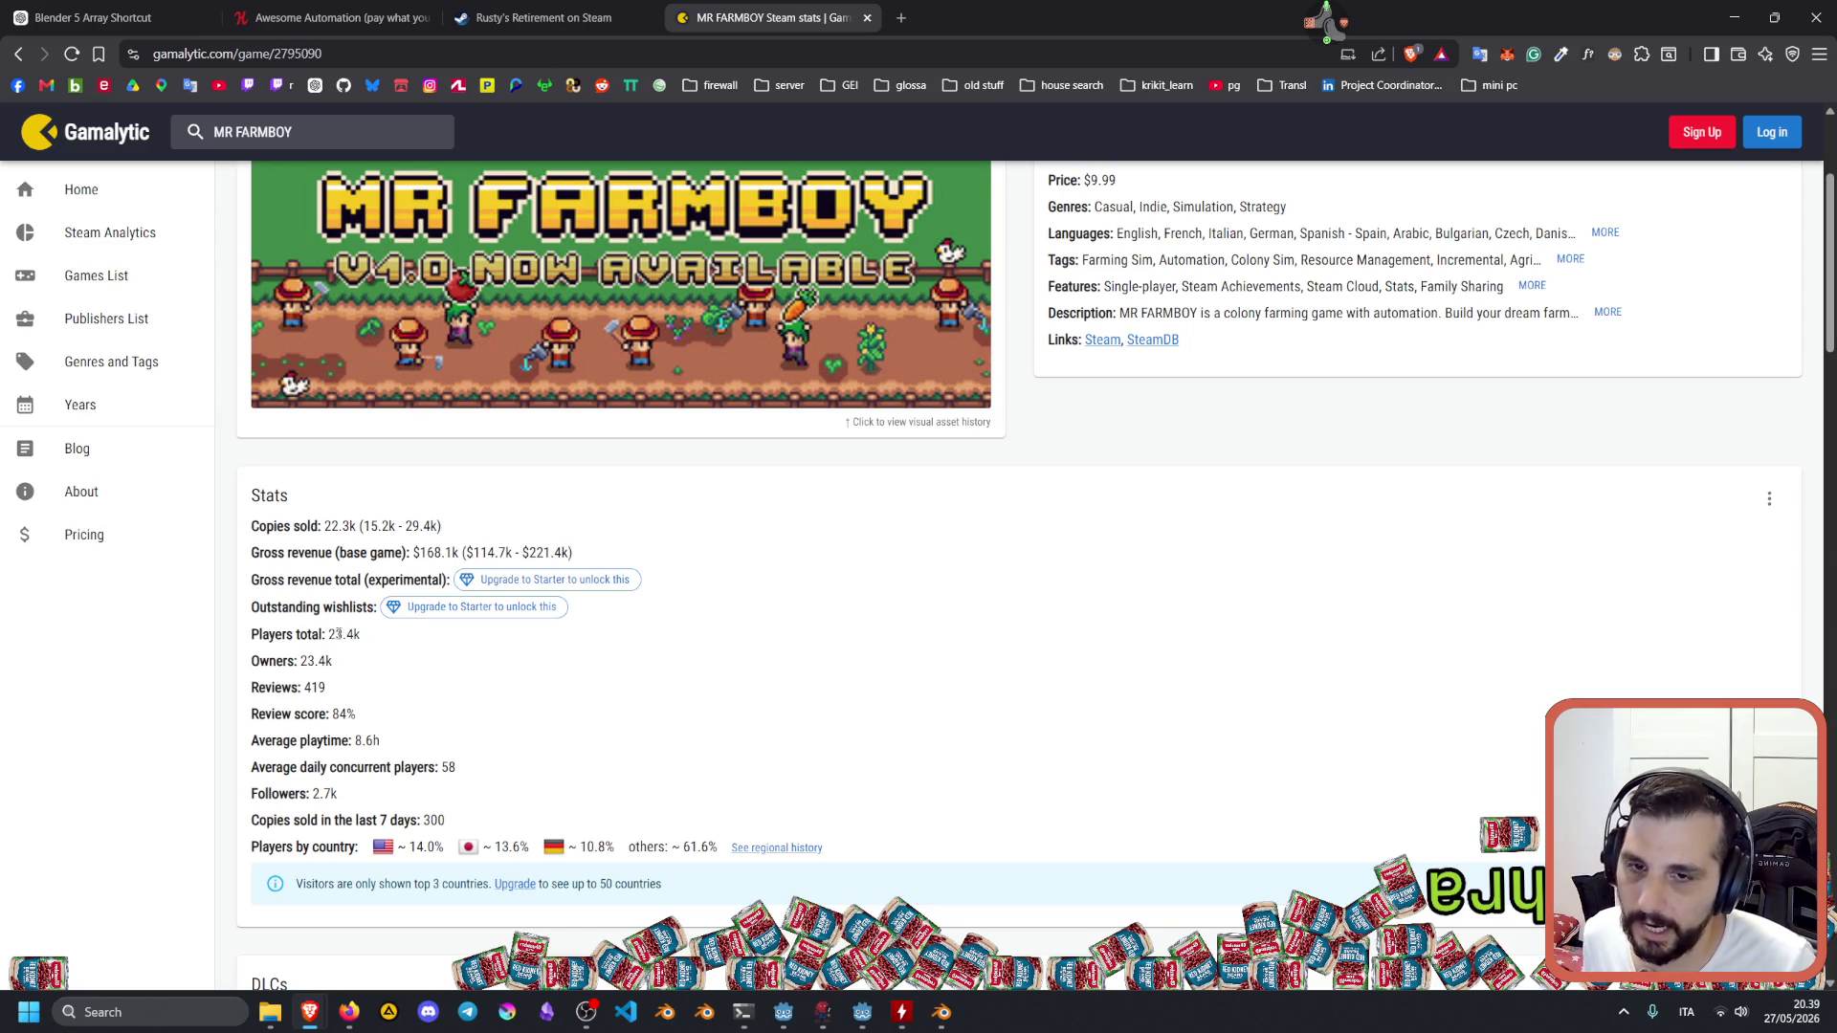
pyautogui.doubleClick(330, 635)
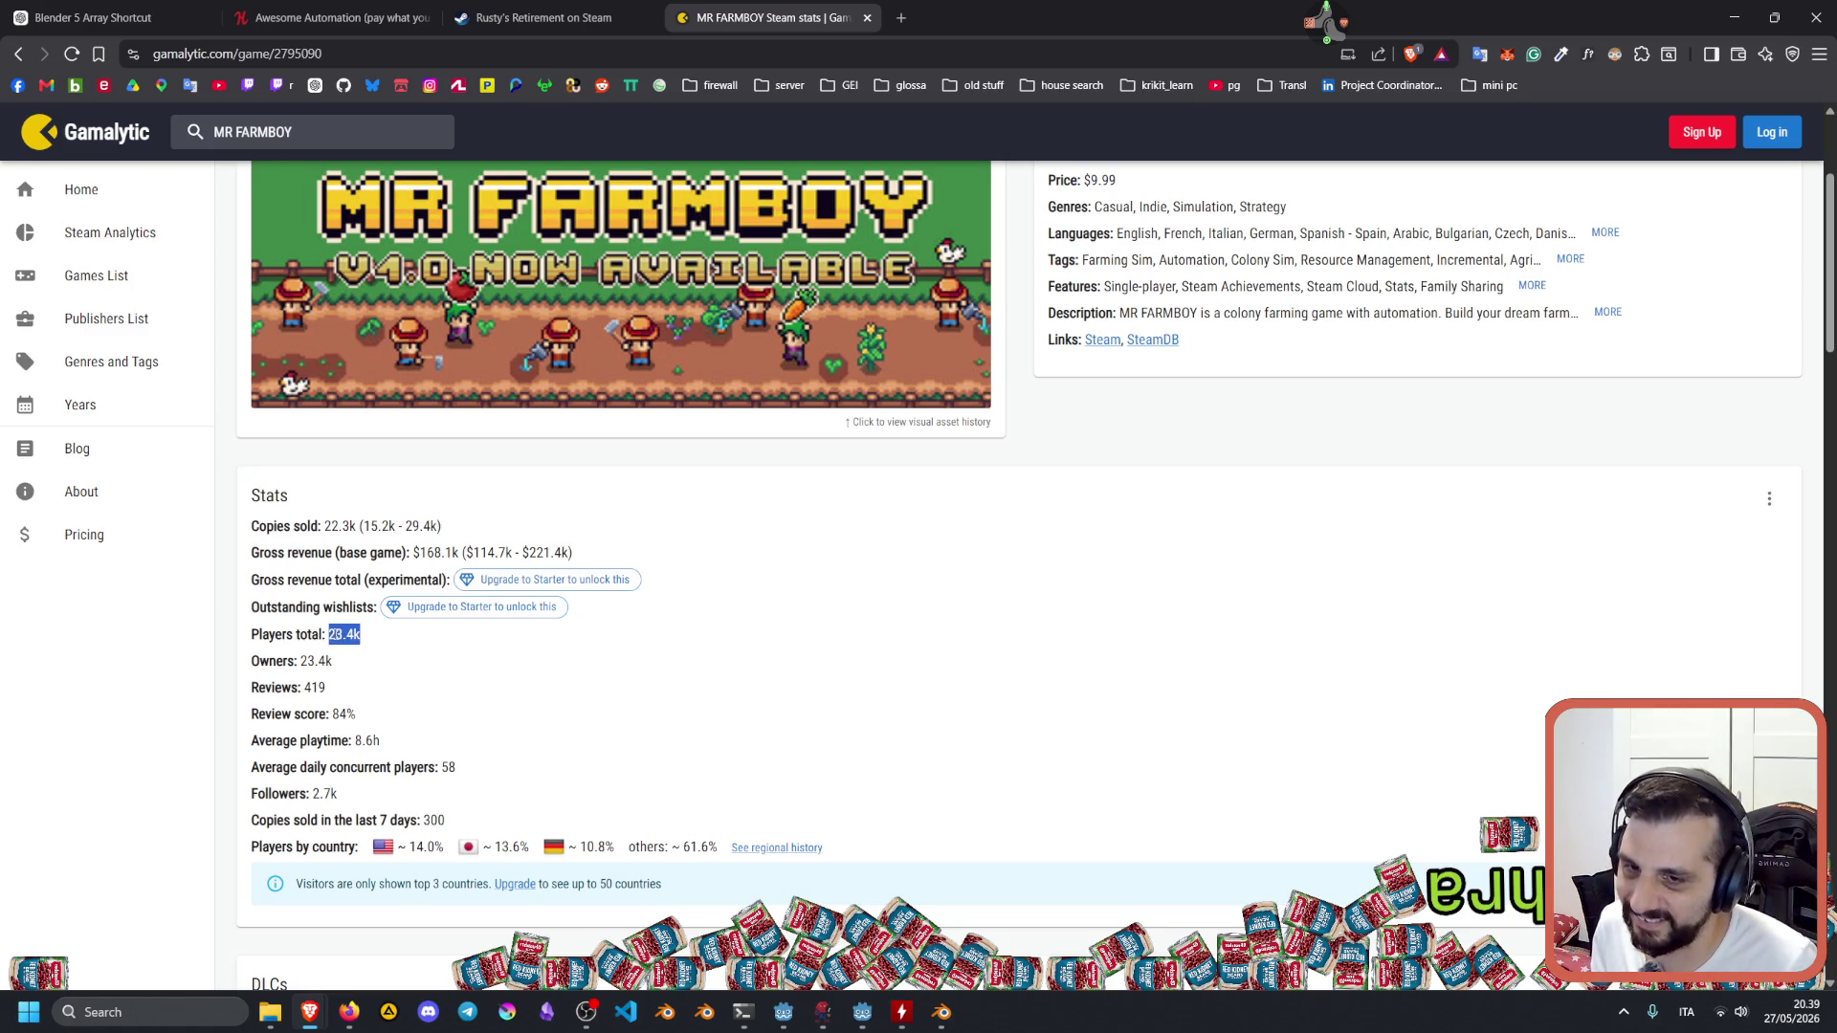
pyautogui.doubleClick(317, 660)
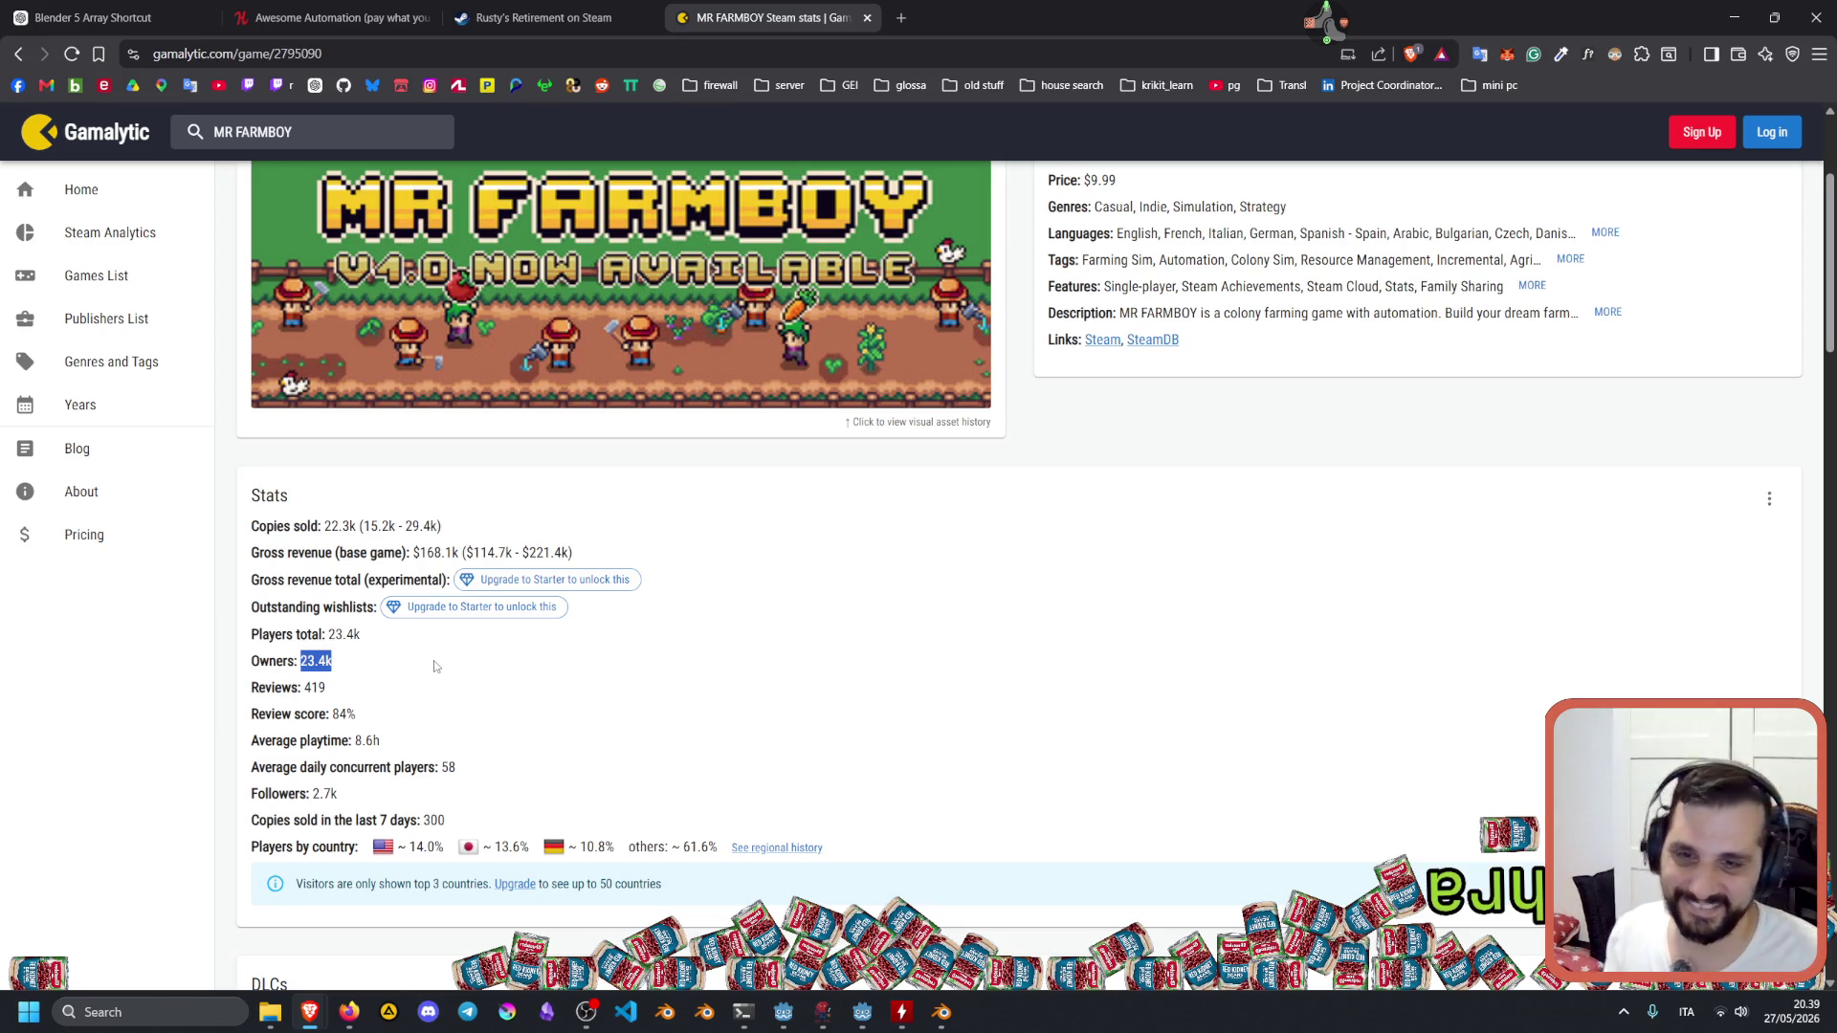
pyautogui.scroll(3, 882, 582)
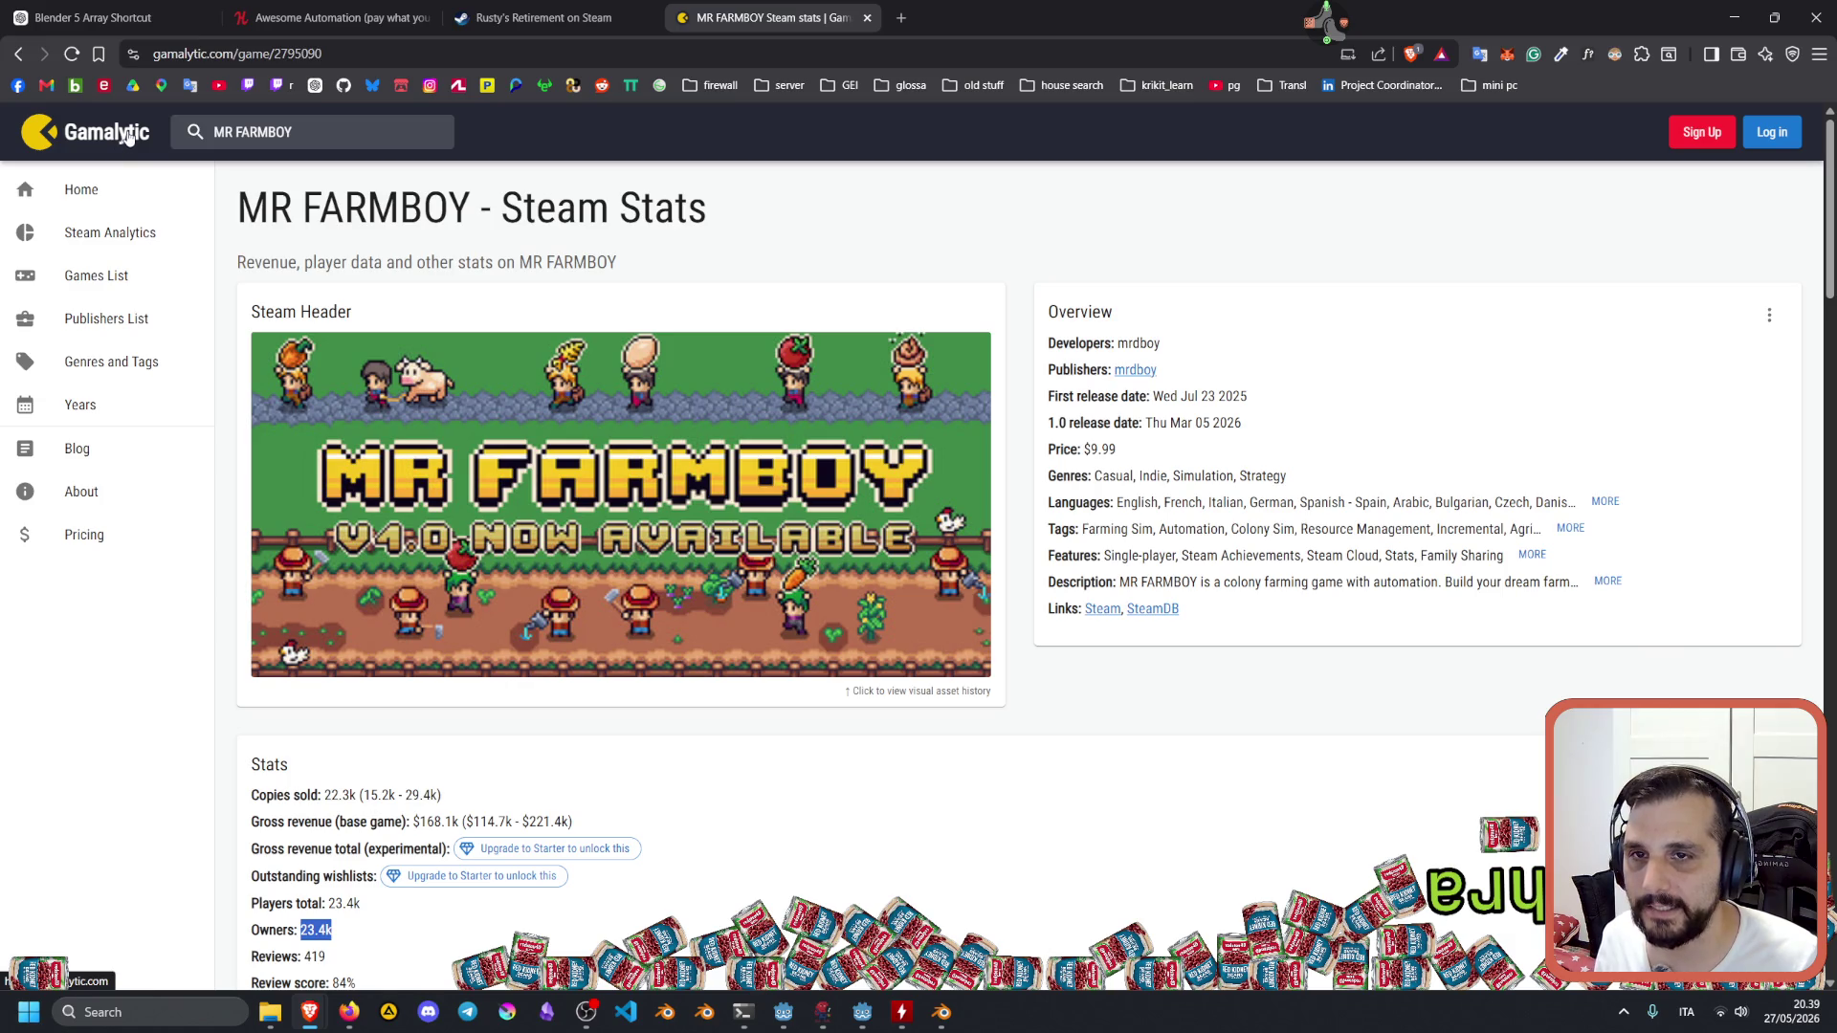
# Select the MR FARMBOY page address and scroll back through the page.
pyautogui.hotkey('ctrl', 'l')
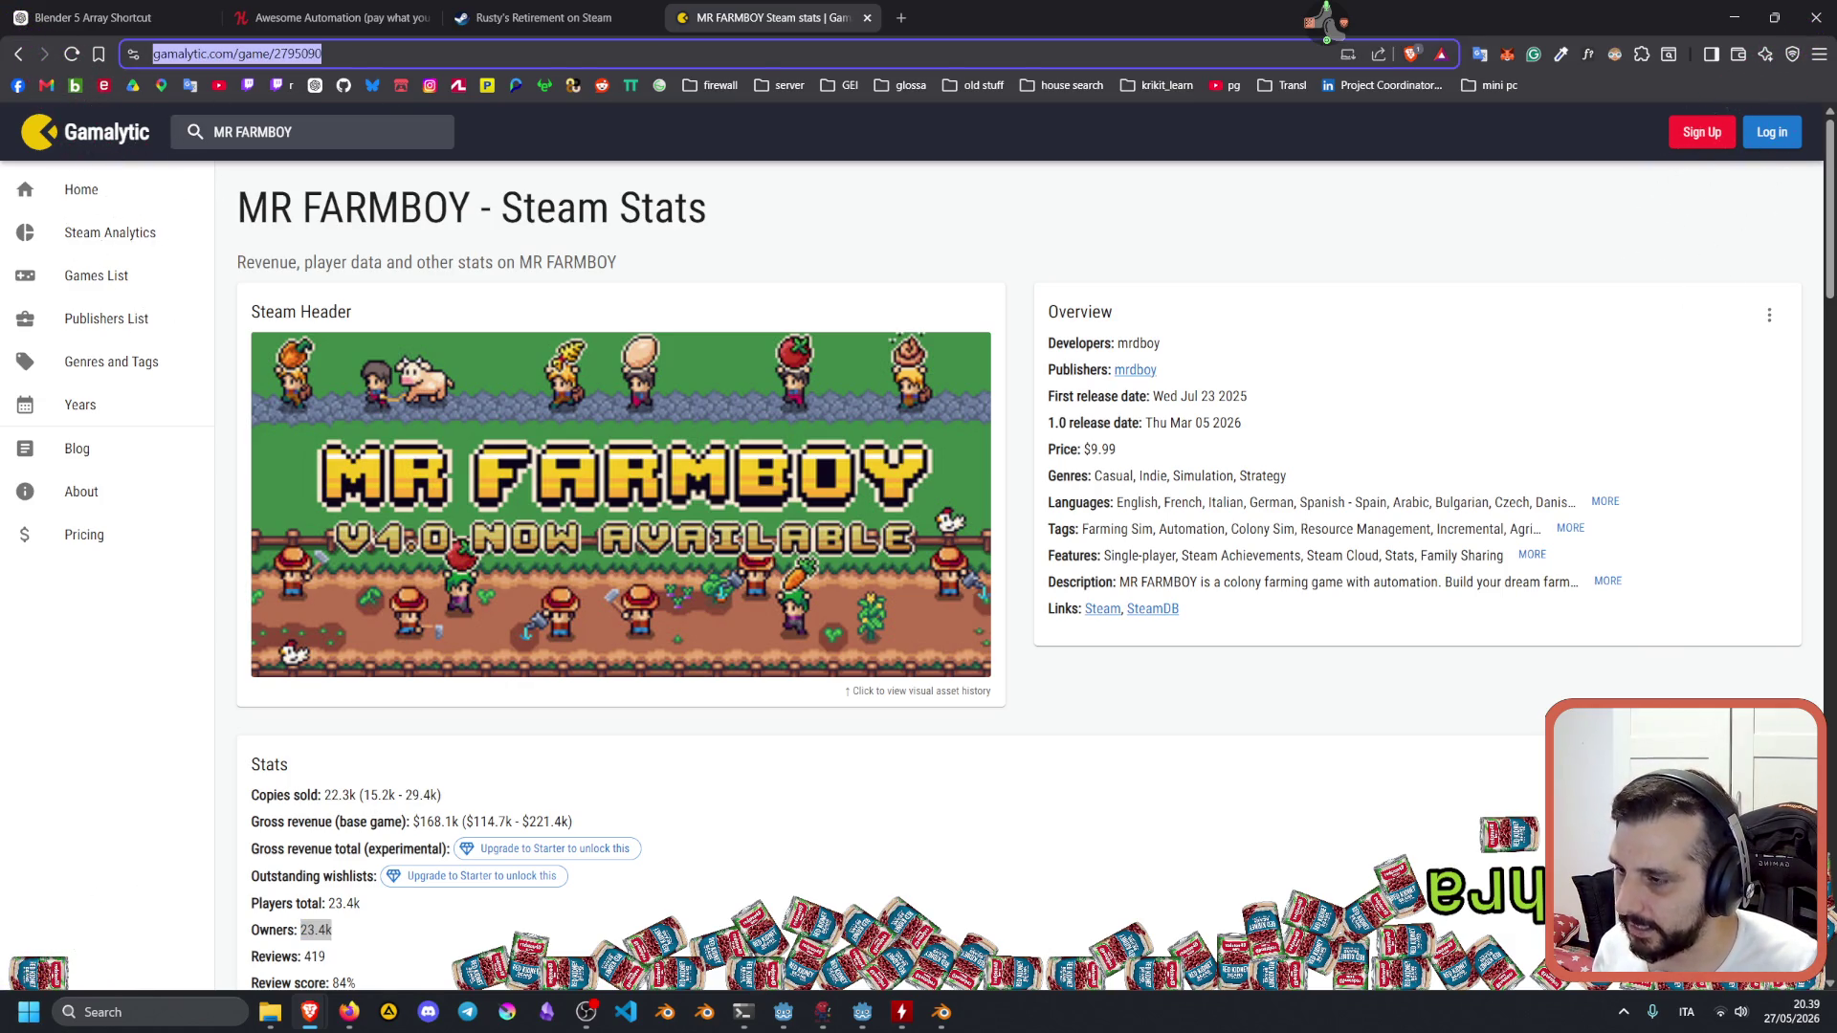
pyautogui.hotkey('alt', 'Tab')
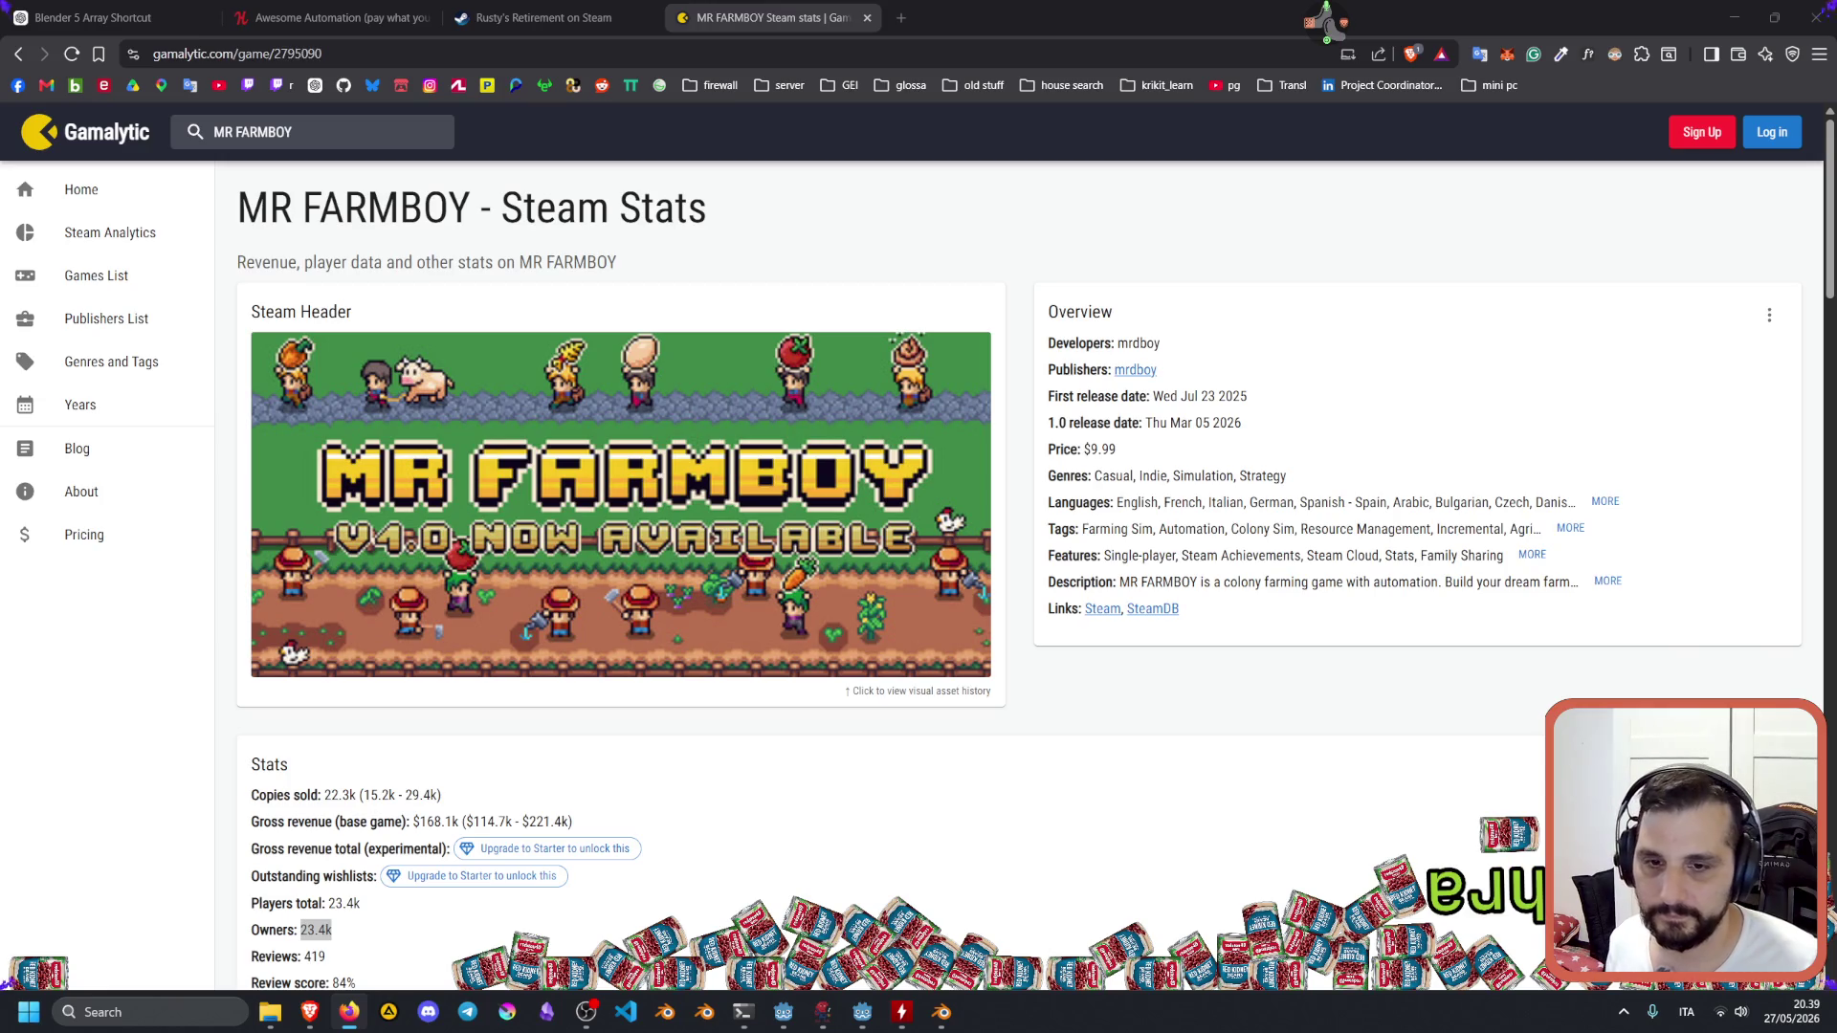
pyautogui.scroll(-2, 559, 667)
pyautogui.scroll(-1, 559, 667)
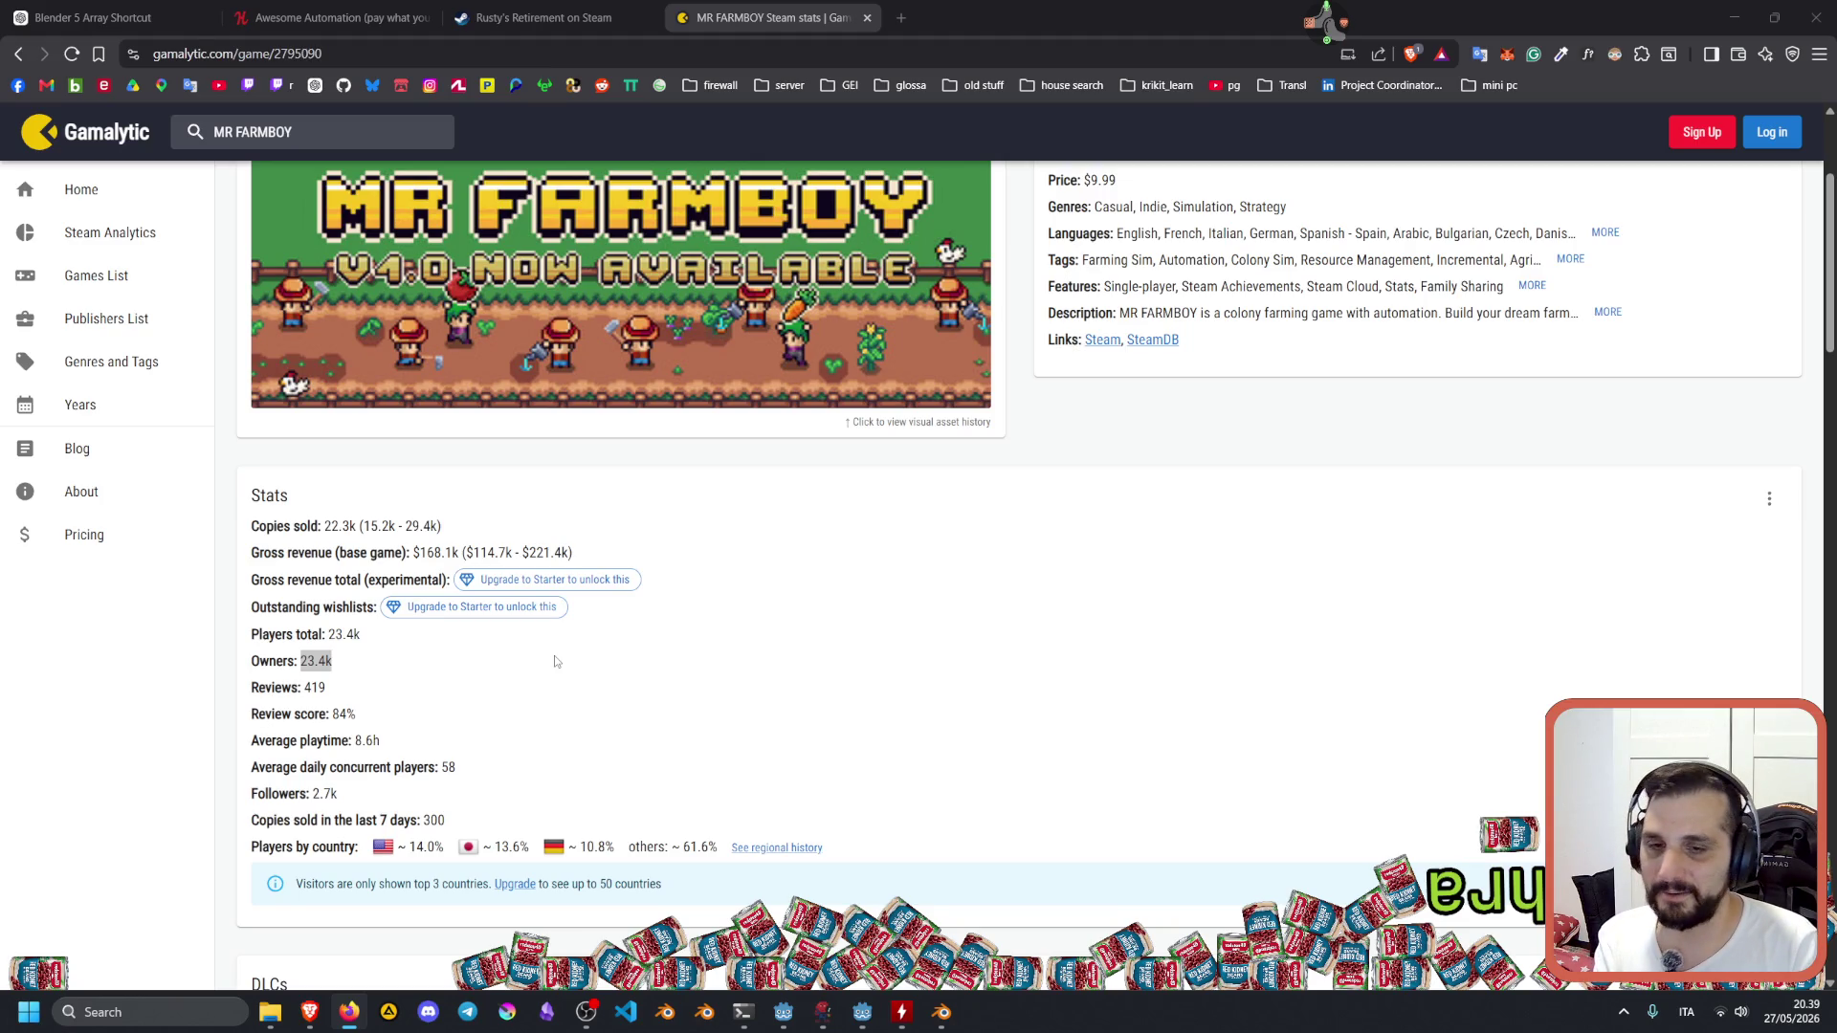
pyautogui.scroll(3, 554, 656)
pyautogui.click(311, 134)
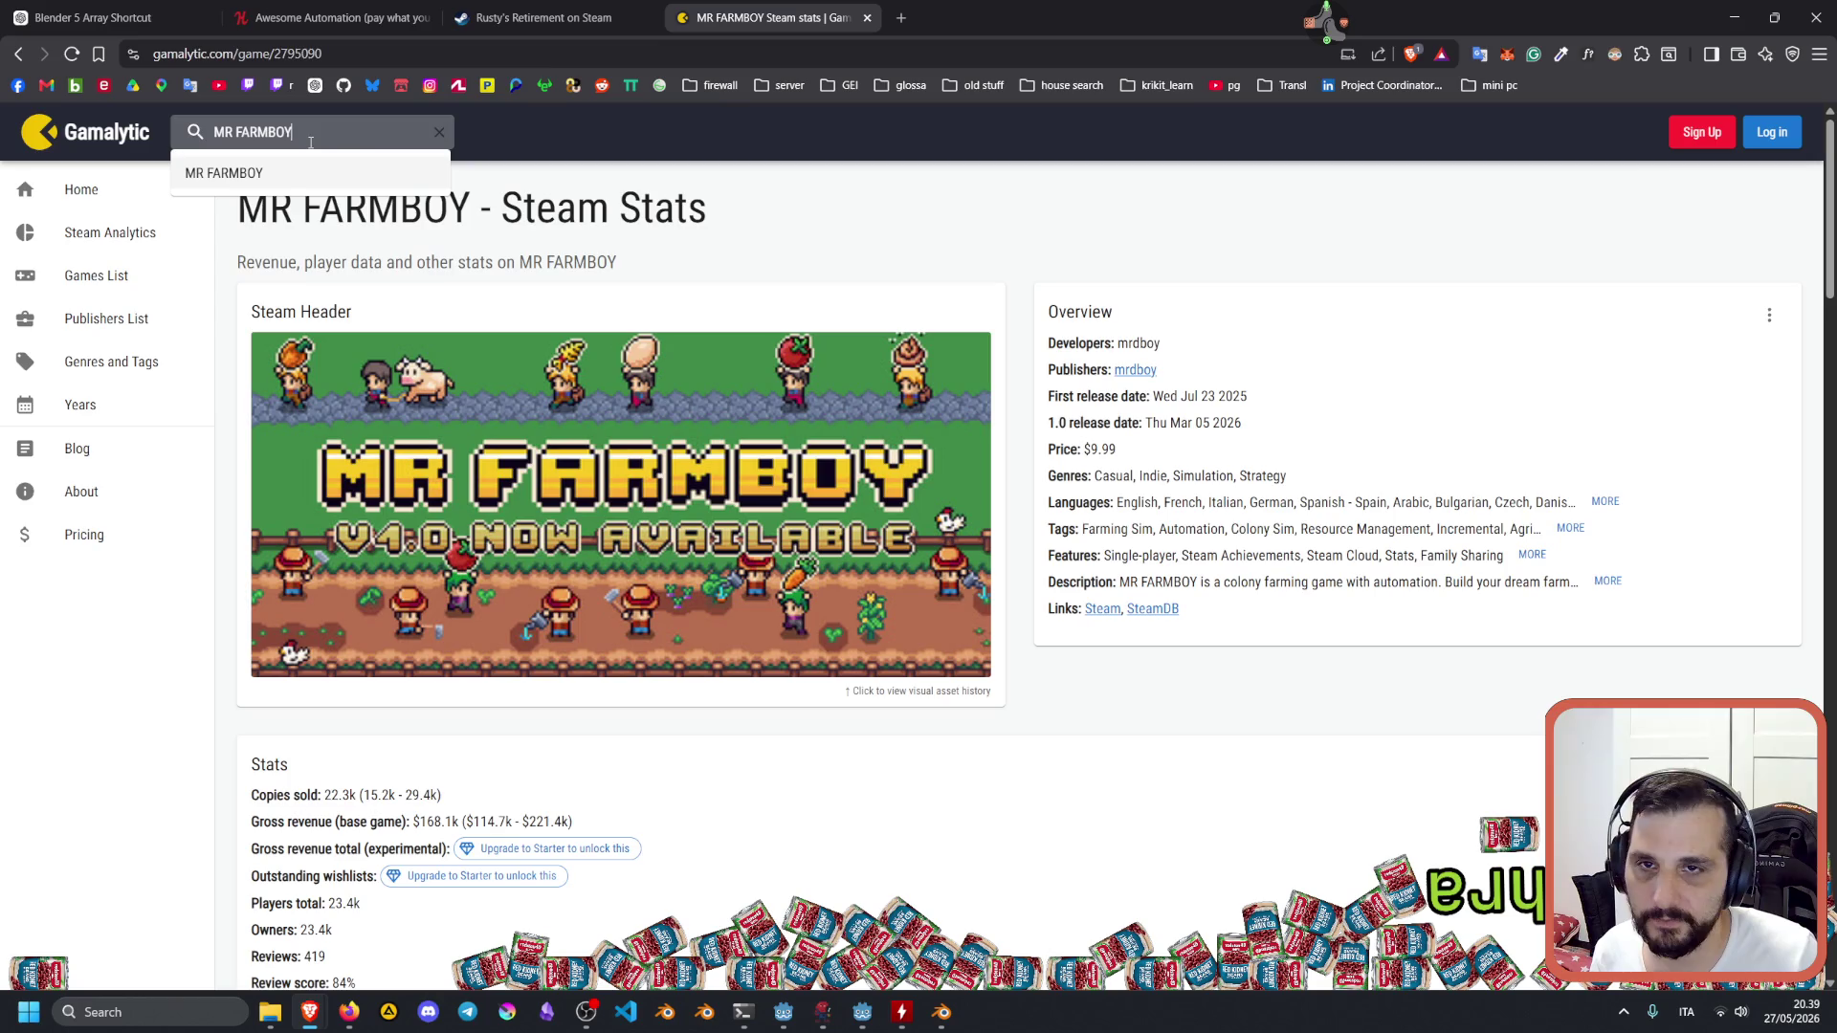
# Open the Gamalytic stats page for A Few of Us: Operation Nightshade from the bookmark folder.
pyautogui.click(711, 85)
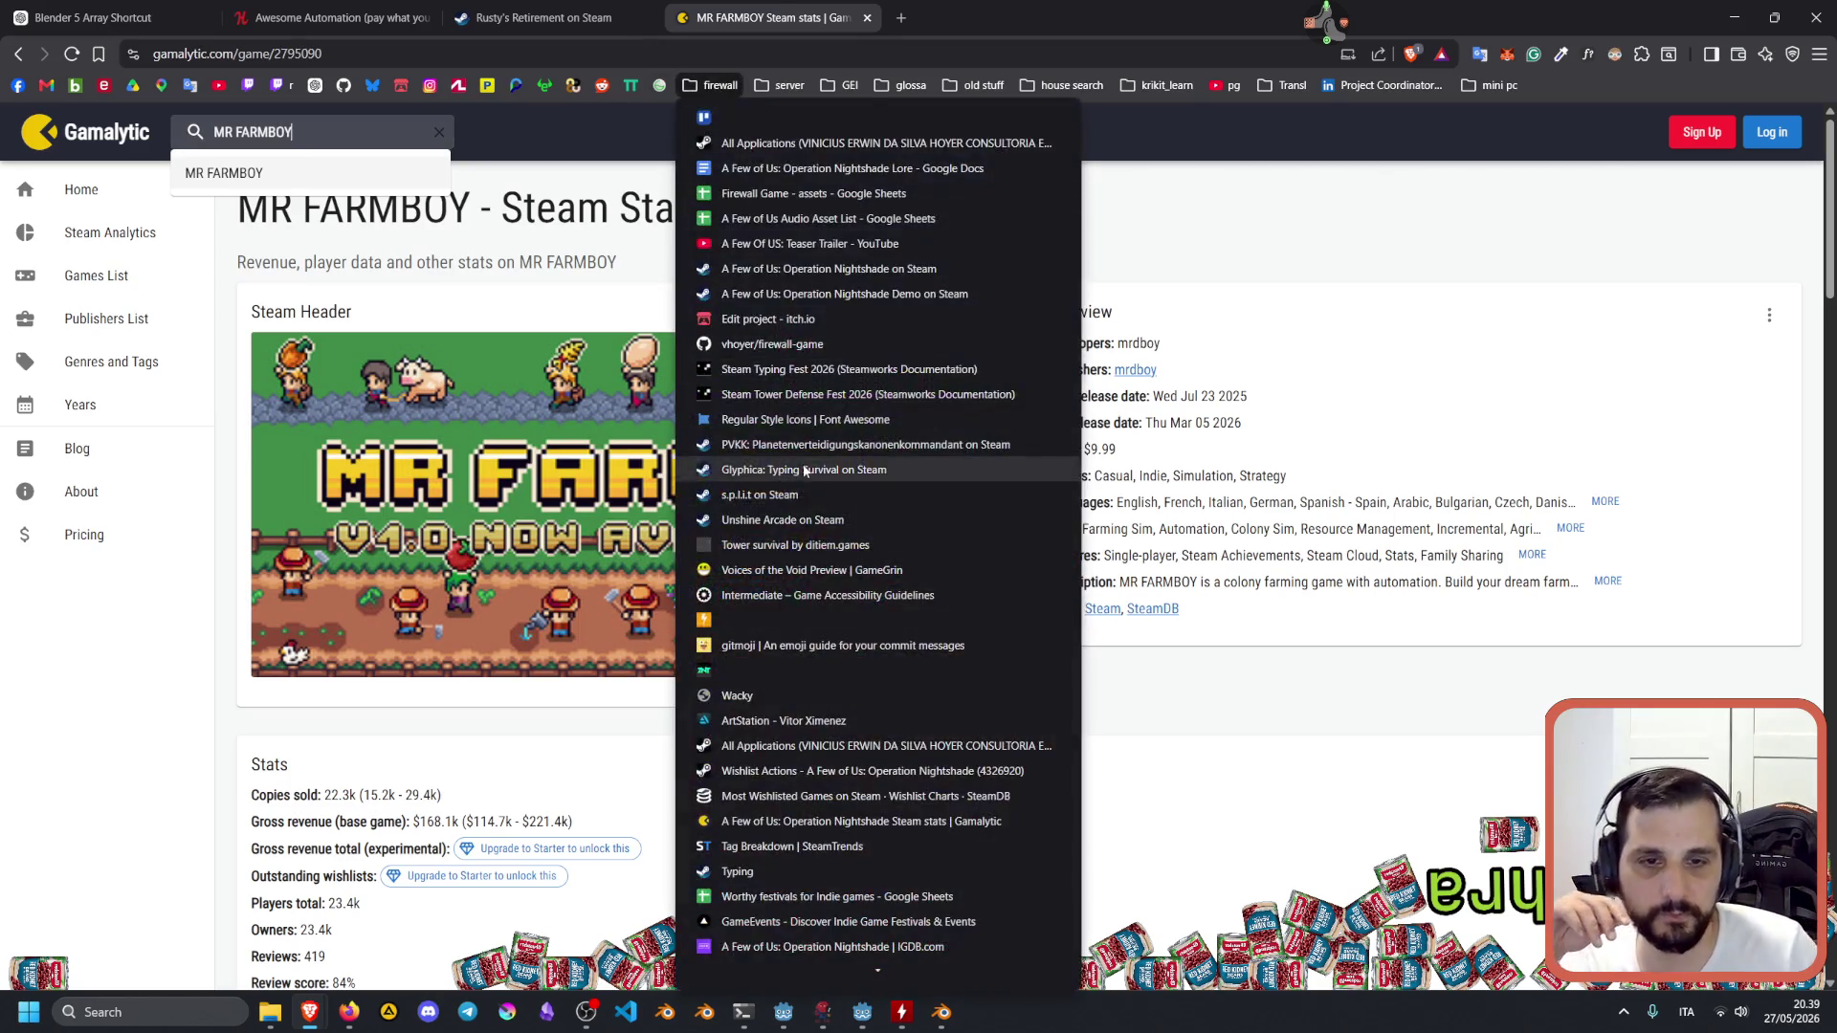
pyautogui.click(775, 821)
pyautogui.scroll(-5, 685, 557)
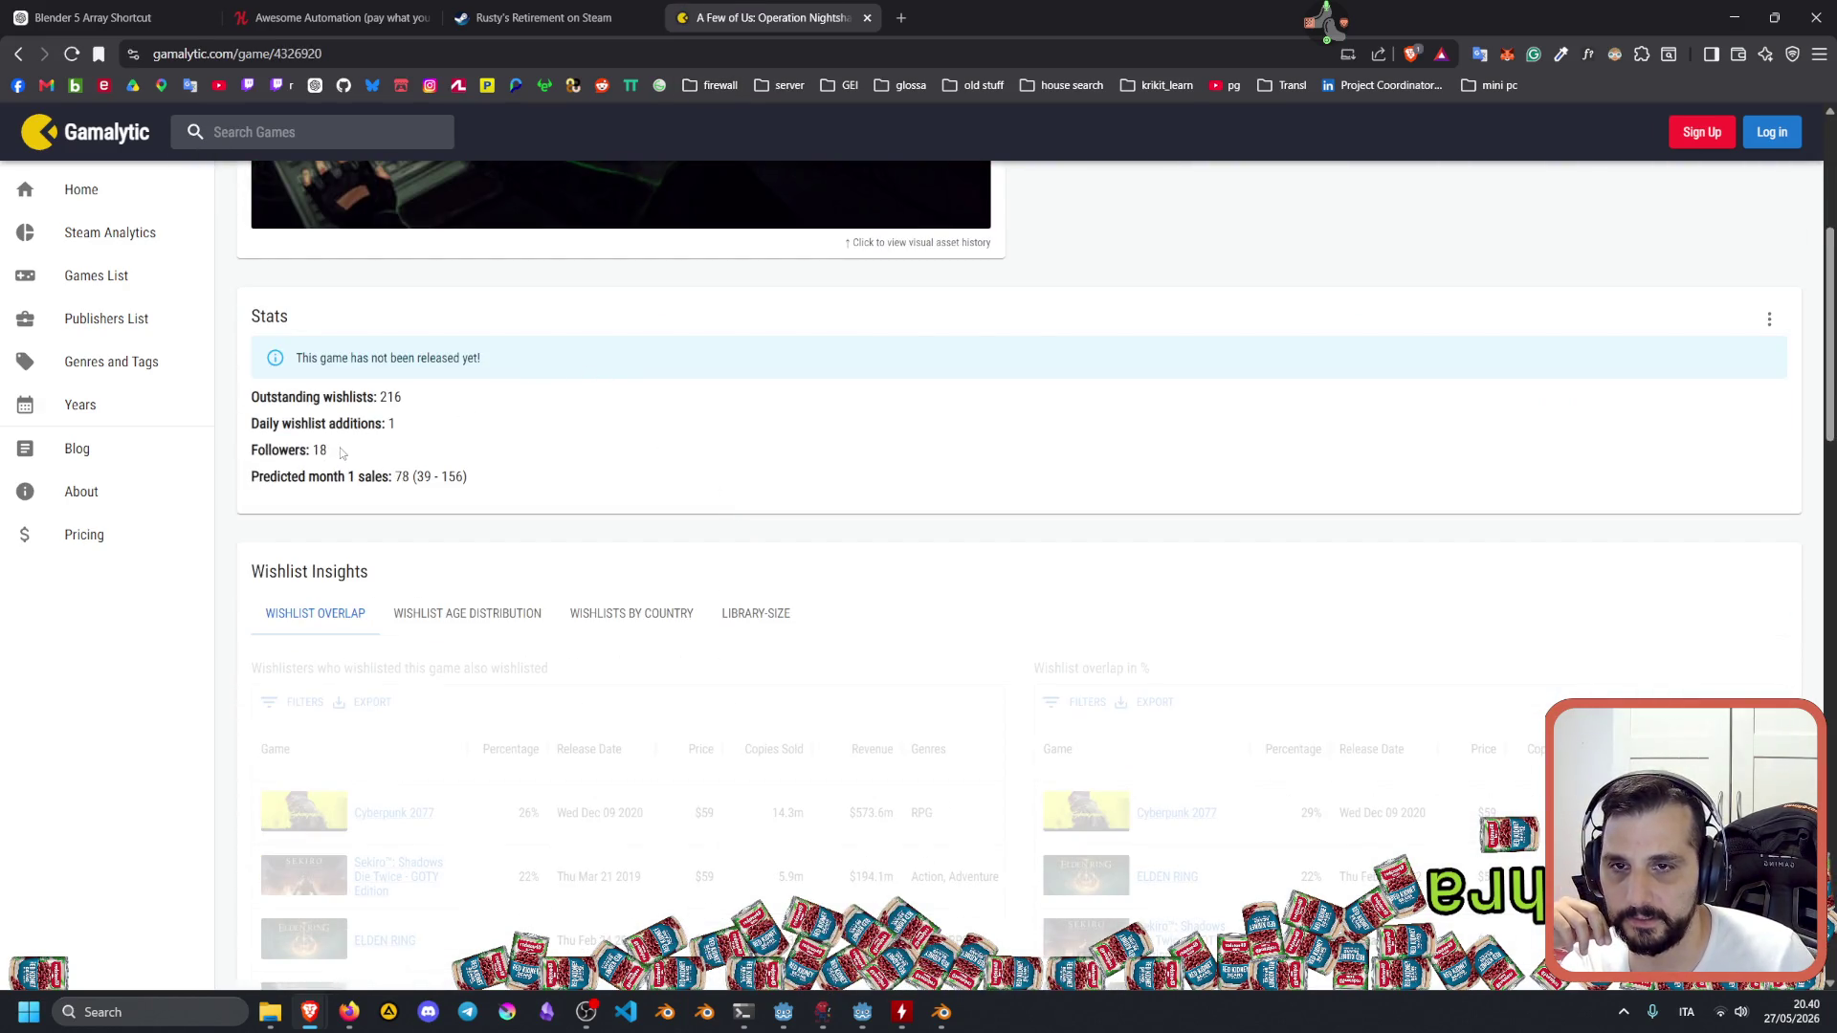
pyautogui.scroll(2, 342, 452)
# Highlight that the game is unreleased and its 216 outstanding wishlists figure.
pyautogui.moveTo(321, 576); pyautogui.dragTo(402, 576)
pyautogui.doubleClick(439, 538)
pyautogui.scroll(3, 418, 195)
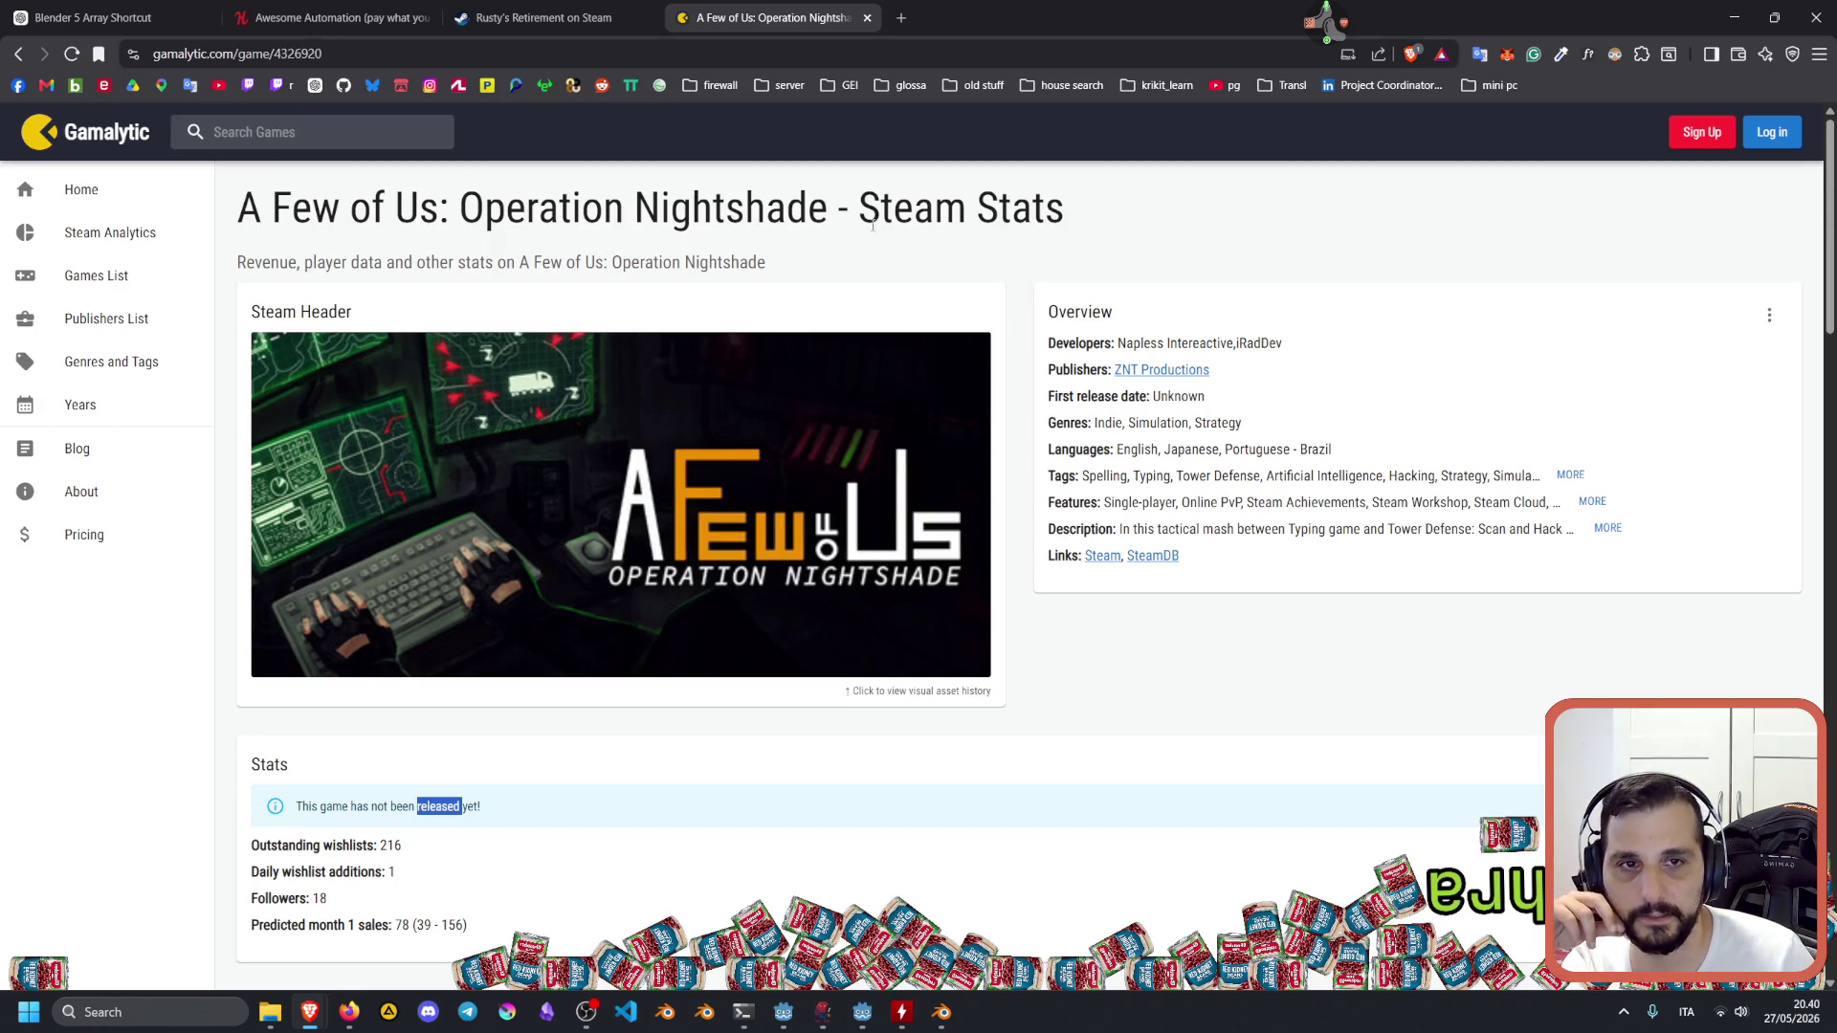
pyautogui.scroll(-4, 771, 427)
pyautogui.moveTo(379, 486); pyautogui.dragTo(467, 498)
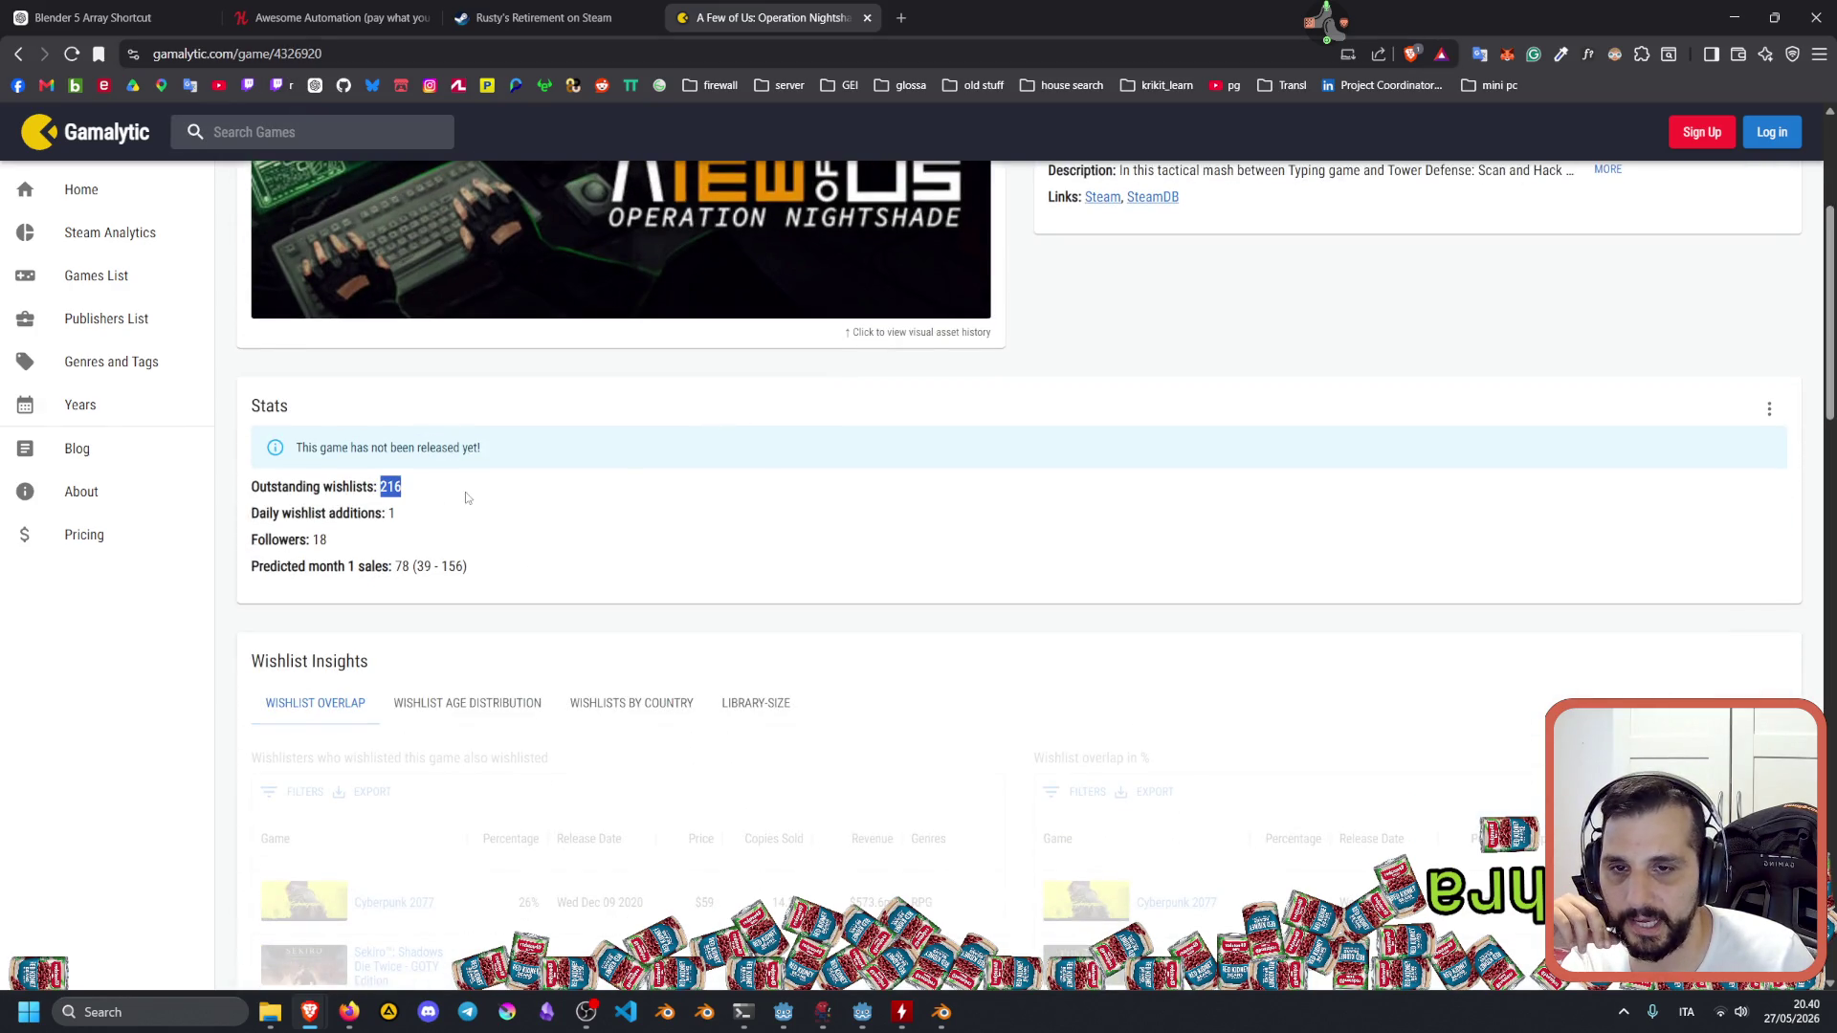
# In a new tab, open the Steam wishlist actions report from the saved project links.
pyautogui.click(901, 17)
pyautogui.click(717, 85)
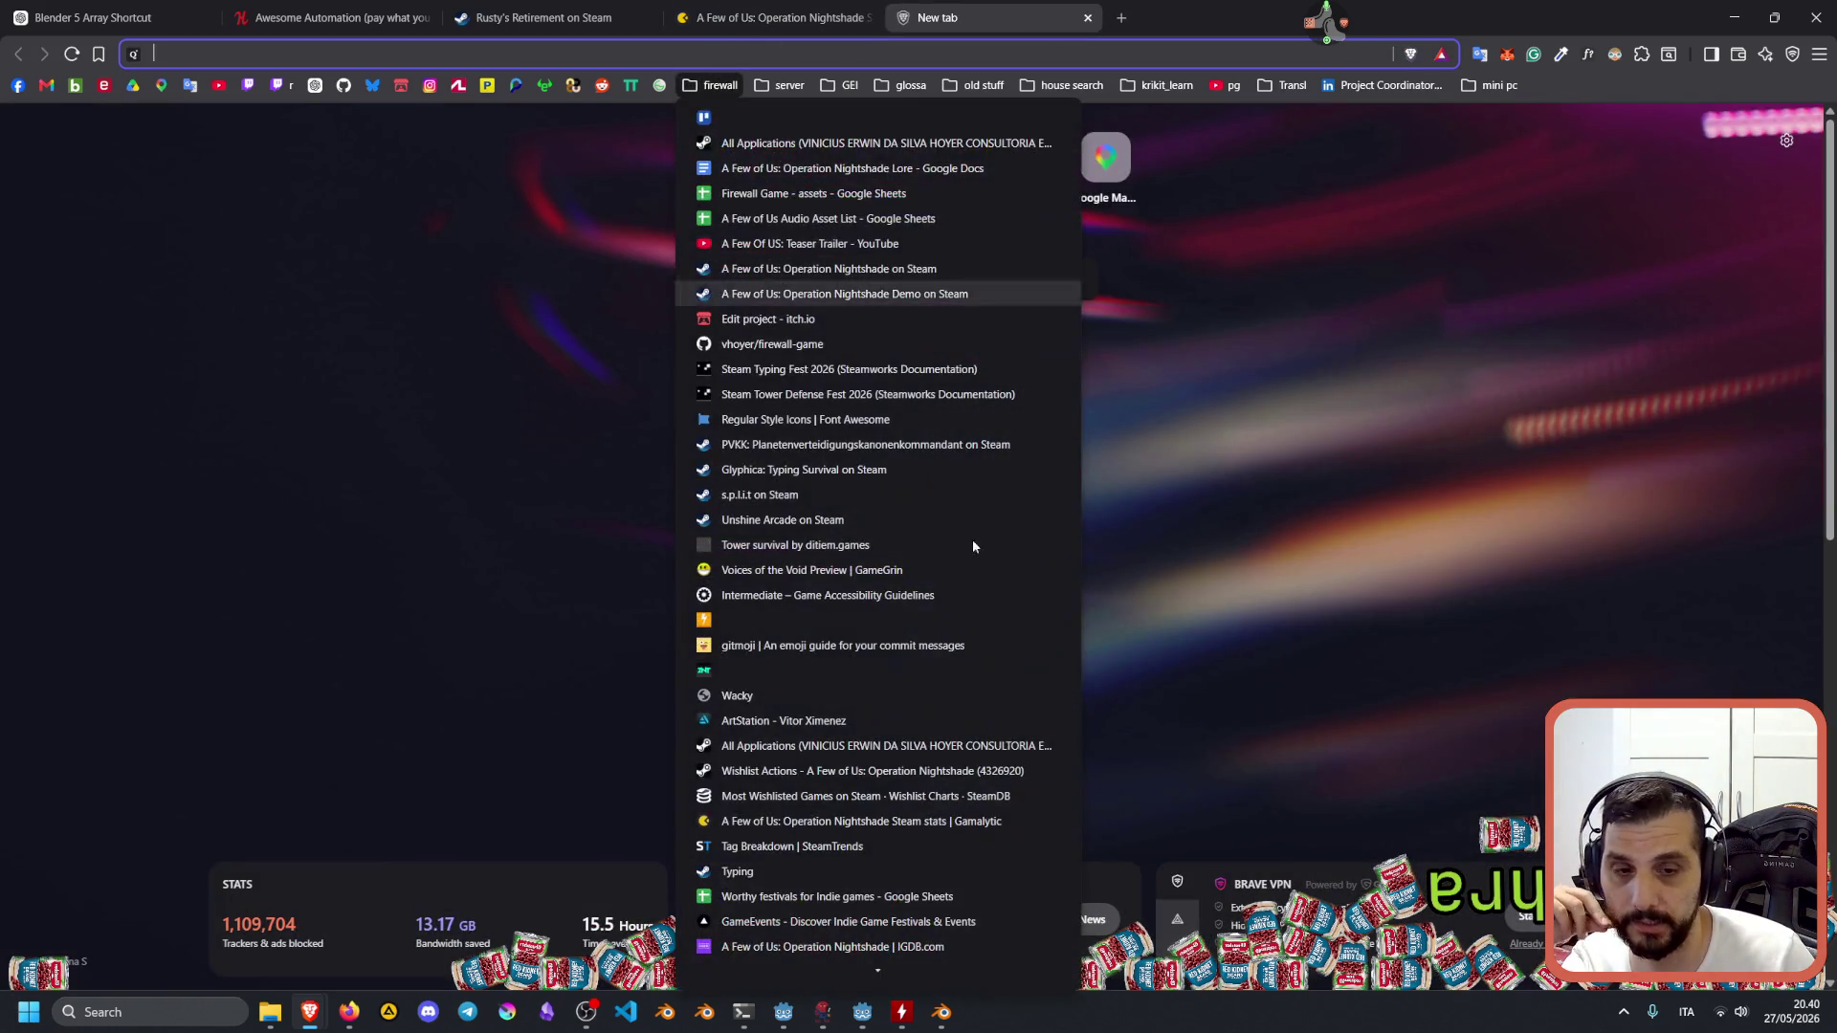
pyautogui.click(809, 770)
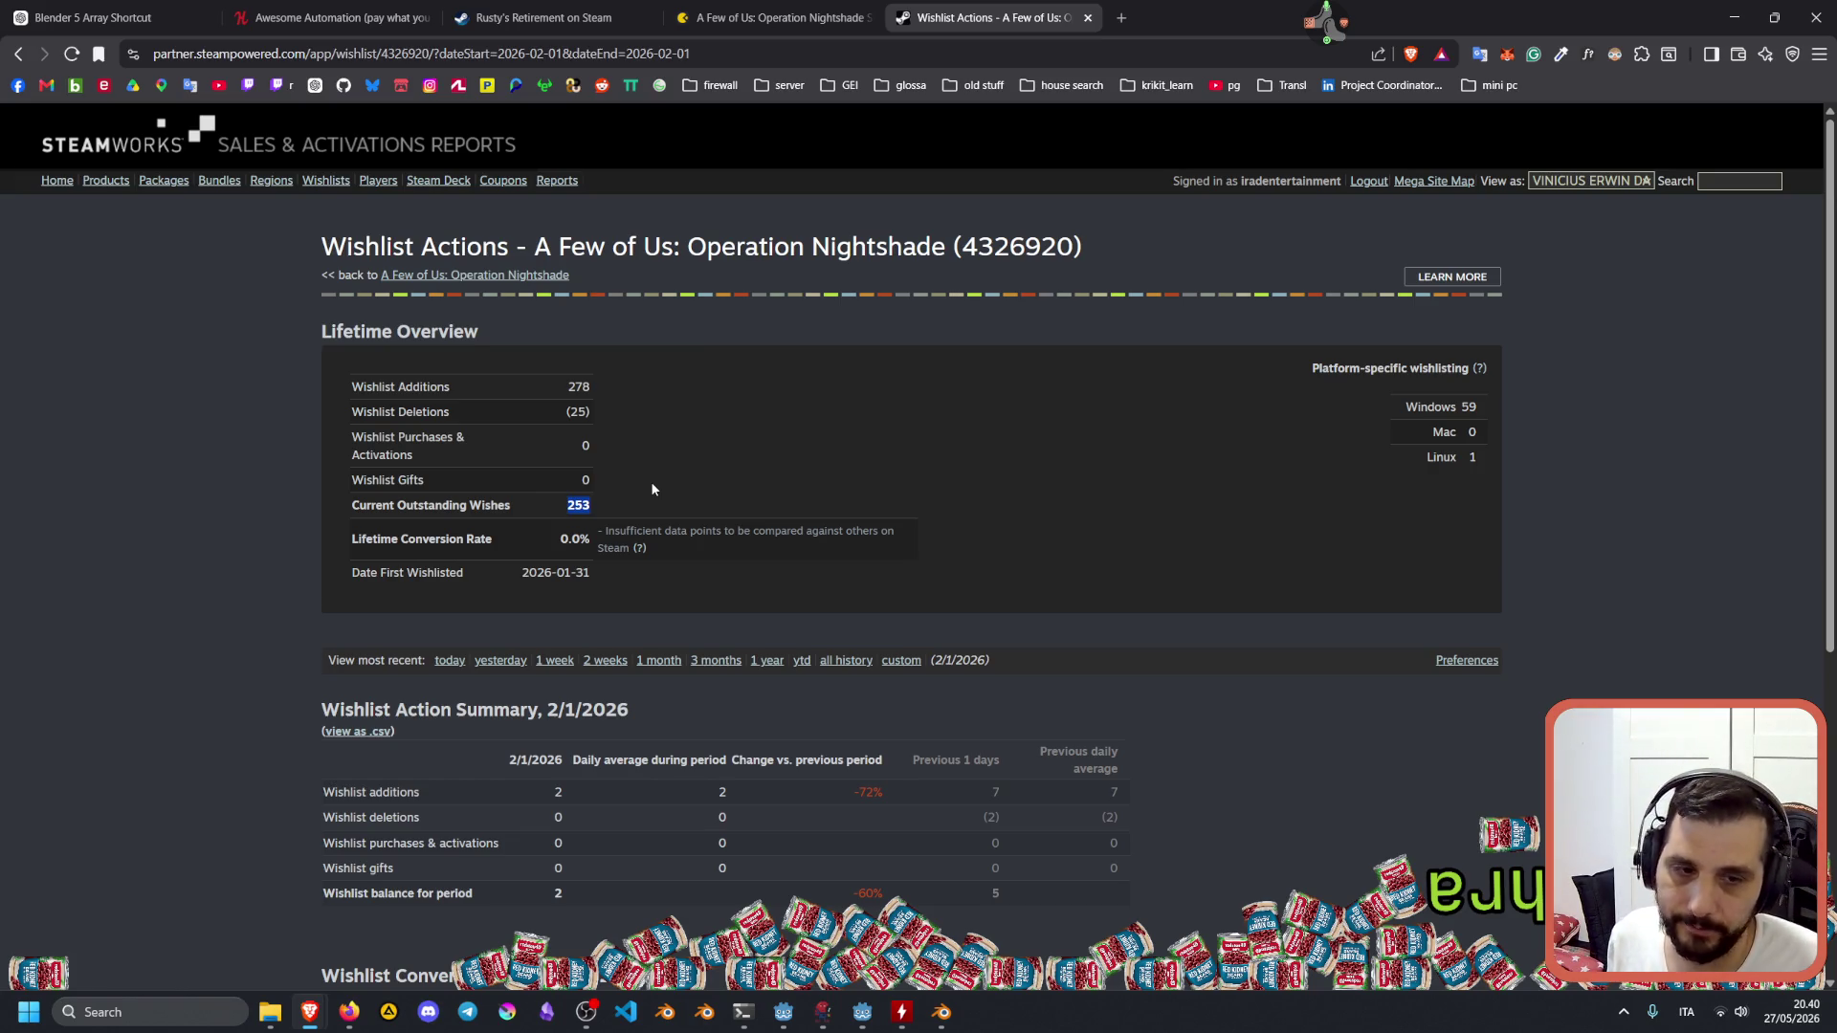
# Switch the A Few of Us wishlist report to all history and scroll to the Daily Wishlist Actions chart.
pyautogui.scroll(-3, 650, 488)
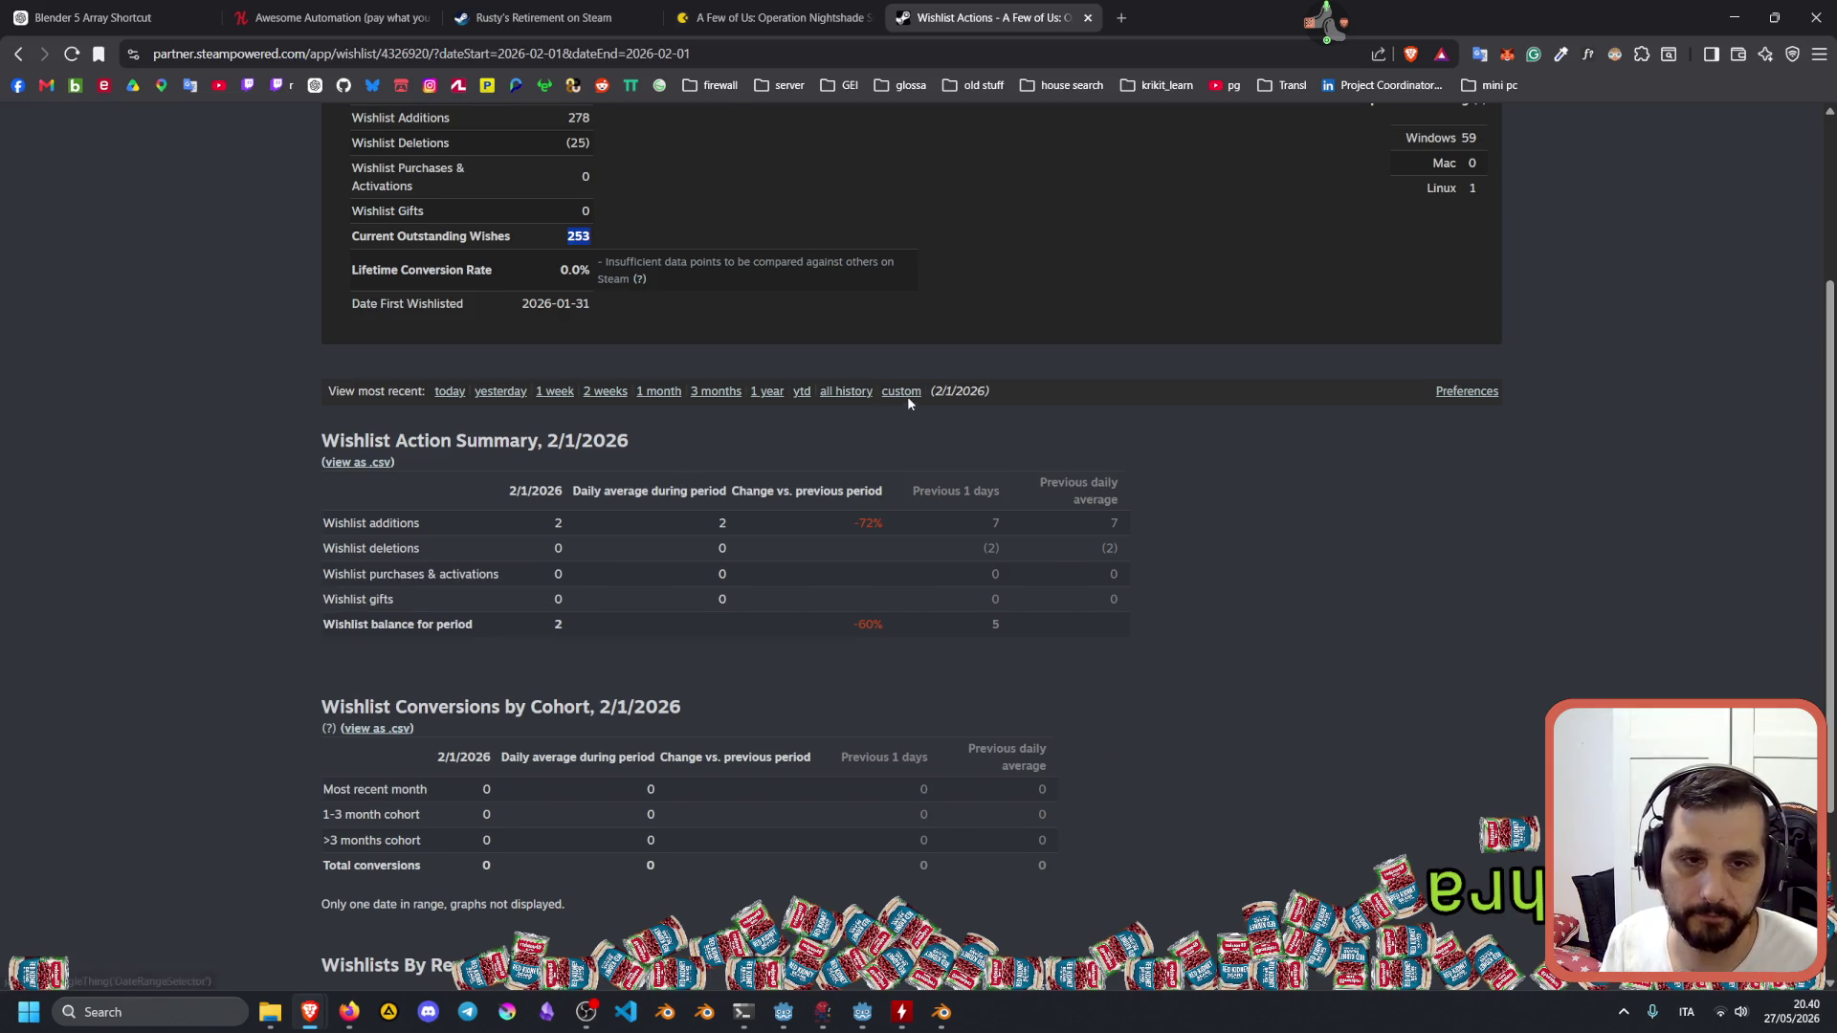
pyautogui.click(832, 393)
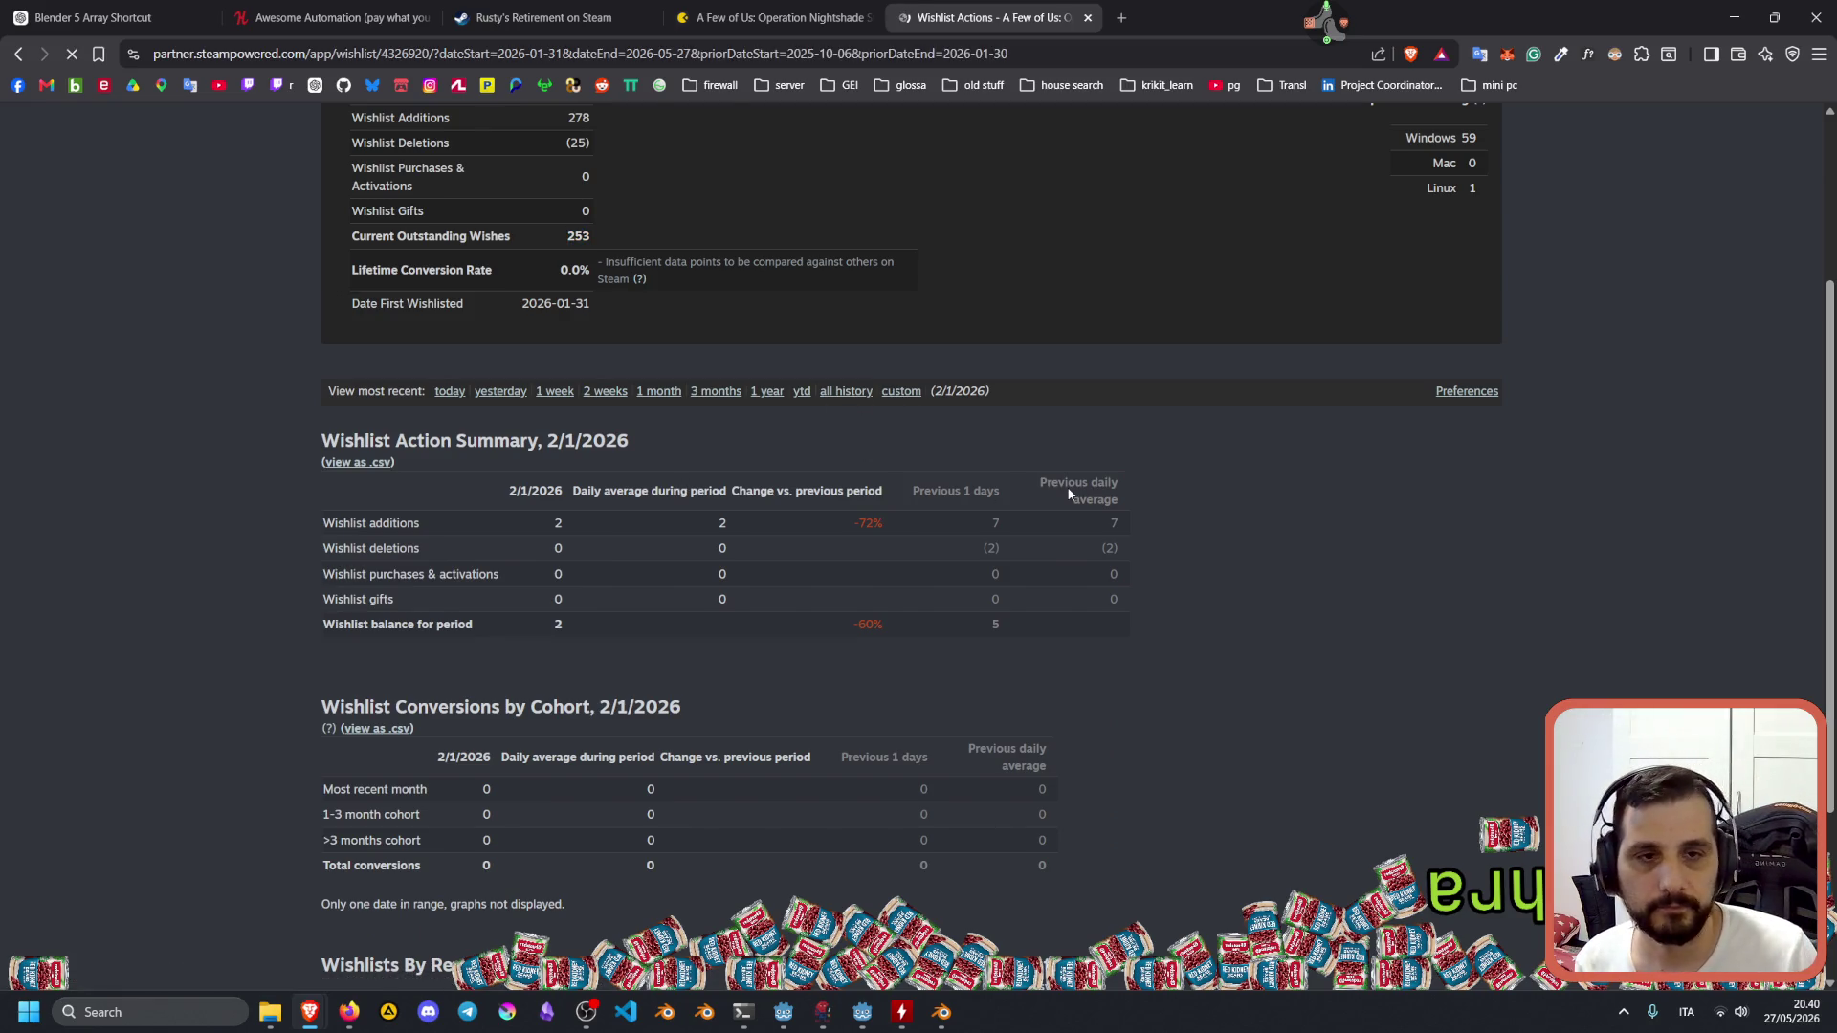
pyautogui.scroll(-7, 902, 448)
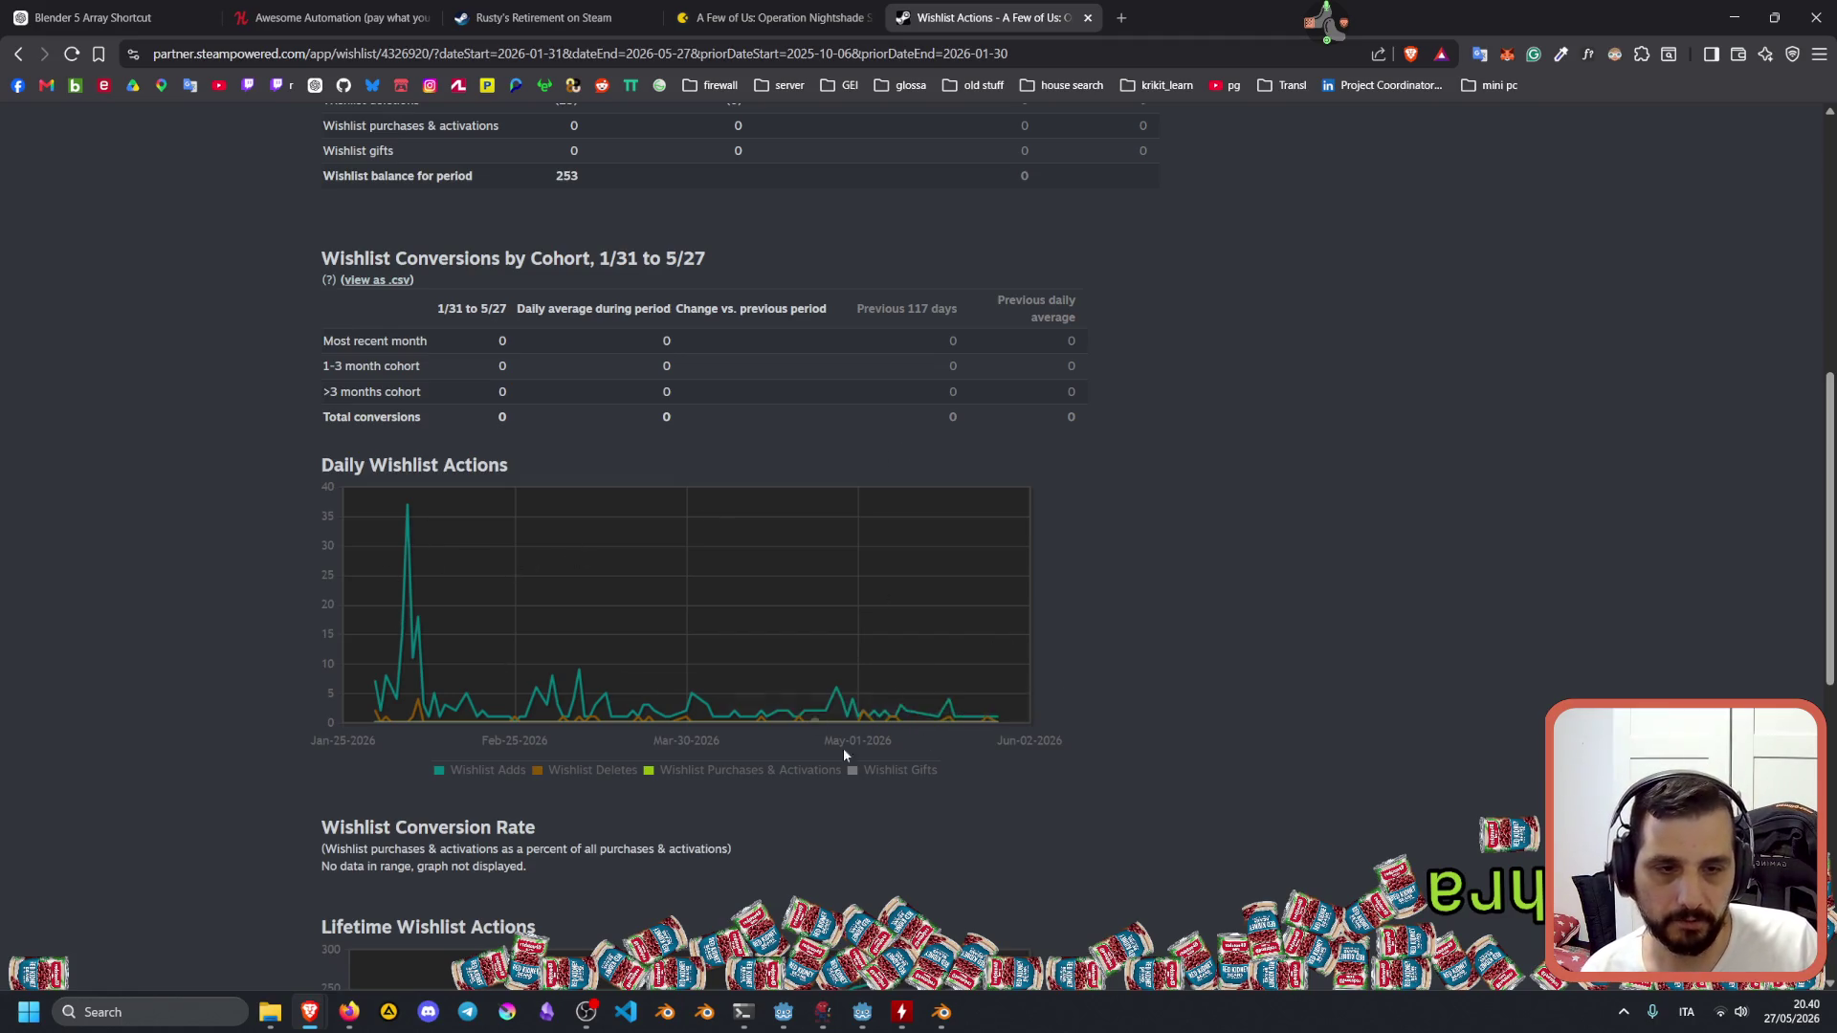
pyautogui.moveTo(950, 701)
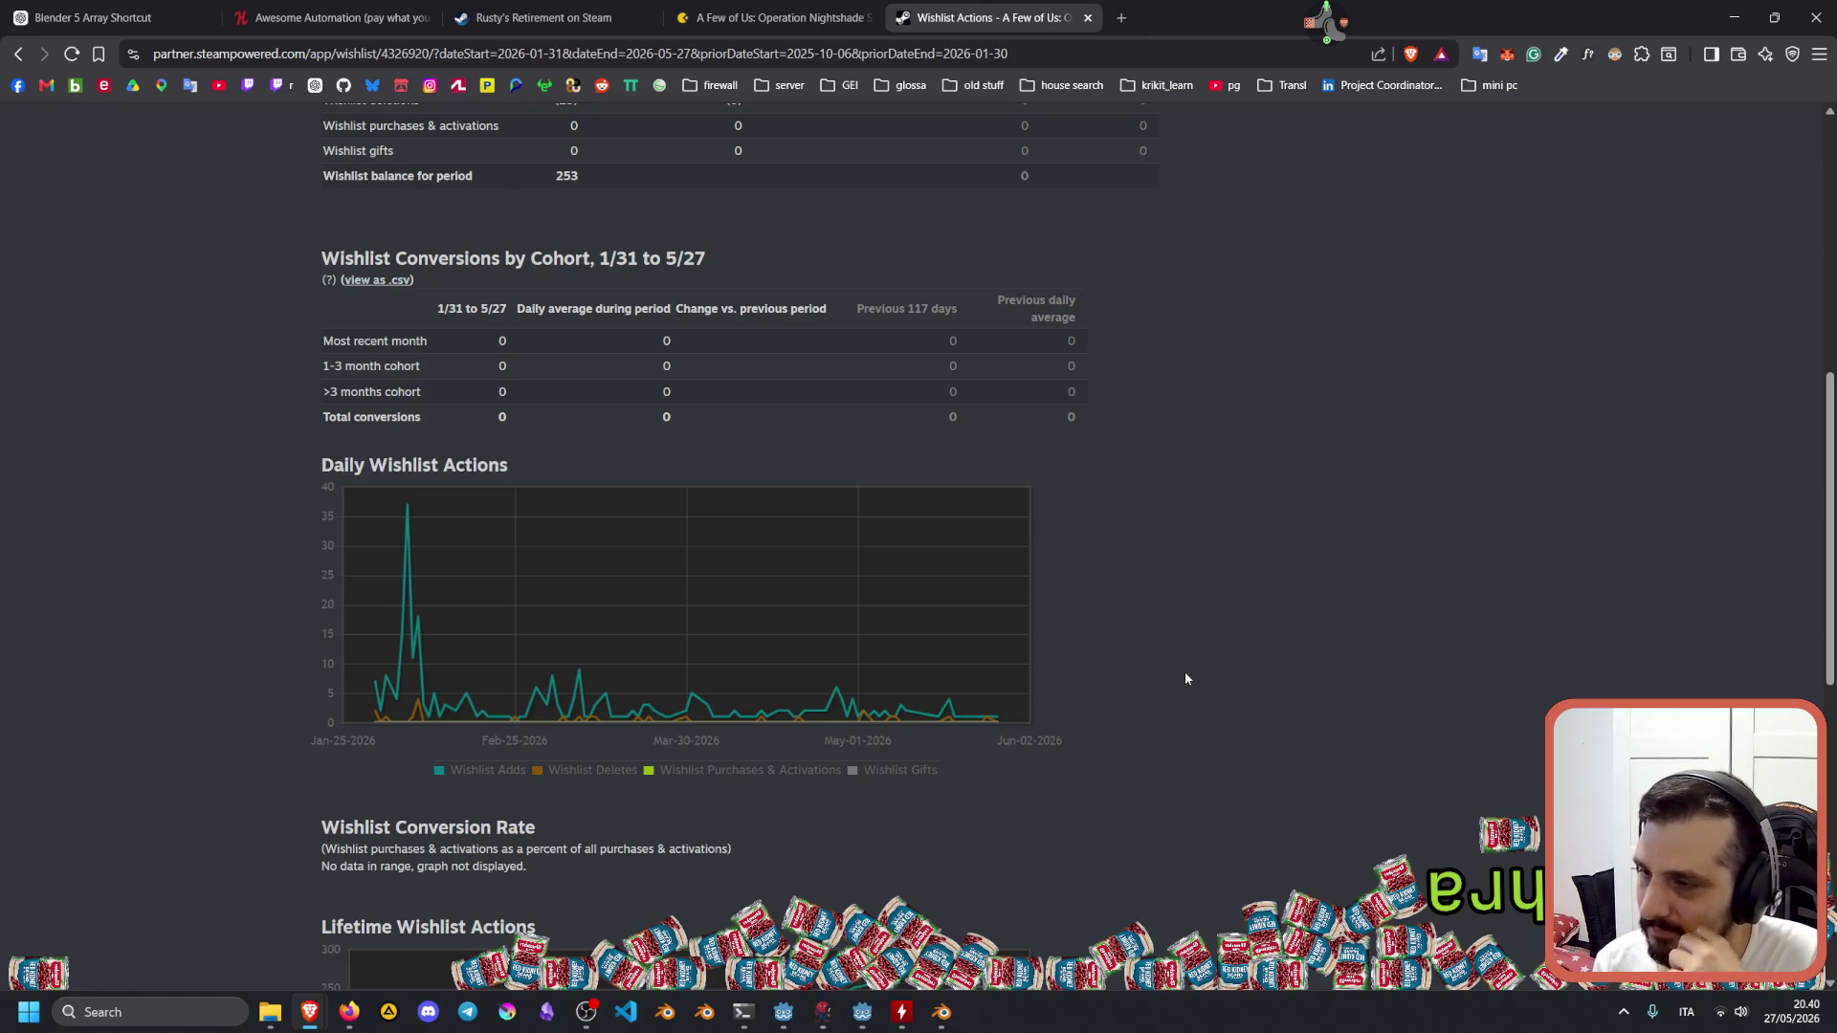
# Replace the Awesome Automation bundle page with the Twitch home page via the Twitch bookmark.
pyautogui.click(287, 17)
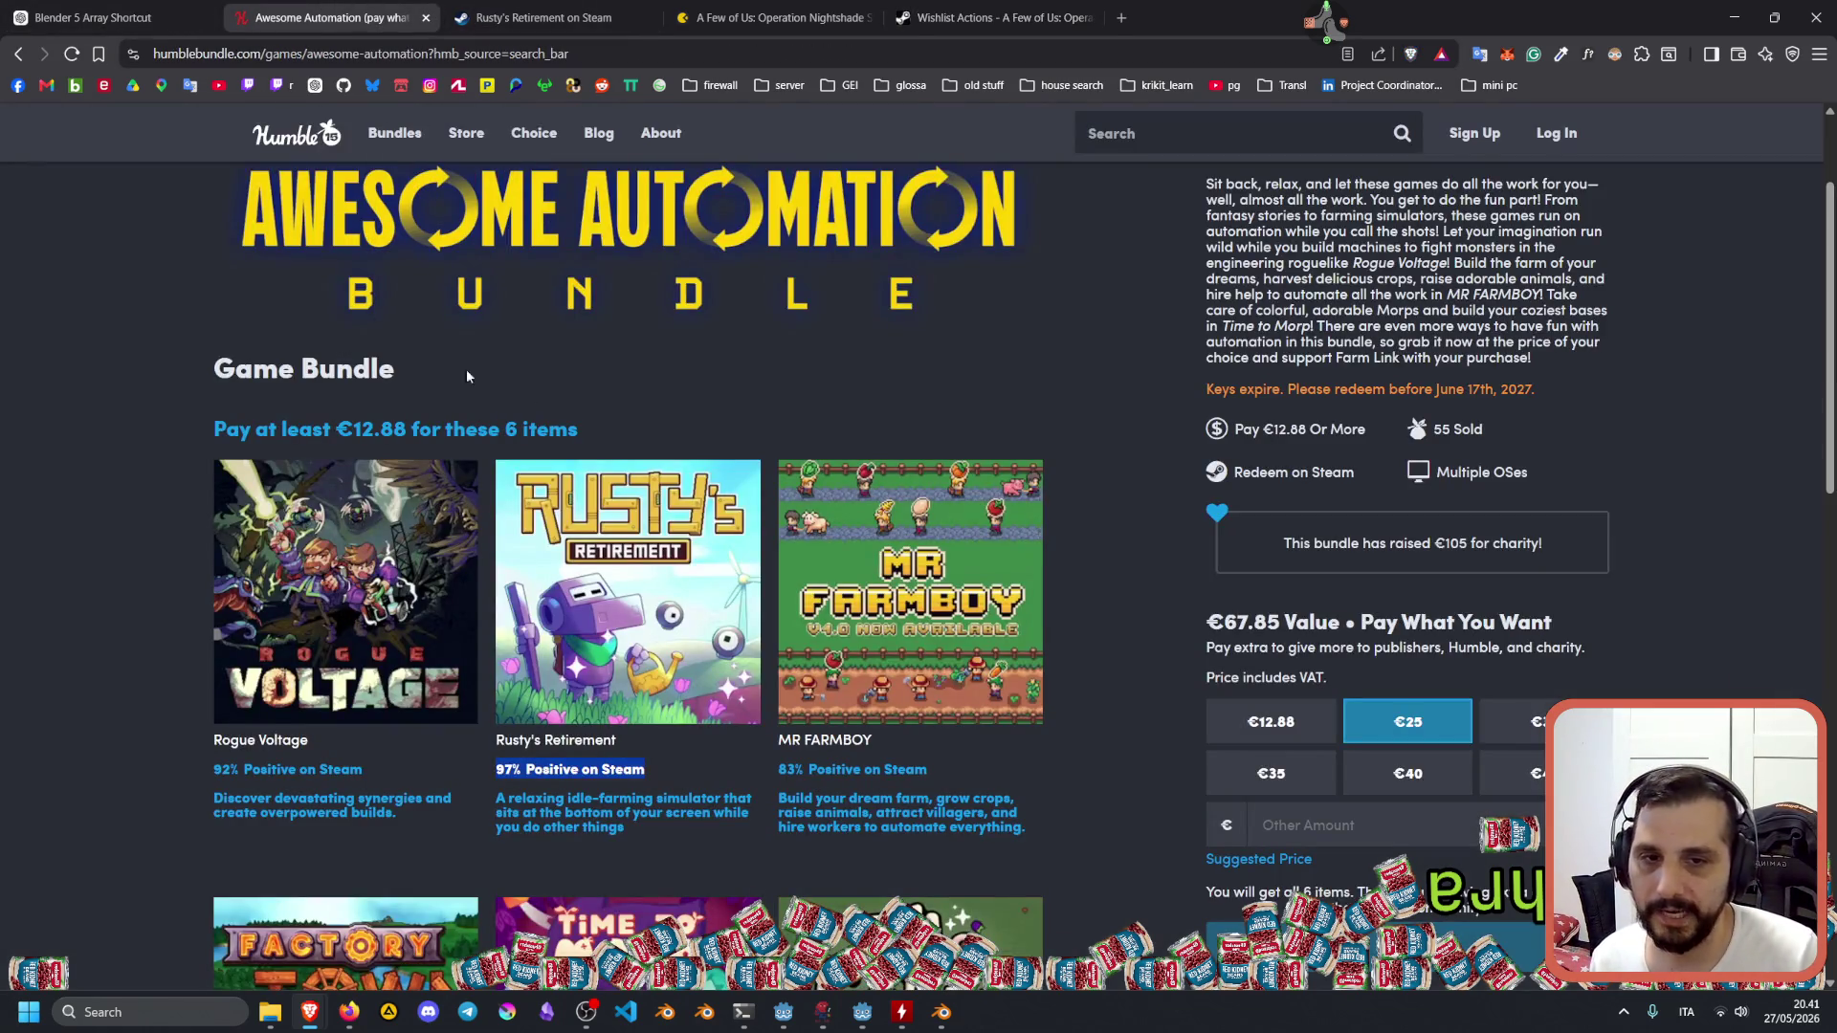
pyautogui.click(387, 55)
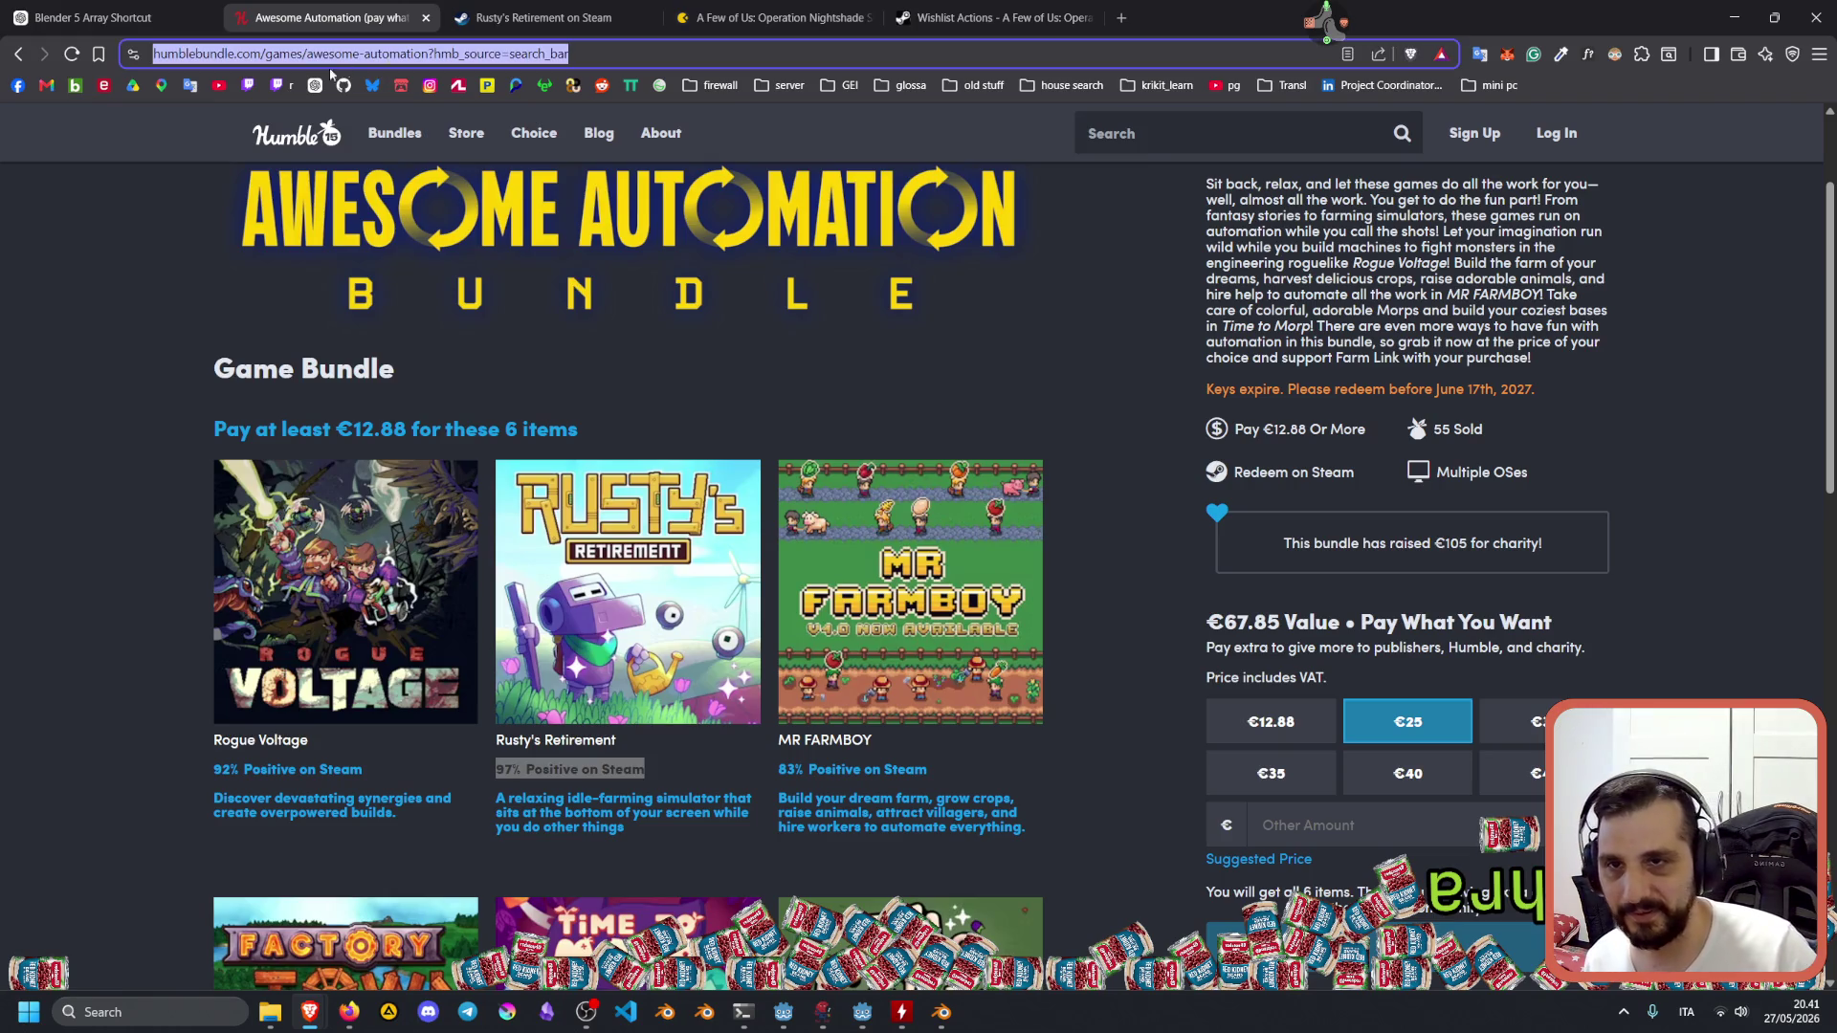
pyautogui.click(251, 85)
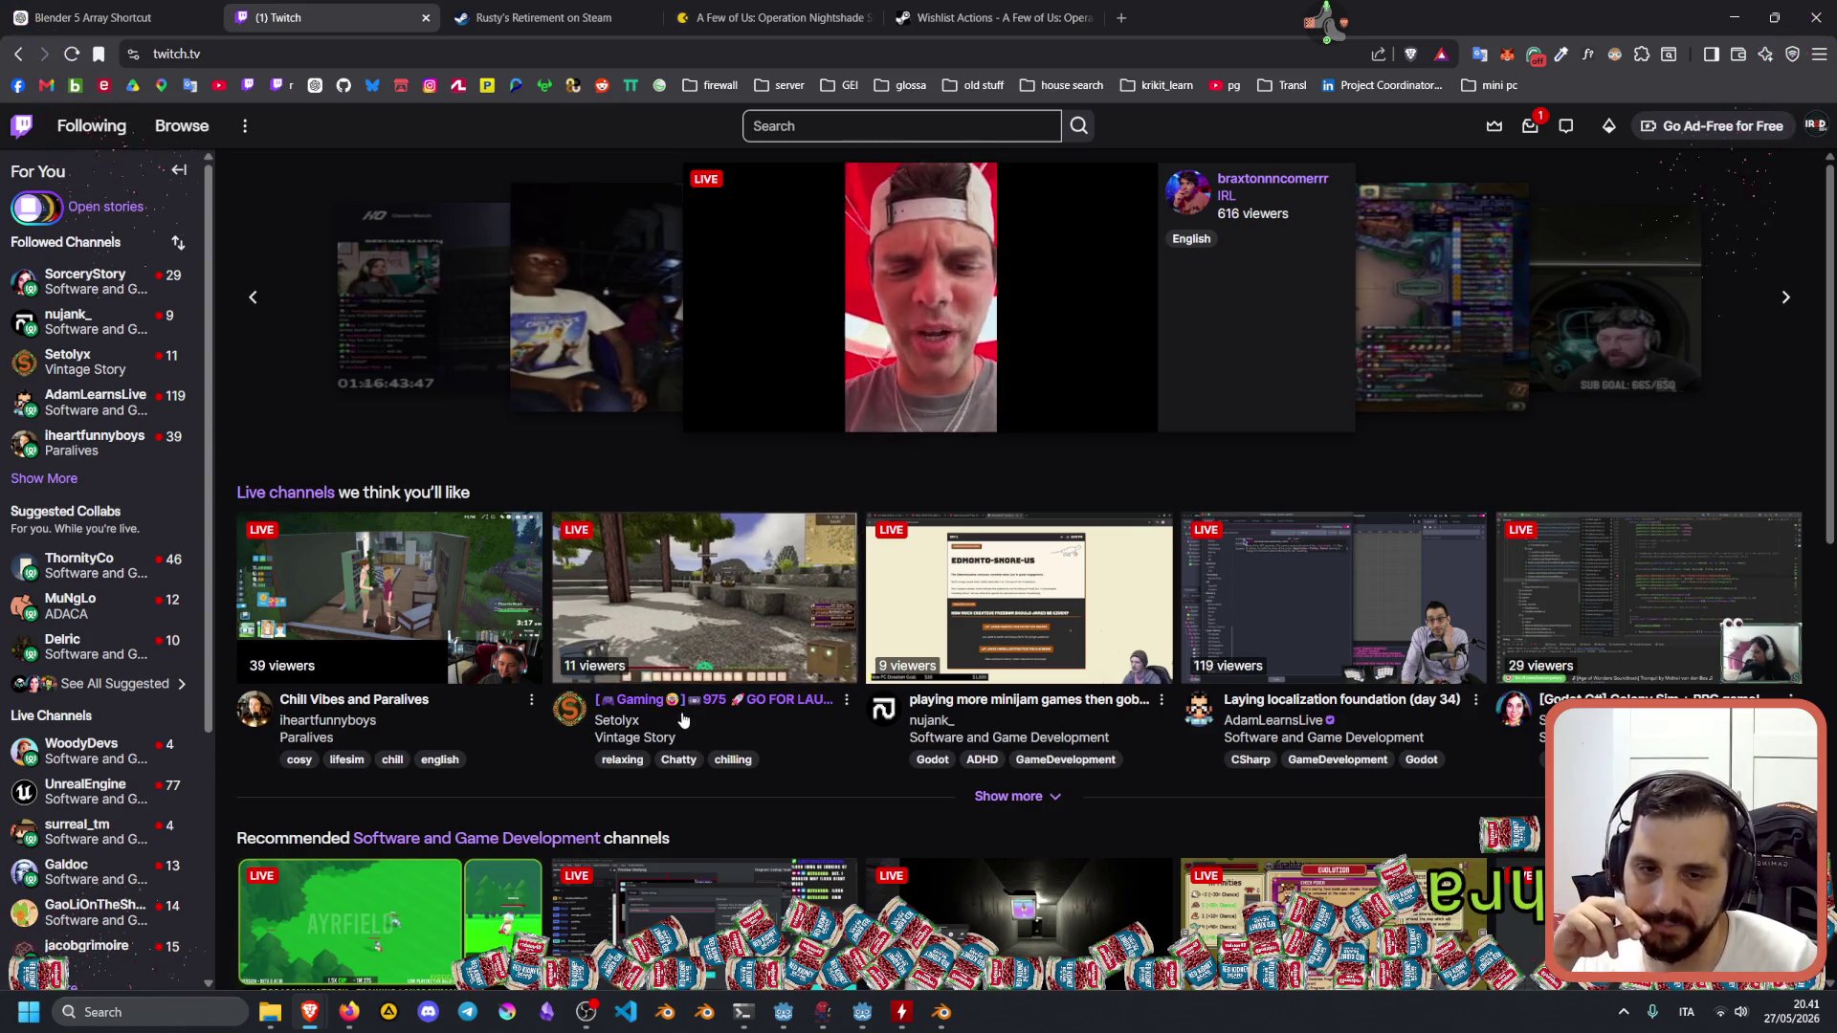
# Expand Followed Channels and open two followed channels' live streams, one in a background tab.
pyautogui.click(63, 478)
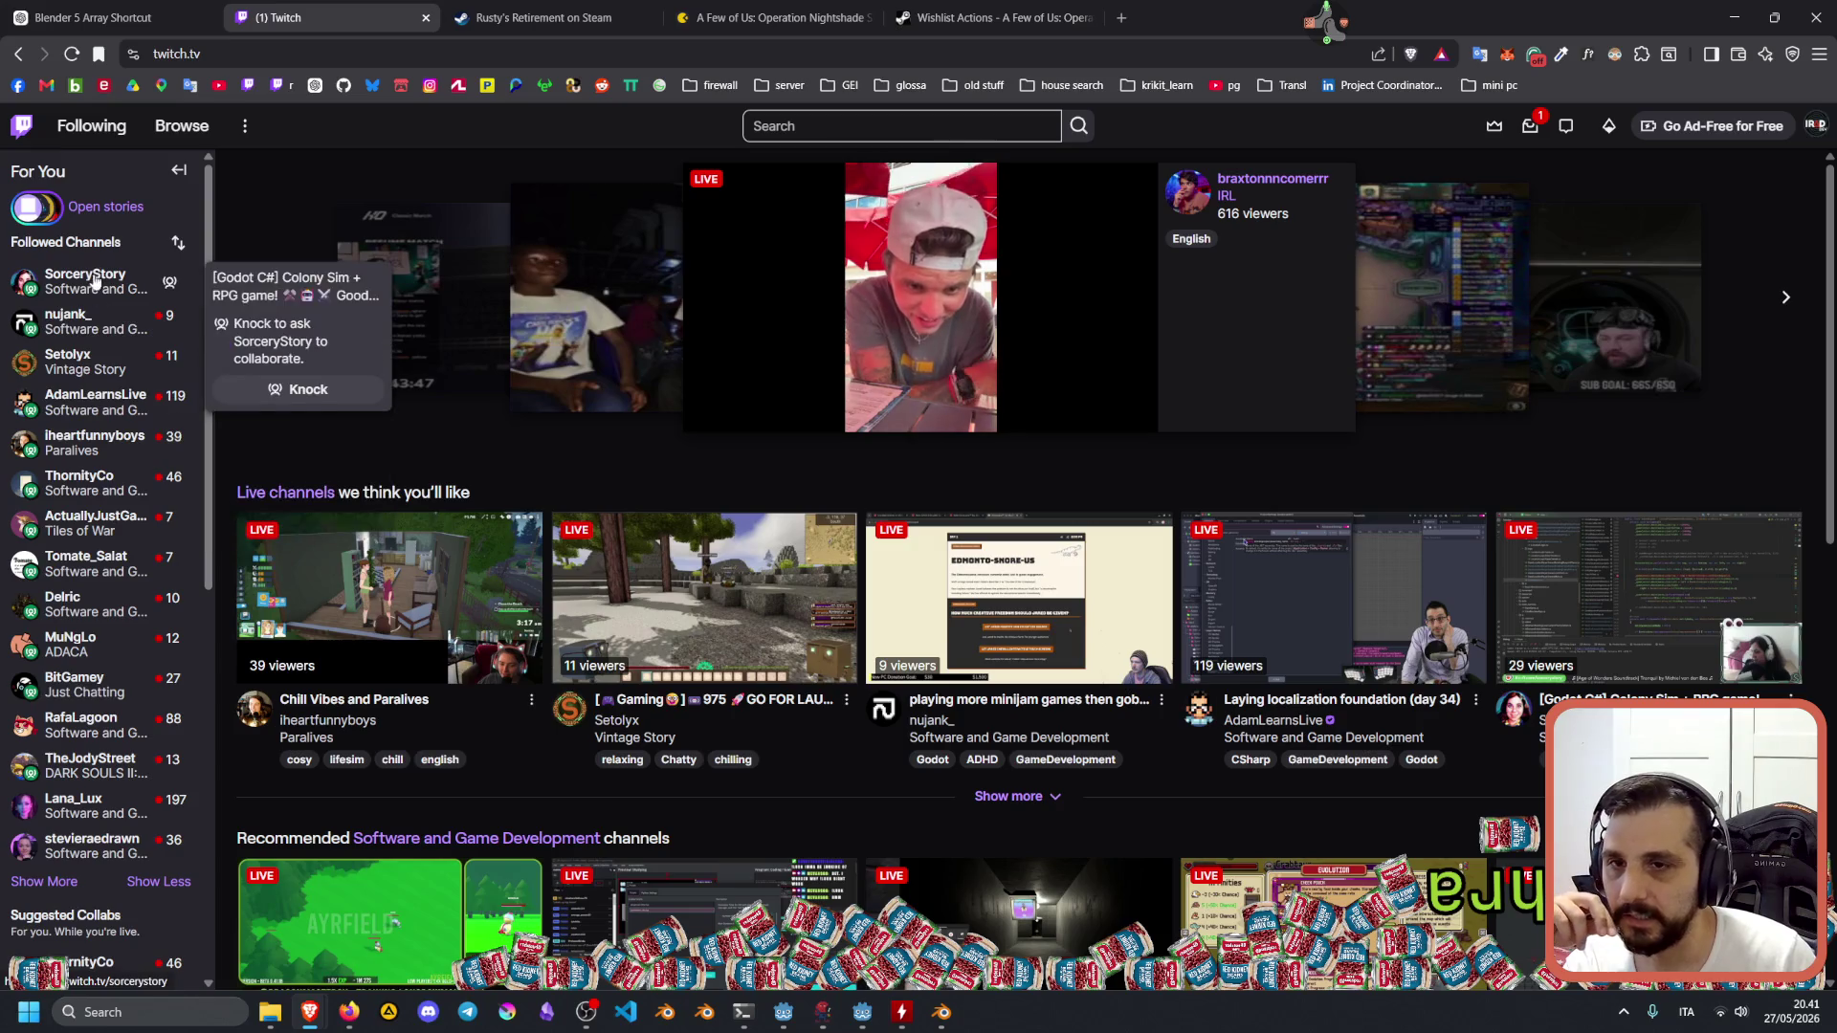
pyautogui.middleClick(86, 320)
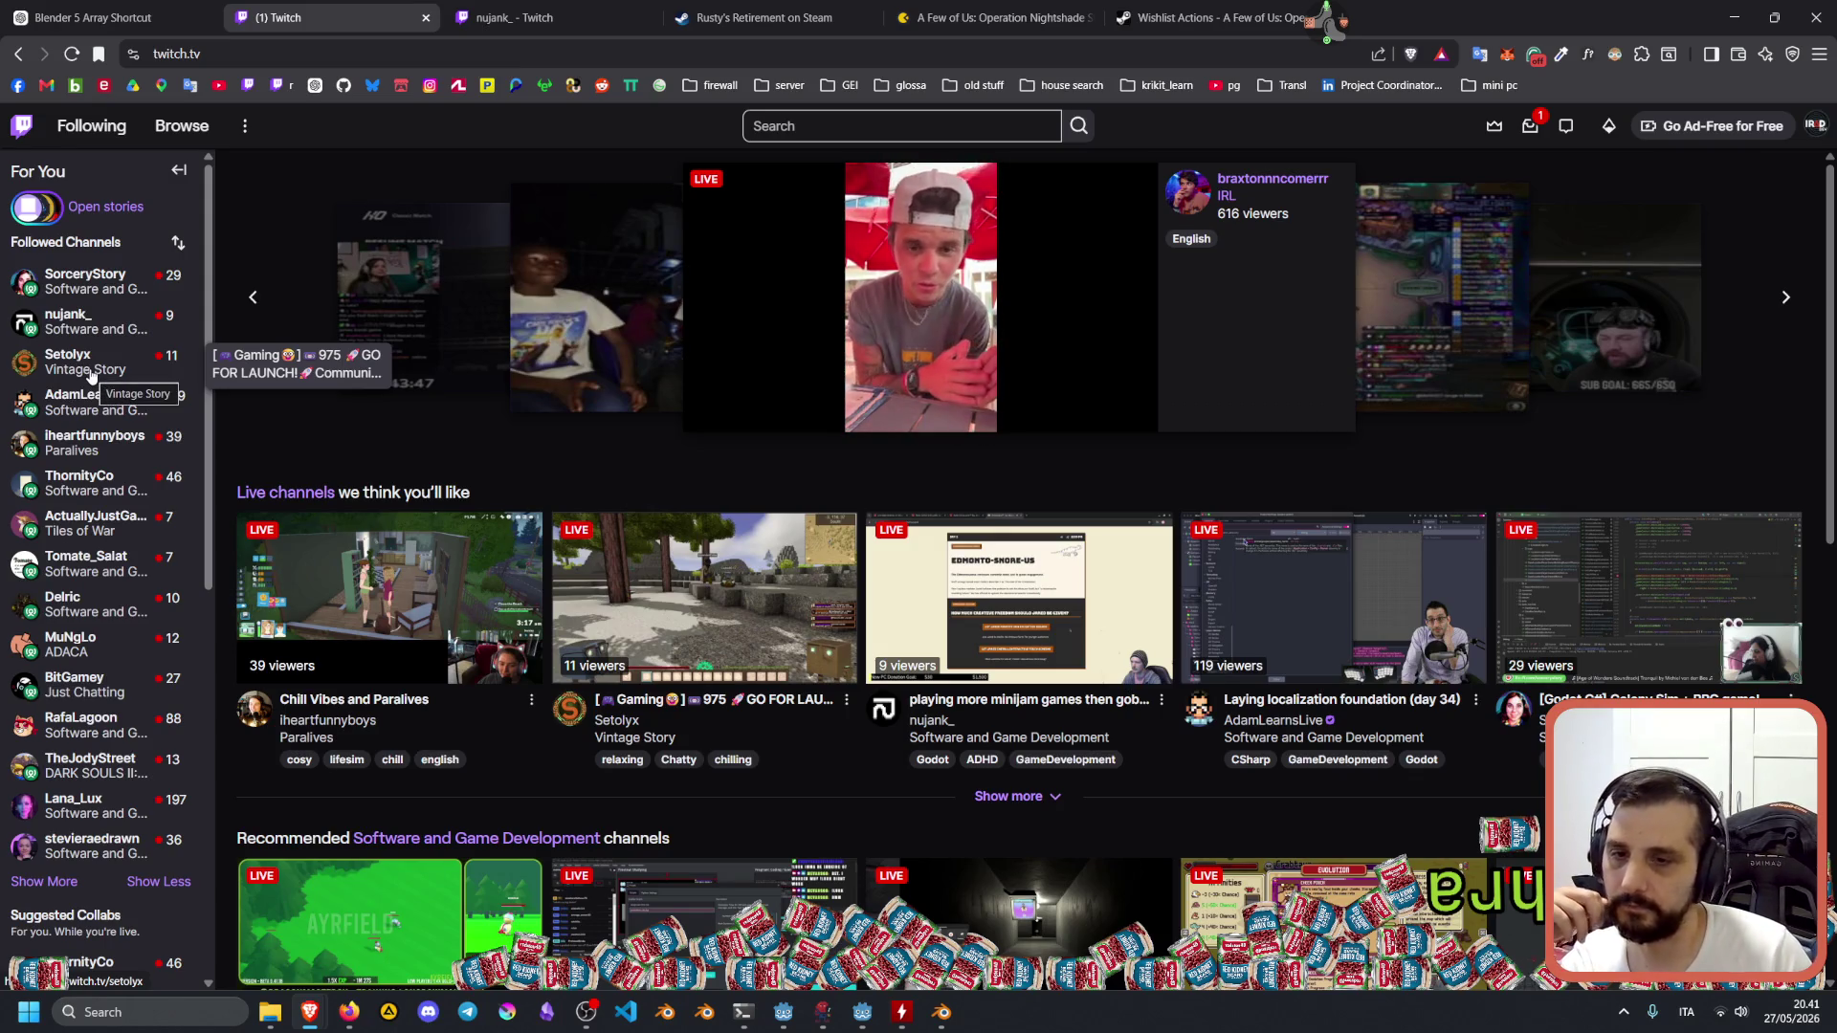
pyautogui.click(91, 375)
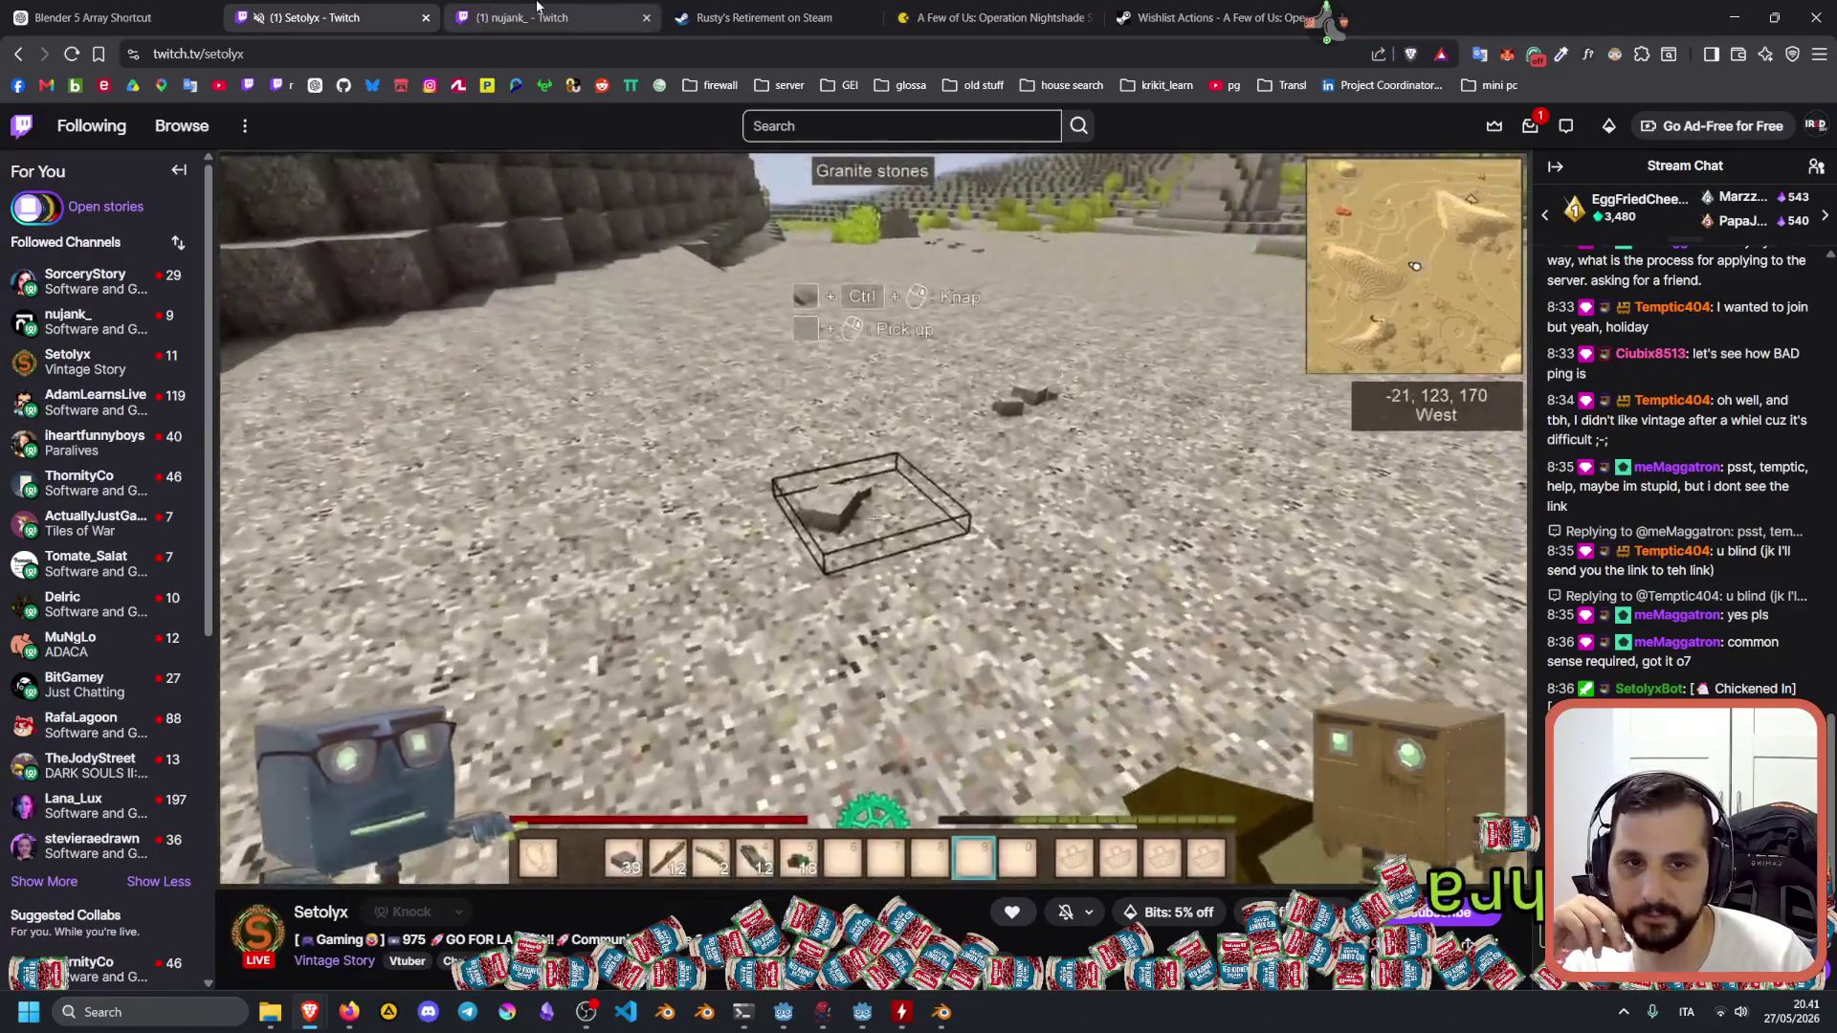
# Switch to the other stream's tab, select the channel name in its address, then return to Blender.
pyautogui.click(536, 18)
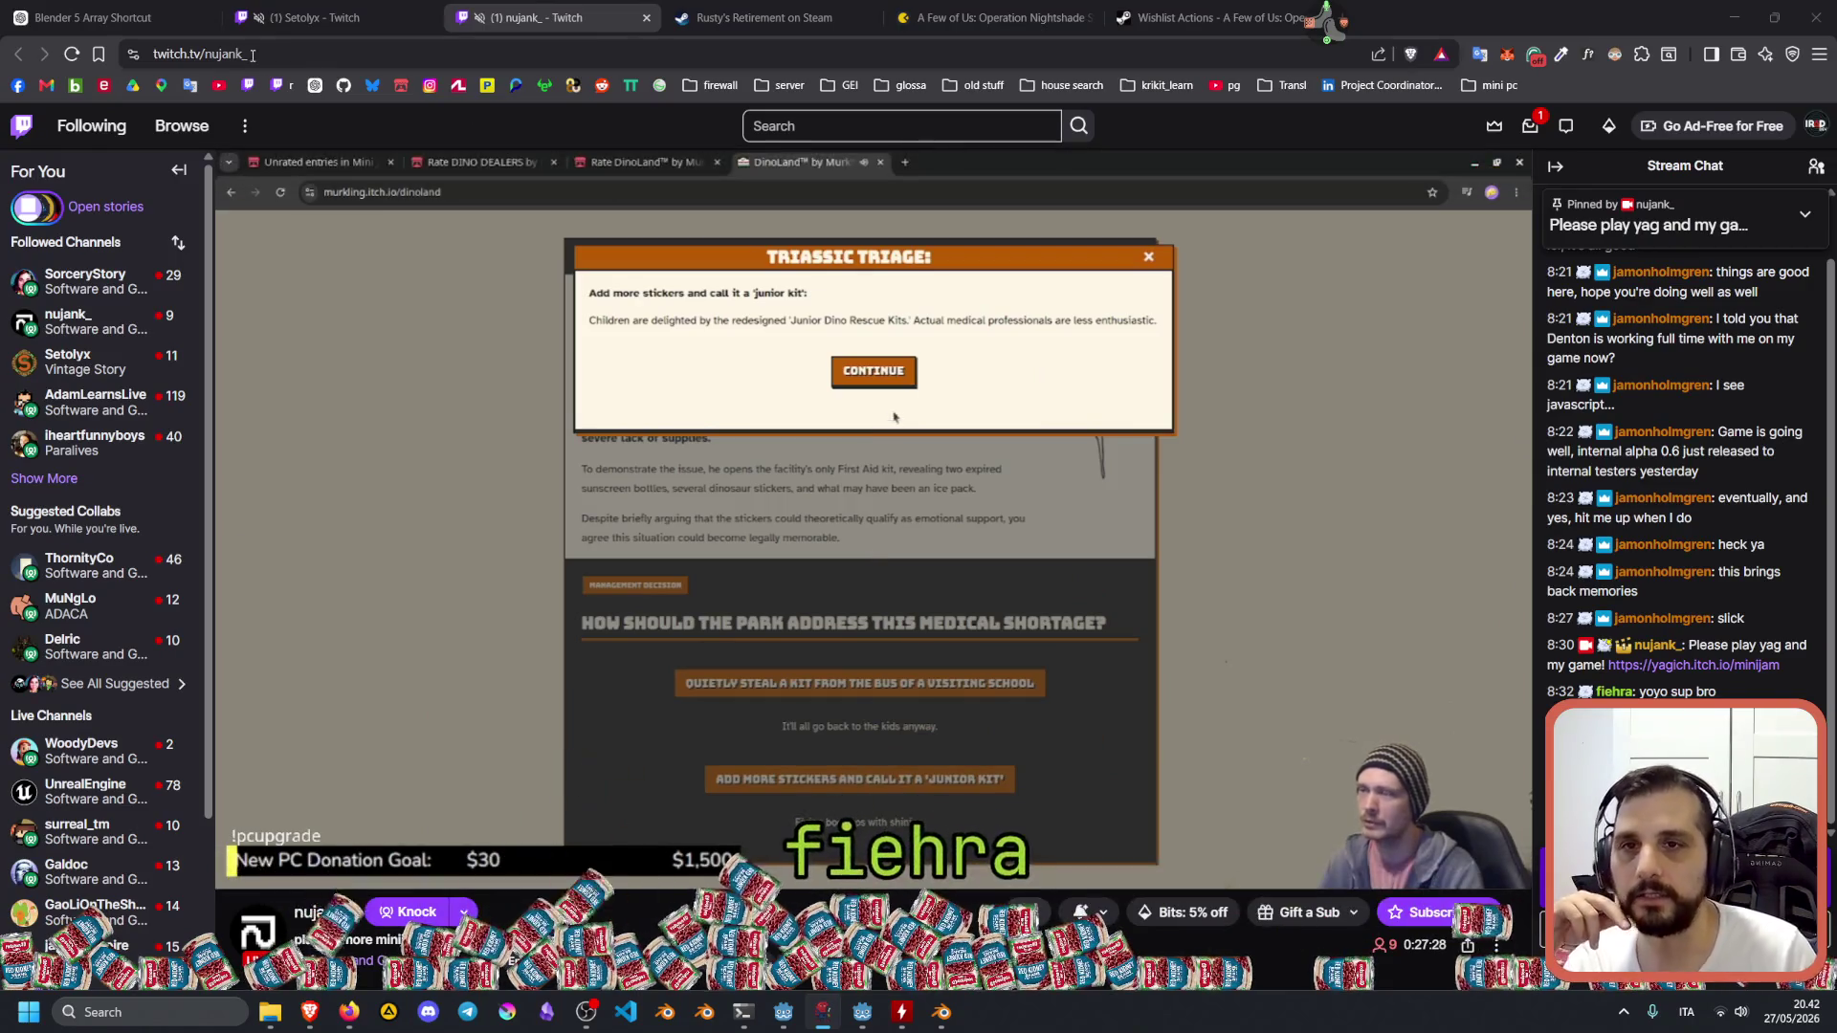
pyautogui.doubleClick(454, 57)
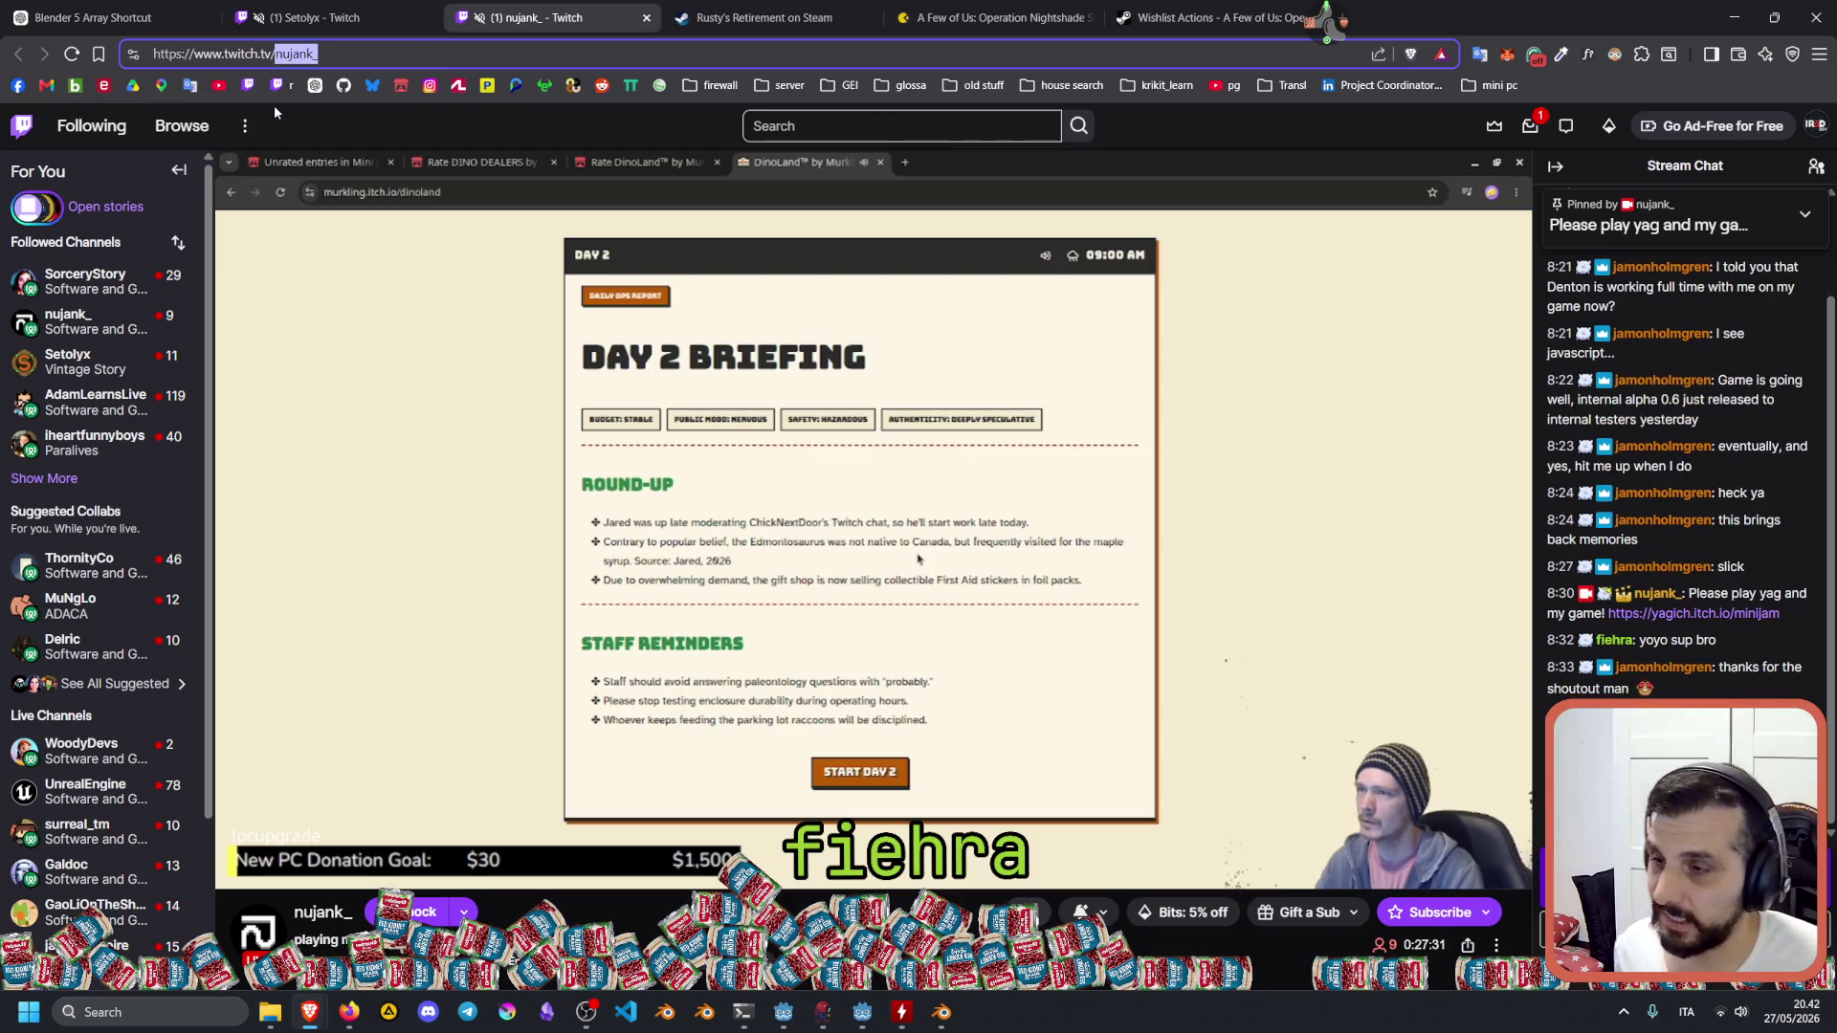
pyautogui.click(942, 1012)
# Orbit around the bulk door, dismissing the Edge menu, view the red curtain, and collapse Find and Upload Assets.
pyautogui.moveTo(729, 427); pyautogui.dragTo(1119, 438, button='middle')
pyautogui.rightClick(960, 456)
pyautogui.moveTo(836, 465)
pyautogui.mouseDown(button='middle')
pyautogui.moveTo(776, 460)
pyautogui.moveTo(689, 402)
pyautogui.moveTo(522, 199)
pyautogui.moveTo(873, 160)
pyautogui.mouseUp(button='middle')
pyautogui.moveTo(741, 491); pyautogui.dragTo(834, 447, button='middle')
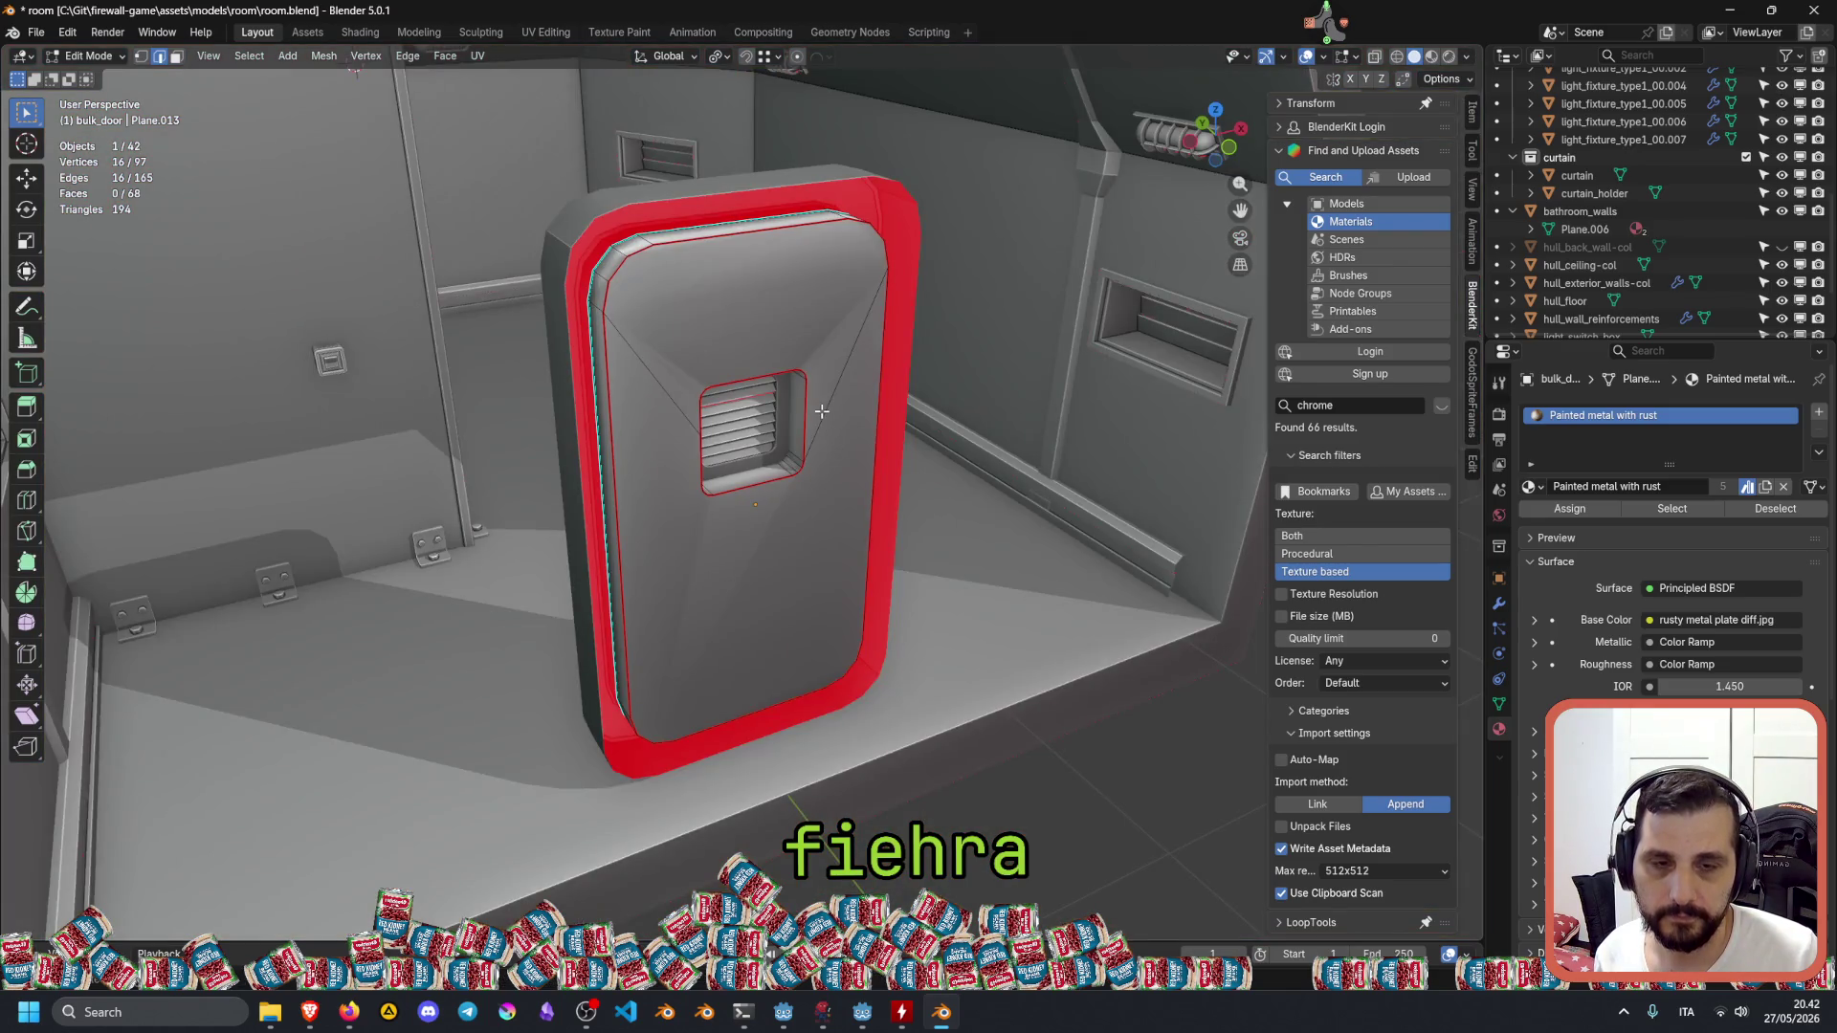
pyautogui.moveTo(987, 592); pyautogui.dragTo(766, 557, button='middle')
pyautogui.moveTo(740, 490)
pyautogui.mouseDown(button='middle')
pyautogui.moveTo(702, 482)
pyautogui.moveTo(742, 493)
pyautogui.mouseUp(button='middle')
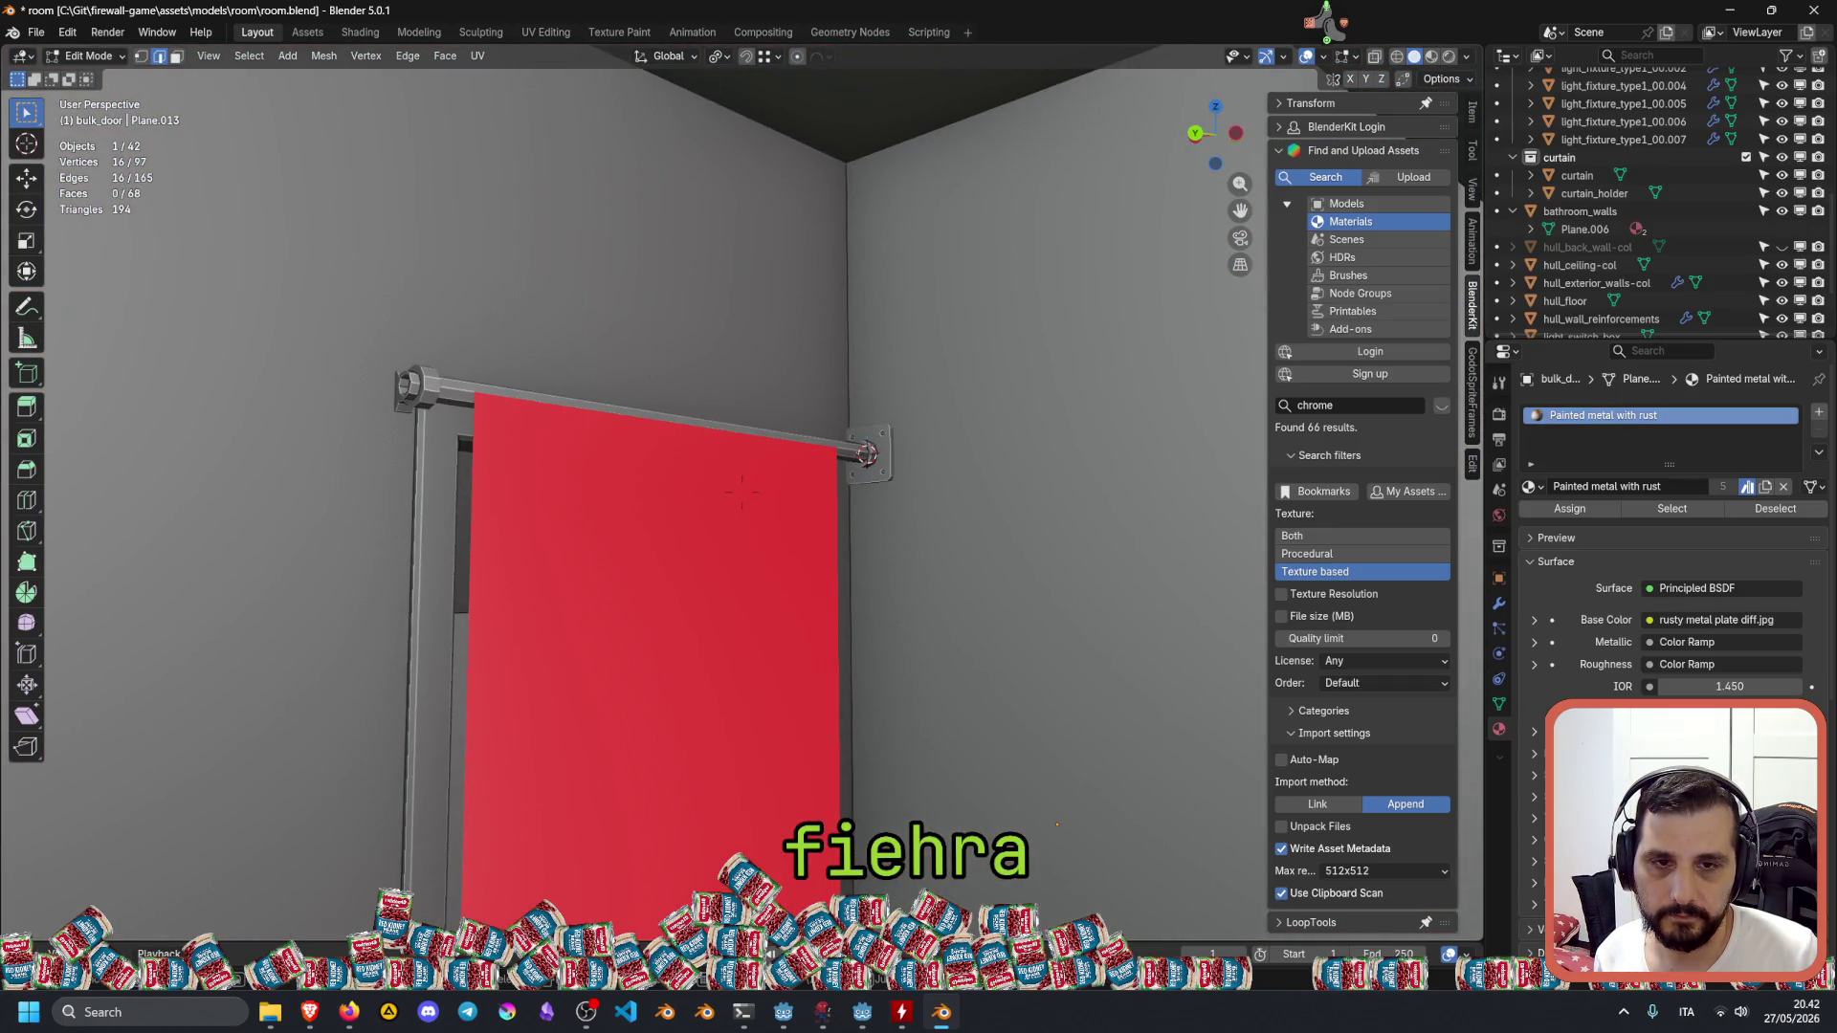
pyautogui.click(1298, 159)
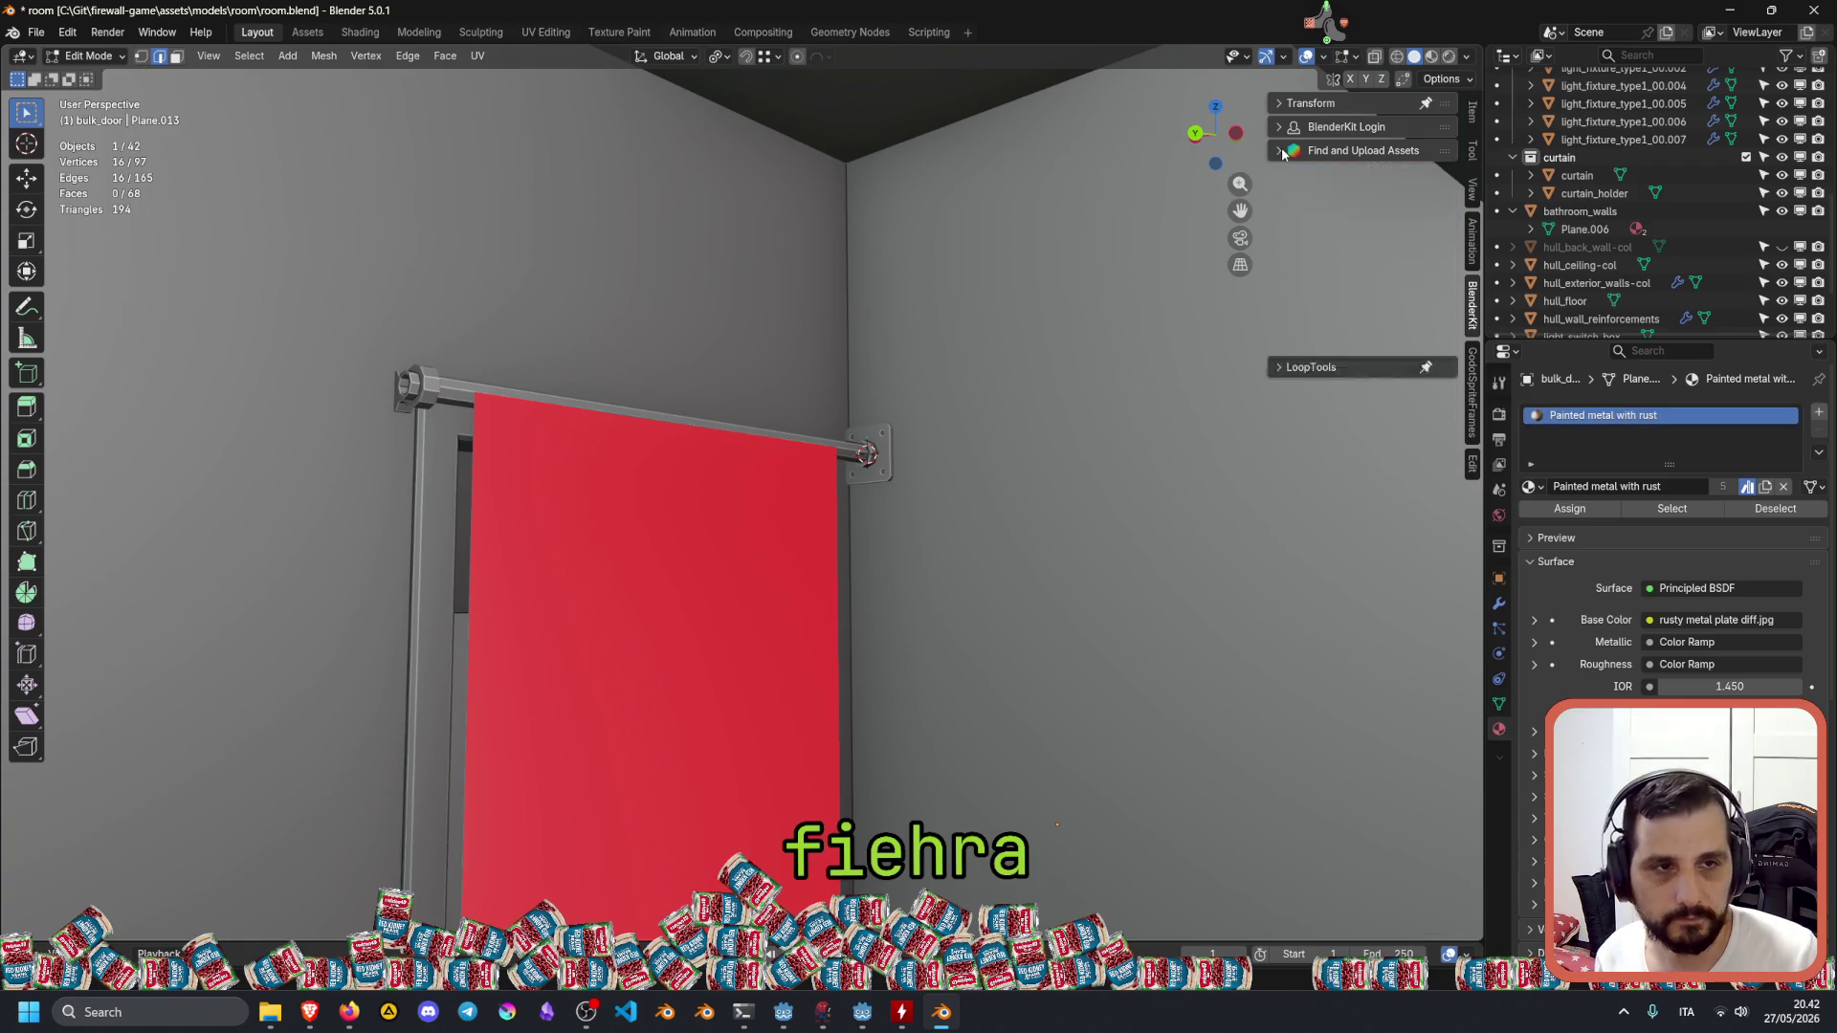
pyautogui.click(1454, 82)
pyautogui.click(1460, 88)
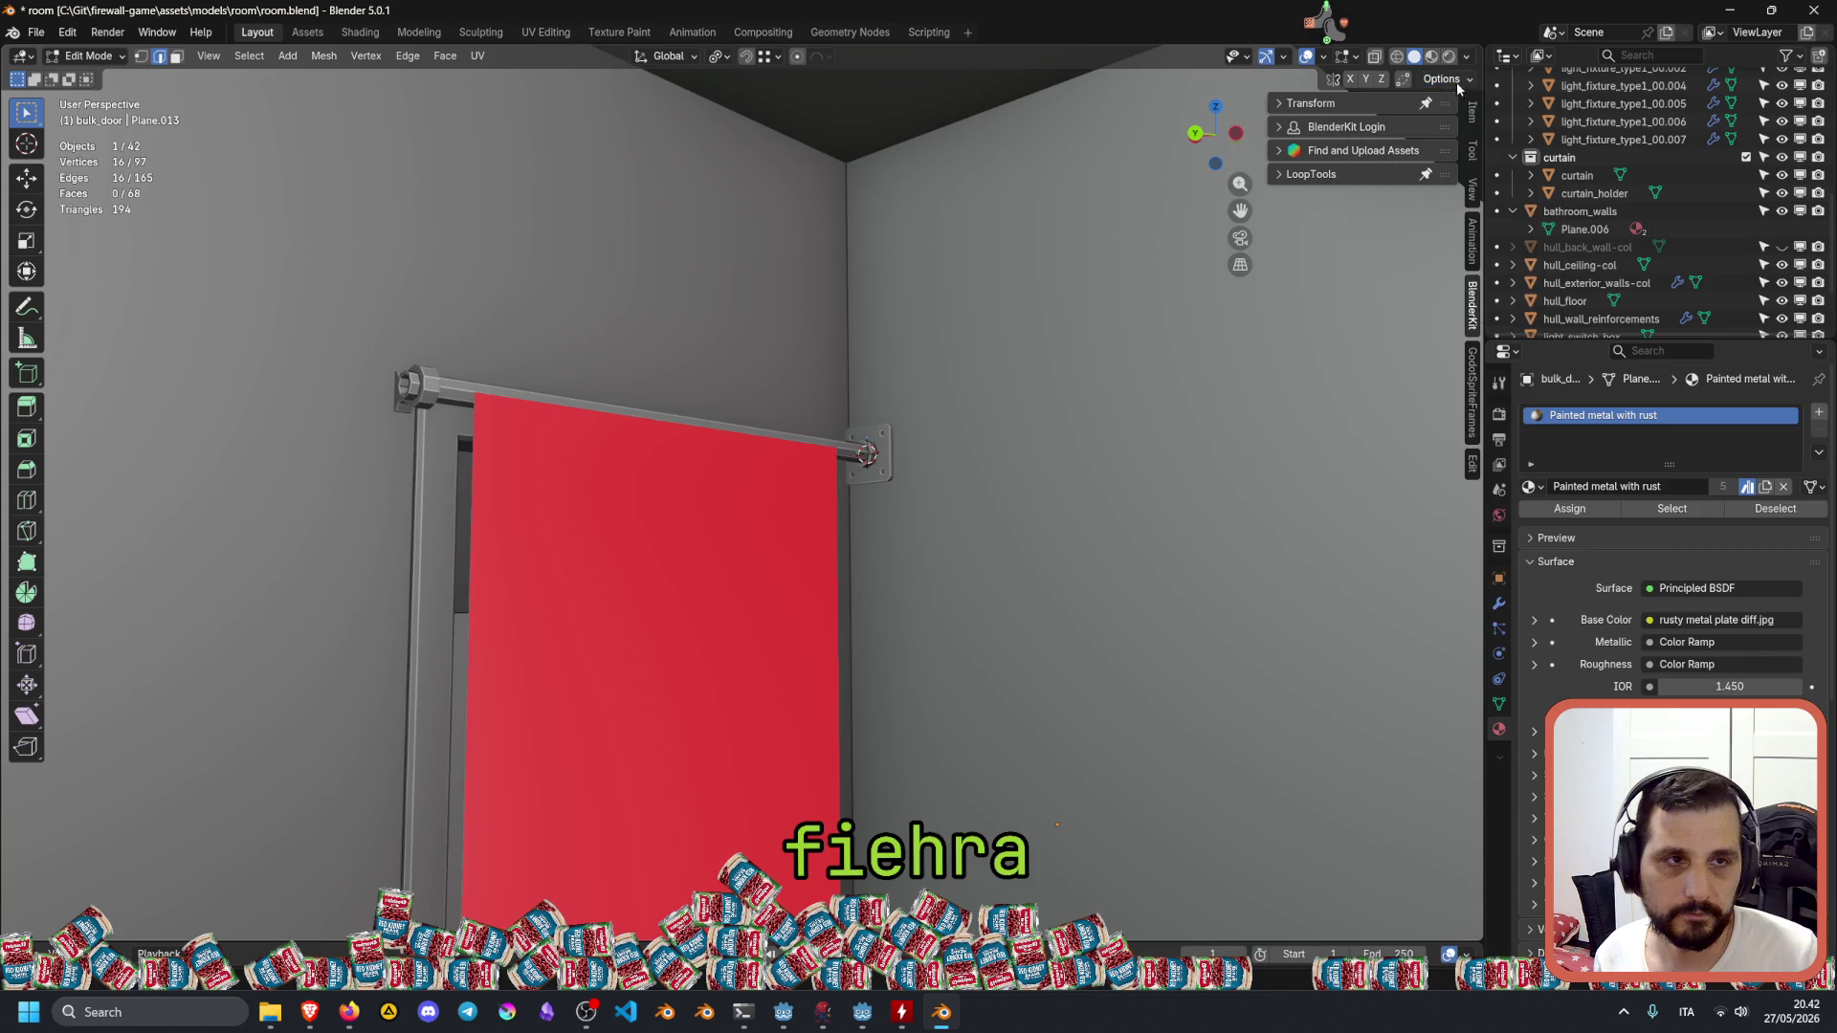
pyautogui.click(1473, 187)
pyautogui.click(1399, 178)
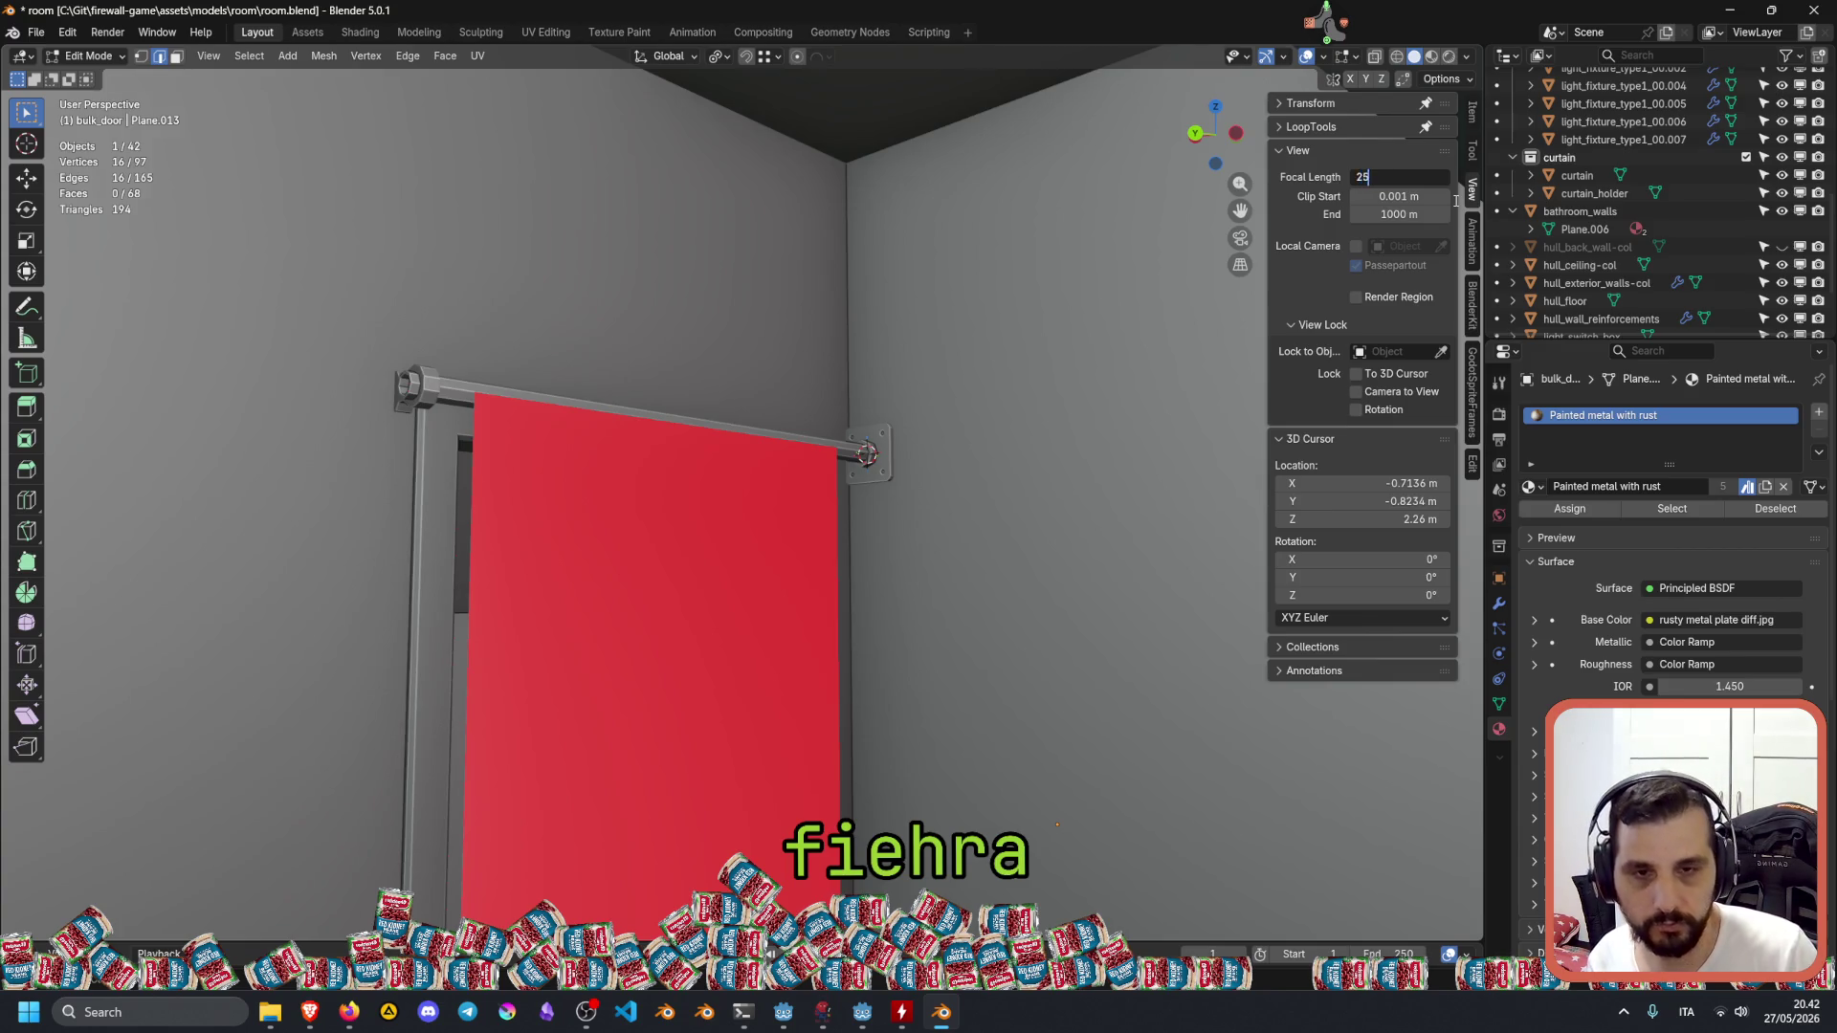
pyautogui.press('Return')
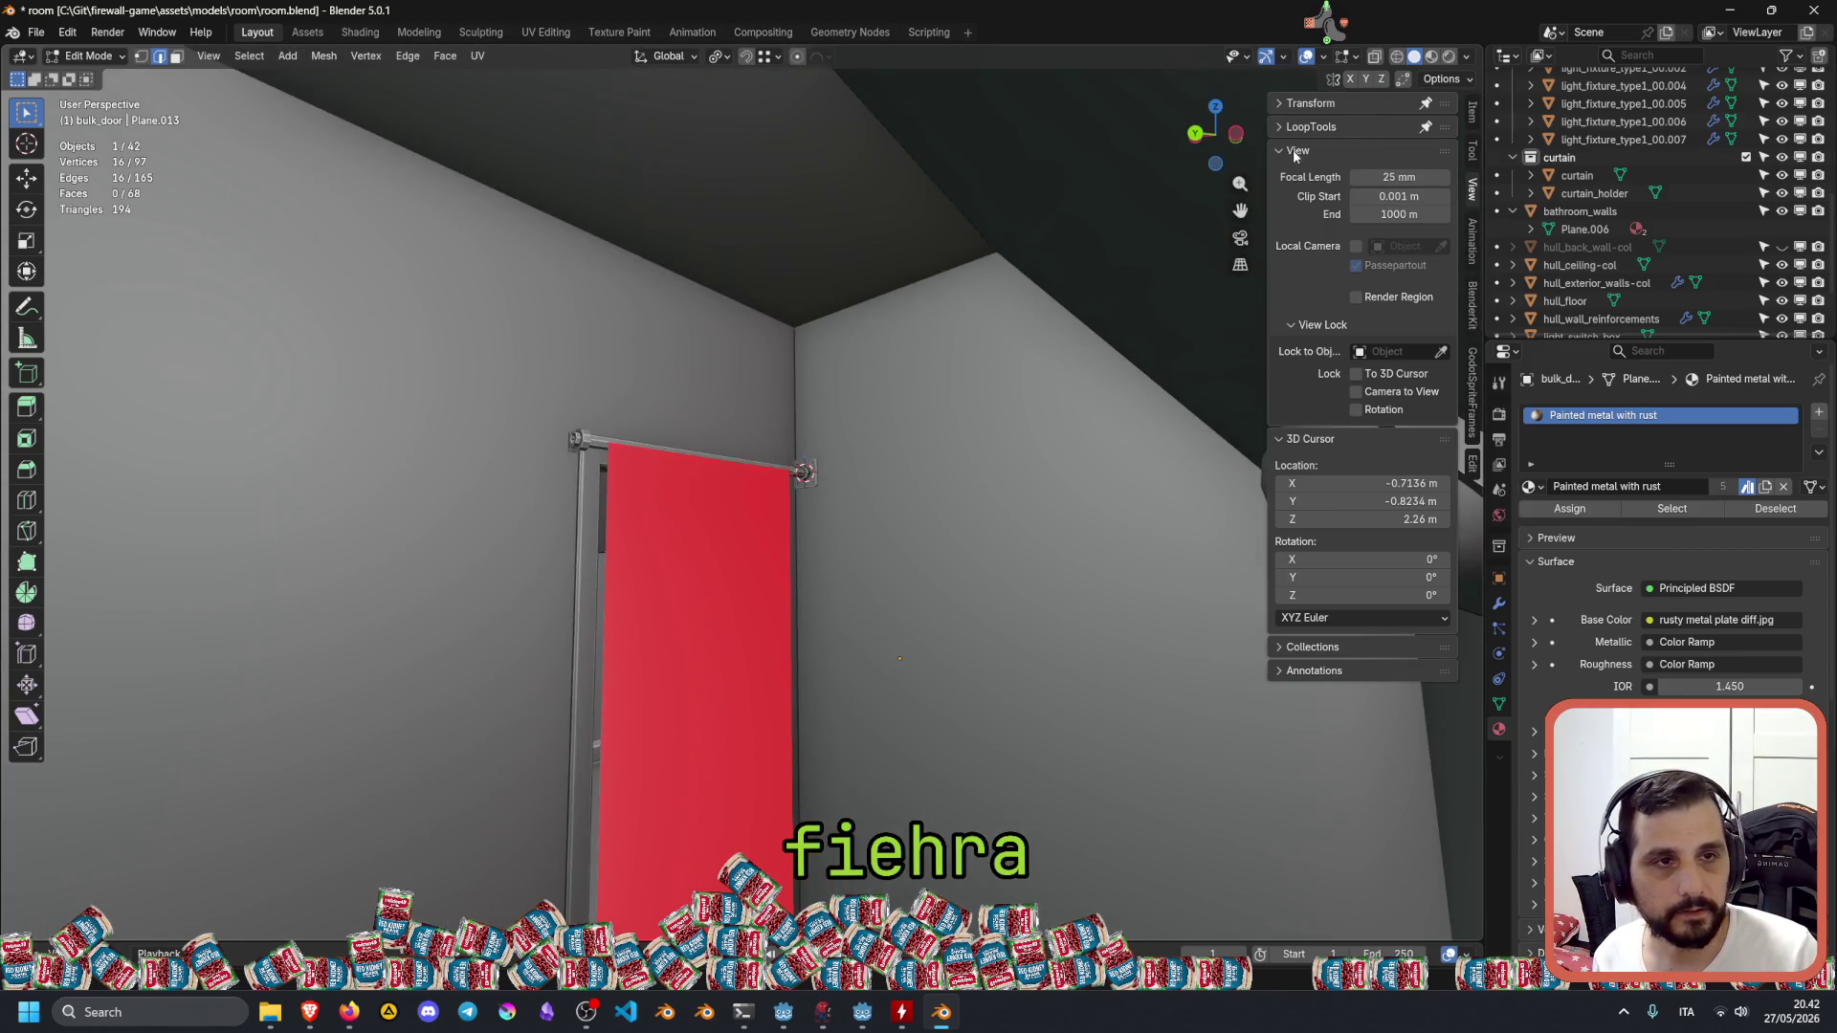
pyautogui.click(1294, 153)
pyautogui.moveTo(744, 372); pyautogui.dragTo(743, 375, button='middle')
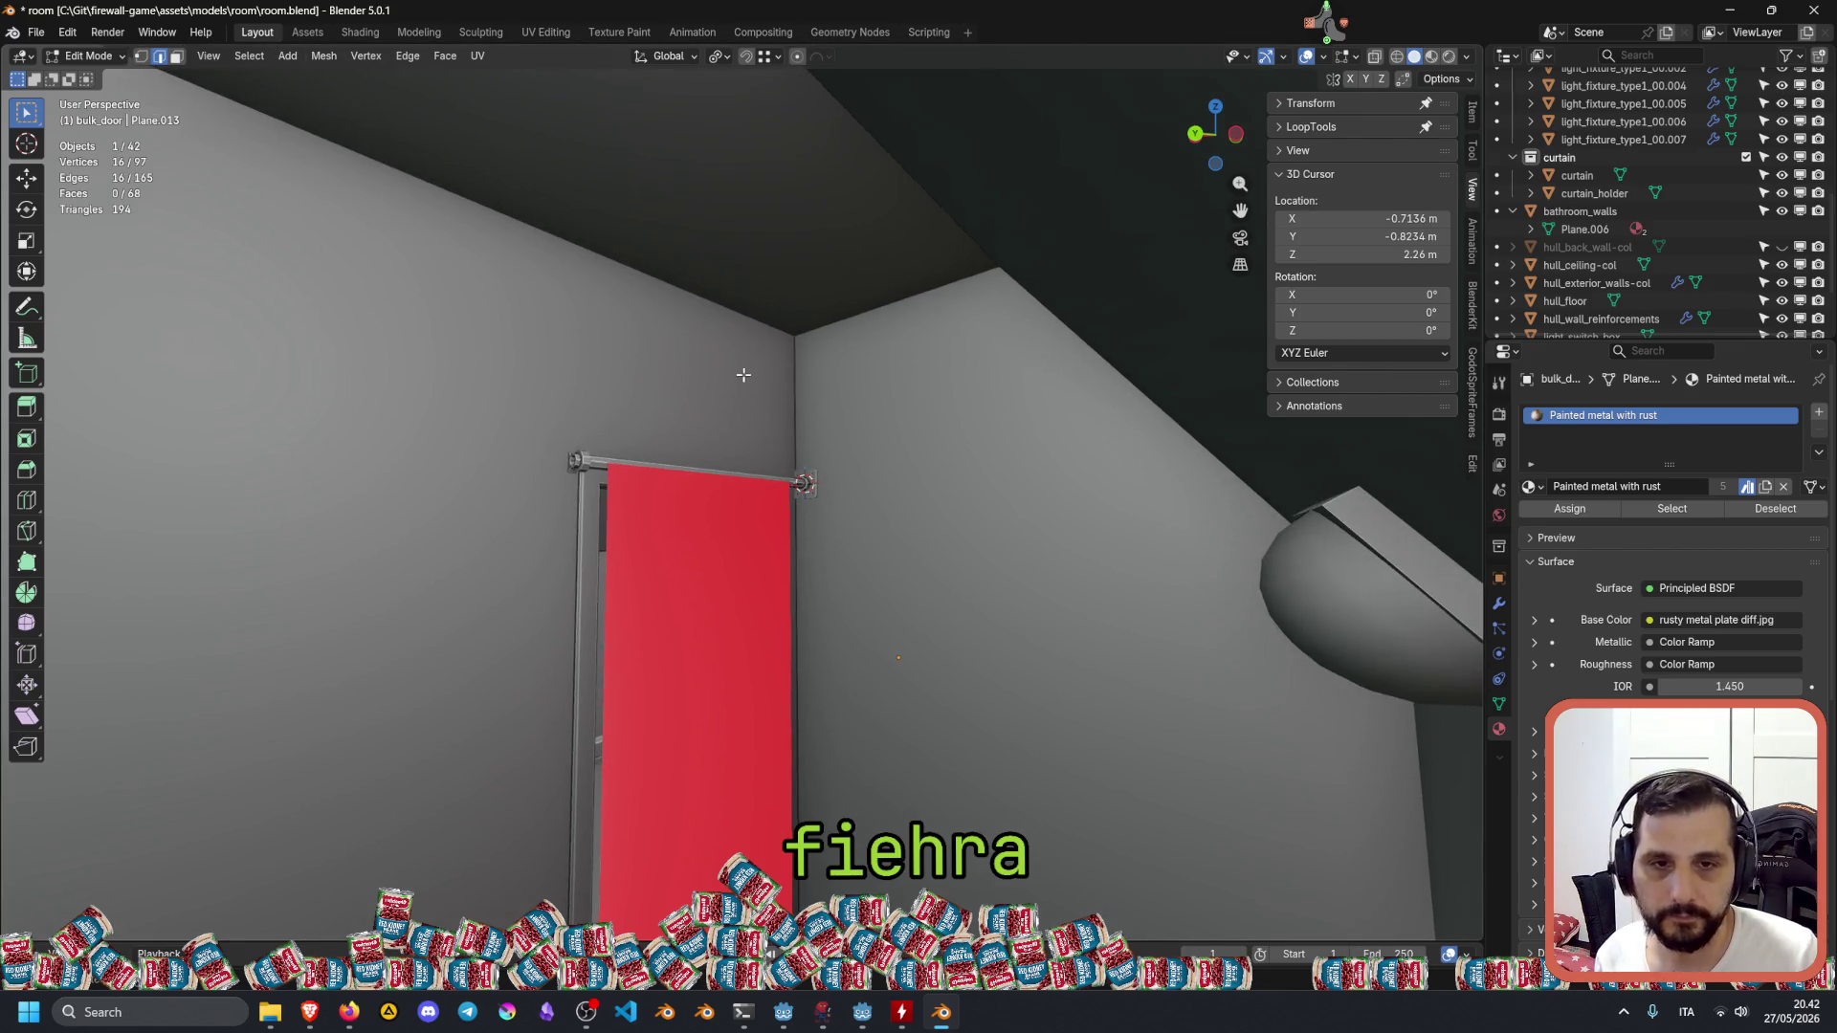
pyautogui.press('w')
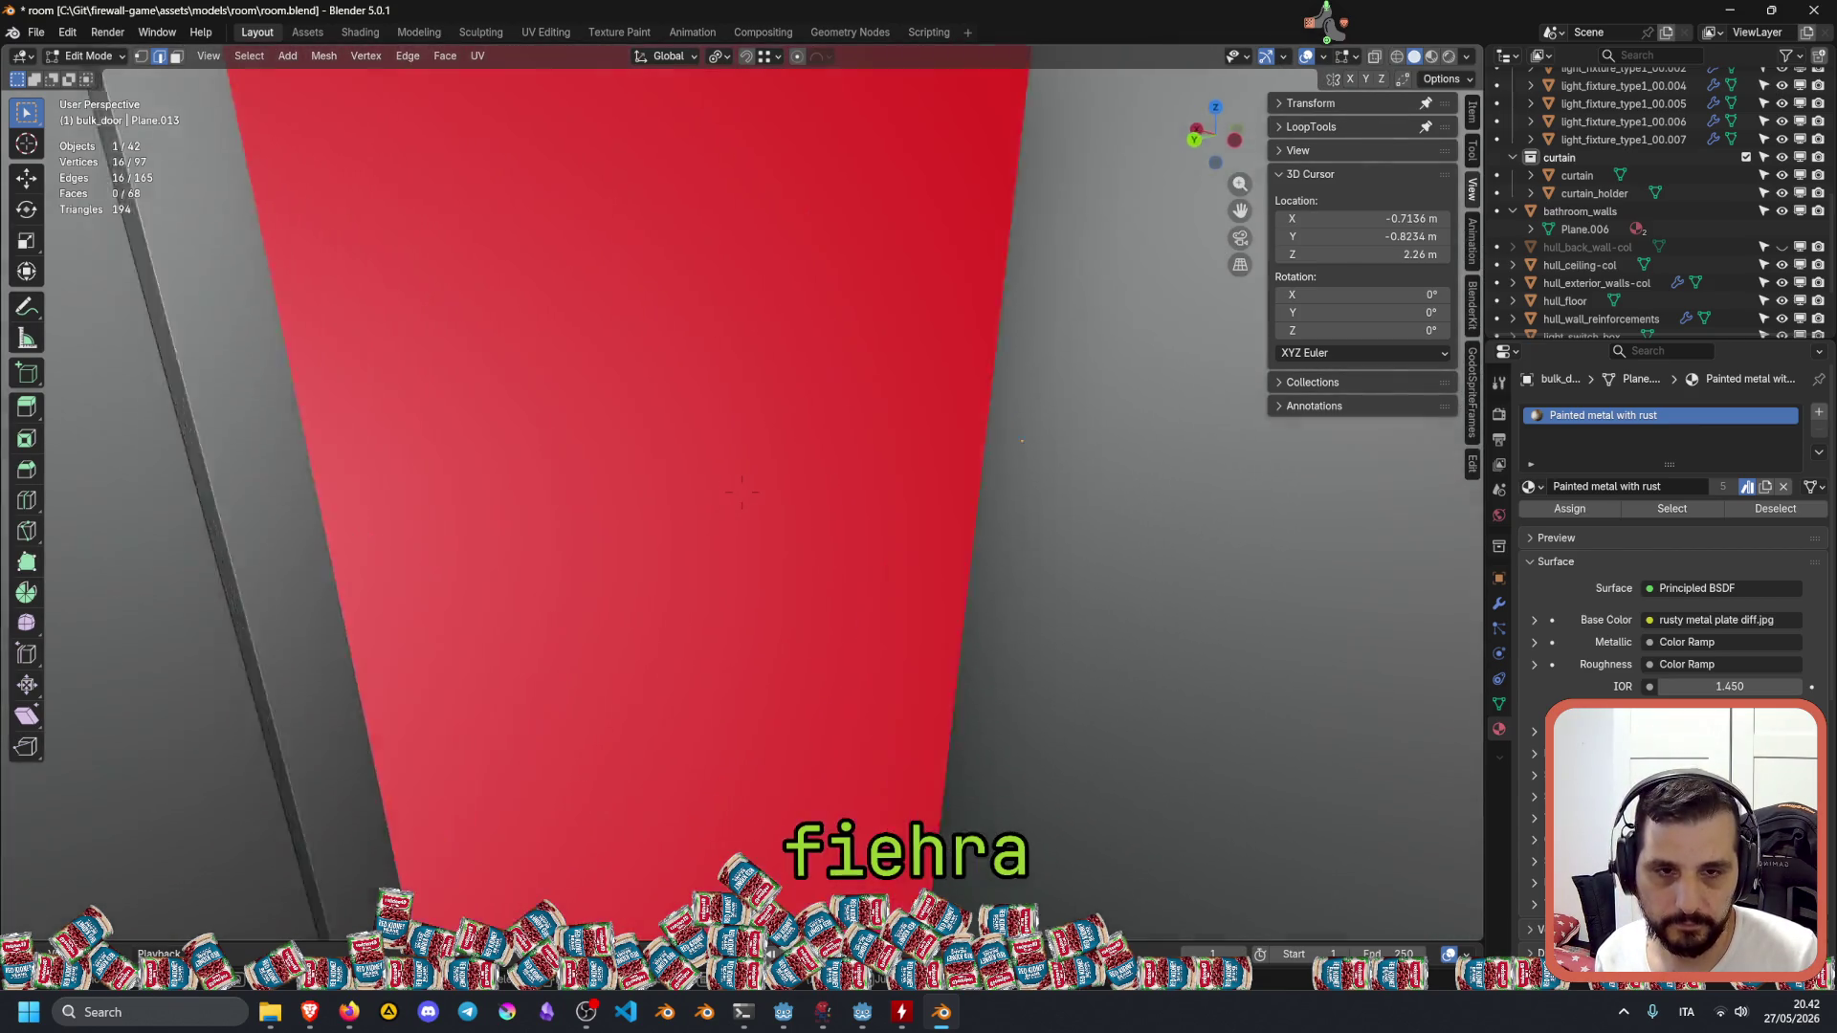
pyautogui.press('w')
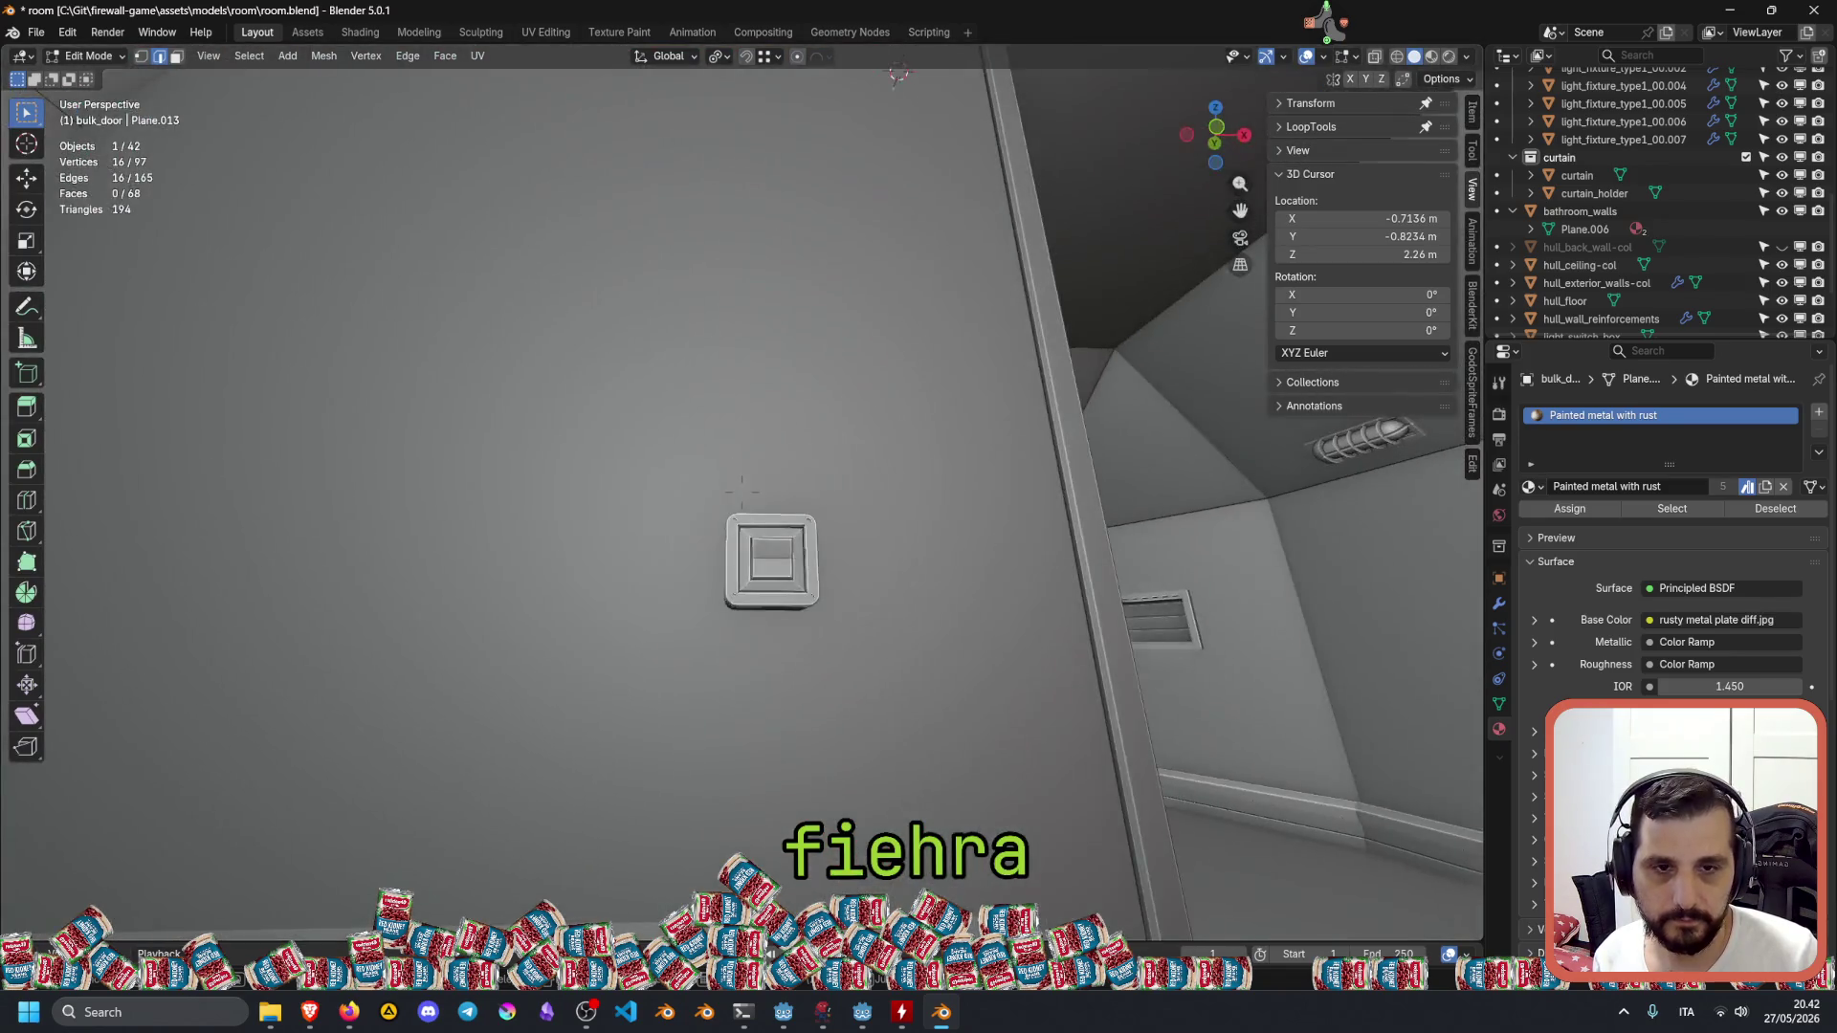
pyautogui.press('w')
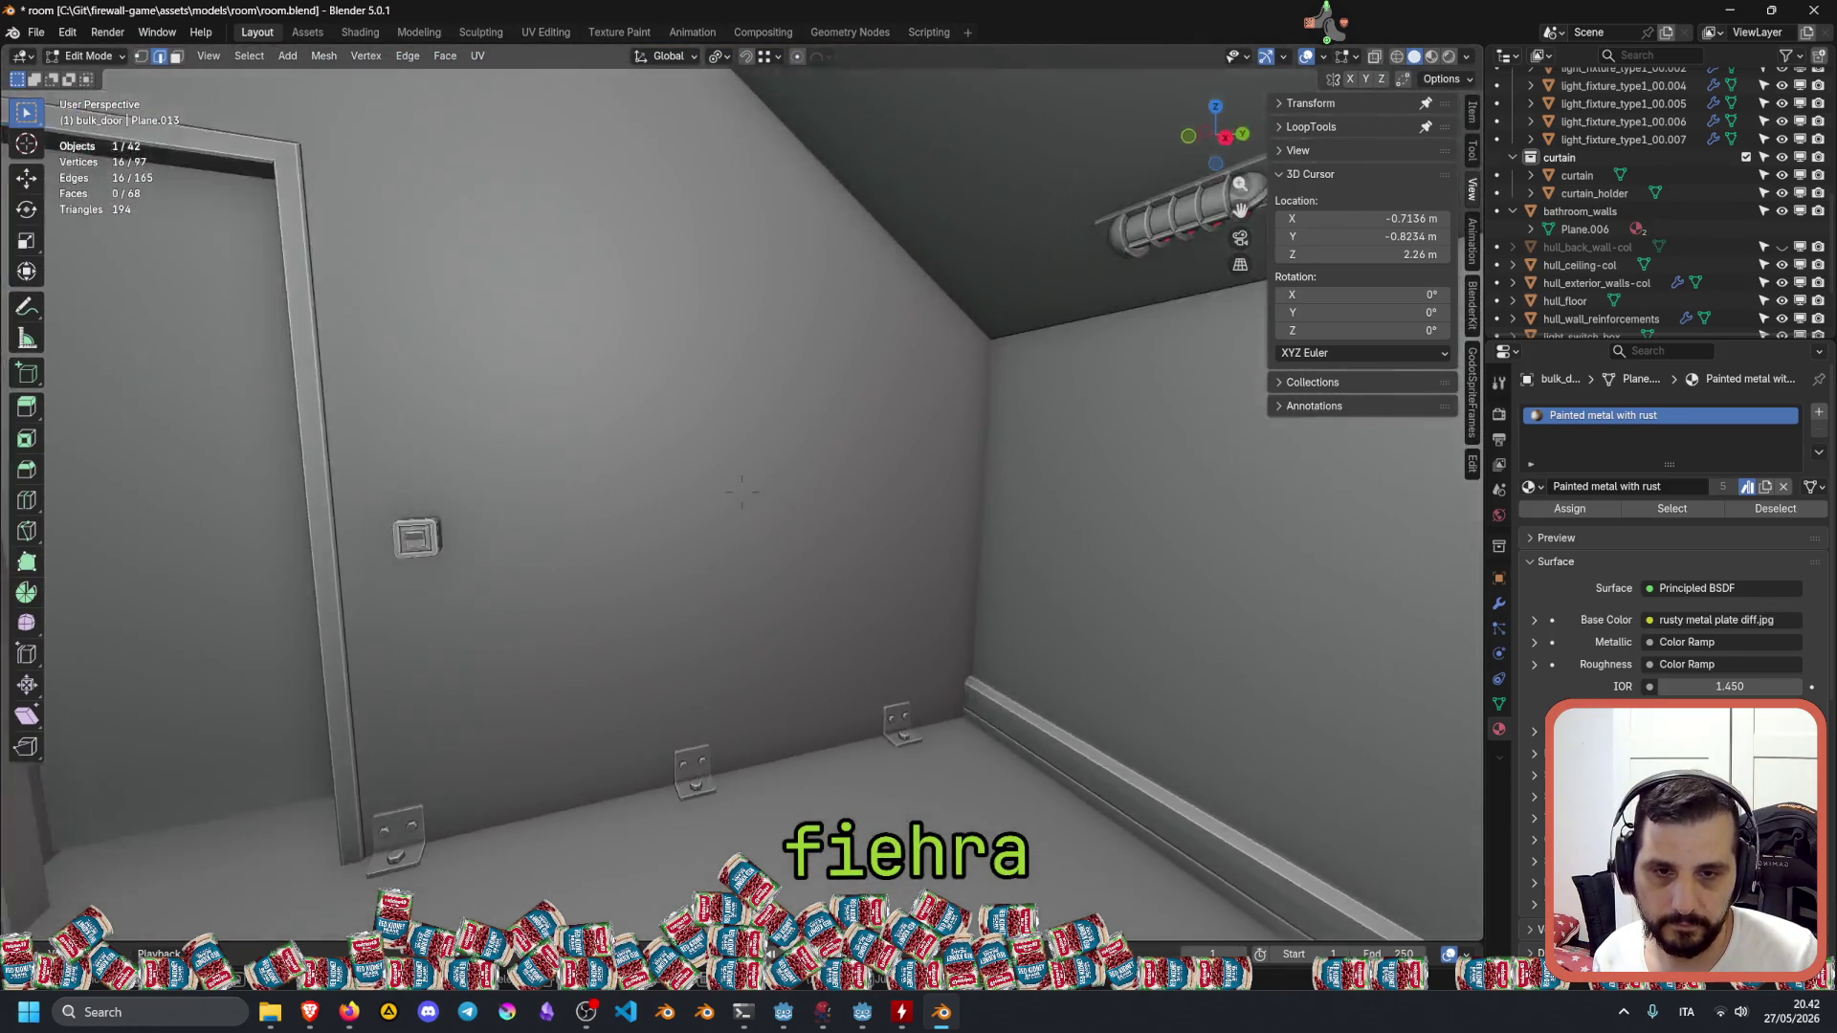
pyautogui.press('w')
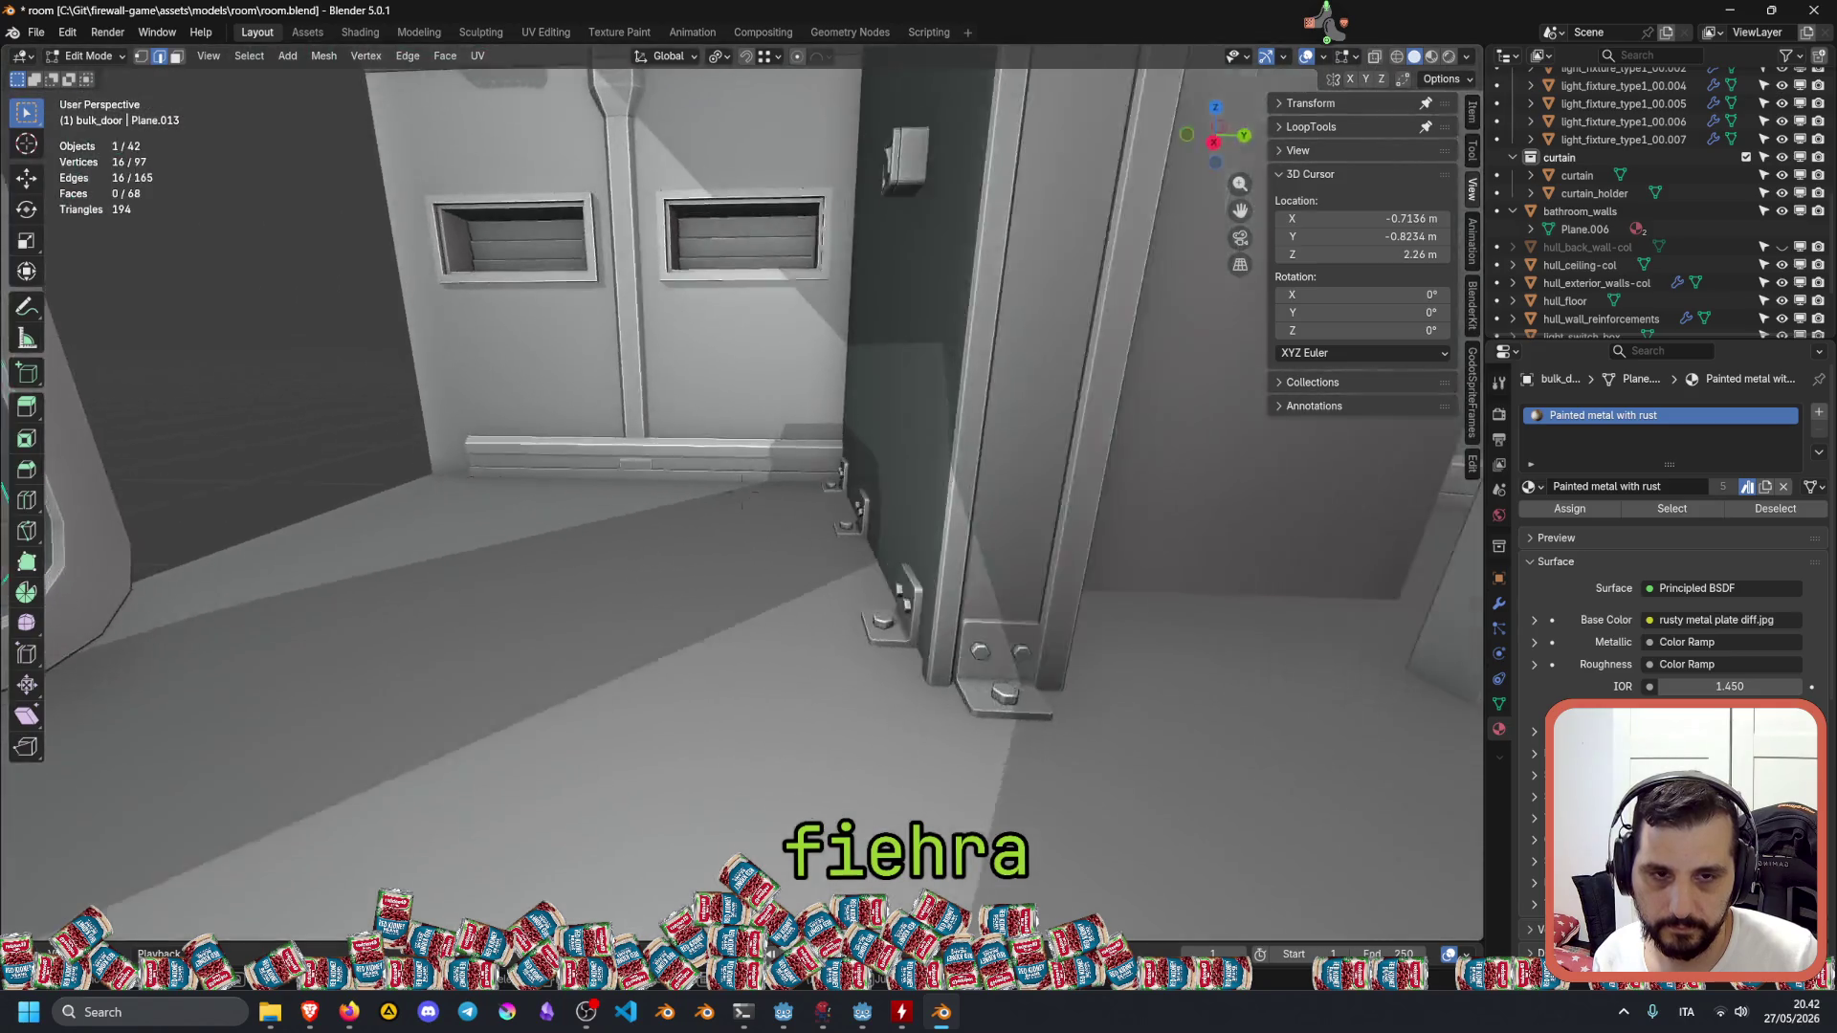
pyautogui.press('w')
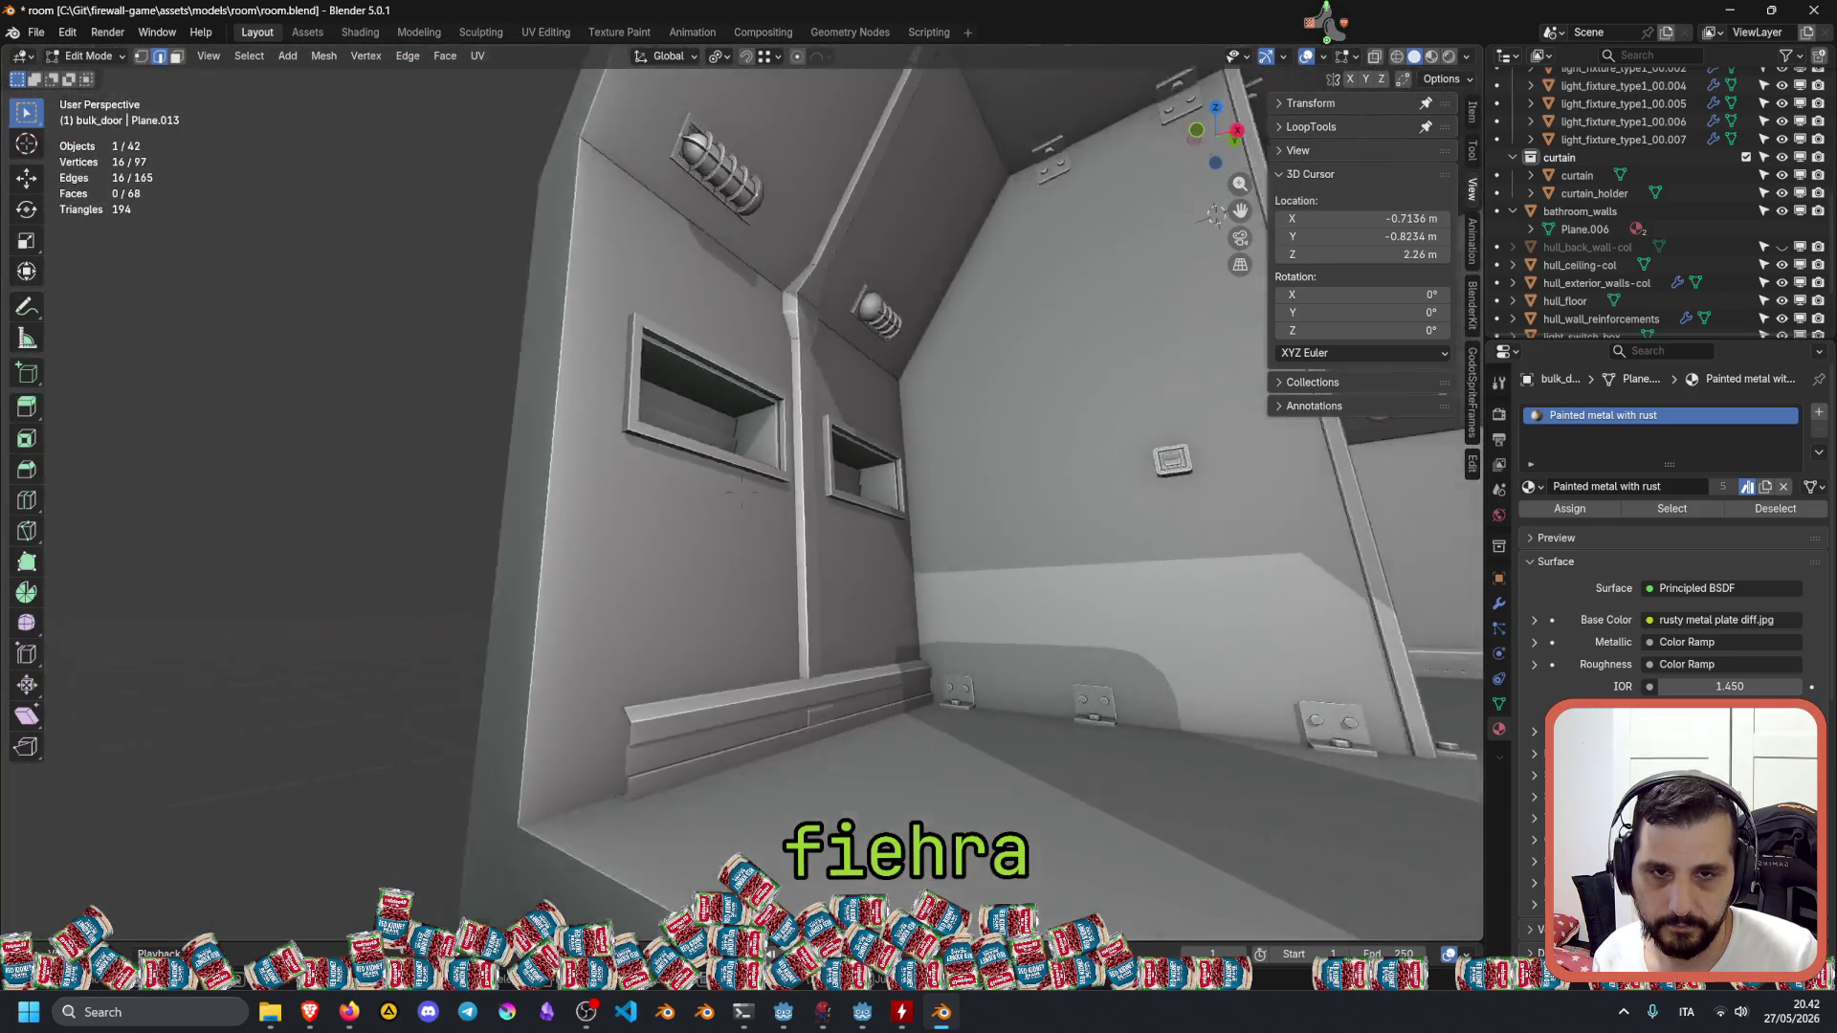
pyautogui.press('w')
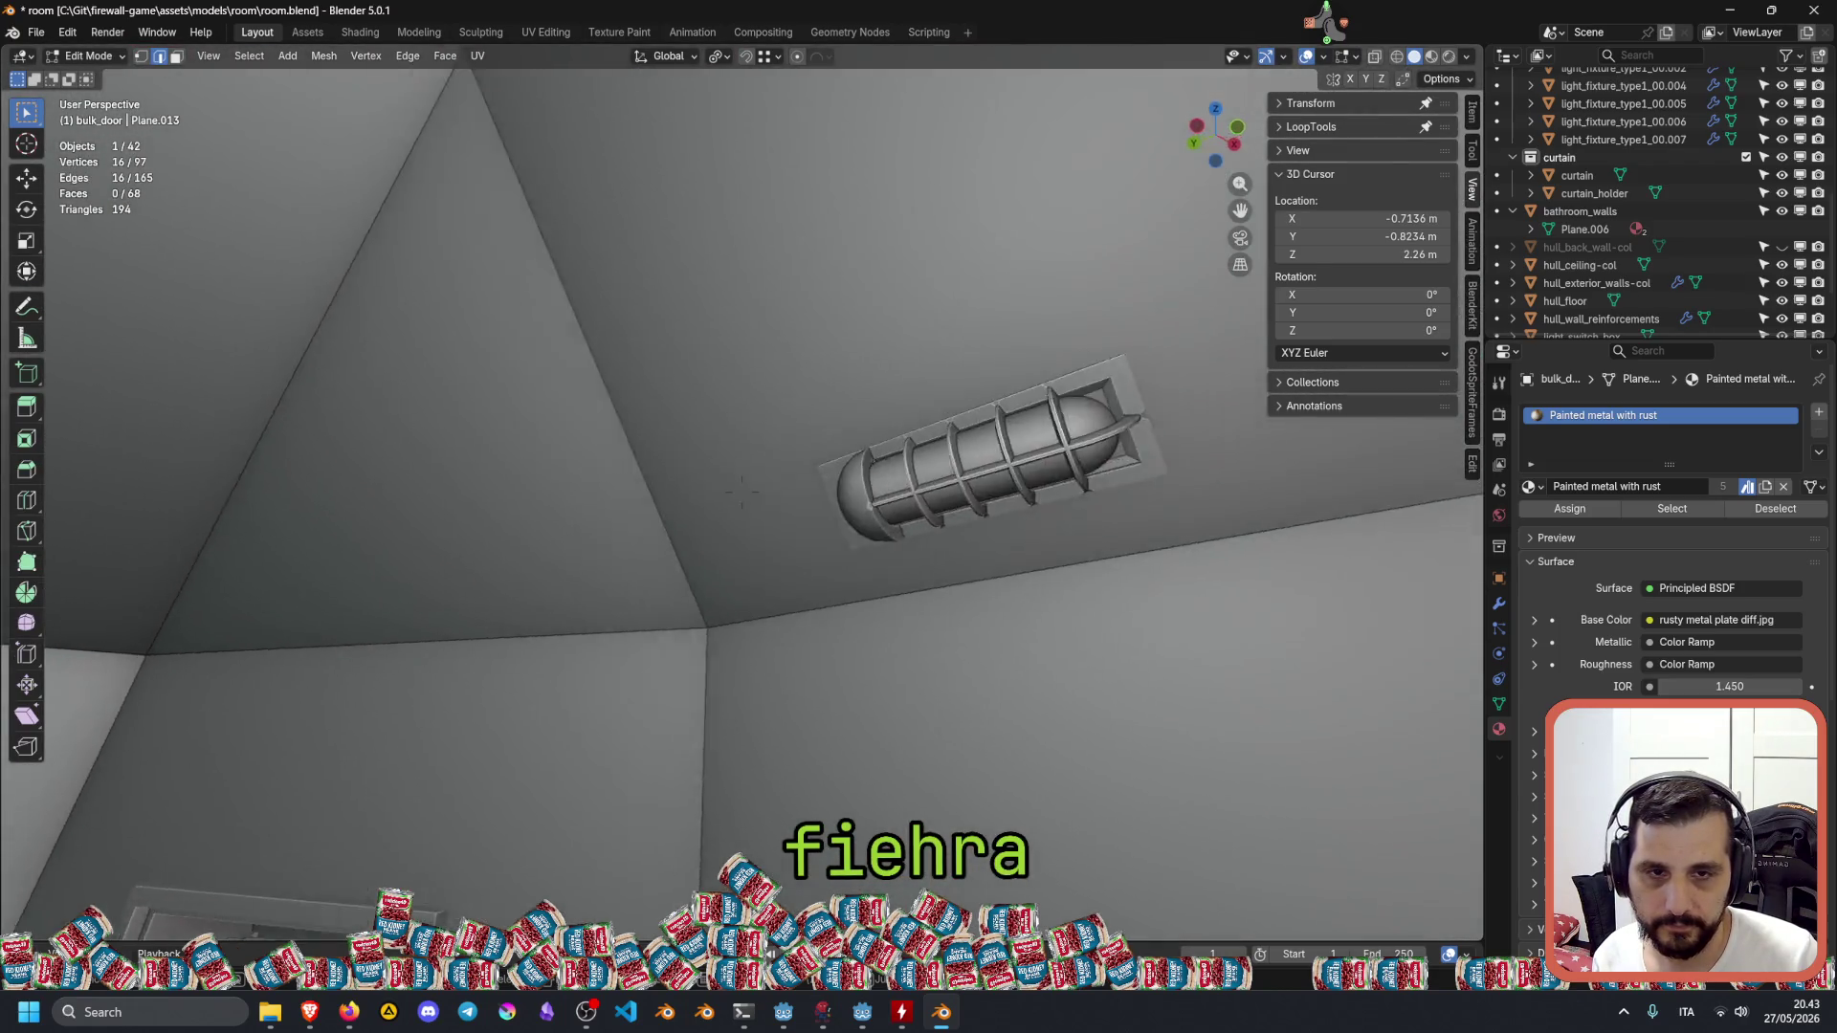
pyautogui.moveTo(742, 493)
pyautogui.mouseDown(button='middle')
pyautogui.moveTo(756, 746)
pyautogui.moveTo(770, 737)
pyautogui.mouseUp(button='middle')
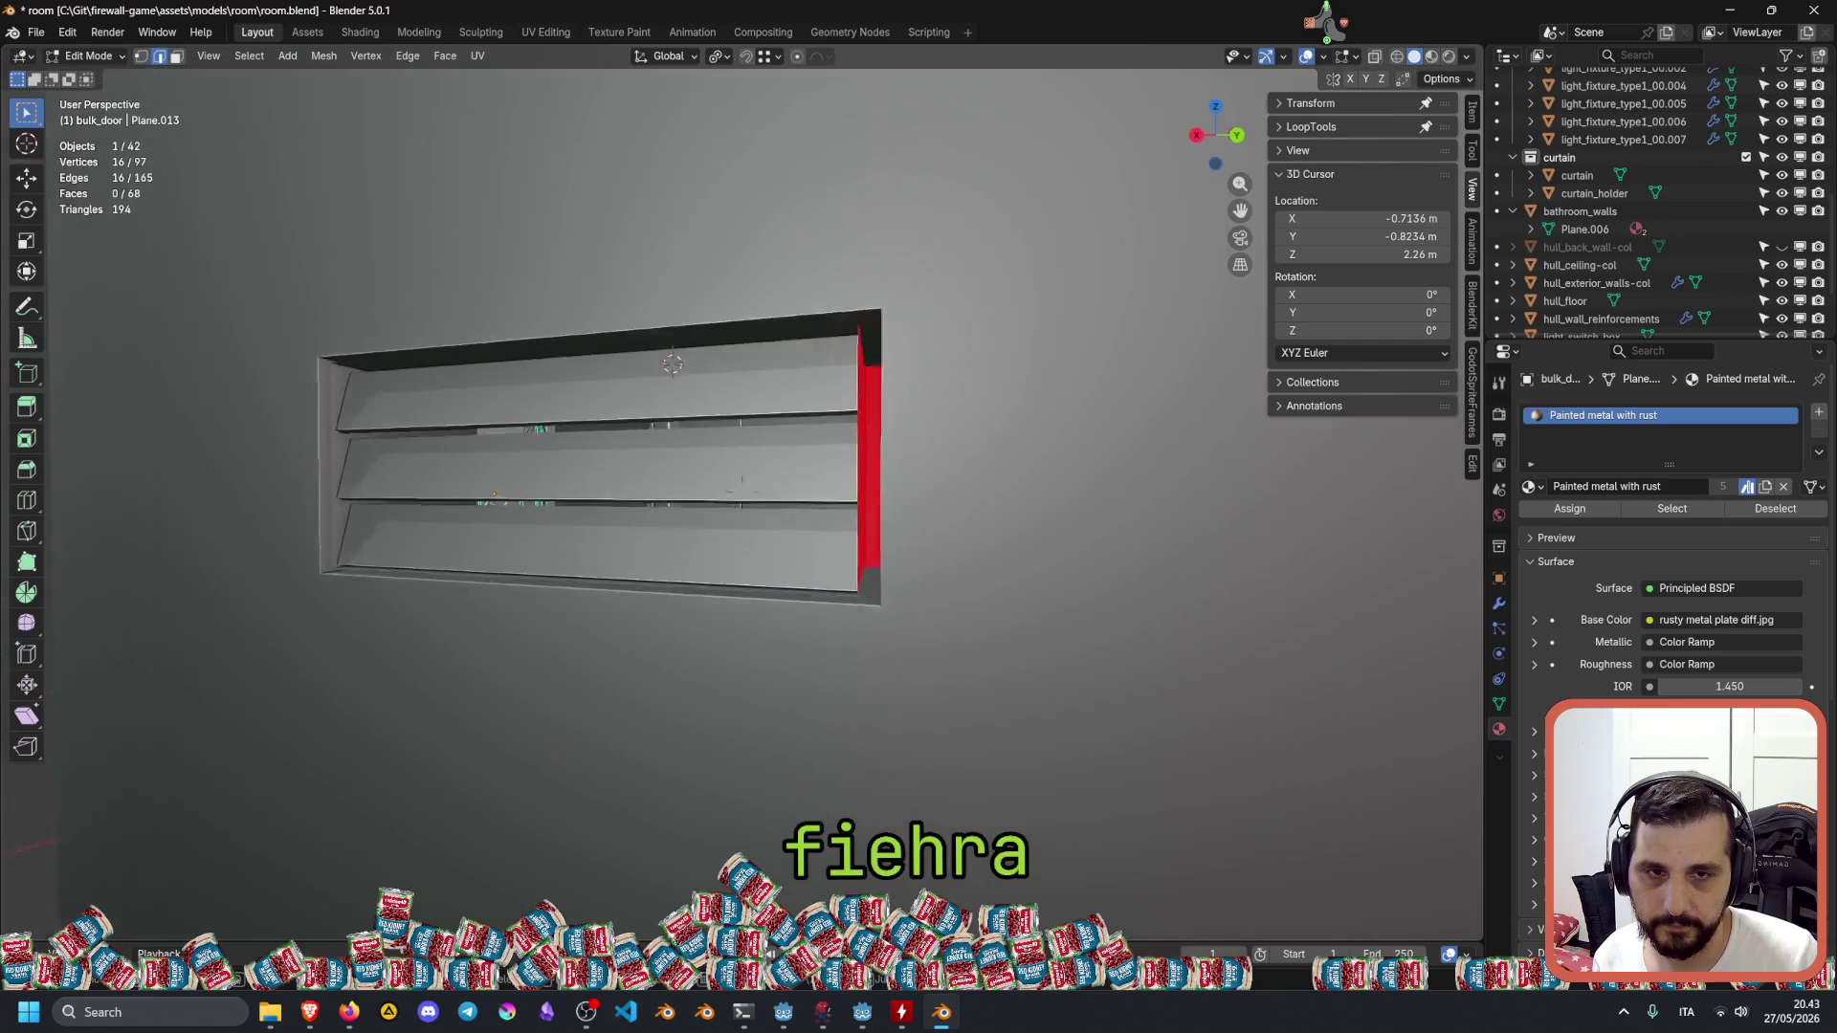
pyautogui.press('s')
pyautogui.press('w')
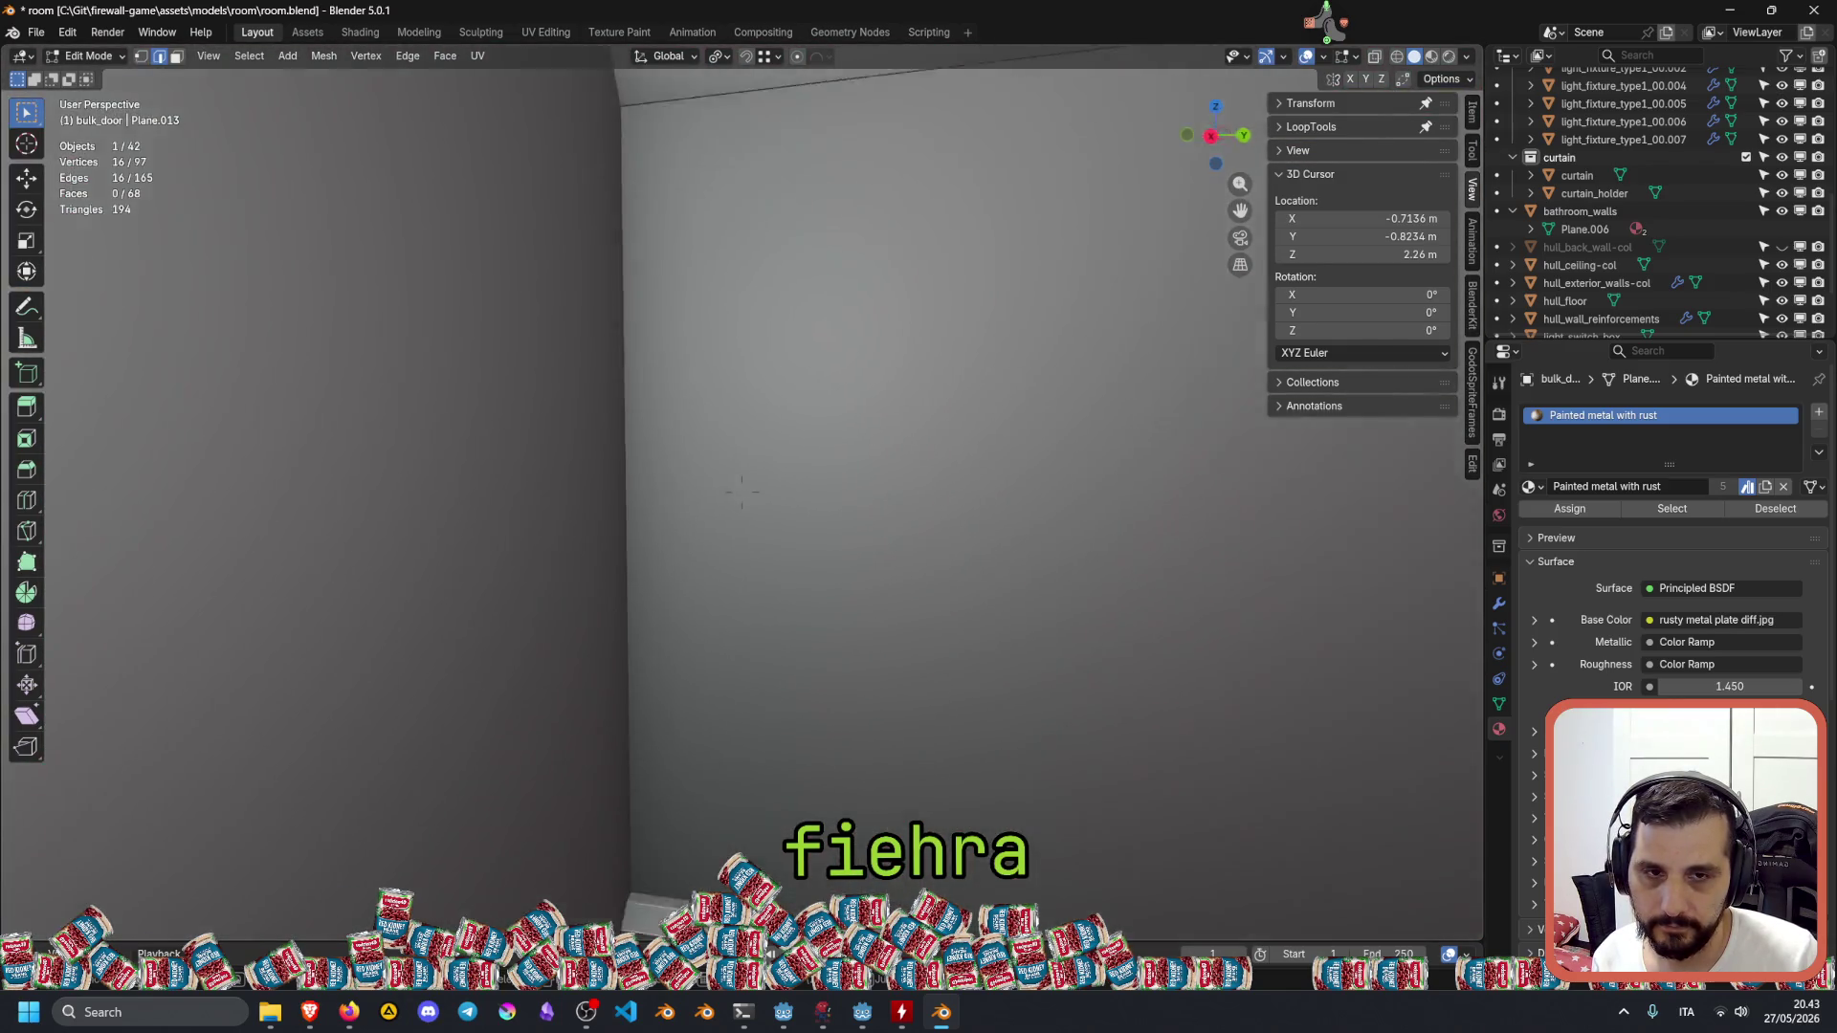
pyautogui.moveTo(742, 493); pyautogui.dragTo(742, 493, button='middle')
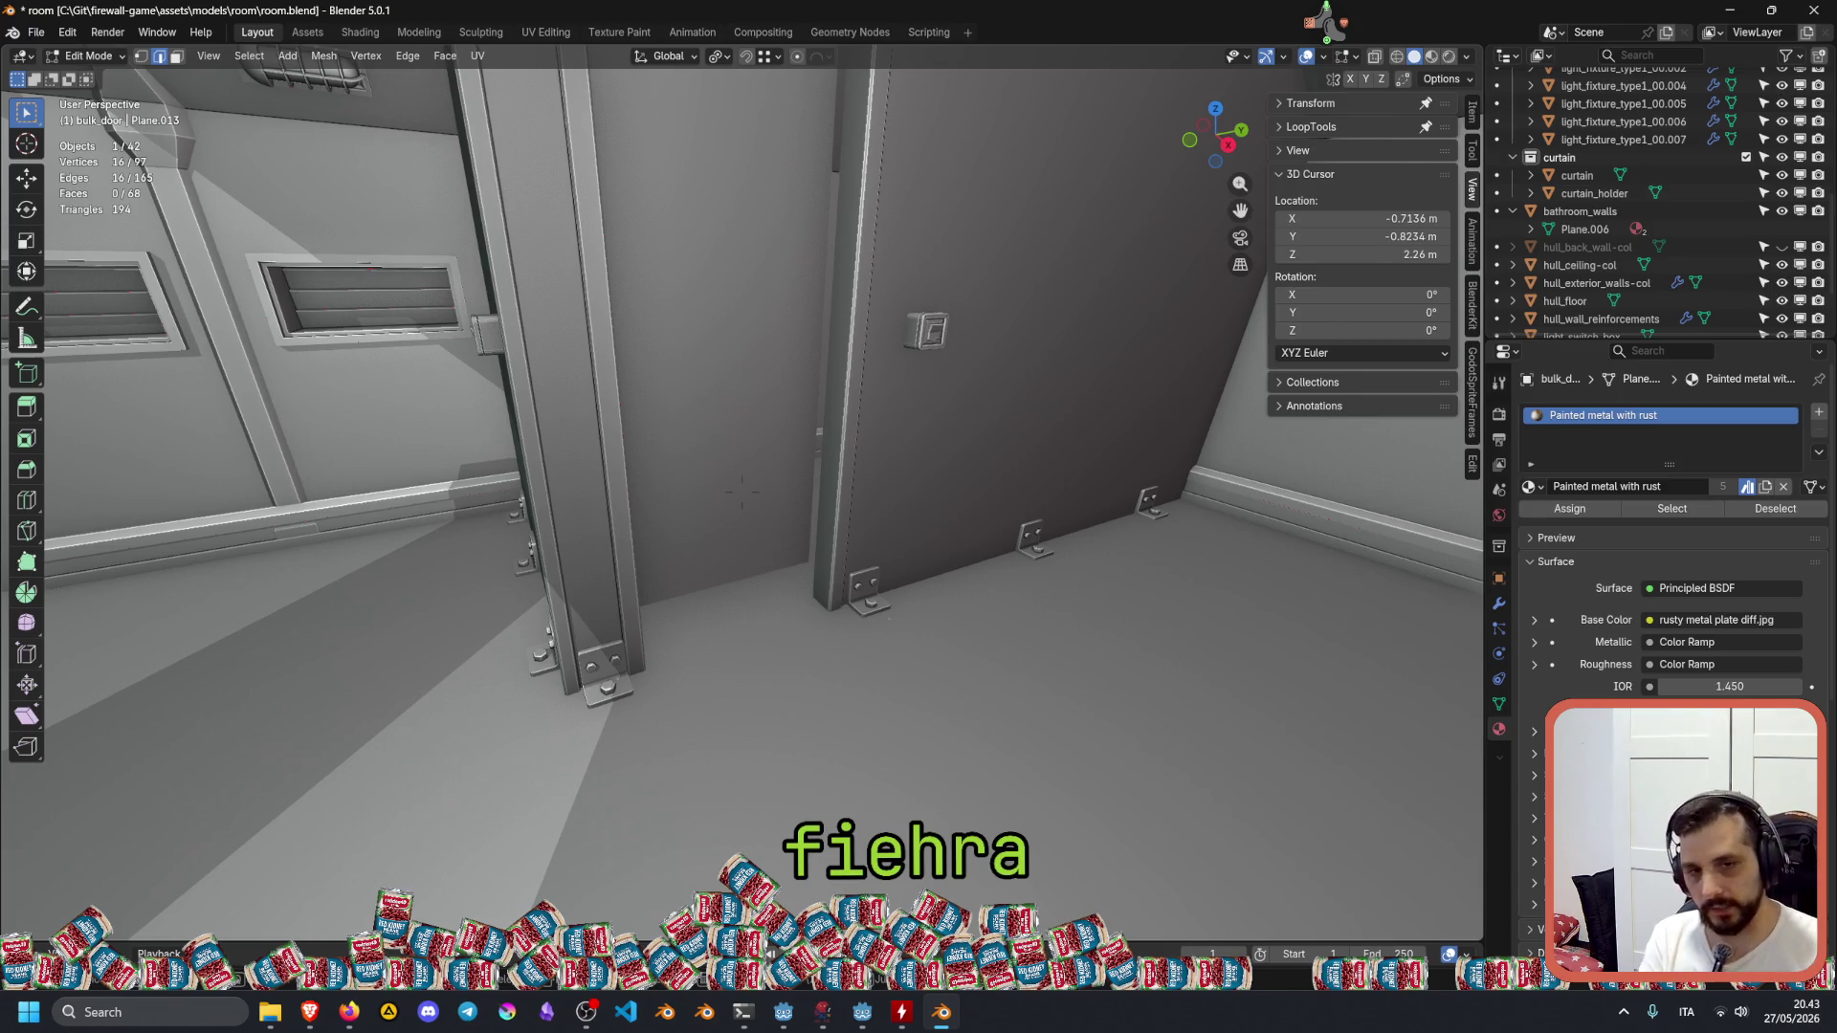
pyautogui.moveTo(743, 493); pyautogui.dragTo(743, 492, button='middle')
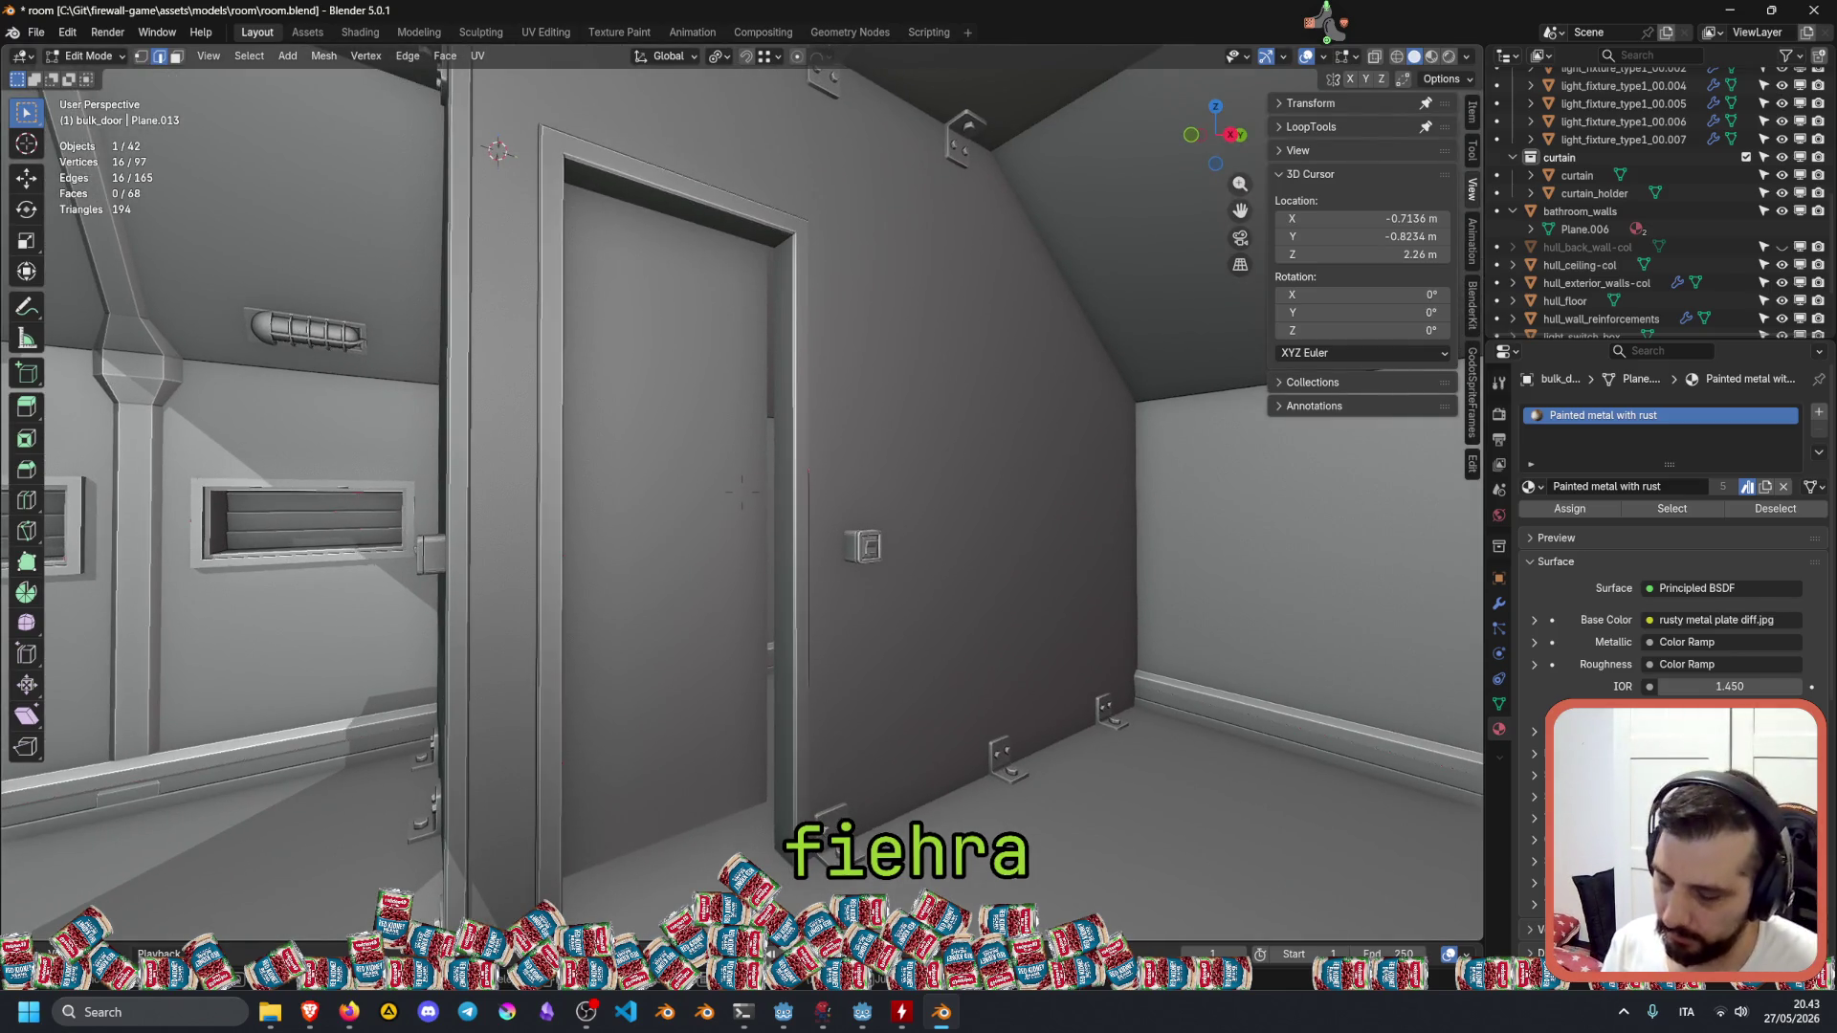
pyautogui.moveTo(743, 493); pyautogui.dragTo(1026, 781, button='middle')
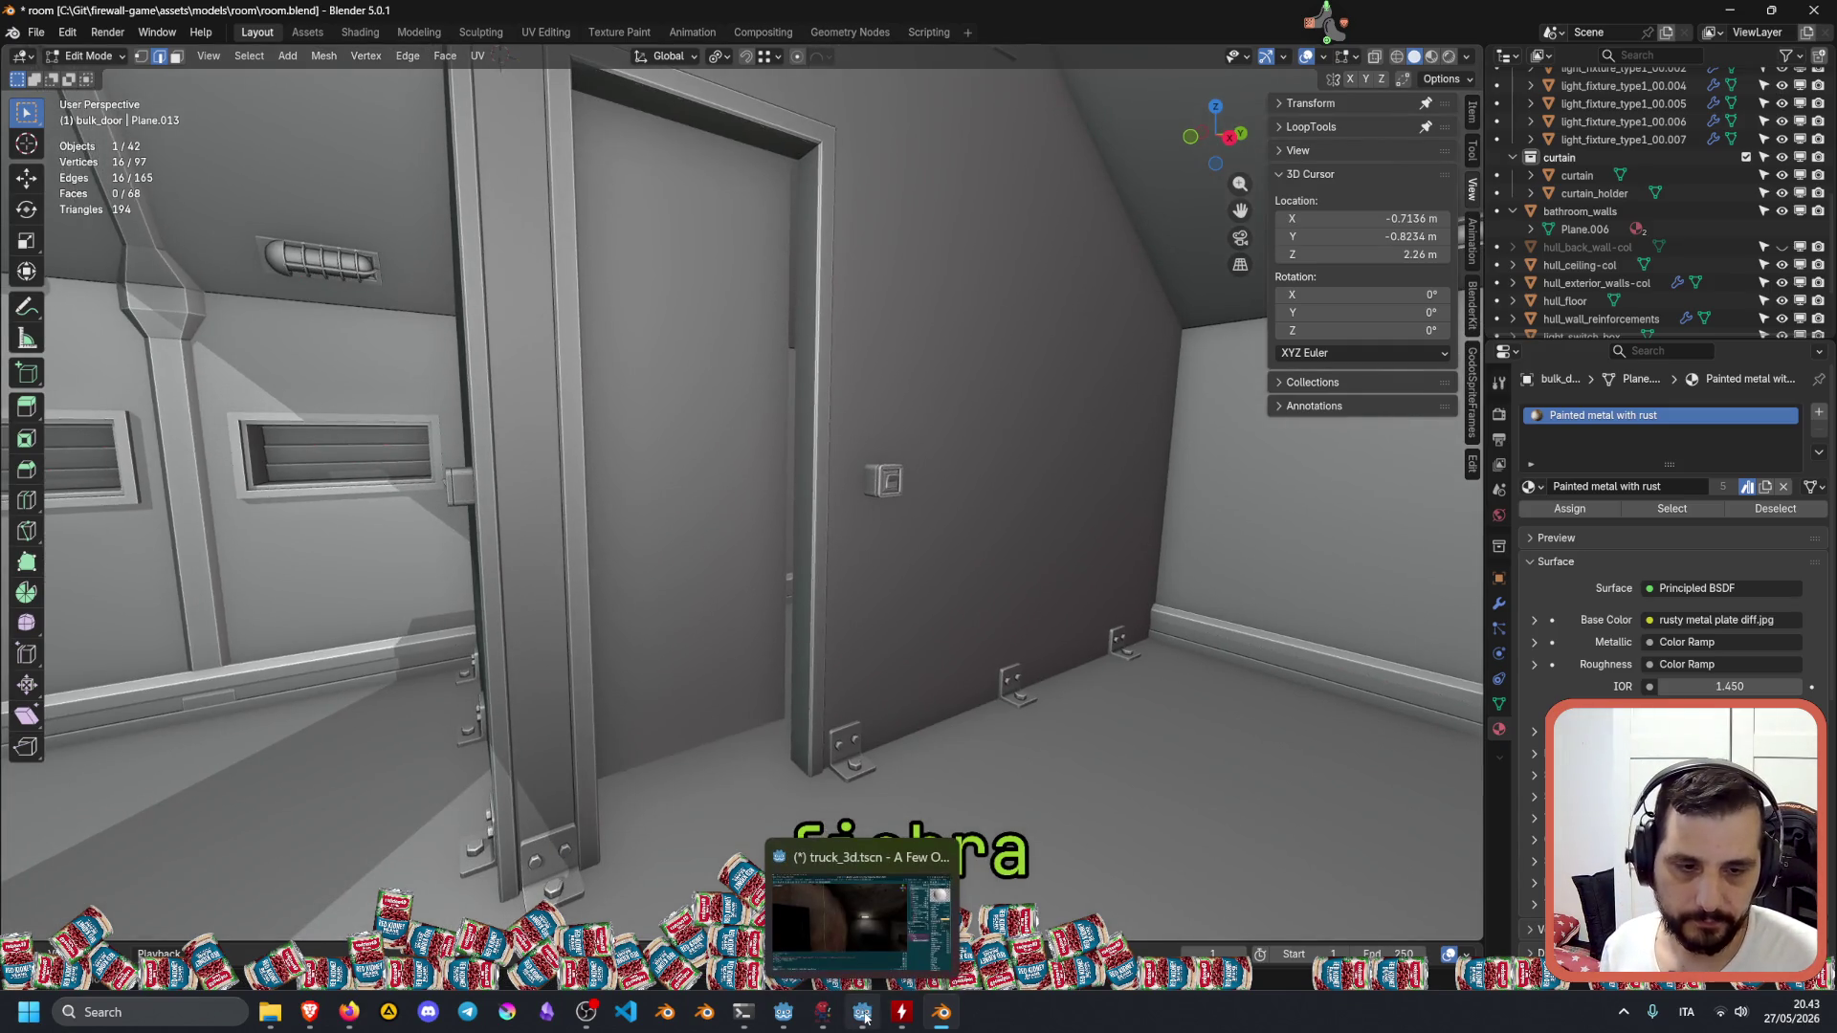
pyautogui.click(862, 1012)
pyautogui.moveTo(898, 455)
pyautogui.mouseDown(button='middle')
pyautogui.moveTo(784, 746)
pyautogui.moveTo(842, 407)
pyautogui.mouseUp(button='middle')
pyautogui.click(741, 287)
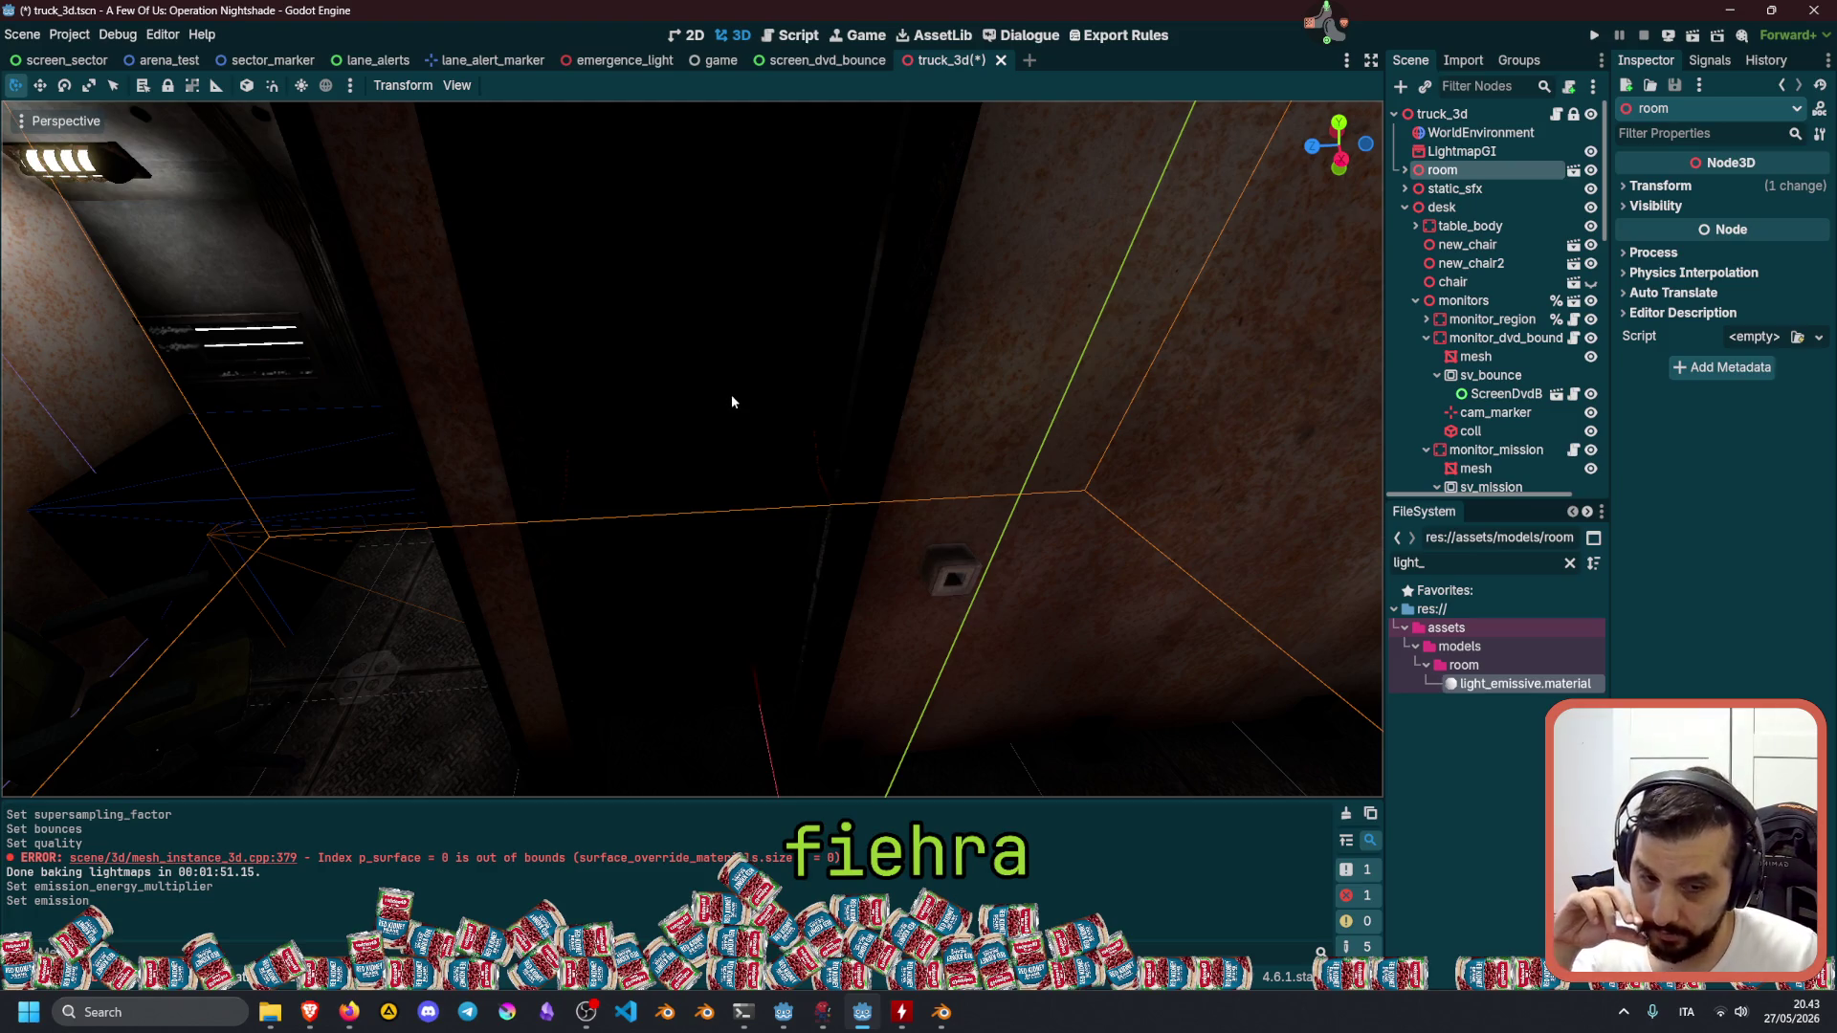
pyautogui.click(941, 1012)
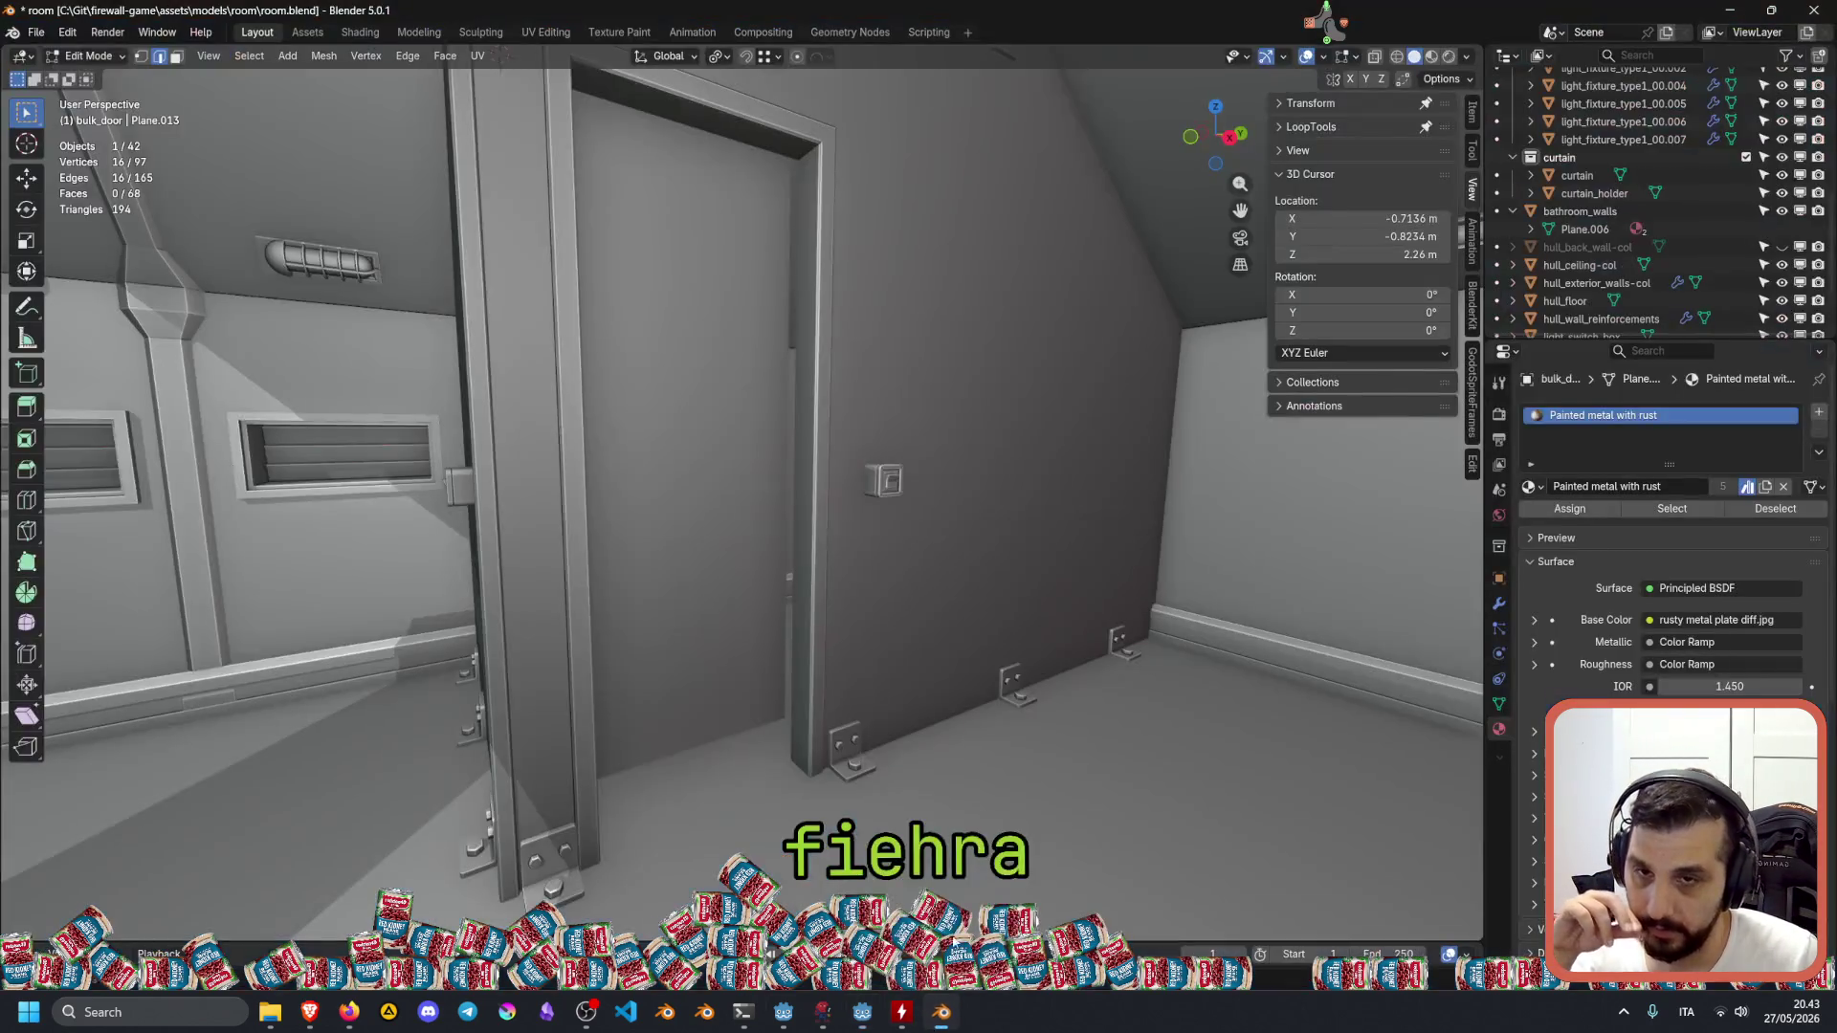
# Clear the mesh selection, switch to Object Mode, and select the curtain object.
pyautogui.click(699, 348)
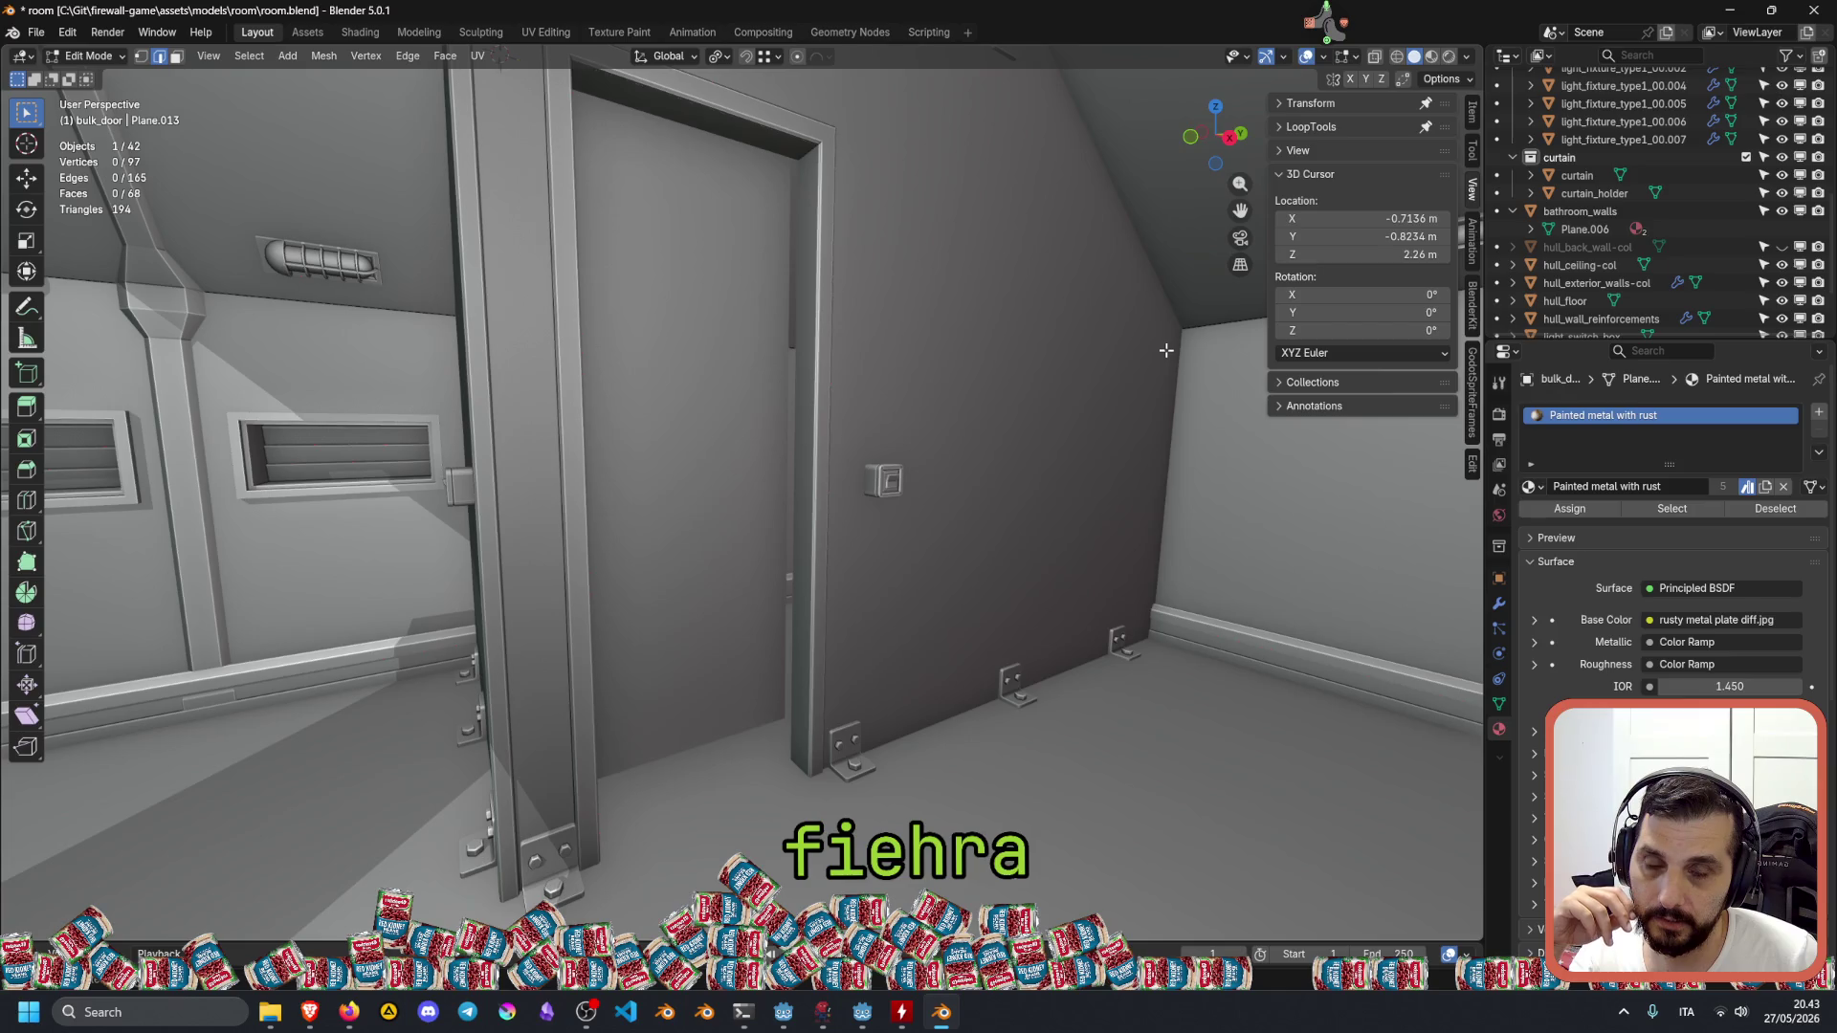
pyautogui.scroll(-3, 1646, 273)
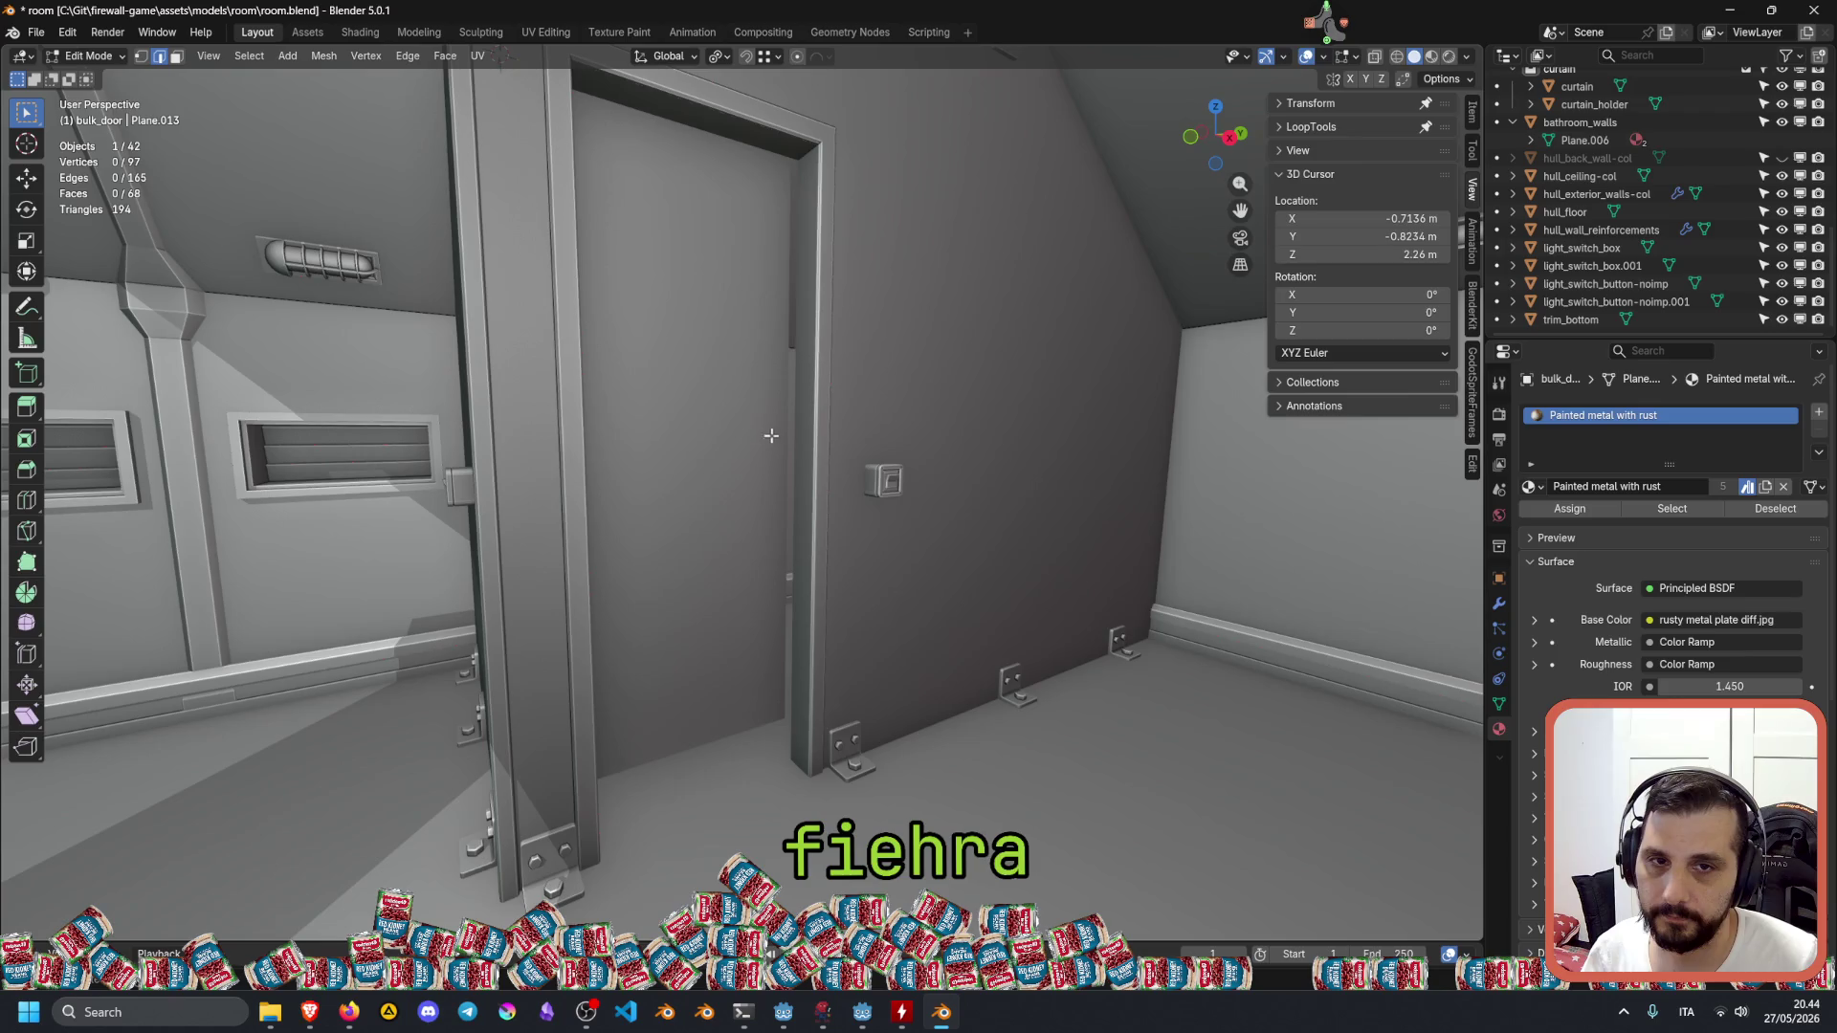
pyautogui.press('Tab')
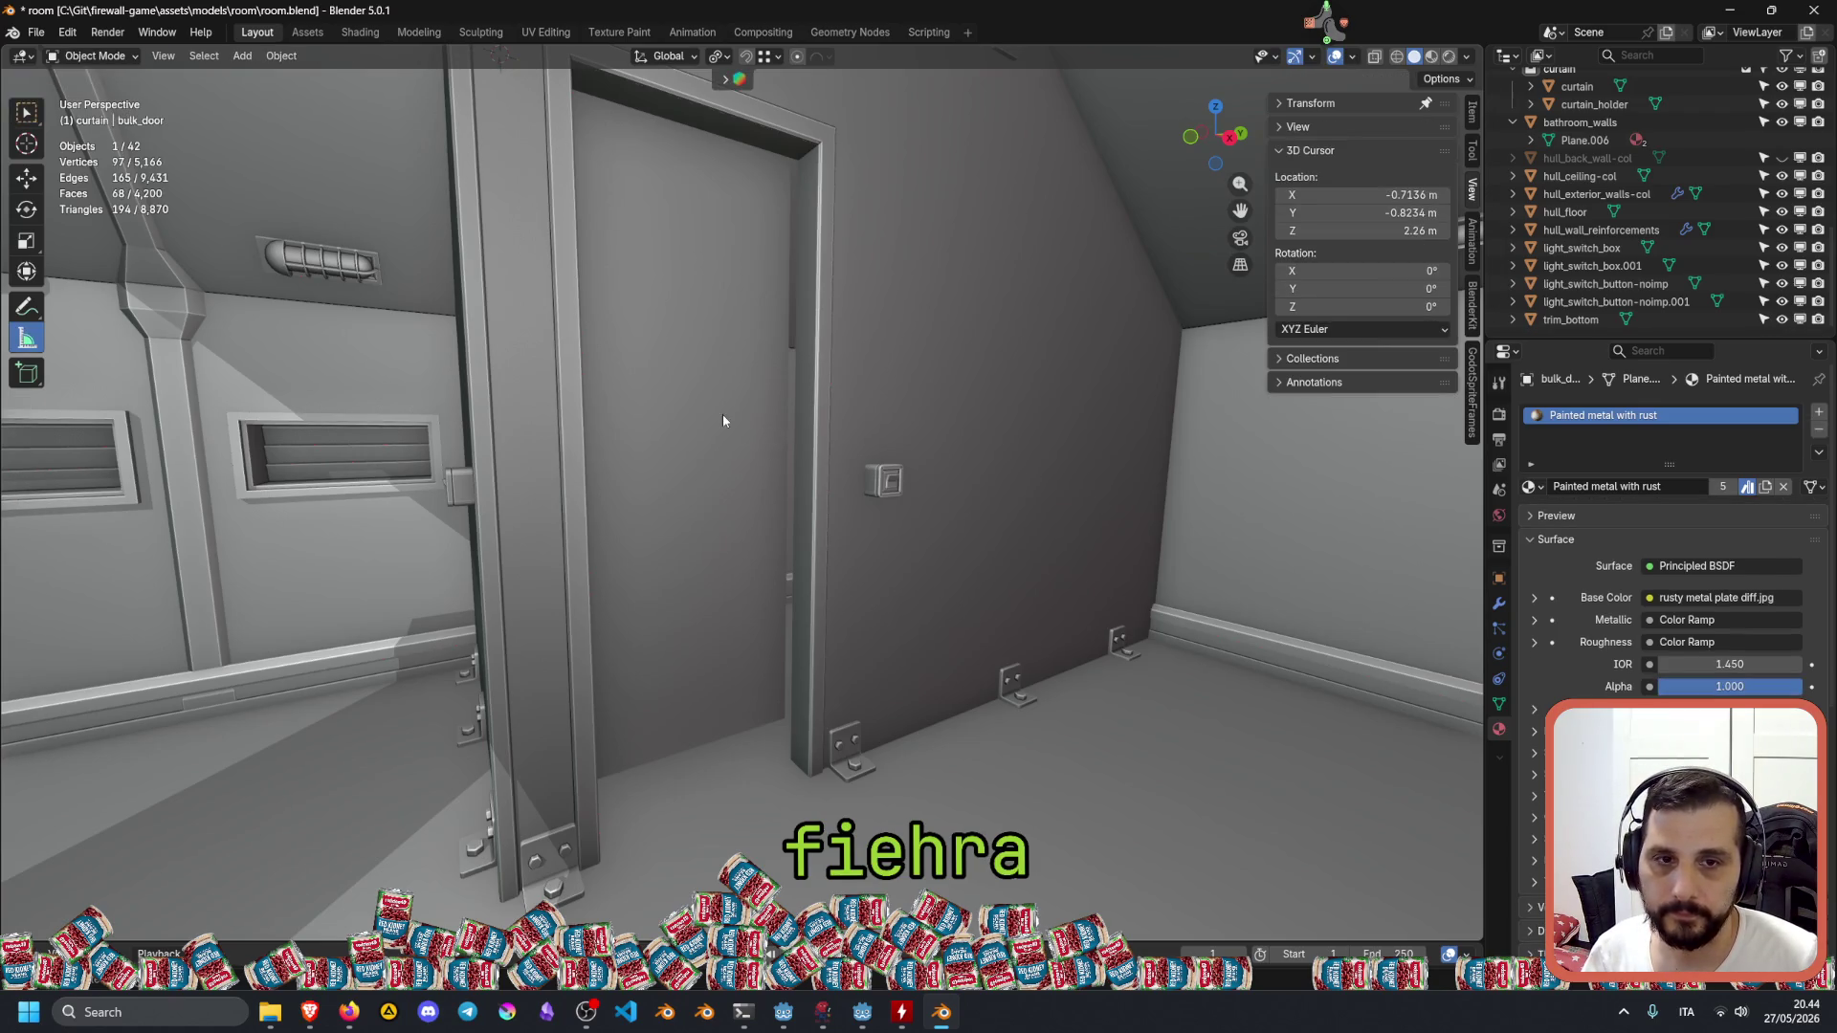
pyautogui.click(758, 424)
# Walk toward the door and back away to view the red-framed hatch and room.
pyautogui.hotkey('shift', '`')
pyautogui.press('w')
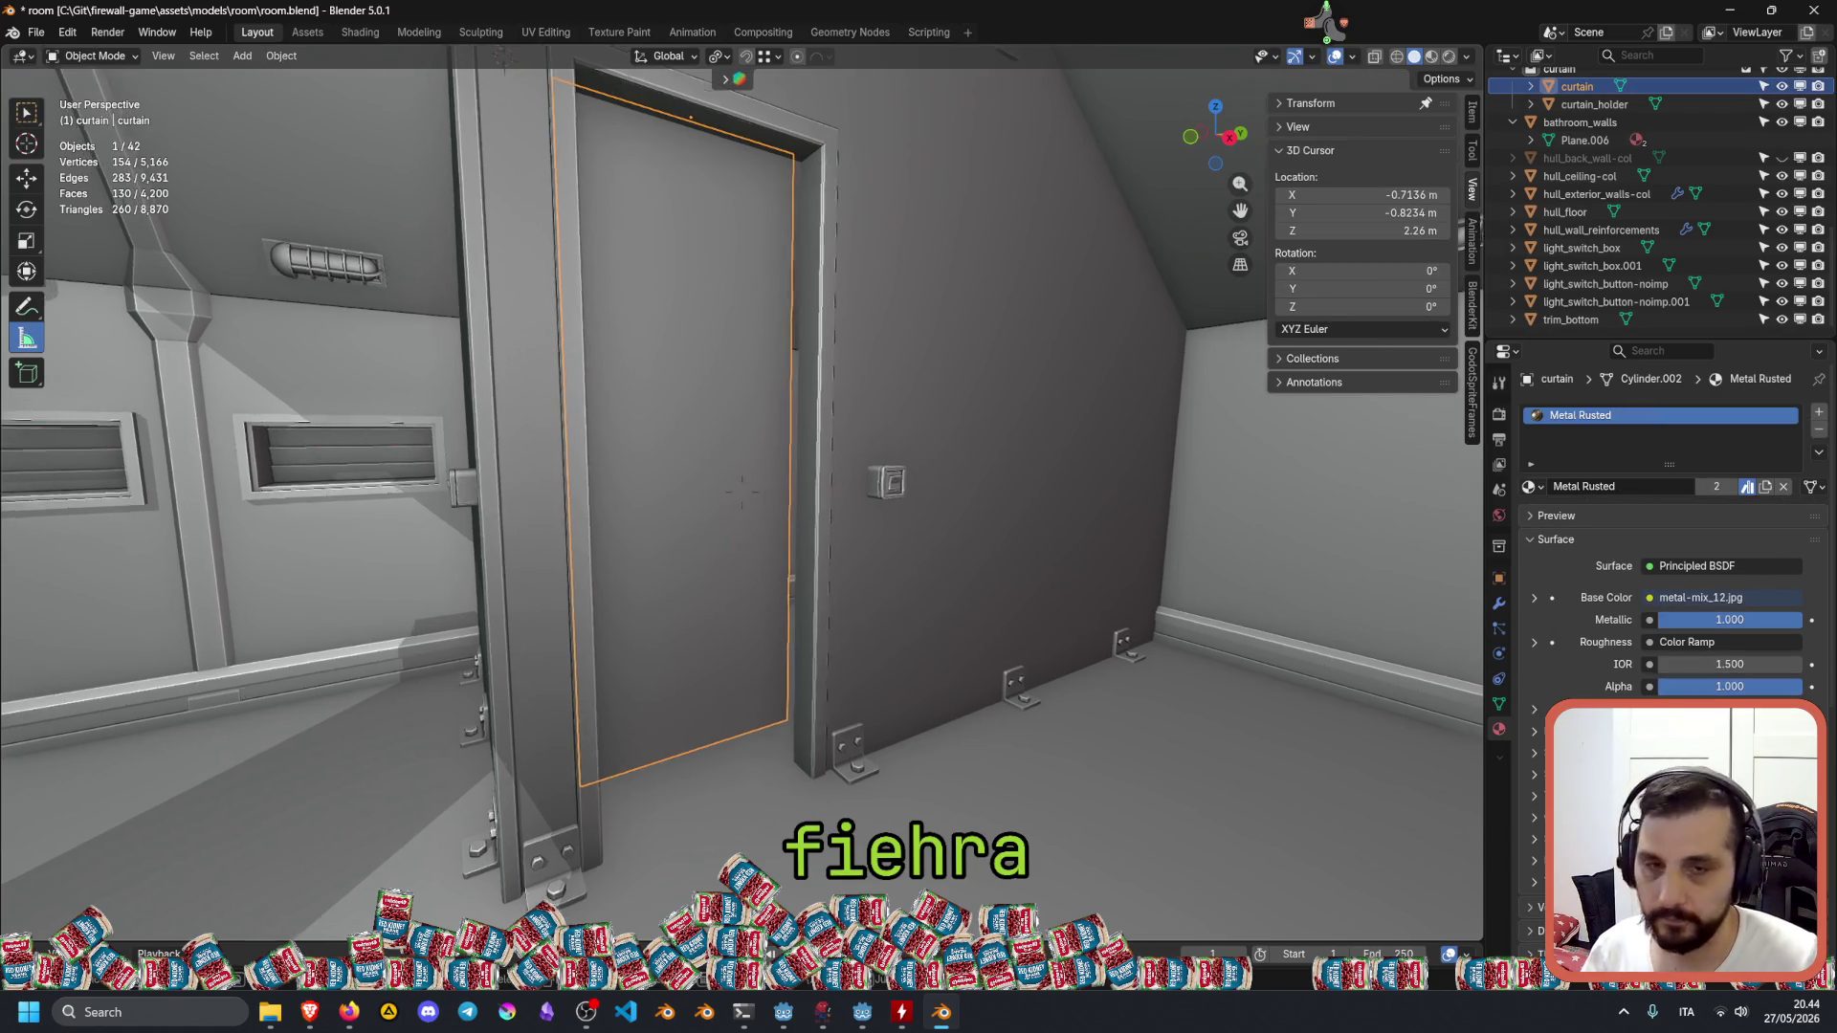
pyautogui.press('s')
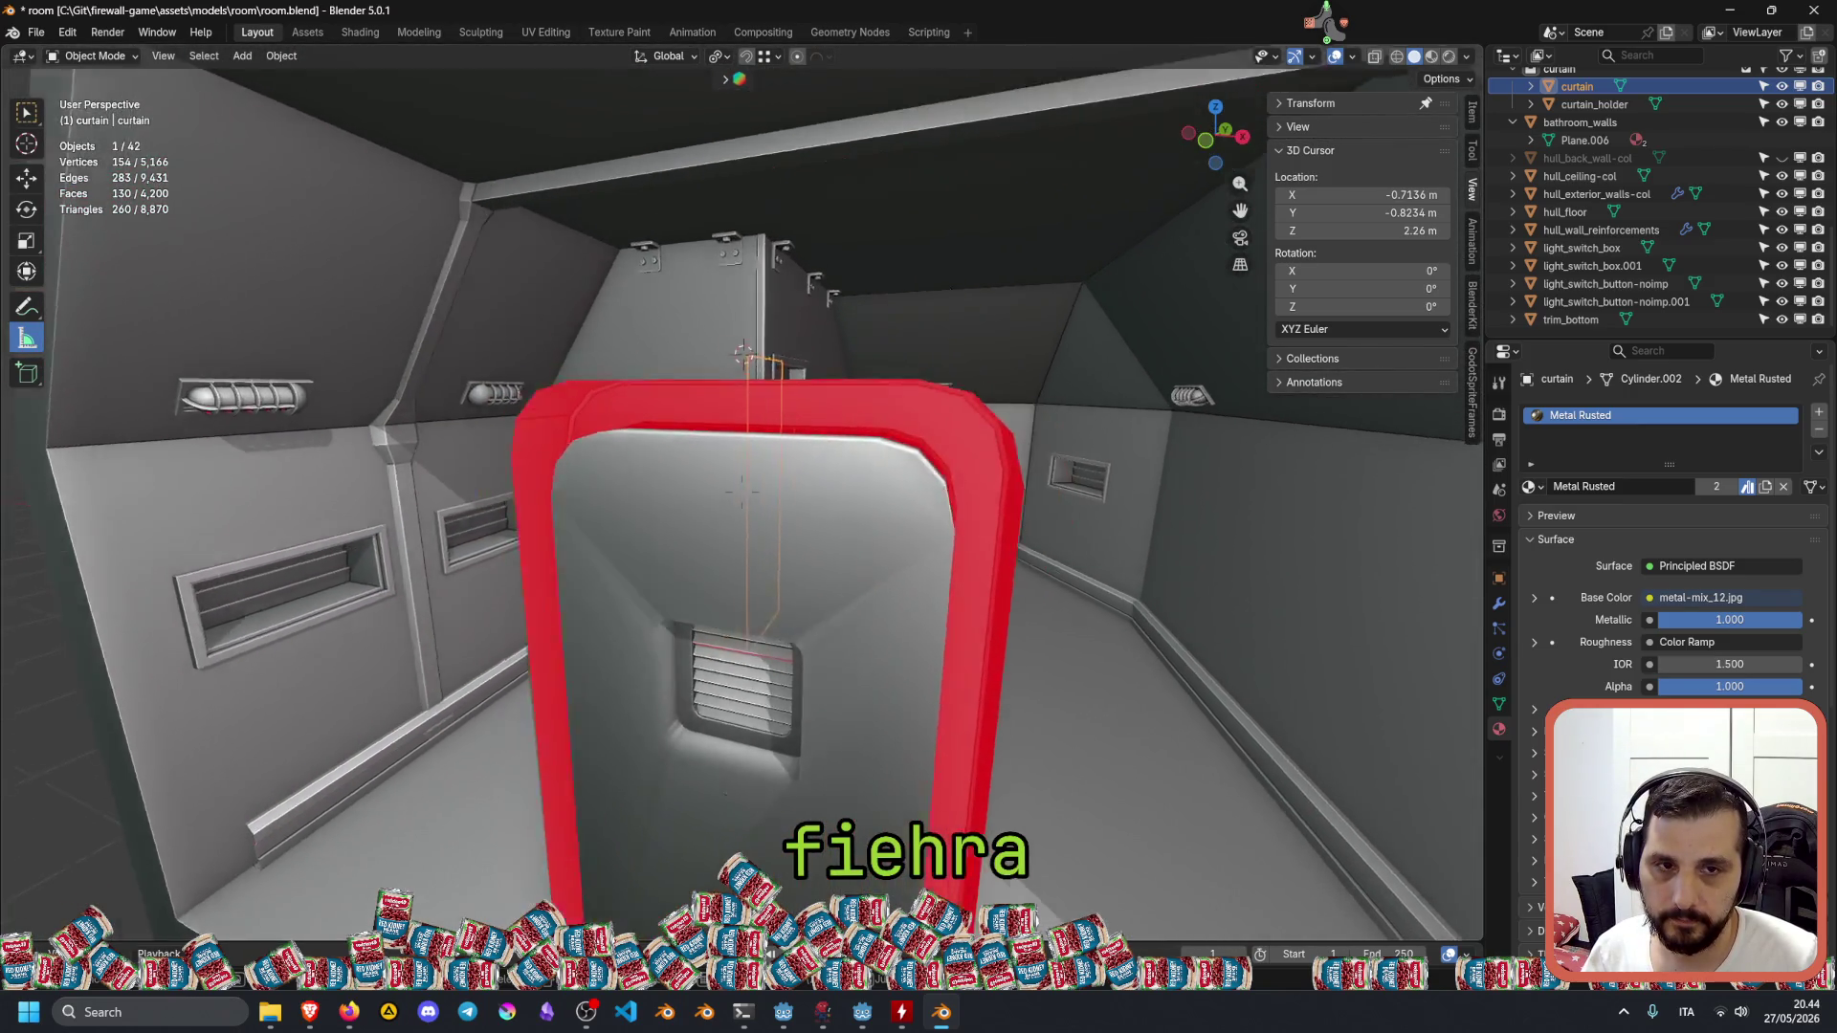
pyautogui.press('s')
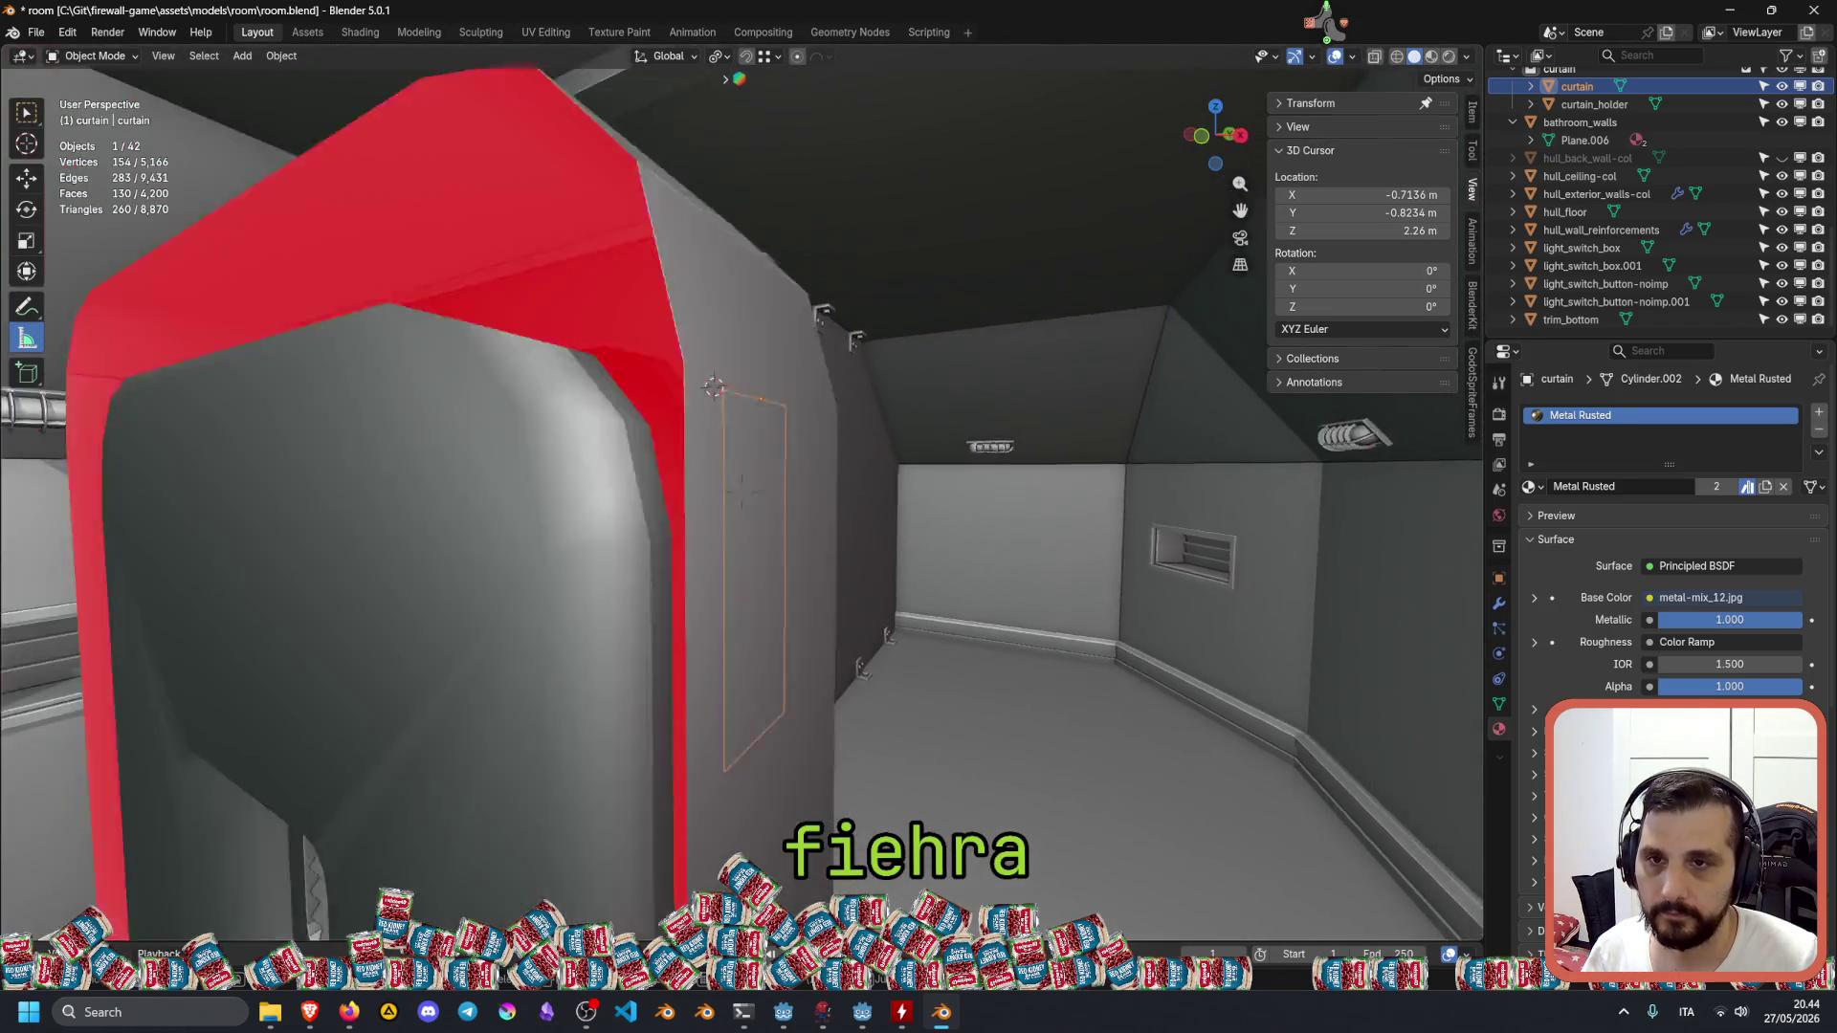
pyautogui.press('Escape')
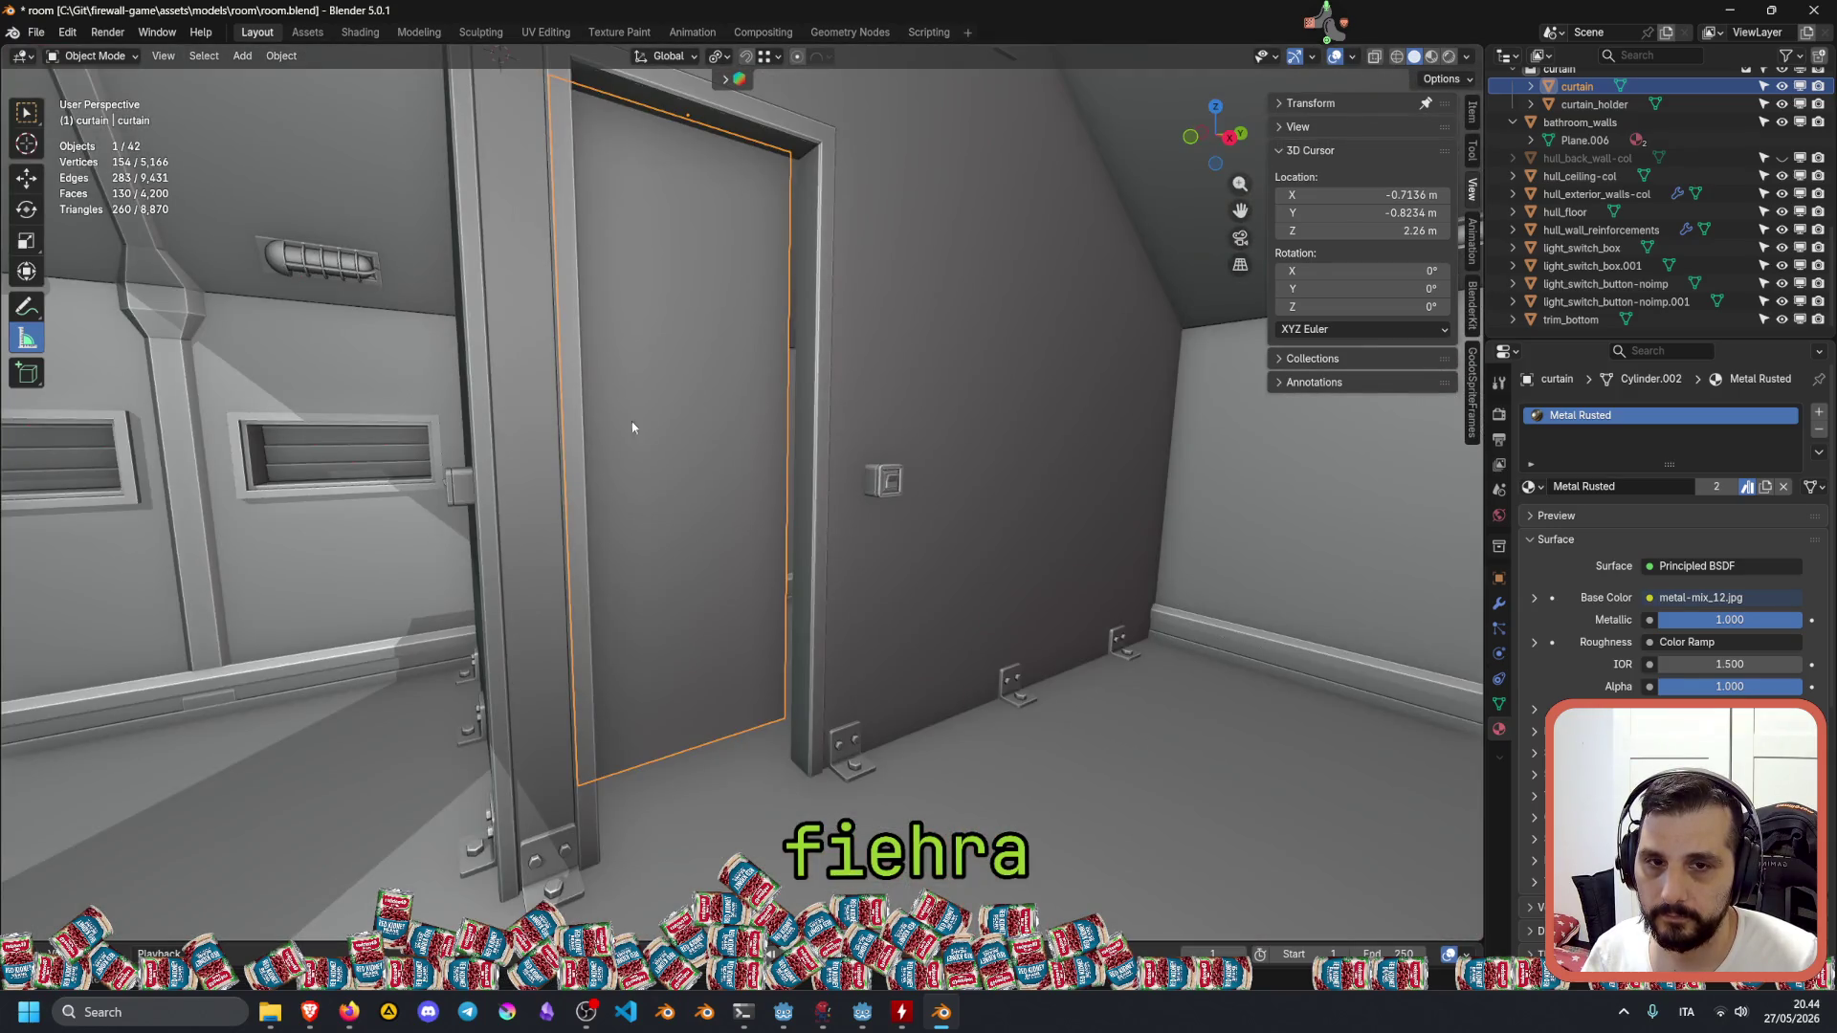
# Select the curtain, bathroom_walls and hull_exterior_walls-col objects in turn.
pyautogui.click(956, 454)
pyautogui.click(712, 451)
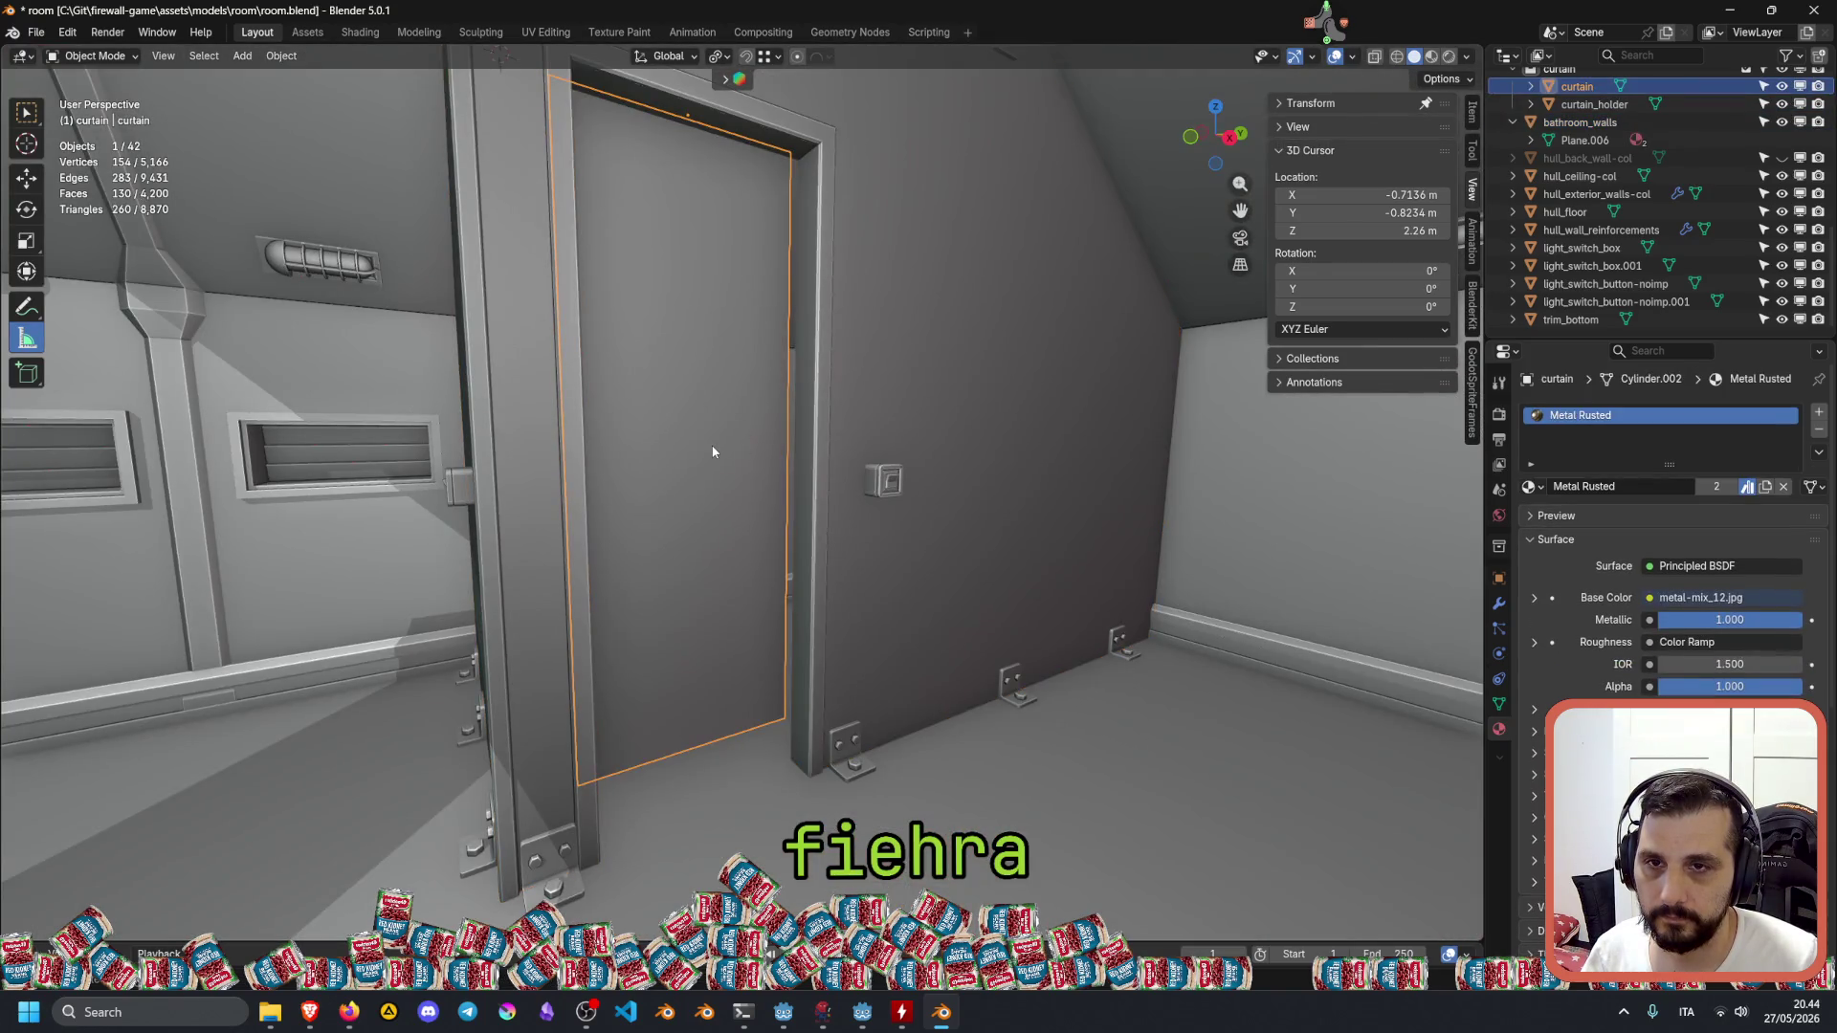
pyautogui.click(984, 421)
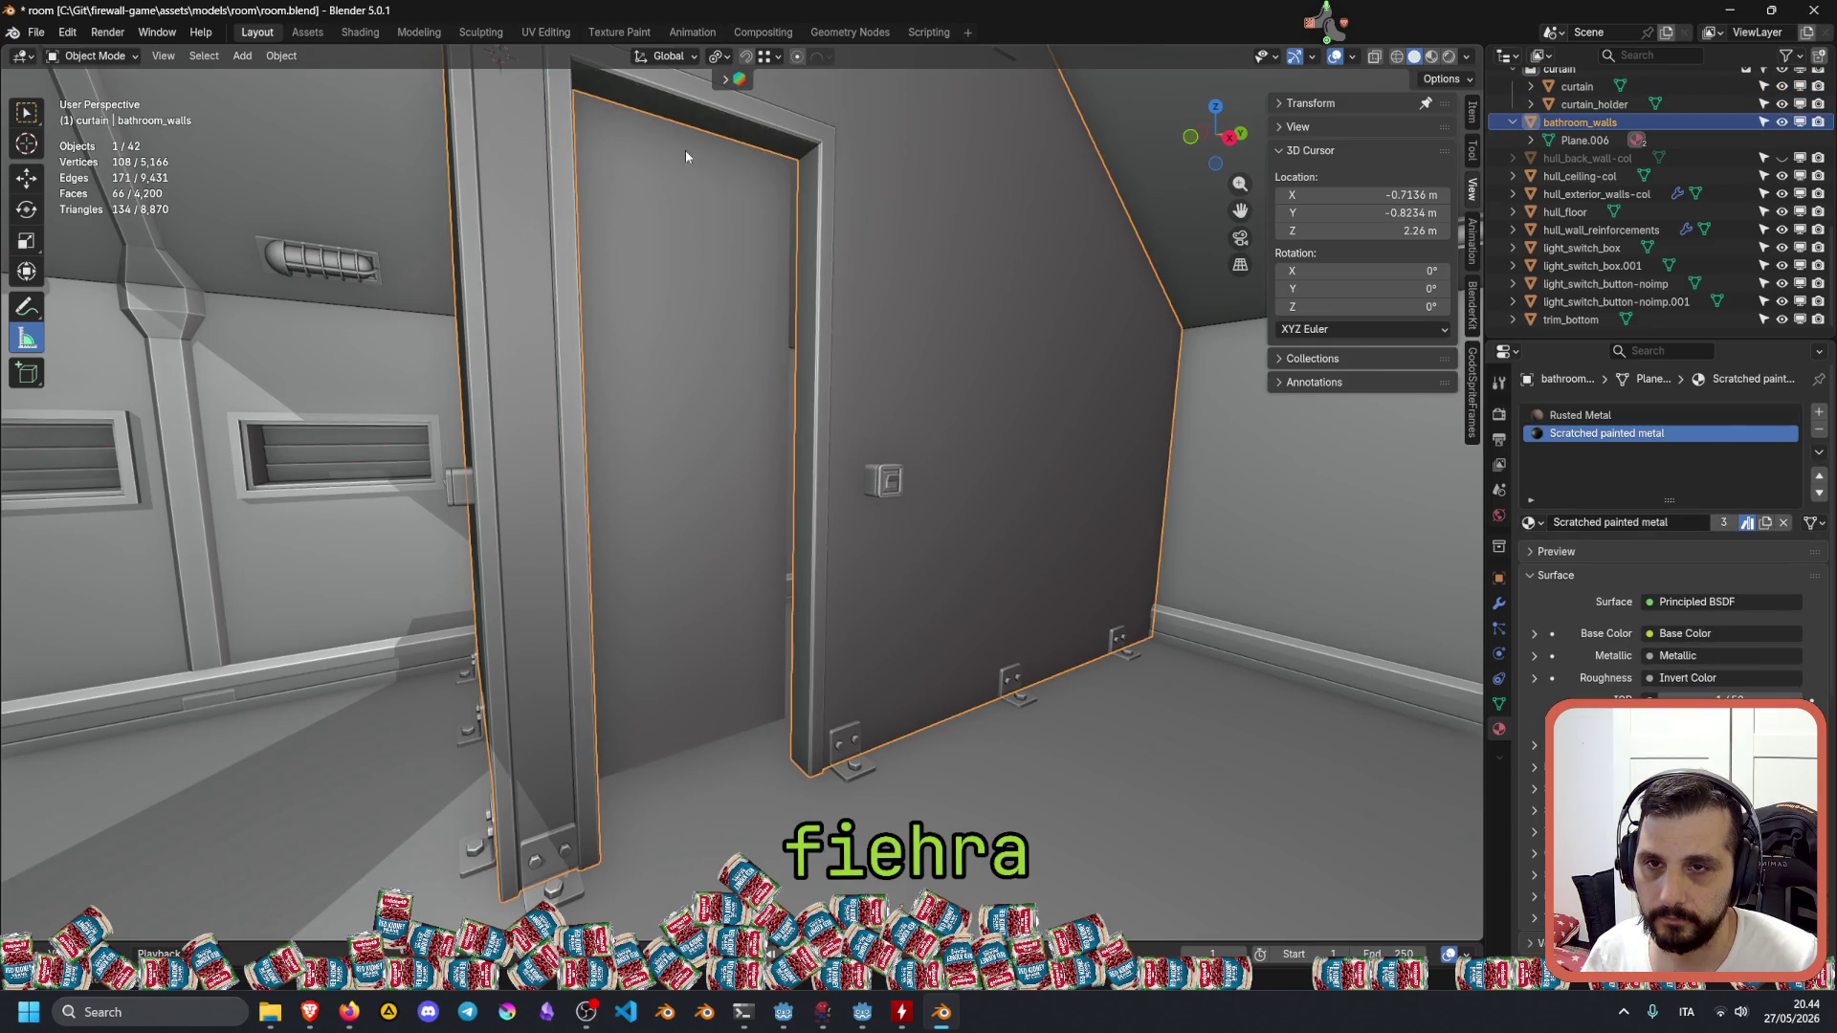
pyautogui.click(380, 574)
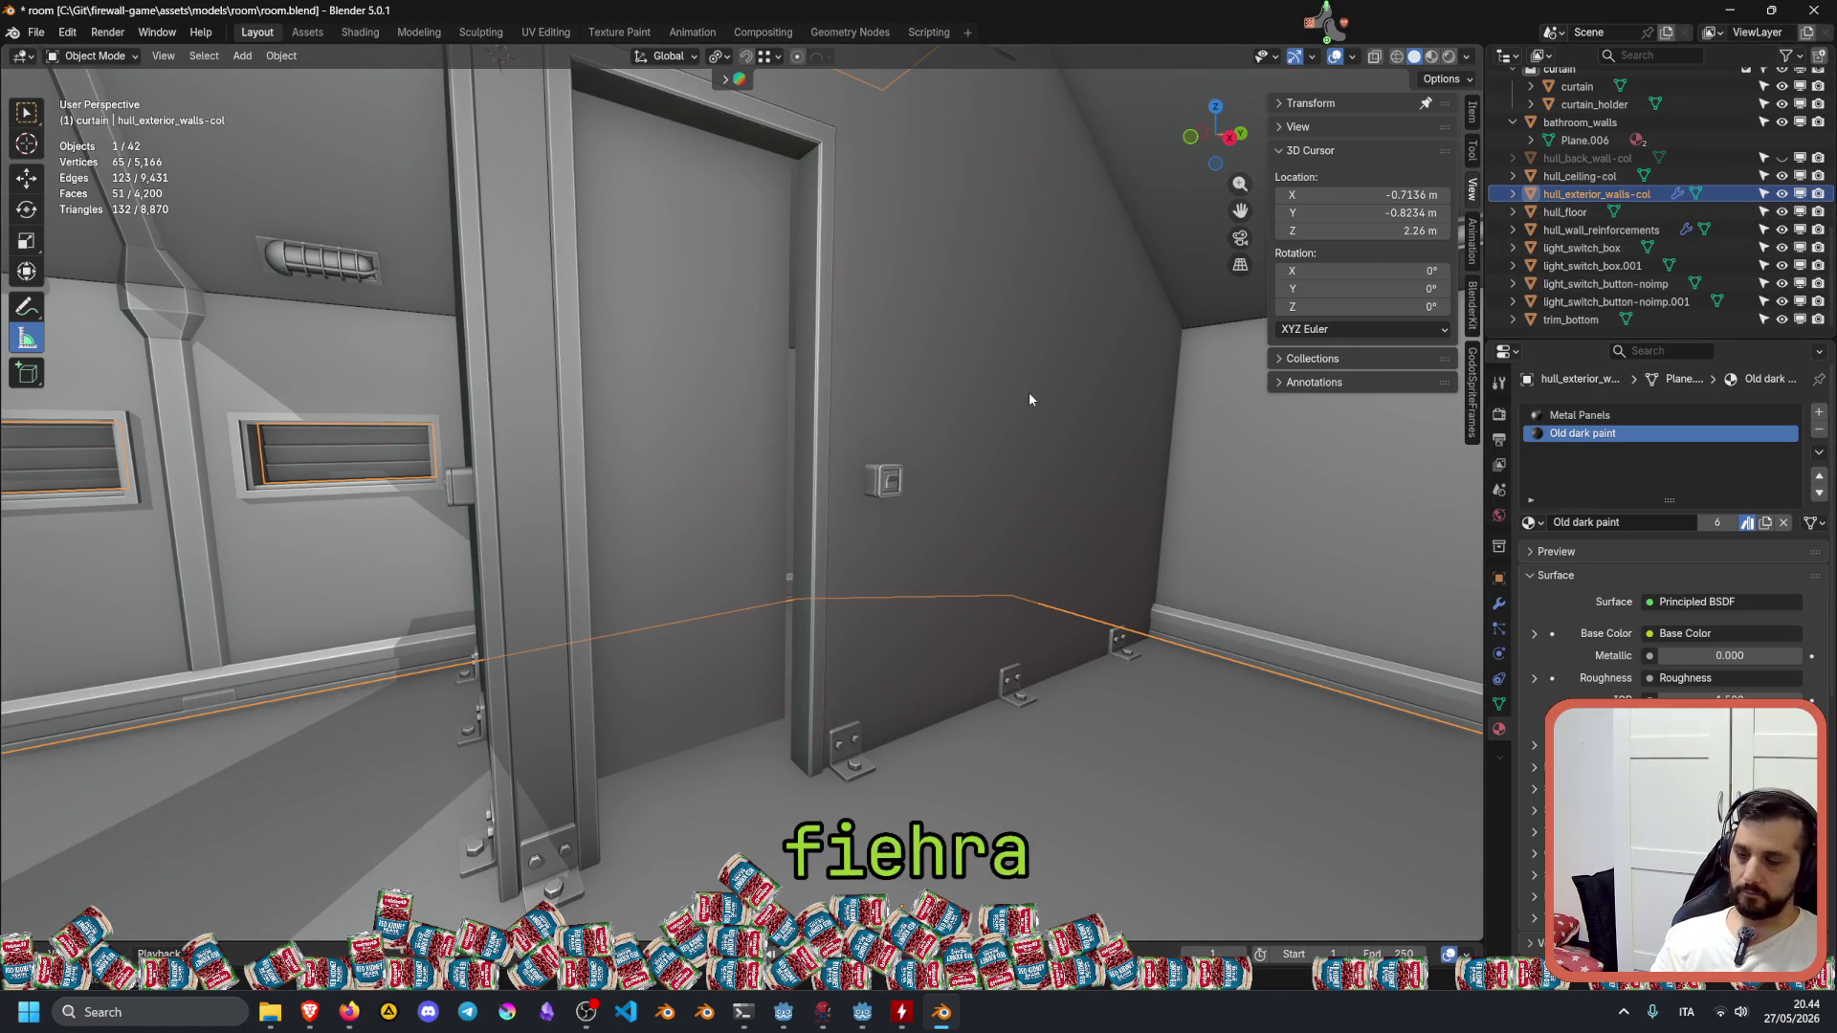
# Walk through the doorway toward the vault door, deselect all, then select light_switch_box.001.
pyautogui.hotkey('shift', '`')
pyautogui.press('w')
pyautogui.click(995, 388)
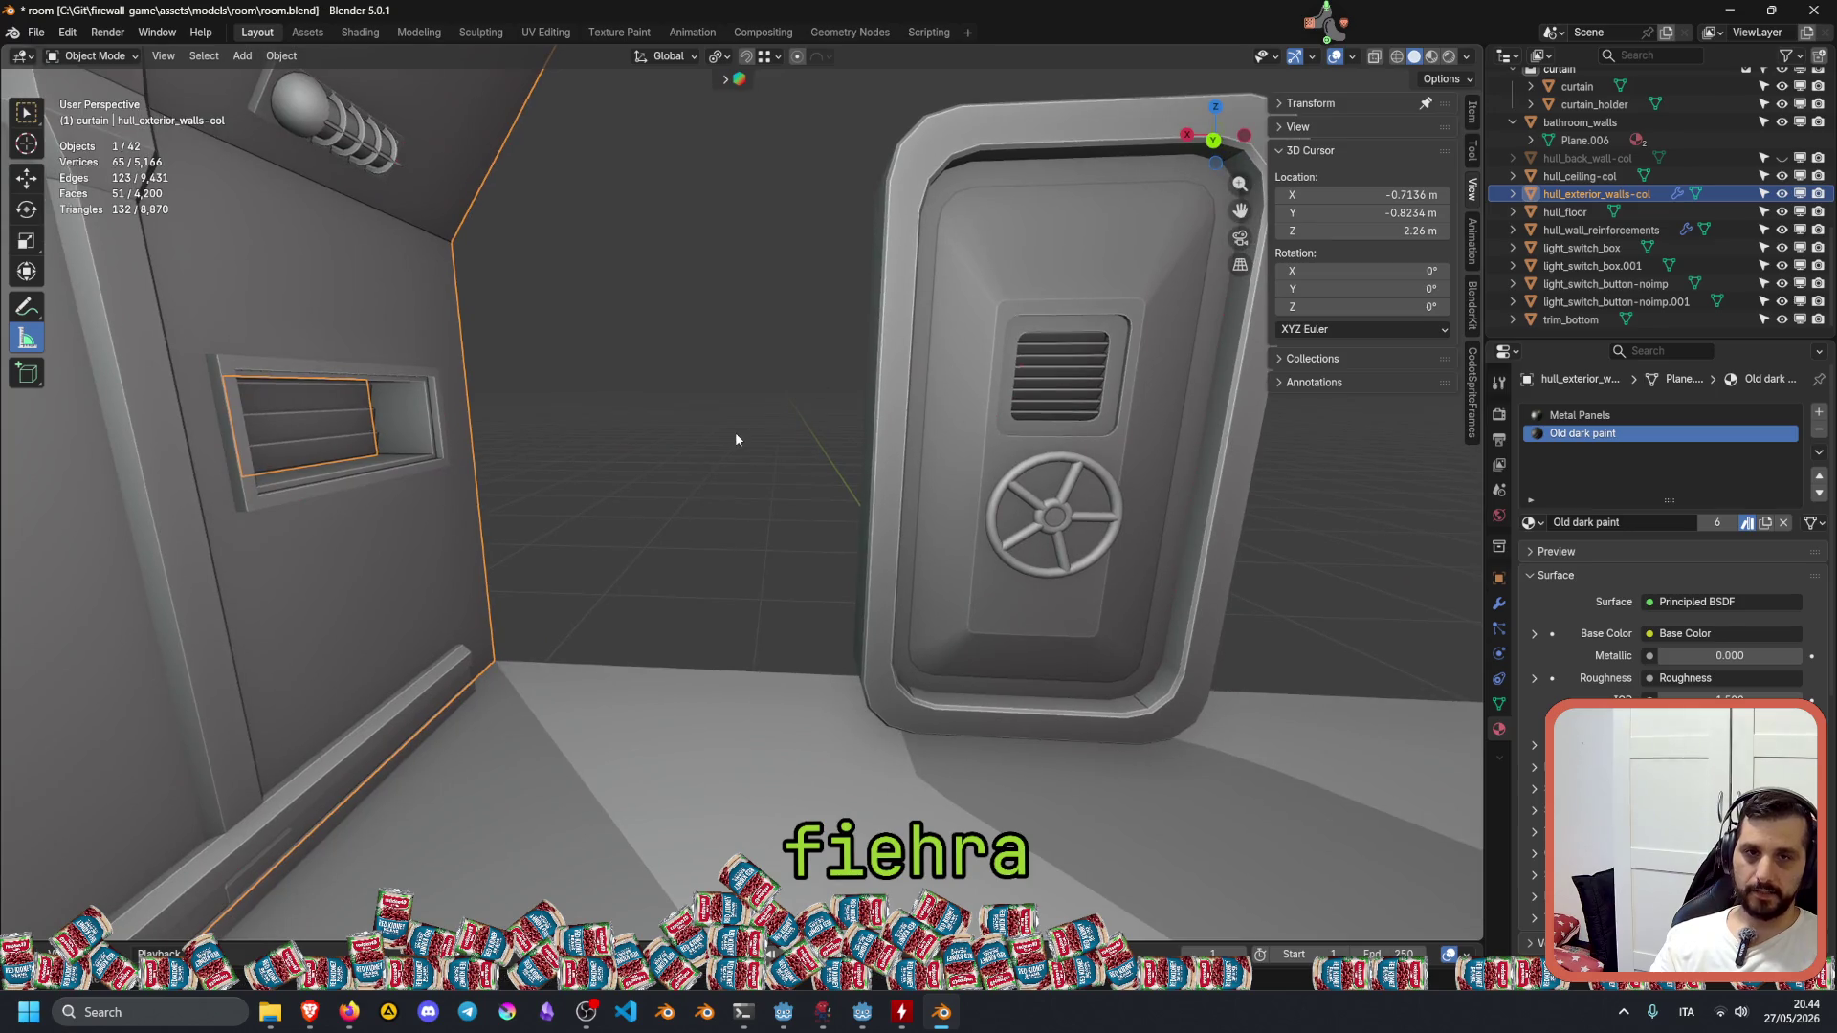
pyautogui.hotkey('alt', 'a')
pyautogui.hotkey('shift', '`')
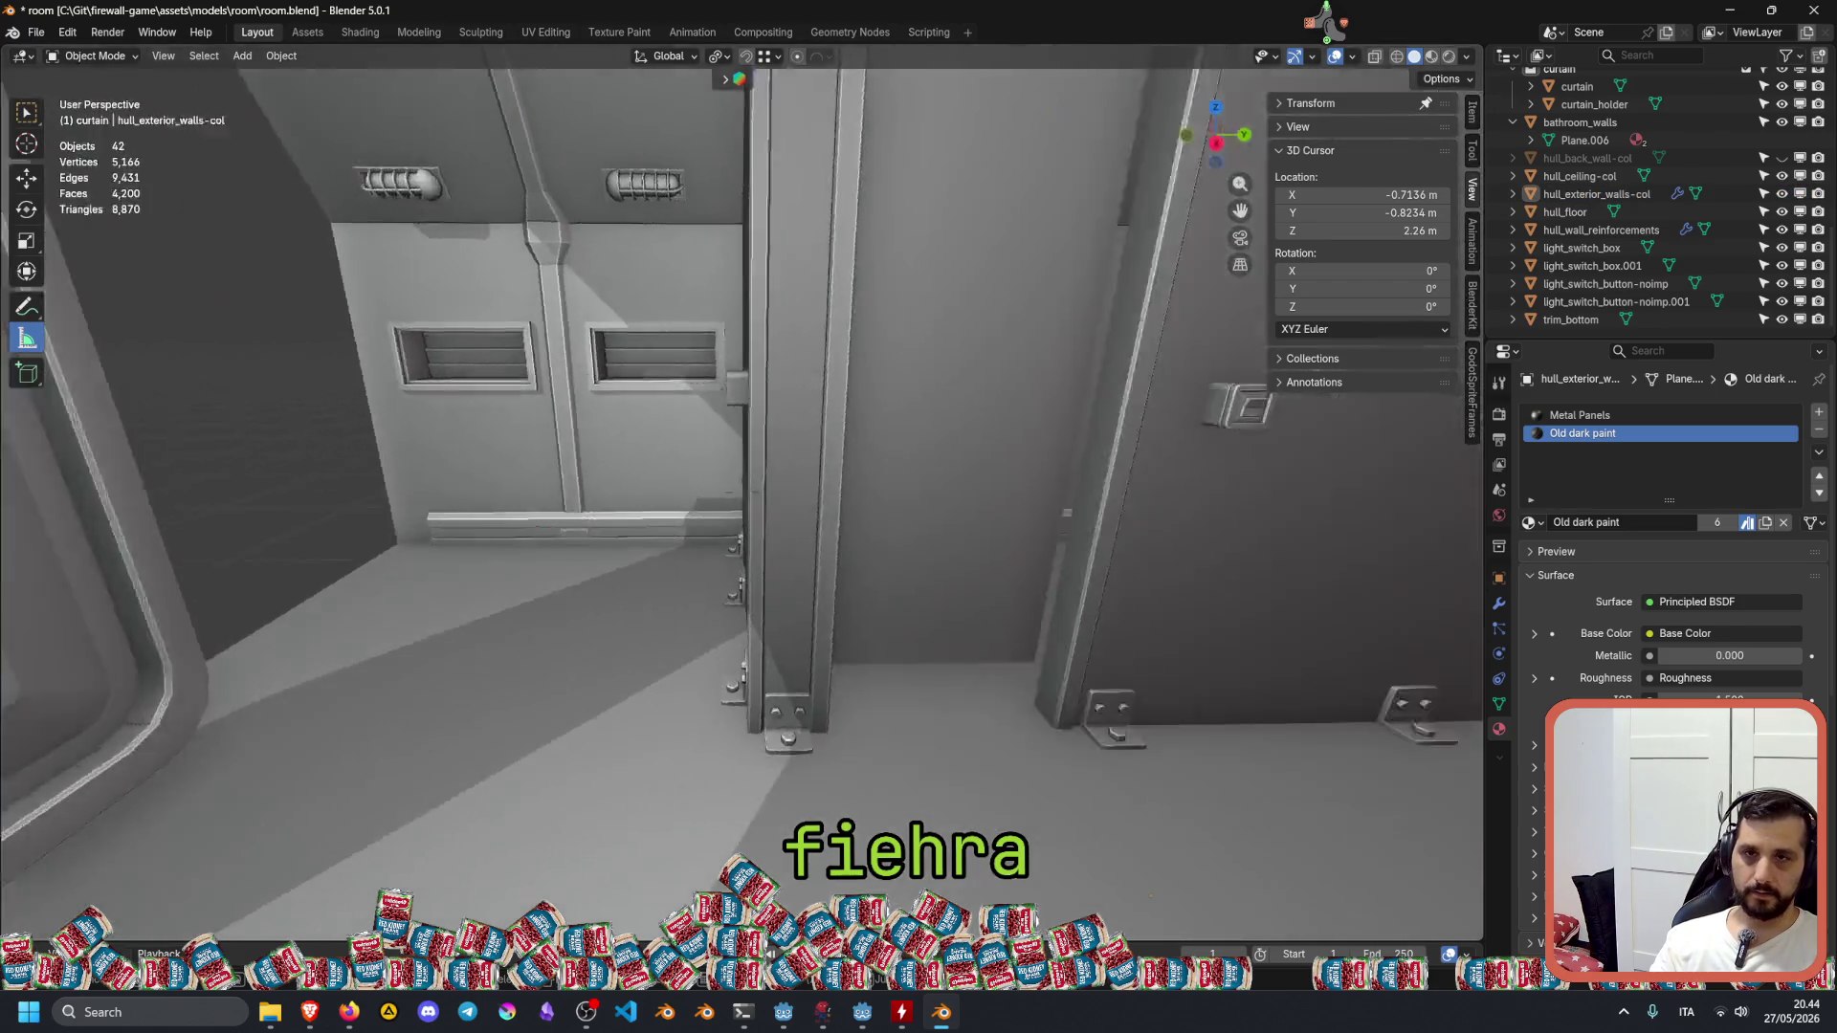
pyautogui.press('w')
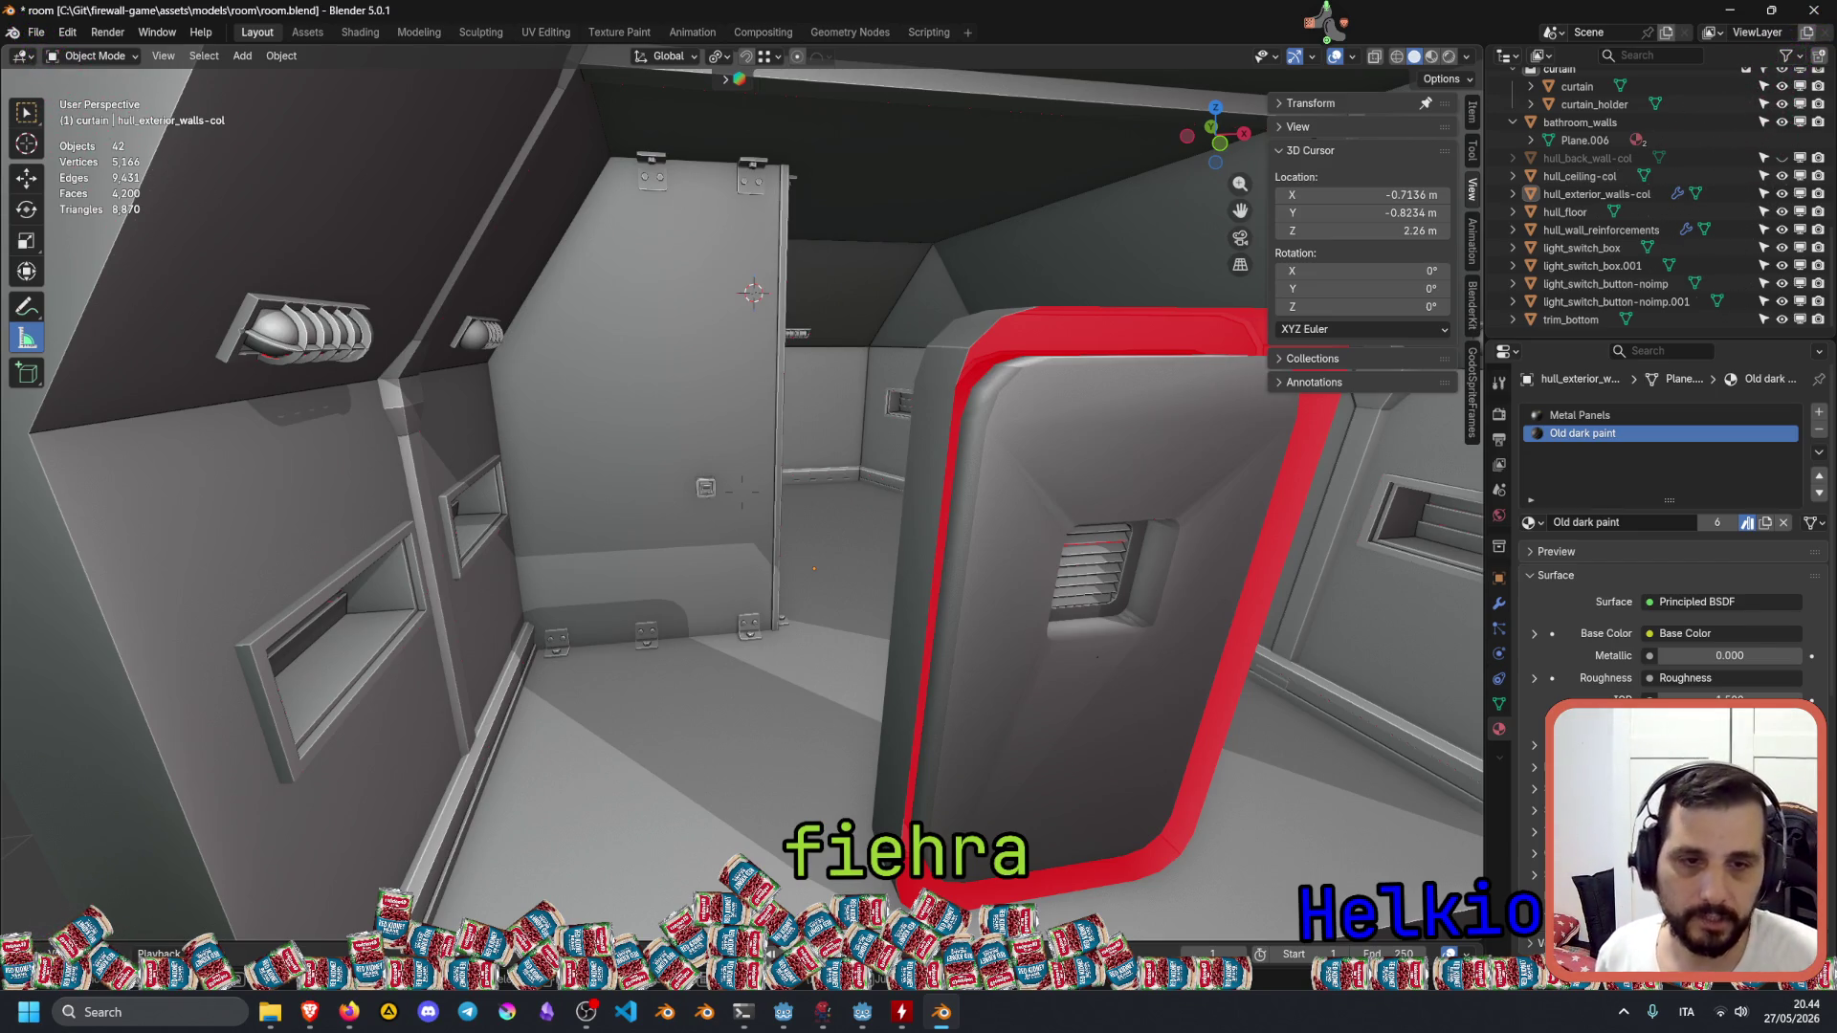
pyautogui.keyDown('shift'); pyautogui.moveTo(814, 574); pyautogui.dragTo(737, 574, button='middle'); pyautogui.keyUp('shift')
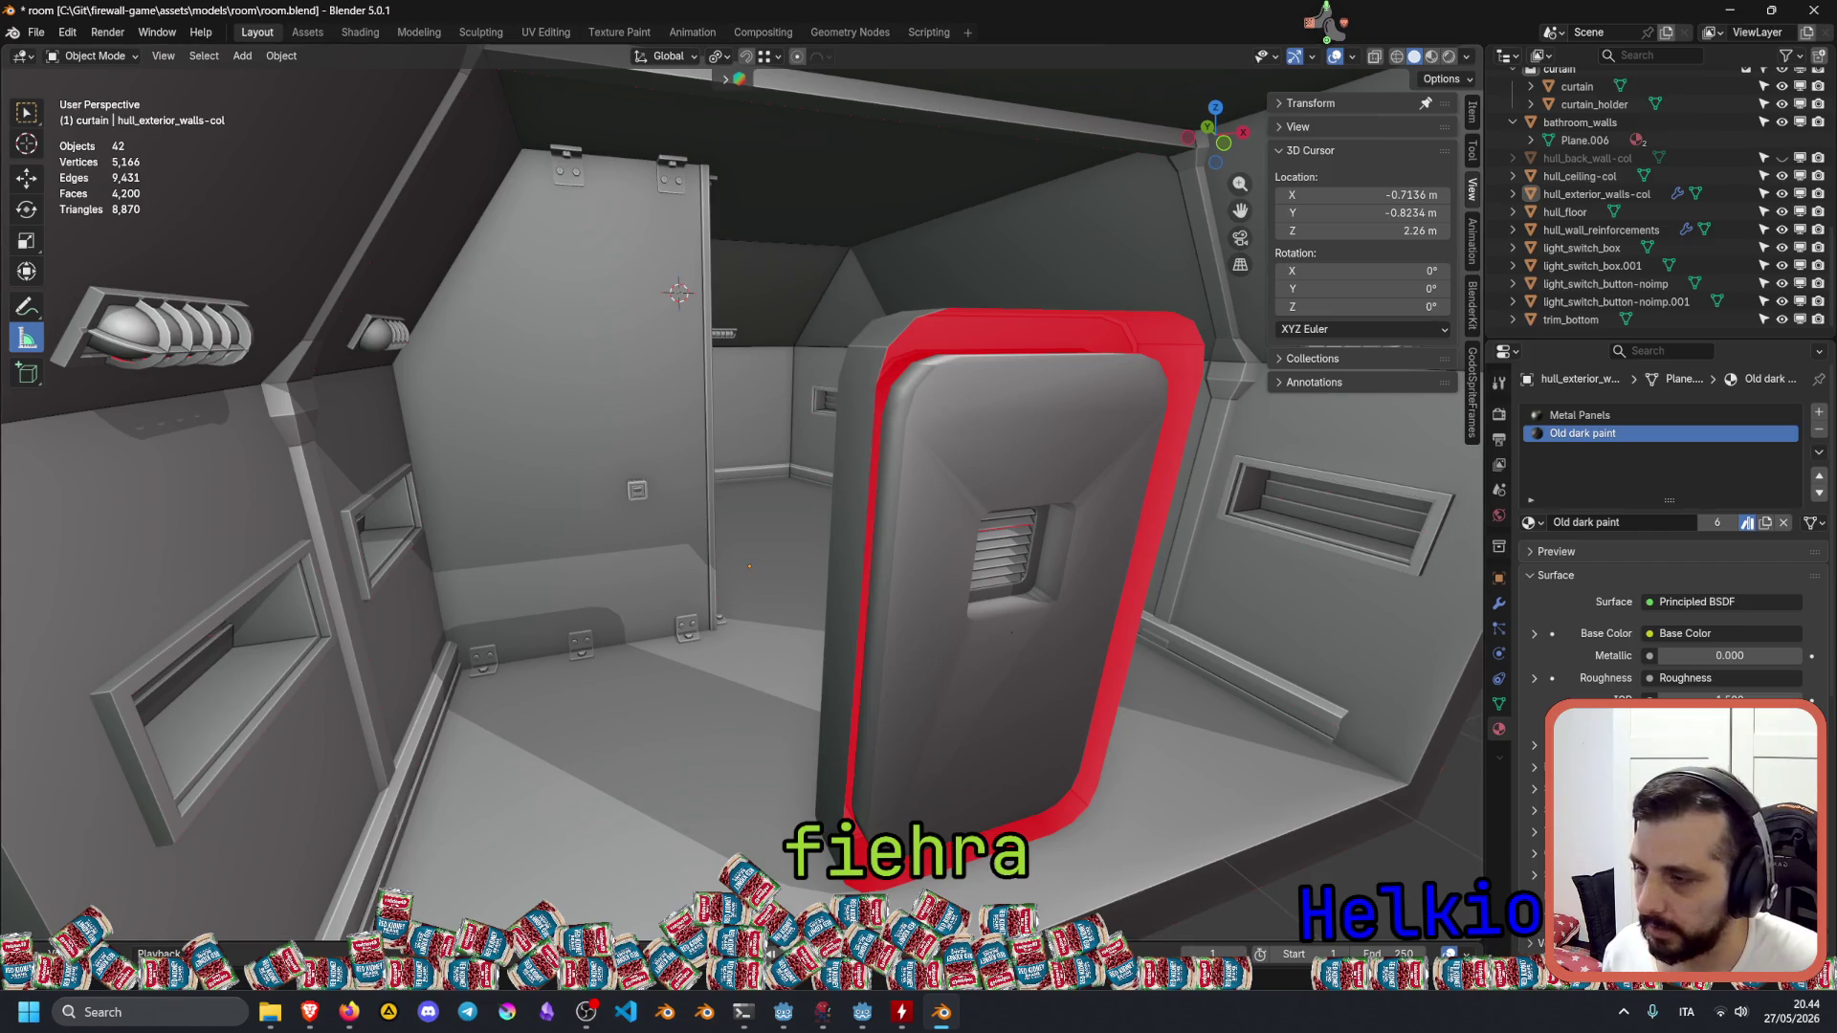
pyautogui.hotkey('alt', 'Tab')
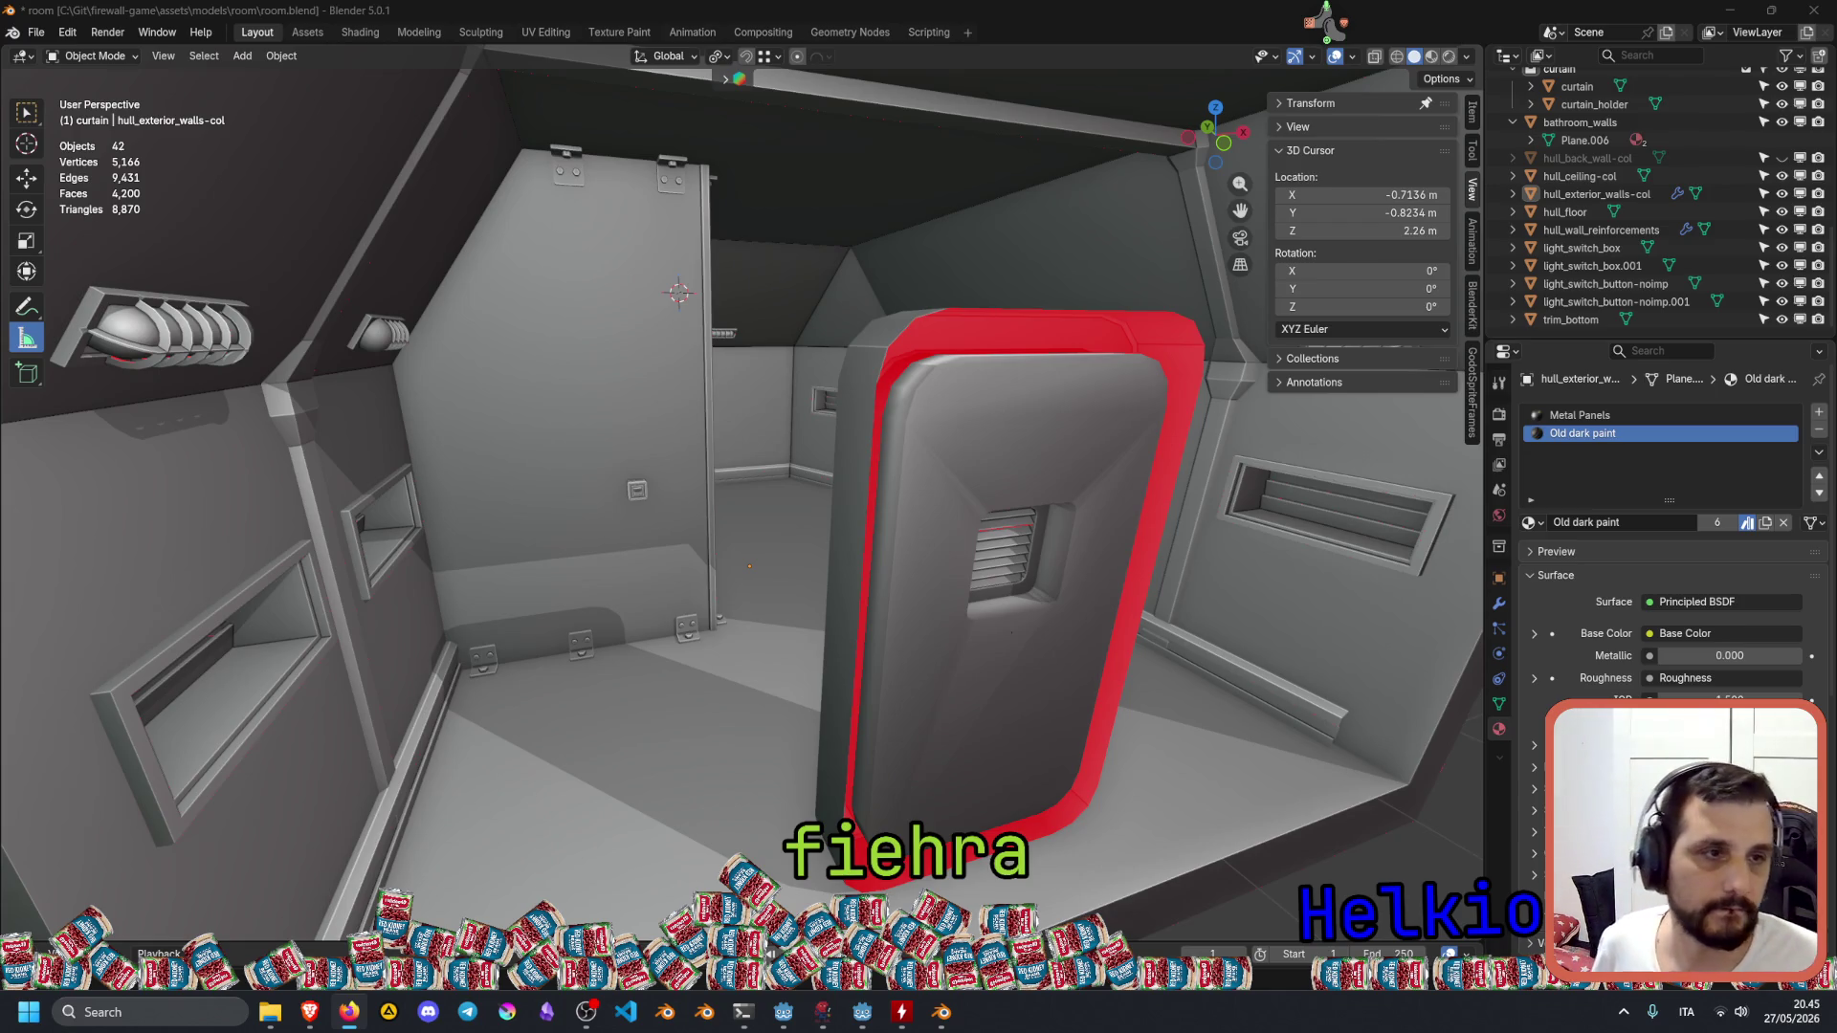
pyautogui.click(1593, 265)
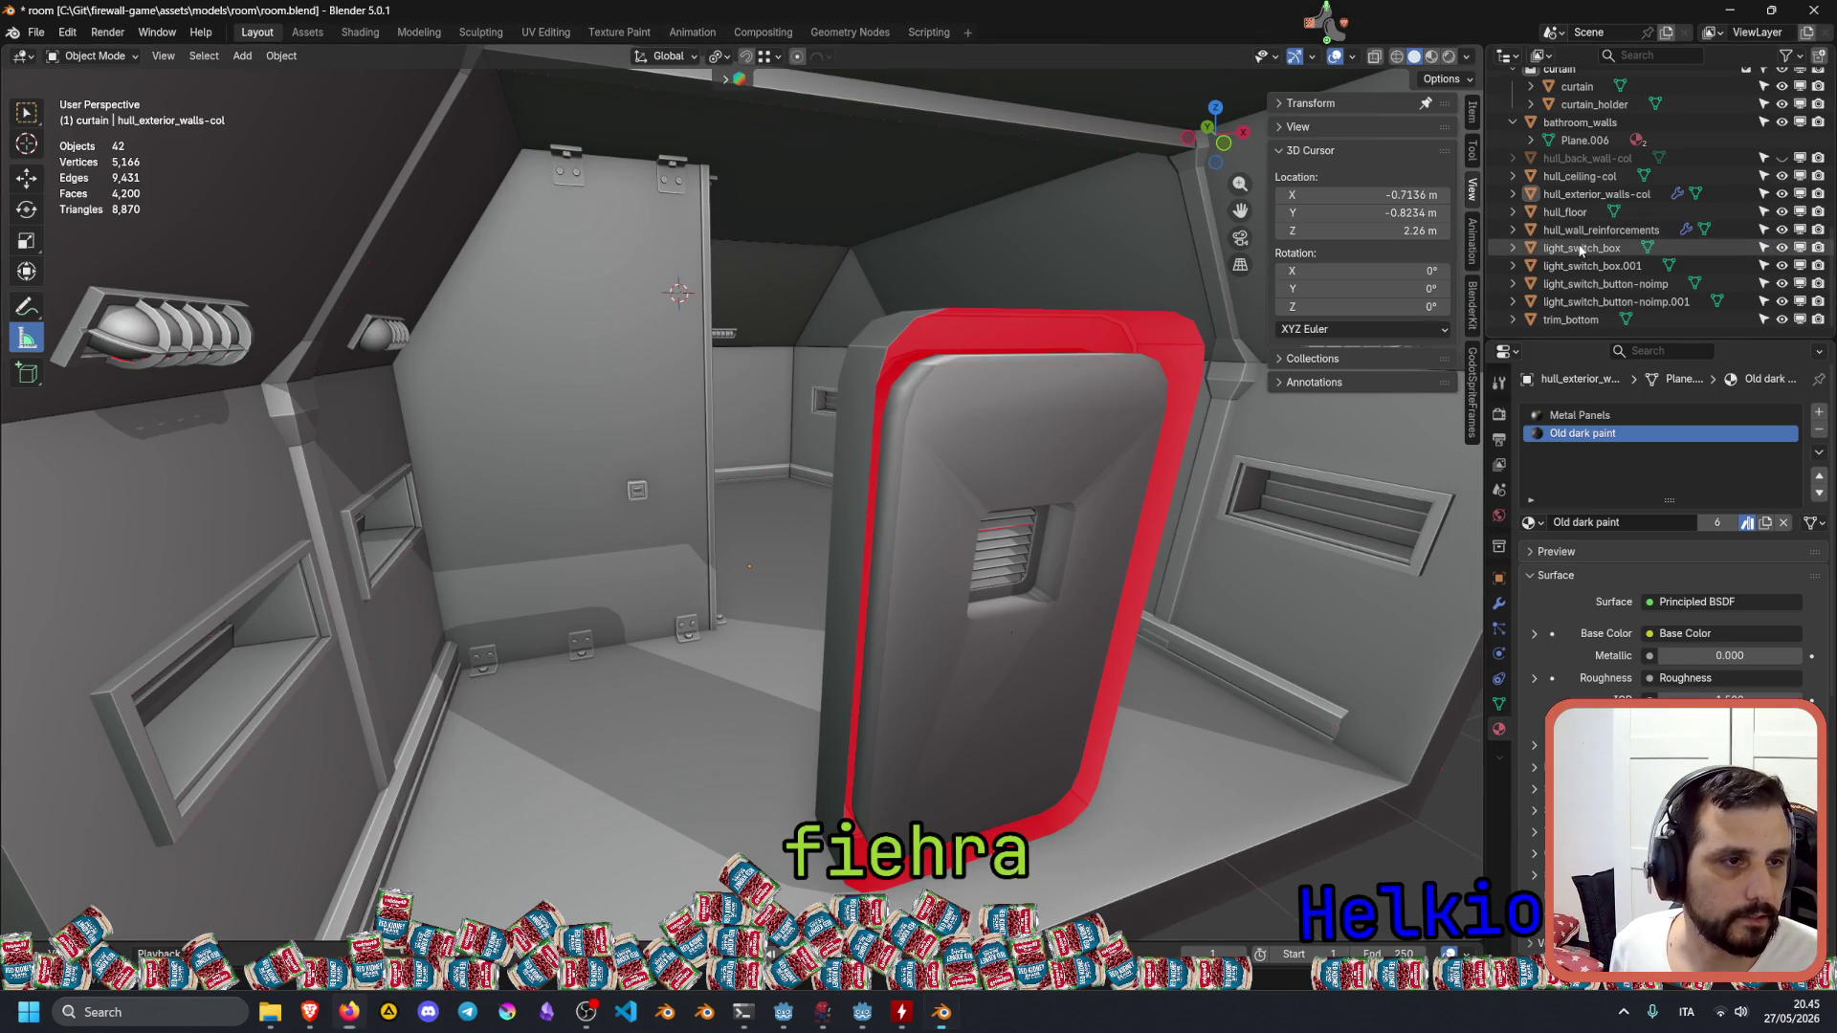
# Select light_switch_button-noimp and walk past the light switch on the door wall.
pyautogui.click(1608, 282)
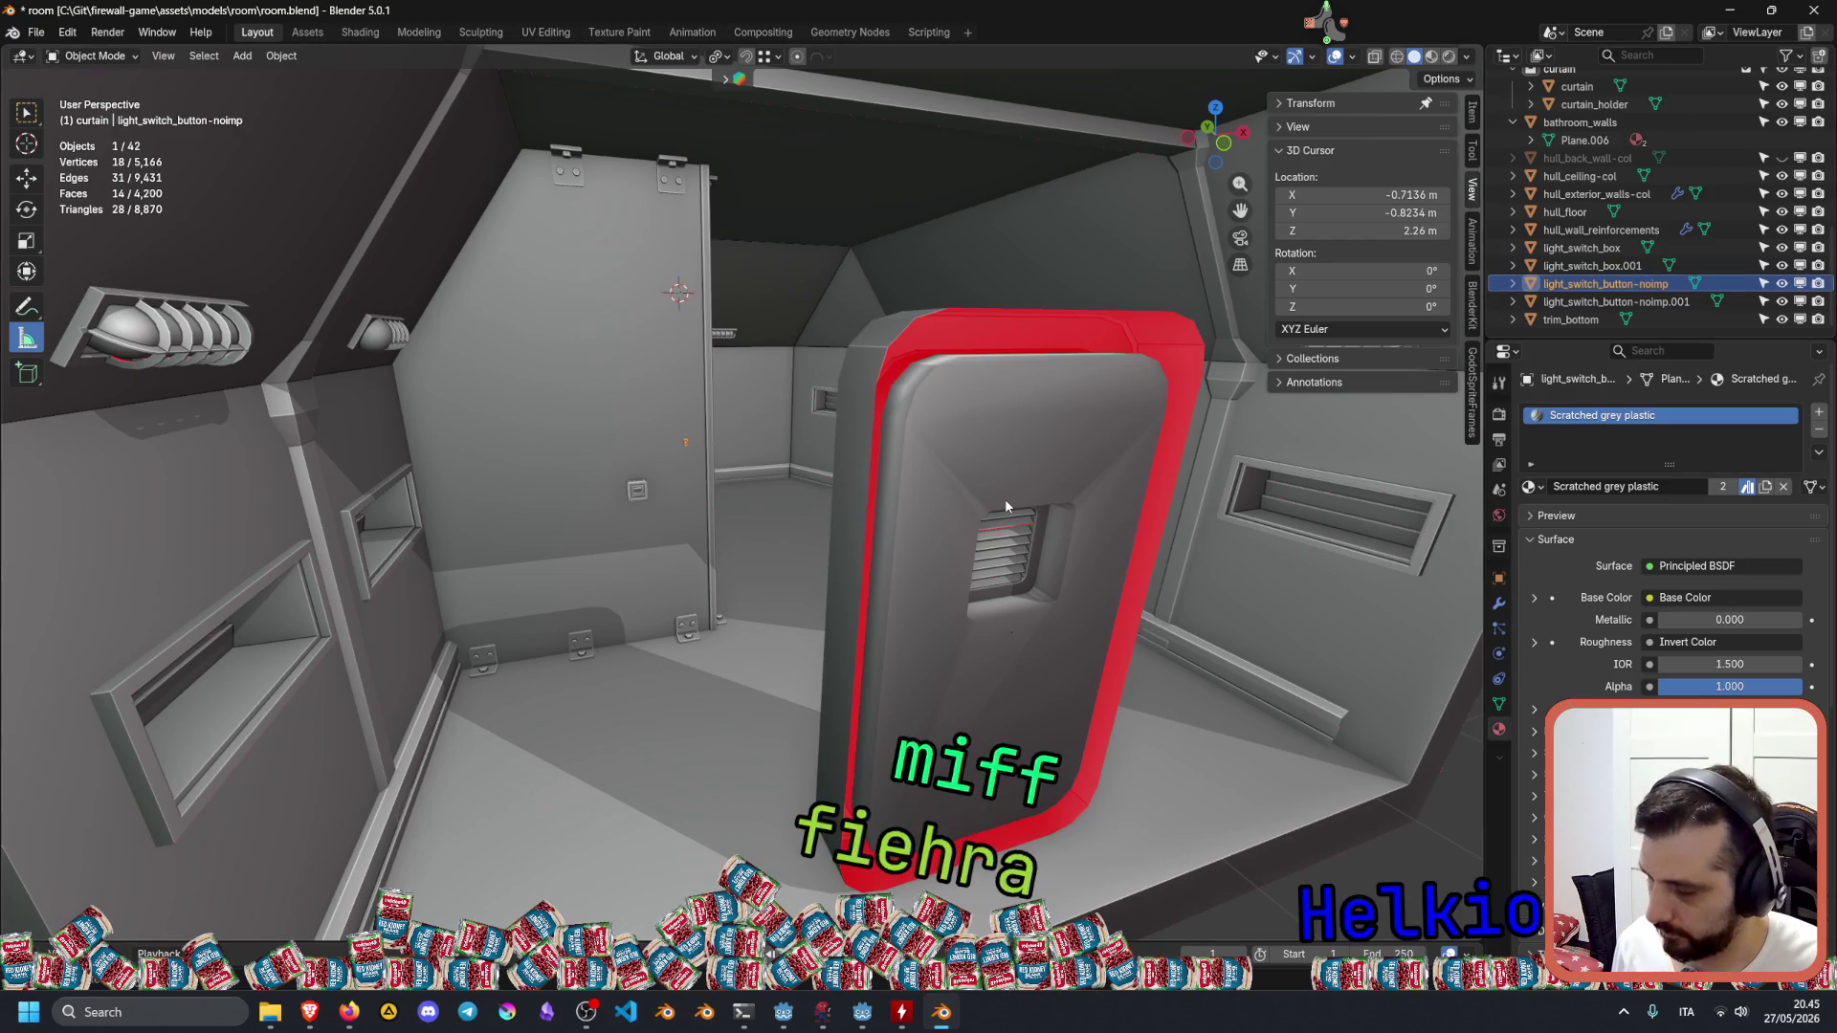
pyautogui.hotkey('shift', '`')
pyautogui.press('w')
pyautogui.press('s')
pyautogui.press('Return')
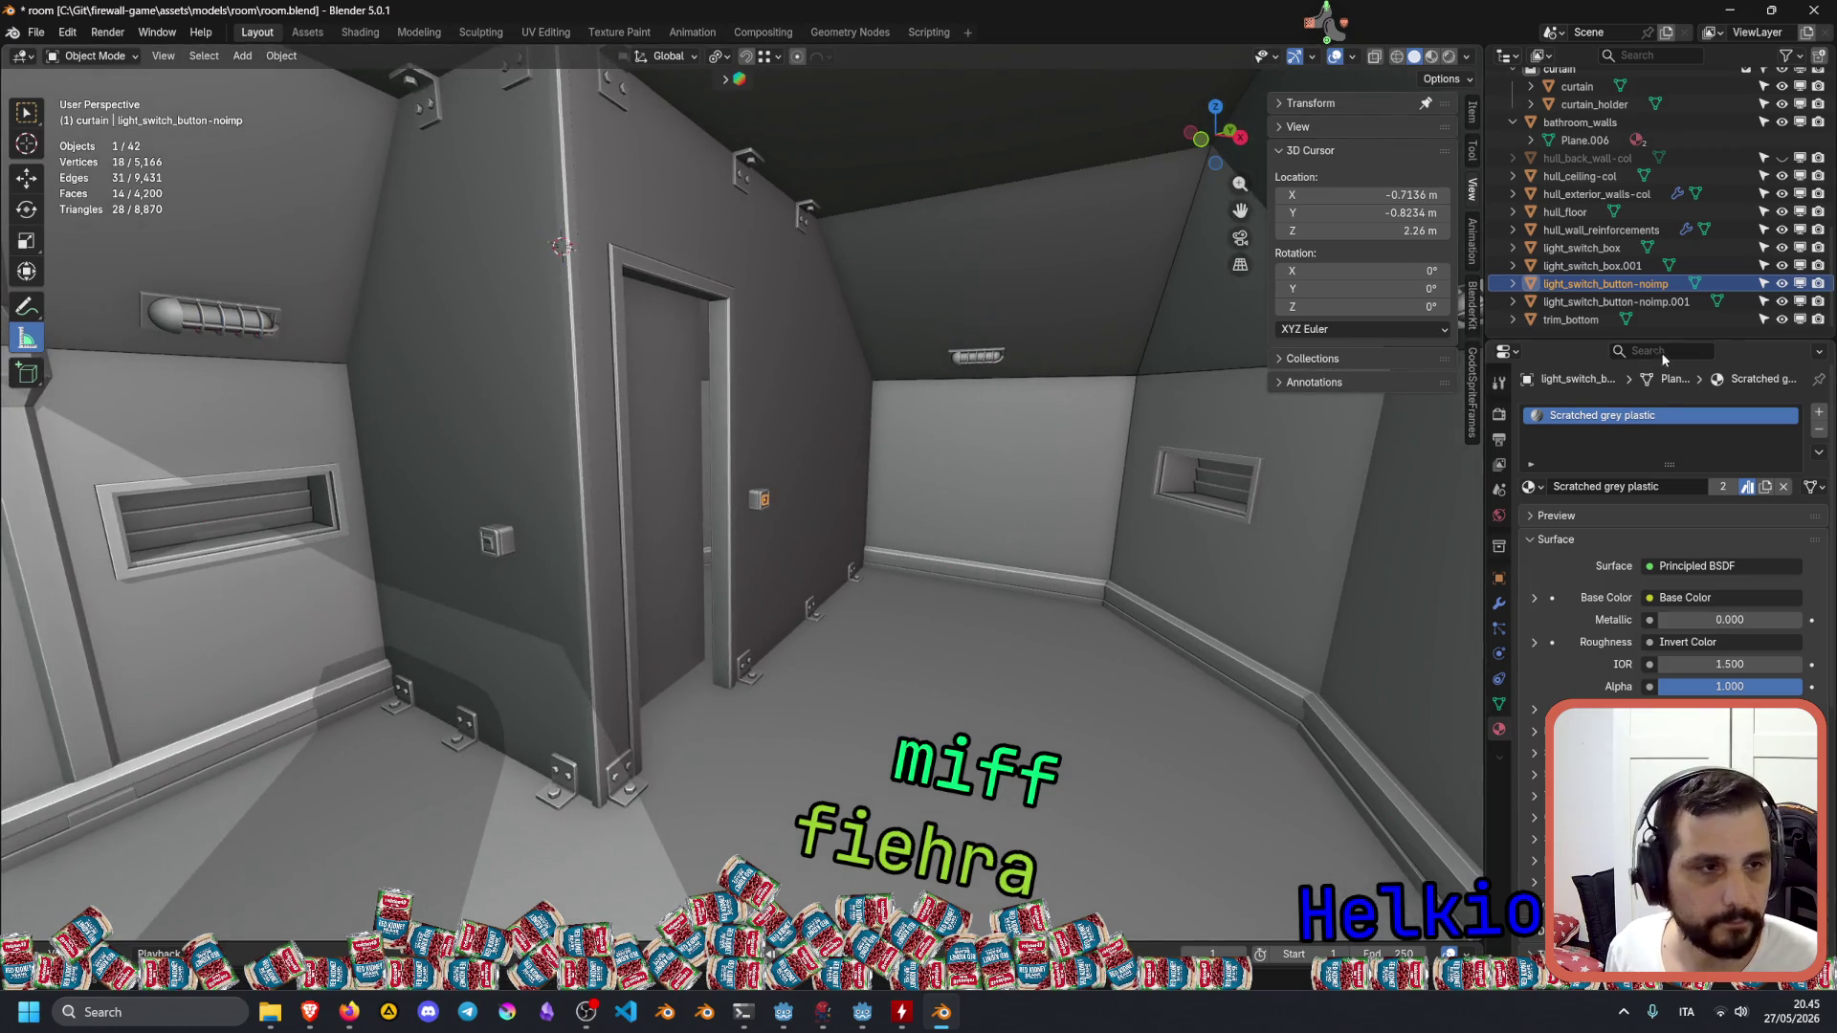
# Collapse the light_fixtures and windows collections and add a new collection under Scene Collection.
pyautogui.scroll(-5, 1510, 232)
pyautogui.click(1512, 231)
pyautogui.scroll(3, 1536, 209)
pyautogui.click(1510, 166)
pyautogui.click(1558, 81)
pyautogui.rightClick(1574, 84)
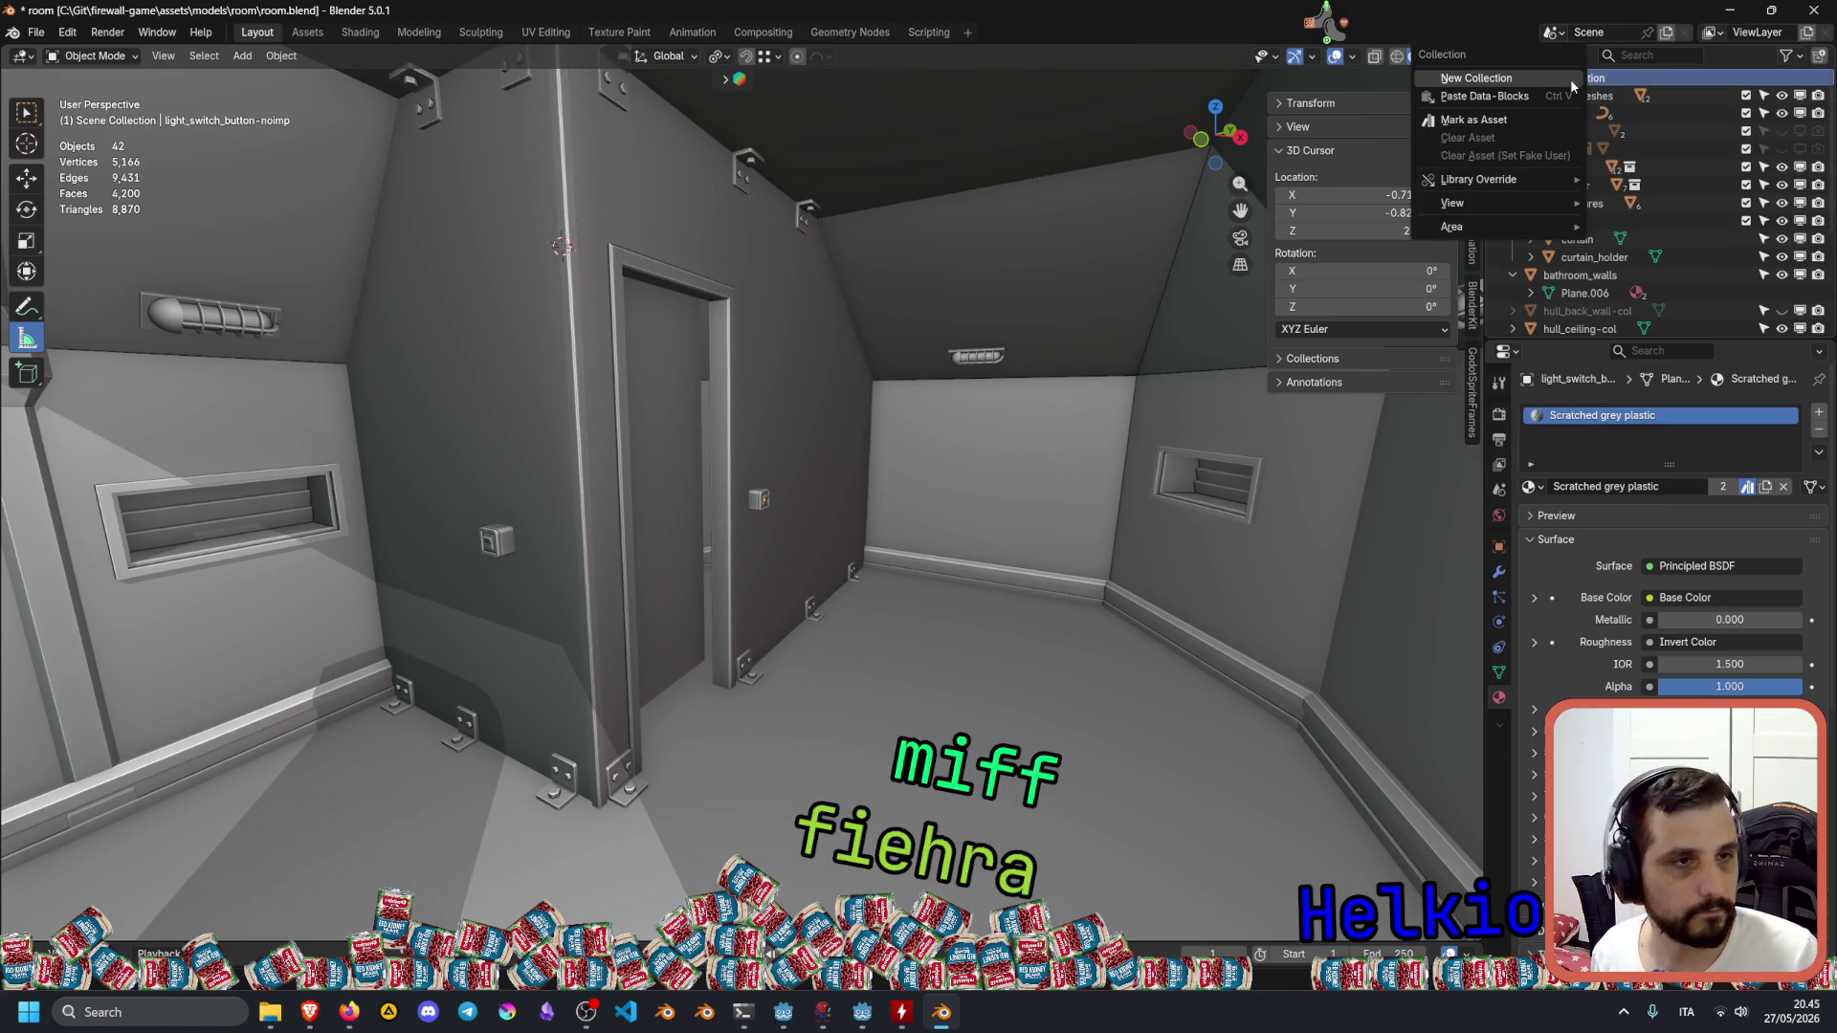
pyautogui.click(1515, 81)
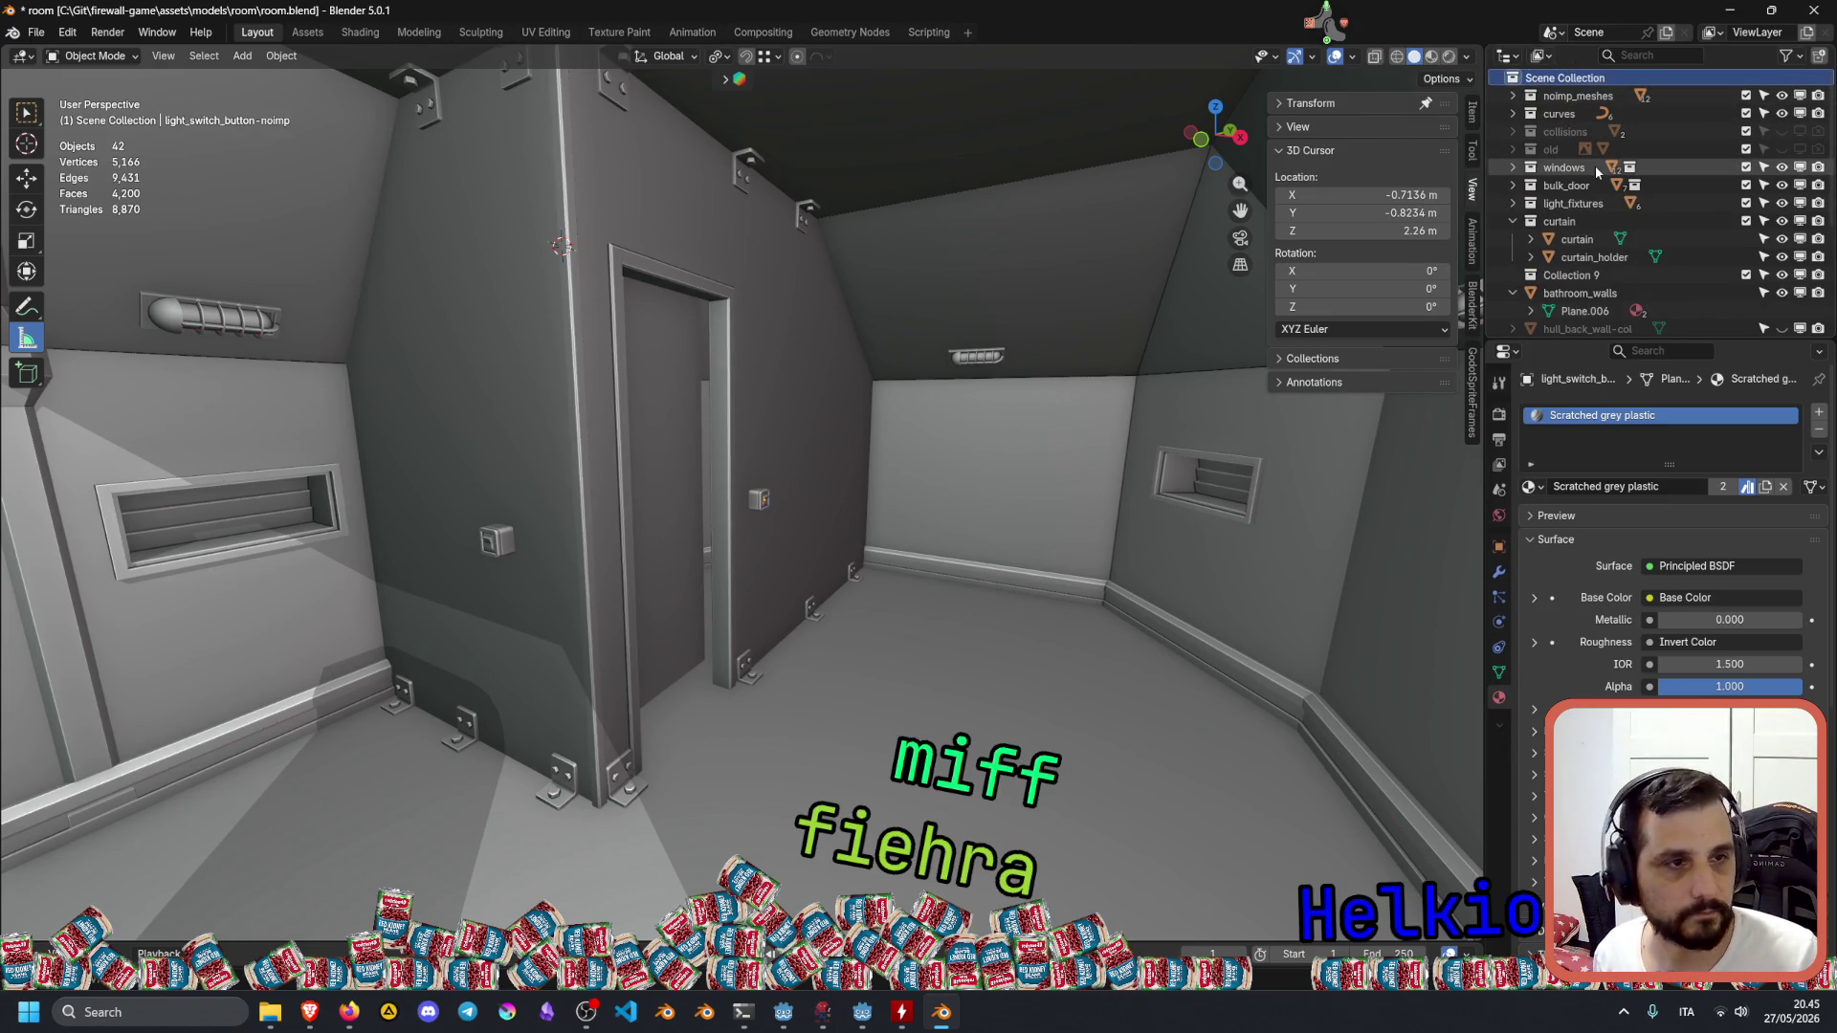
# Collapse curtain and rename Collection 9 to light_switches.
pyautogui.click(1513, 221)
pyautogui.doubleClick(1548, 240)
pyautogui.scroll(-2, 1619, 247)
pyautogui.write('light_')
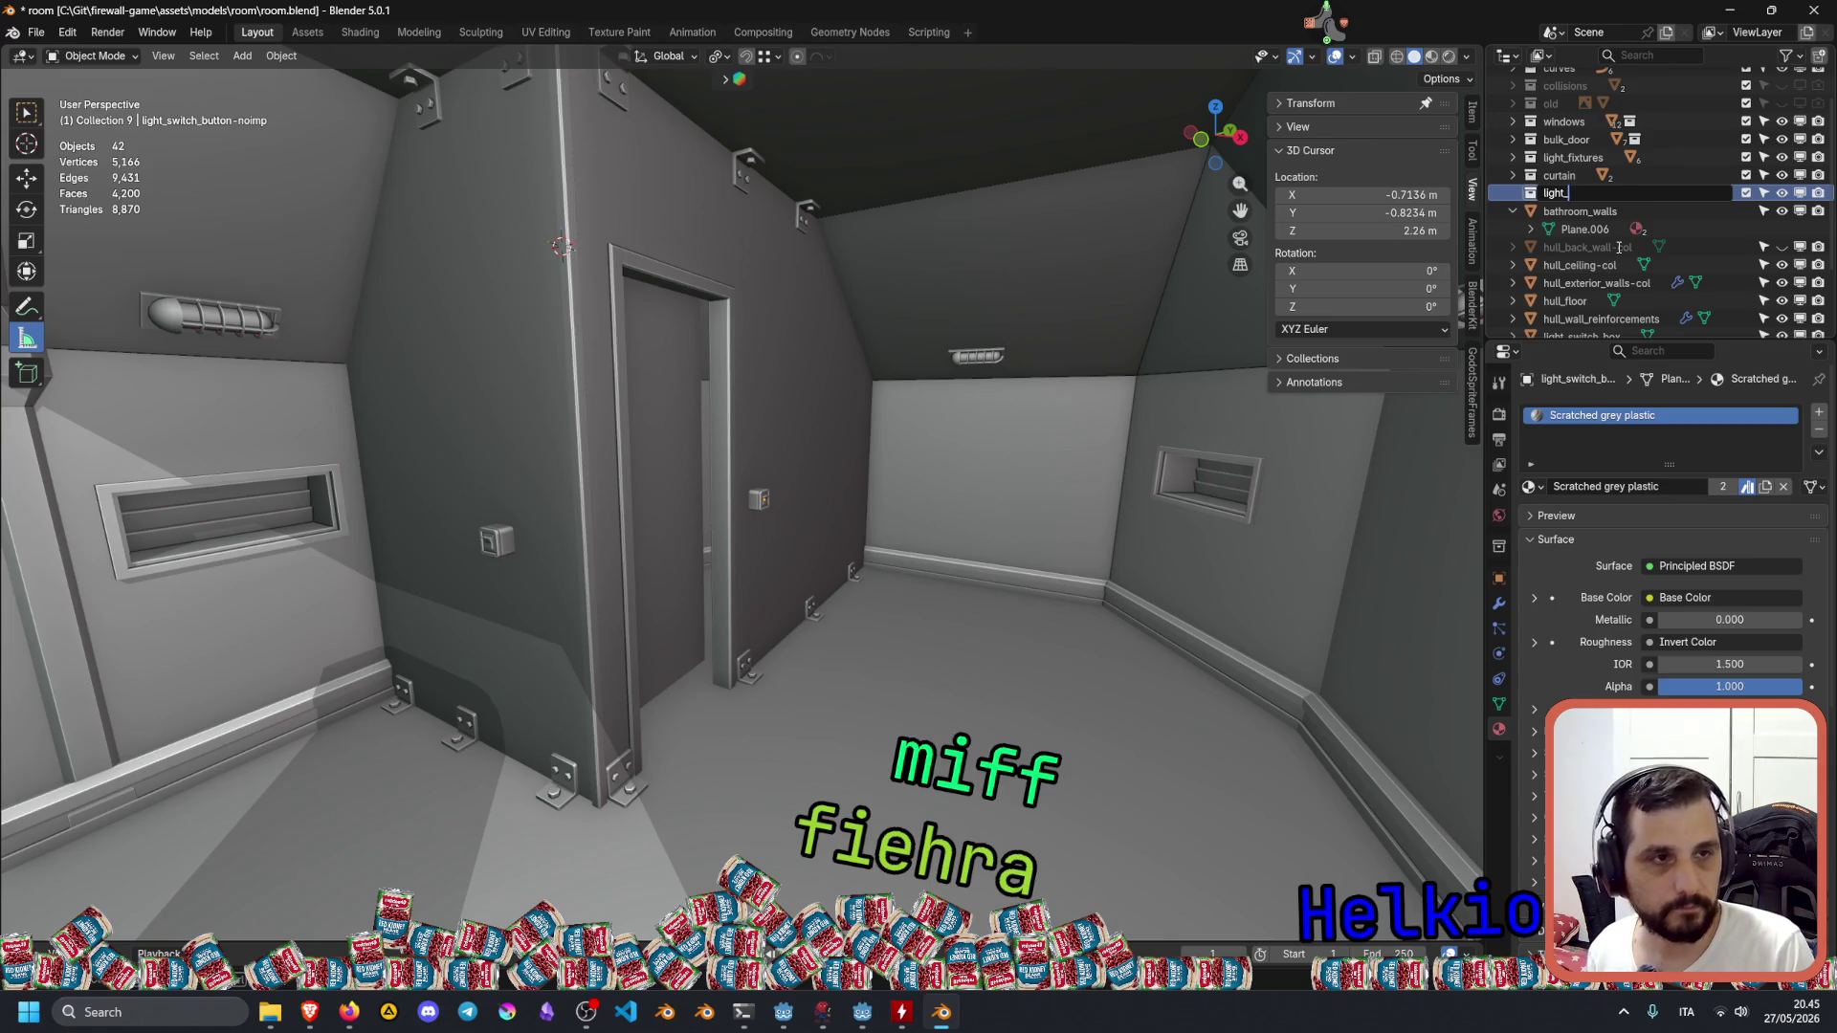
pyautogui.write('switches')
pyautogui.press('Return')
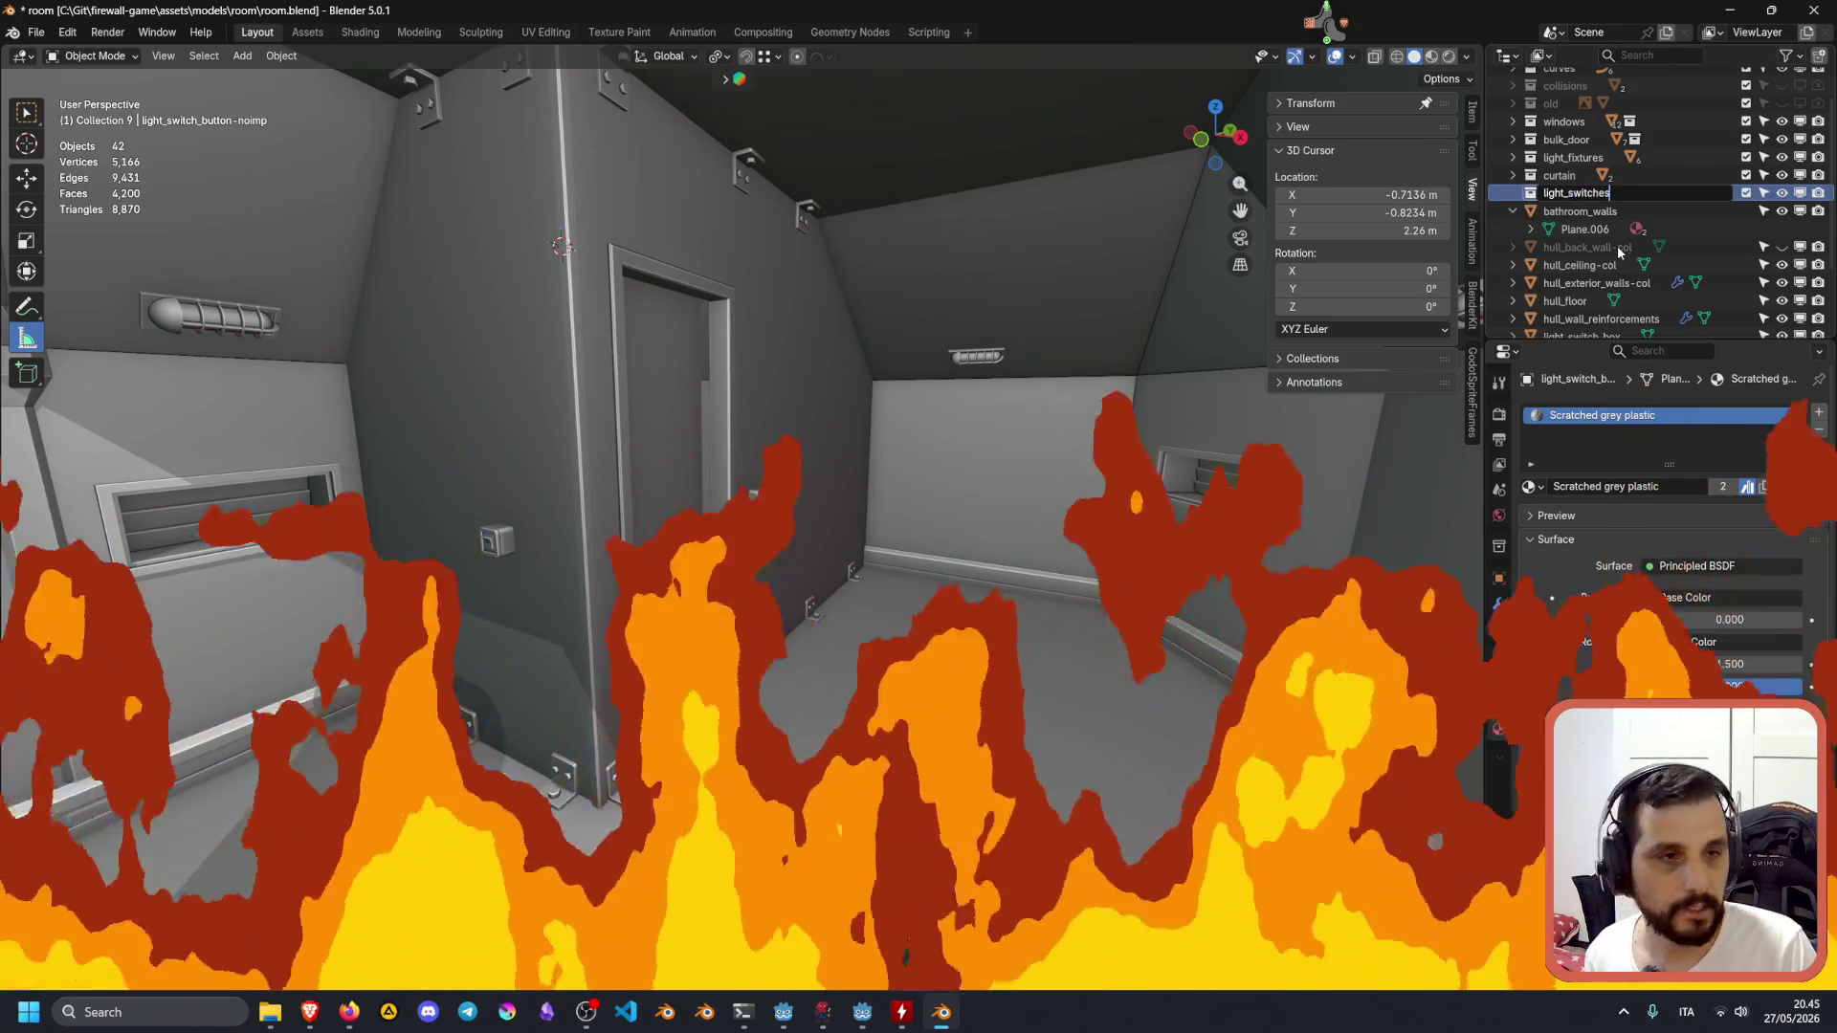
# Move light_switch_box through light_switch_button-noimp.001 into the light_switches collection.
pyautogui.scroll(-3, 1613, 247)
pyautogui.click(1588, 248)
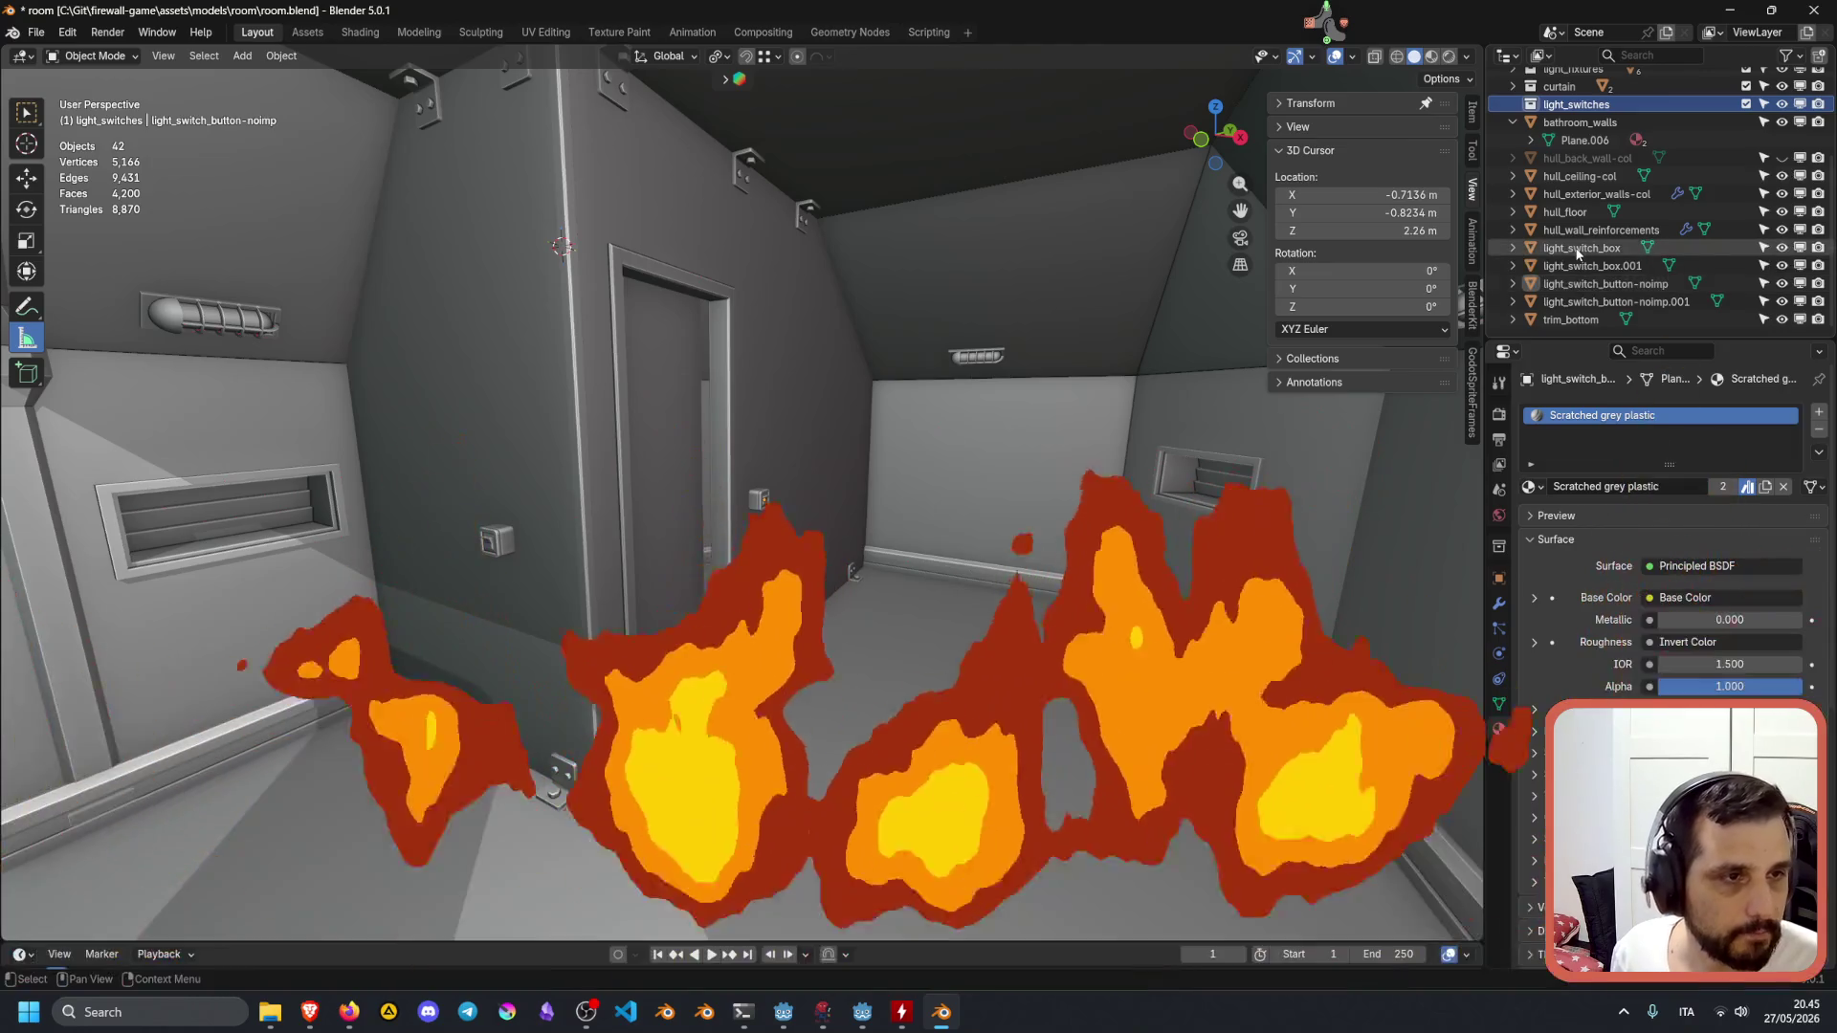
pyautogui.keyDown('shift'); pyautogui.click(1615, 301); pyautogui.keyUp('shift')
pyautogui.moveTo(1588, 248); pyautogui.dragTo(1590, 108)
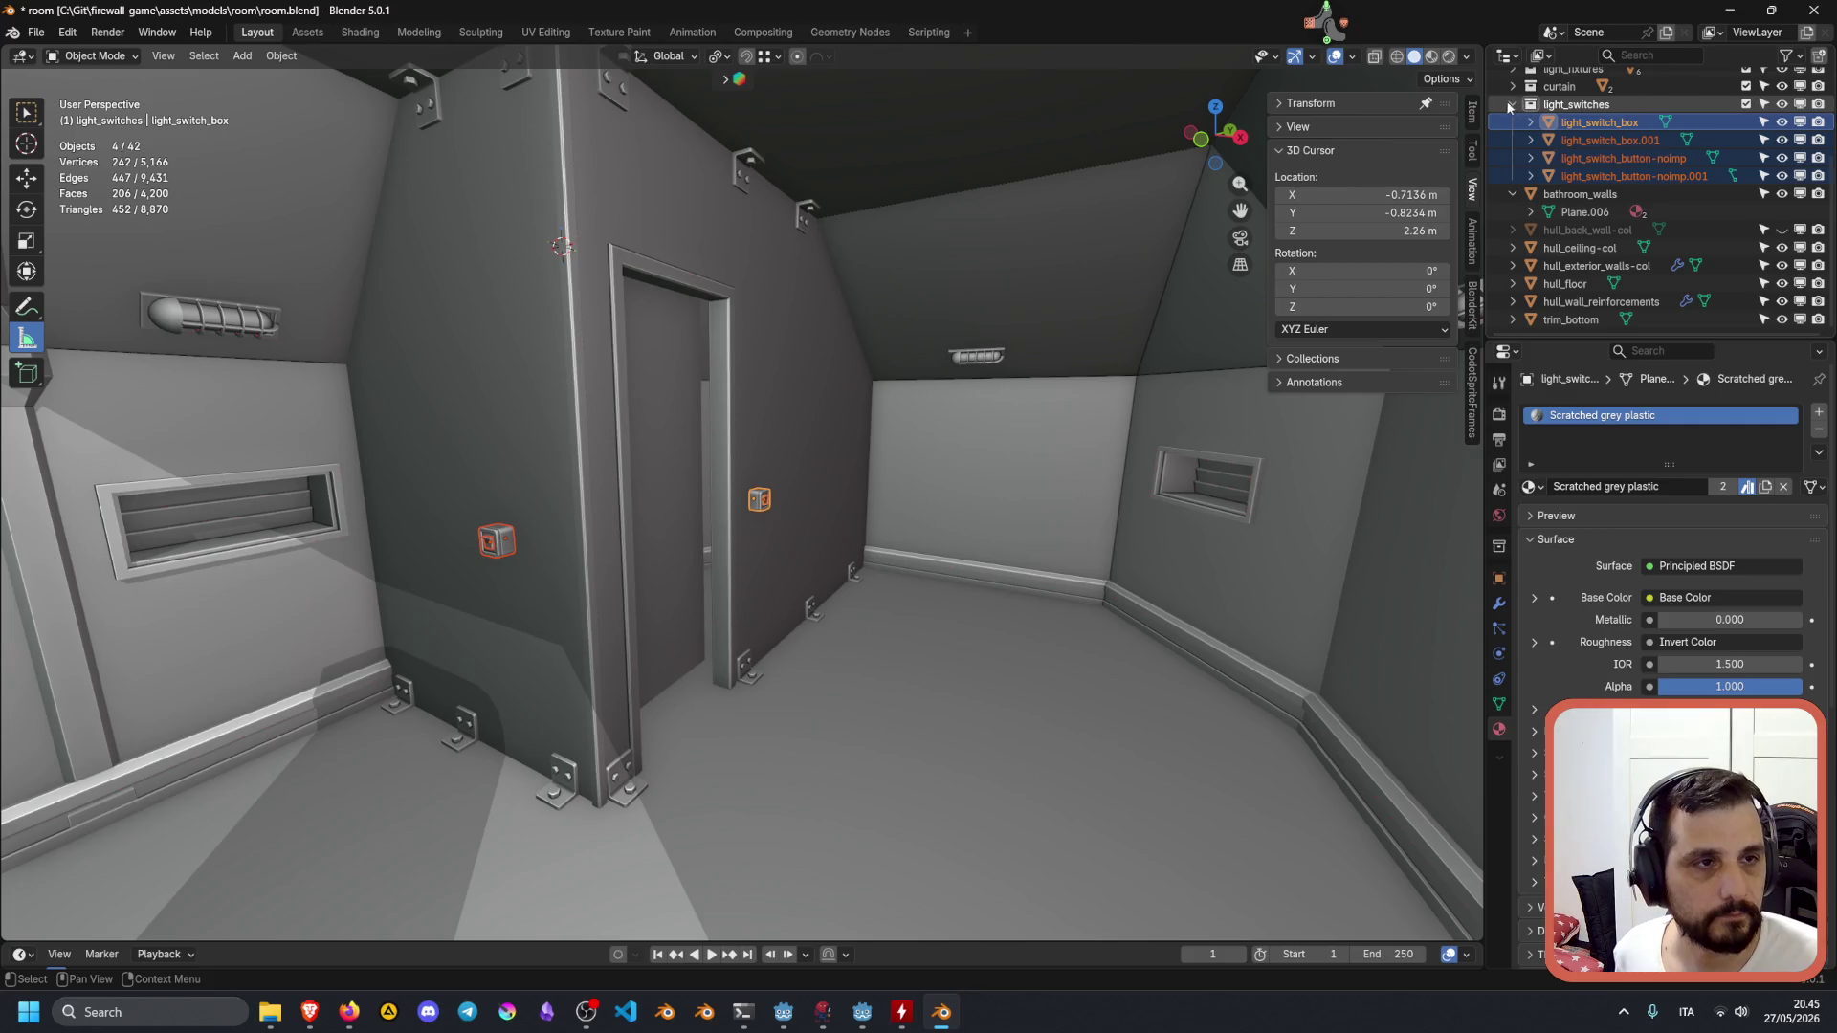
# Inspect the materials on bathroom_walls and trim_bottom.
pyautogui.click(1571, 195)
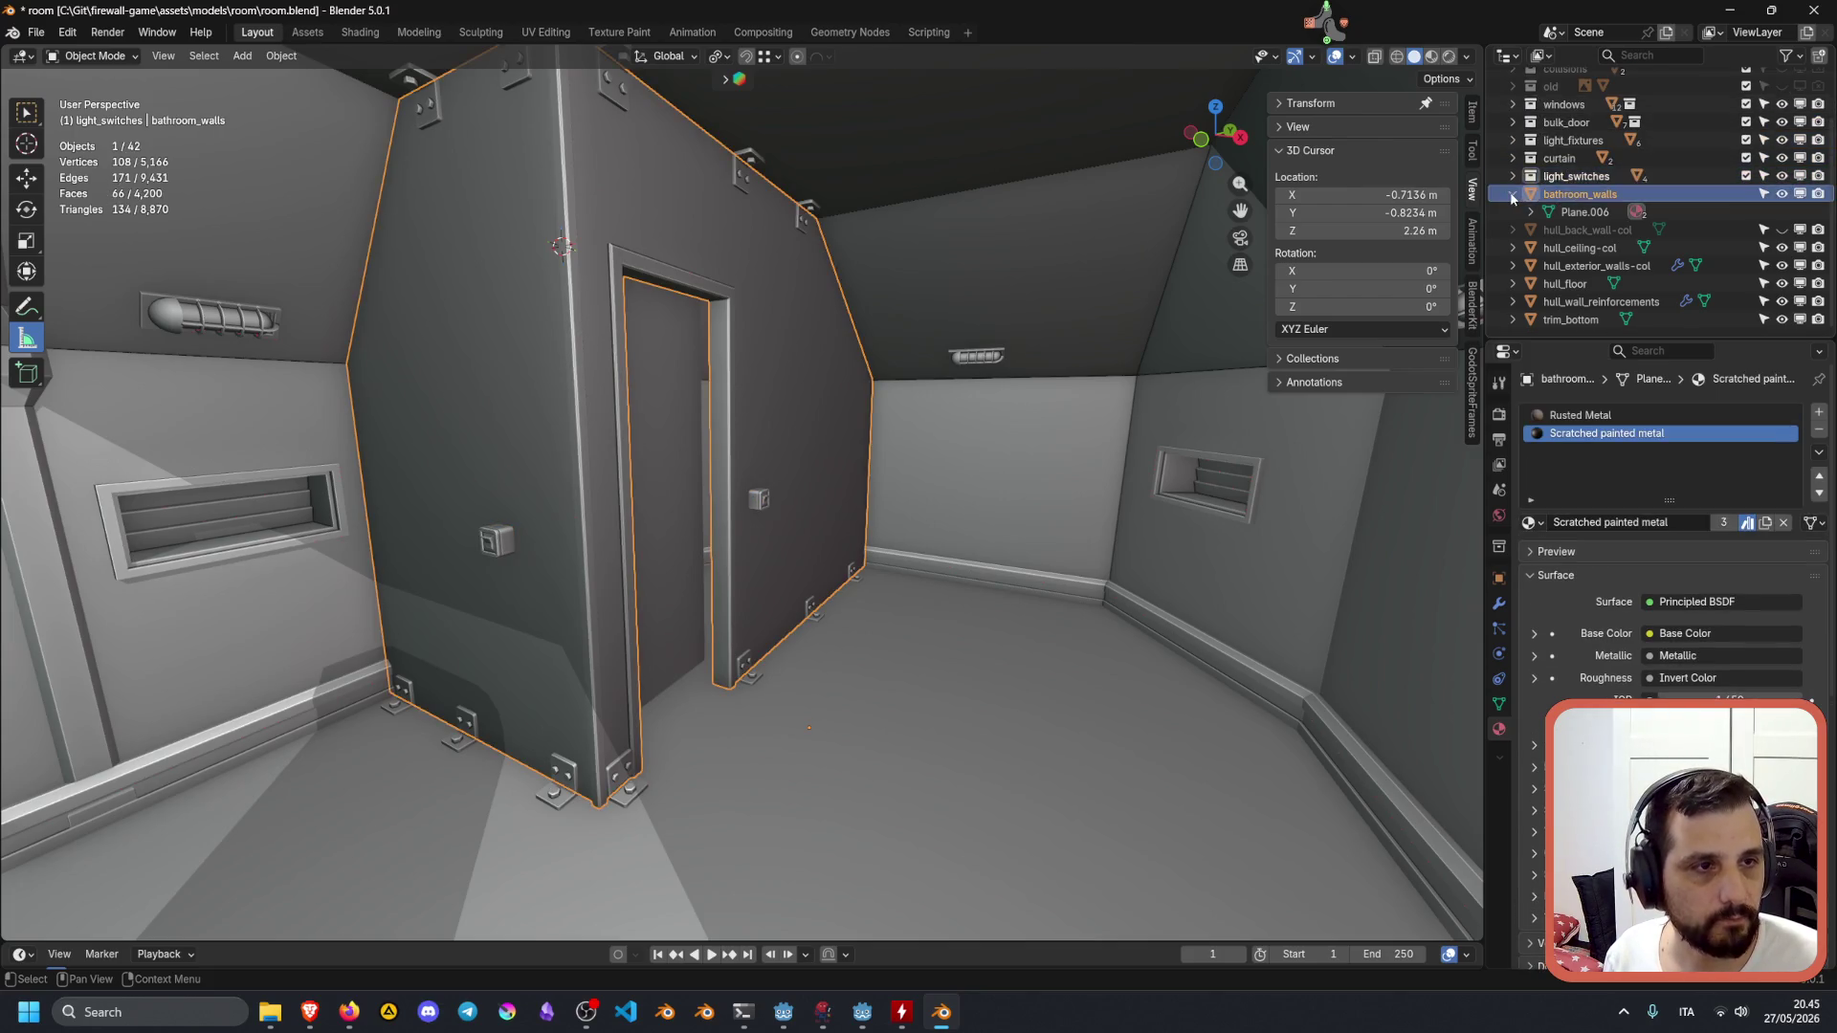
pyautogui.click(1572, 321)
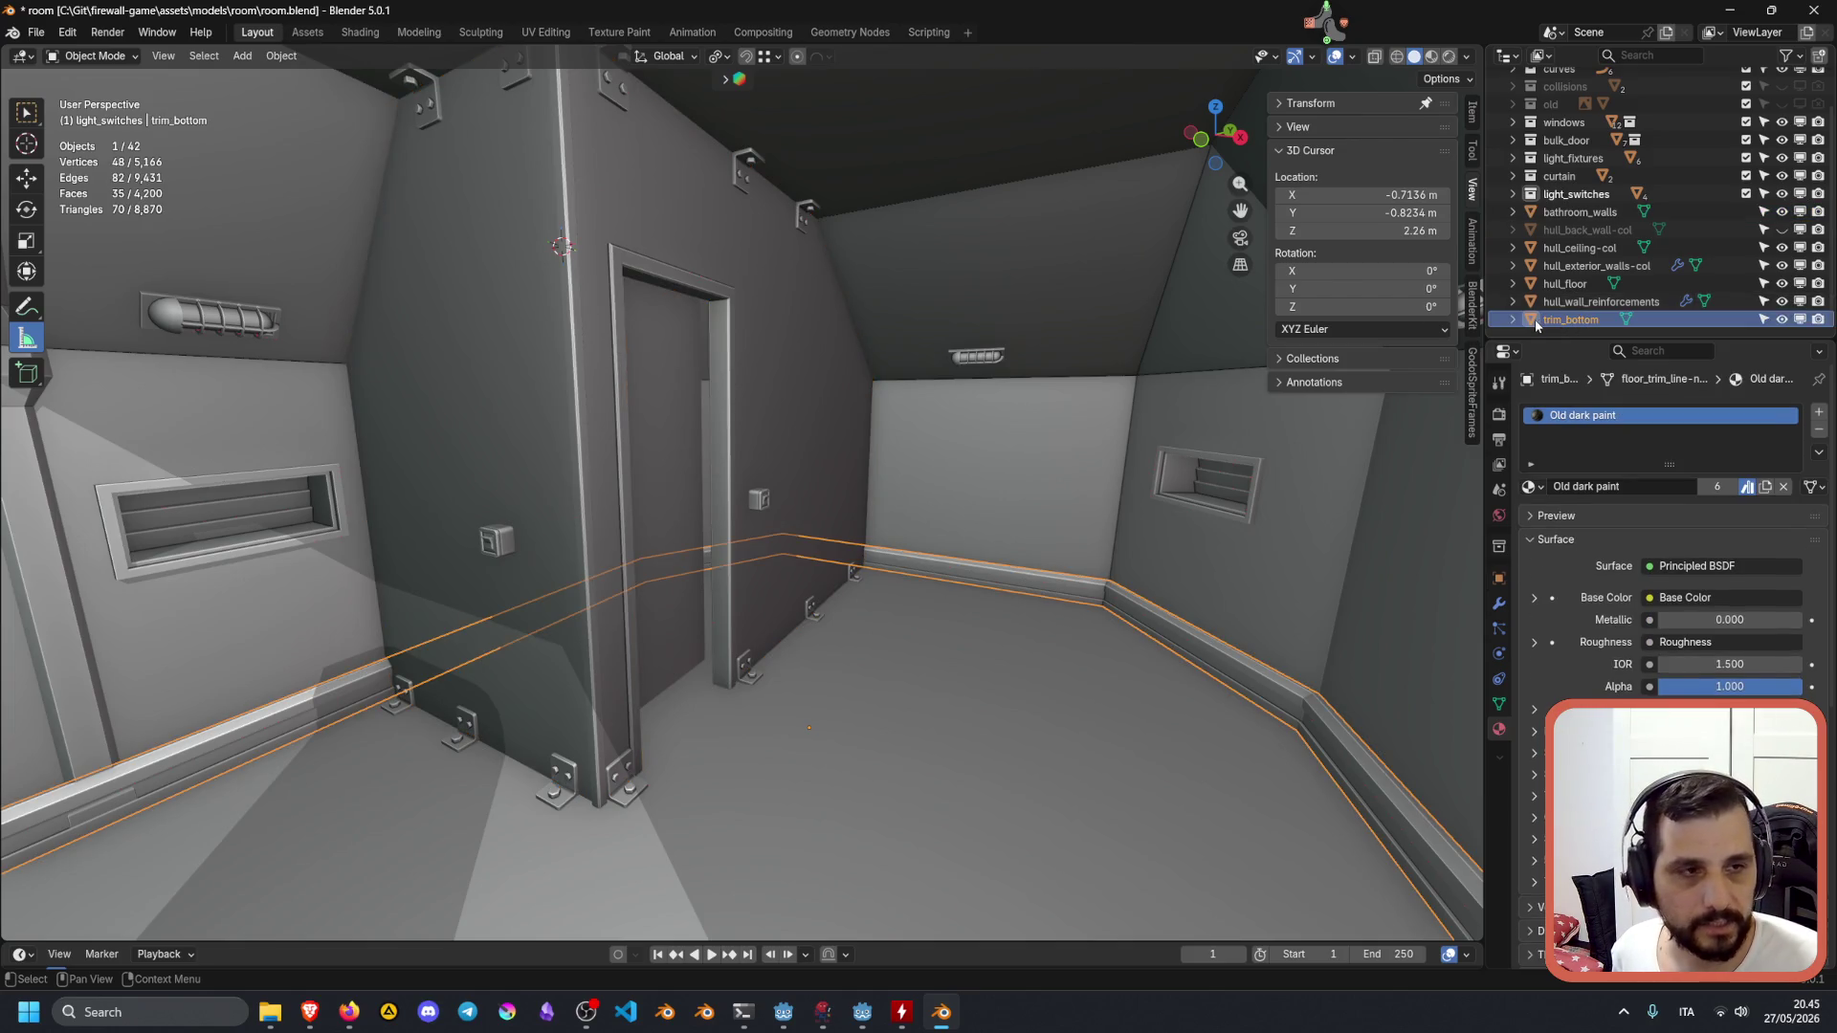
pyautogui.scroll(2, 1588, 149)
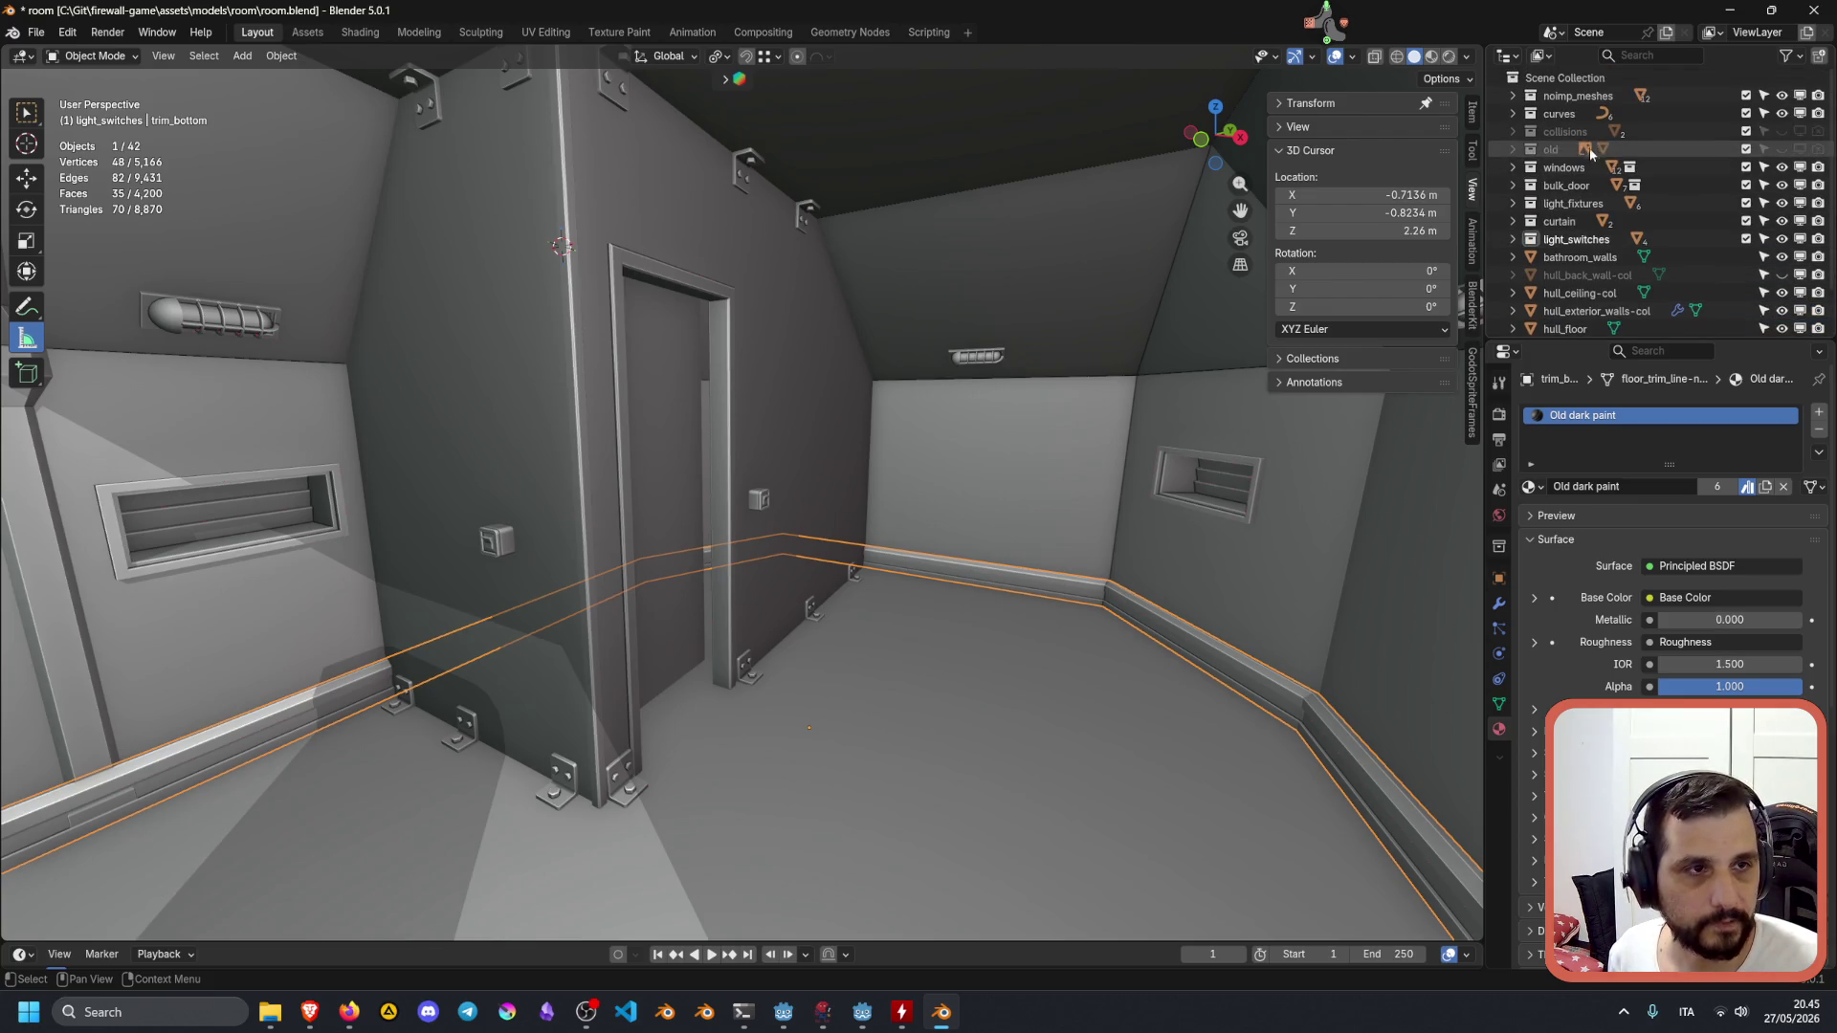
# Rename the noimp_meshes collection to dressing.
pyautogui.click(1513, 96)
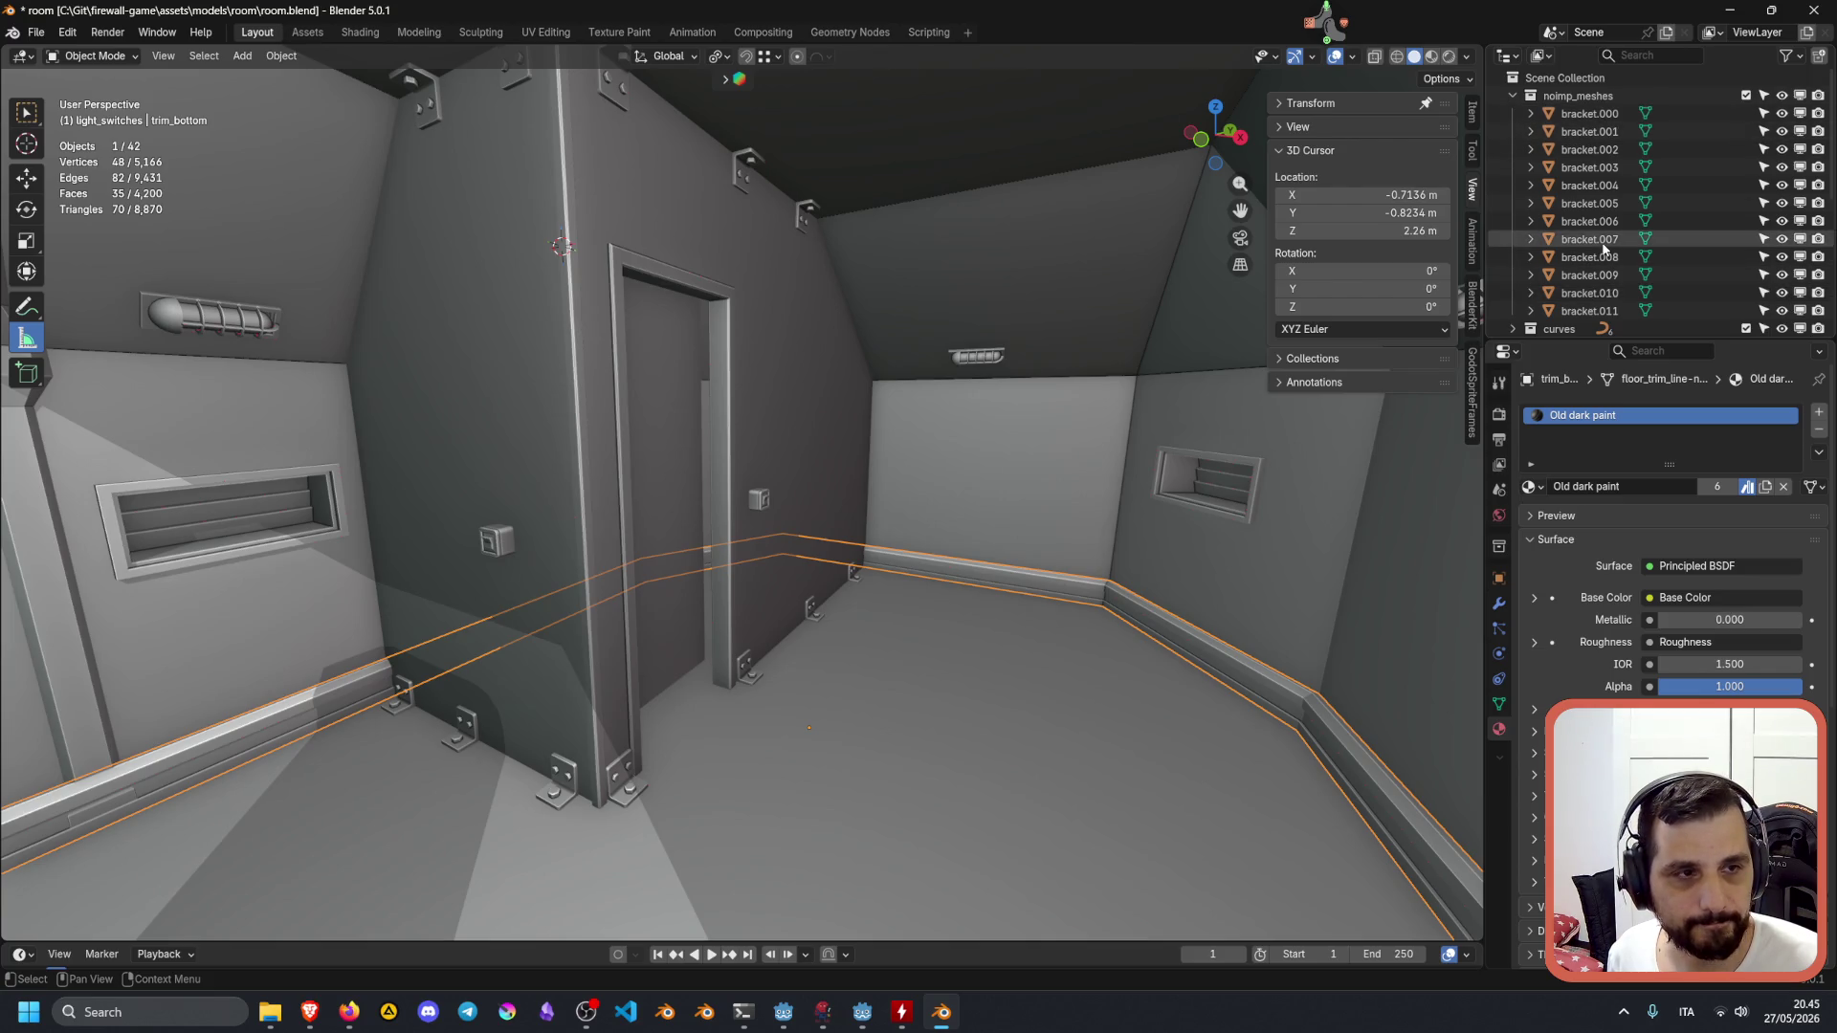
pyautogui.click(1579, 97)
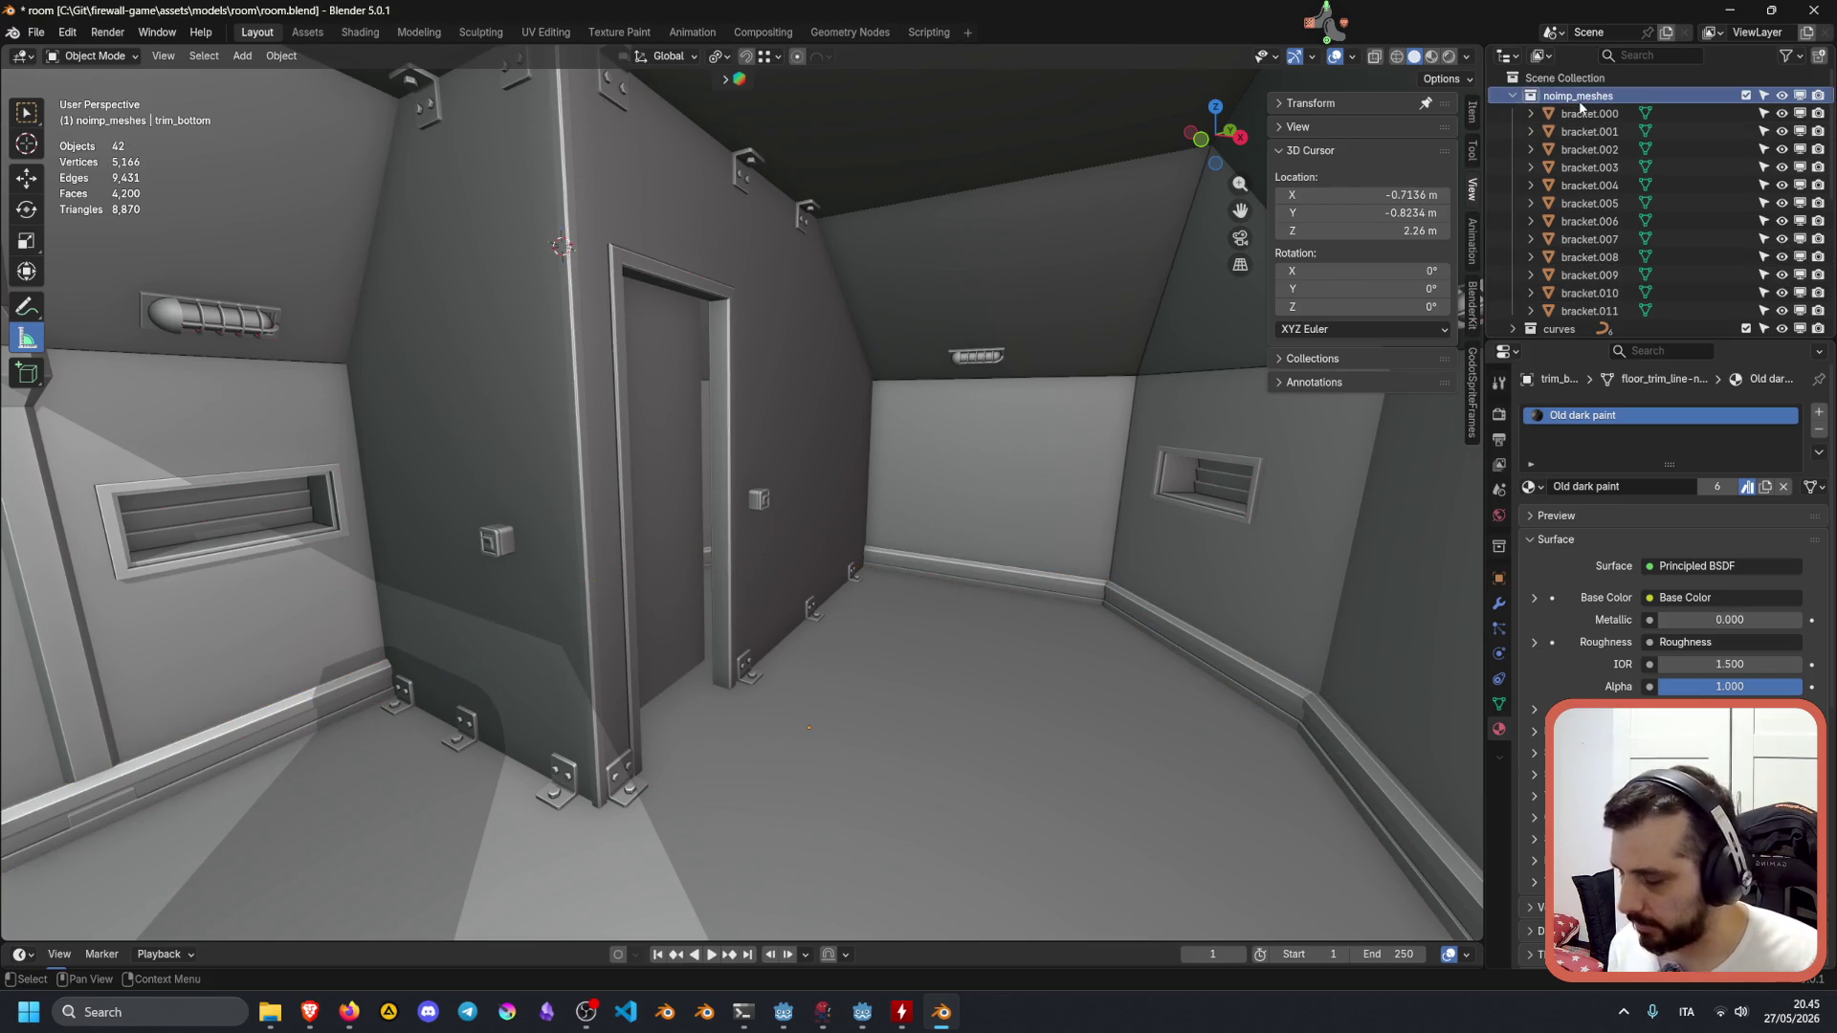
pyautogui.doubleClick(1579, 96)
pyautogui.press('BackSpace')
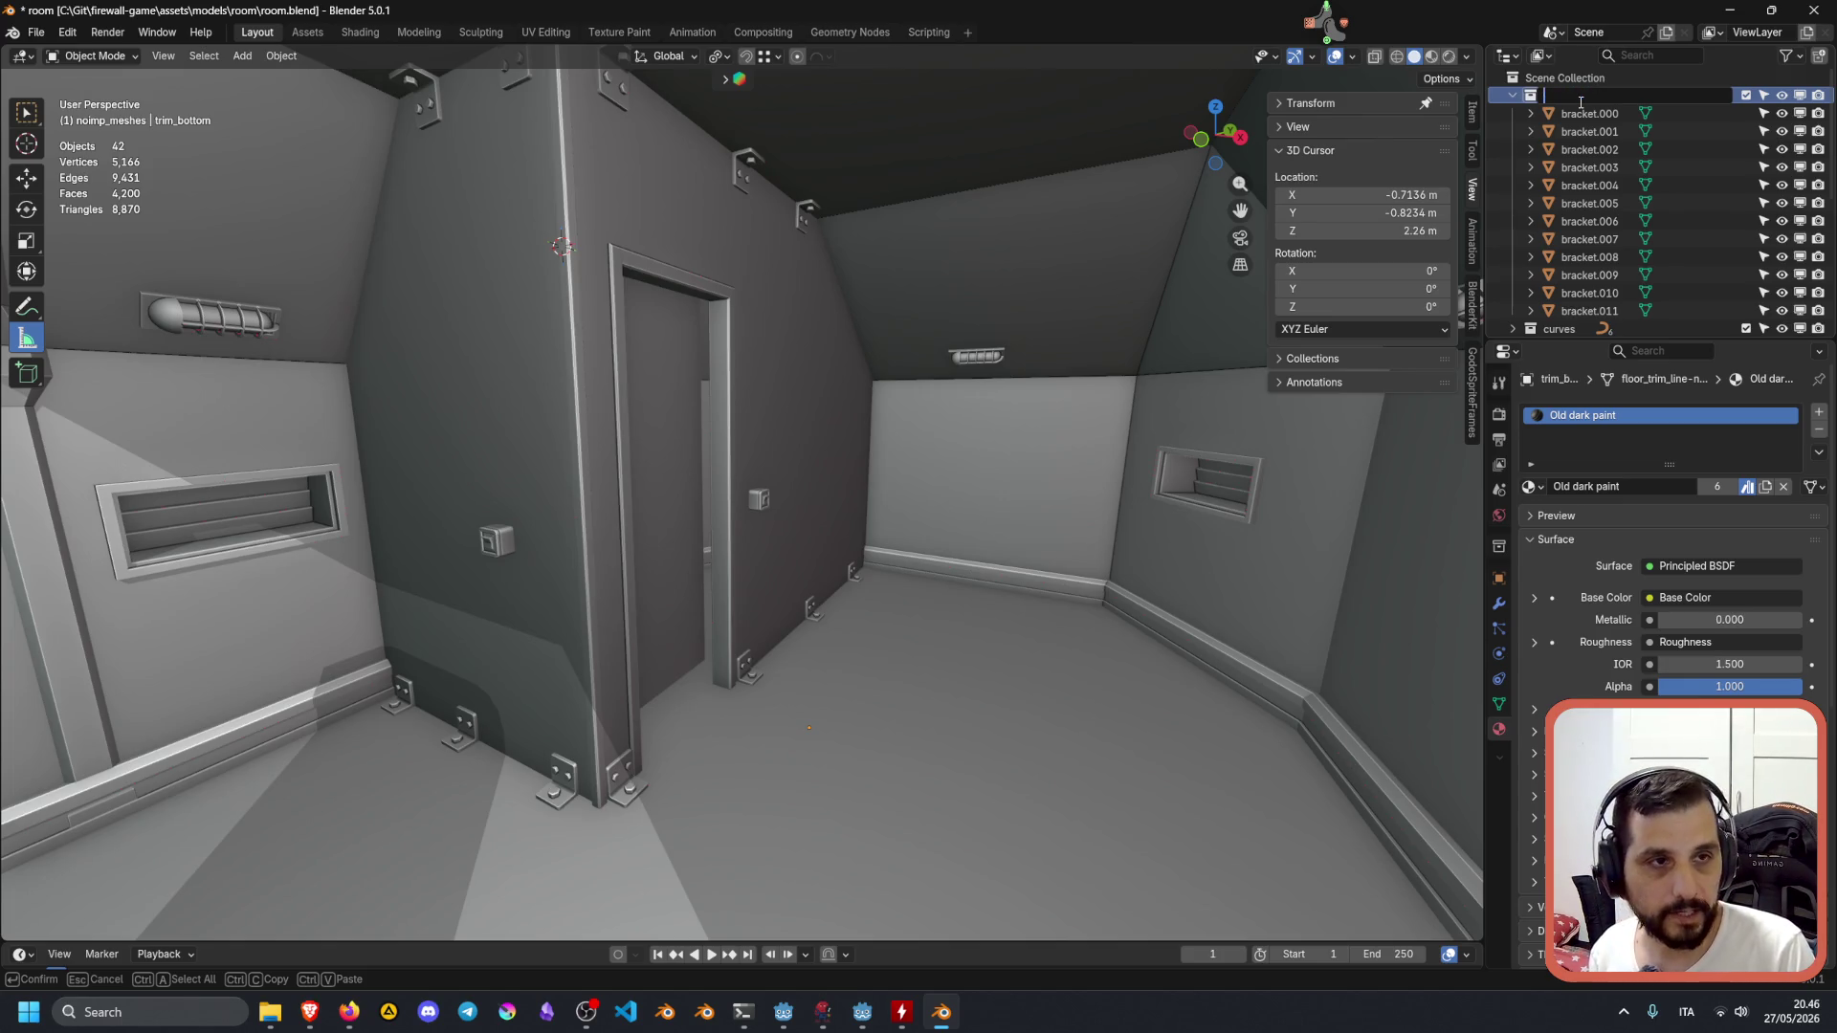
pyautogui.write('dressing')
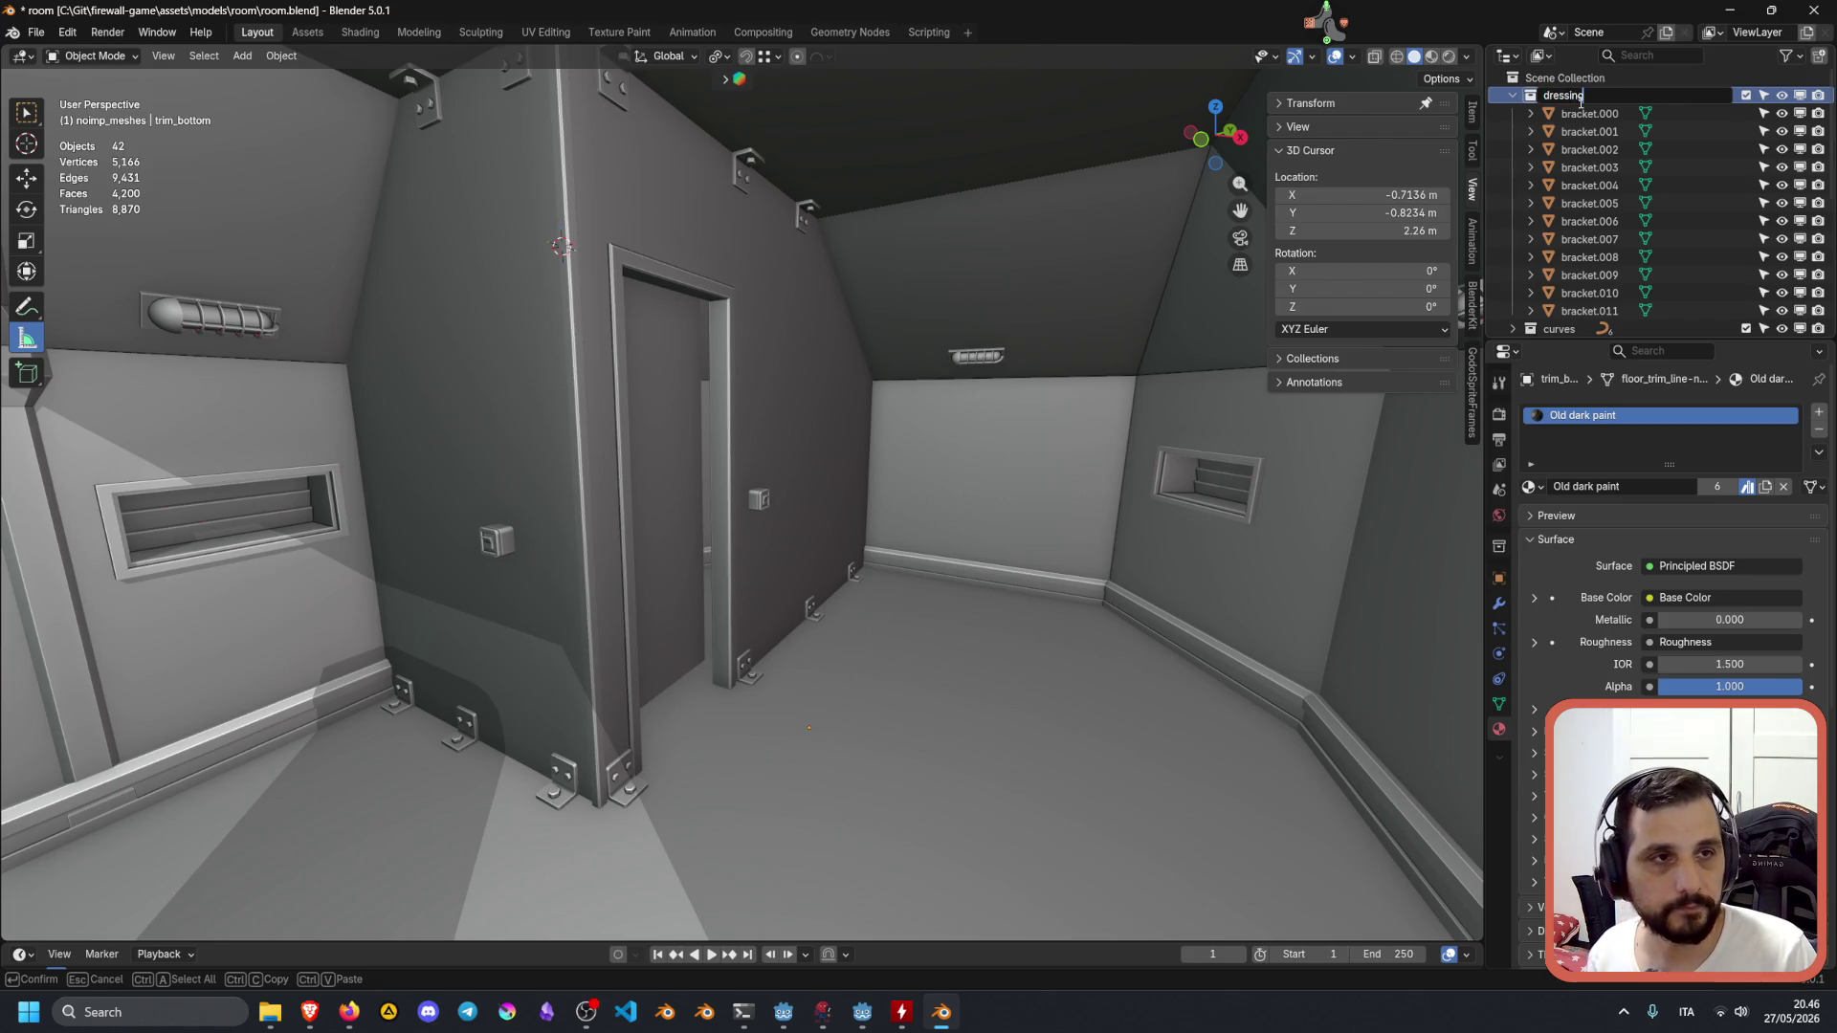
pyautogui.write('_and_decora')
pyautogui.press('BackSpace')
pyautogui.press('BackSpace')
pyautogui.press('BackSpace')
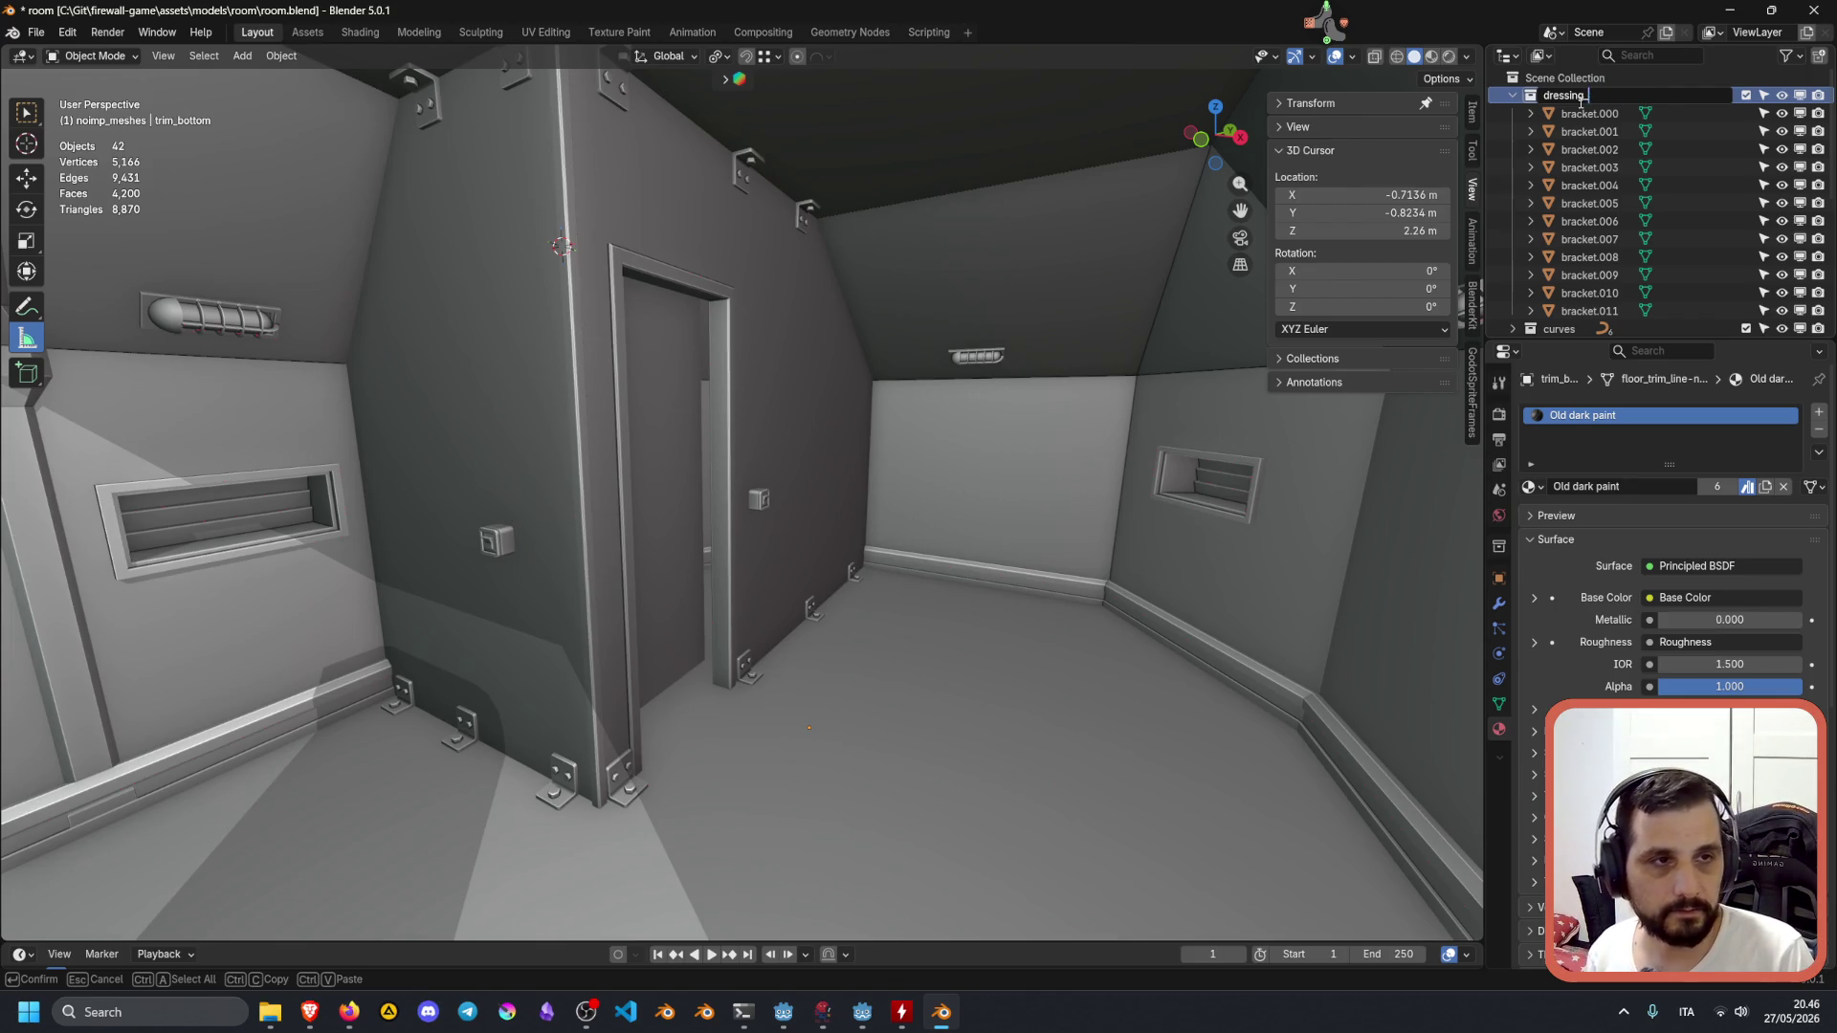
pyautogui.press('Return')
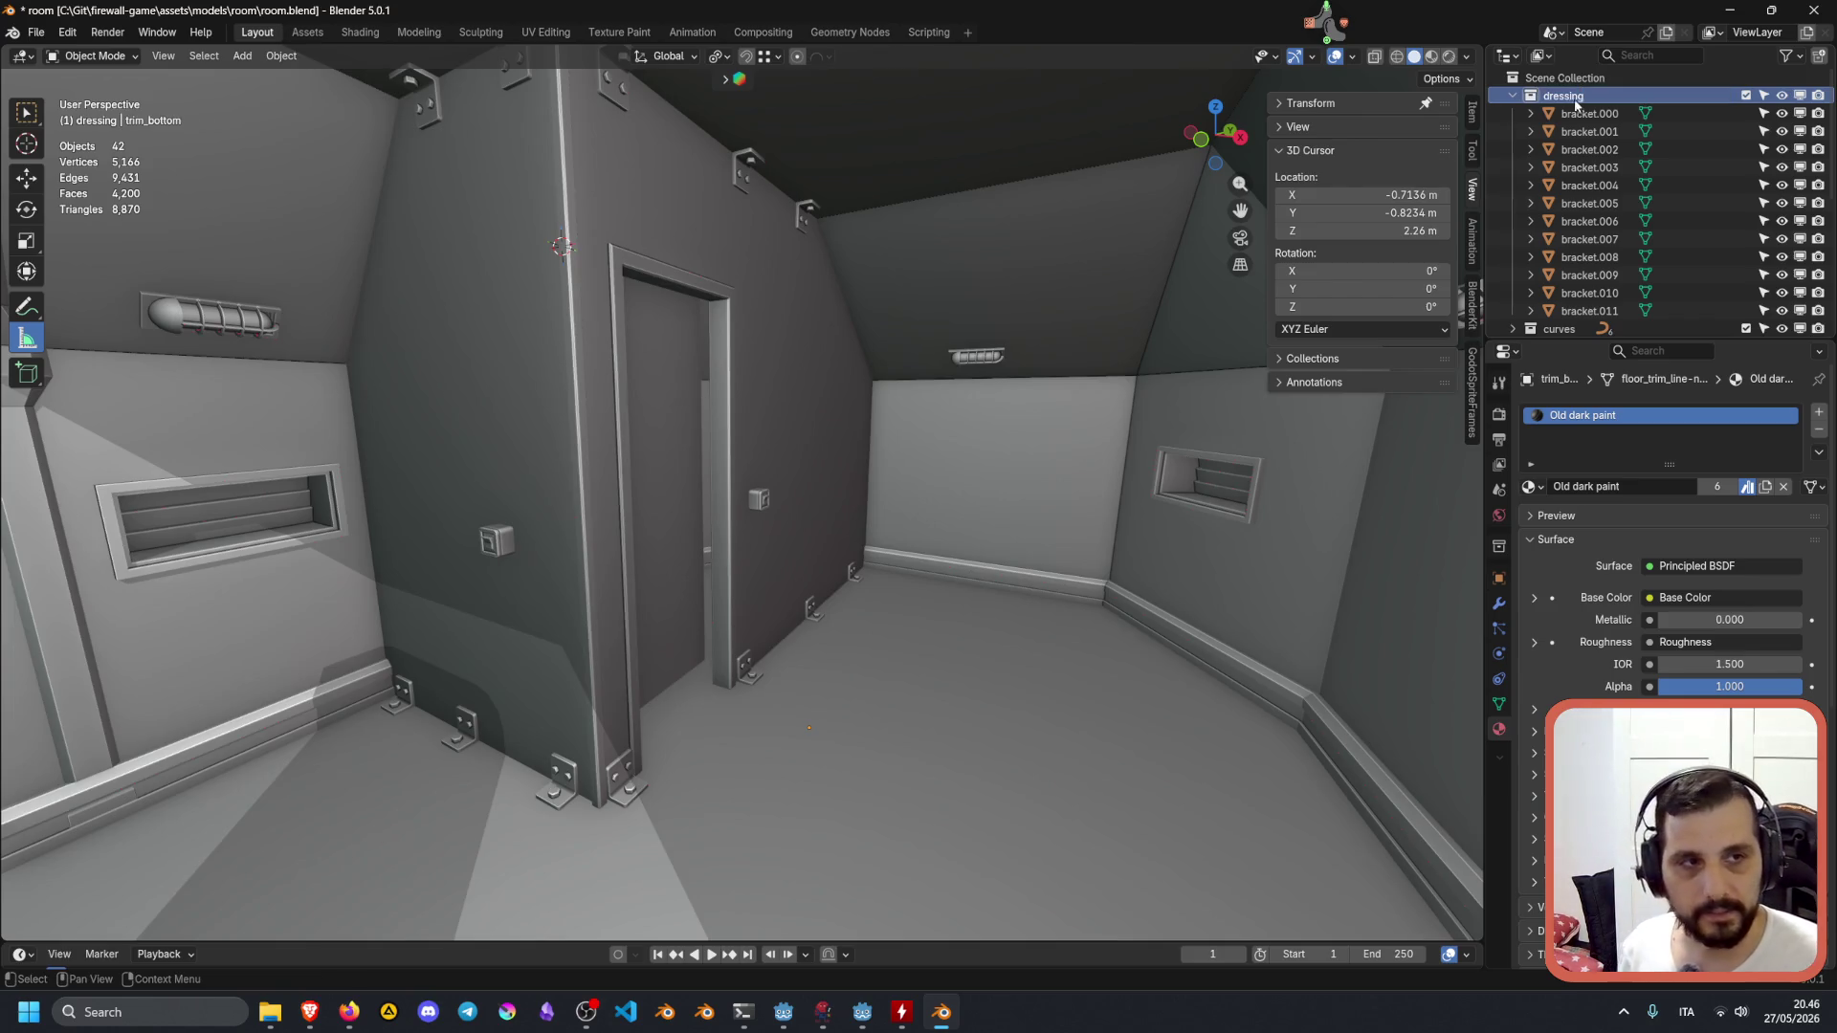
# Collapse dressing, place it below windows, and move curtain above light_fixtures.
pyautogui.click(1511, 96)
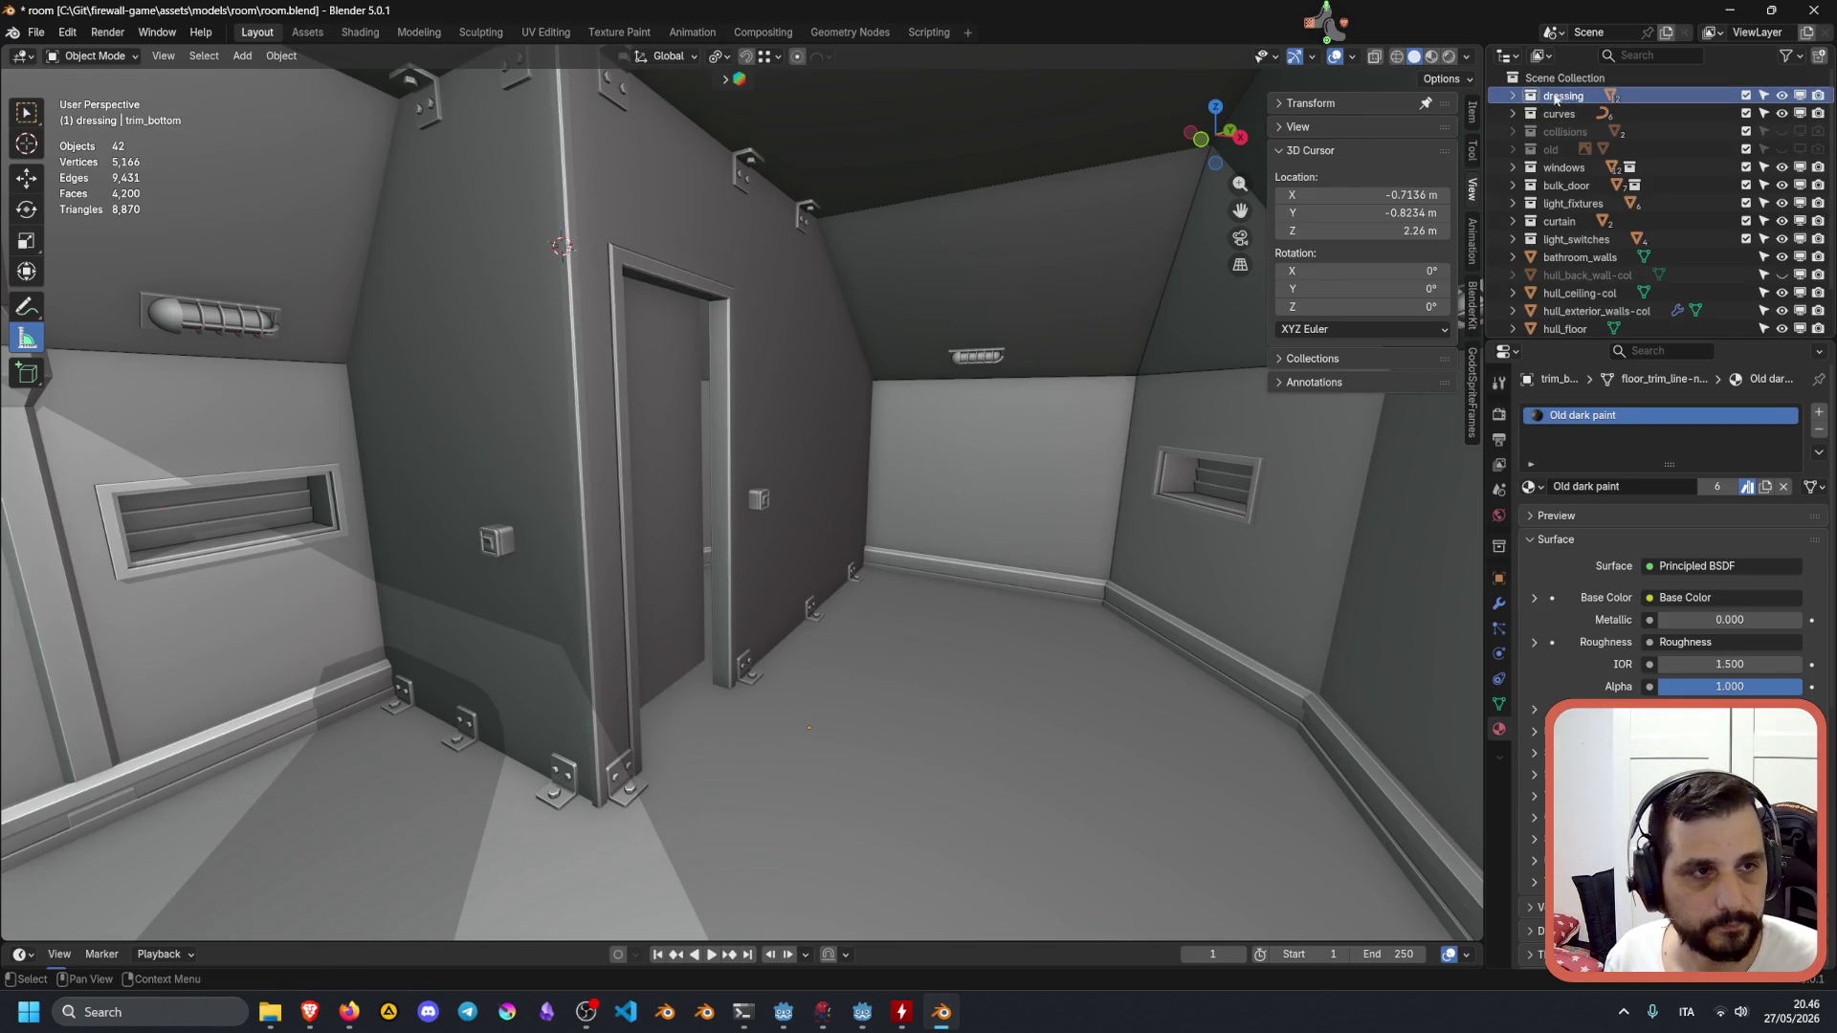
pyautogui.moveTo(1549, 122); pyautogui.dragTo(1624, 178)
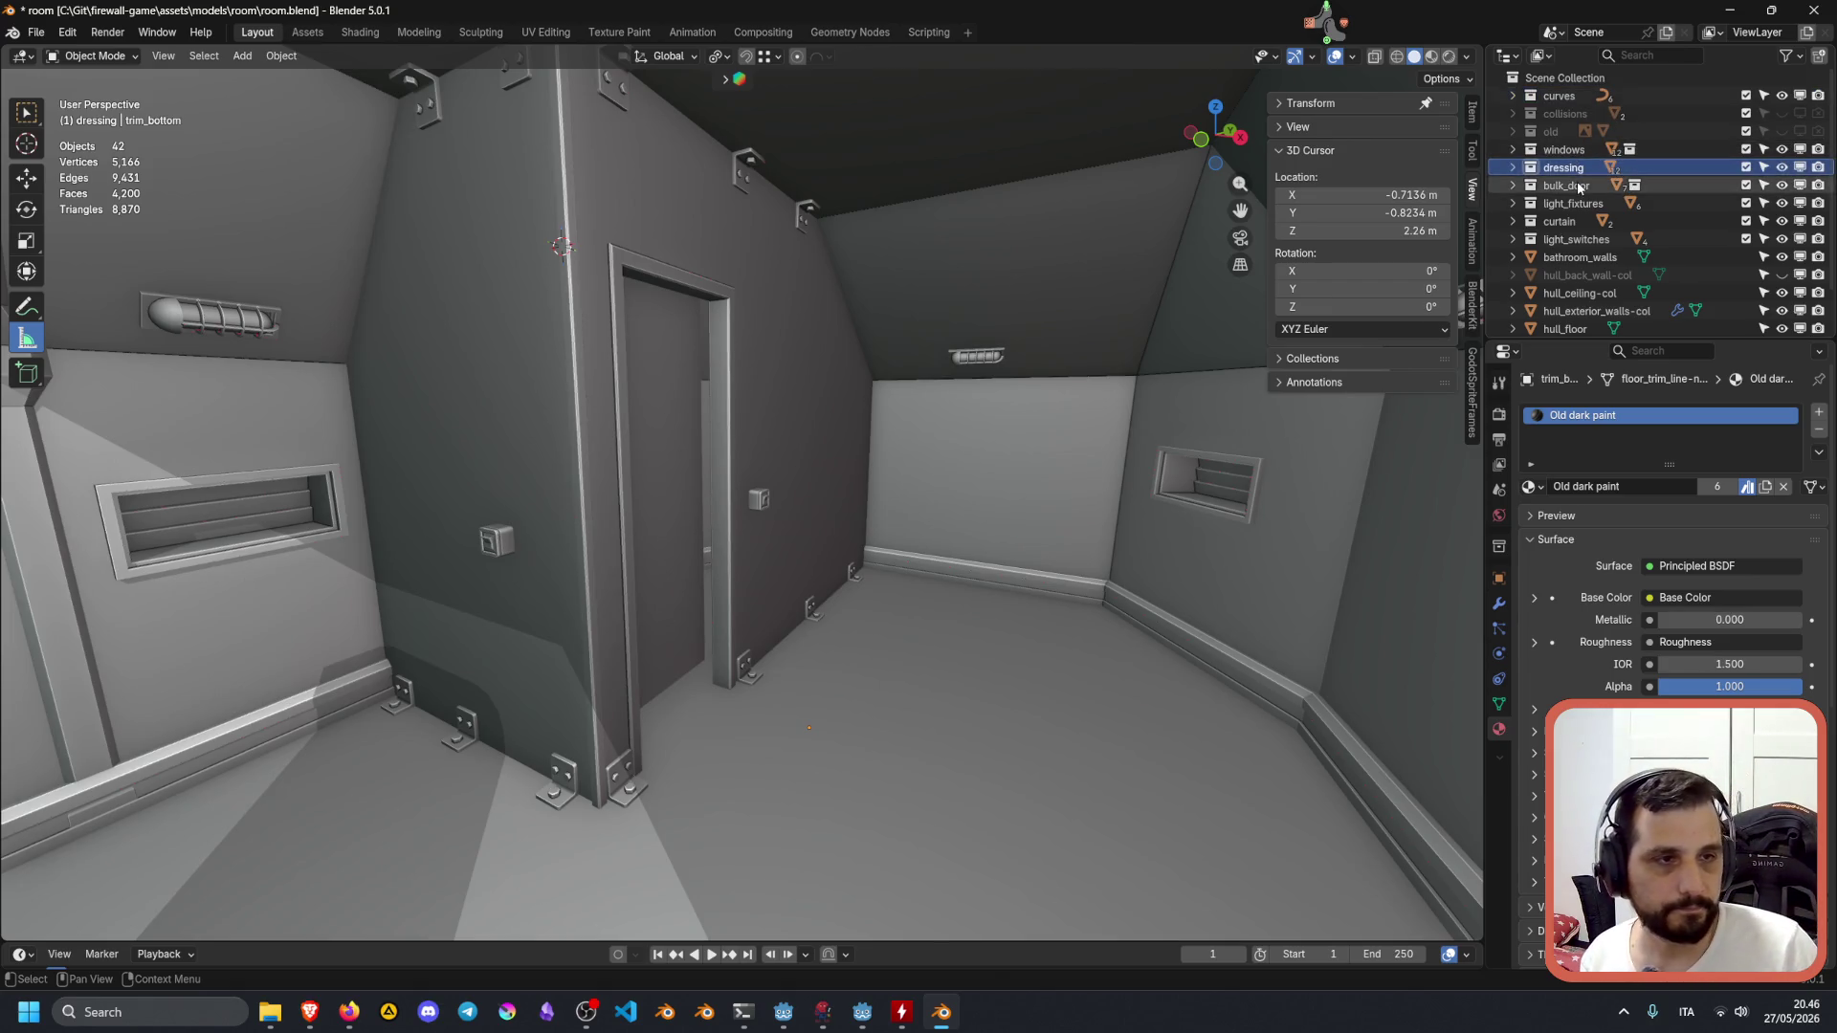
pyautogui.scroll(-2, 1598, 241)
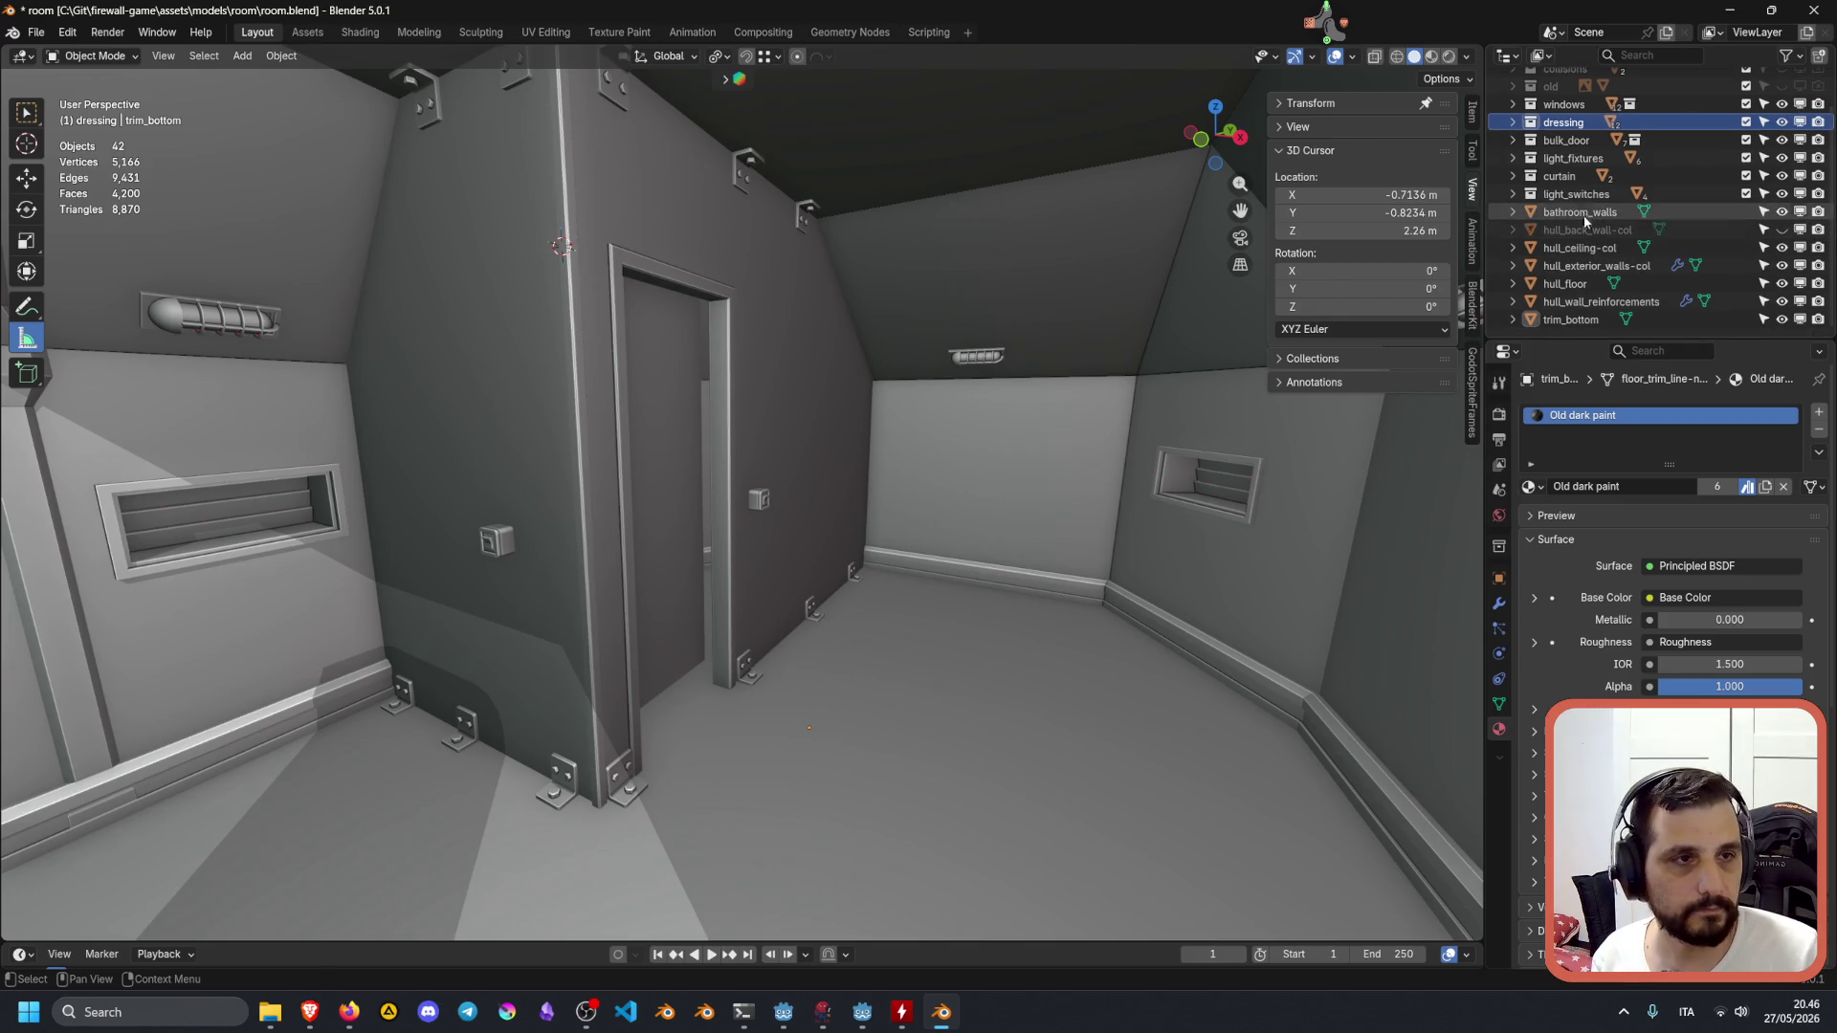
pyautogui.moveTo(1561, 176); pyautogui.dragTo(1570, 157)
# Check the bulk_door, dressing, windows and collisions collections, then make Scene Collection active.
pyautogui.click(1567, 140)
pyautogui.click(1567, 122)
pyautogui.click(1565, 105)
pyautogui.scroll(2, 1567, 114)
pyautogui.click(1627, 131)
pyautogui.click(1665, 113)
pyautogui.click(1776, 122)
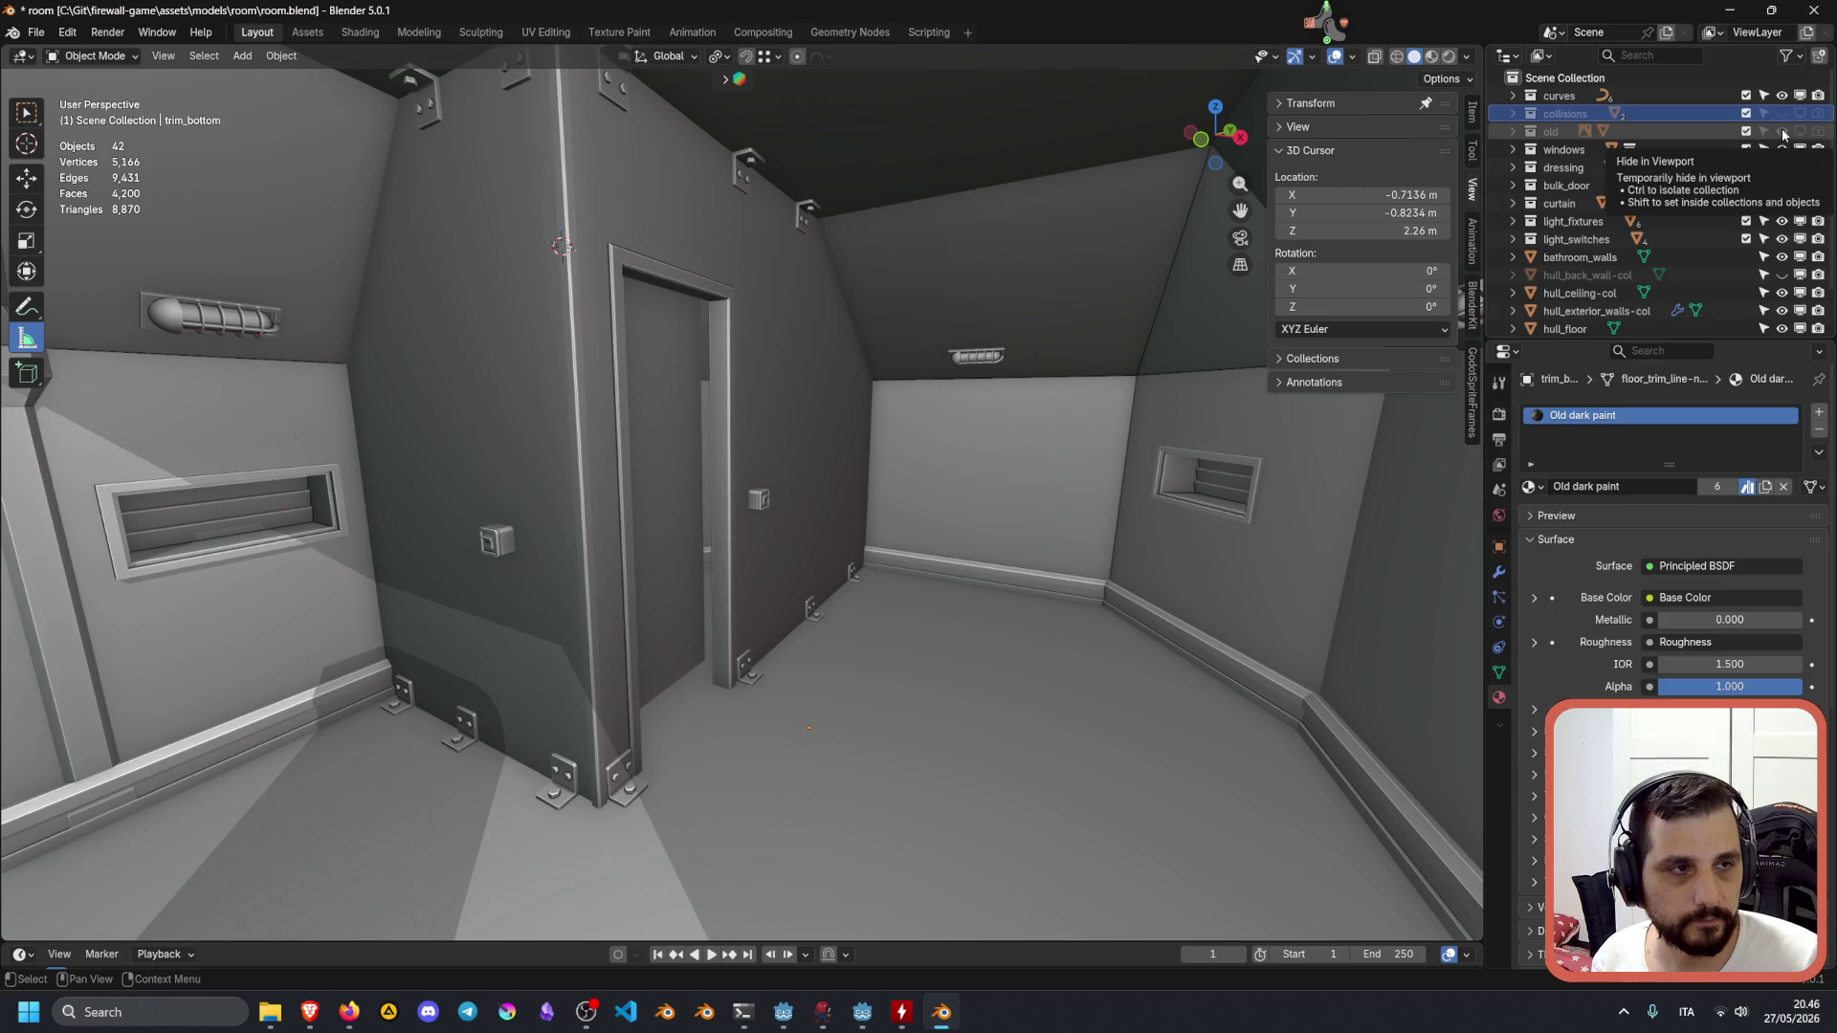
# Expand old and make the old and collisions collections visible in the viewport.
pyautogui.click(1513, 131)
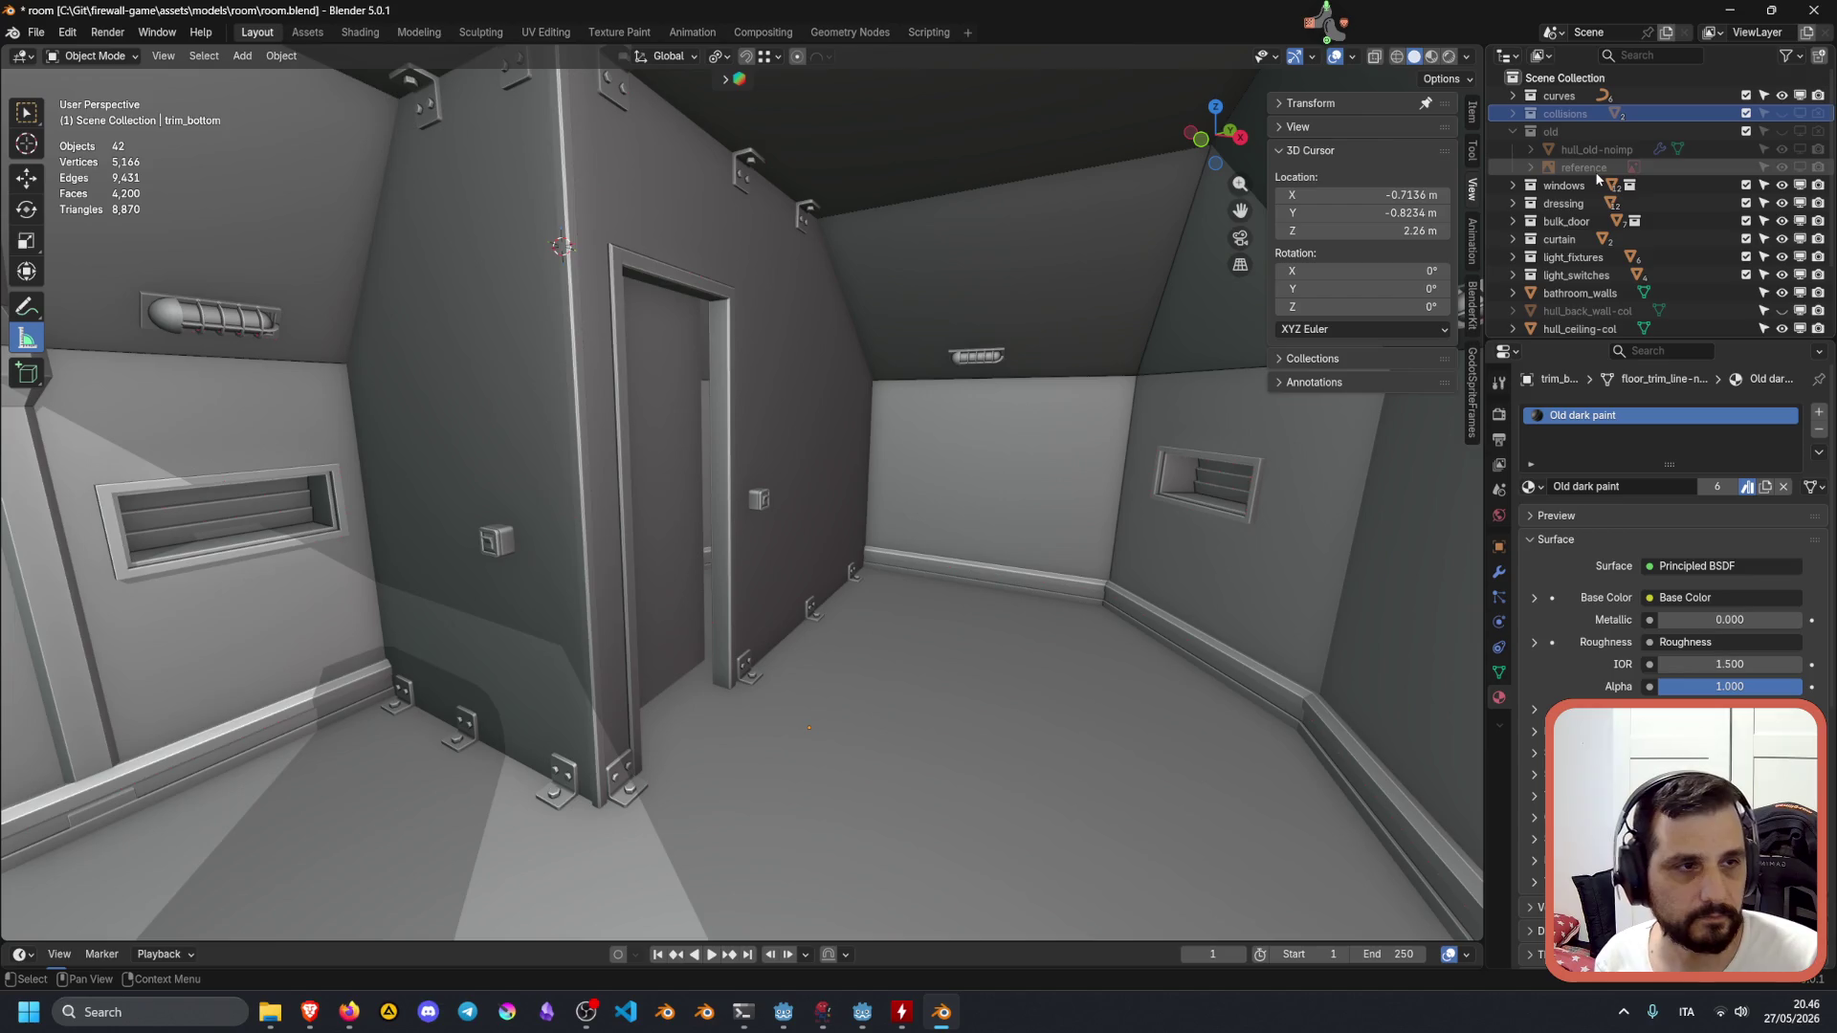
pyautogui.click(1801, 131)
pyautogui.click(1801, 113)
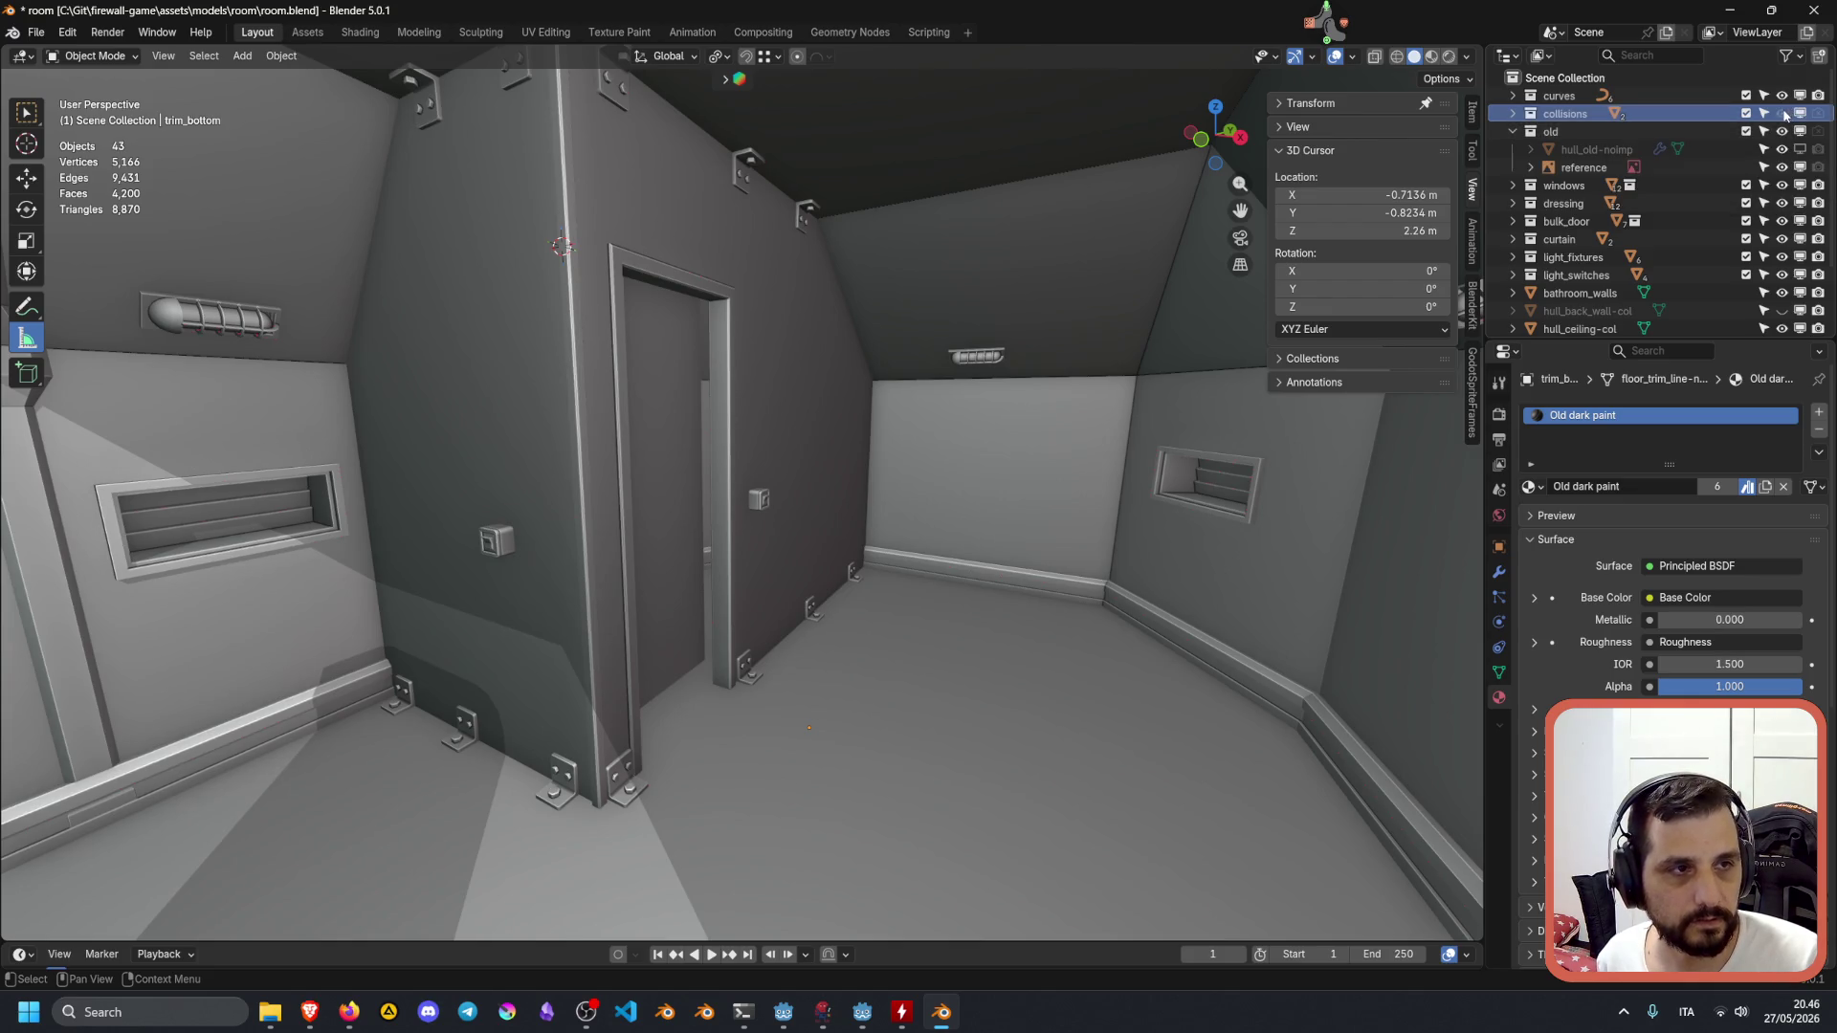
# Fly outside the room in walk mode, switch to Material Preview, and select the reference object.
pyautogui.rightClick(1014, 383)
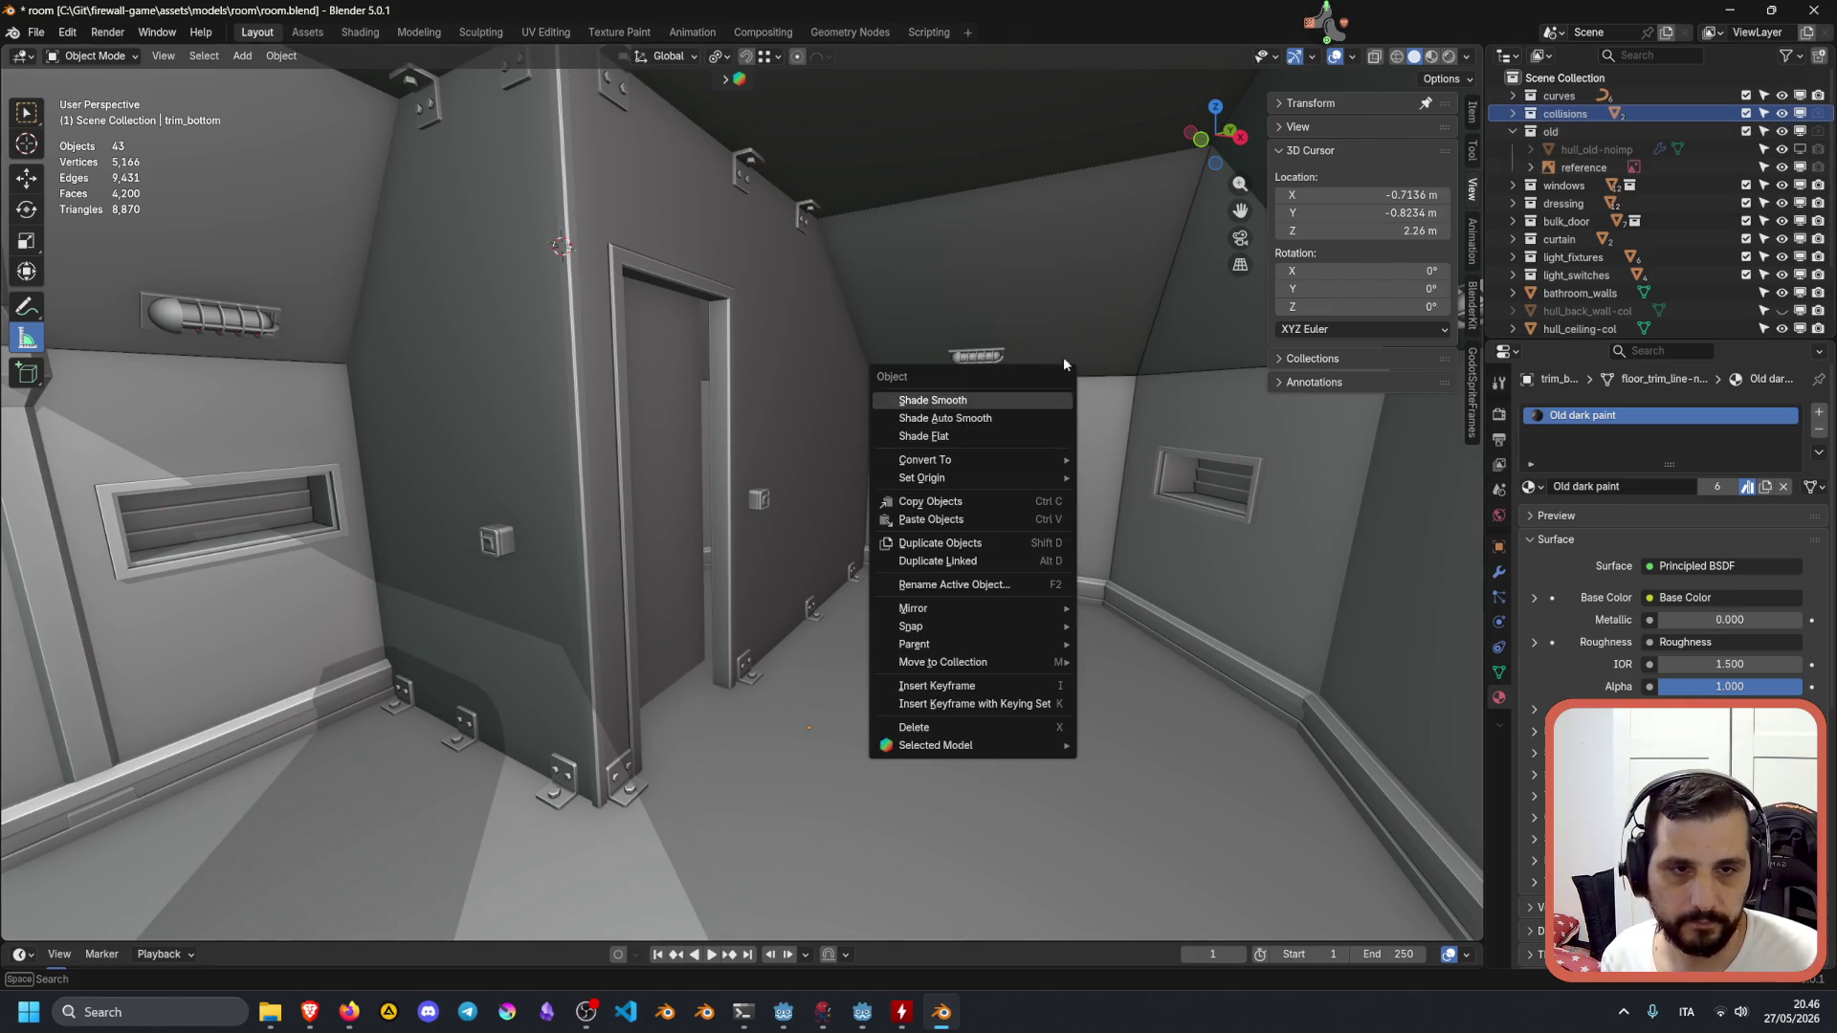
pyautogui.press('Escape')
pyautogui.hotkey('shift', '`')
pyautogui.press('w')
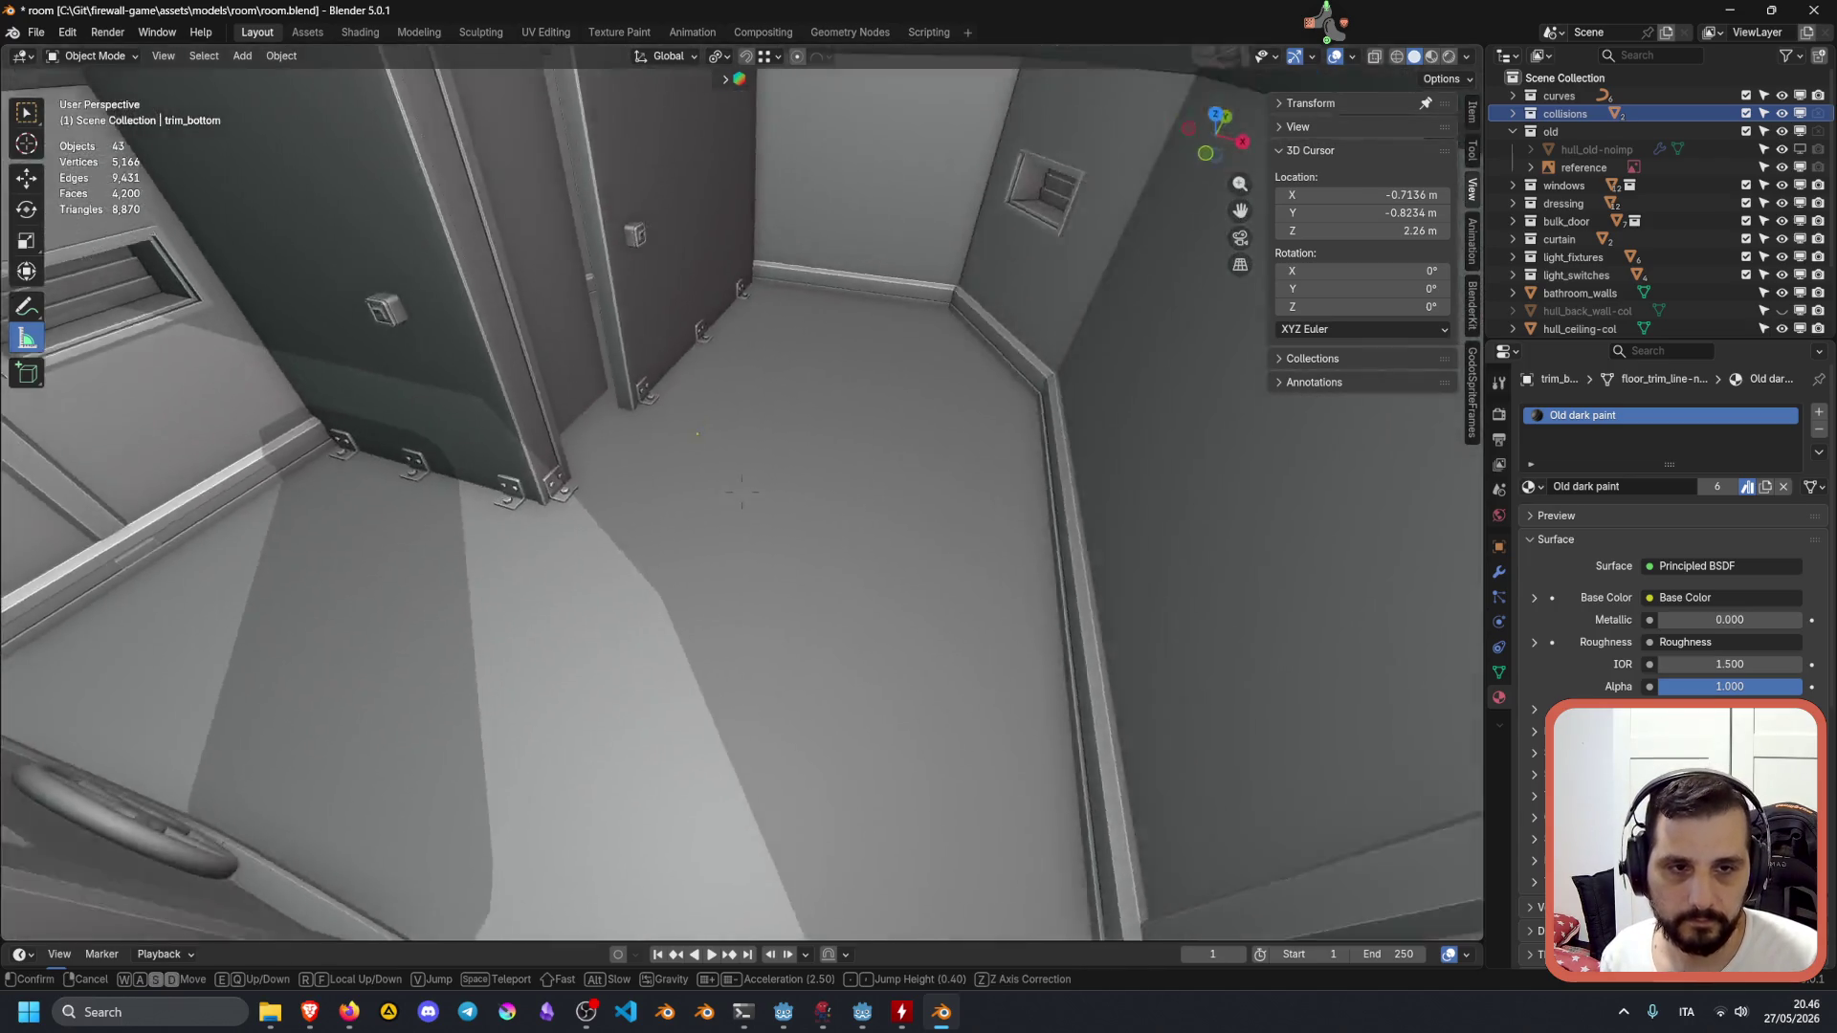
pyautogui.press('Escape')
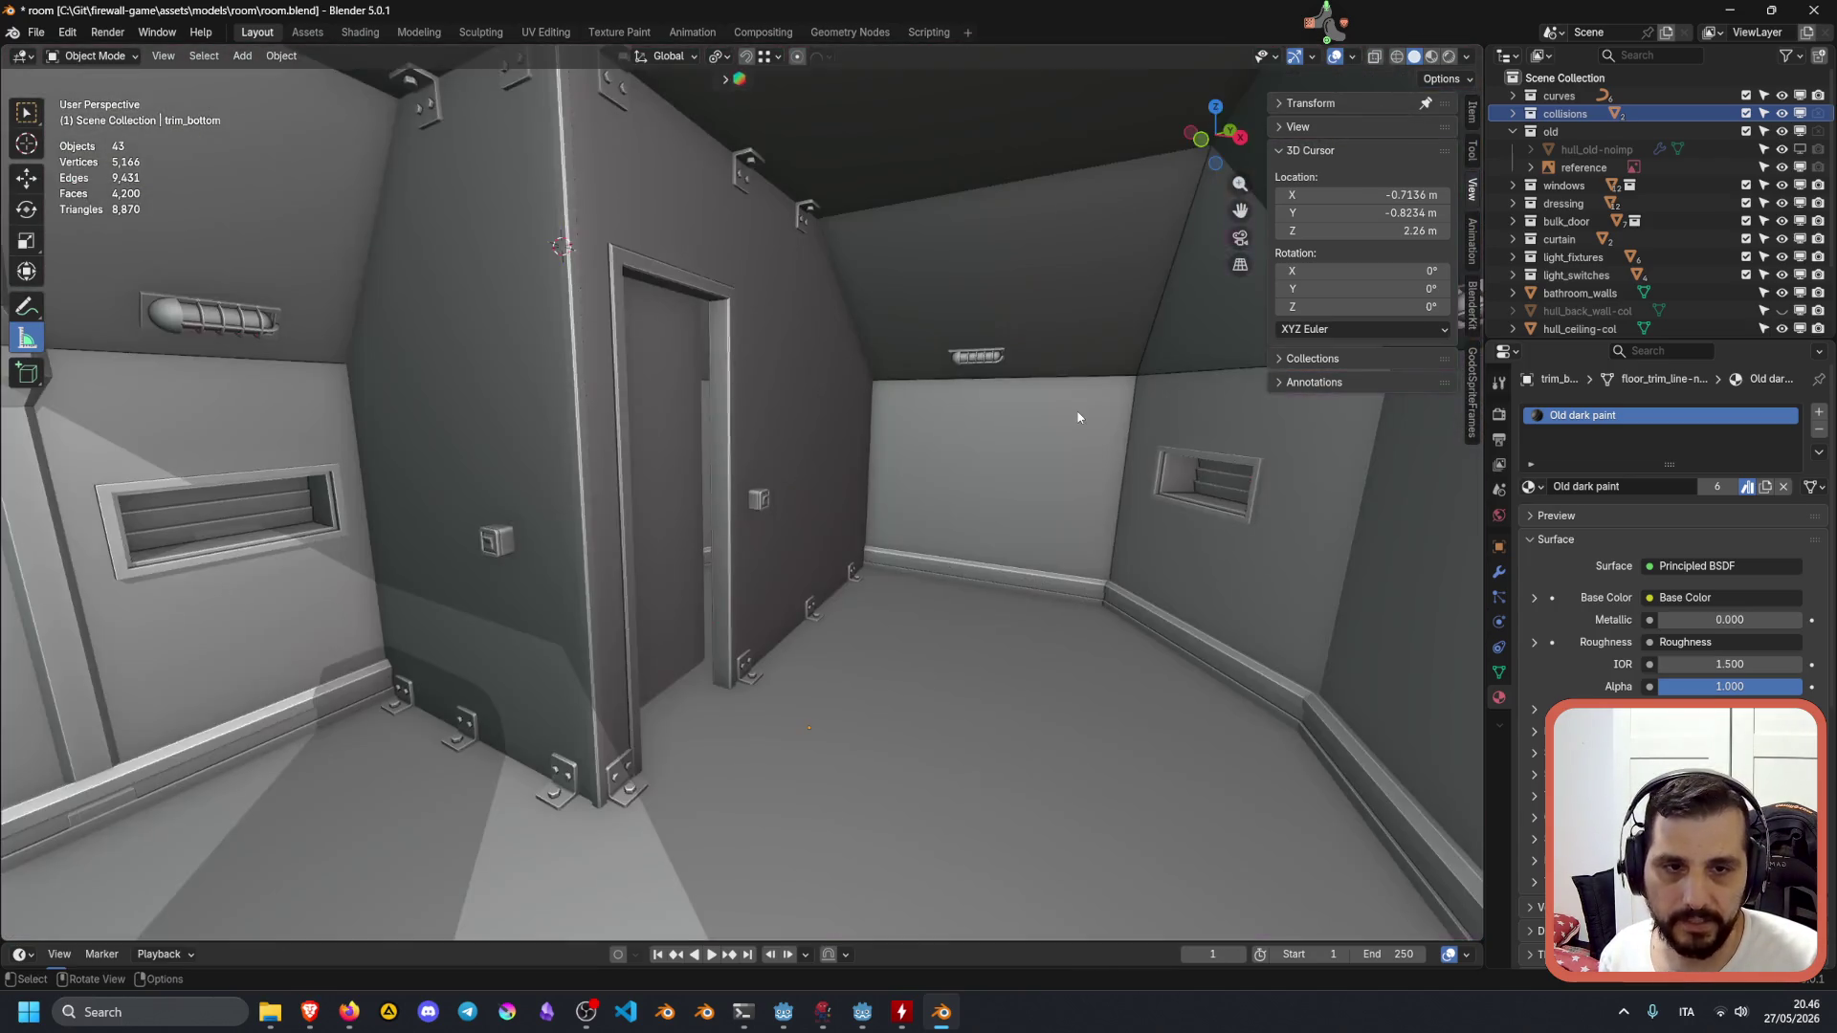
pyautogui.press('e')
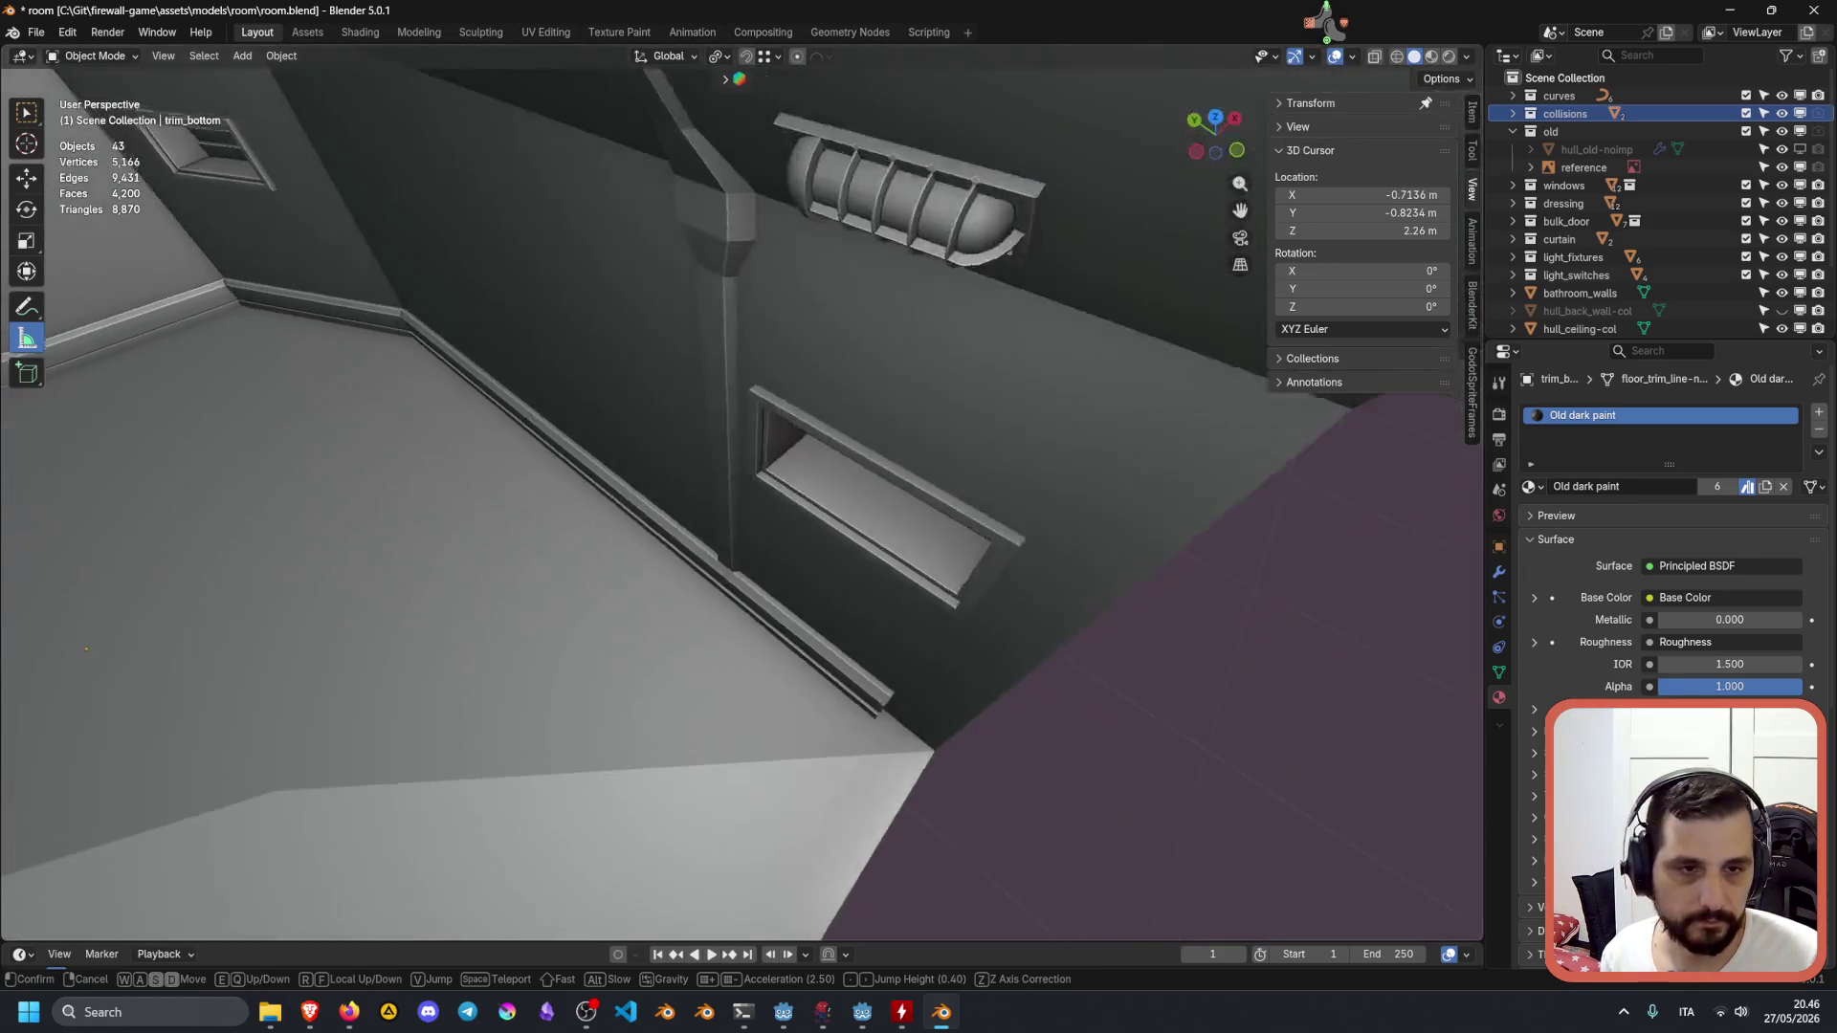
pyautogui.press('Return')
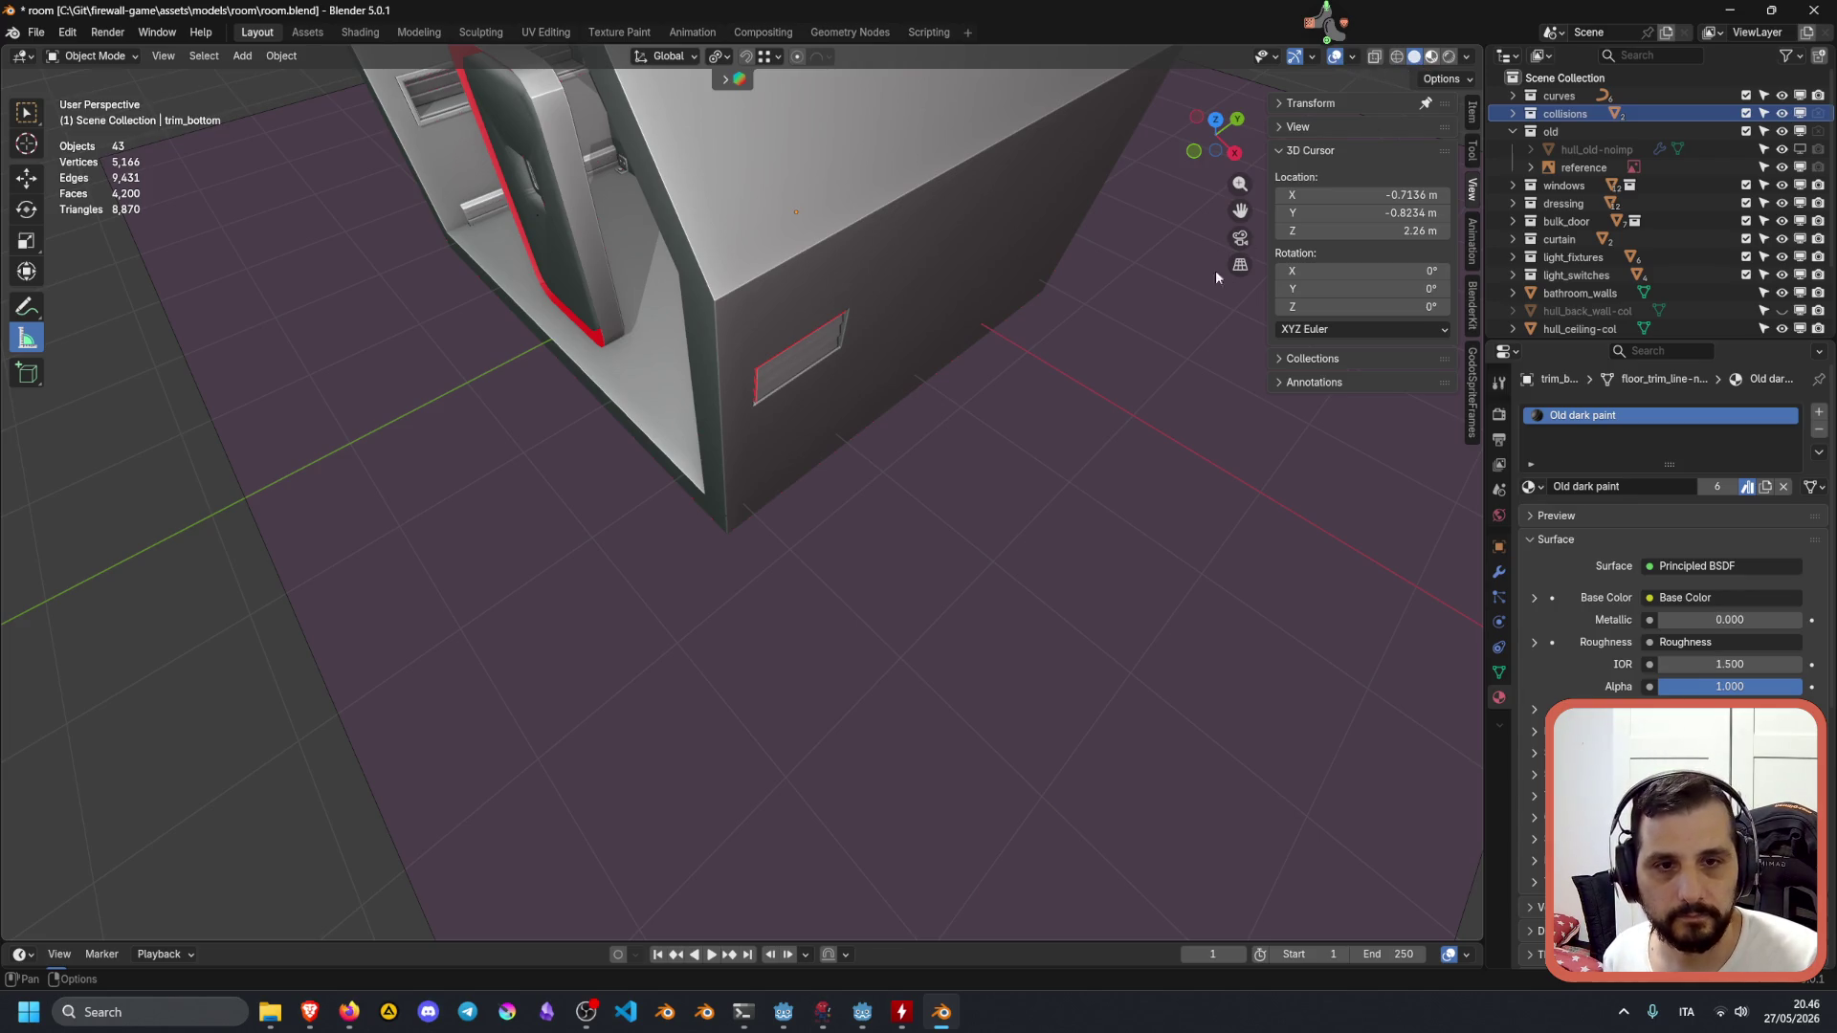
pyautogui.press('z')
pyautogui.click(1029, 521)
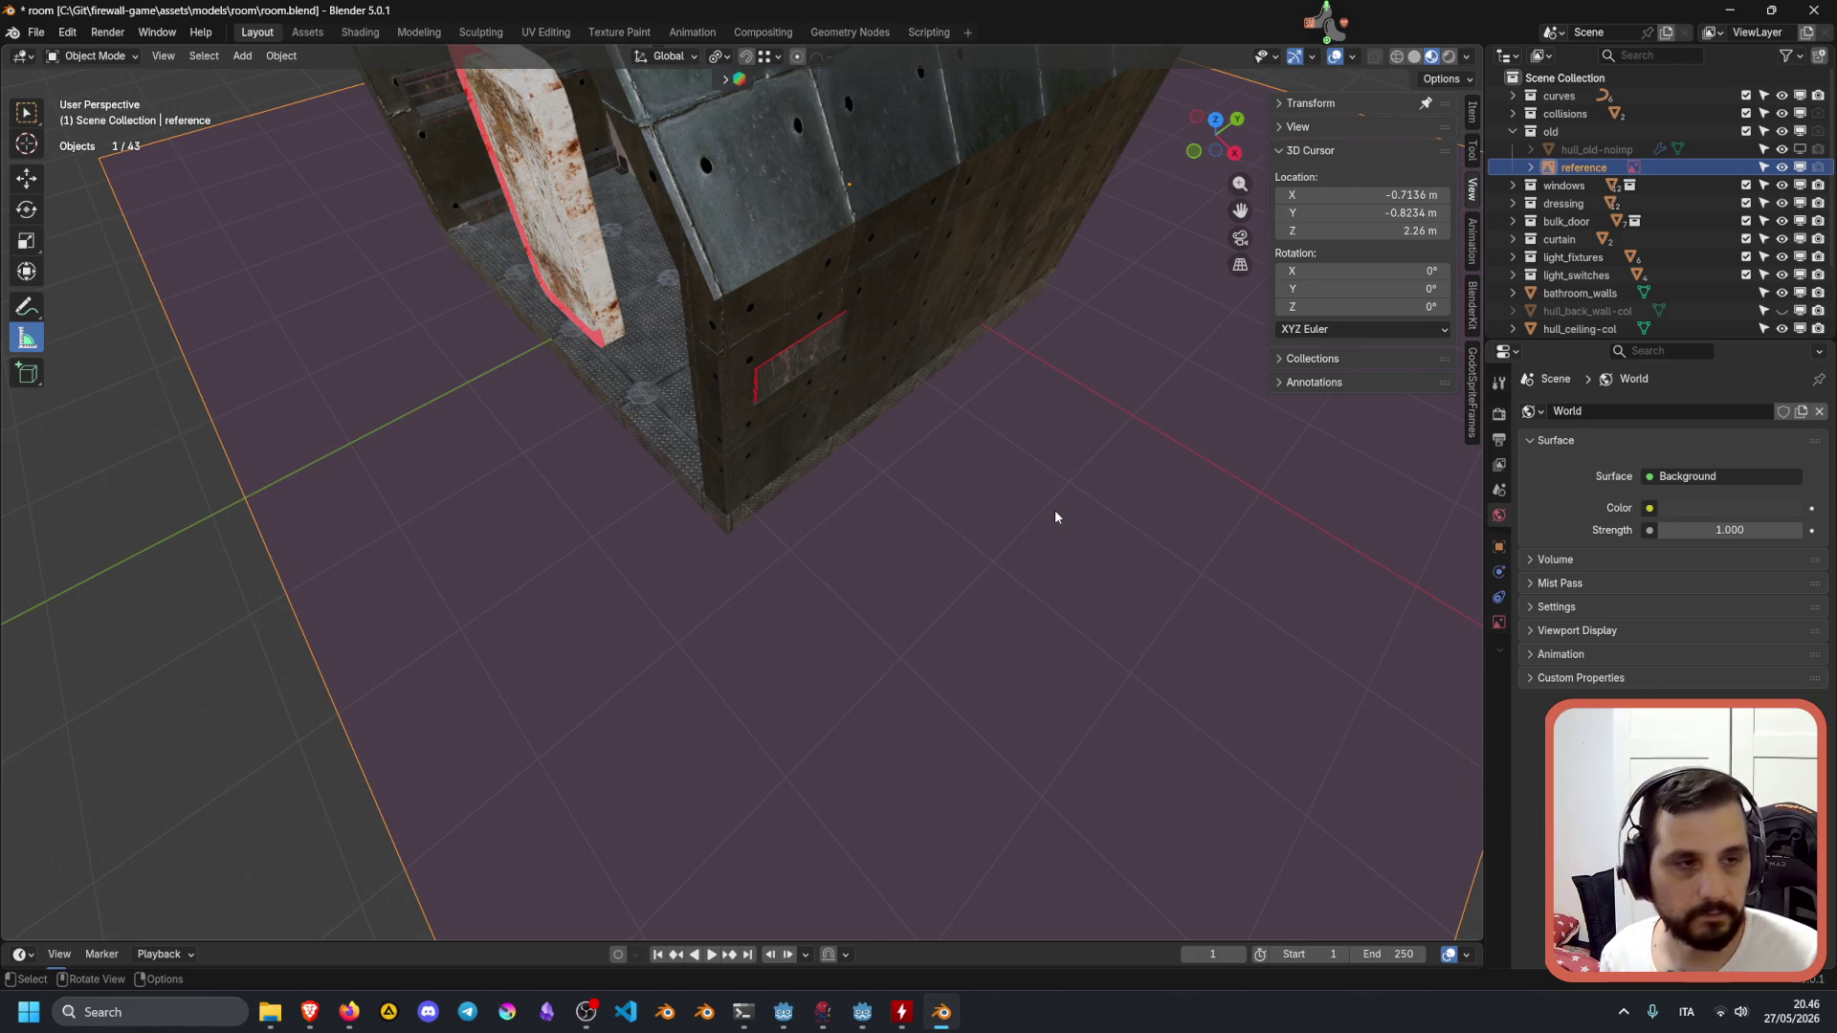
# Exclude reference from renders and walk into the hull, then pull back.
pyautogui.click(1817, 169)
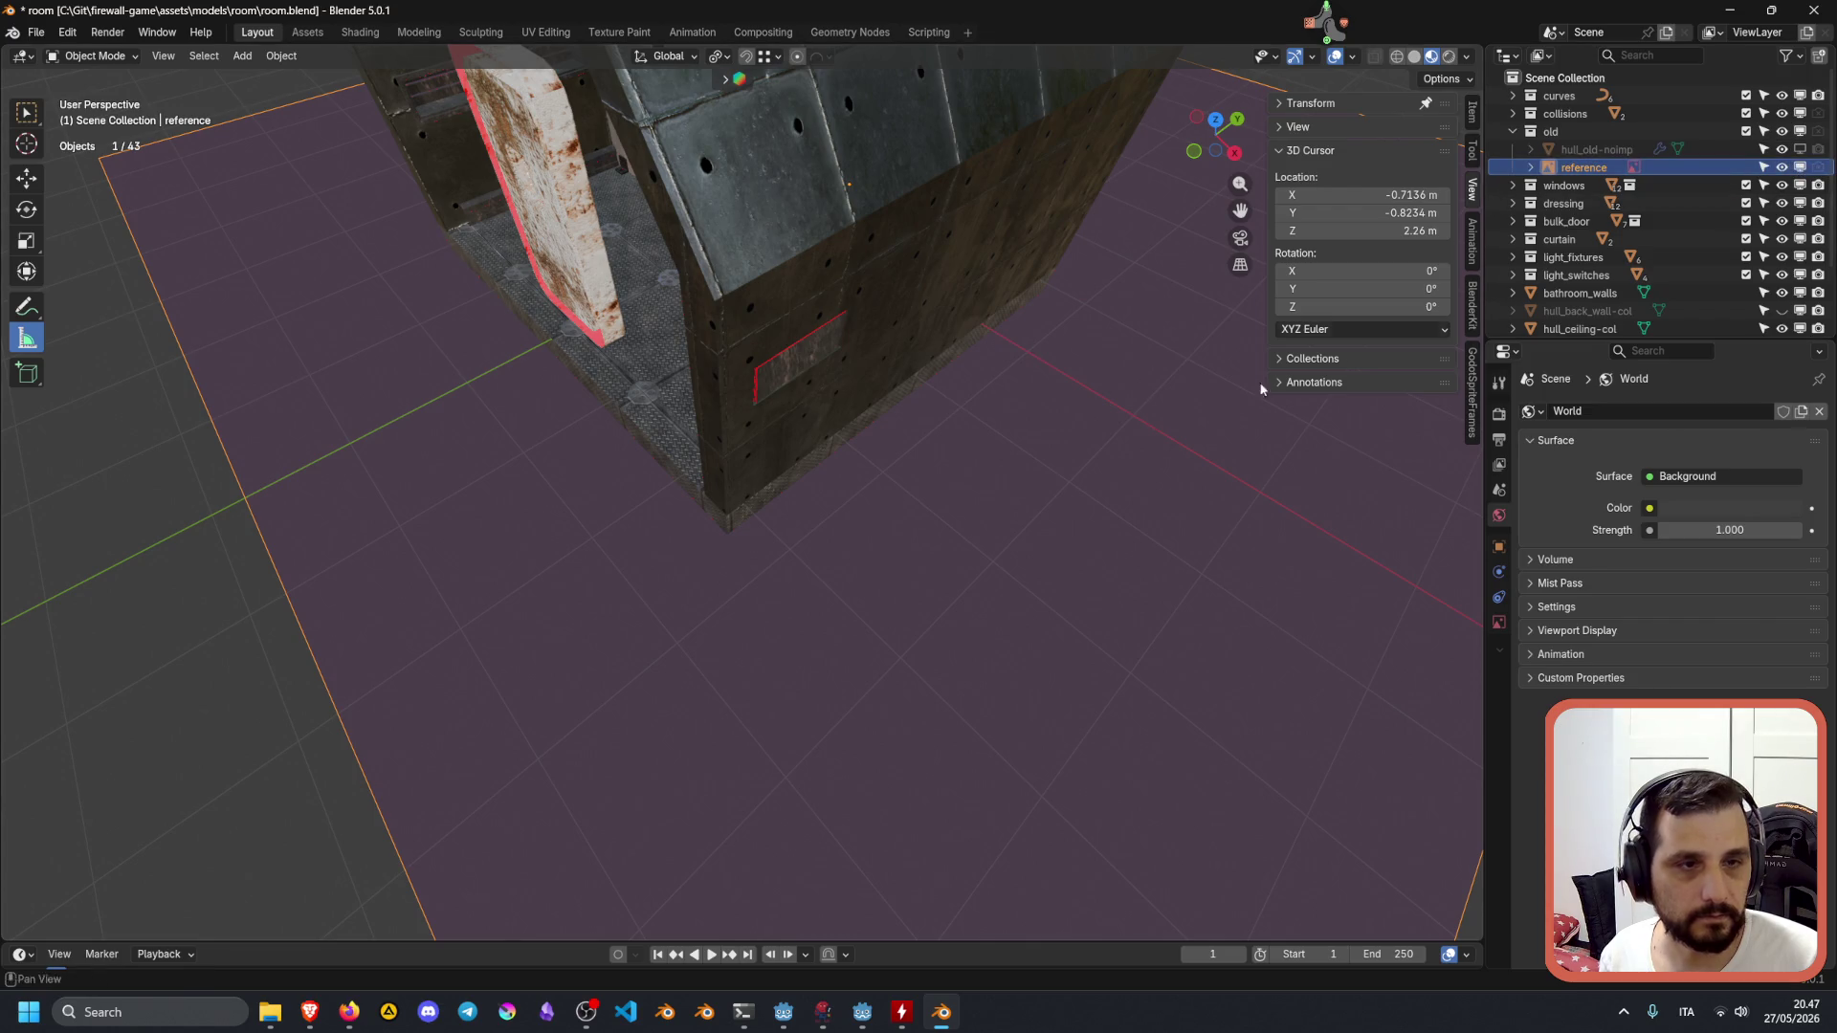
pyautogui.hotkey('shift', '`')
pyautogui.press('w')
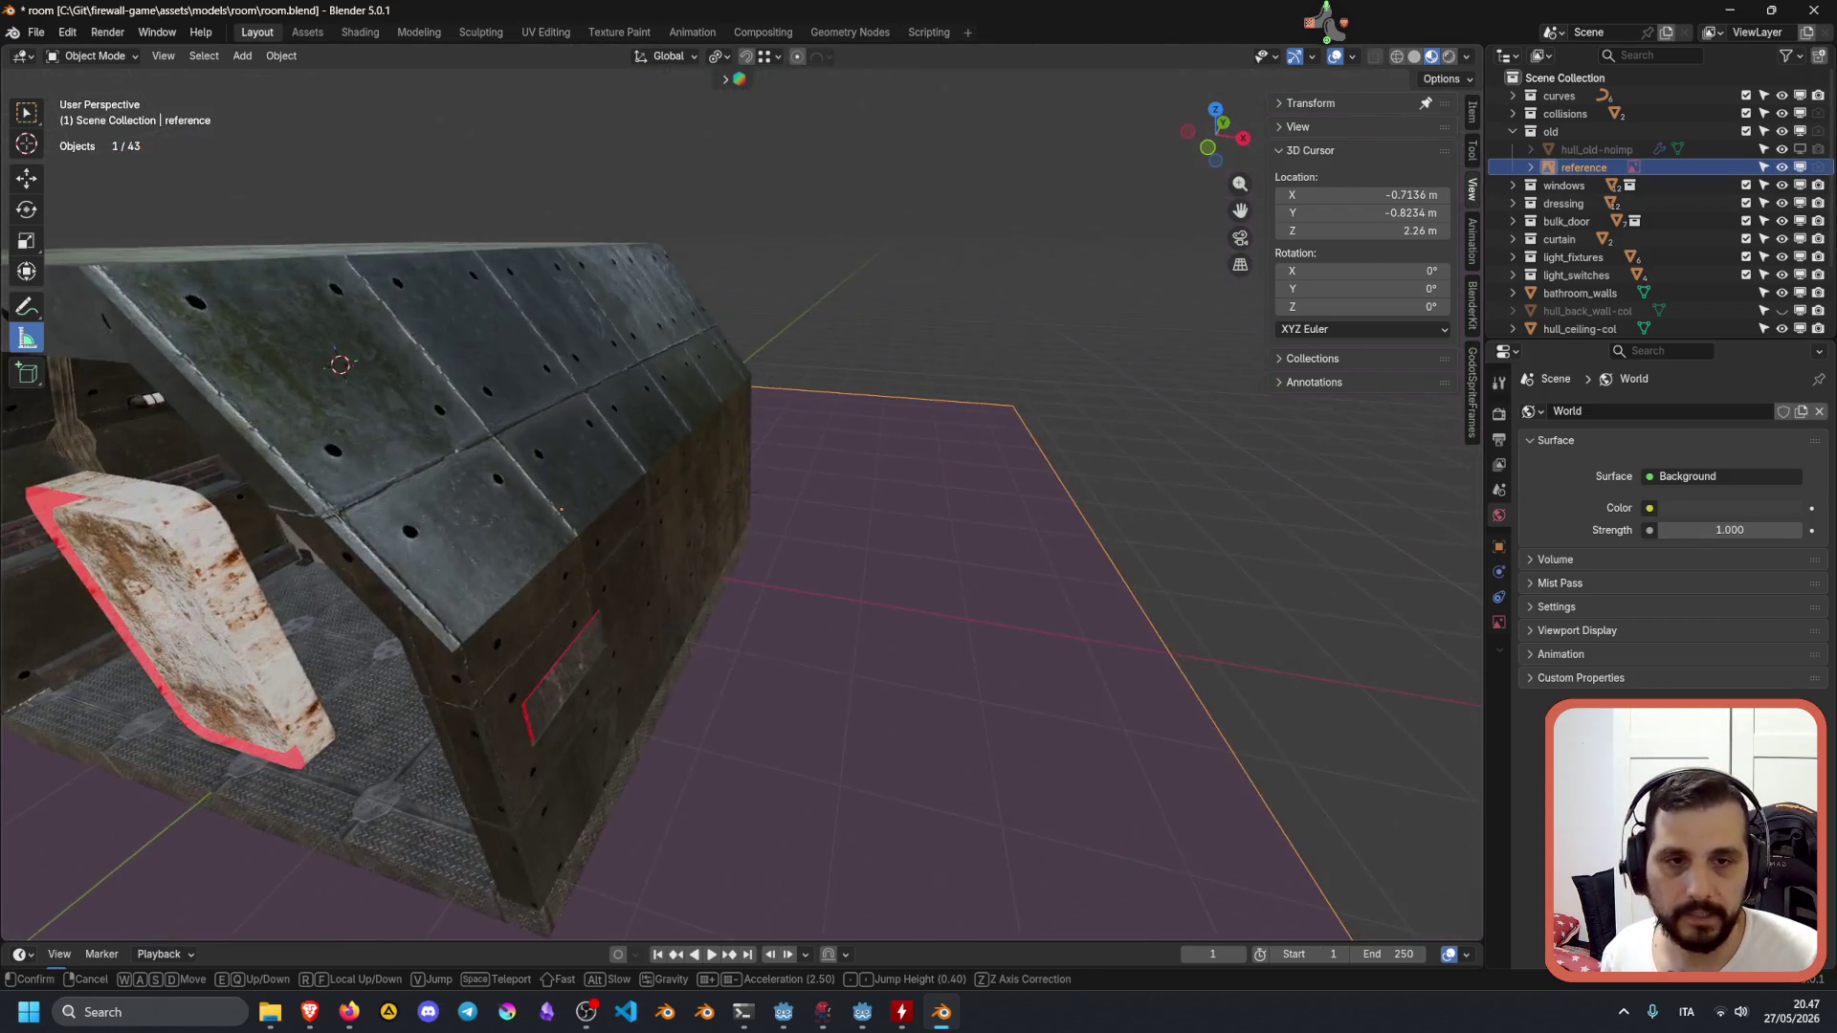
pyautogui.hotkey('shift', 's')
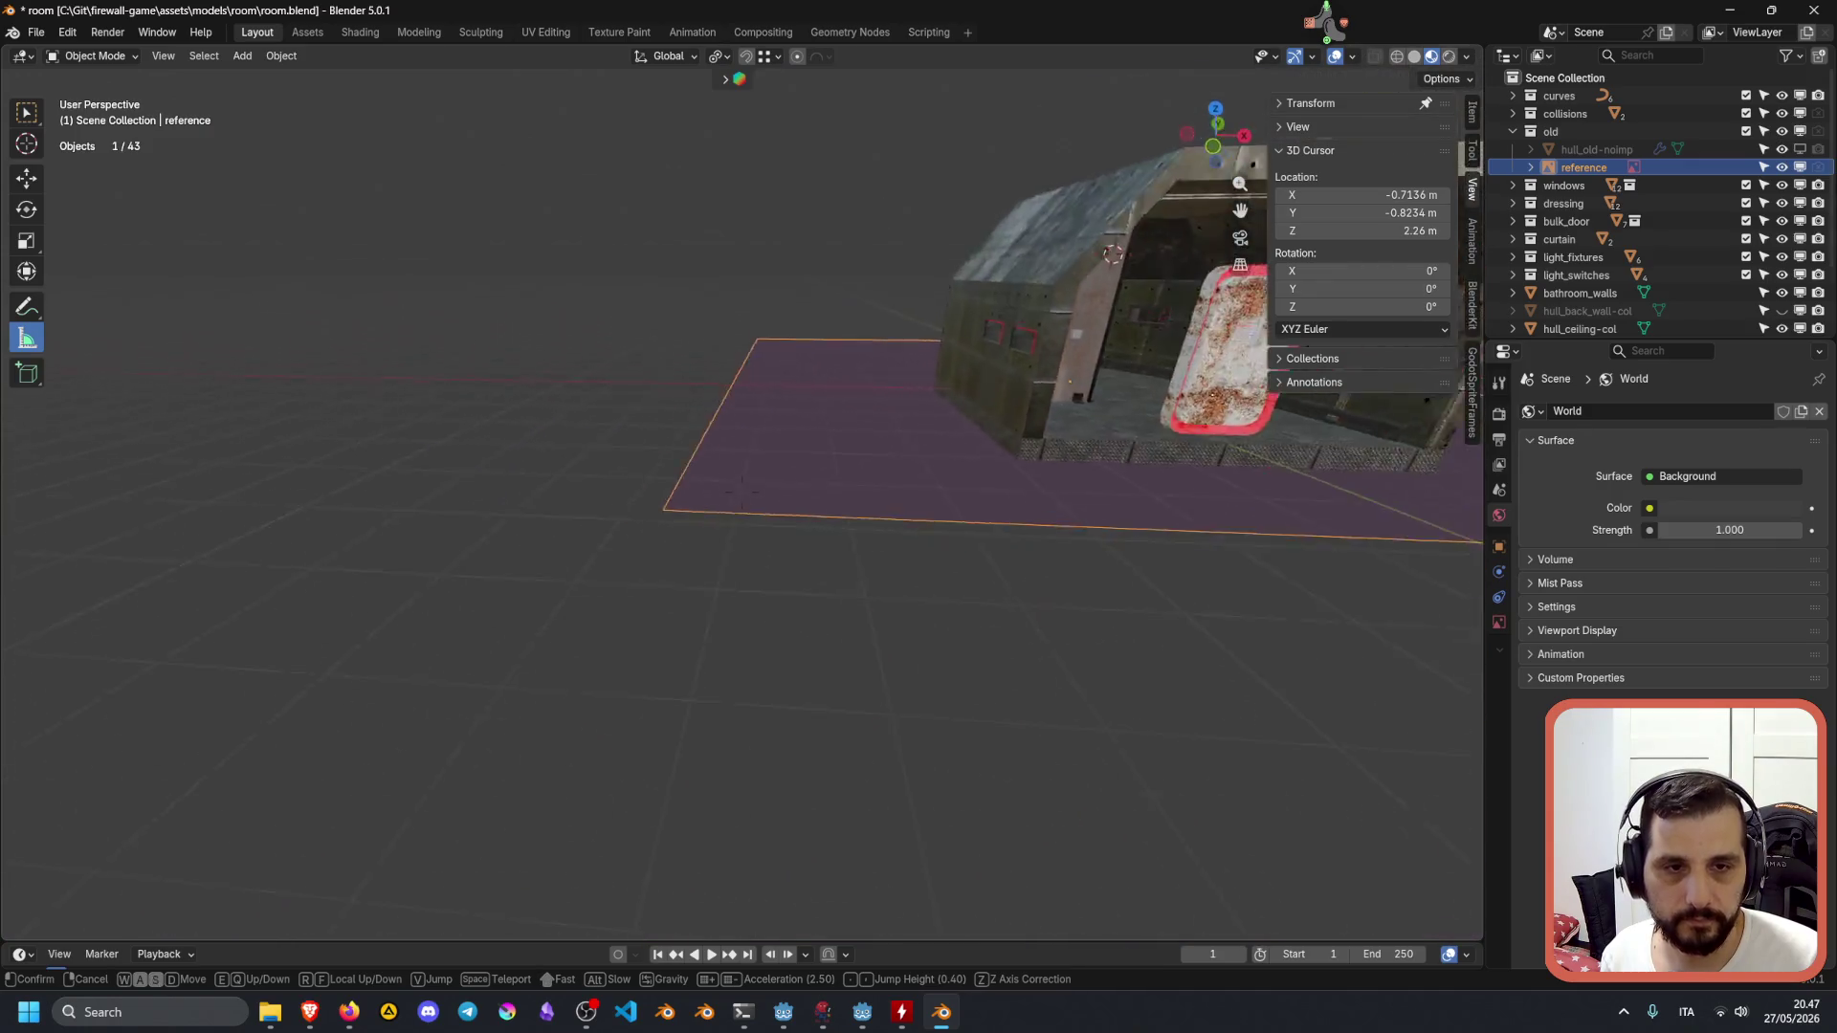
# Walk along the textured hull to a new angle, then bring Blender back into focus after Firefox.
pyautogui.press('w')
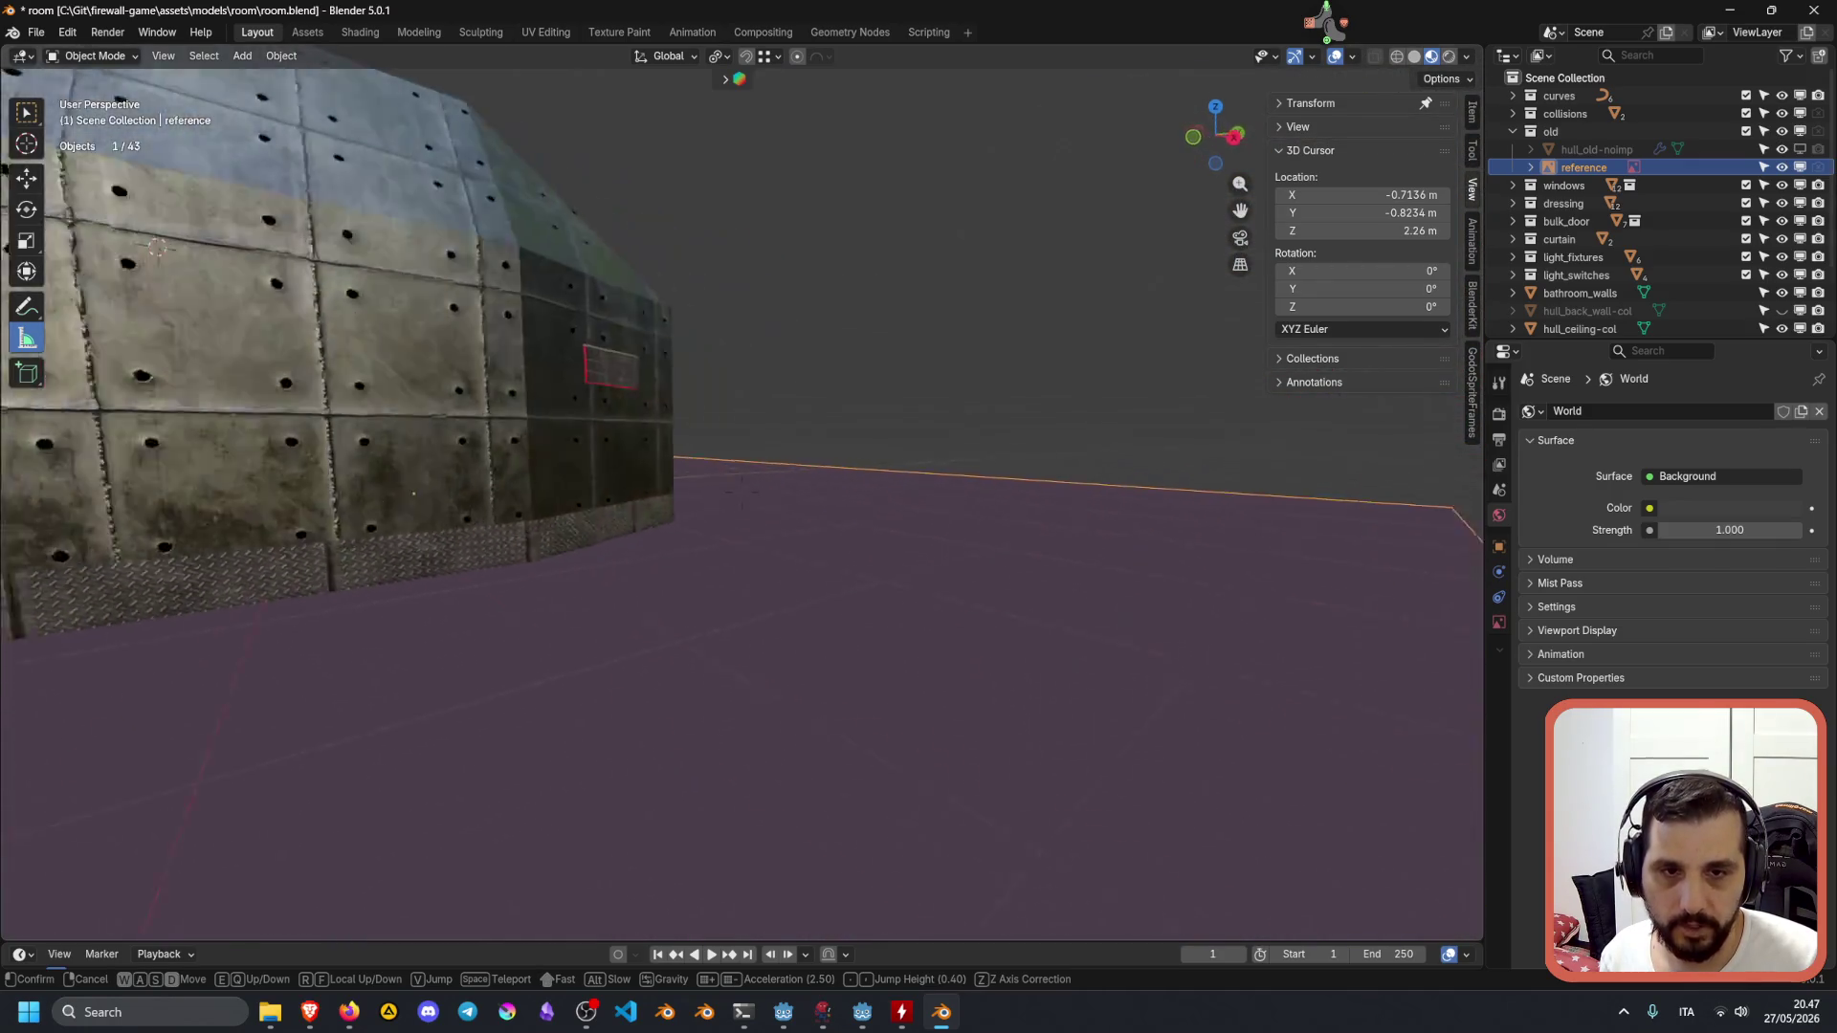
pyautogui.press('q')
pyautogui.press('e')
pyautogui.press('s')
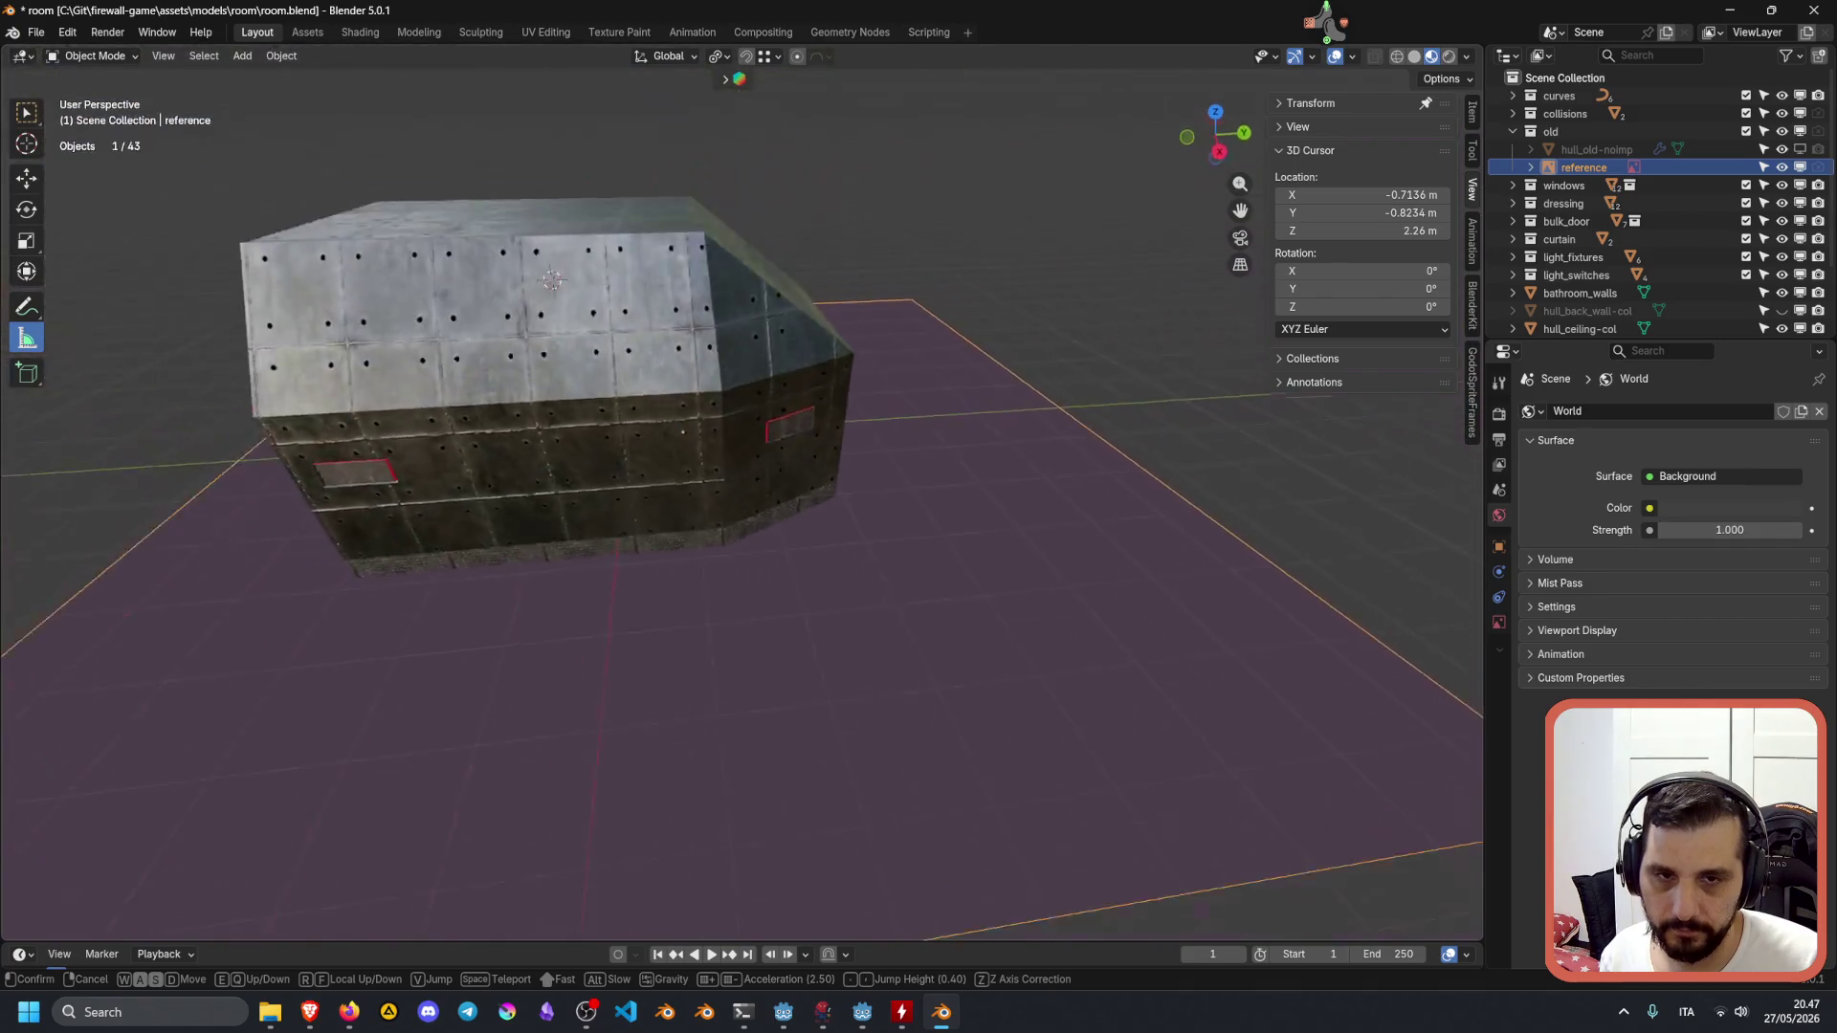
pyautogui.click(1018, 499)
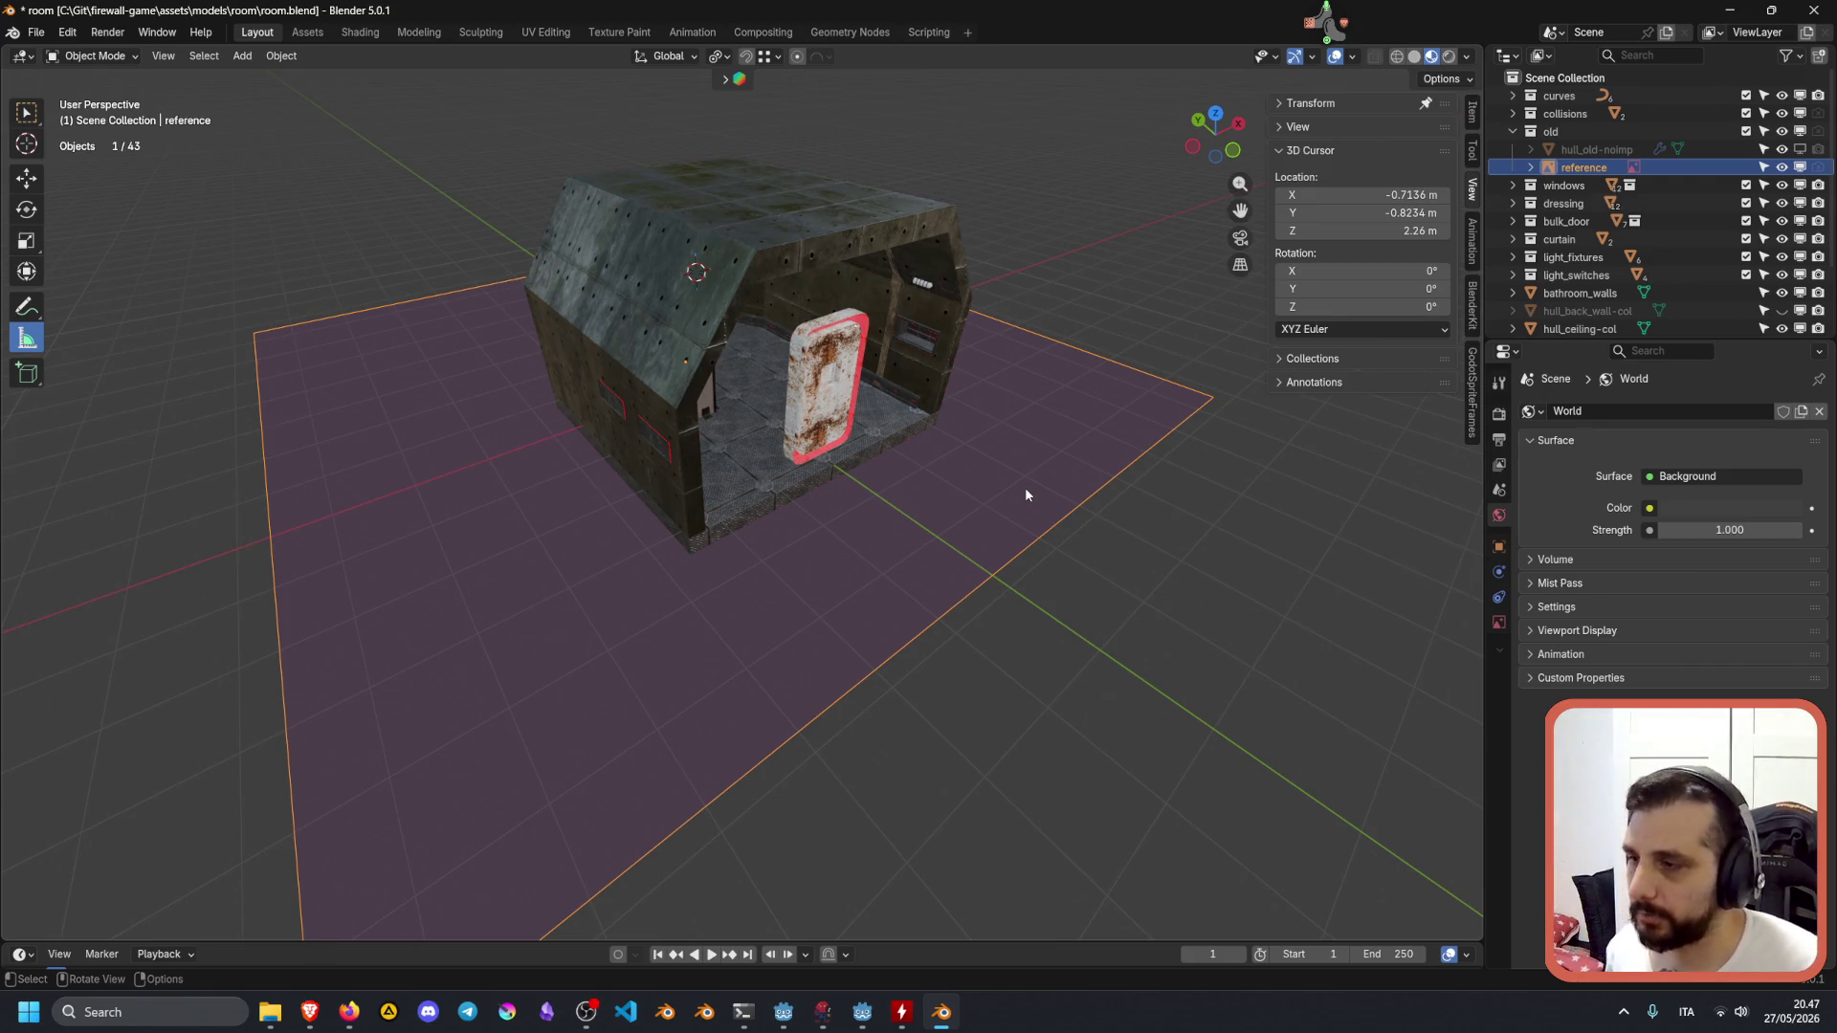
pyautogui.hotkey('alt', 'Tab')
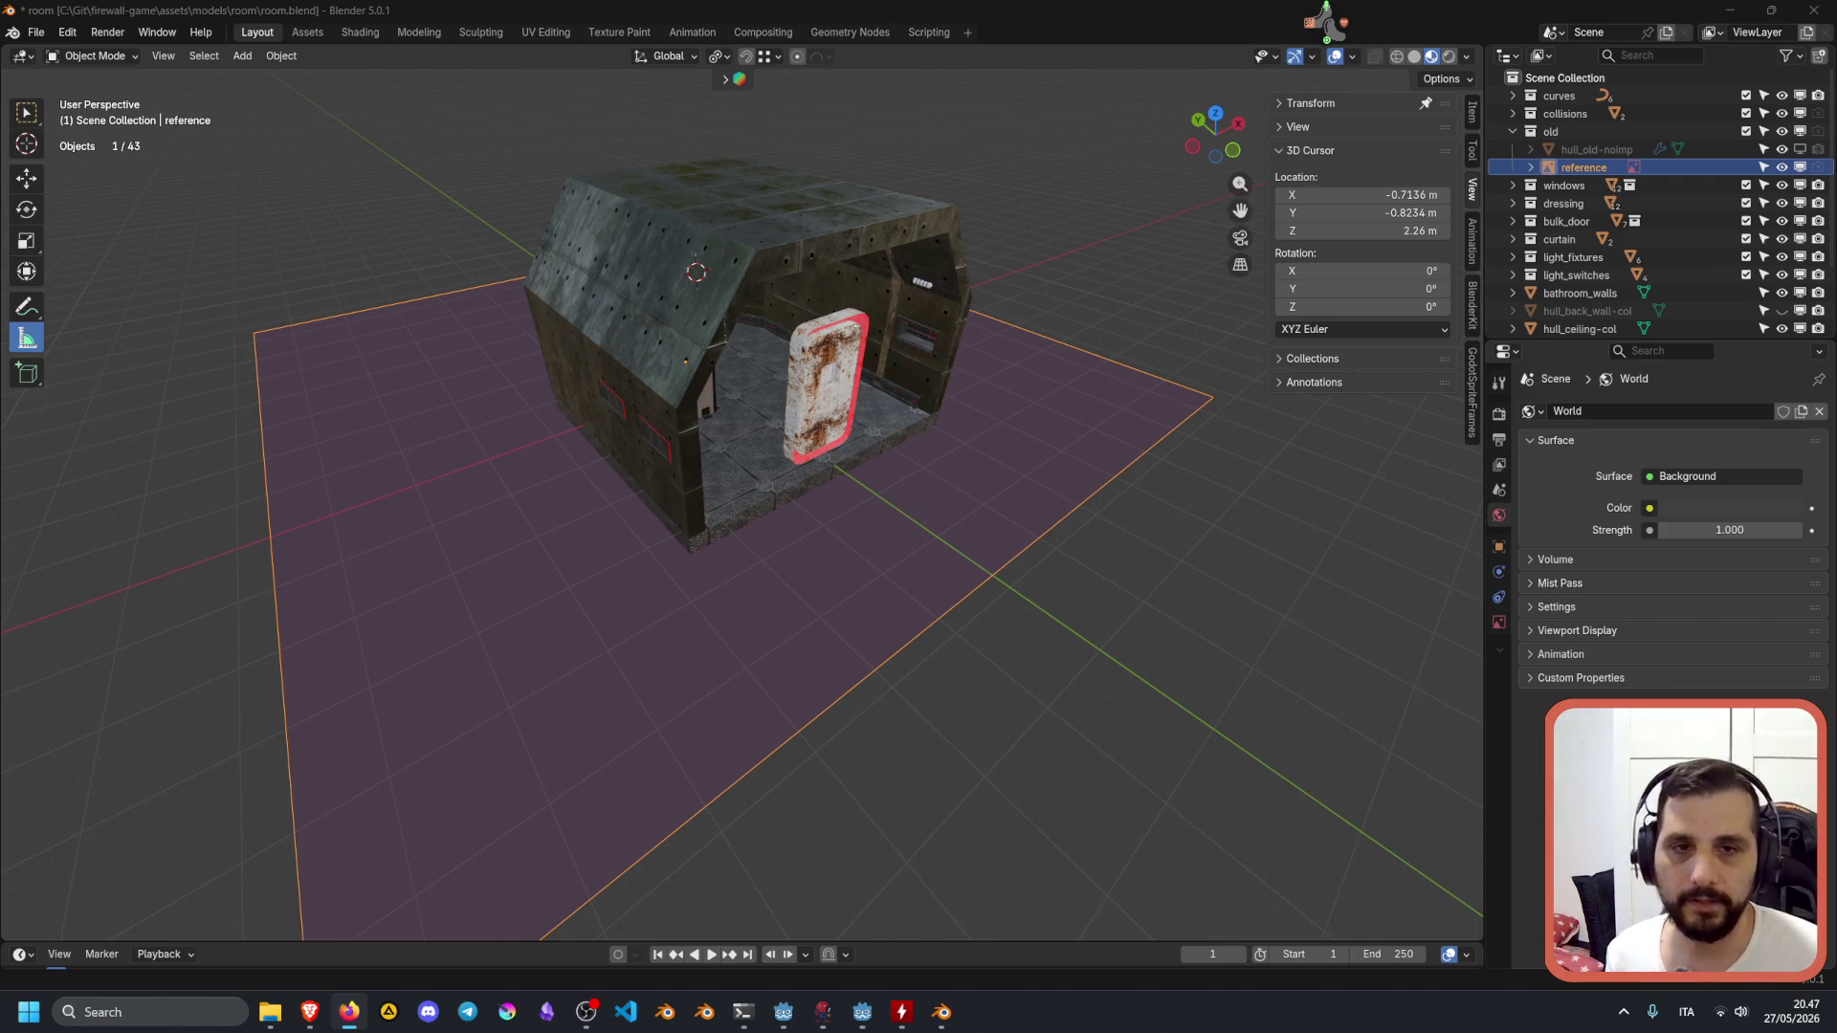
pyautogui.click(790, 544)
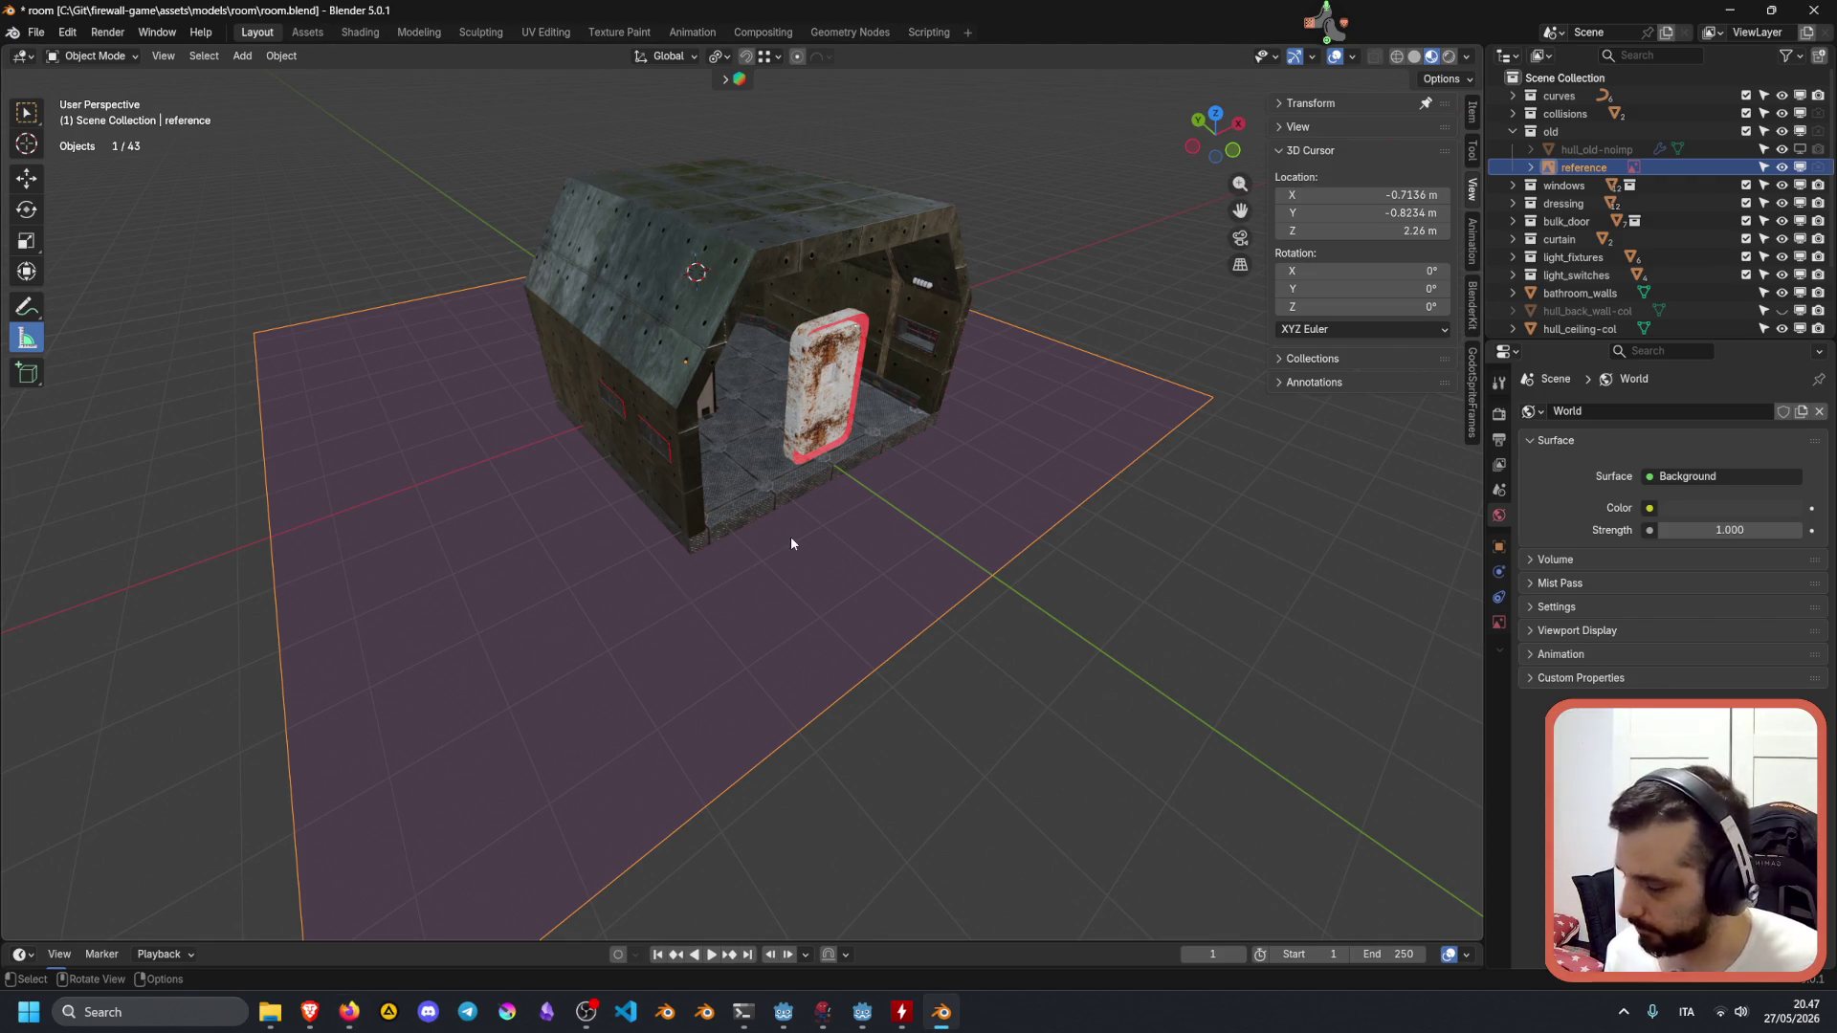
# Walk into the room up to the red curtain and select it to show its Metal Rusted material.
pyautogui.hotkey('shift', '`')
pyautogui.press('w')
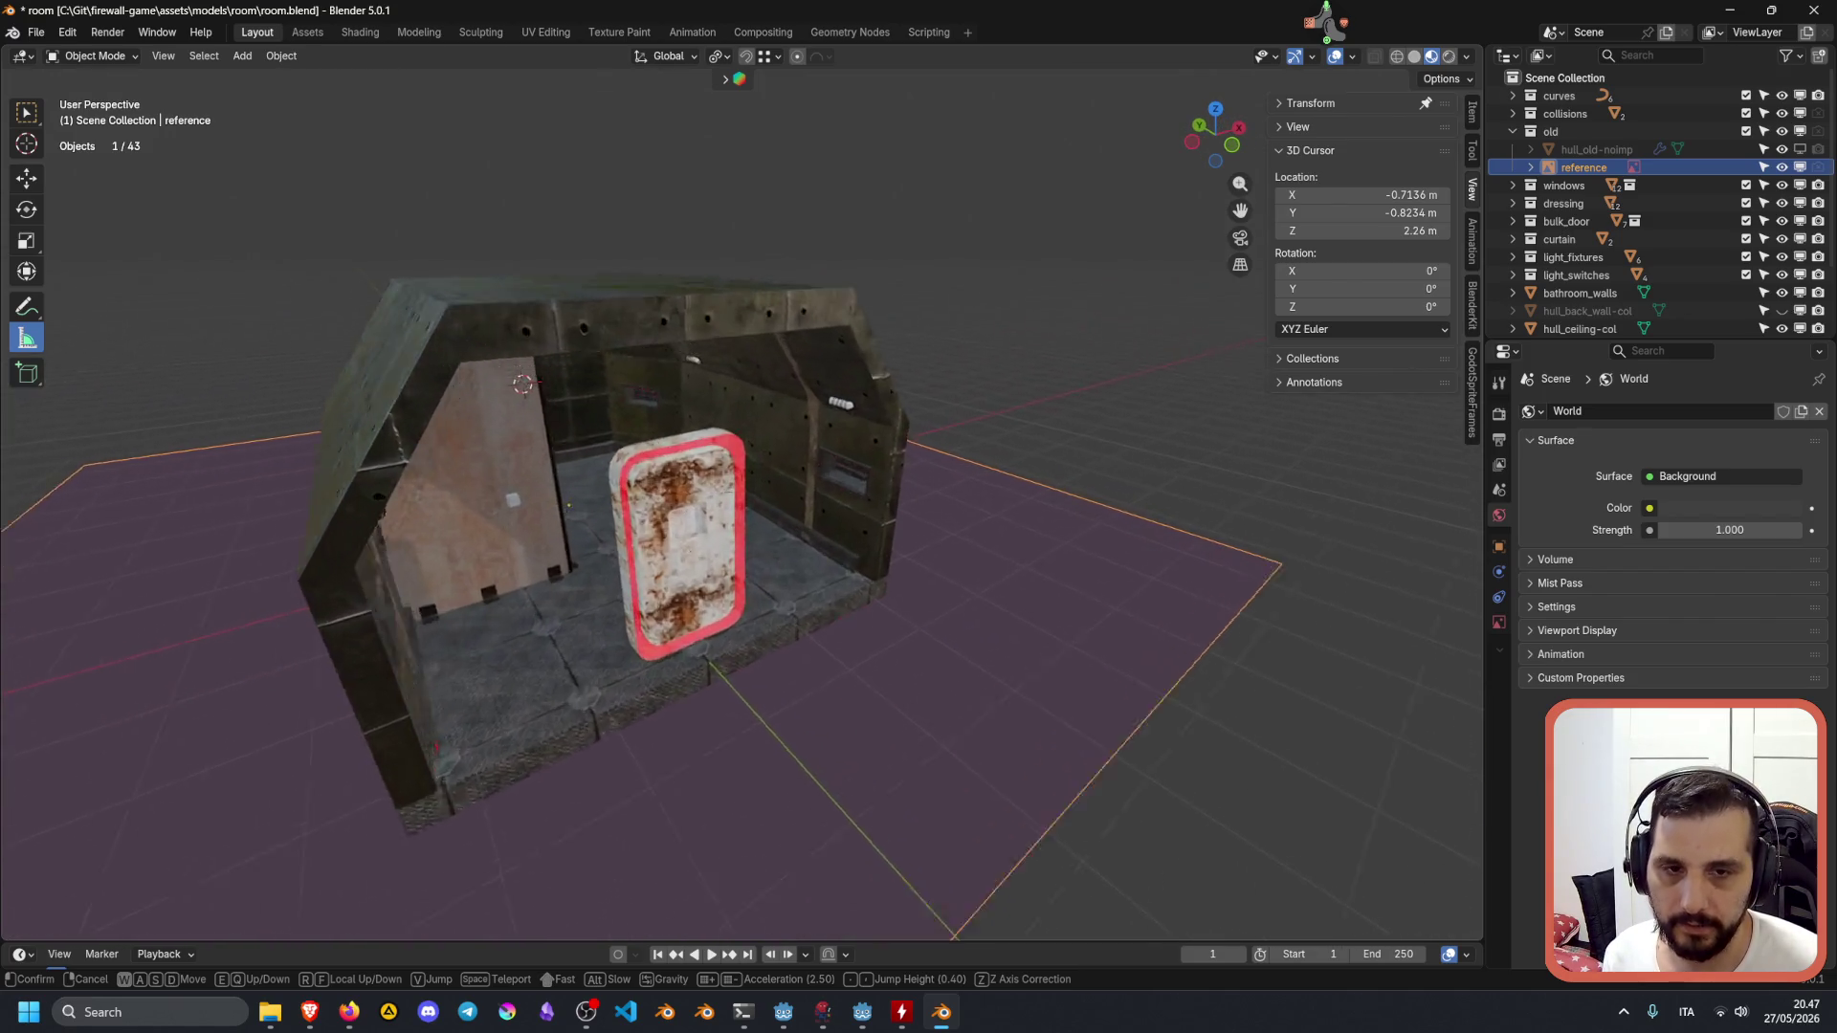
pyautogui.press('w')
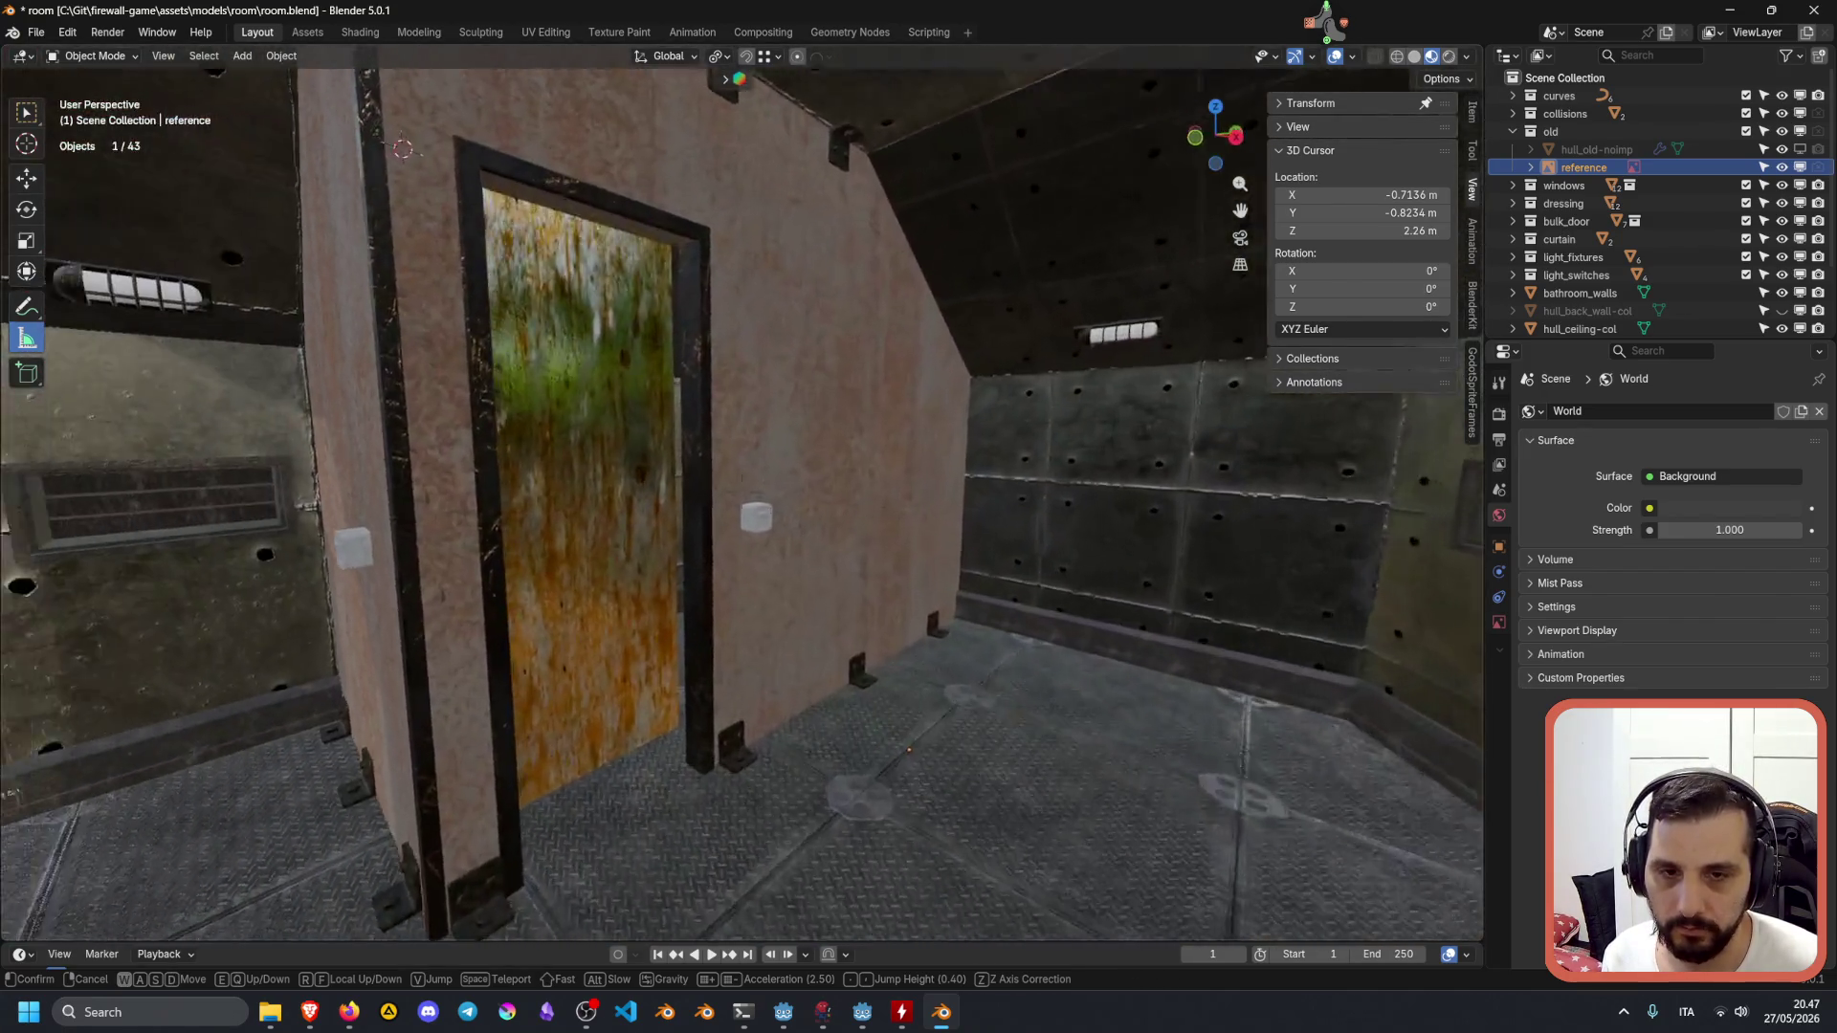
pyautogui.press('w')
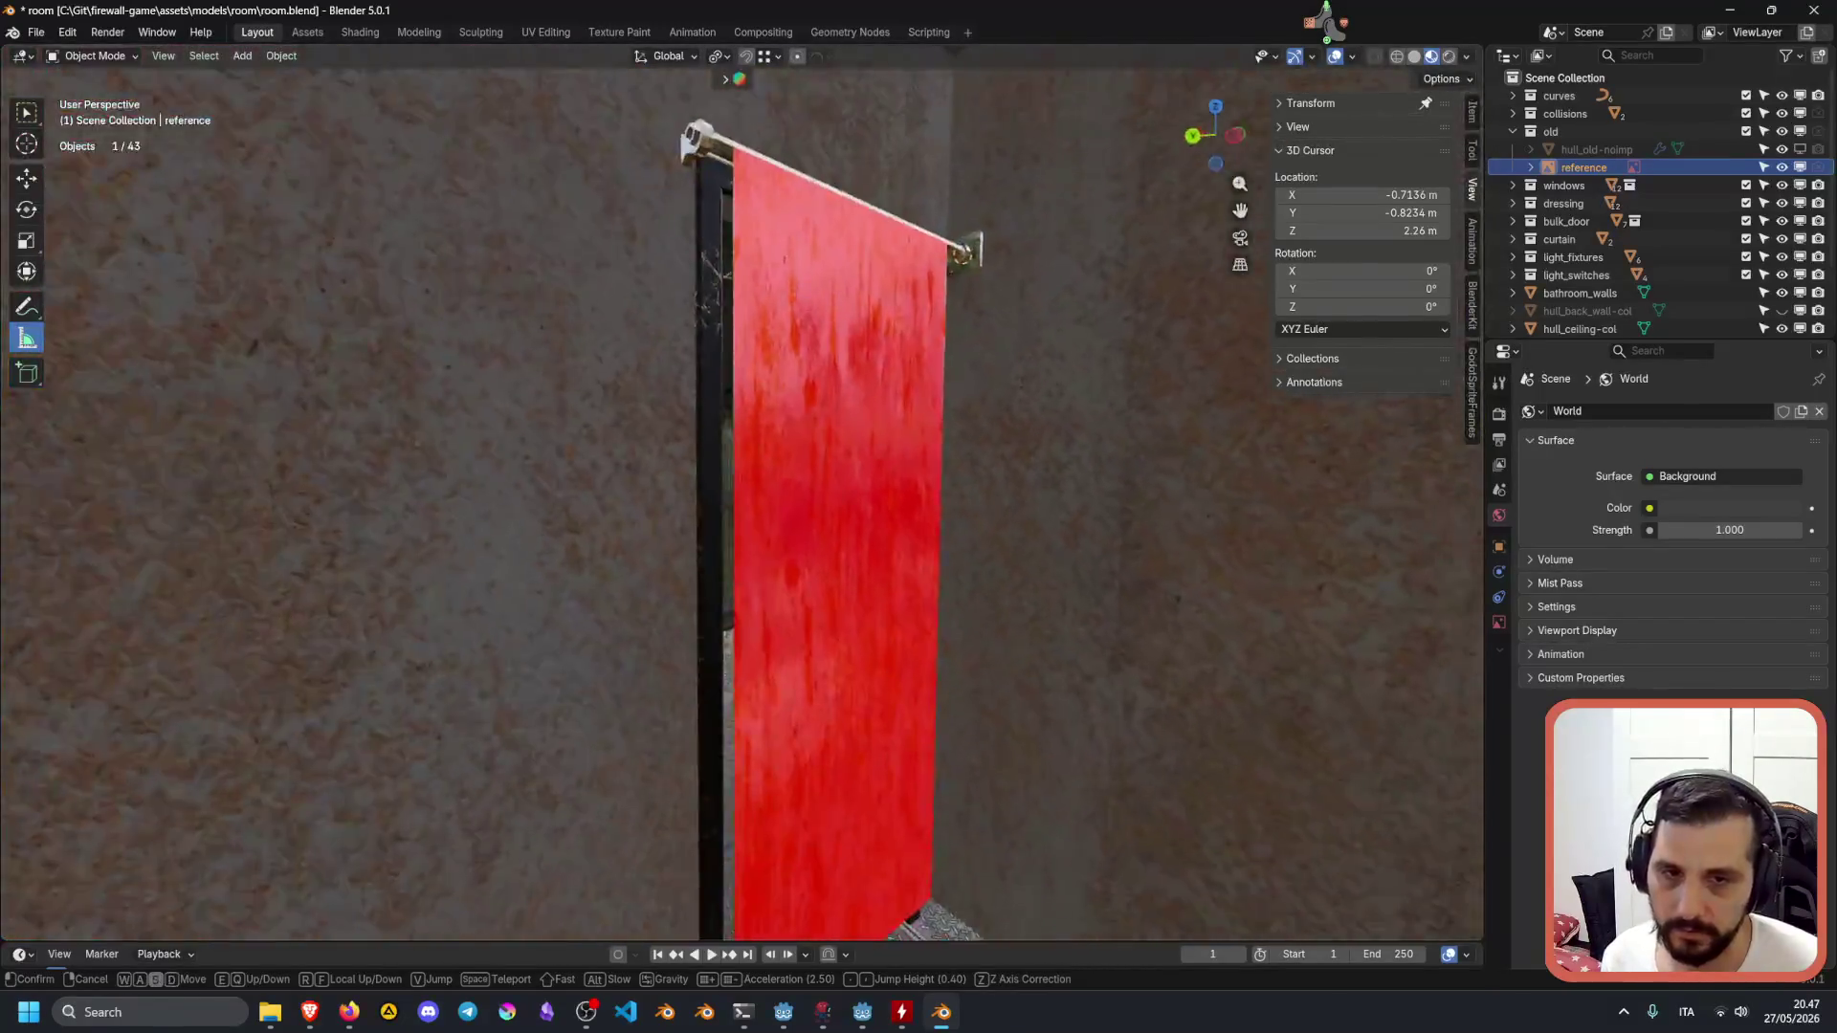
pyautogui.press('w')
pyautogui.press('s')
pyautogui.click(791, 544)
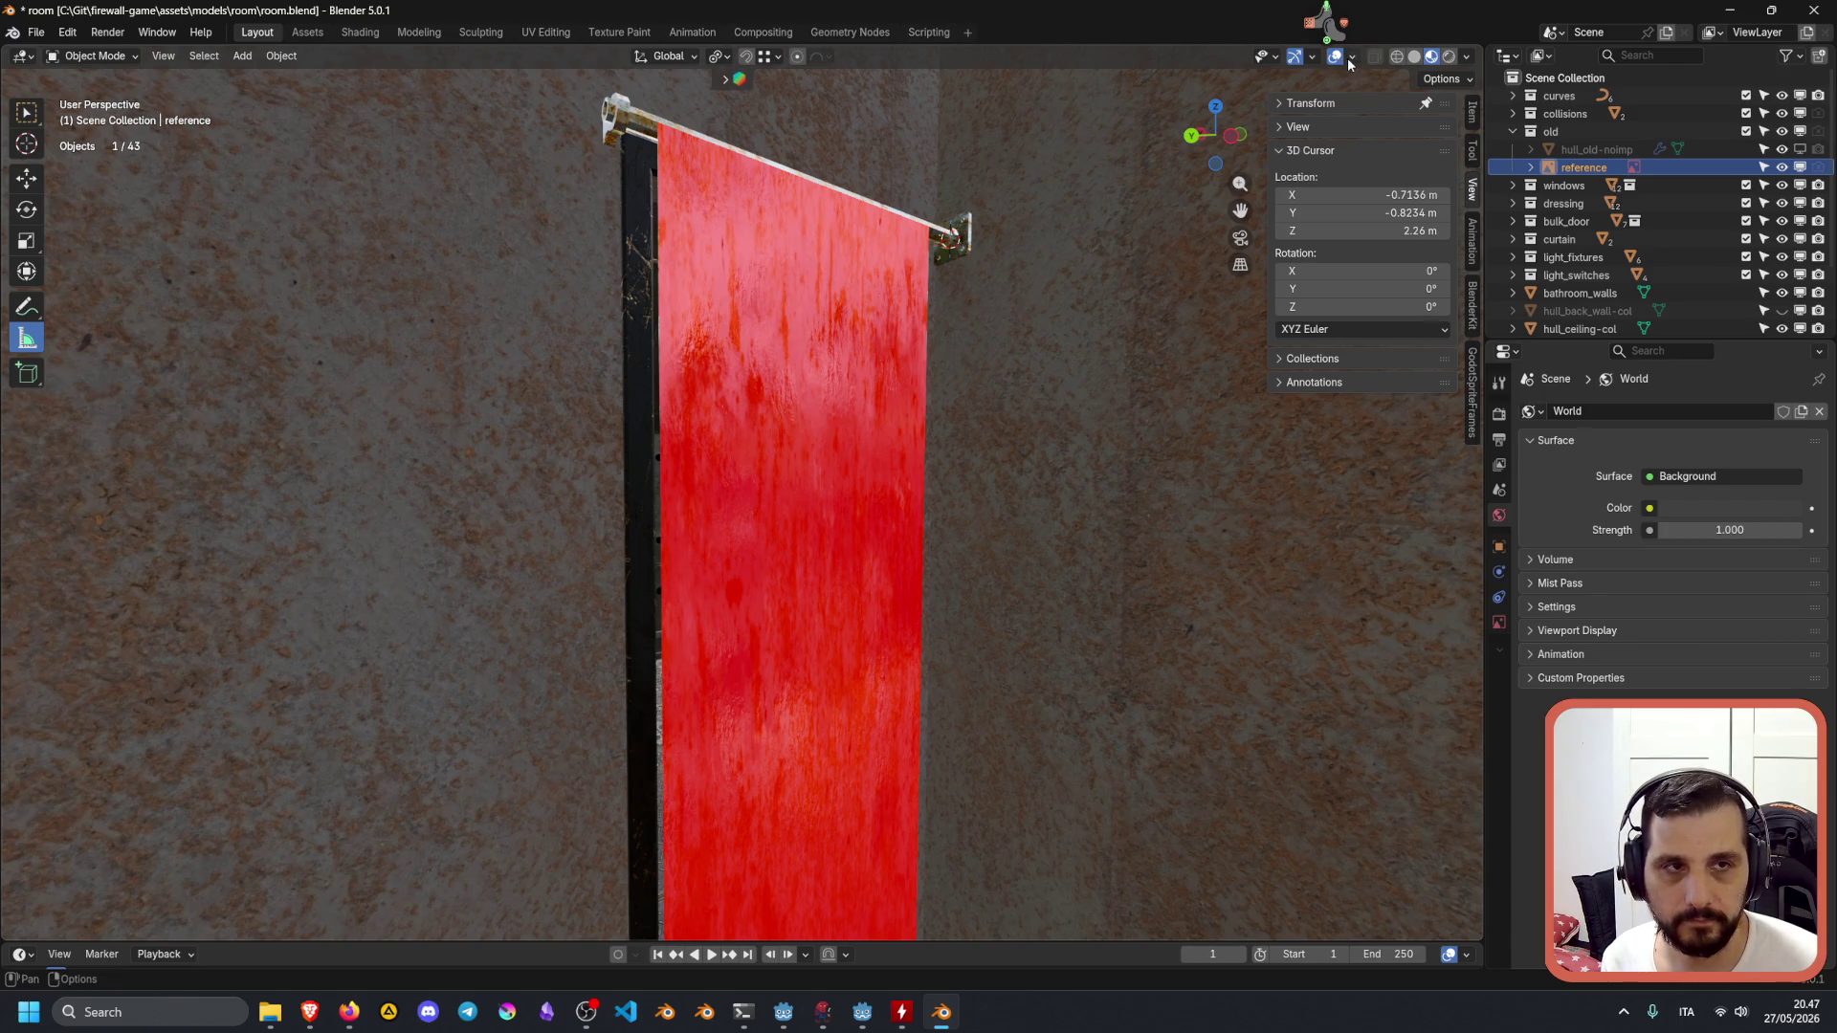
pyautogui.click(793, 467)
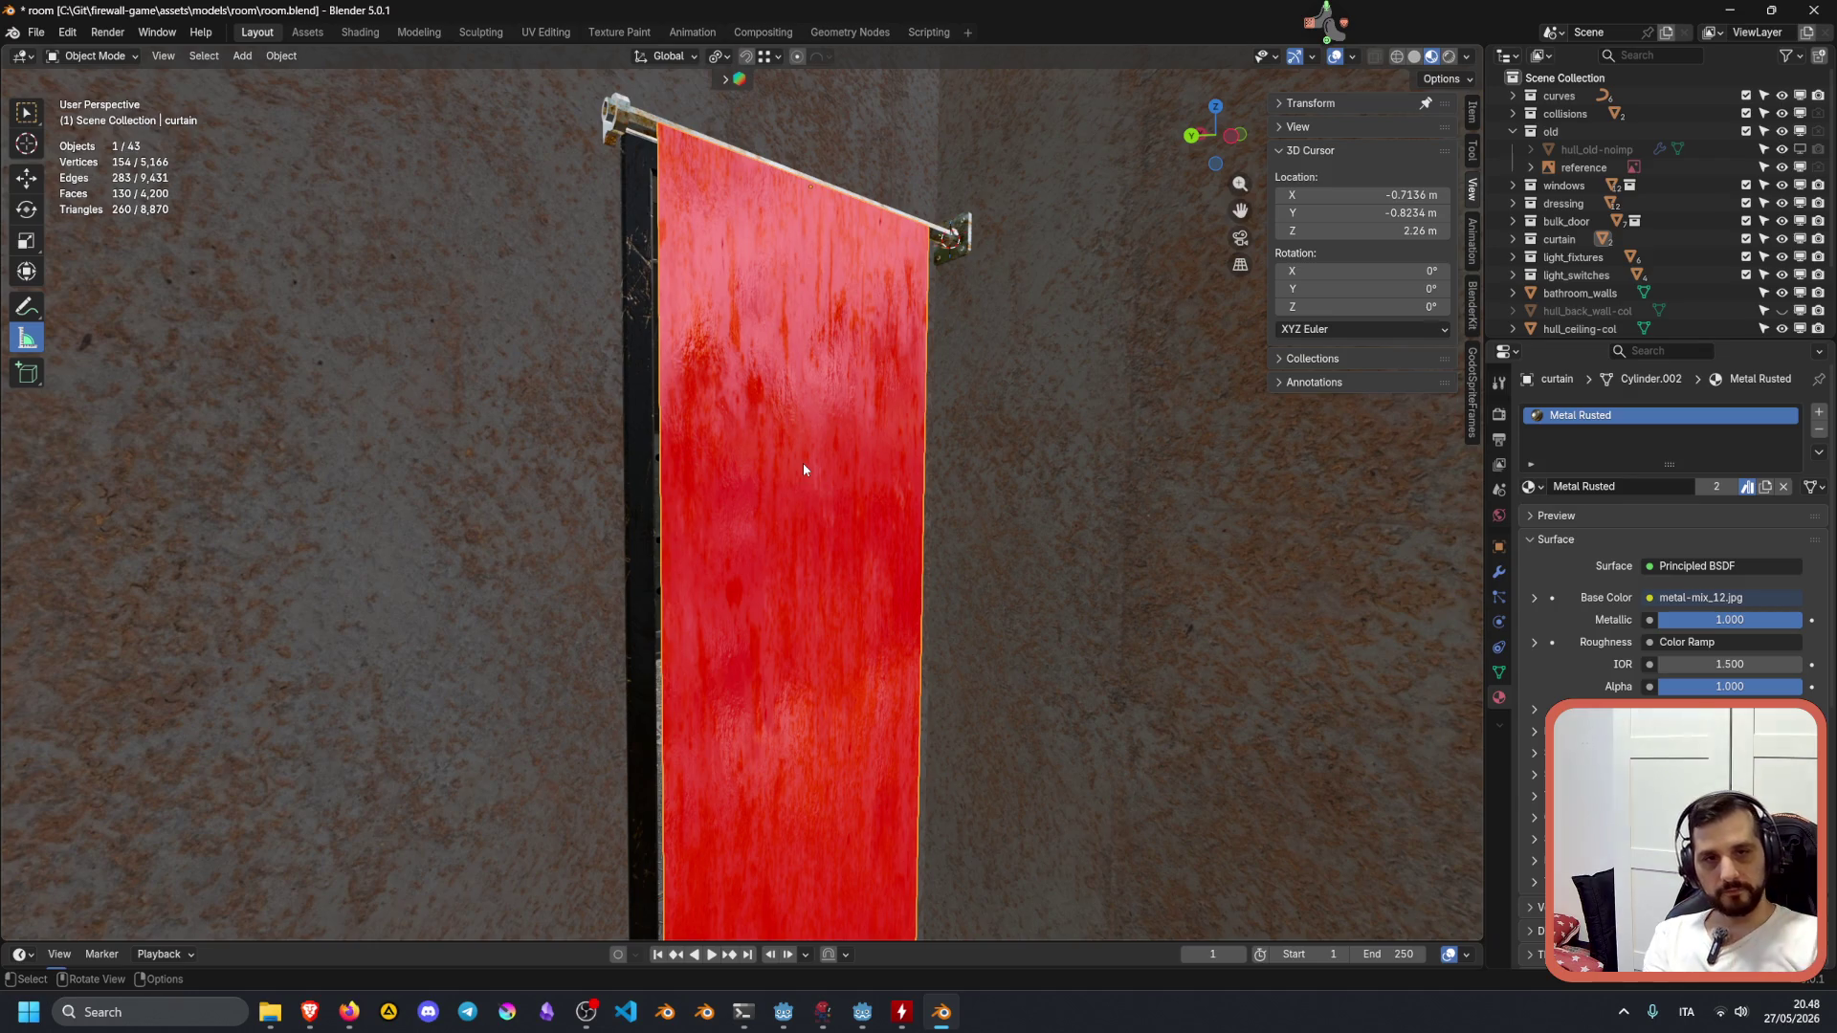
# Rename the curtain object in the Outliner to curtain-noimp.
pyautogui.click(1512, 239)
pyautogui.doubleClick(1596, 258)
pyautogui.scroll(-2, 1590, 261)
pyautogui.click(1613, 195)
pyautogui.write('-noimp')
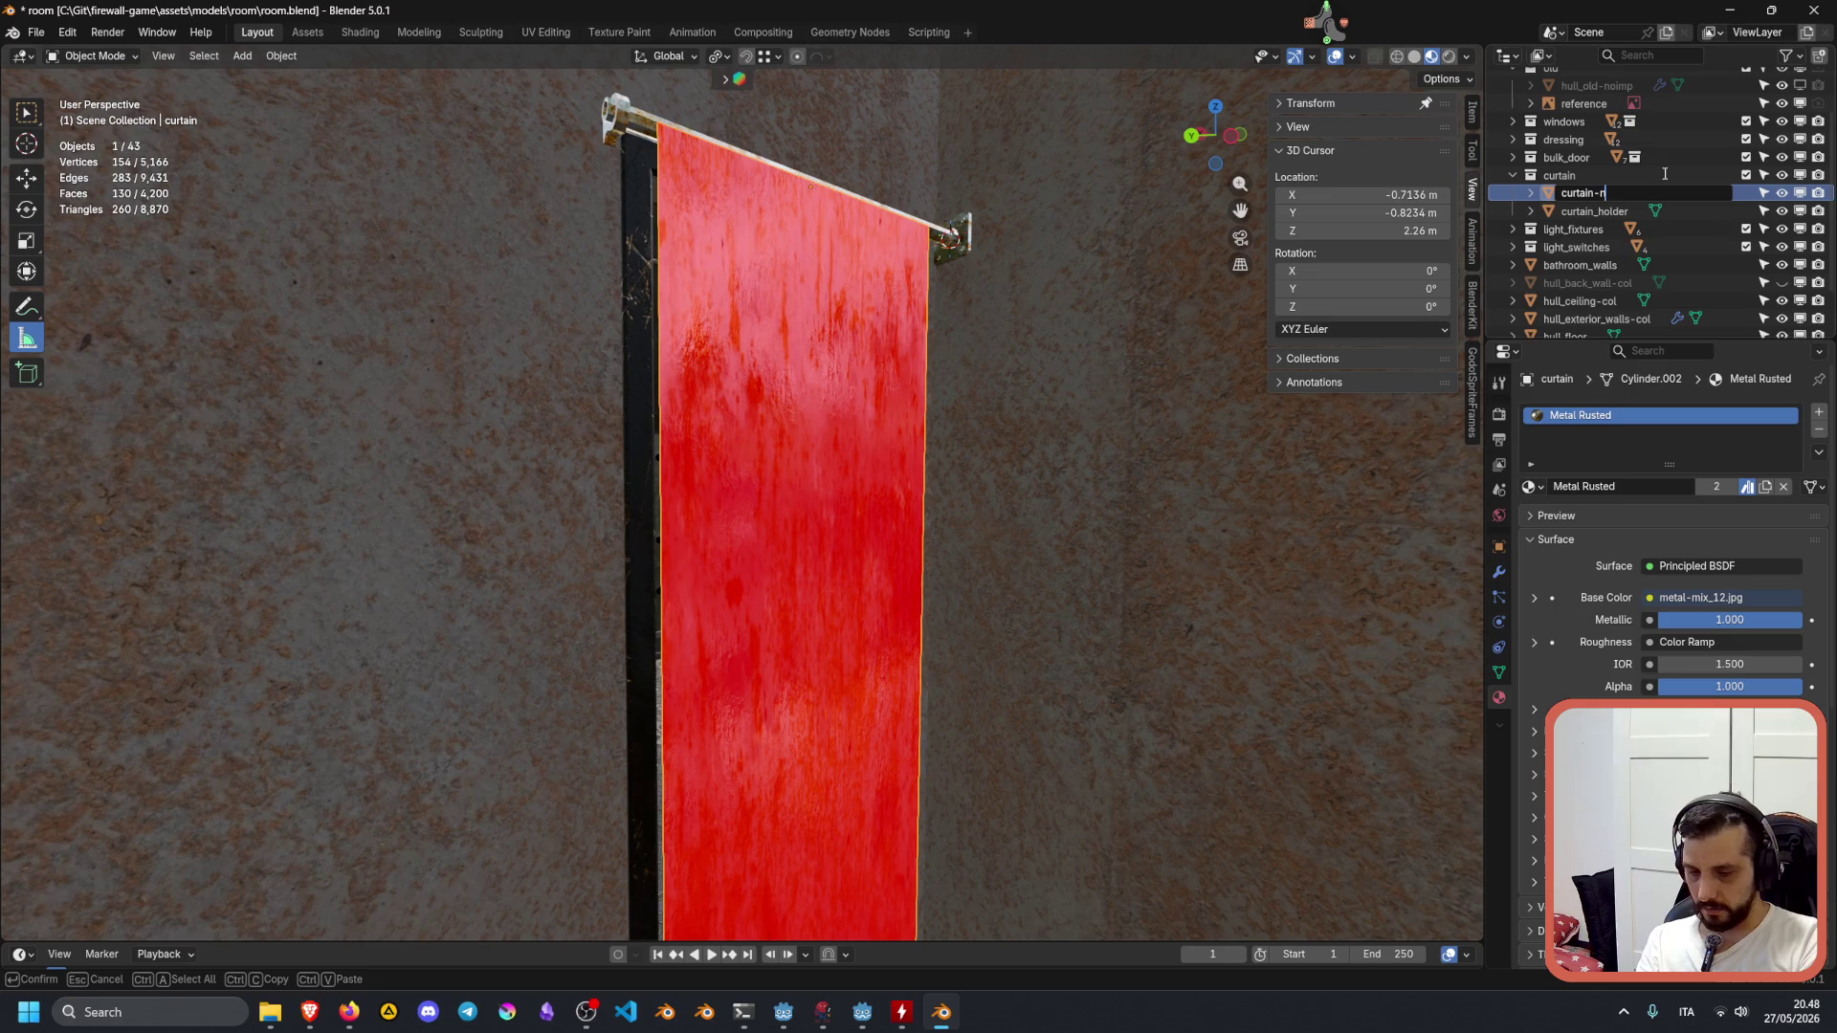
pyautogui.press('Return')
pyautogui.click(1589, 195)
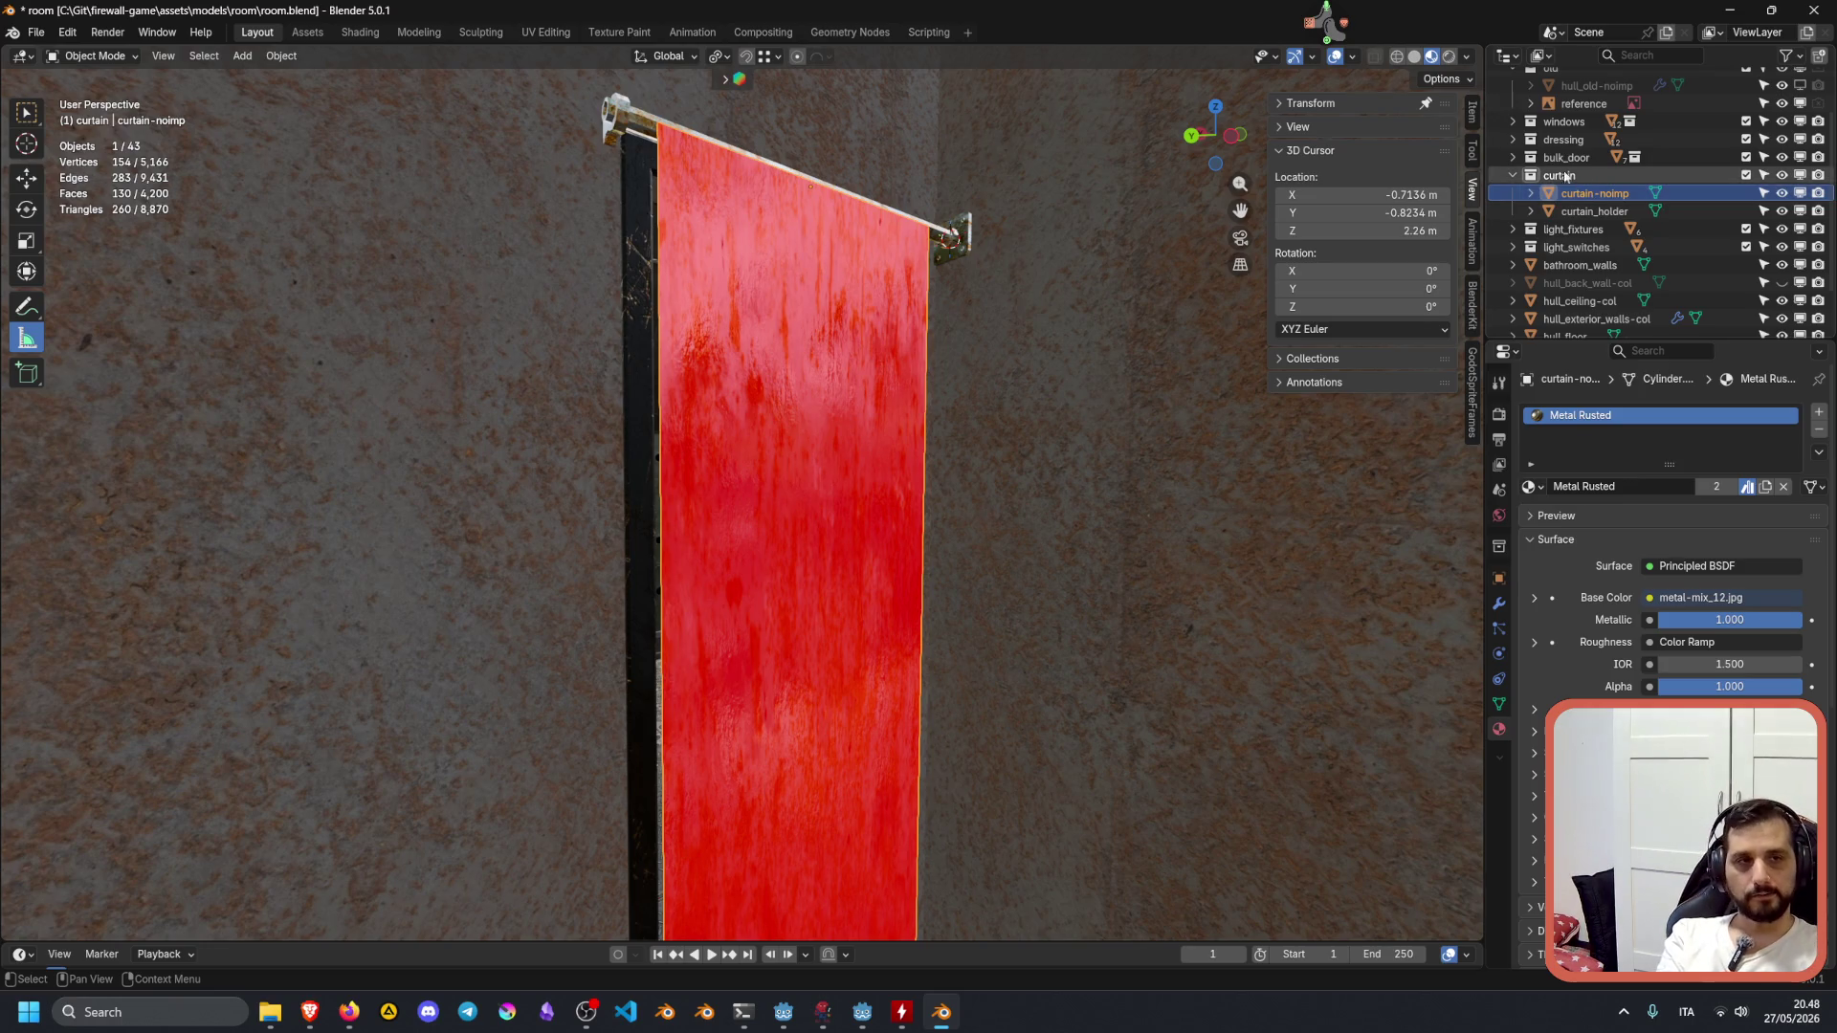
# Hide top_curve-noimp and ceil_curve-noimp in the curves collection from the viewport.
pyautogui.click(1512, 174)
pyautogui.scroll(3, 1528, 172)
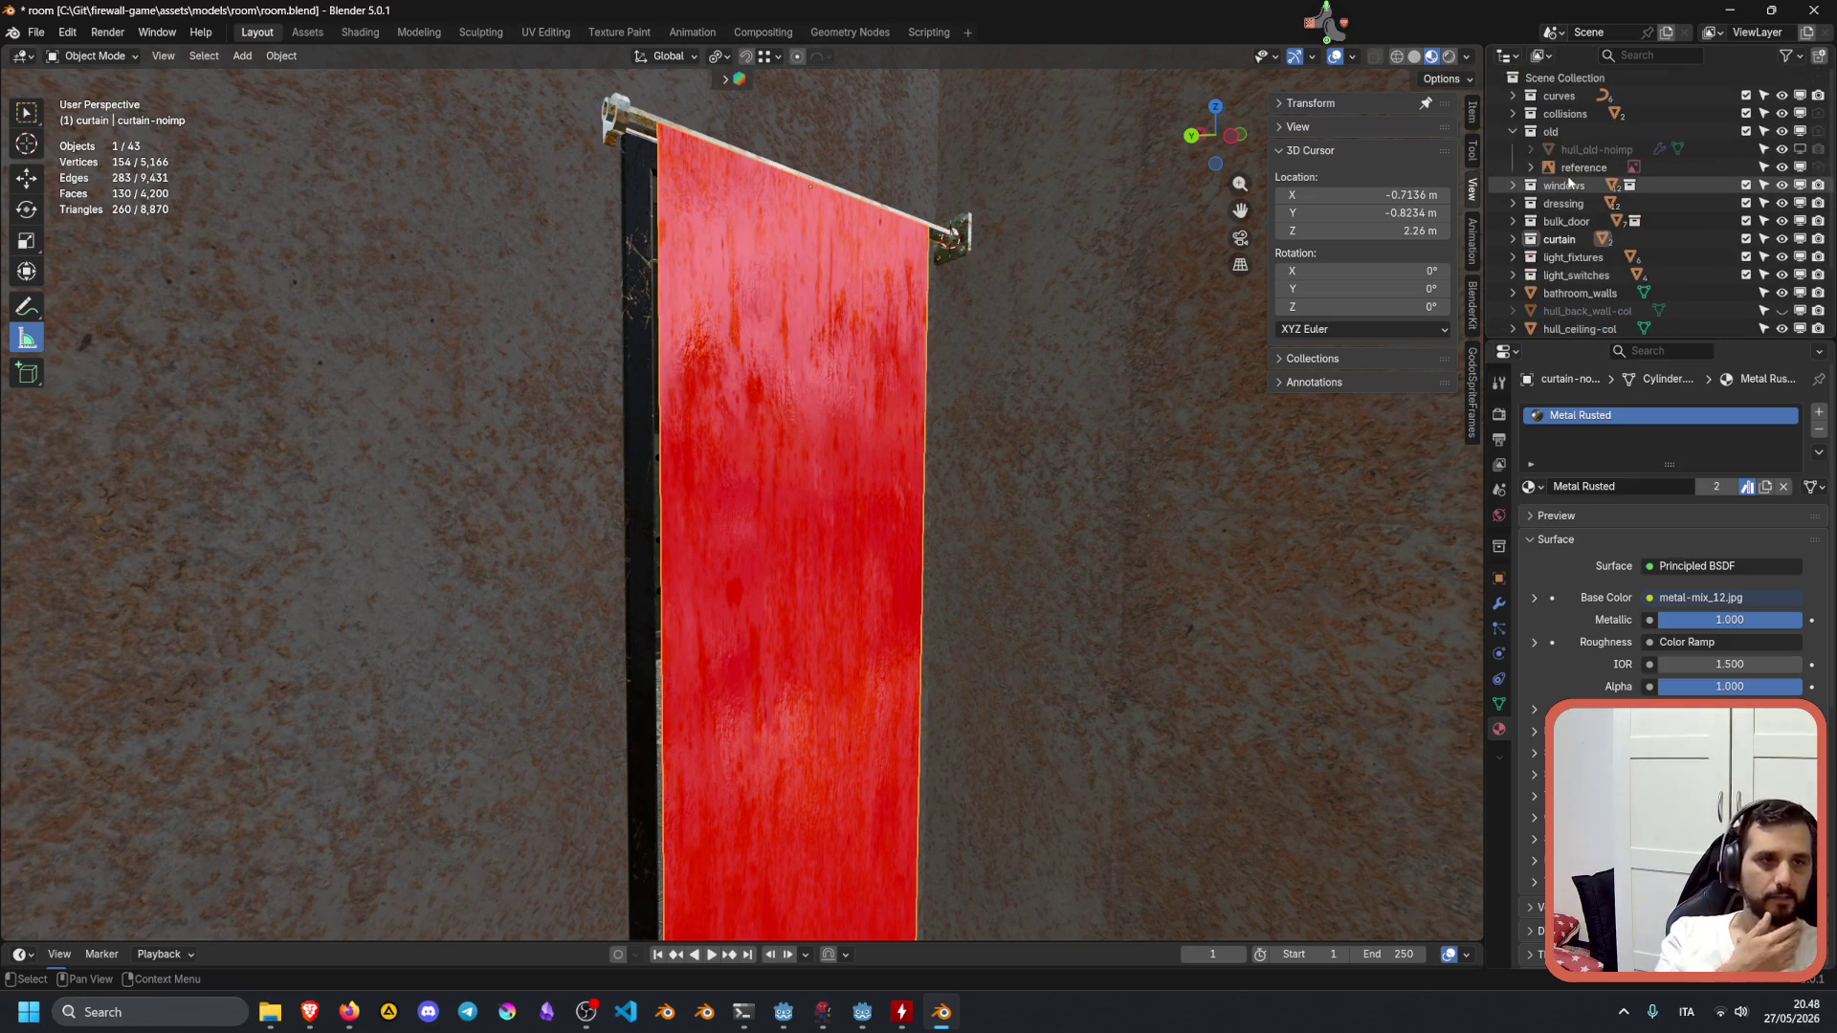
pyautogui.click(1512, 96)
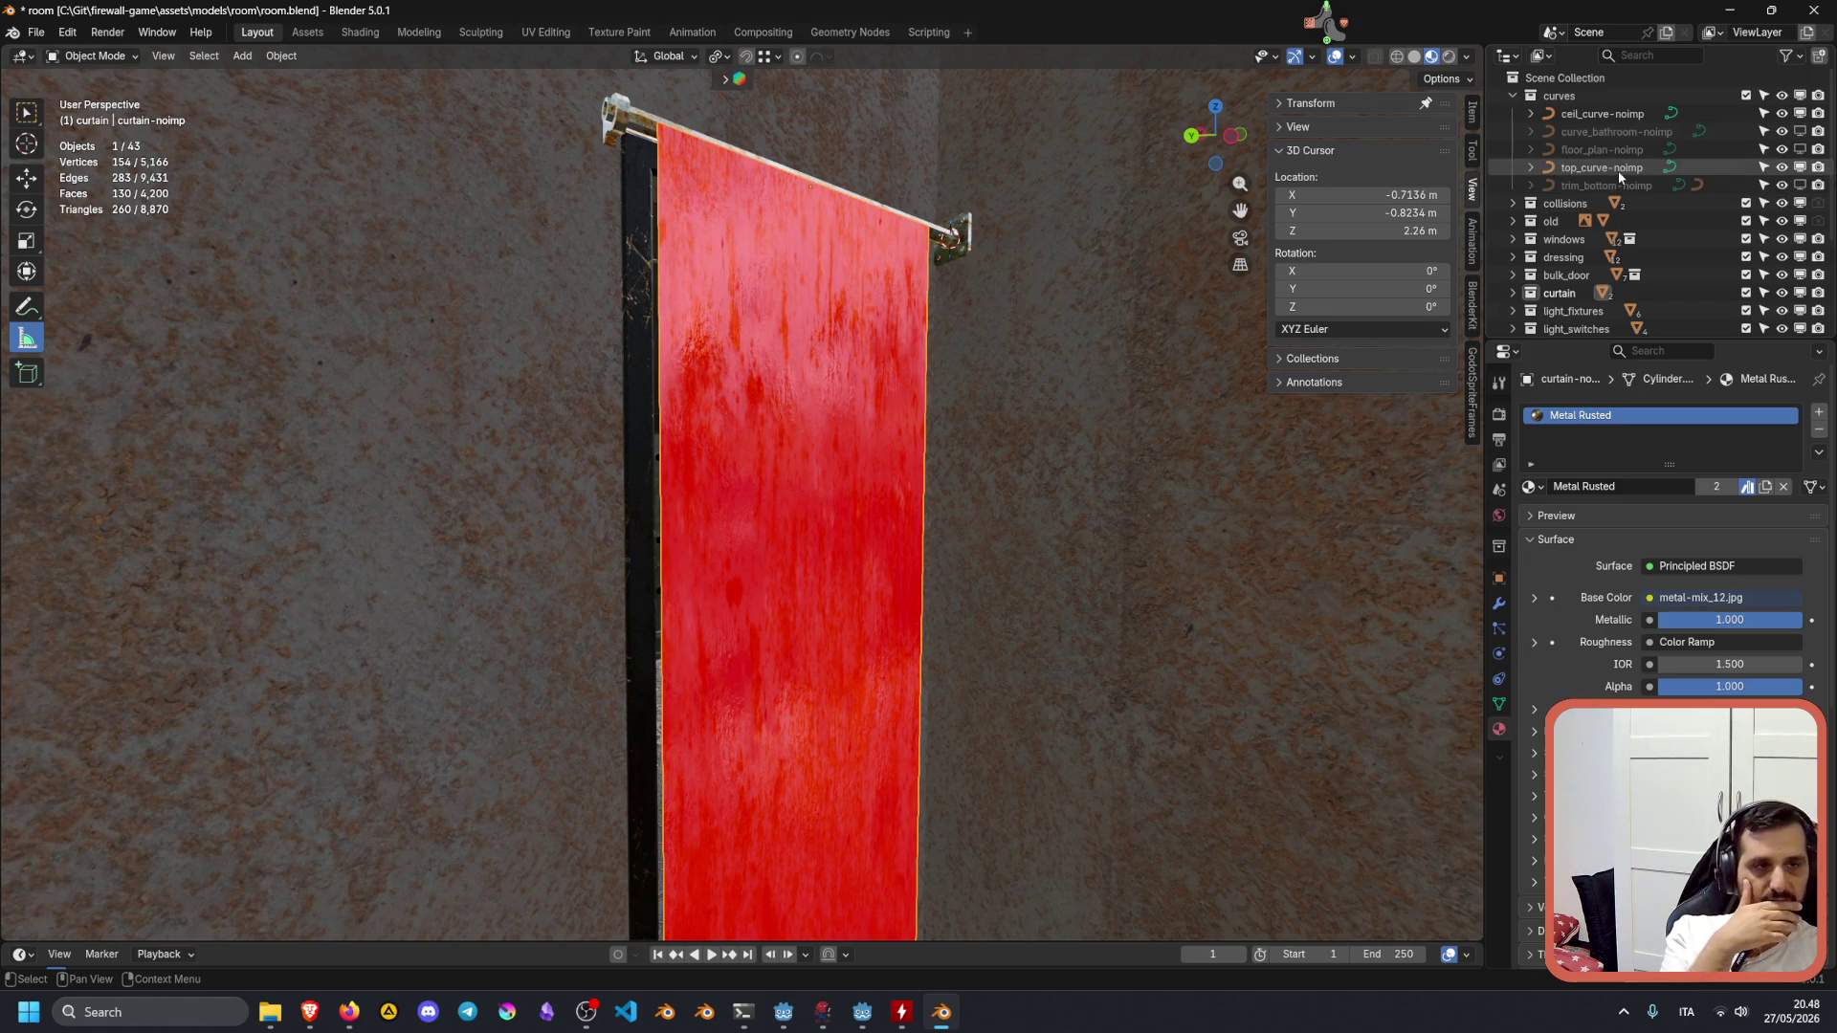
pyautogui.click(1799, 176)
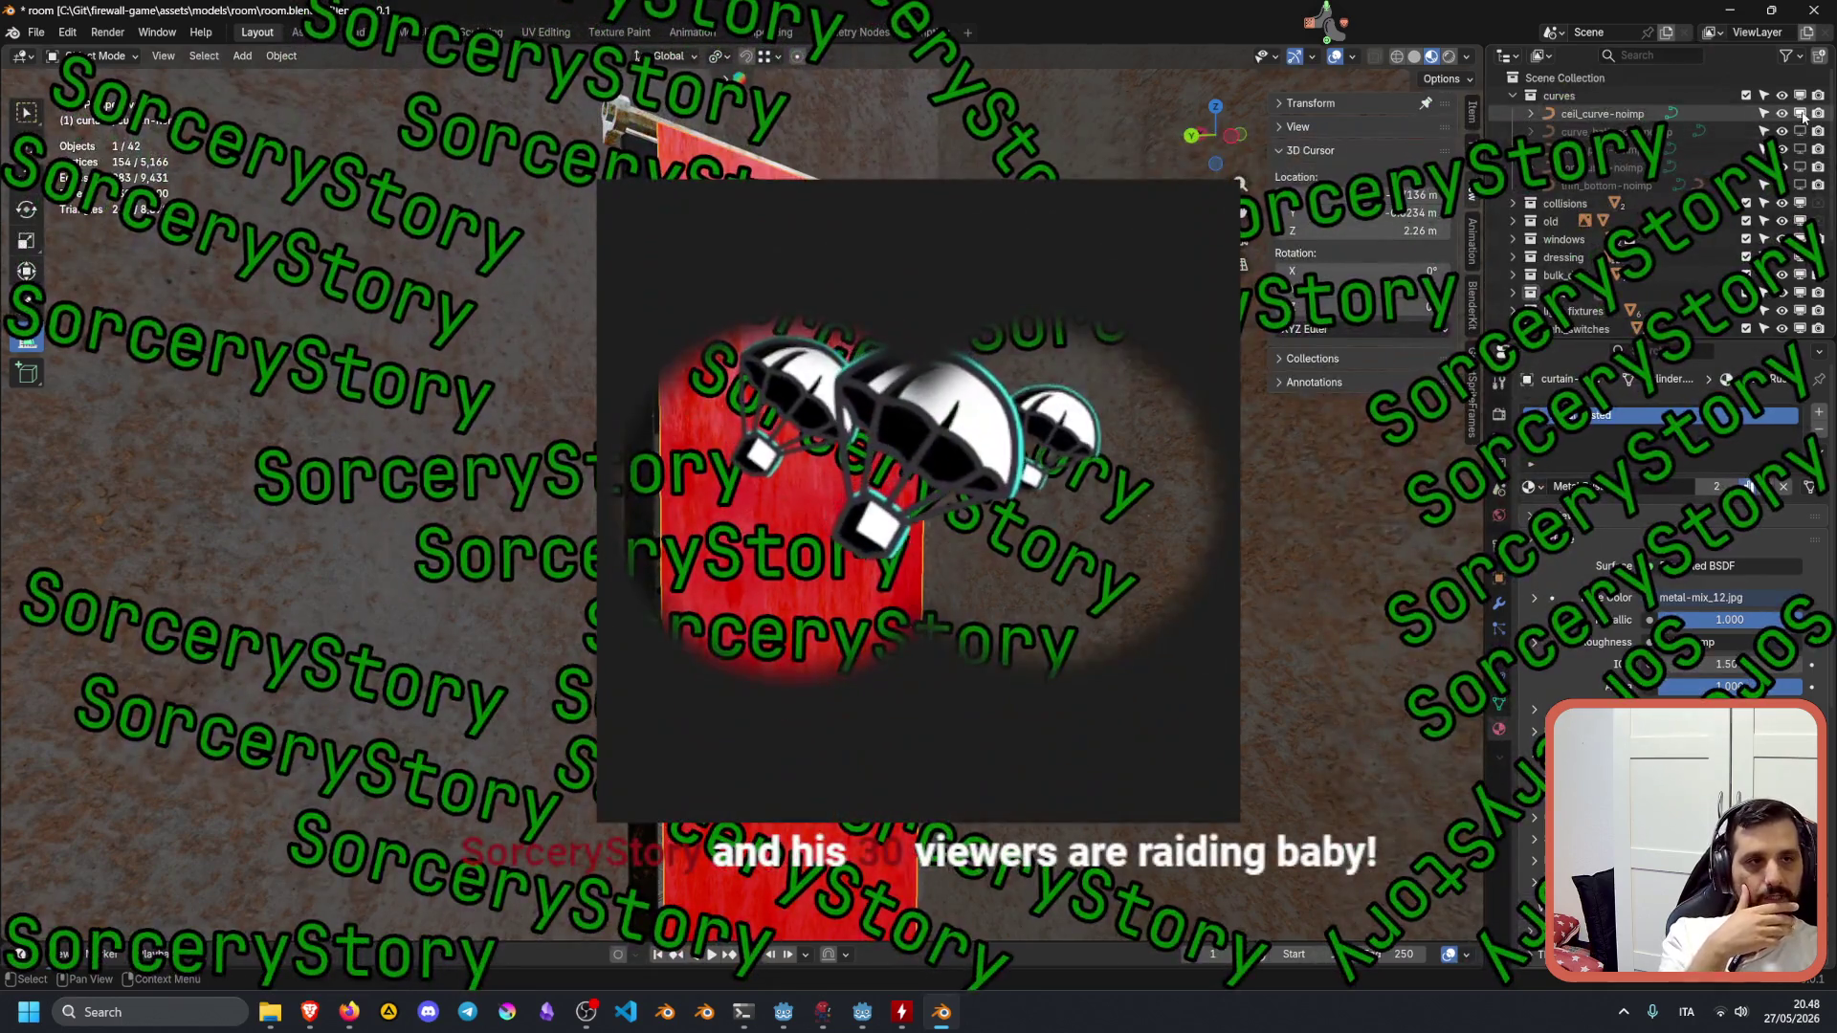
pyautogui.click(1798, 112)
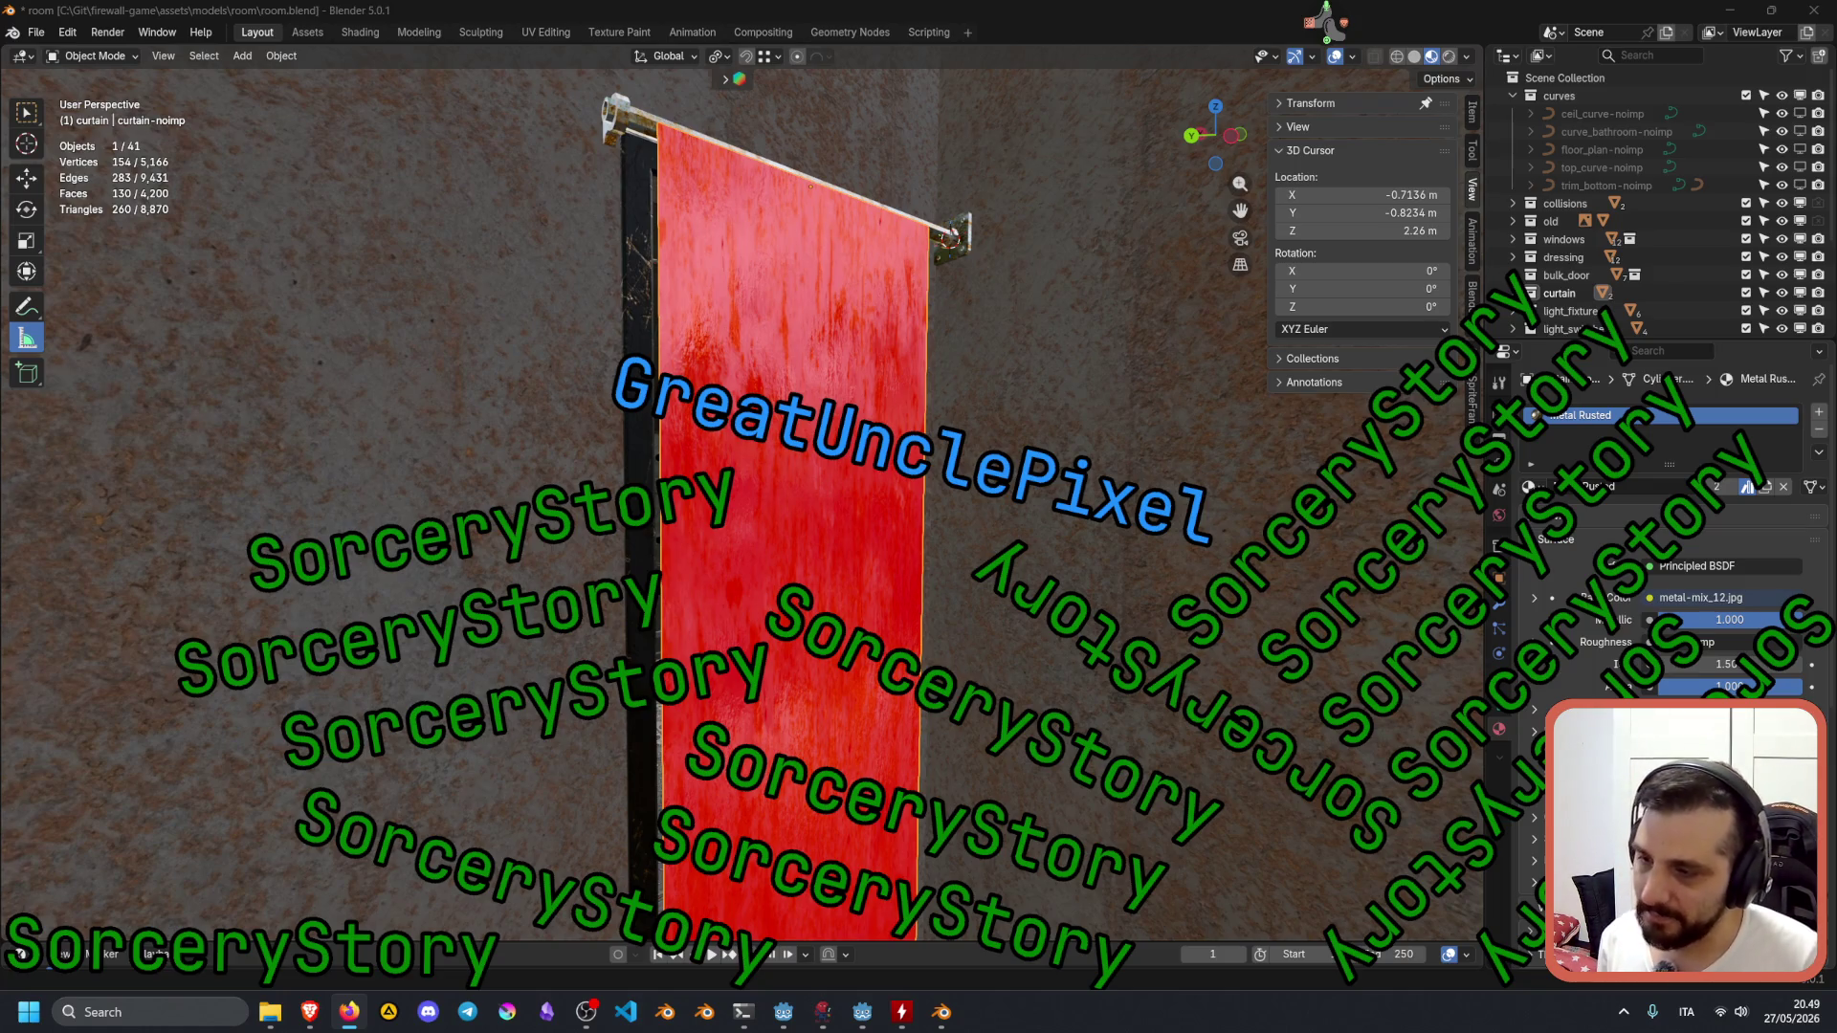
# Switch to the Twitch Stream Manager window to read the chat.
pyautogui.hotkey('alt', 'Tab')
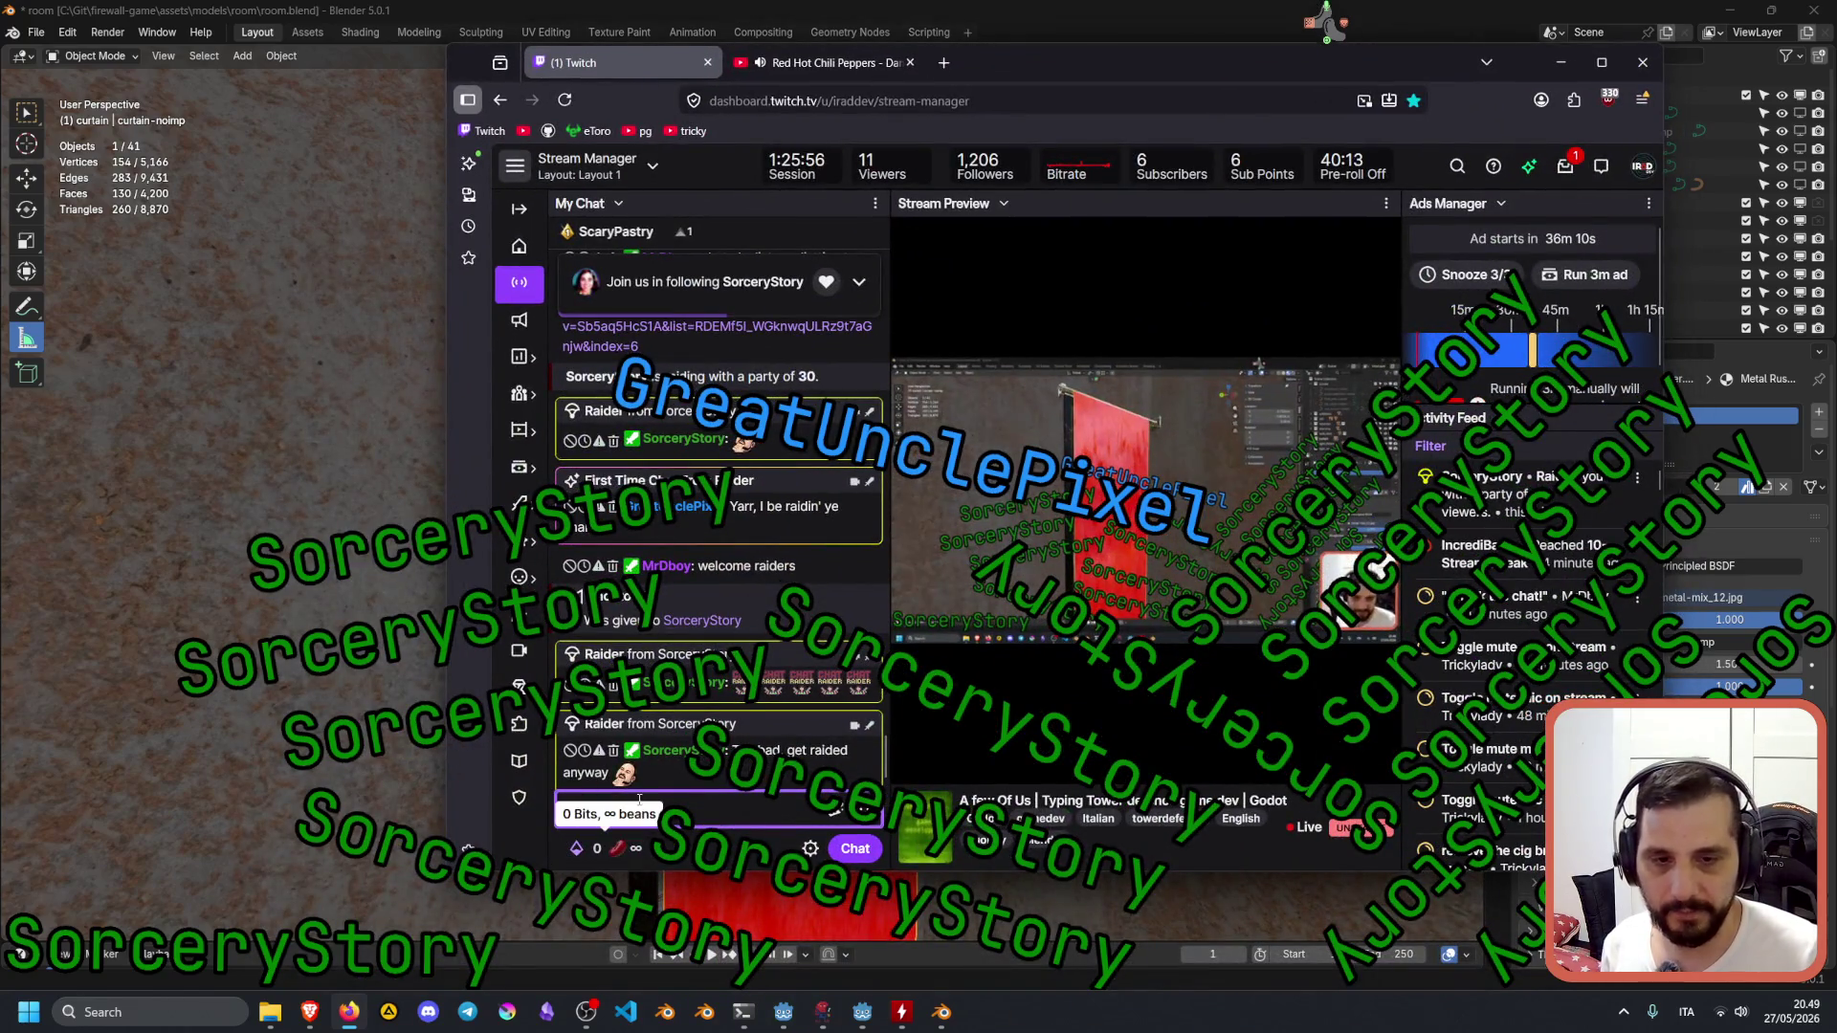
# Autocomplete and send the /mod command for the raiding viewer in Twitch chat.
pyautogui.click(718, 809)
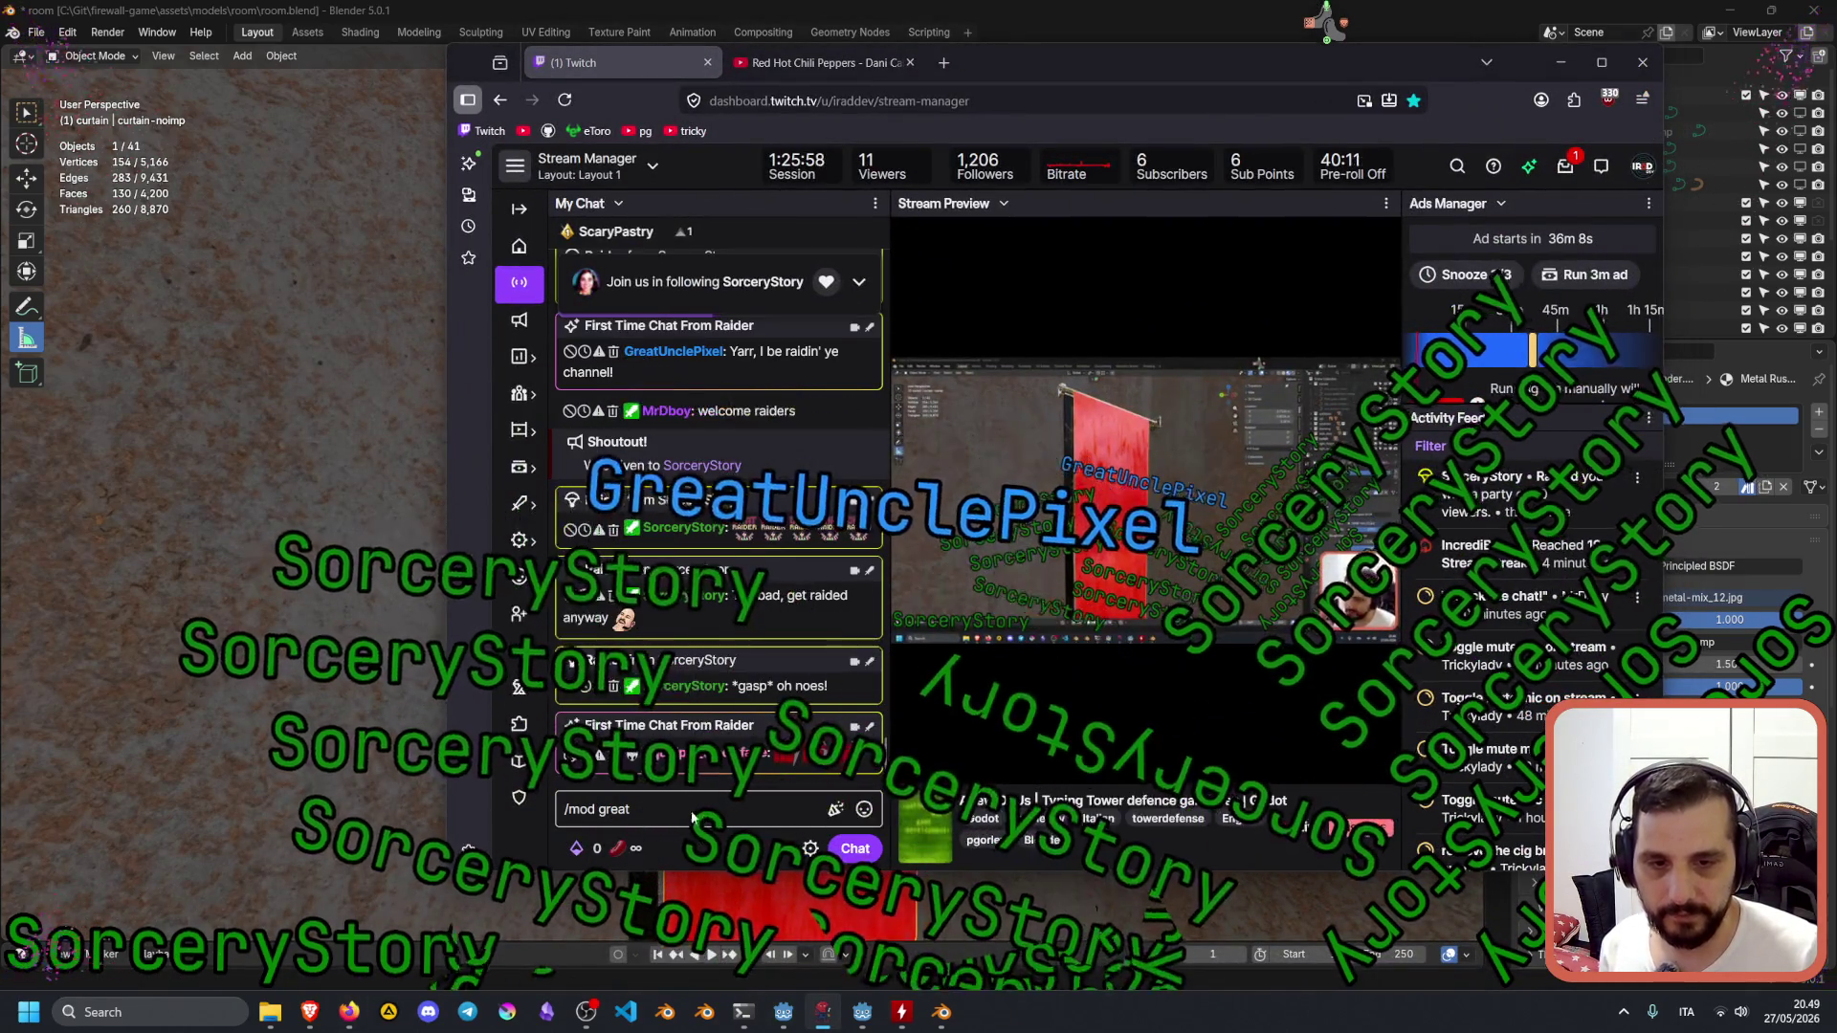
pyautogui.press('Tab')
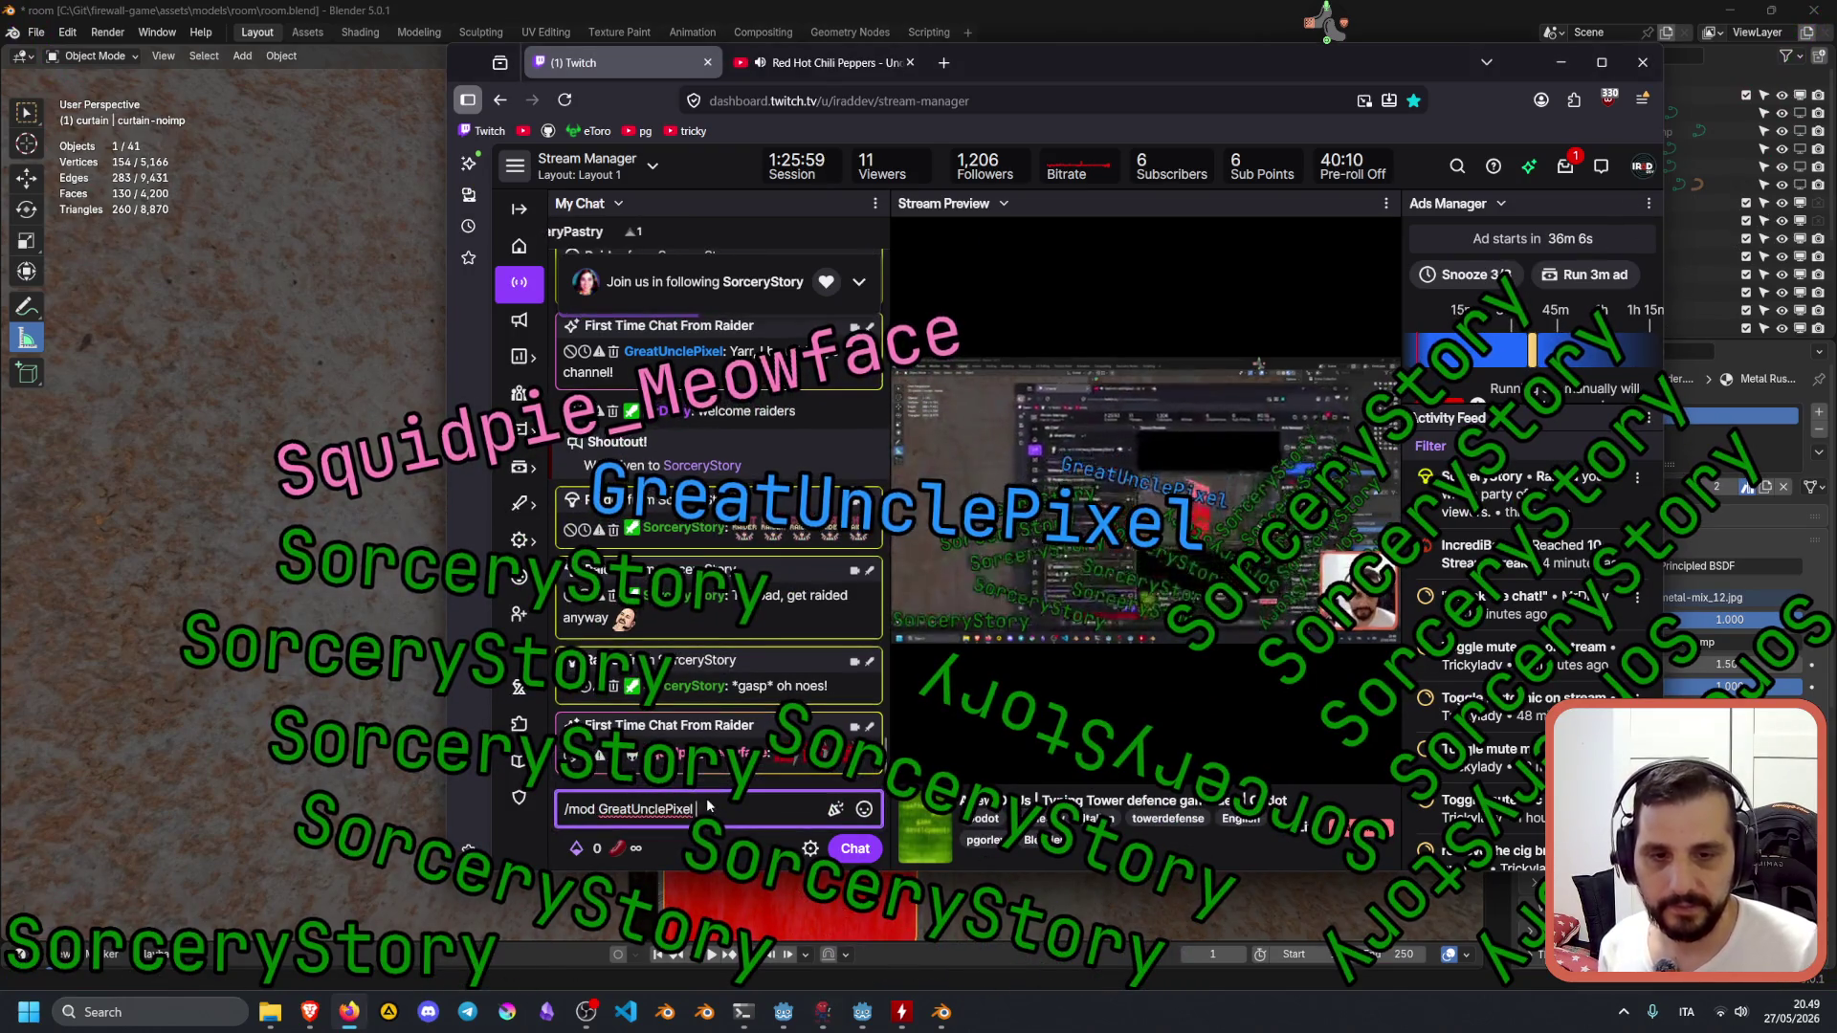
pyautogui.click(649, 807)
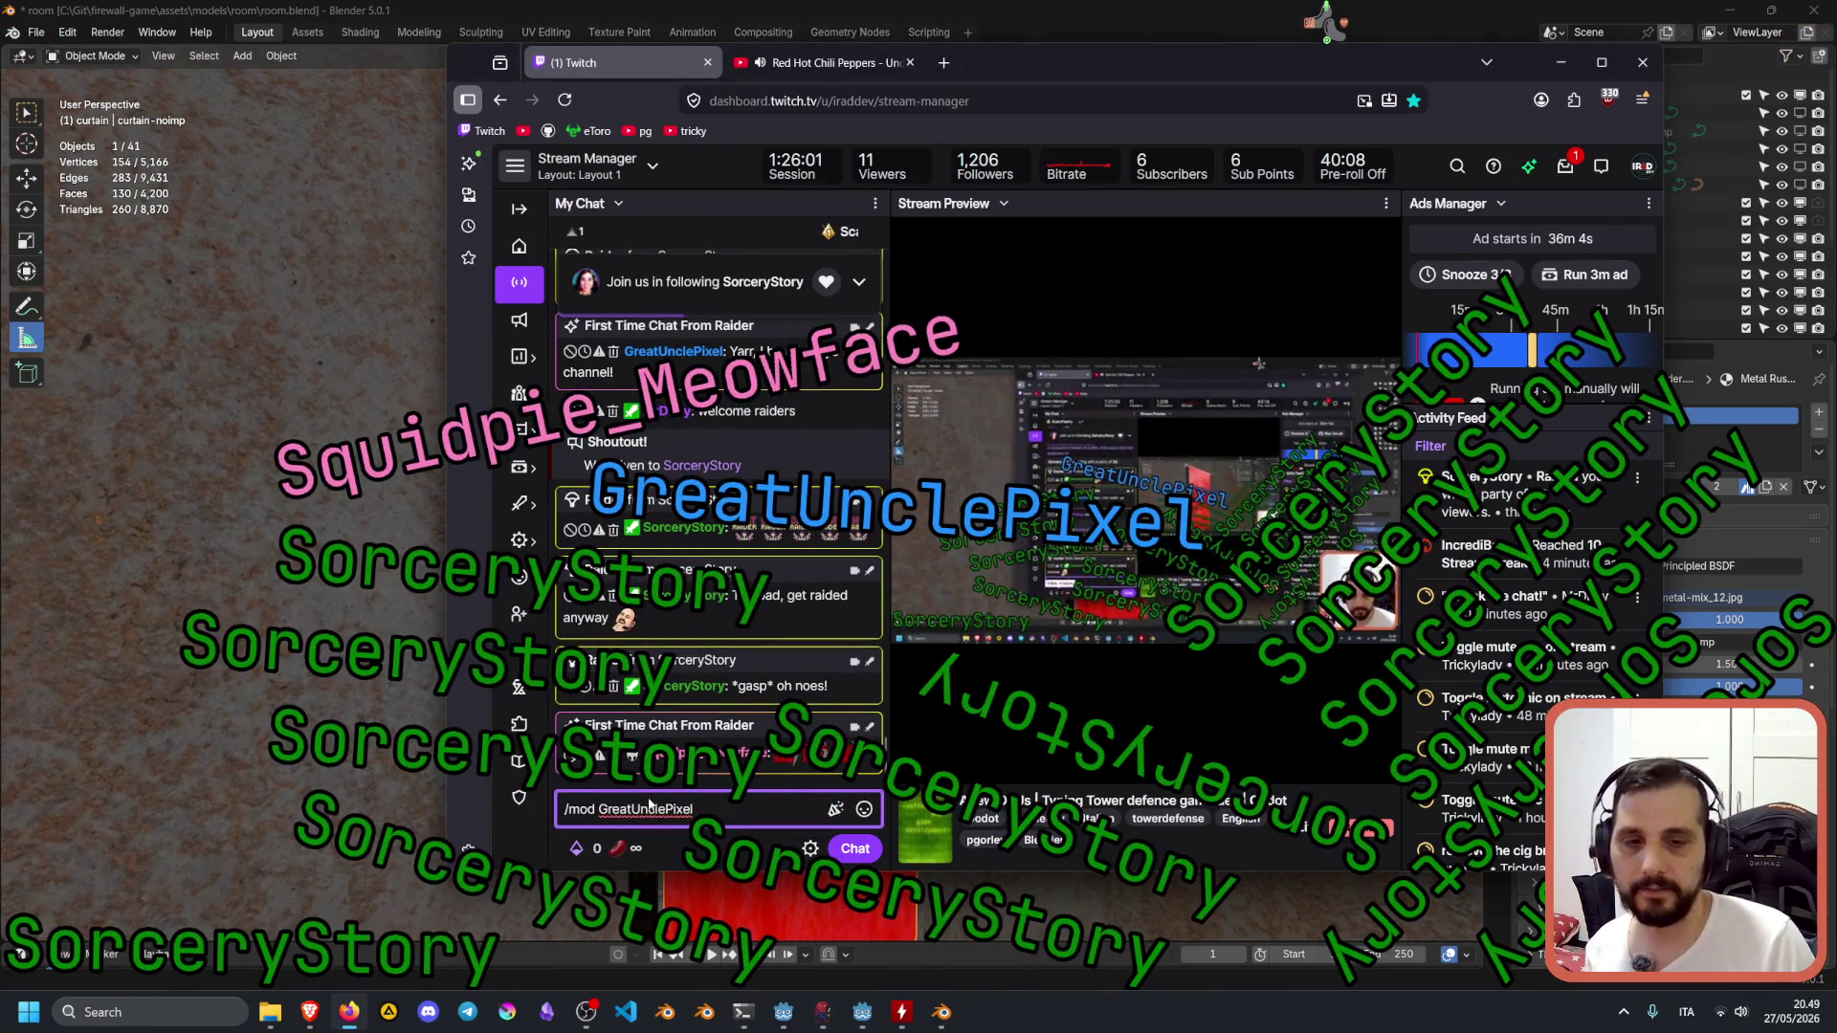
pyautogui.press('Return')
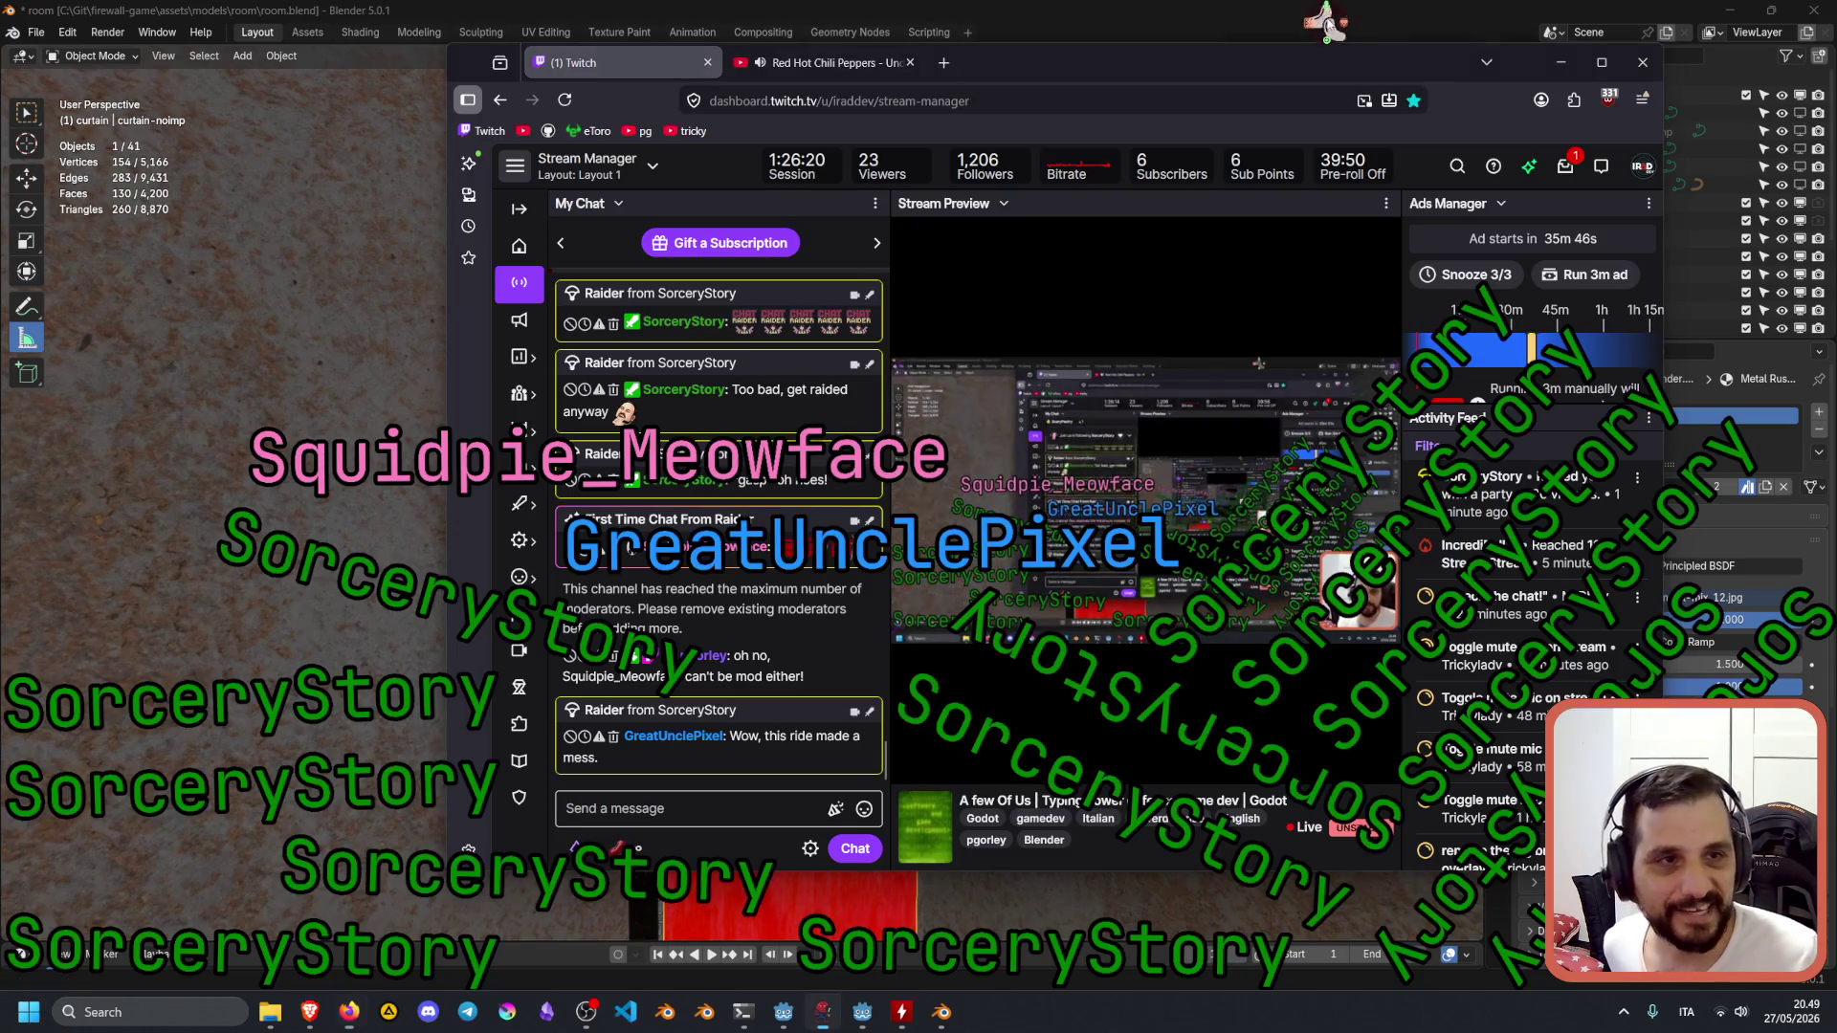
pyautogui.click(1307, 77)
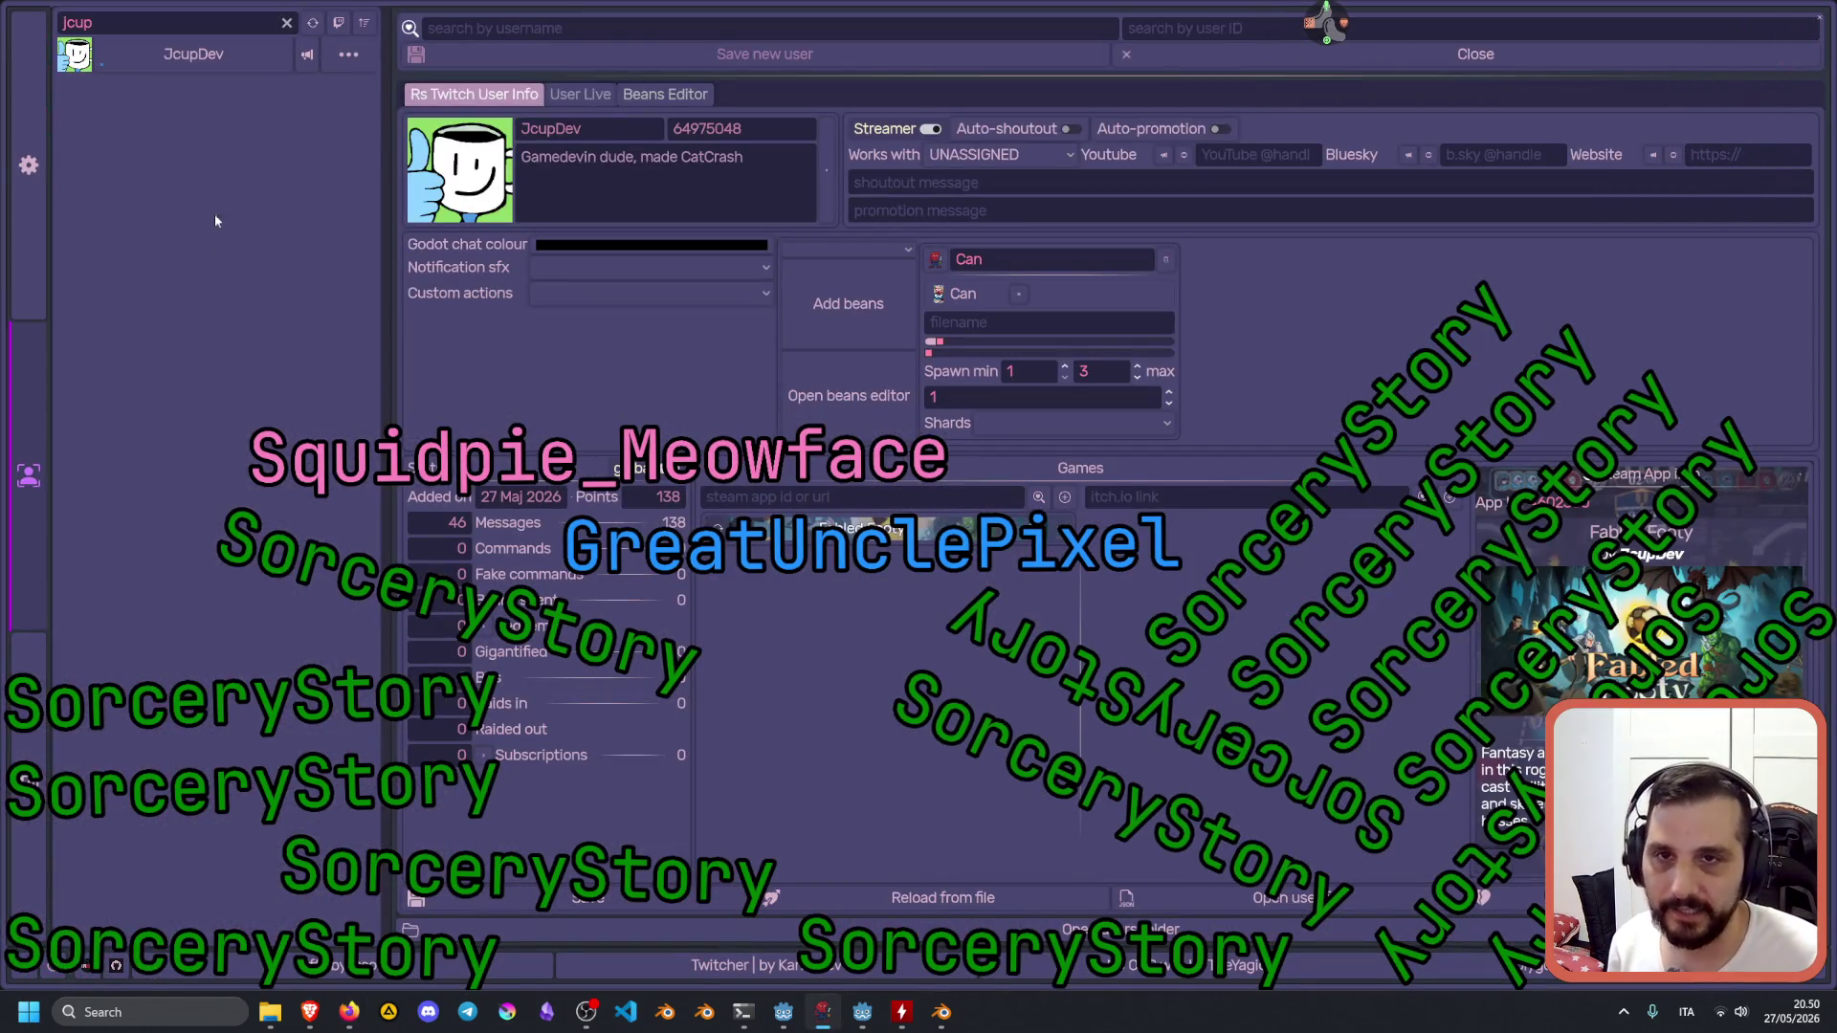
# Filter Twitcher by the raiding streamer's name, view their profile, then close the user editor.
pyautogui.click(286, 22)
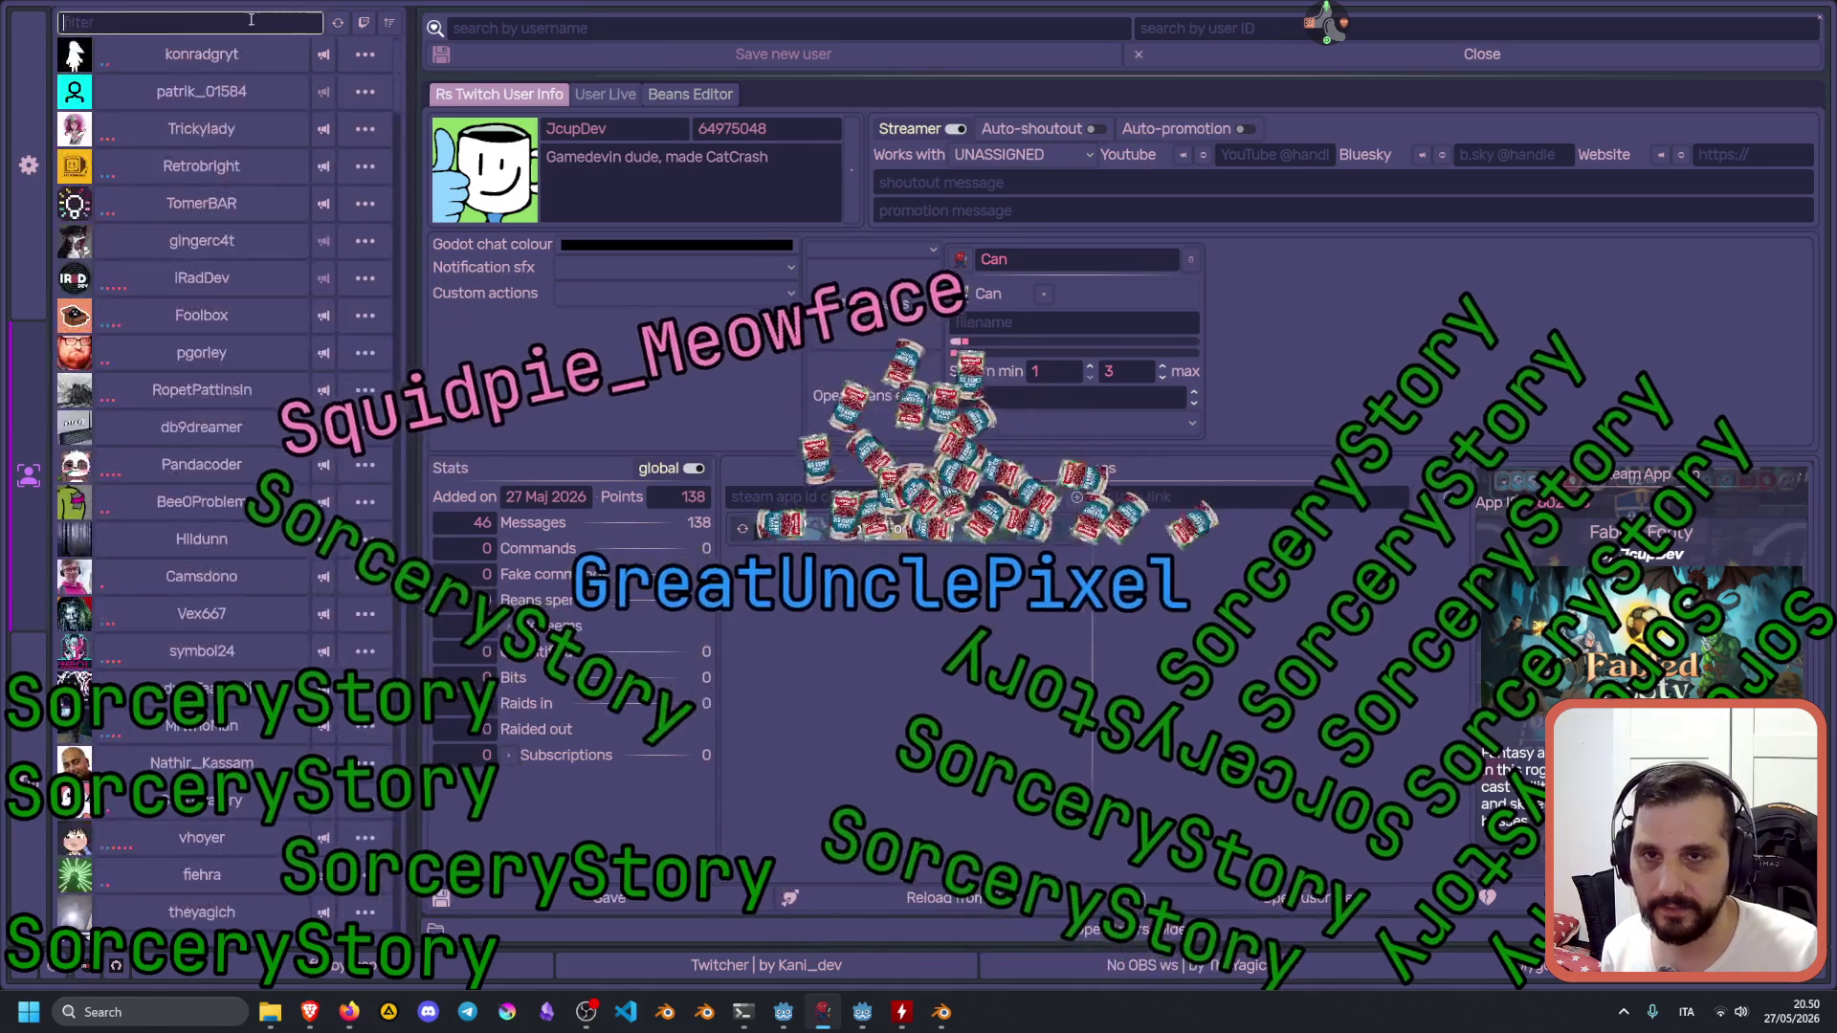
pyautogui.write('sor')
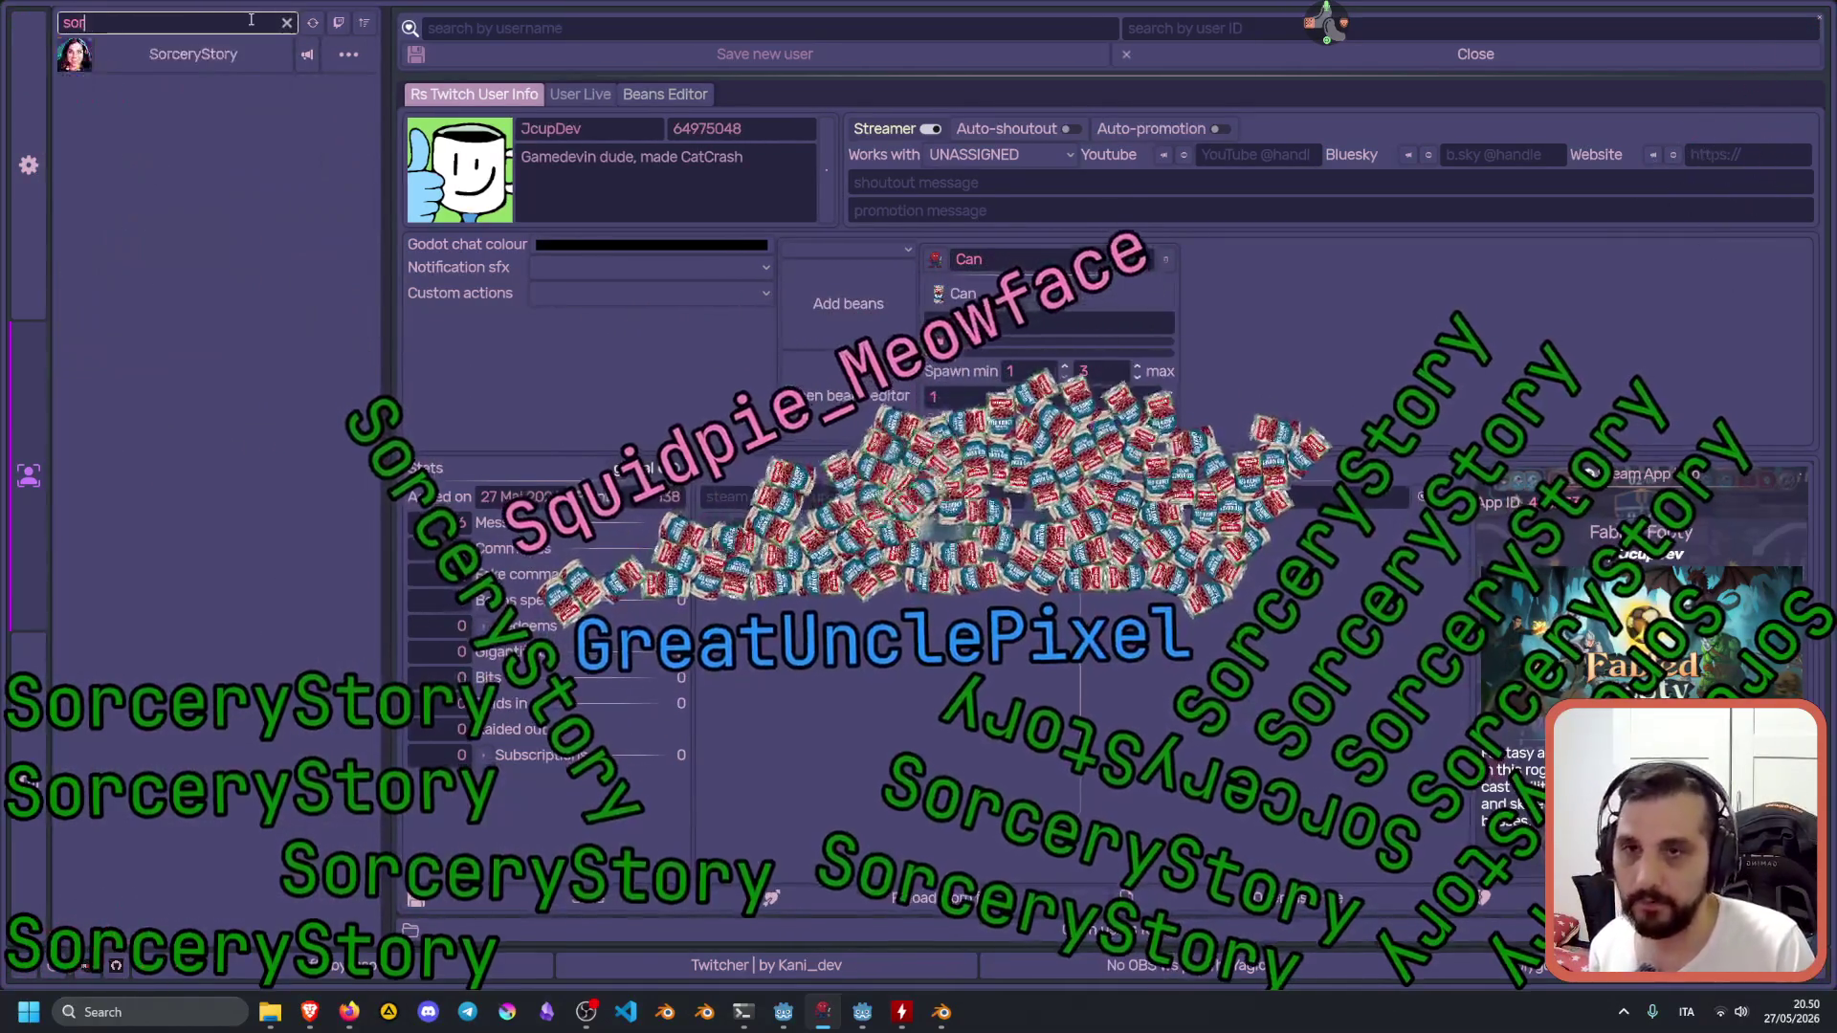
pyautogui.write('c')
pyautogui.click(248, 56)
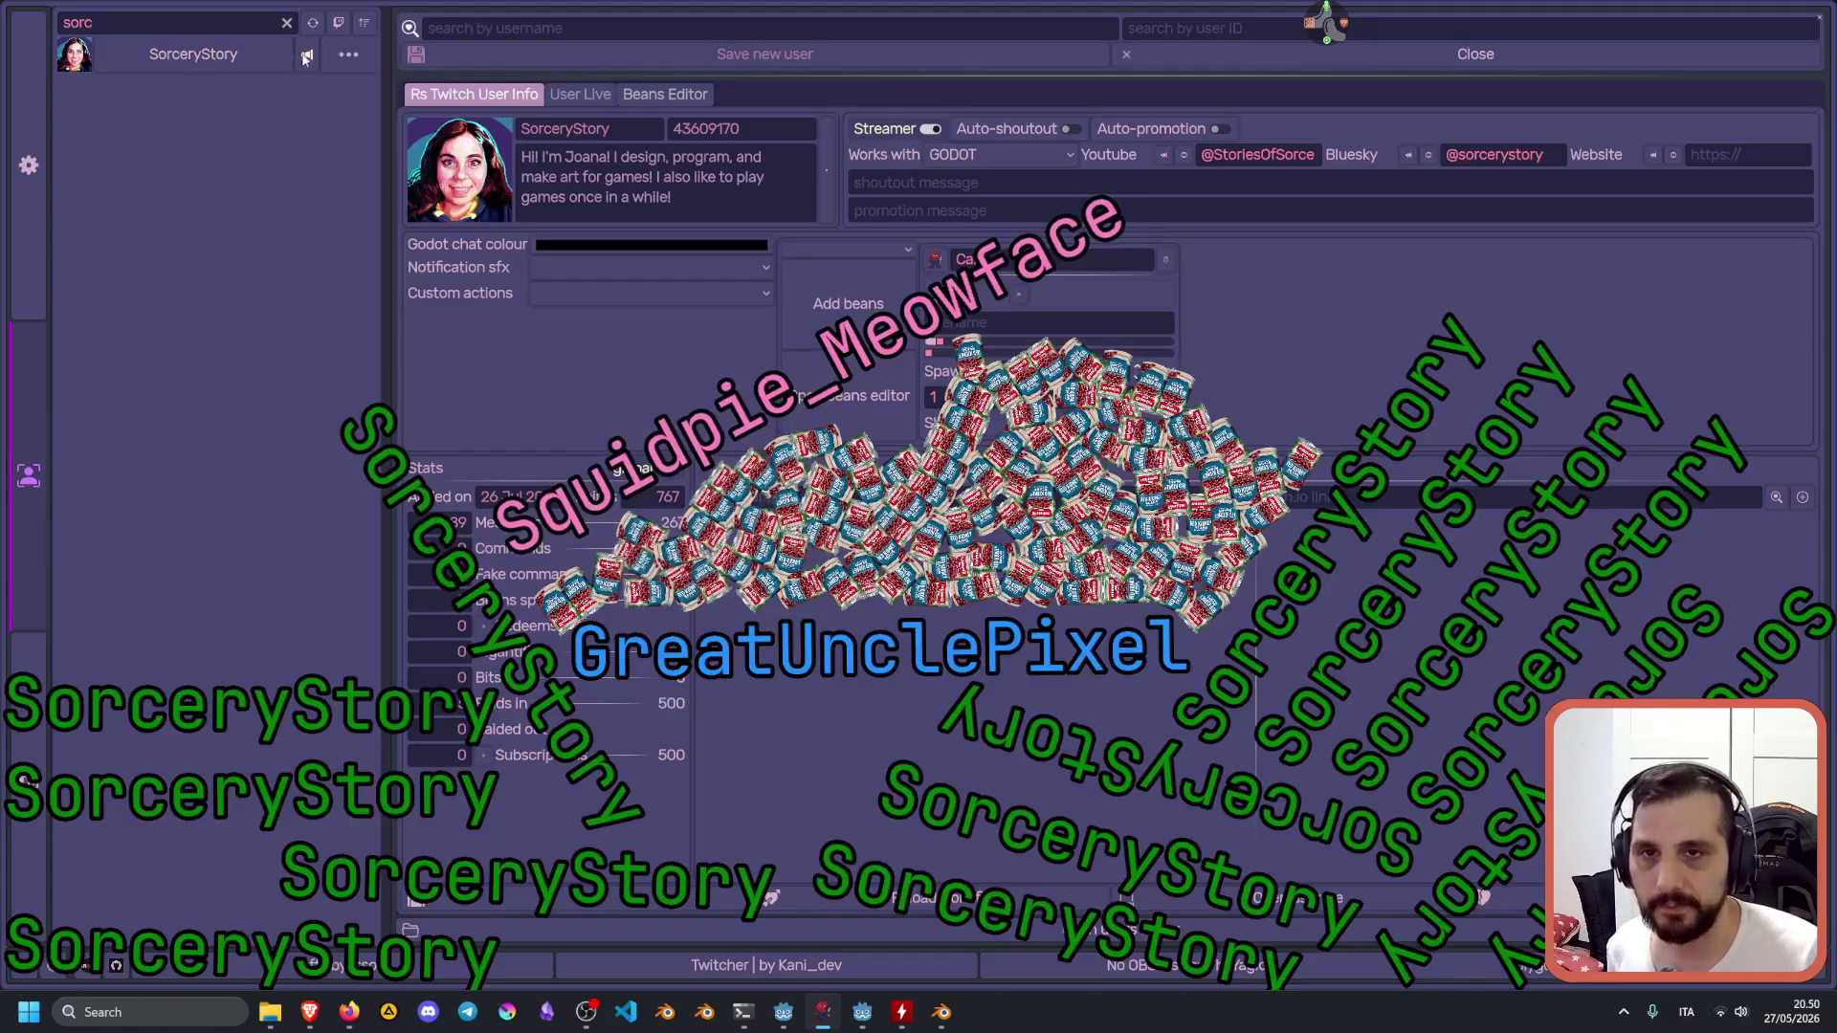
pyautogui.click(286, 22)
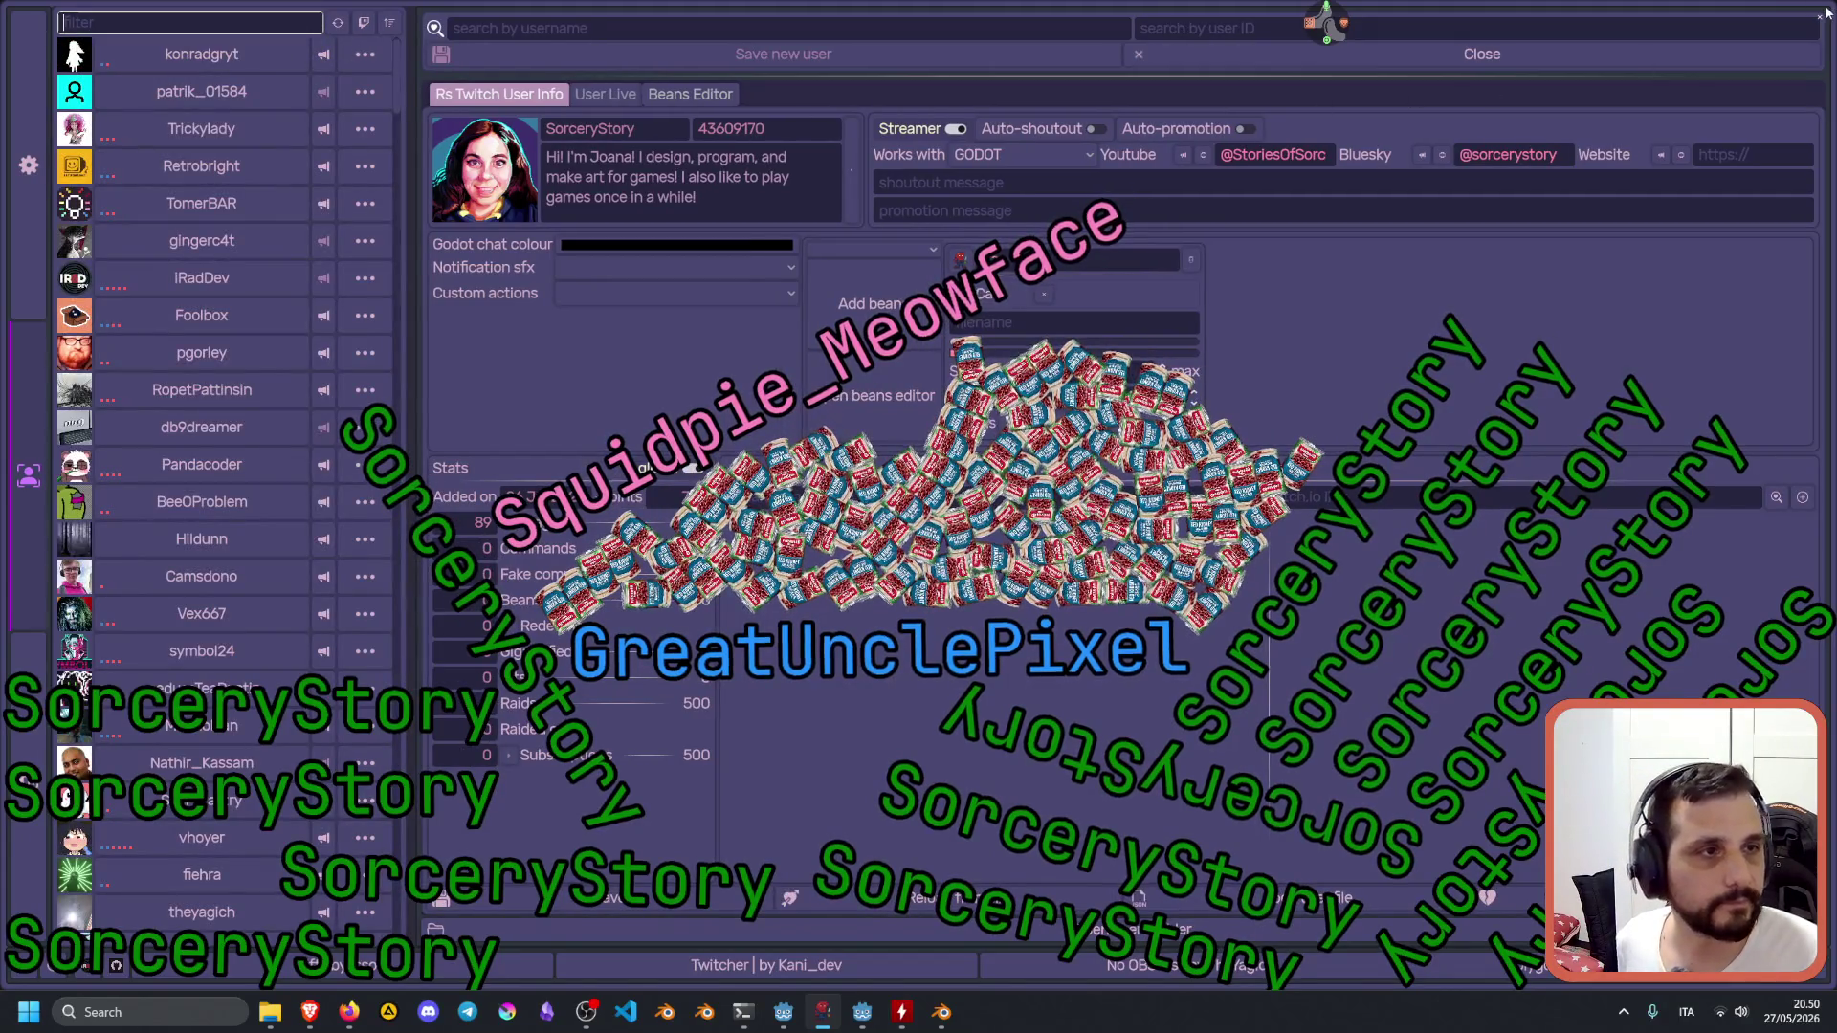
pyautogui.click(1820, 15)
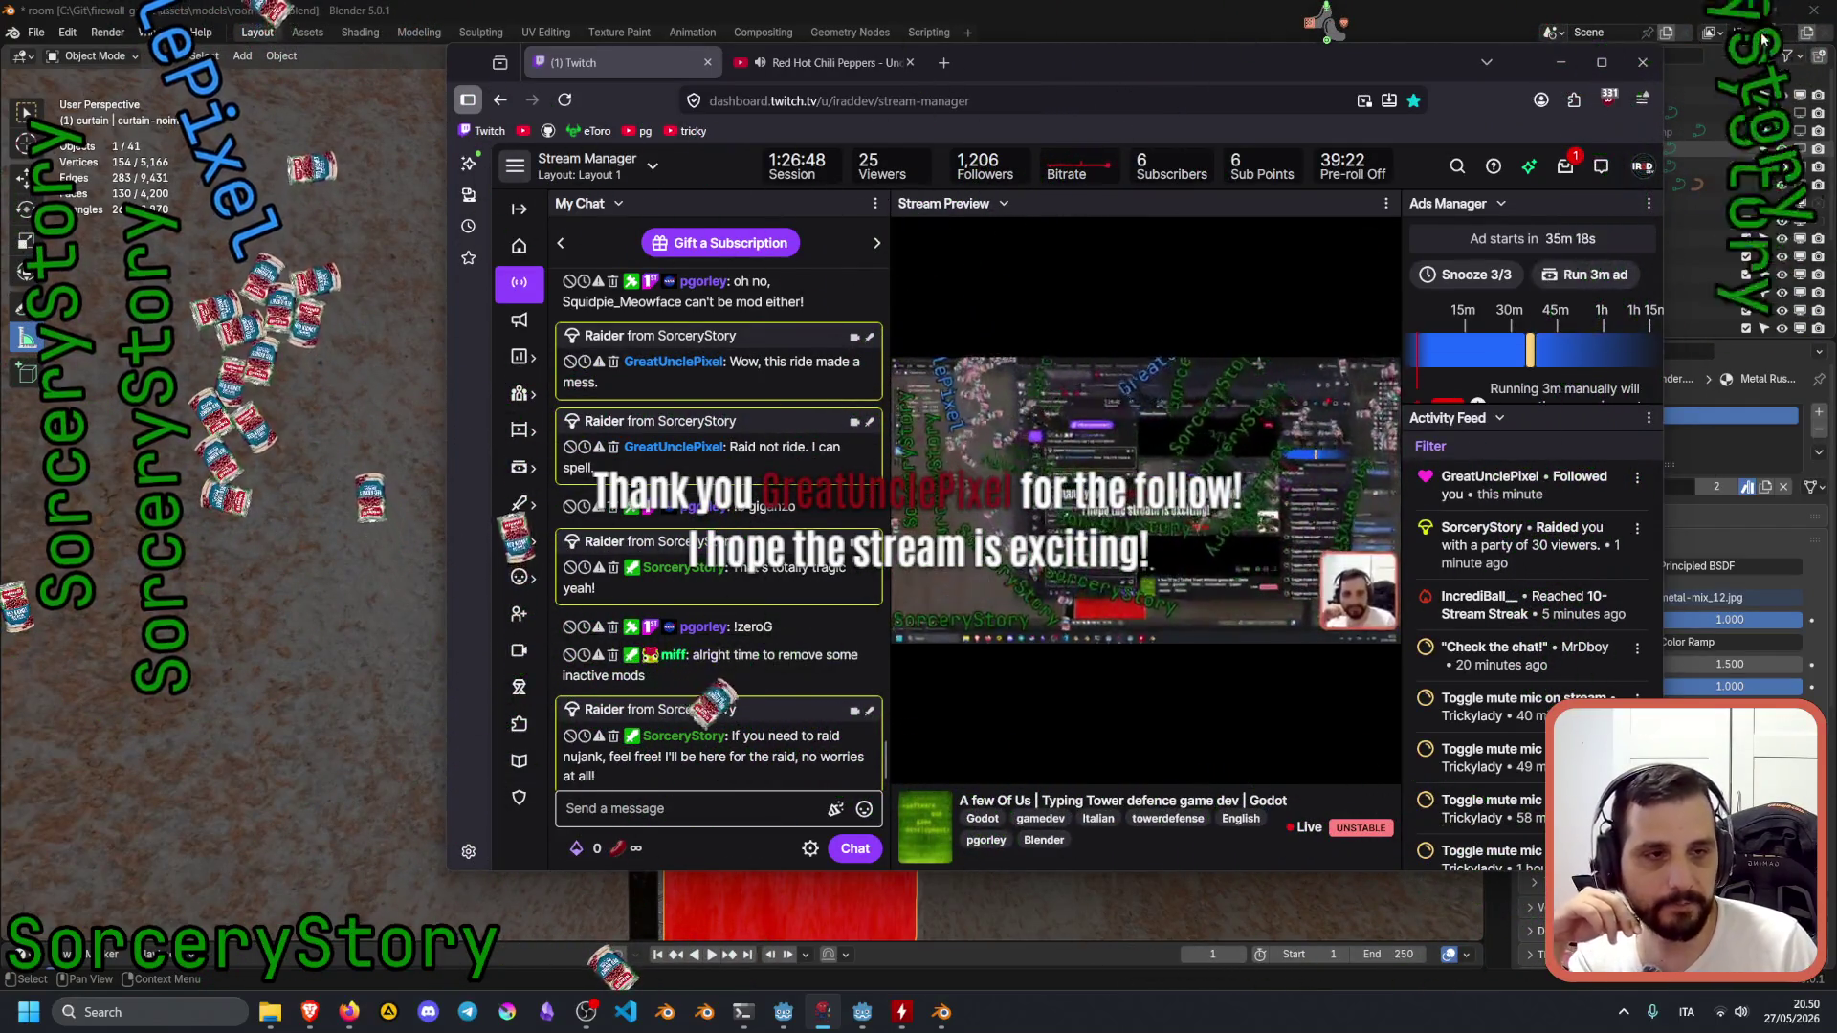
# Bring Blender's curtain scene to the front with the Twitch chat window beside it.
pyautogui.click(1303, 26)
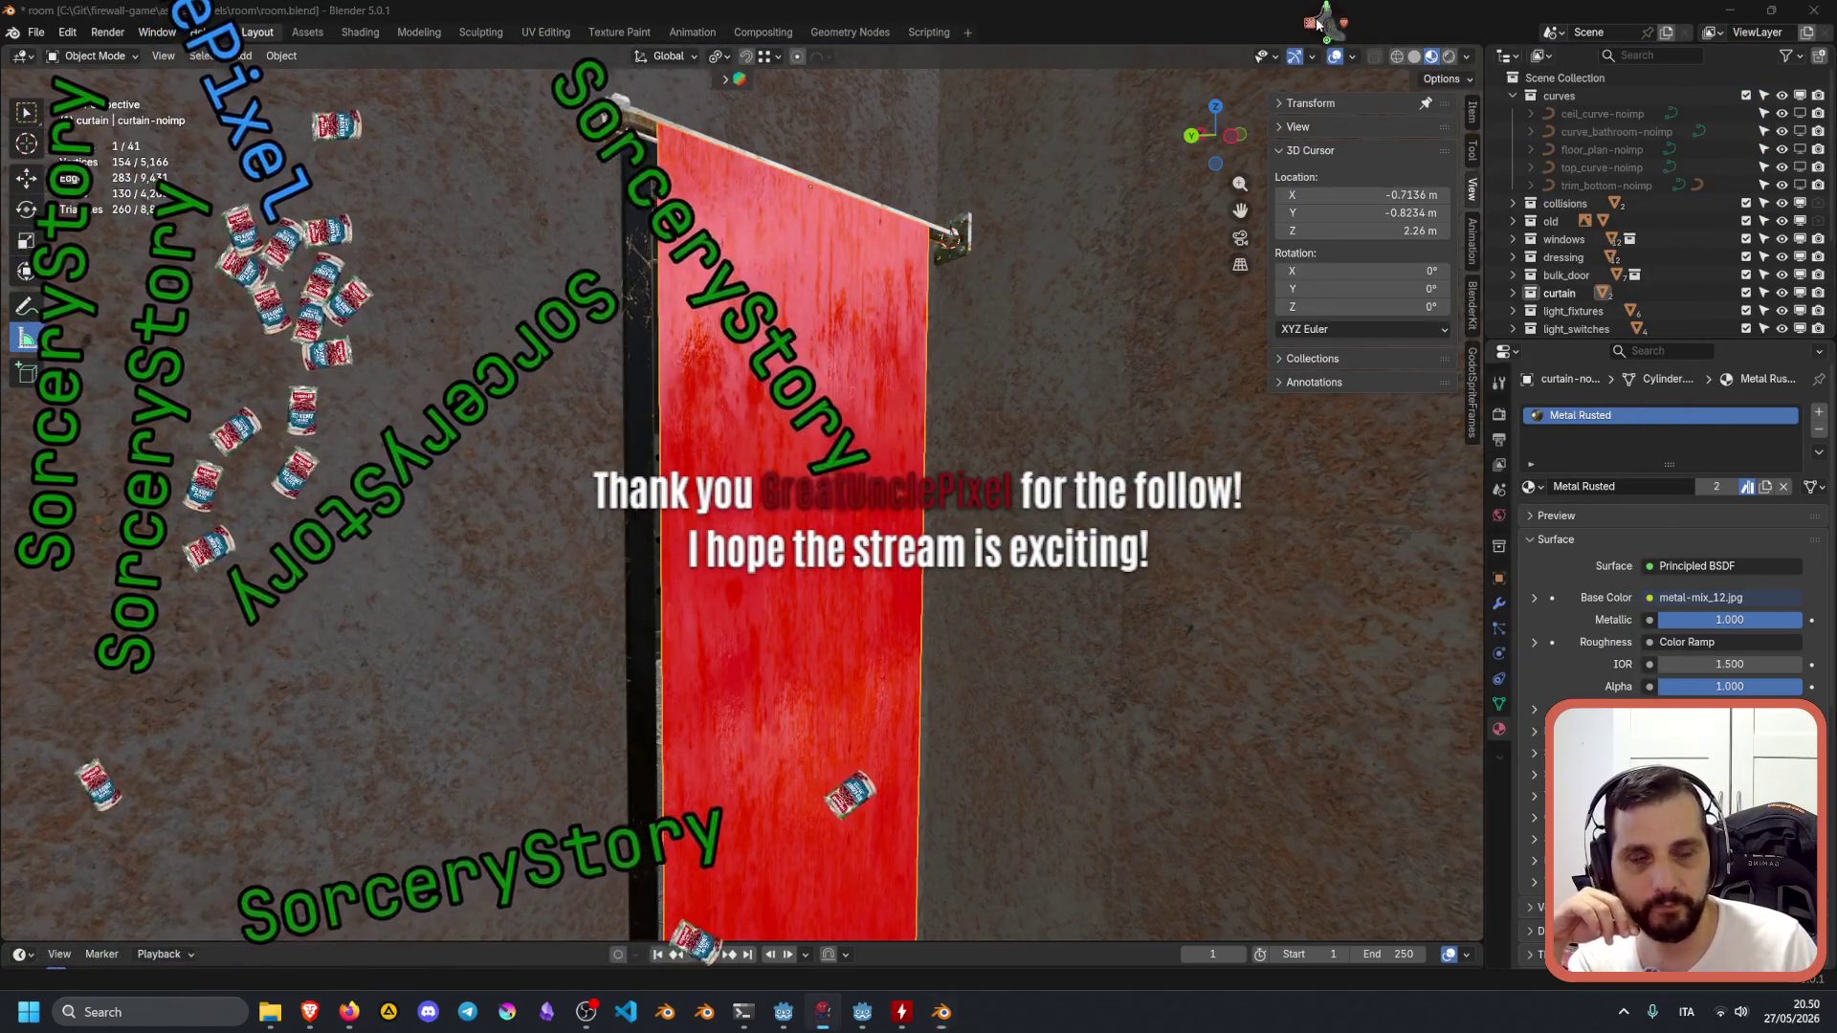
pyautogui.hotkey('alt', 'Tab')
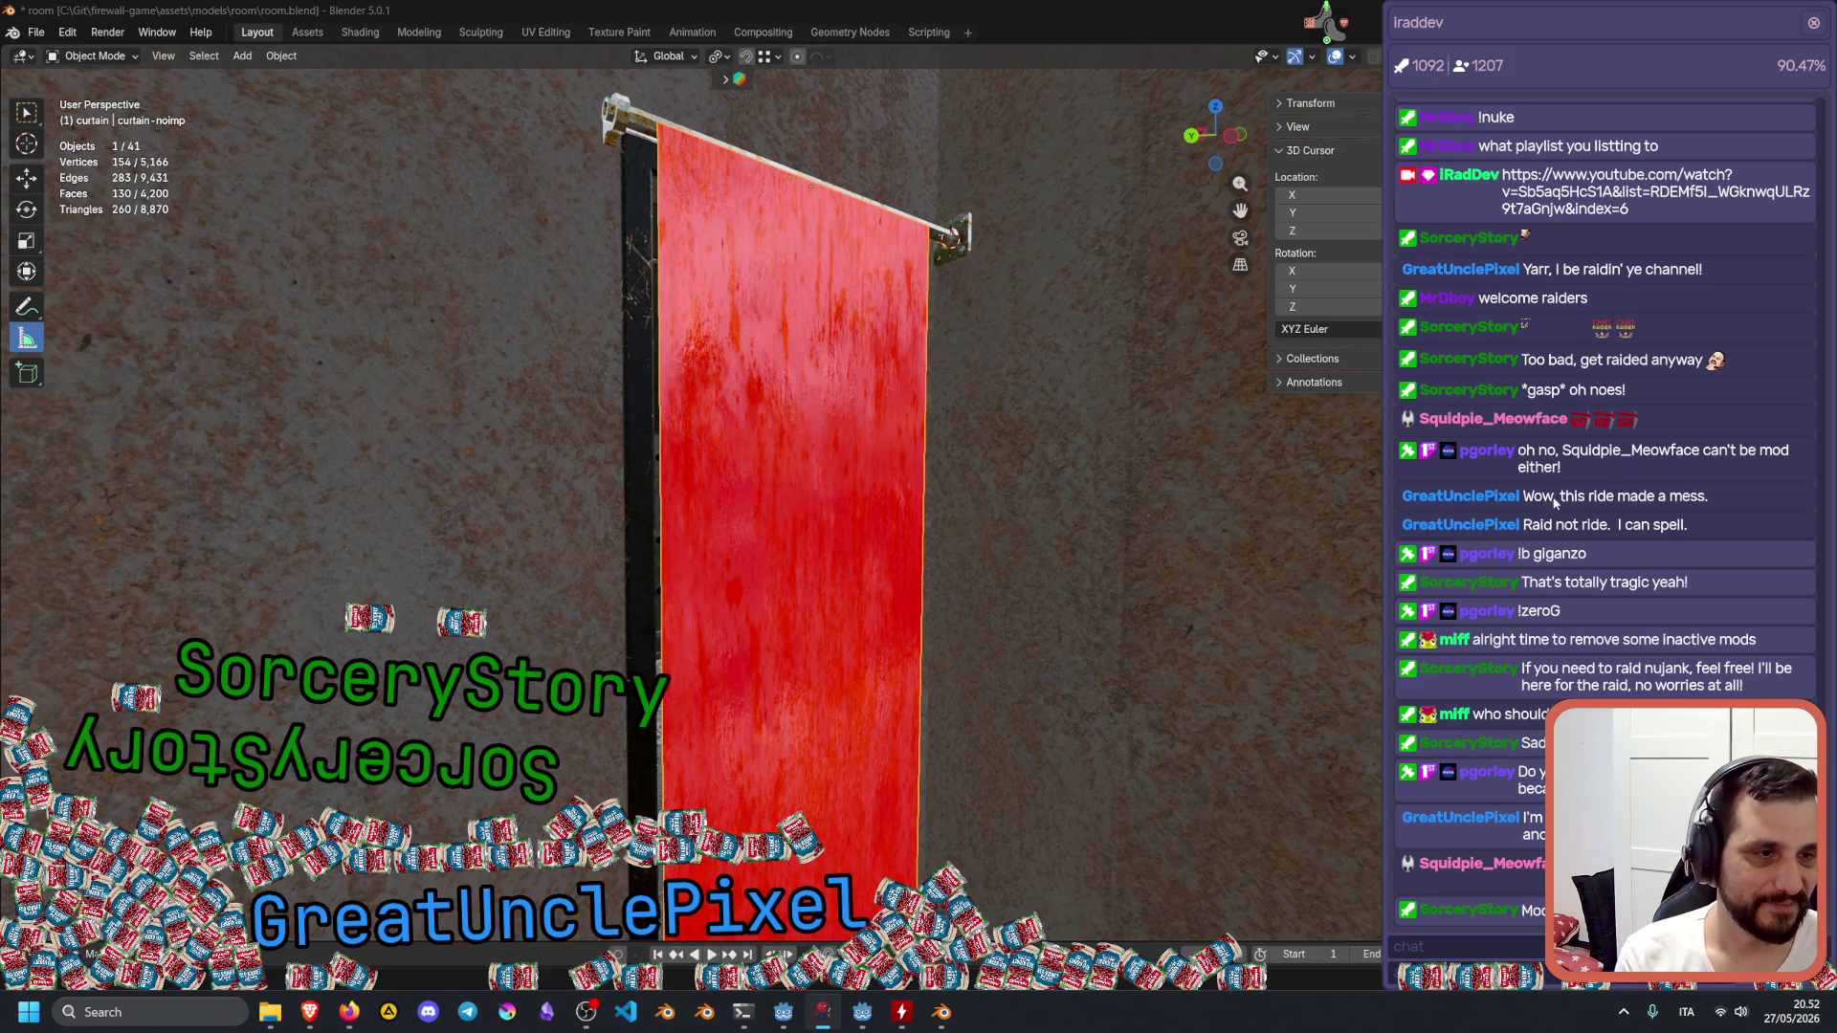
pyautogui.click(1553, 561)
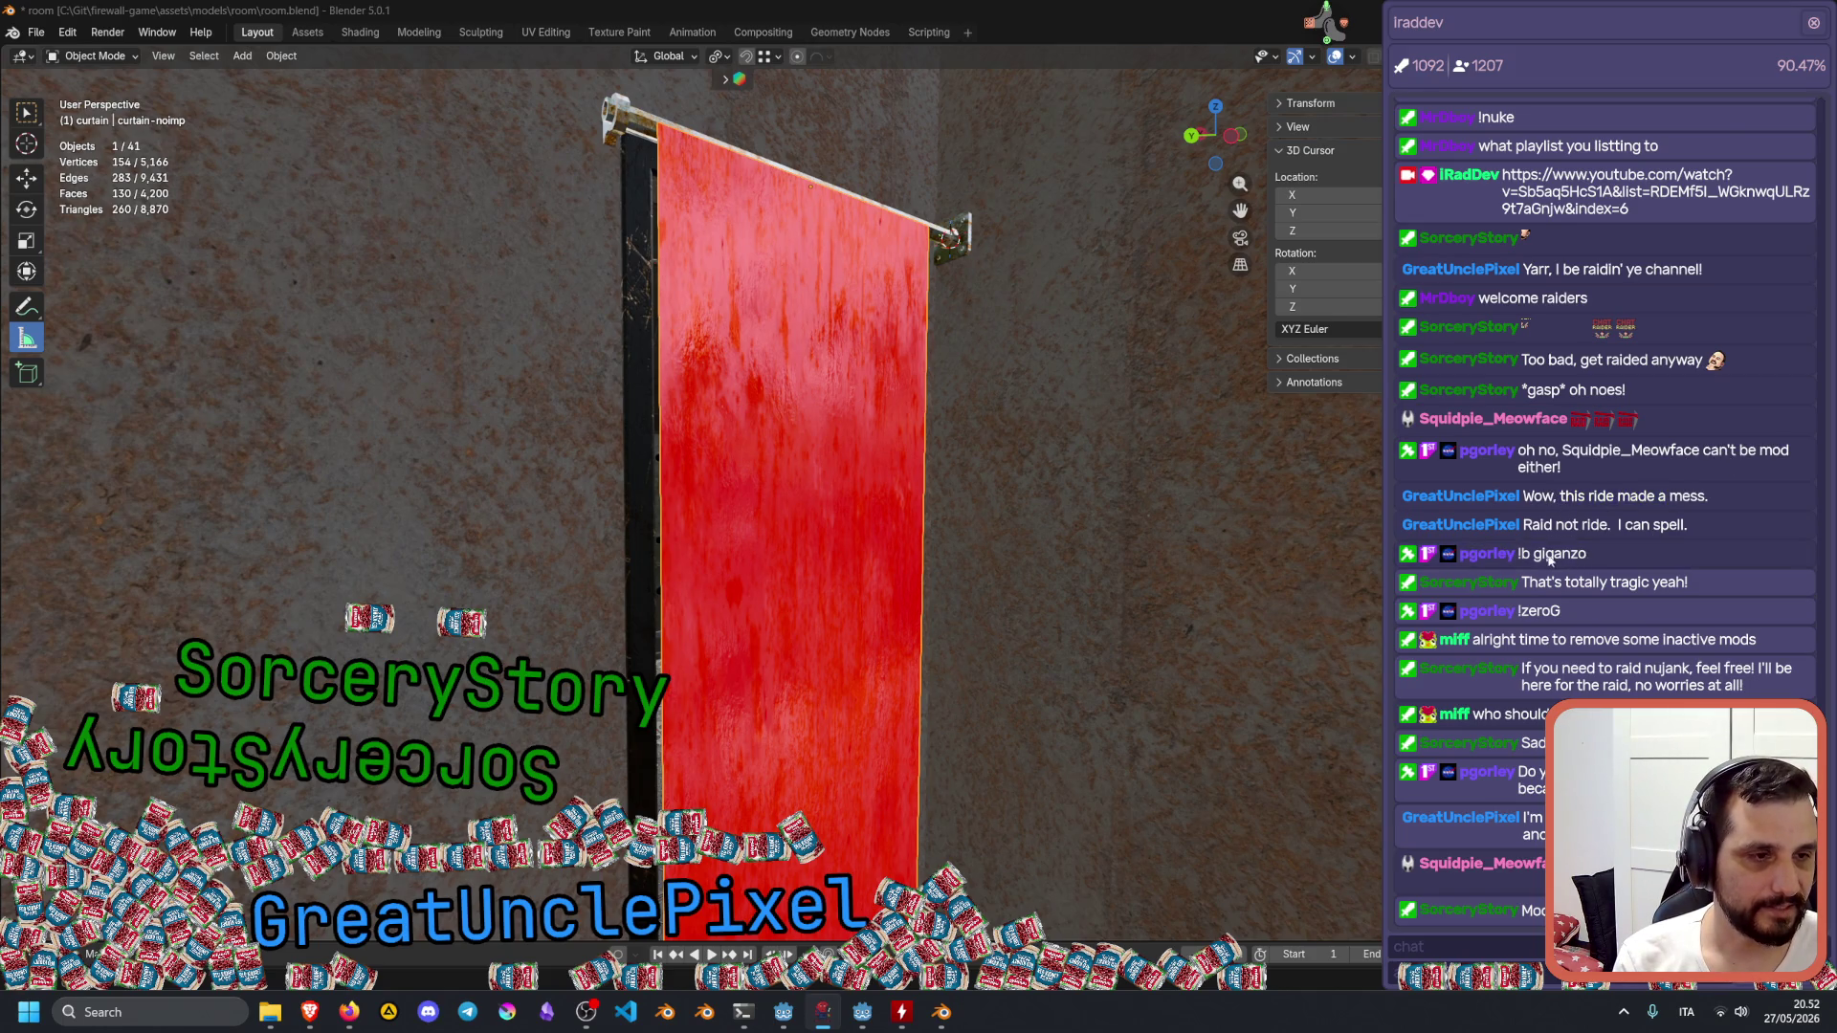
pyautogui.click(1555, 586)
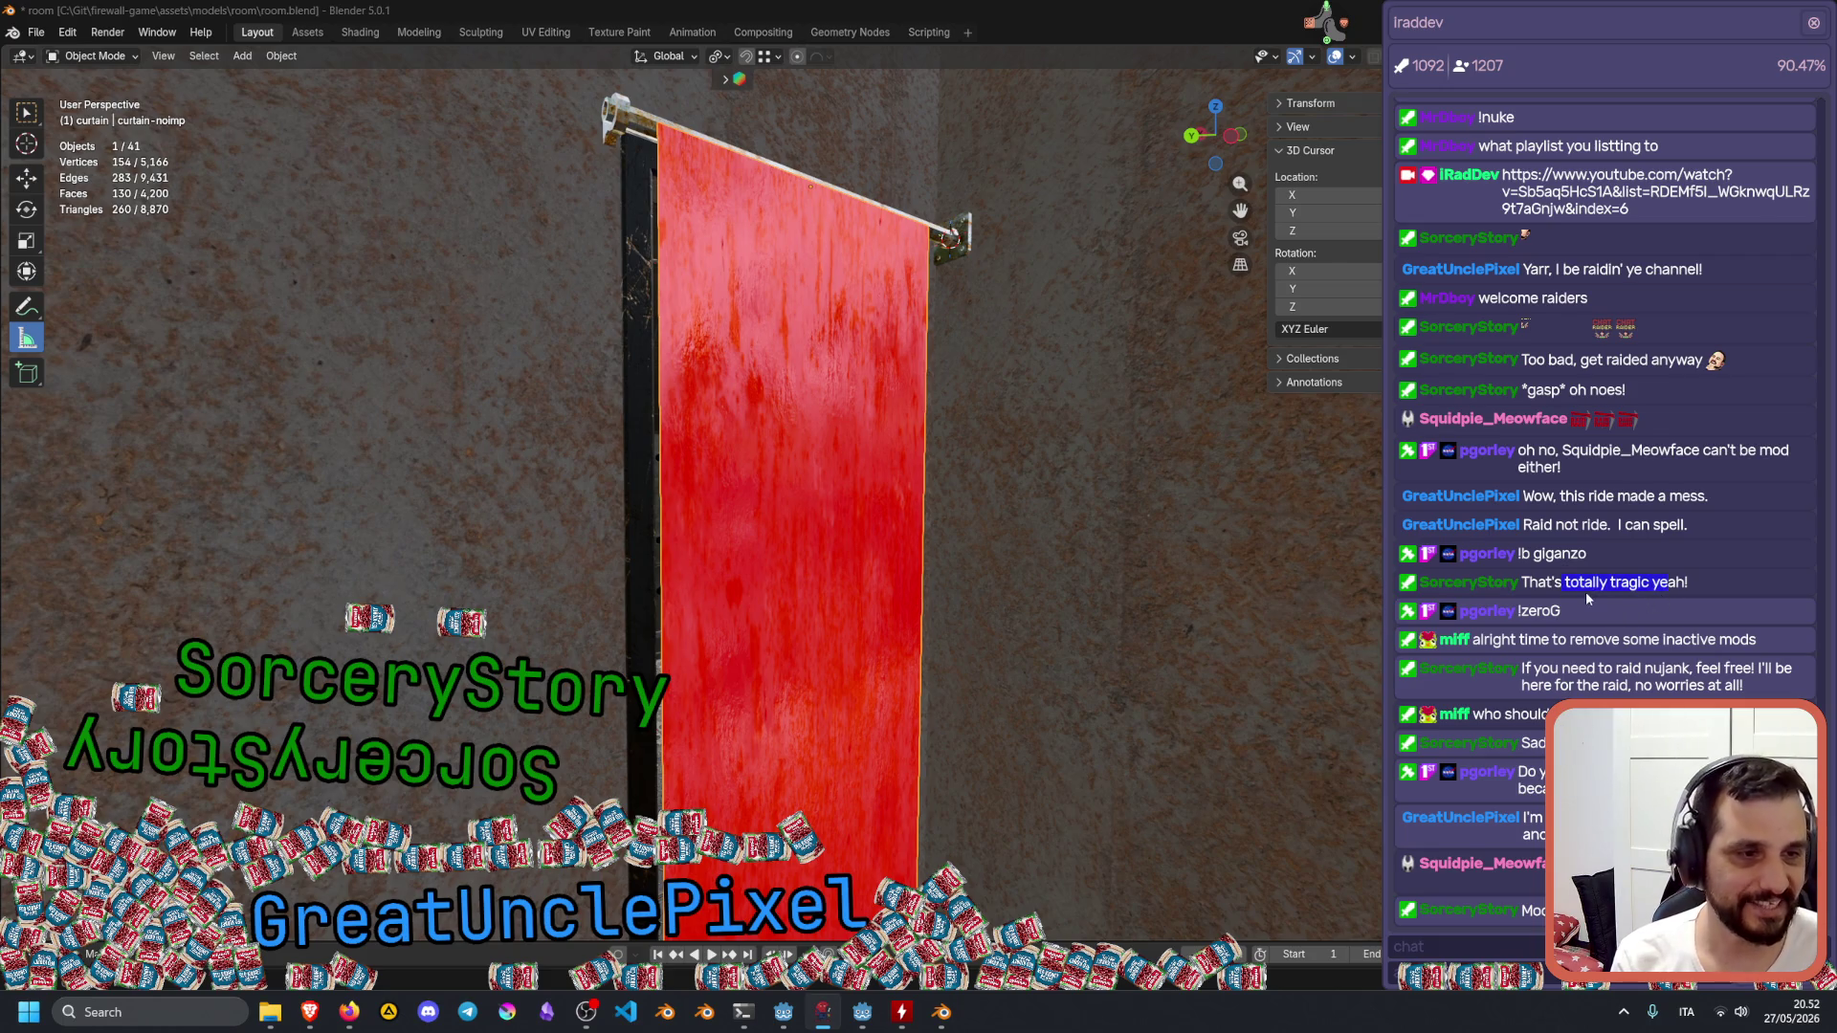
pyautogui.click(1576, 587)
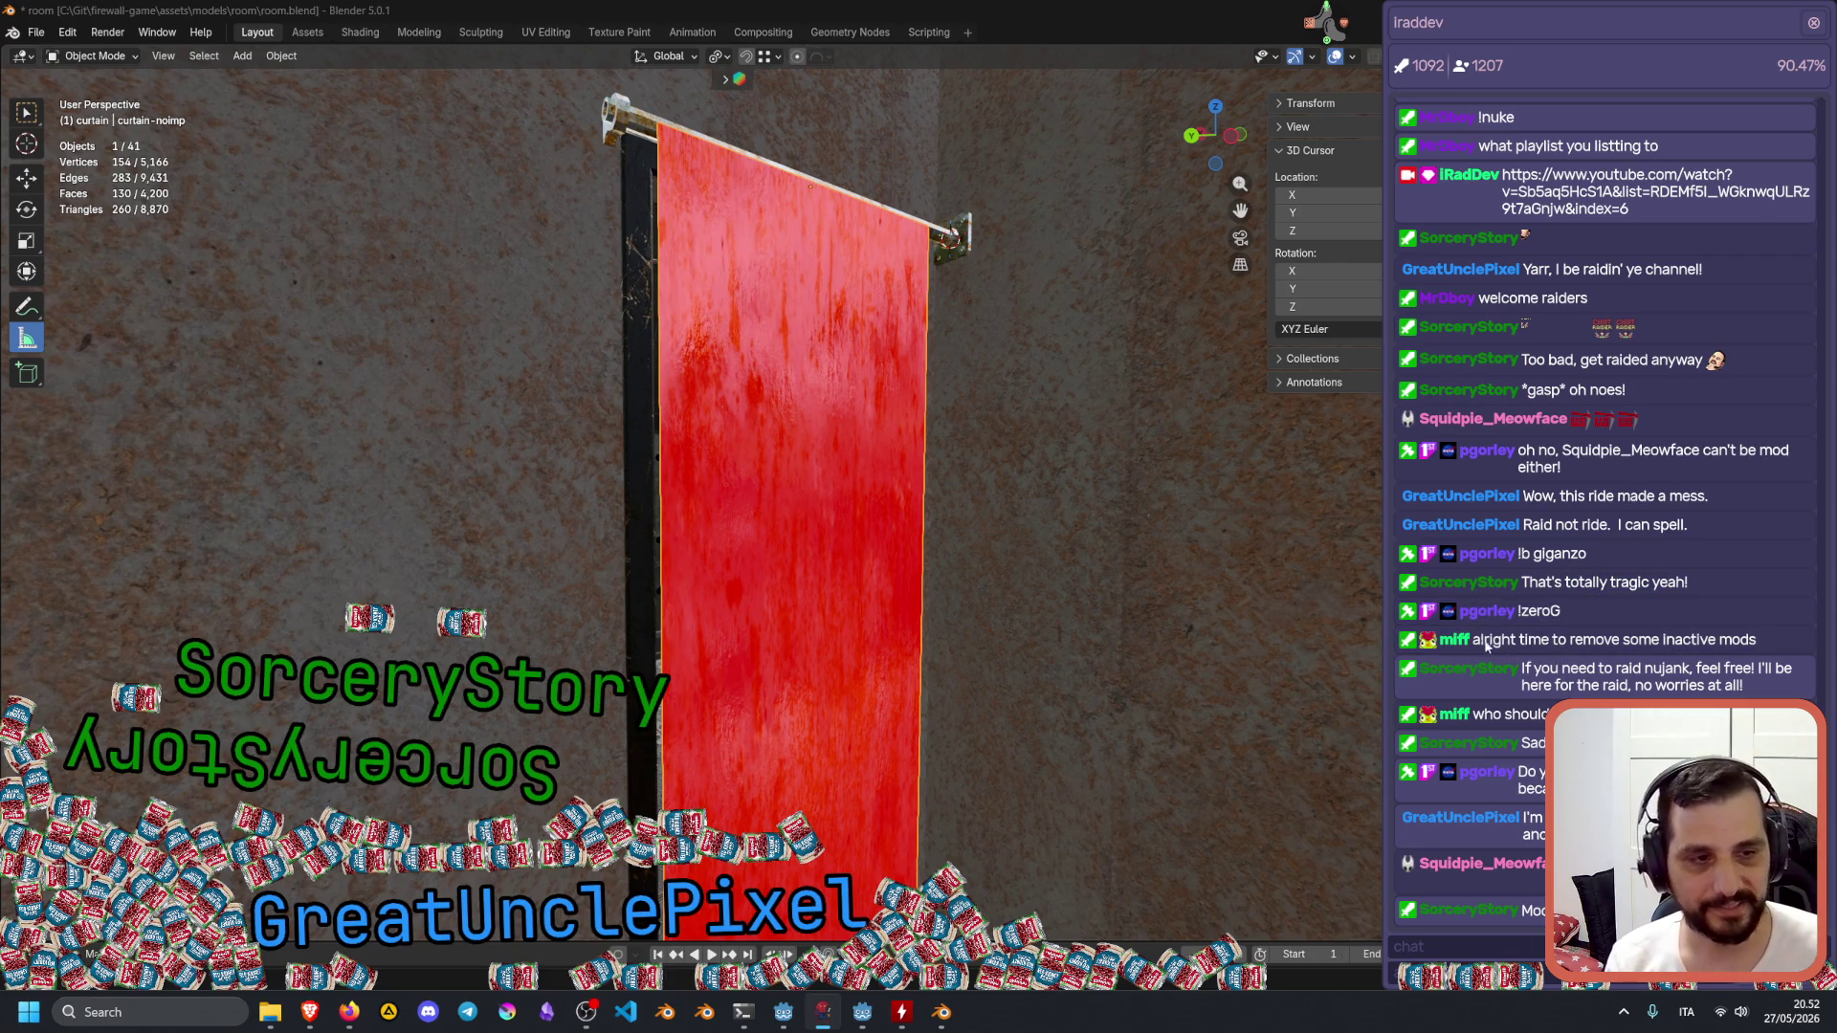
pyautogui.moveTo(1620, 643); pyautogui.dragTo(1765, 647)
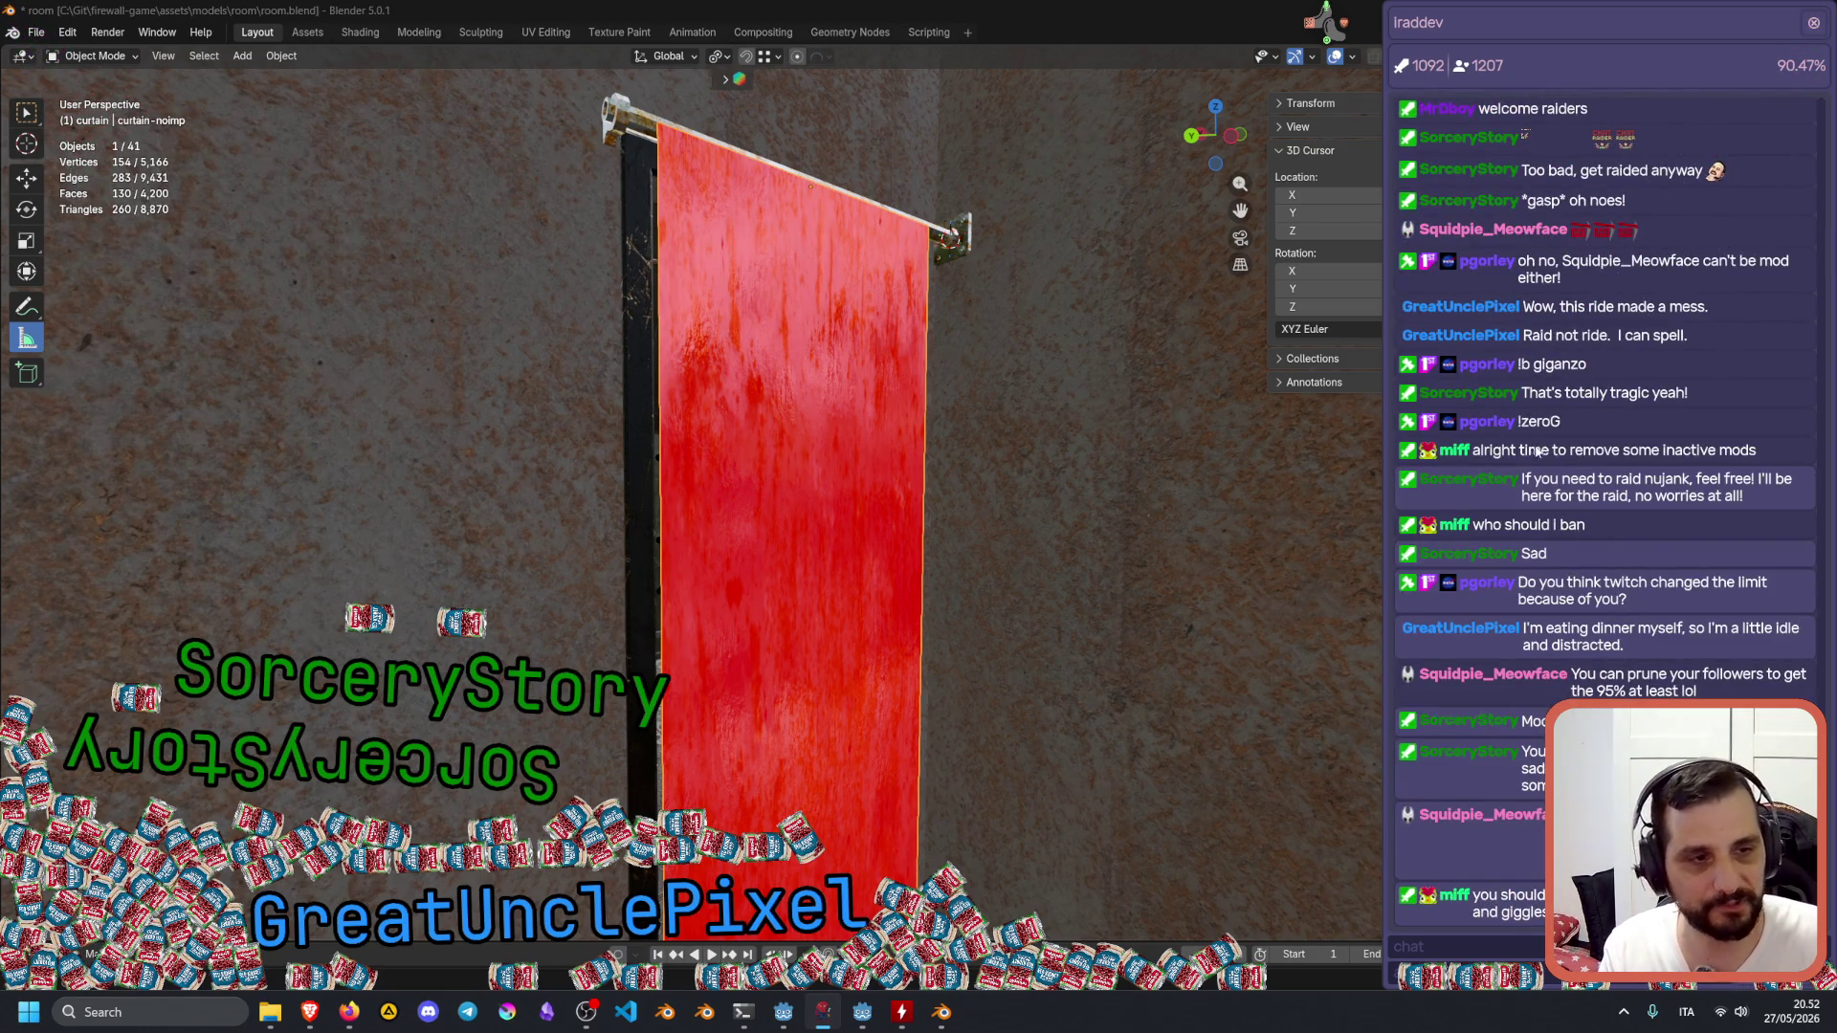
pyautogui.doubleClick(1550, 481)
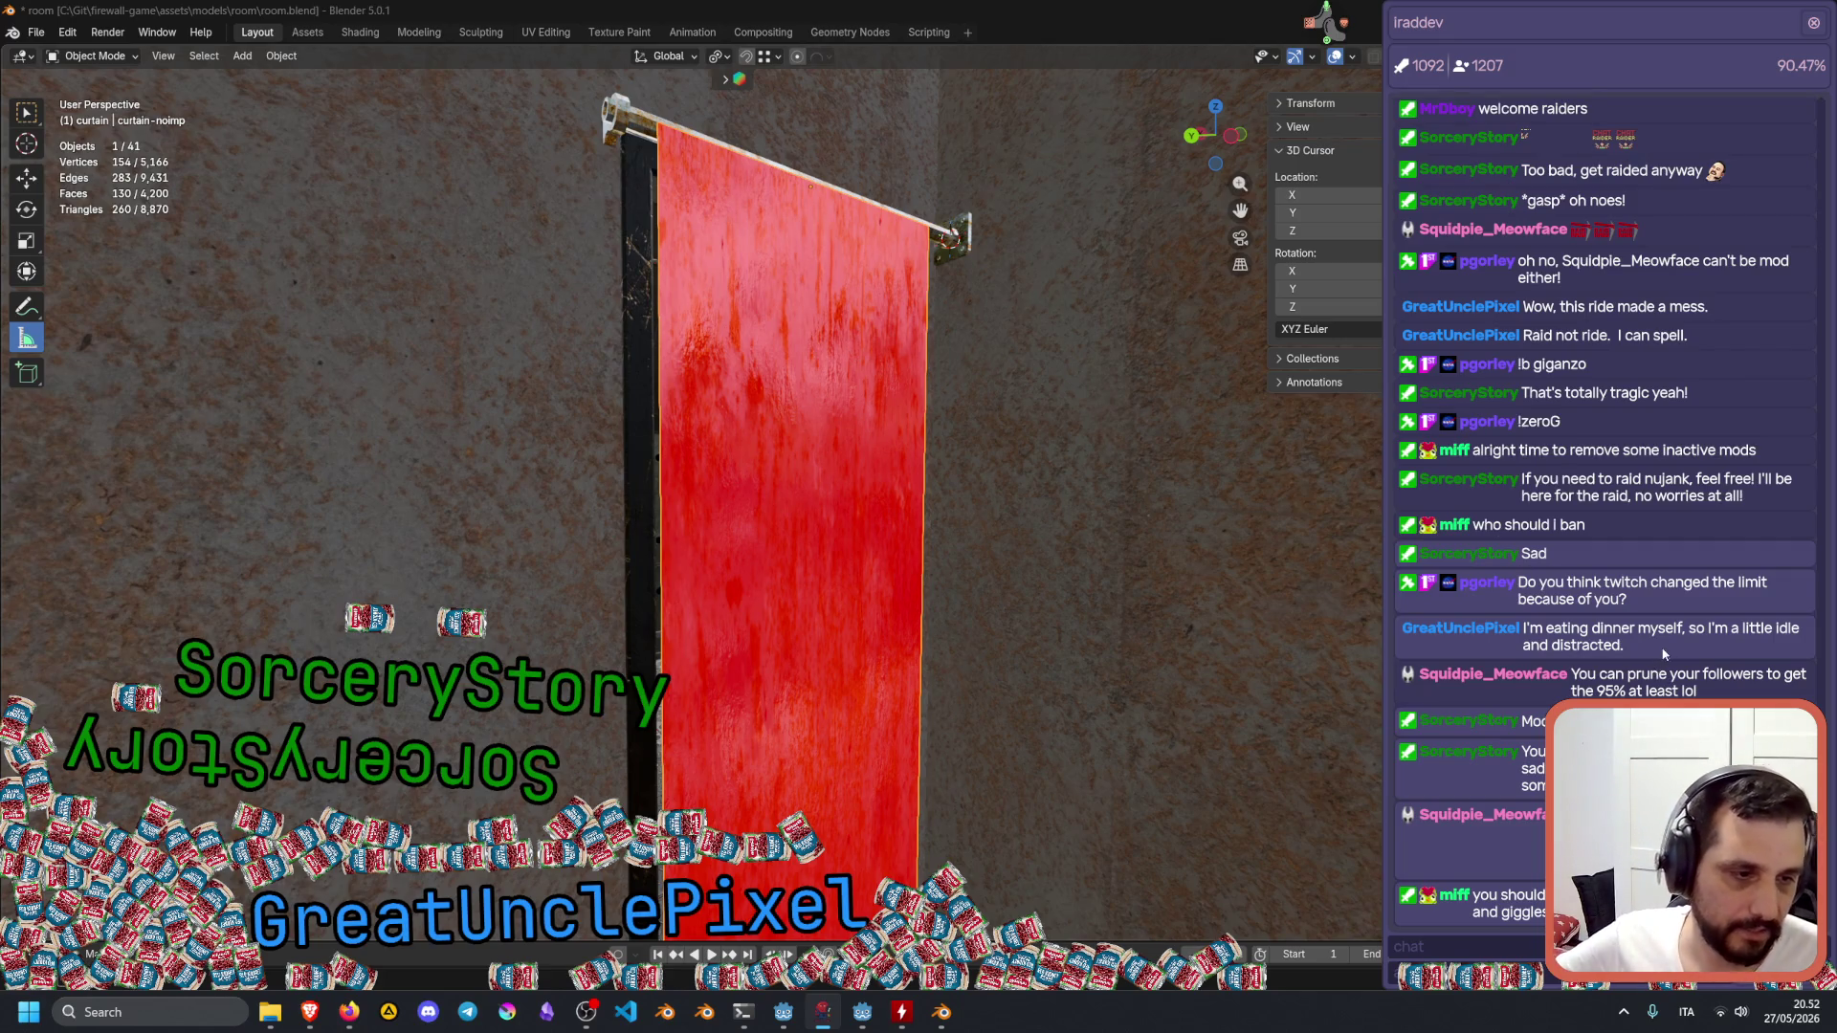
pyautogui.rightClick(1012, 457)
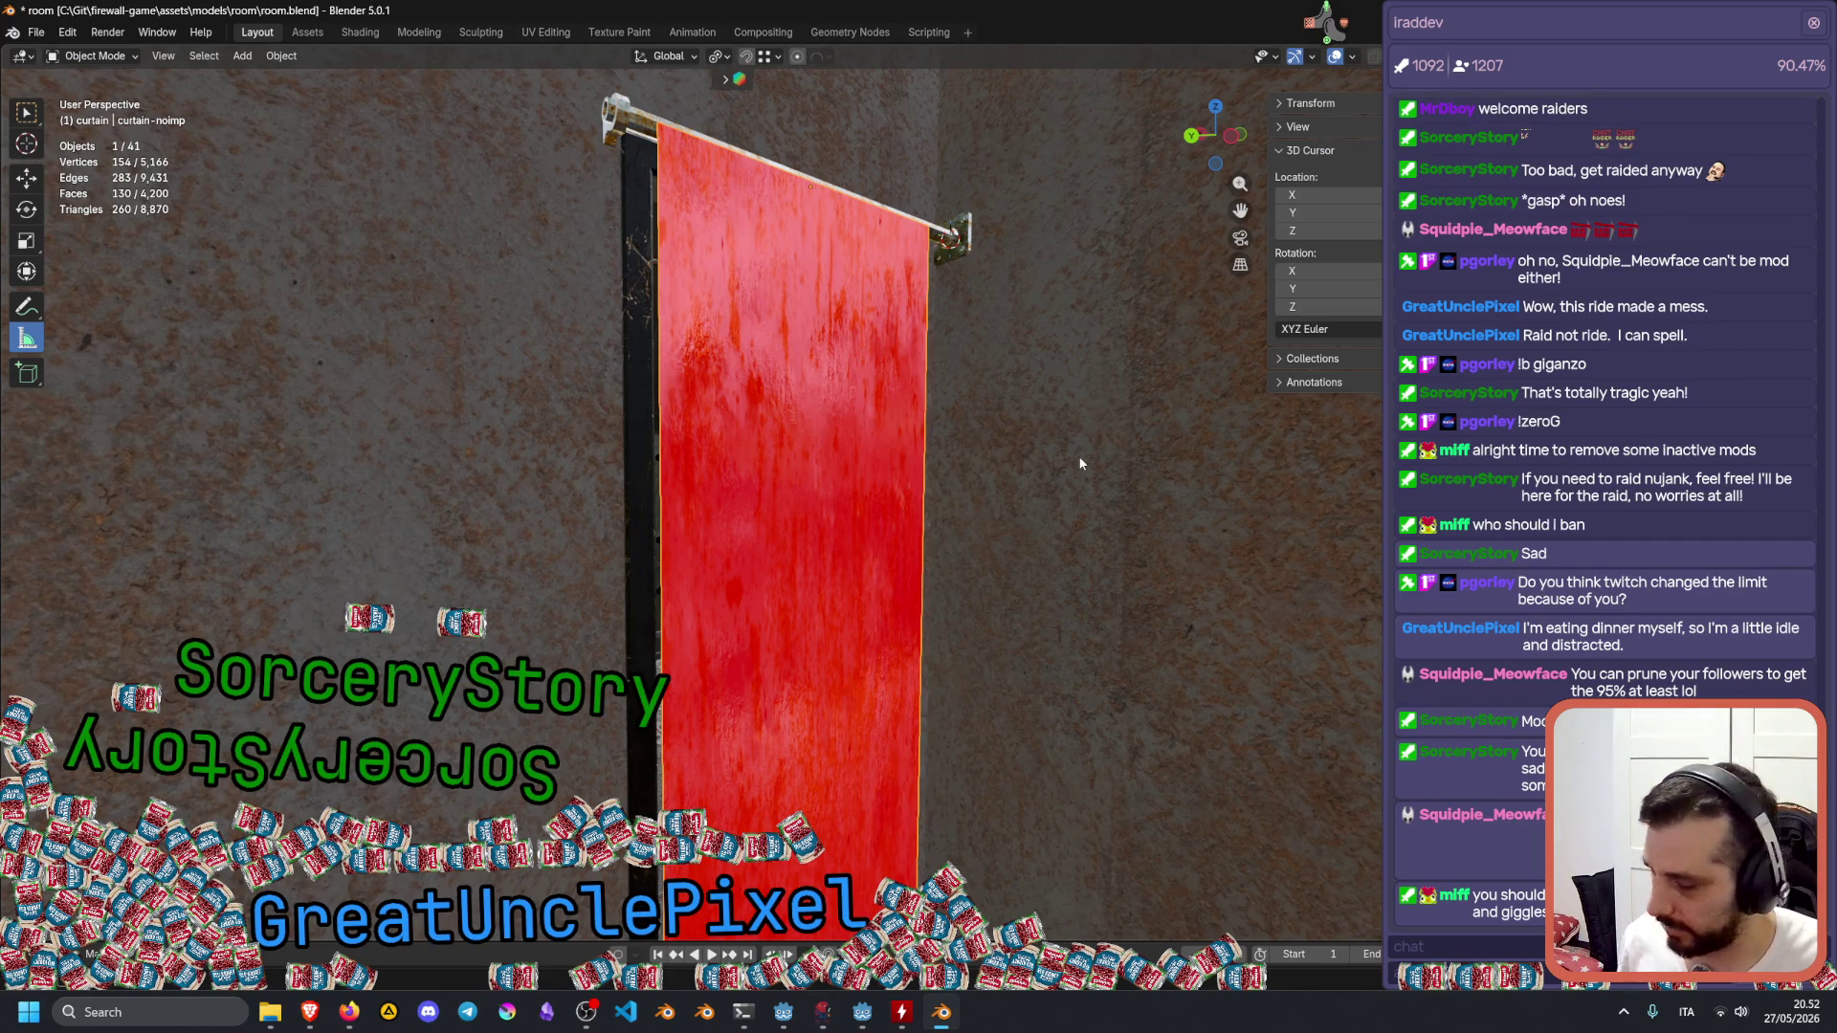
# Walk back and forth through the red curtain to inspect it and the rusty wall box.
pyautogui.press('s')
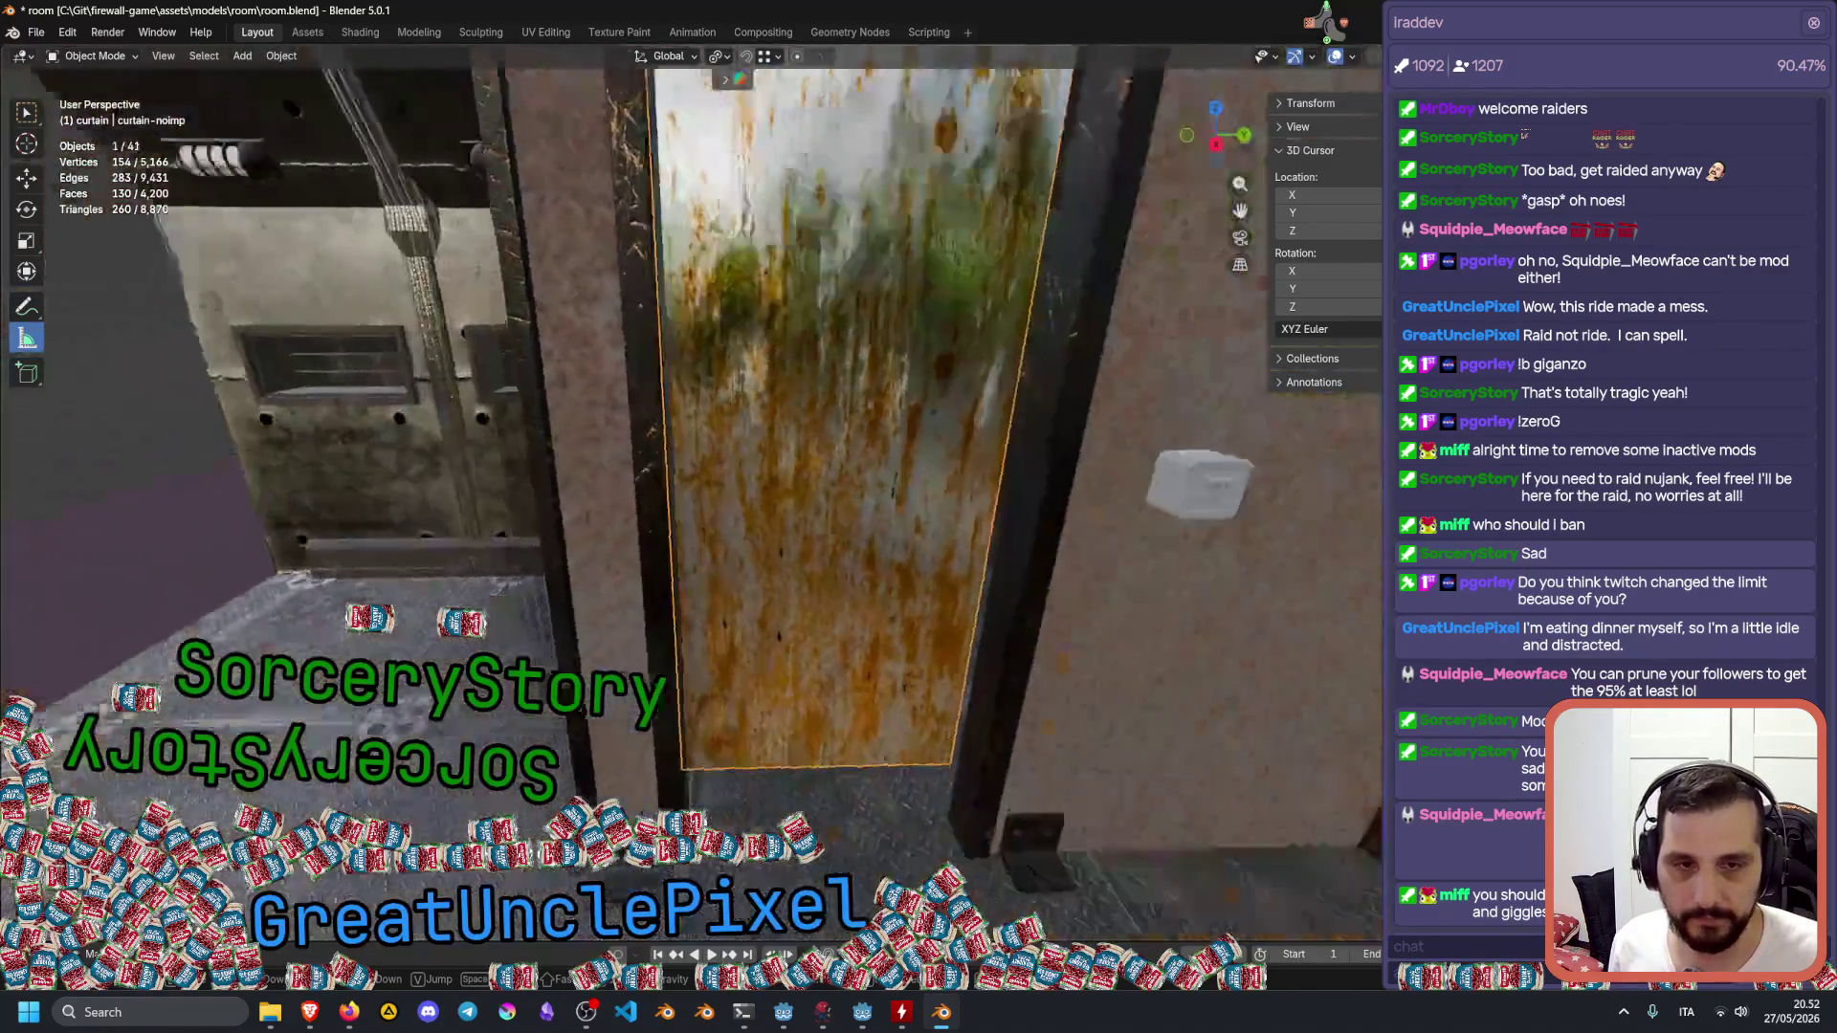
pyautogui.press('w')
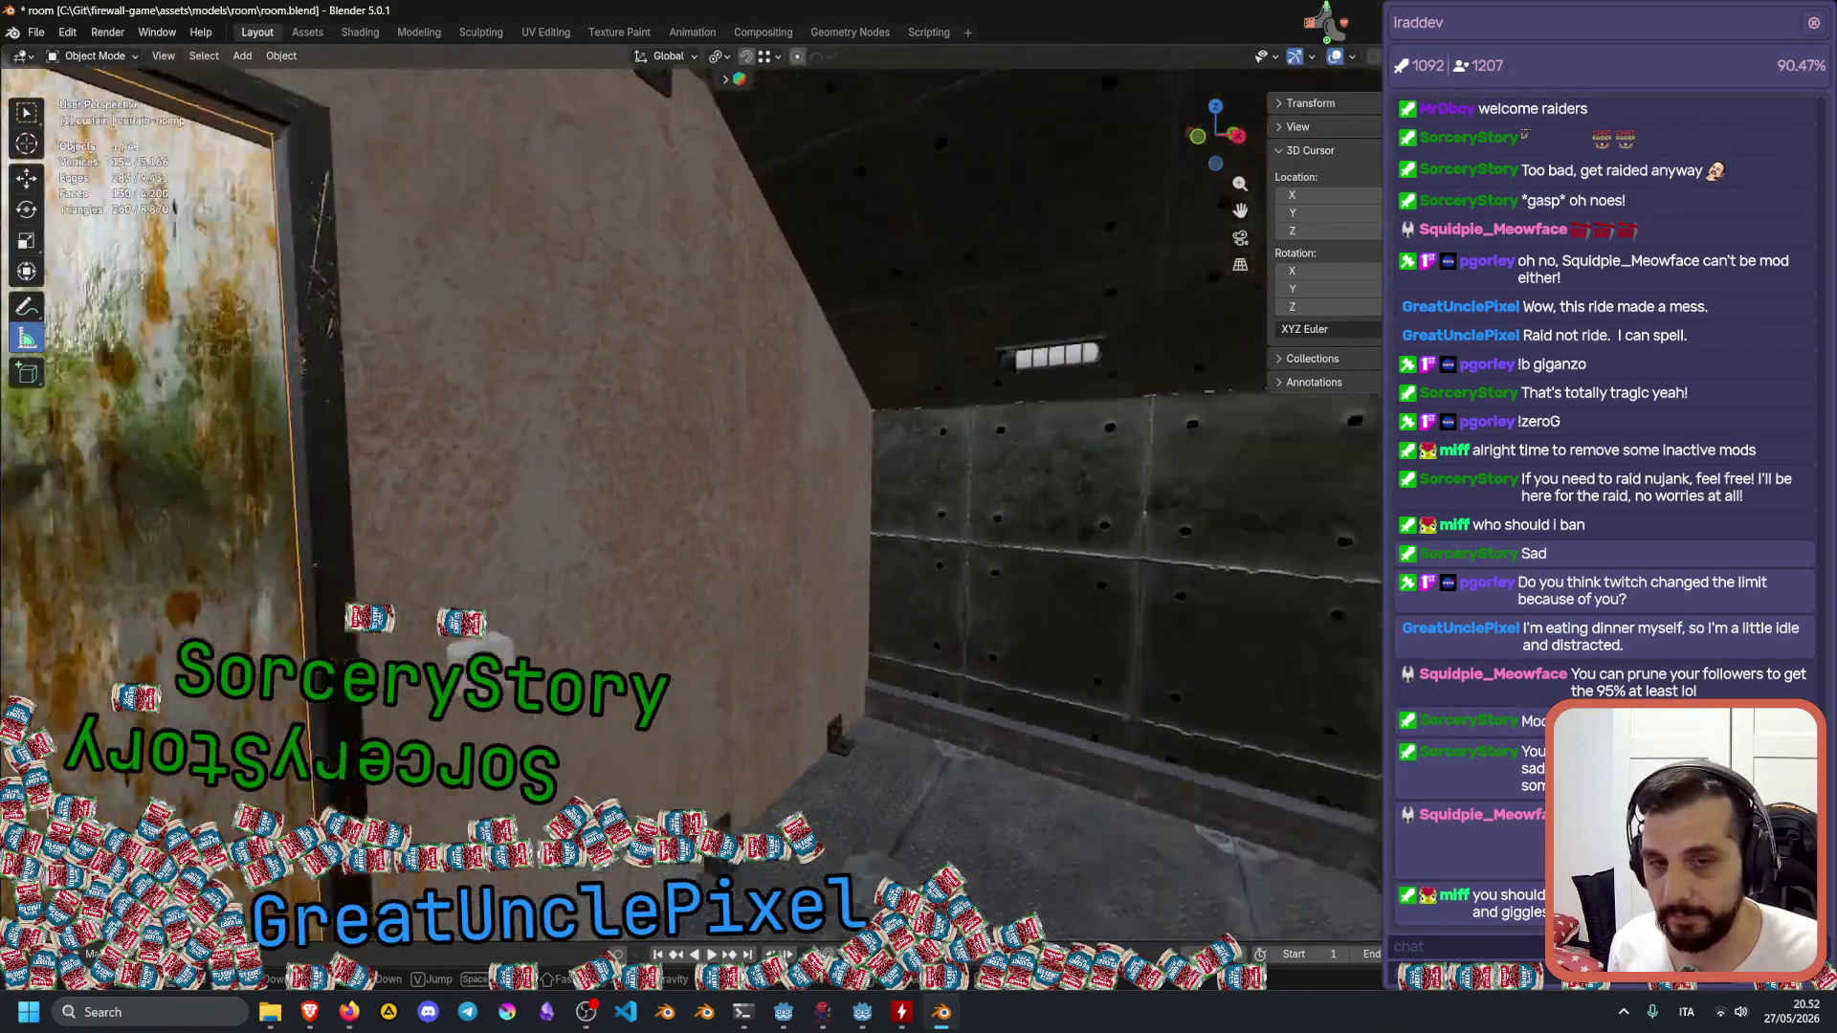
pyautogui.press('w')
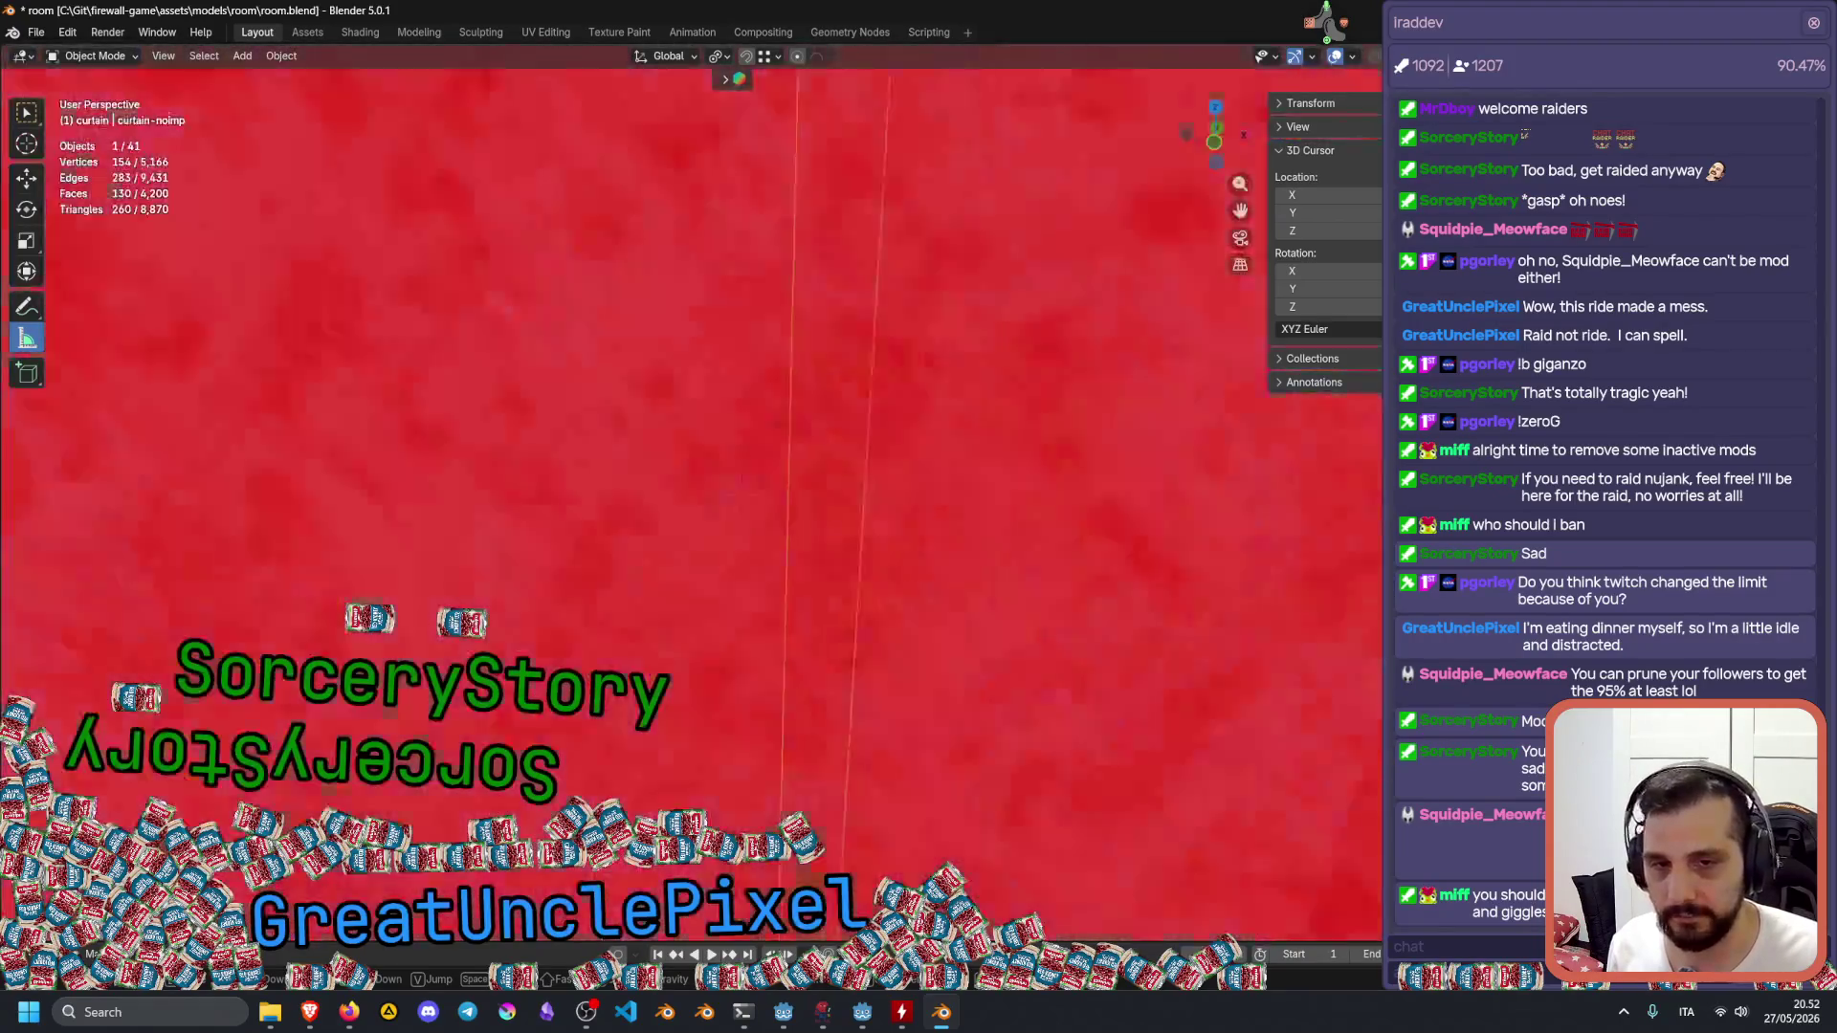
pyautogui.press('w')
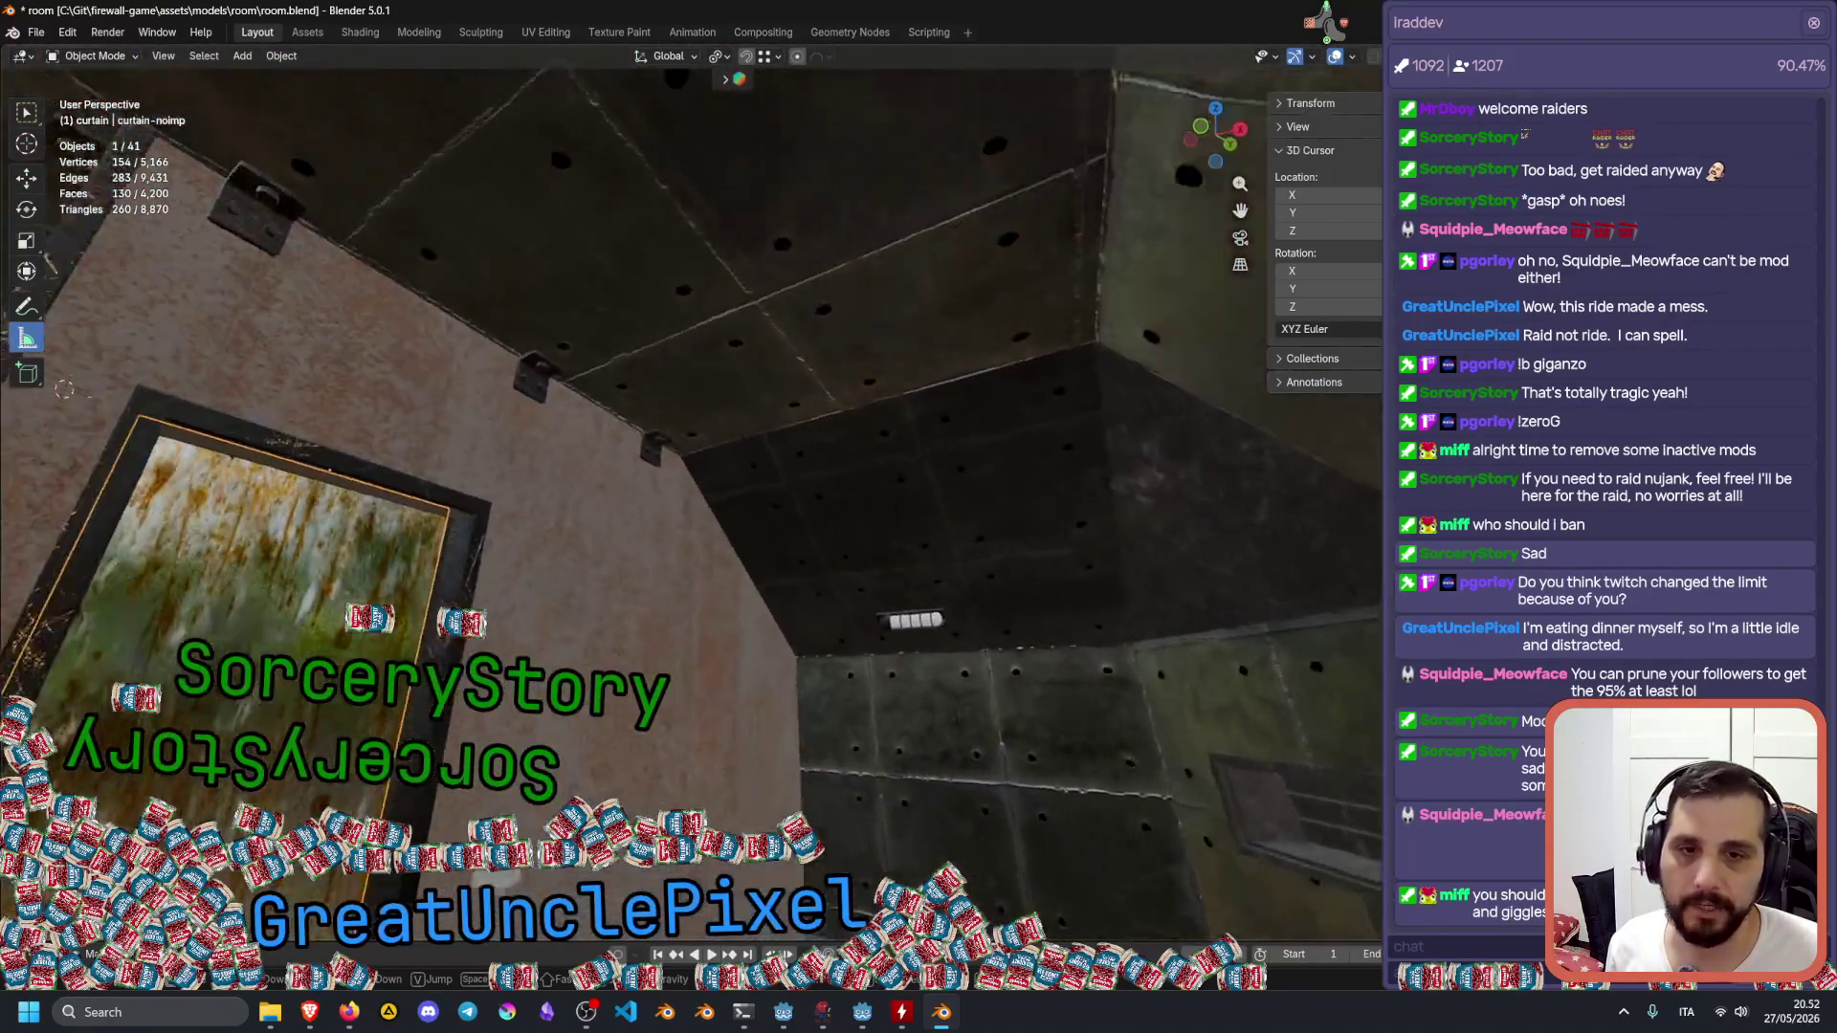
pyautogui.press('w')
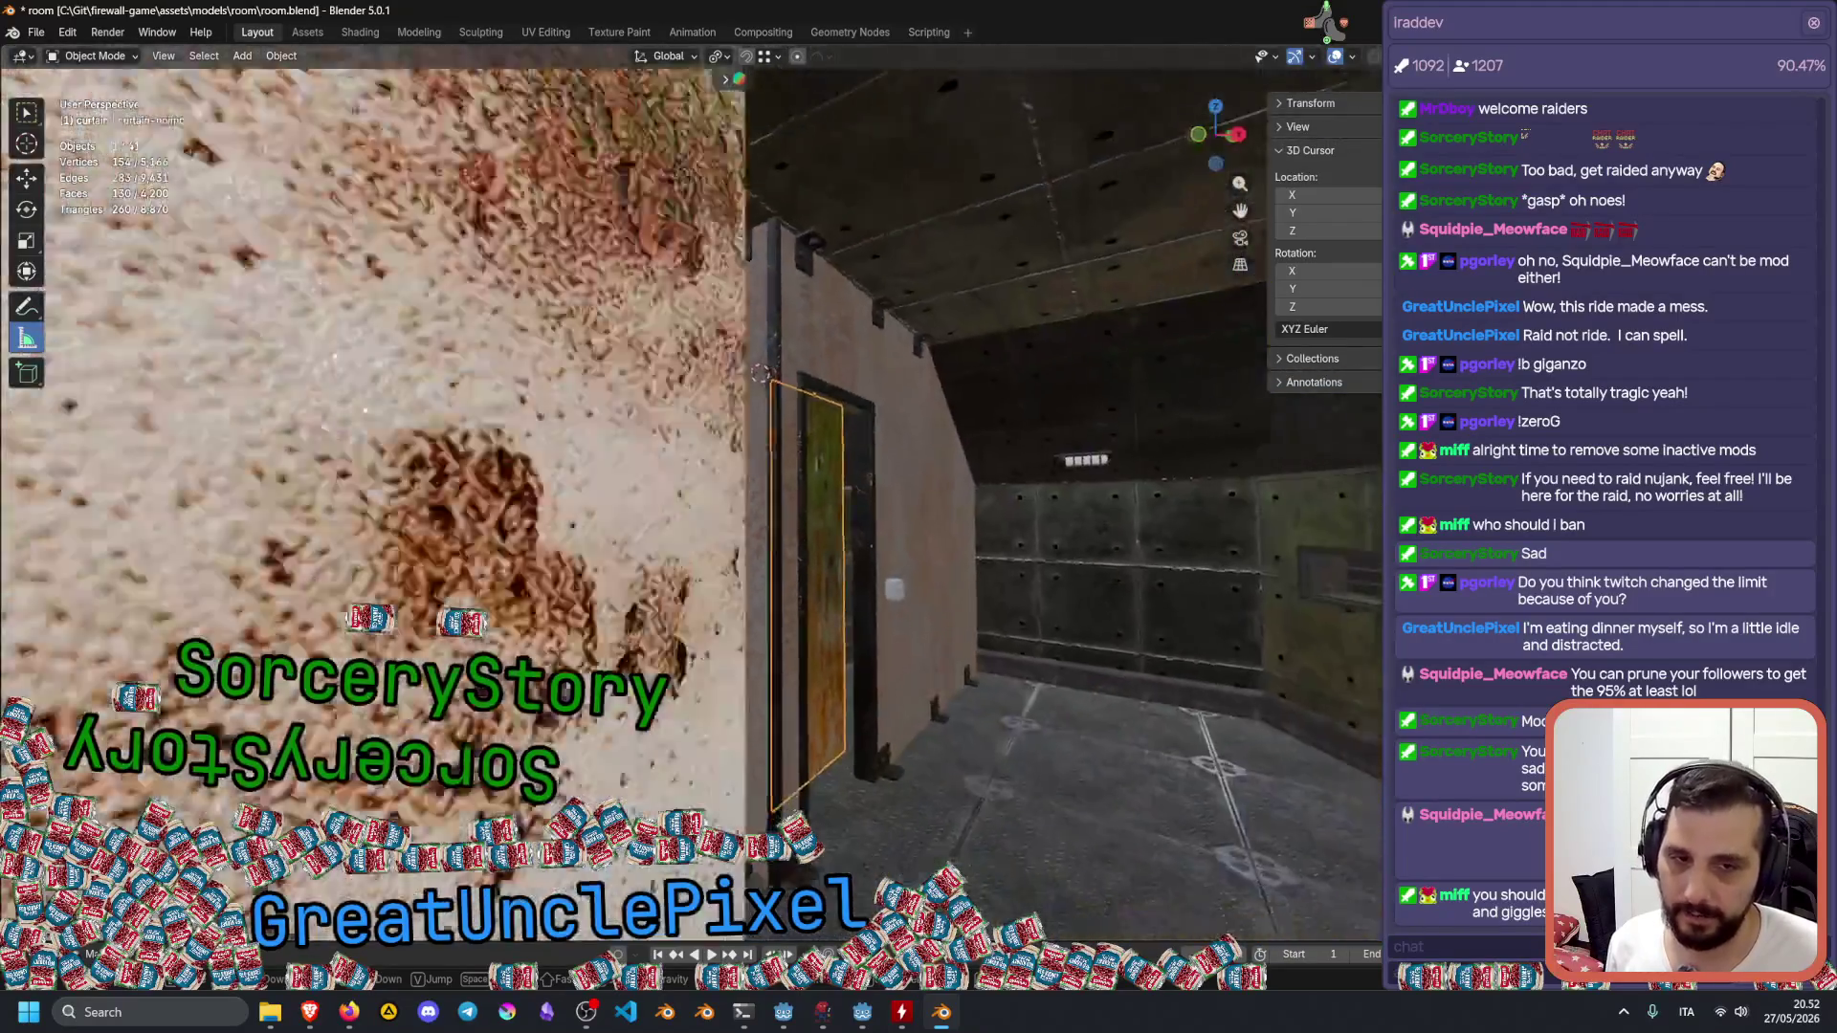
pyautogui.press('w')
pyautogui.press('s')
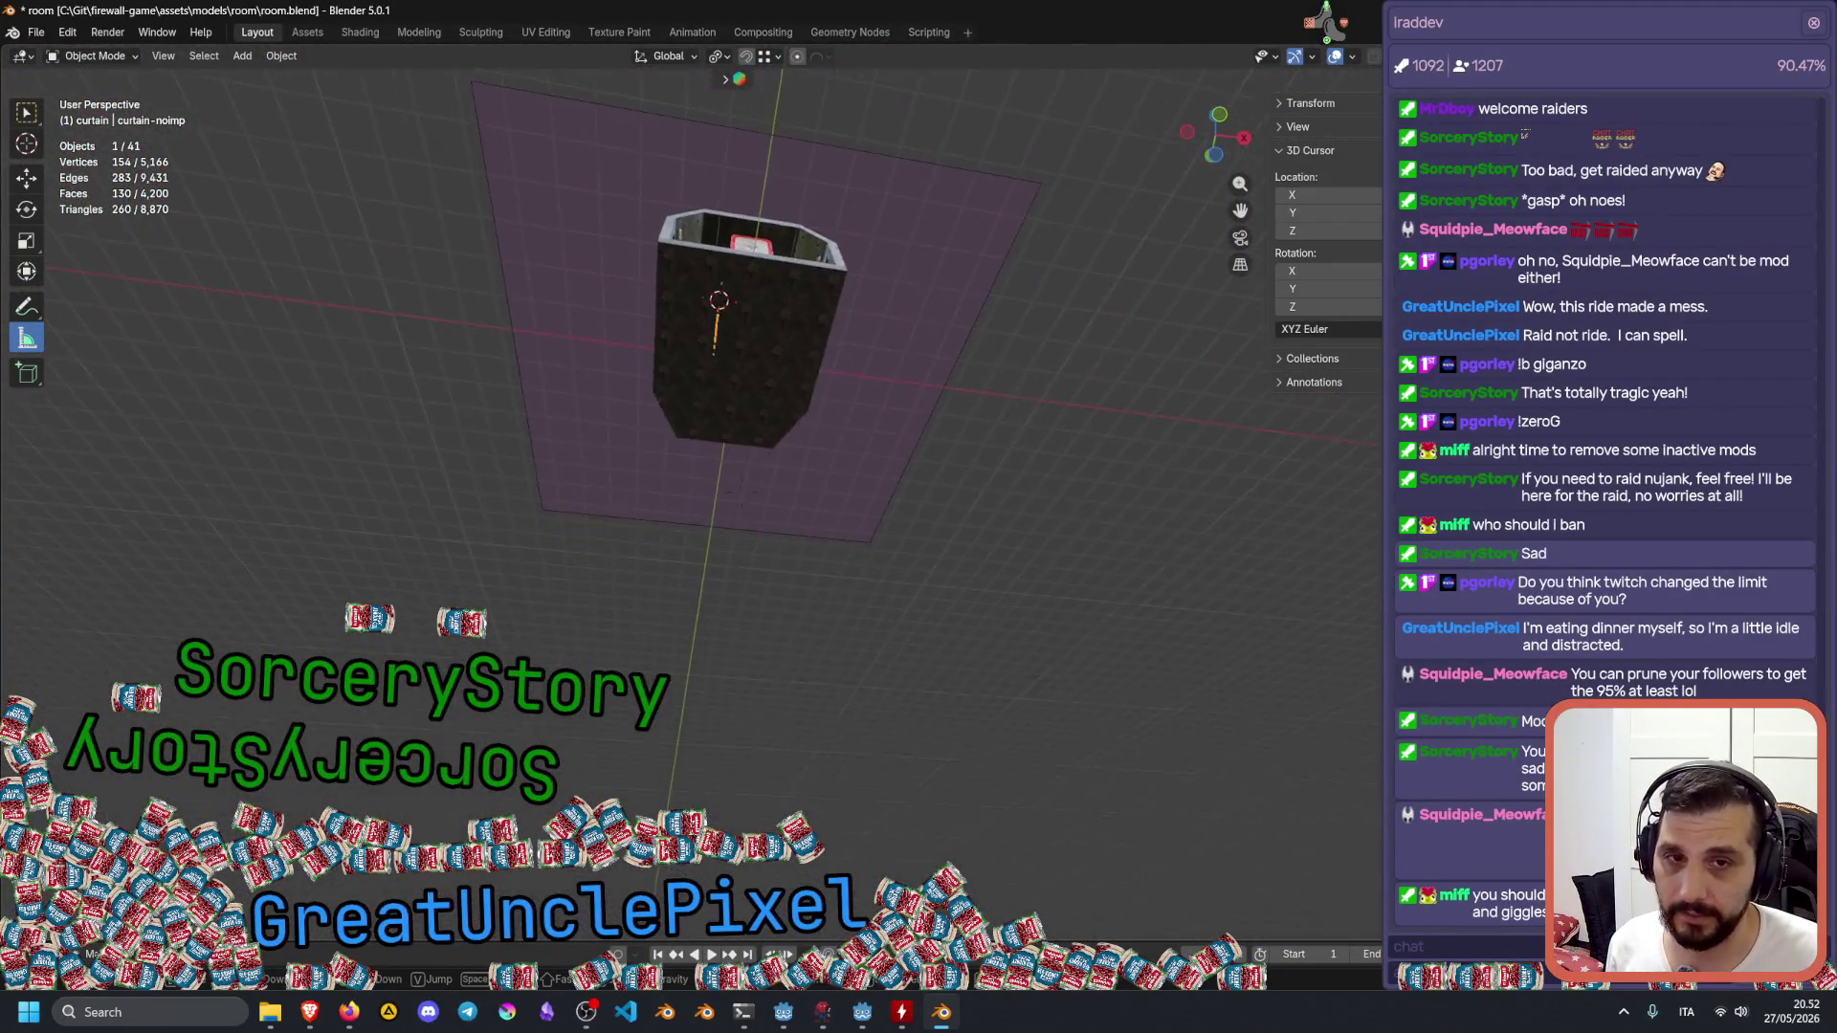
pyautogui.press('Escape')
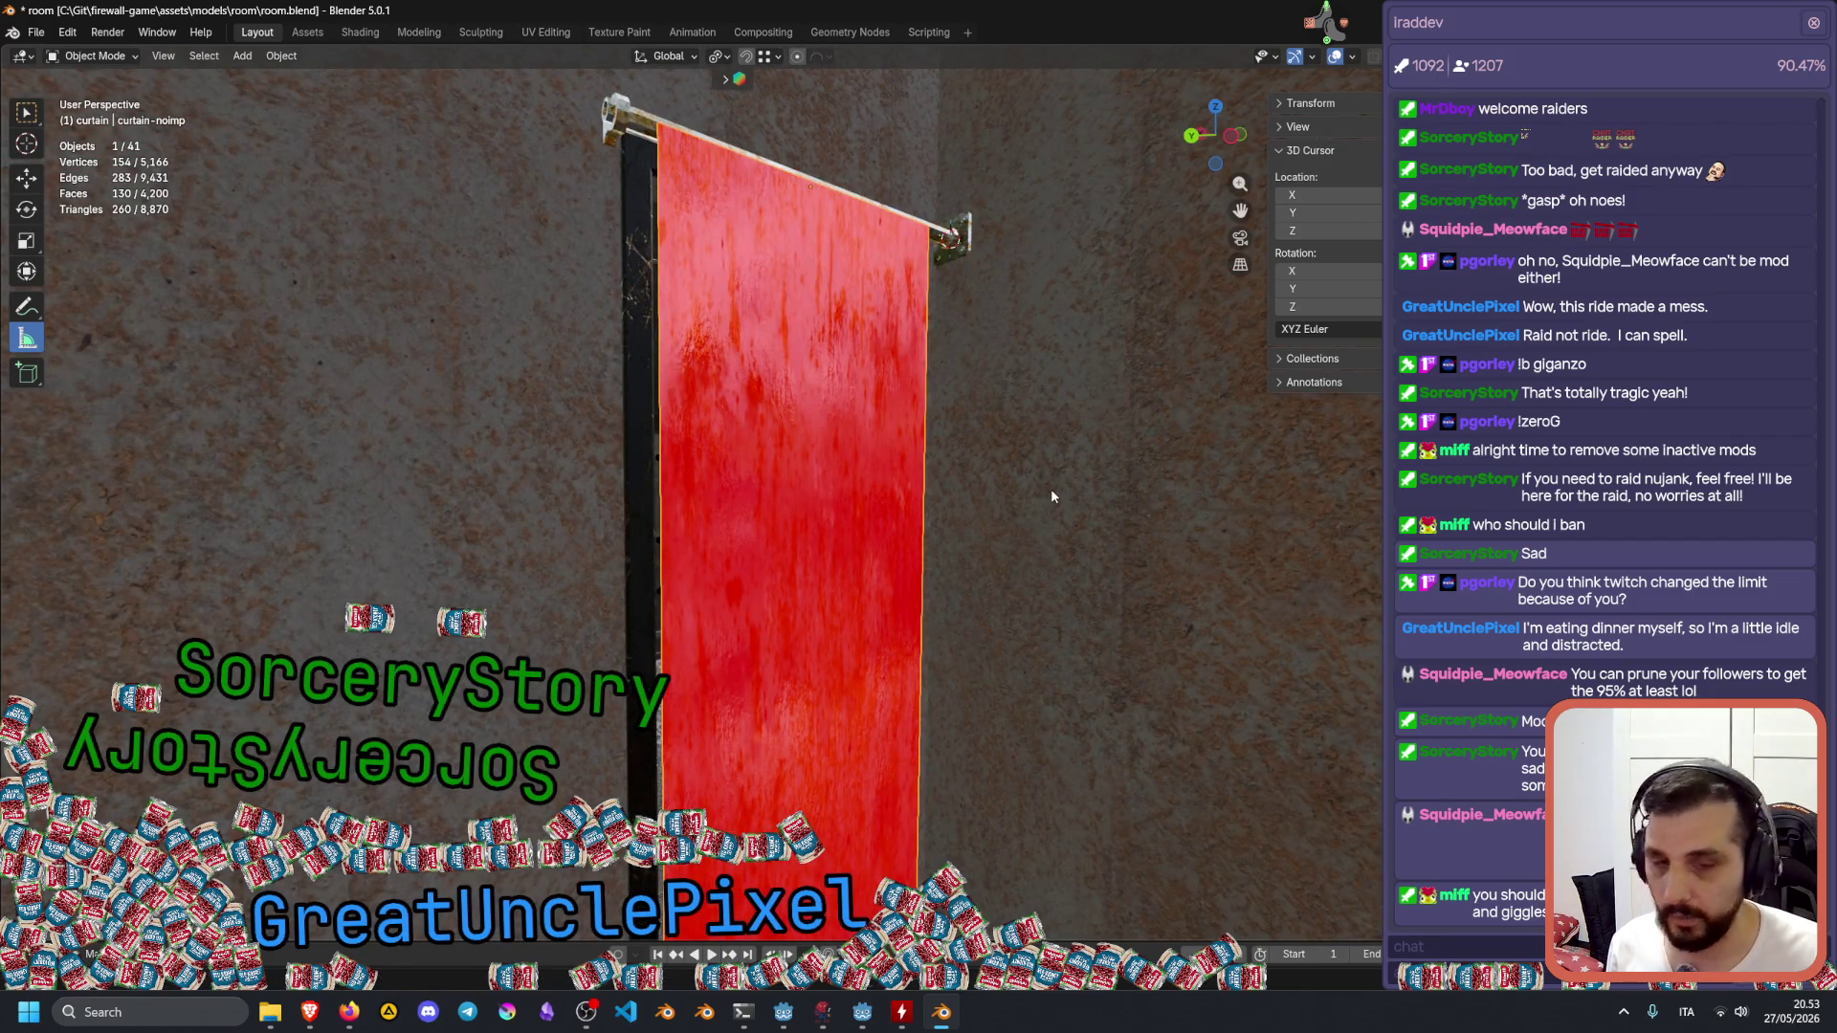
# Walk through the curtain and out the wall to view the exterior panels, then return.
pyautogui.hotkey('shift', '`')
pyautogui.press('w')
pyautogui.press('w')
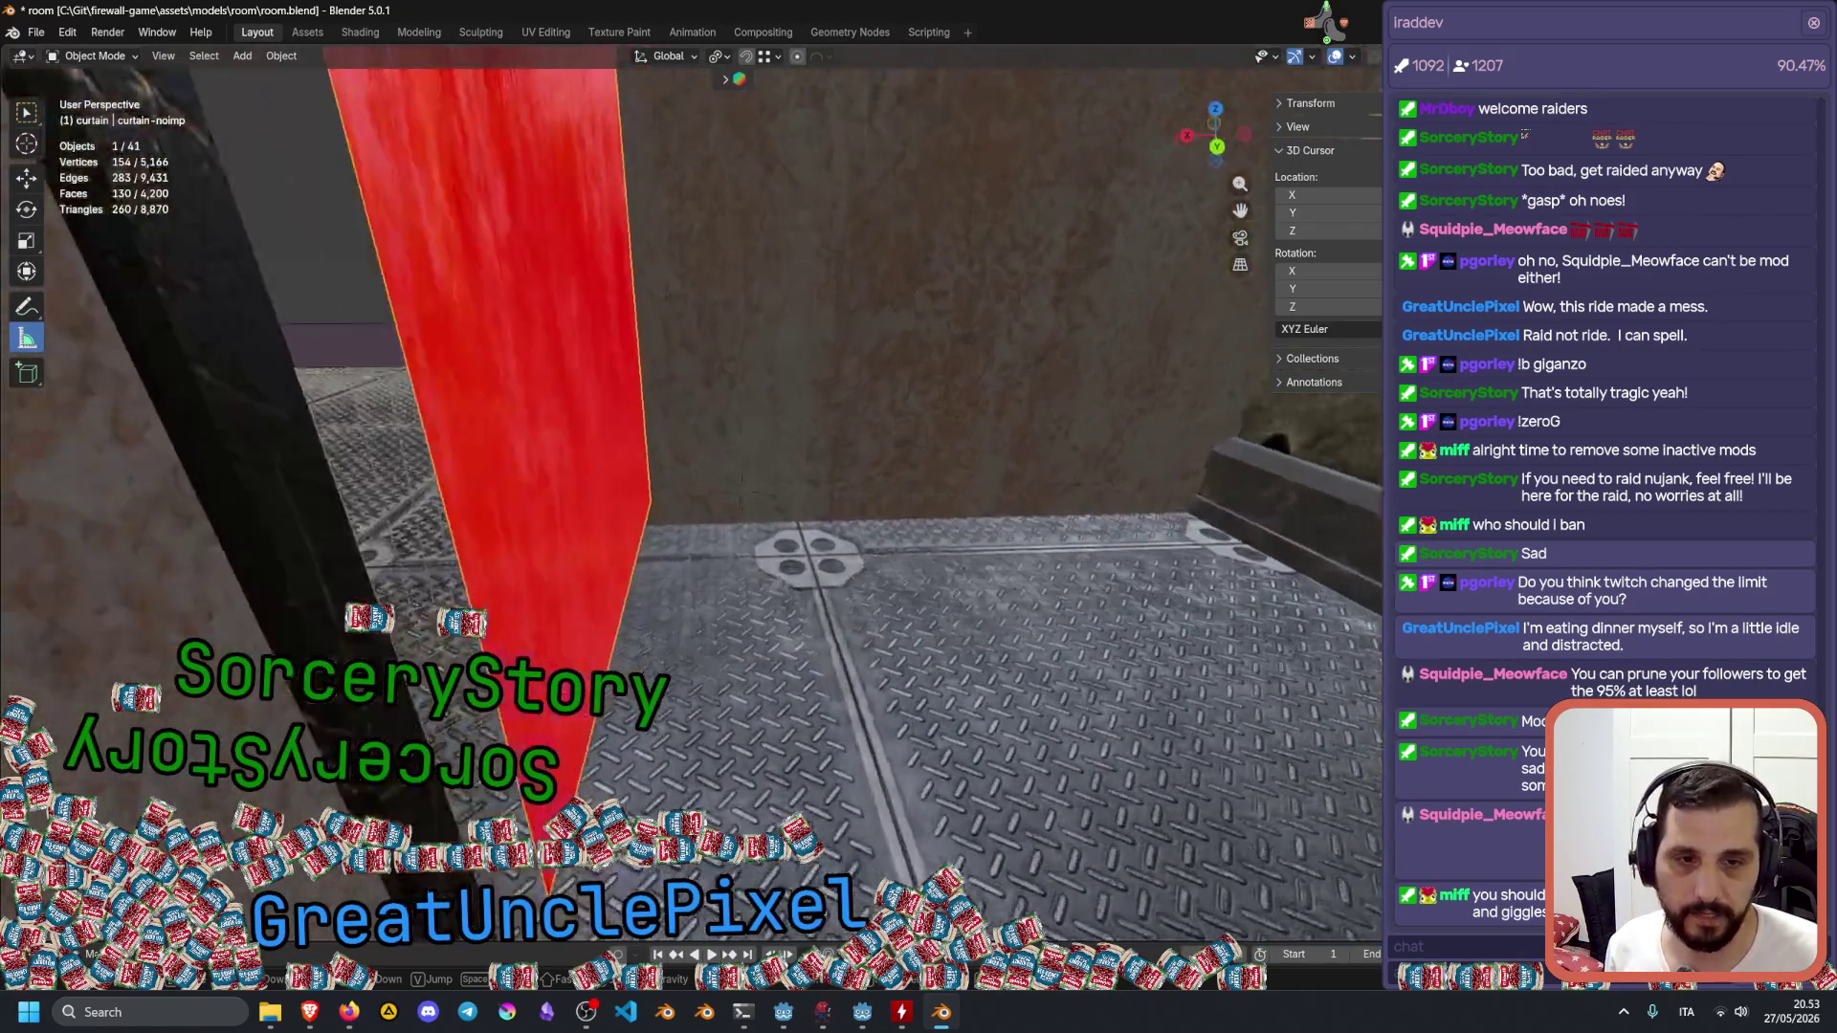
pyautogui.press('w')
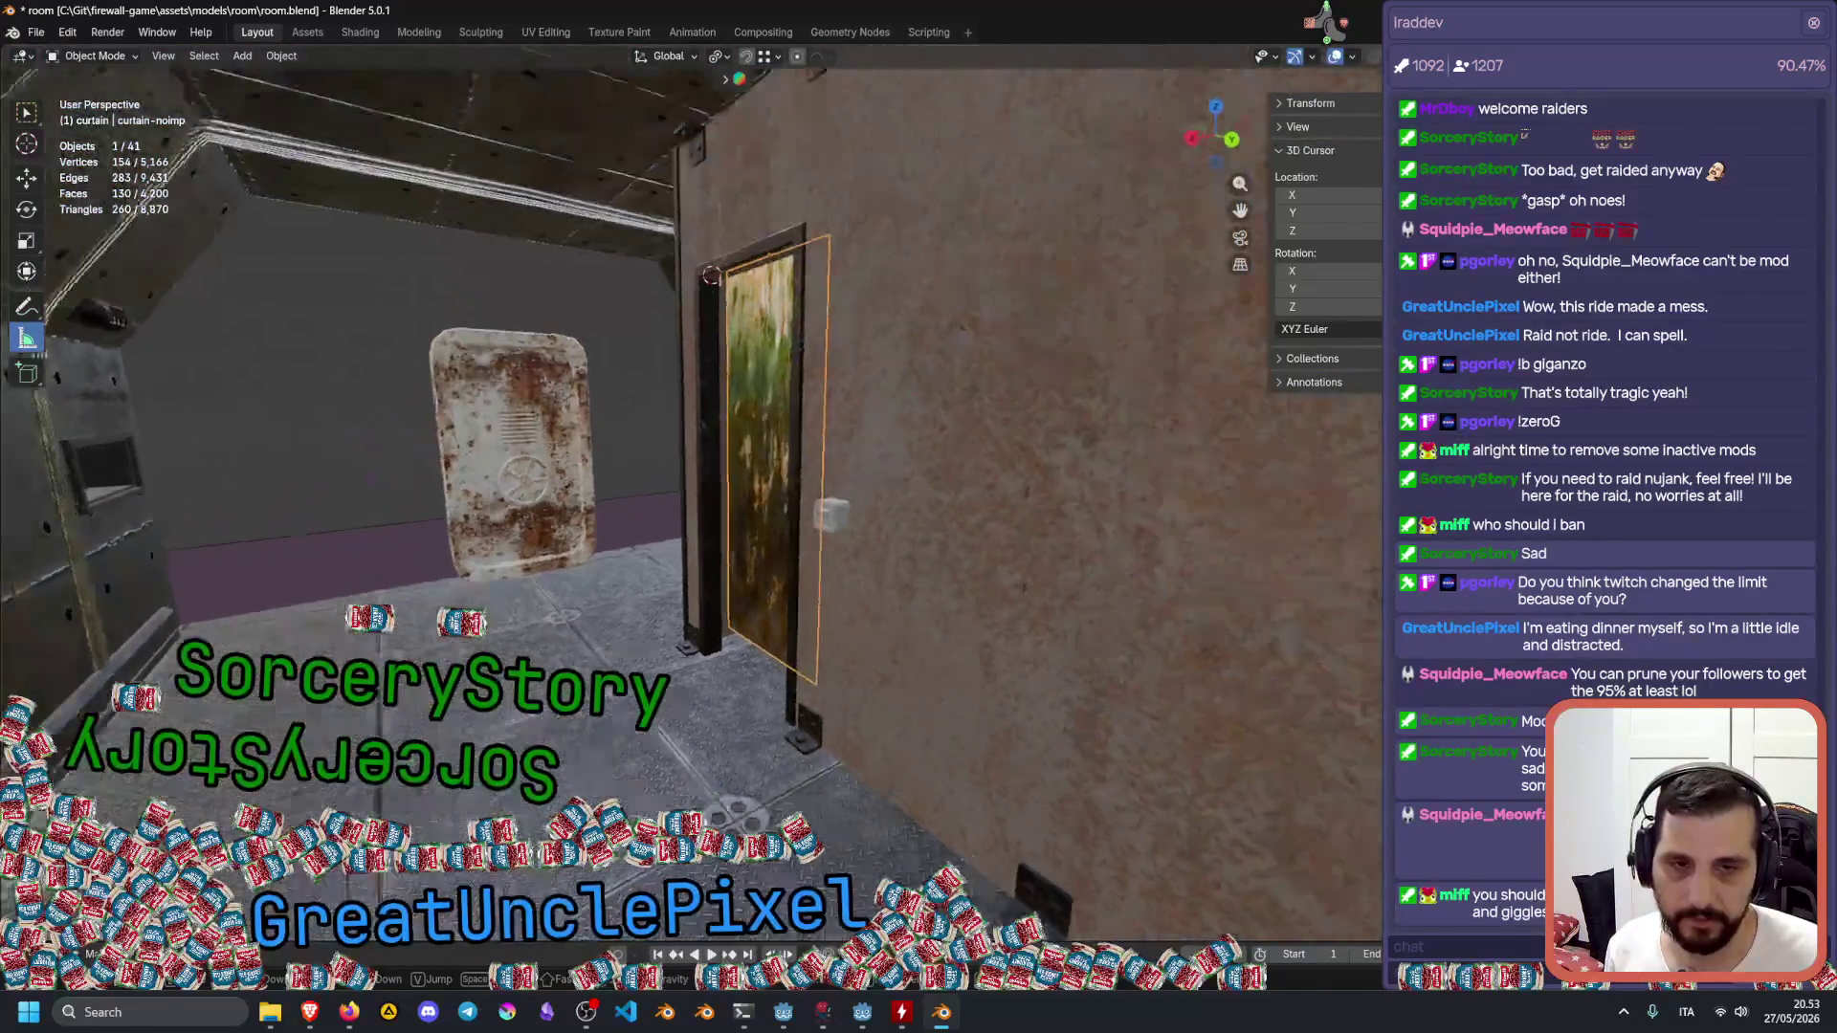
pyautogui.press('w')
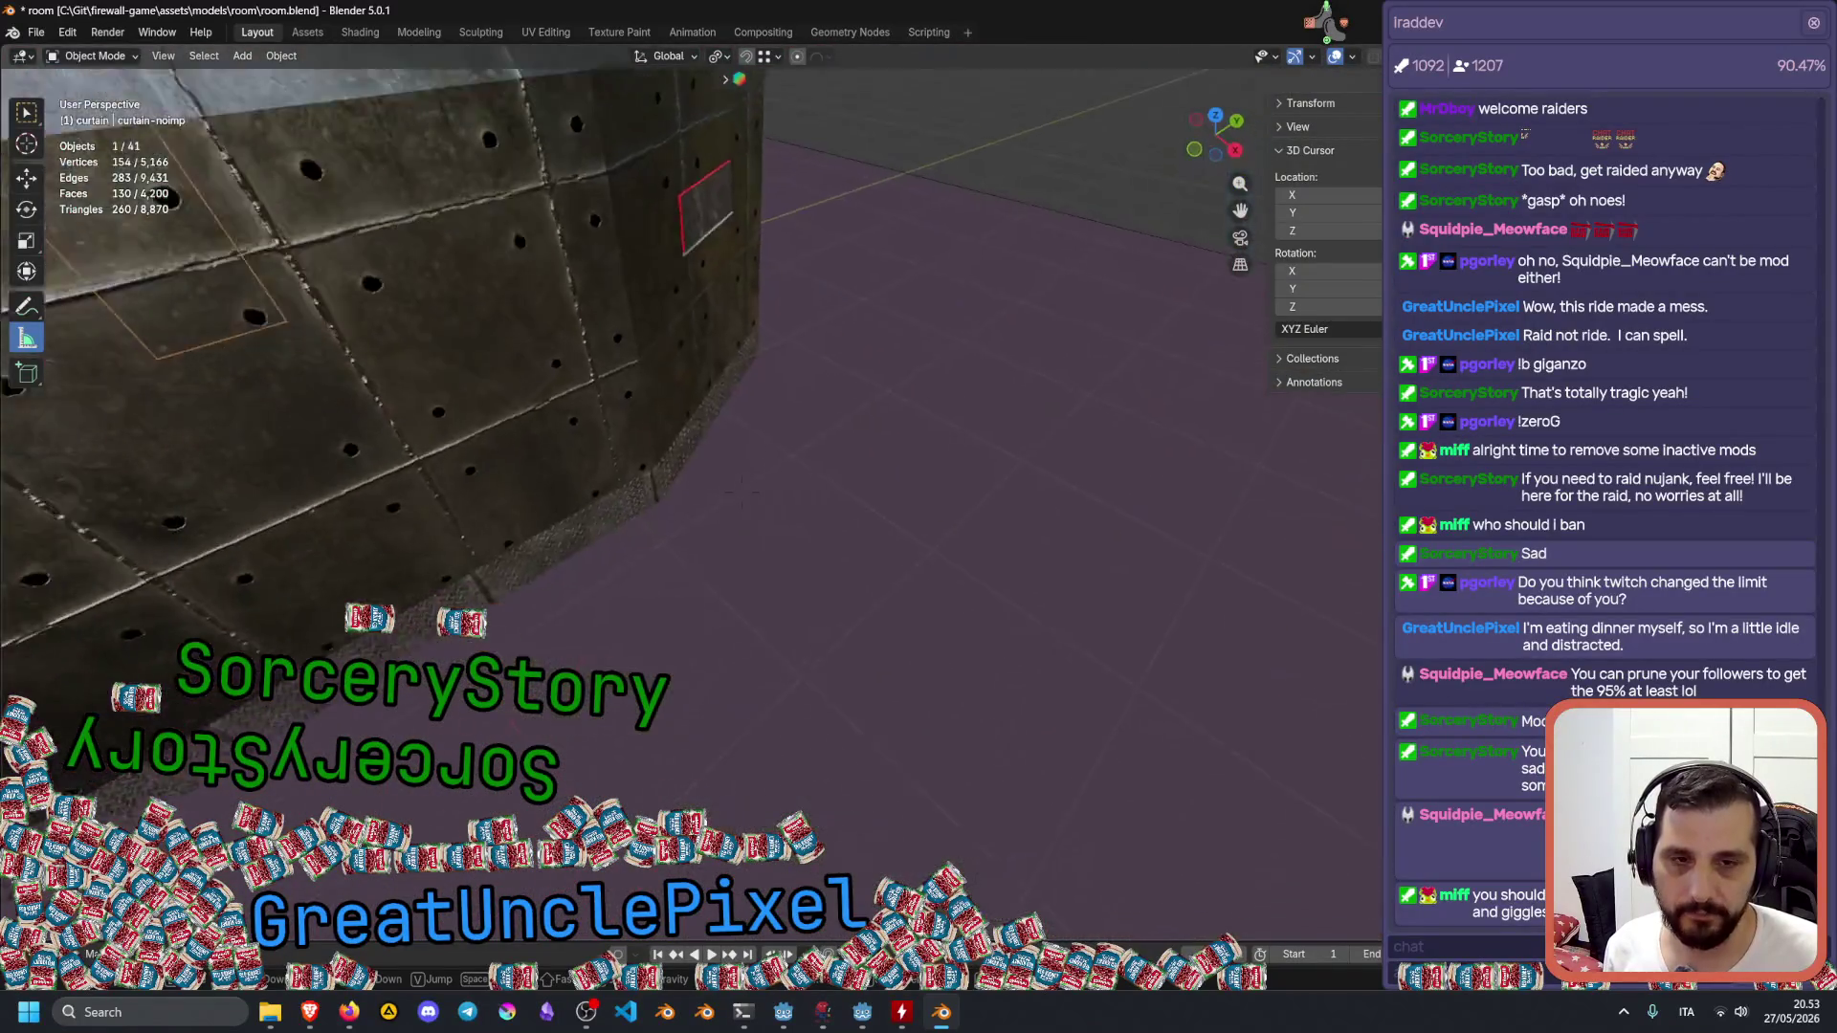
pyautogui.press('w')
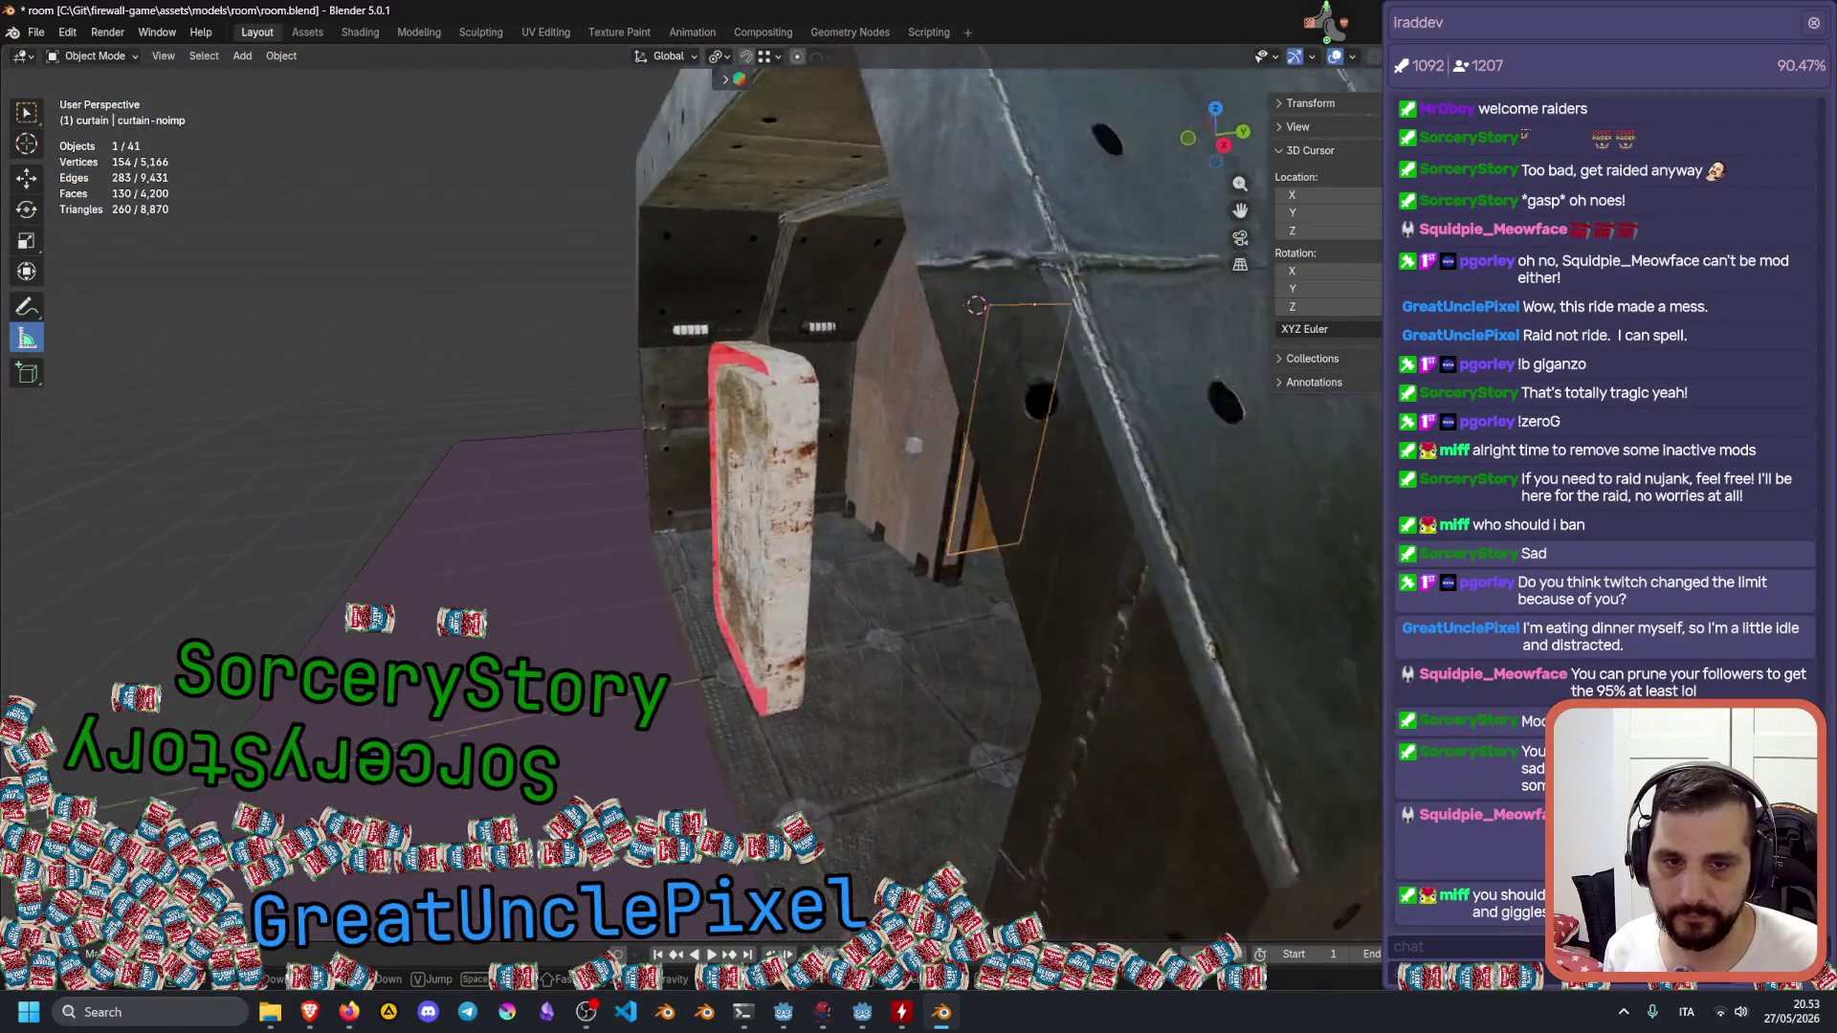
pyautogui.press('w')
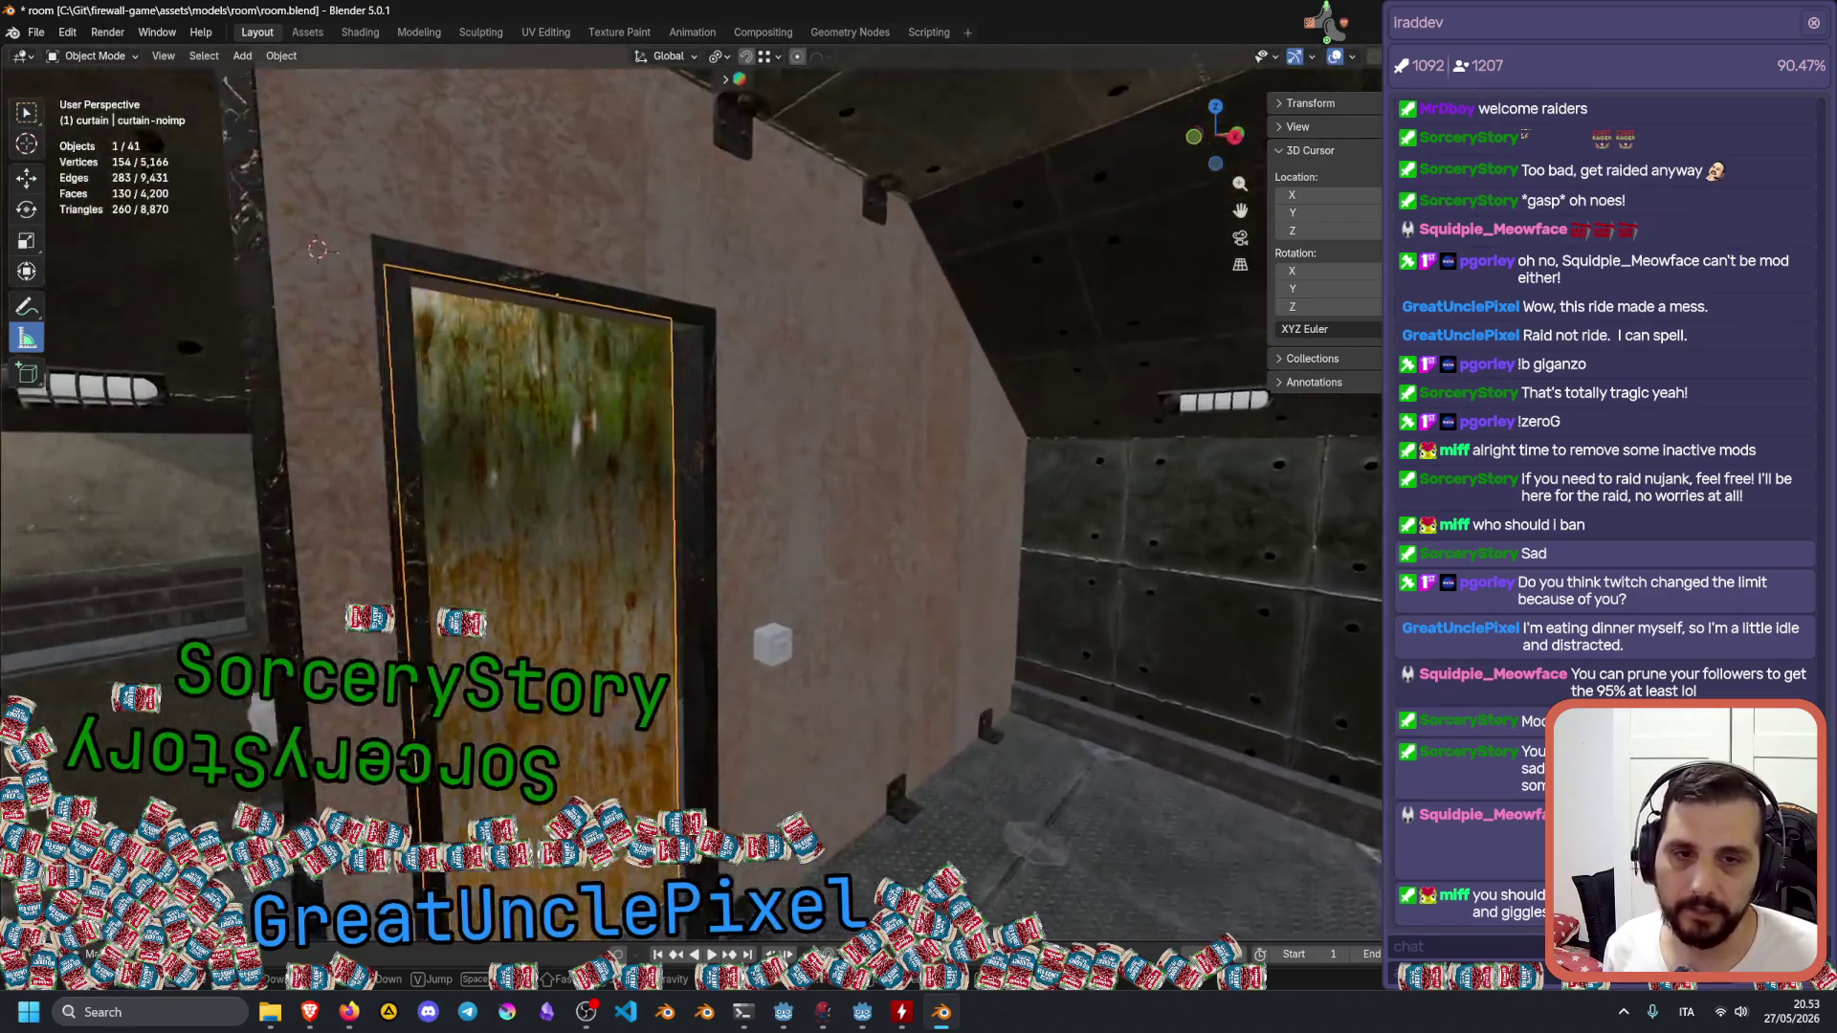
pyautogui.press('w')
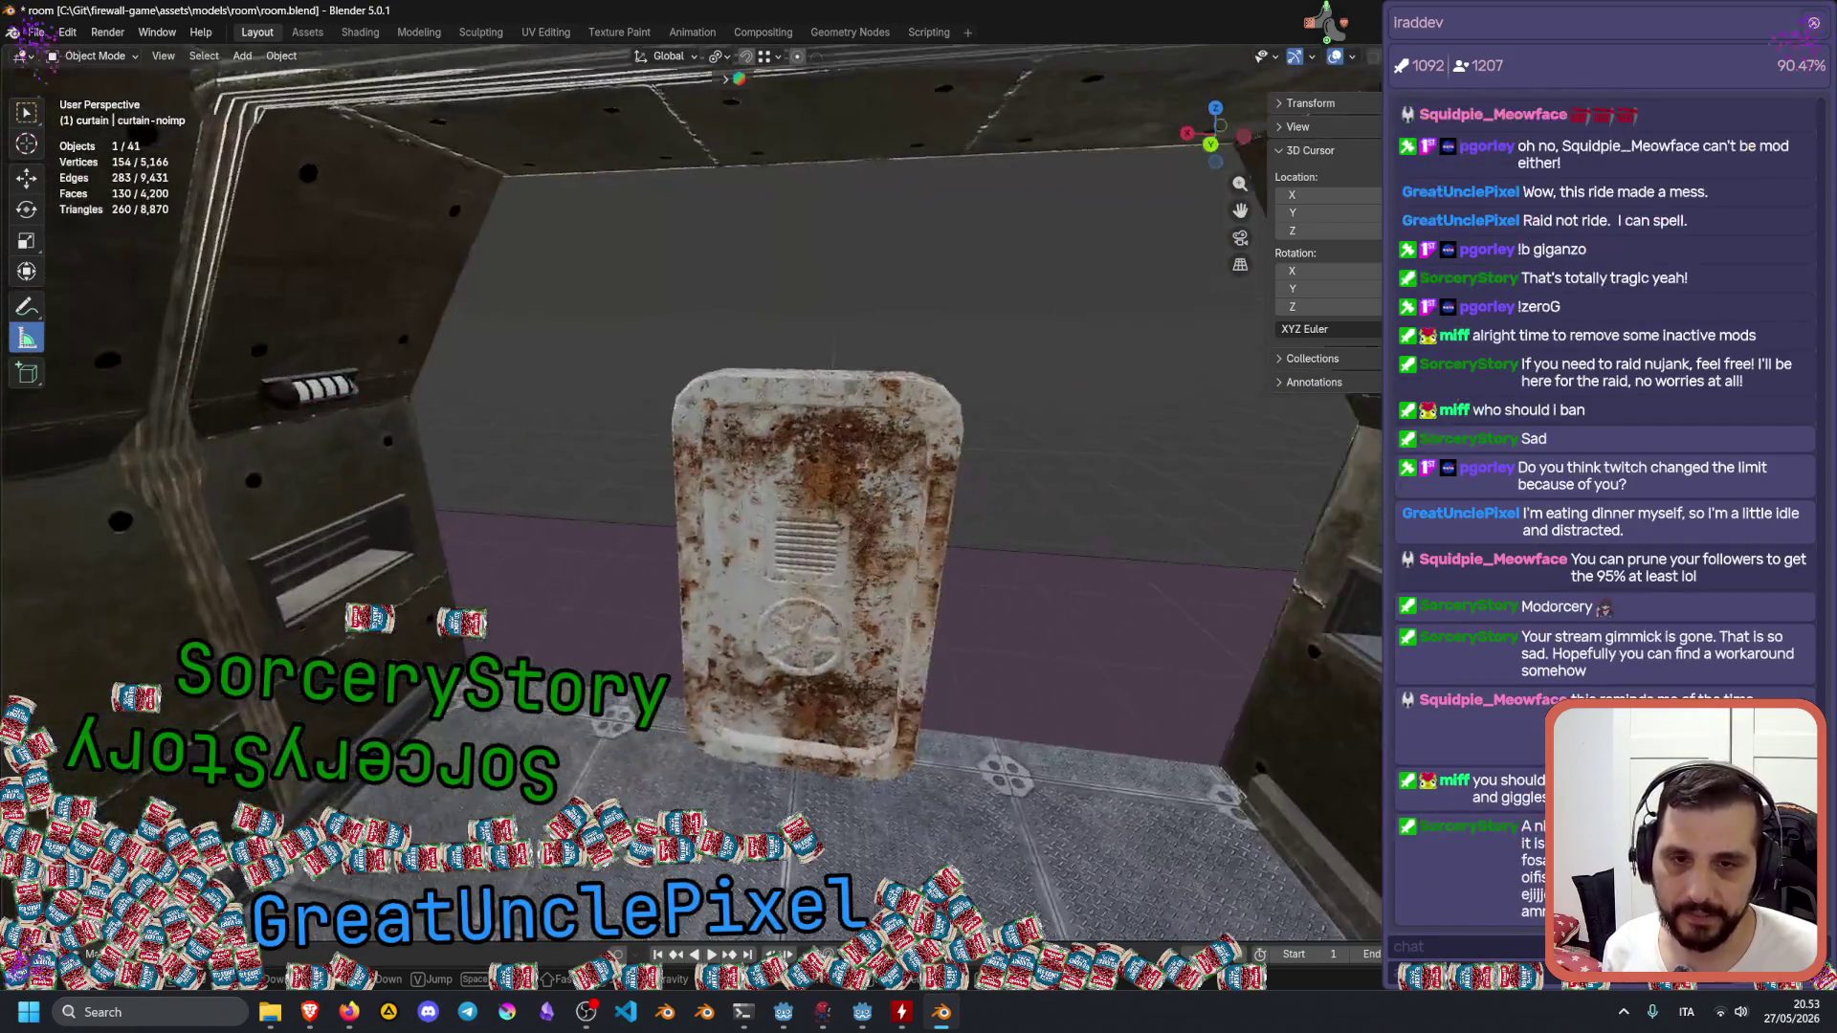
pyautogui.press('w')
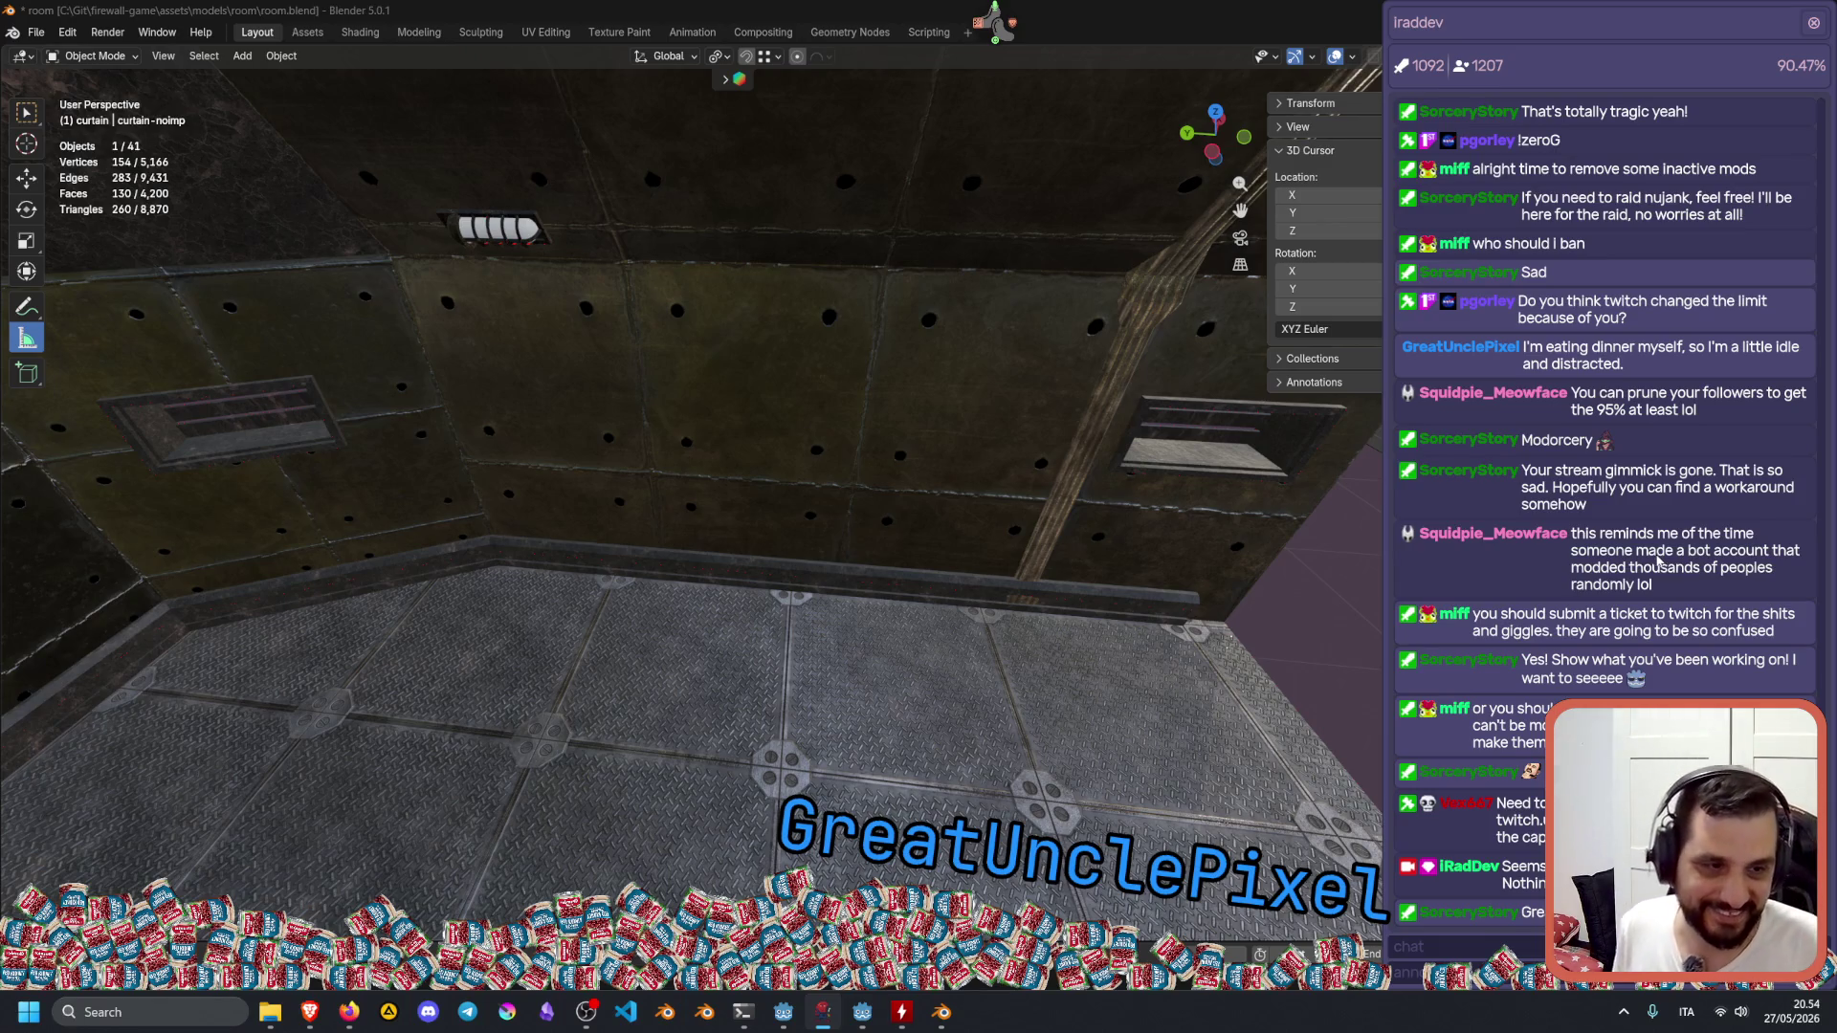
pyautogui.moveTo(1550, 667); pyautogui.dragTo(1597, 680)
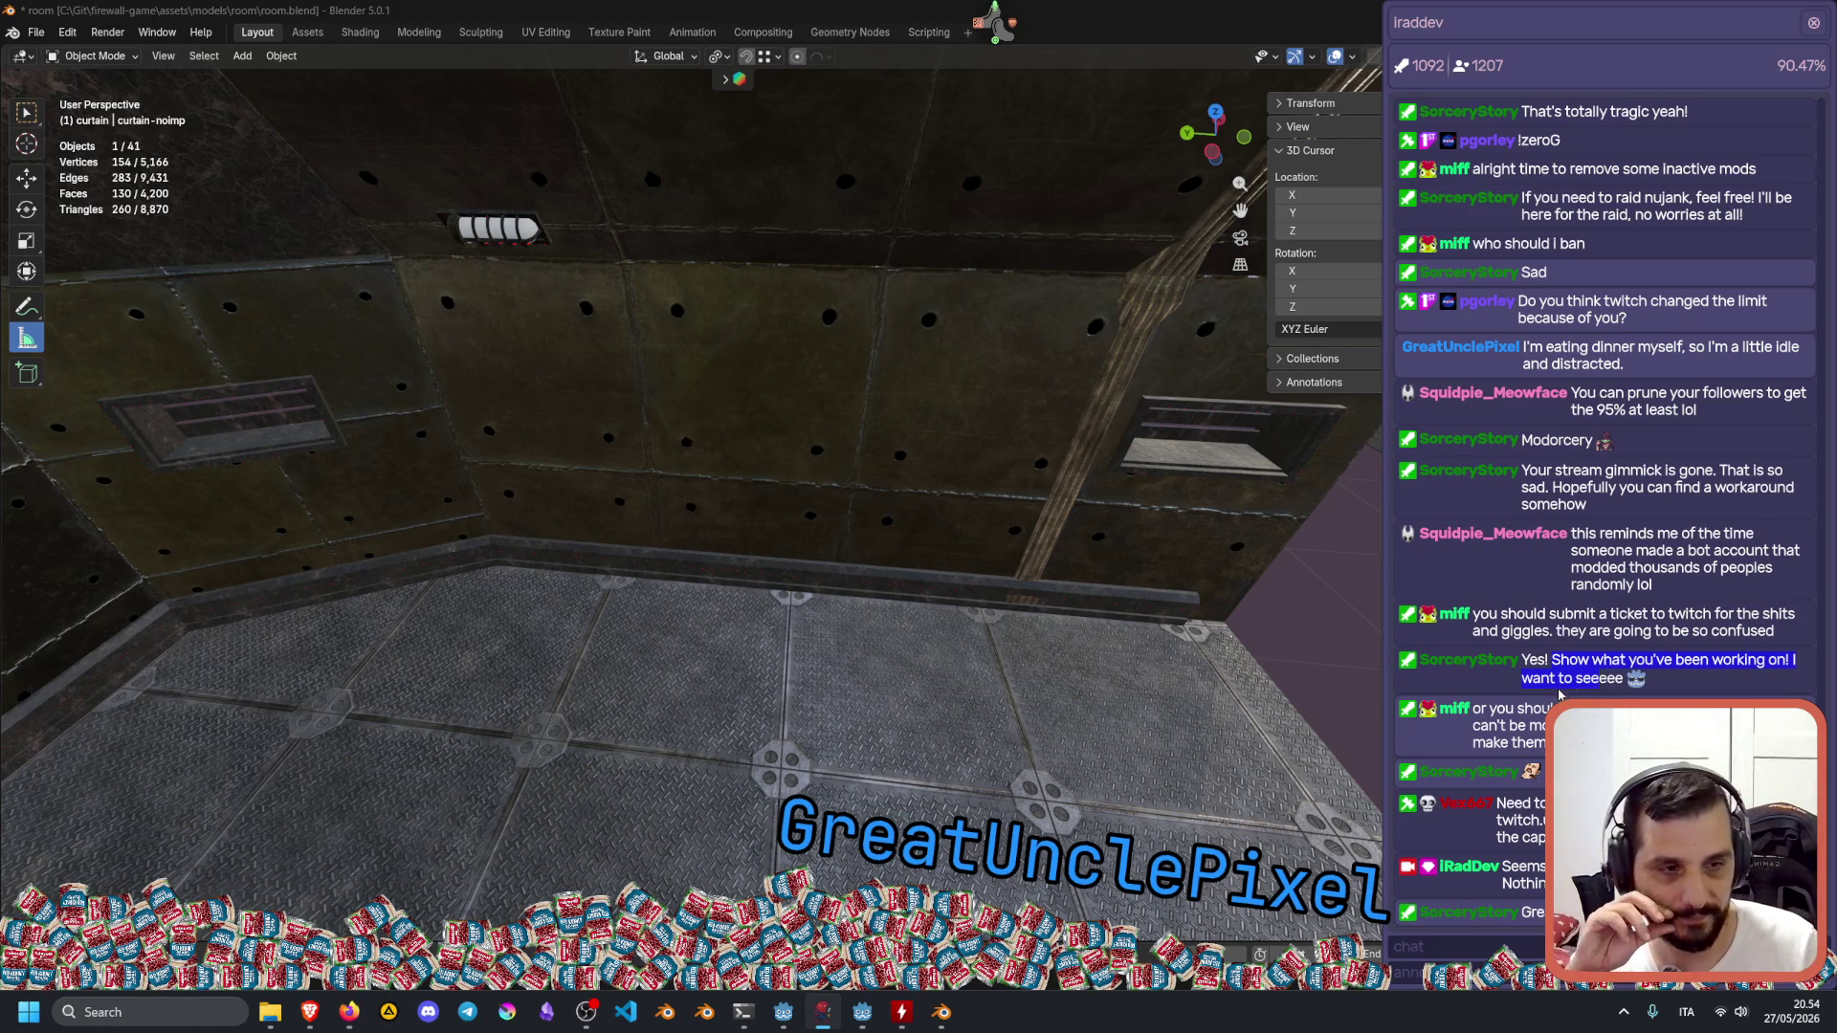
pyautogui.click(1597, 680)
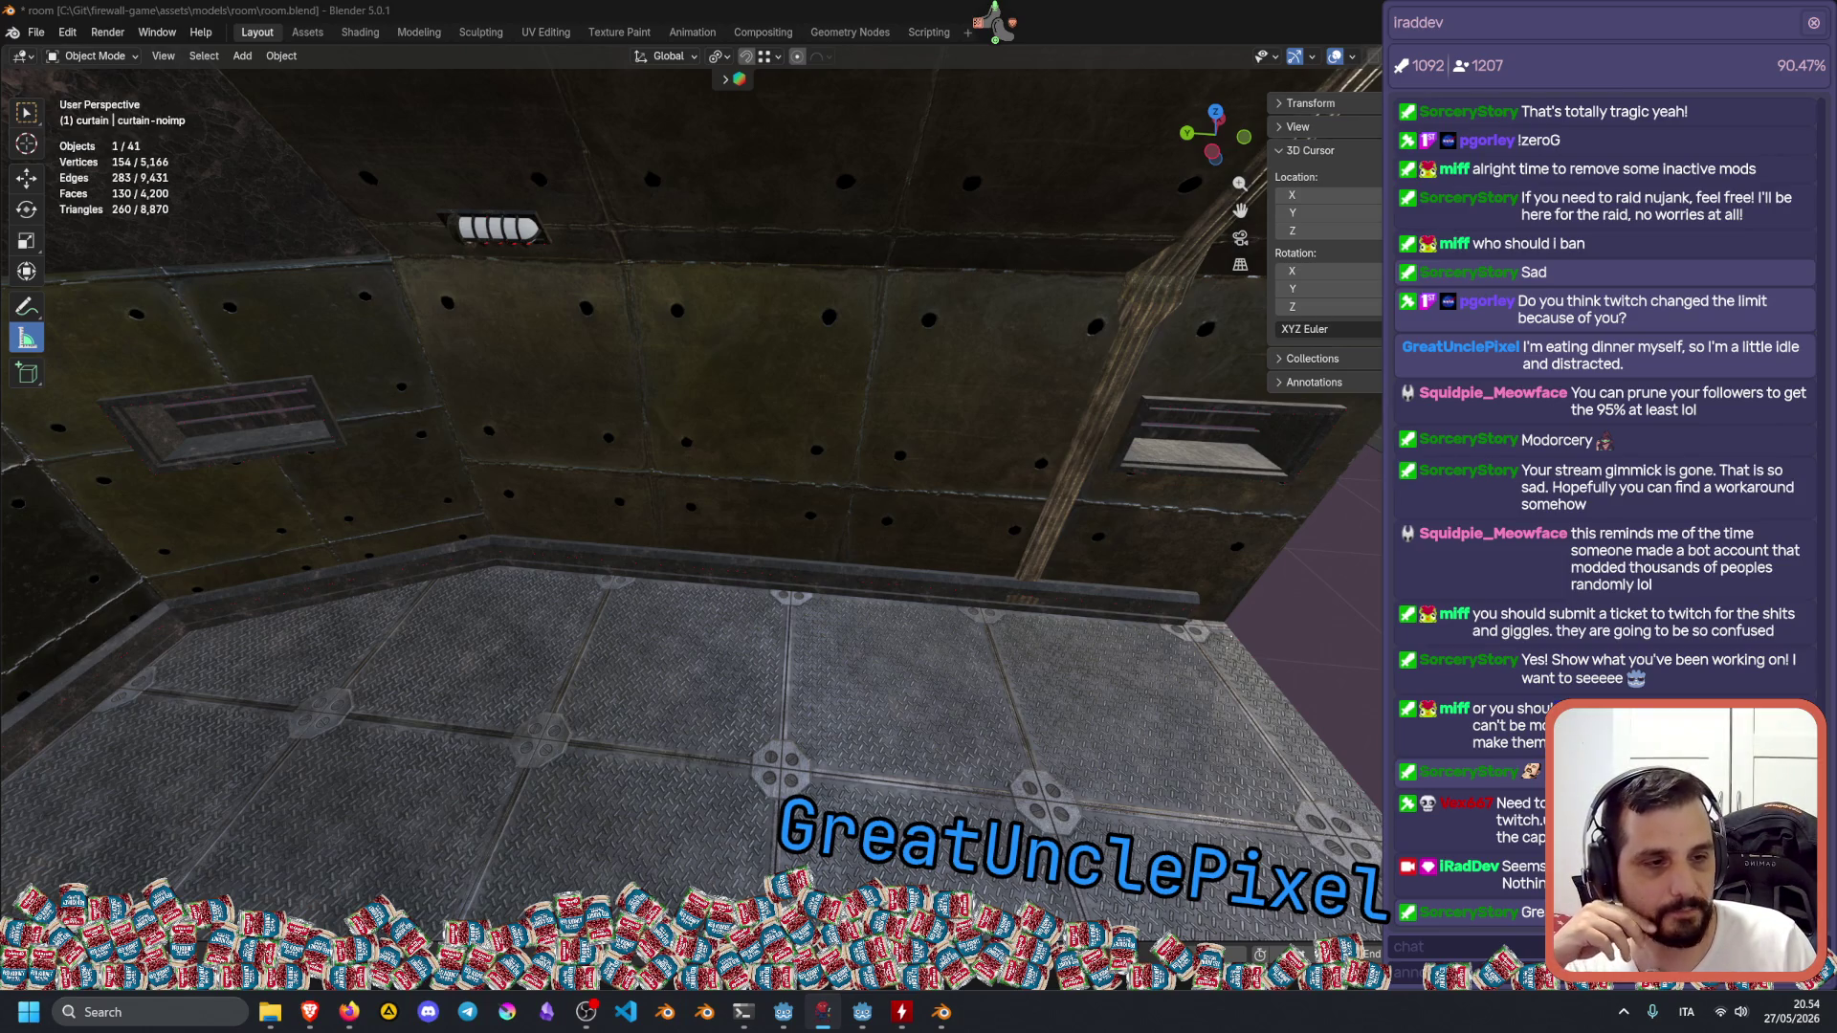
pyautogui.moveTo(1472, 725)
pyautogui.mouseDown()
pyautogui.moveTo(1579, 725)
pyautogui.moveTo(1515, 744)
pyautogui.moveTo(1579, 727)
pyautogui.mouseUp()
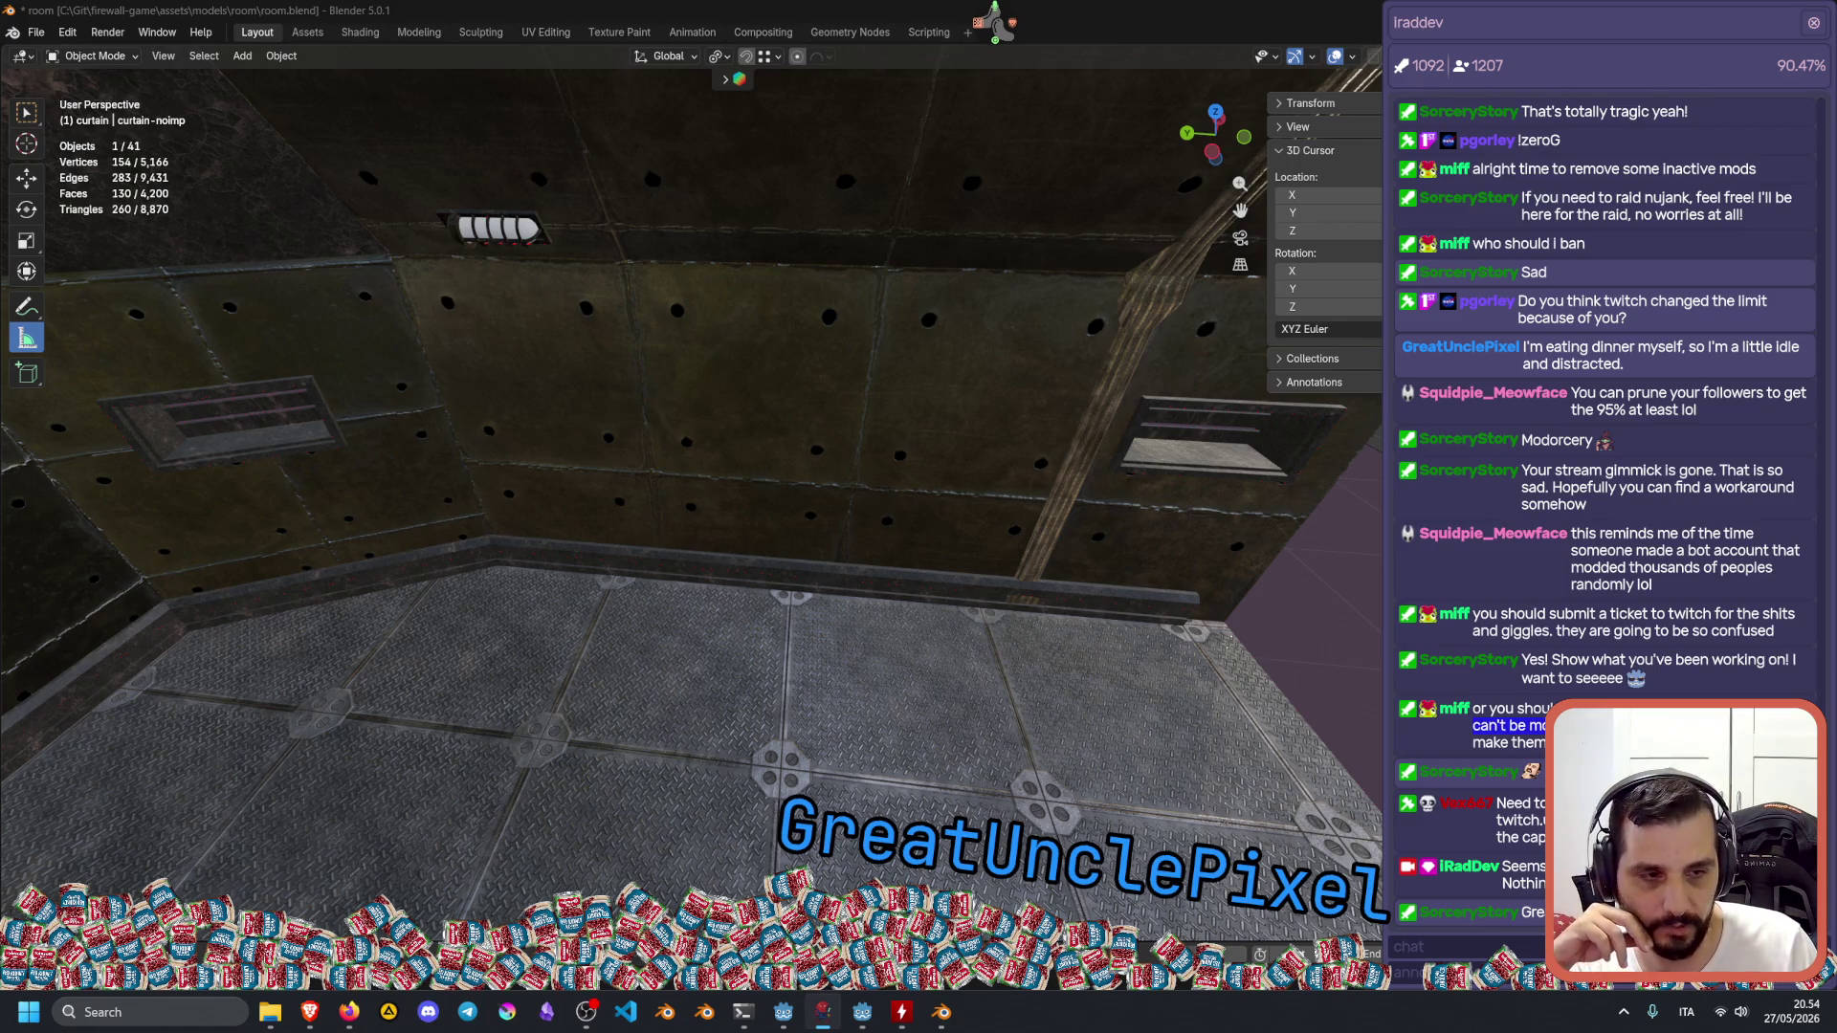
pyautogui.click(1554, 696)
pyautogui.tripleClick(1554, 695)
pyautogui.click(1554, 696)
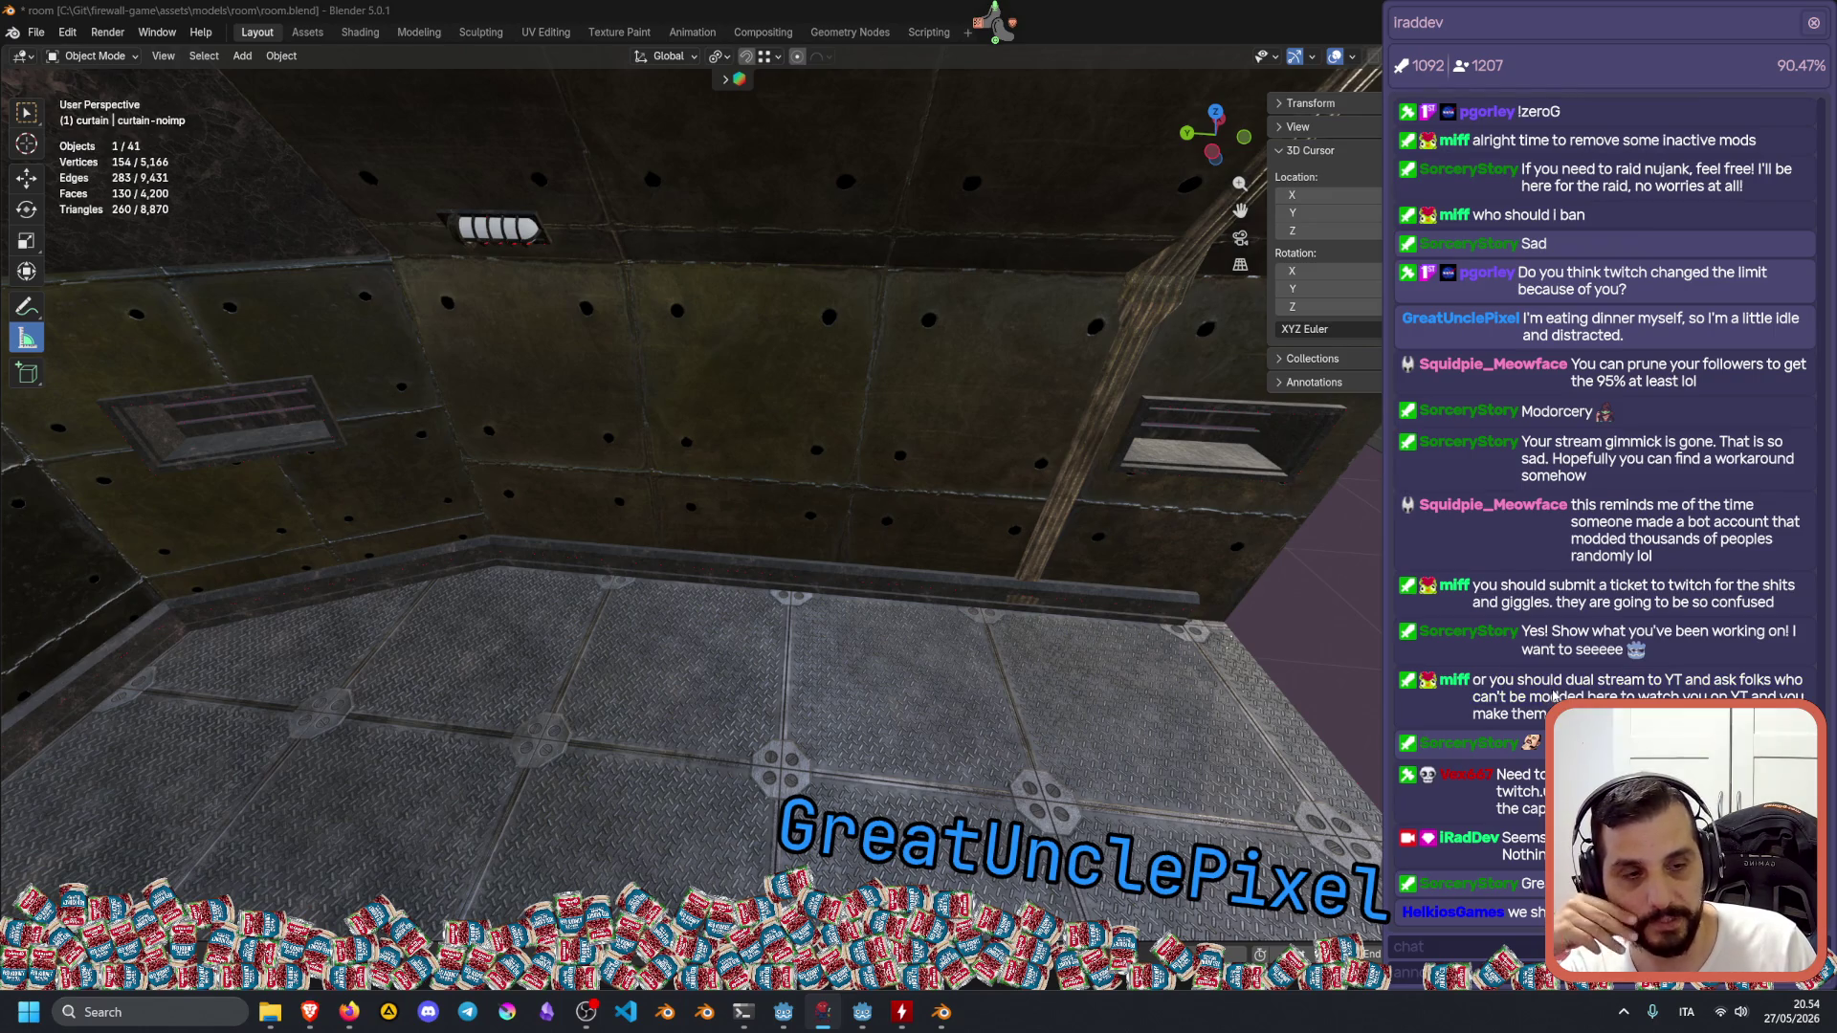
pyautogui.doubleClick(1519, 791)
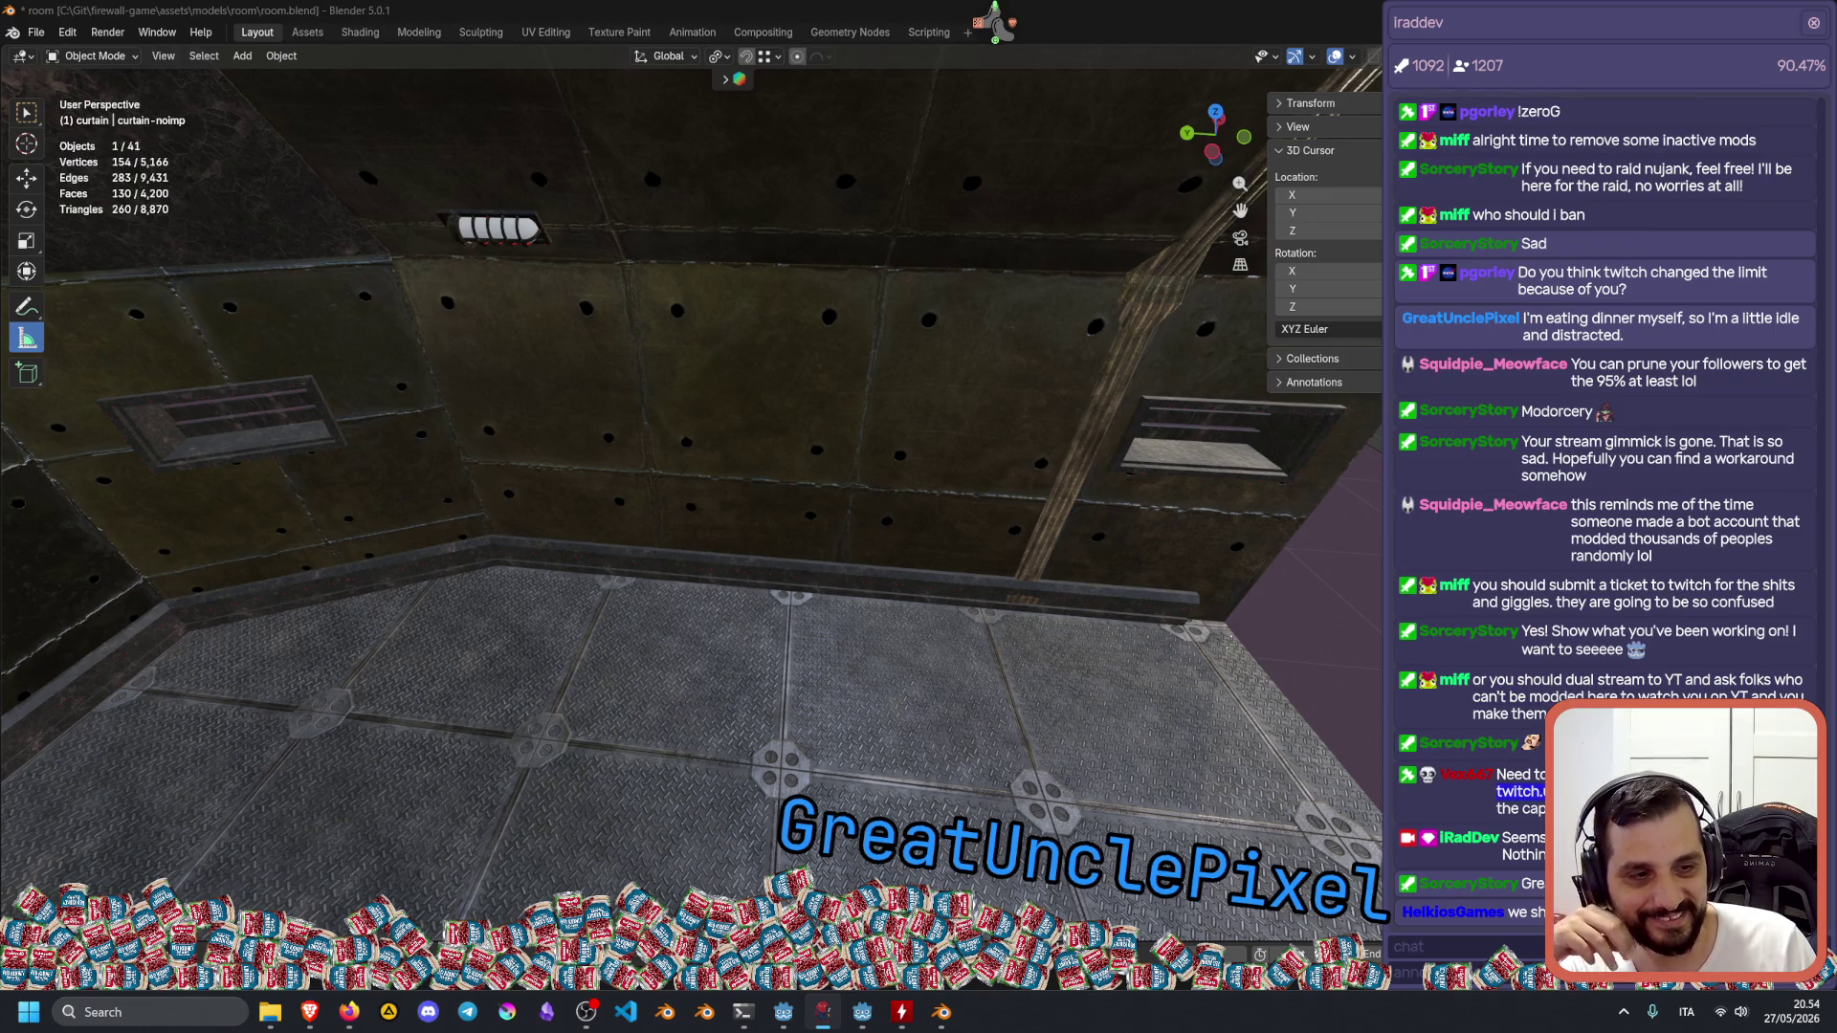
pyautogui.doubleClick(1519, 791)
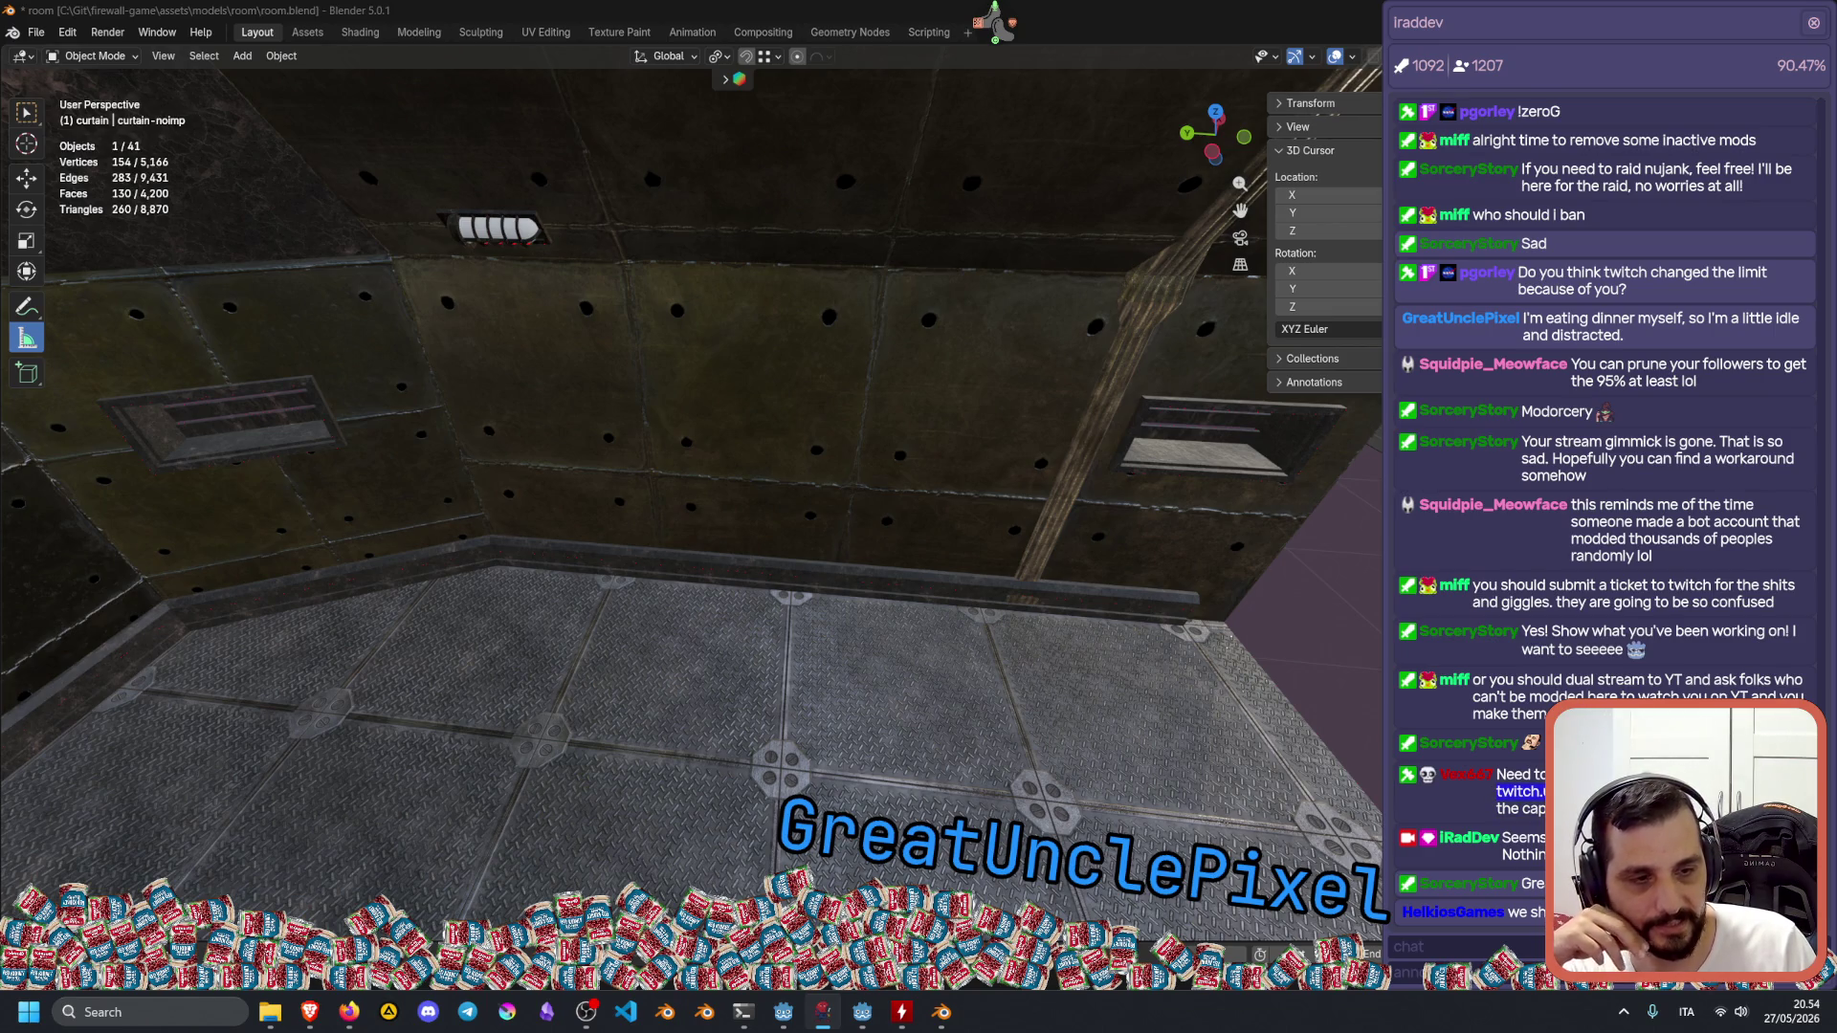
pyautogui.click(1473, 883)
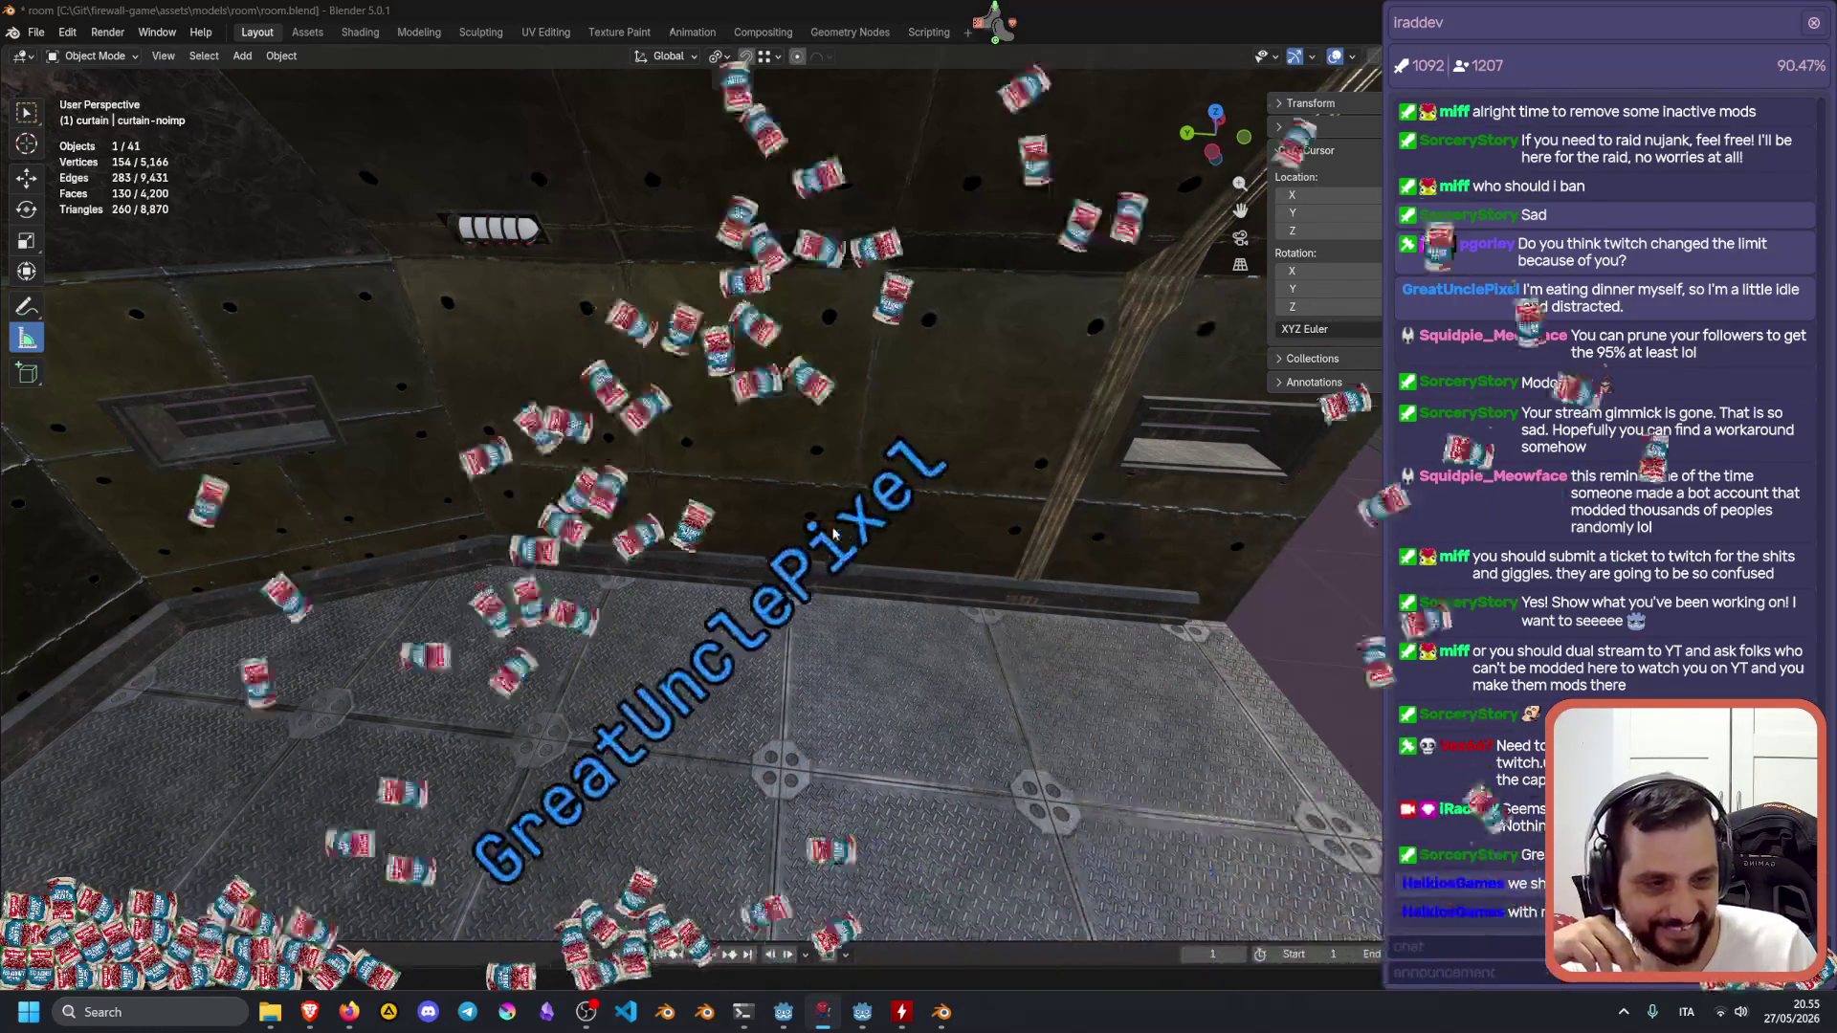
pyautogui.scroll(1, 1610, 657)
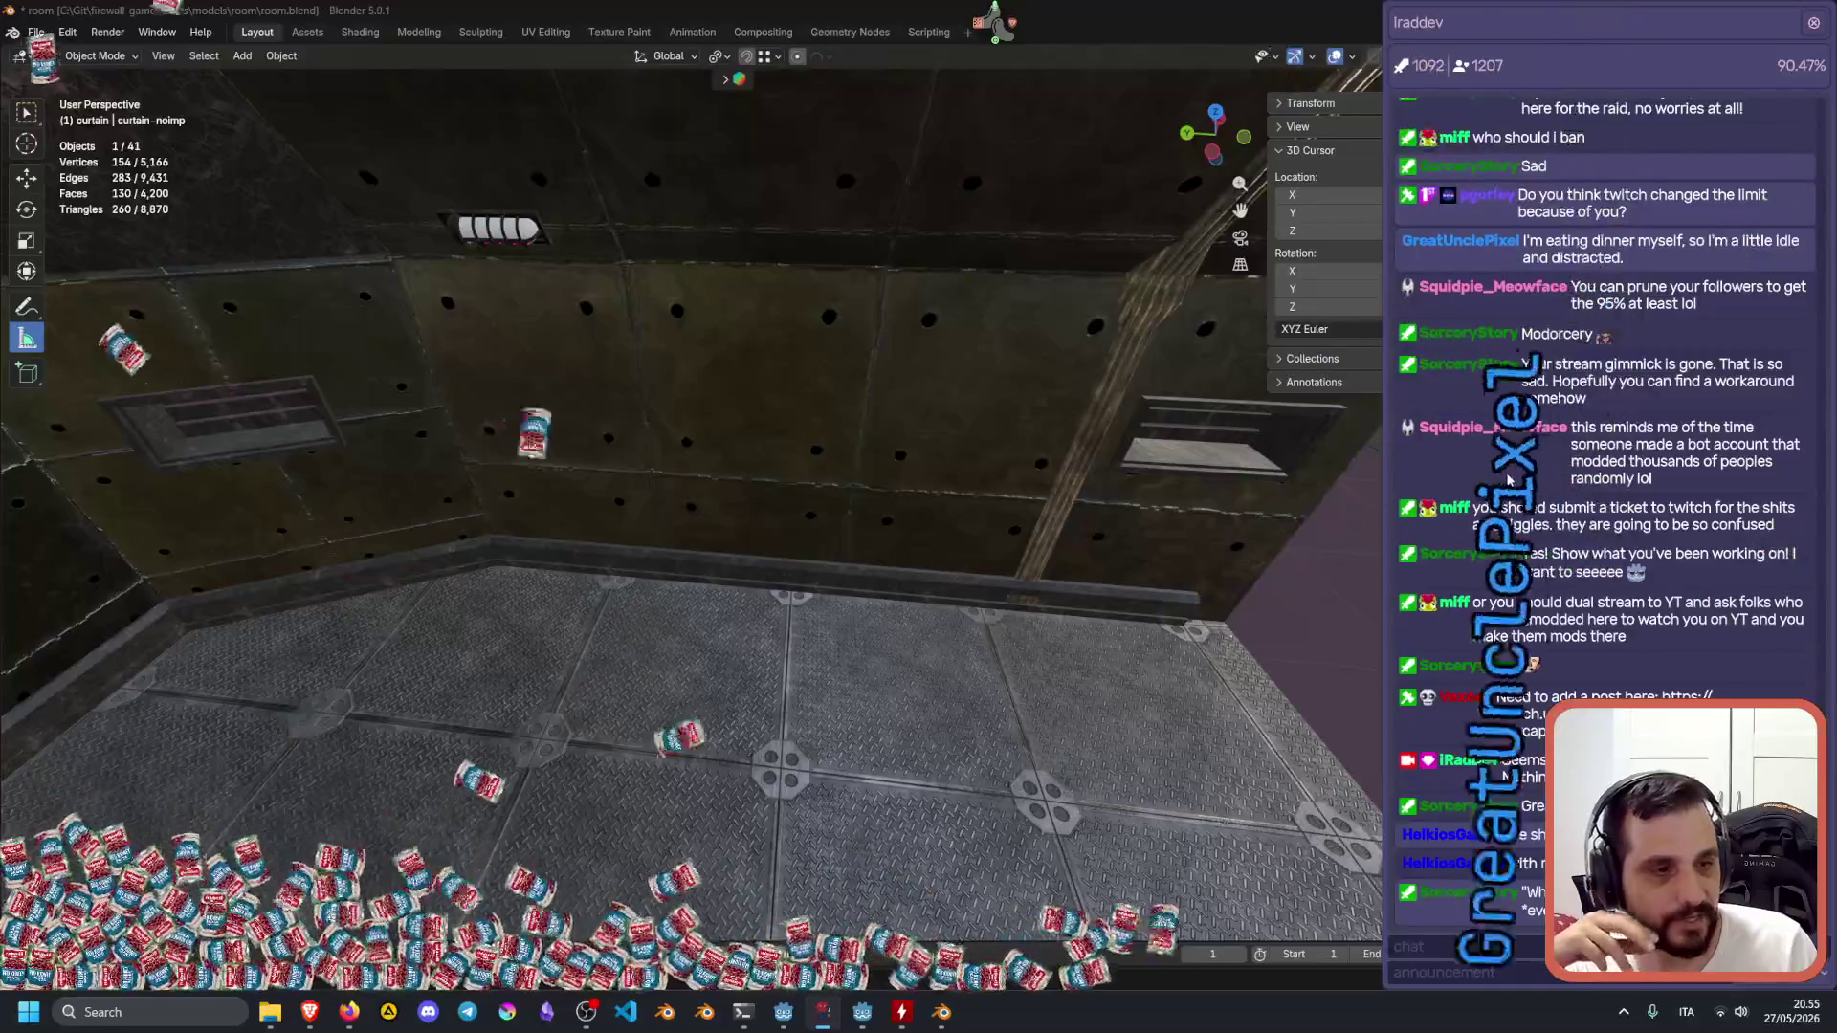
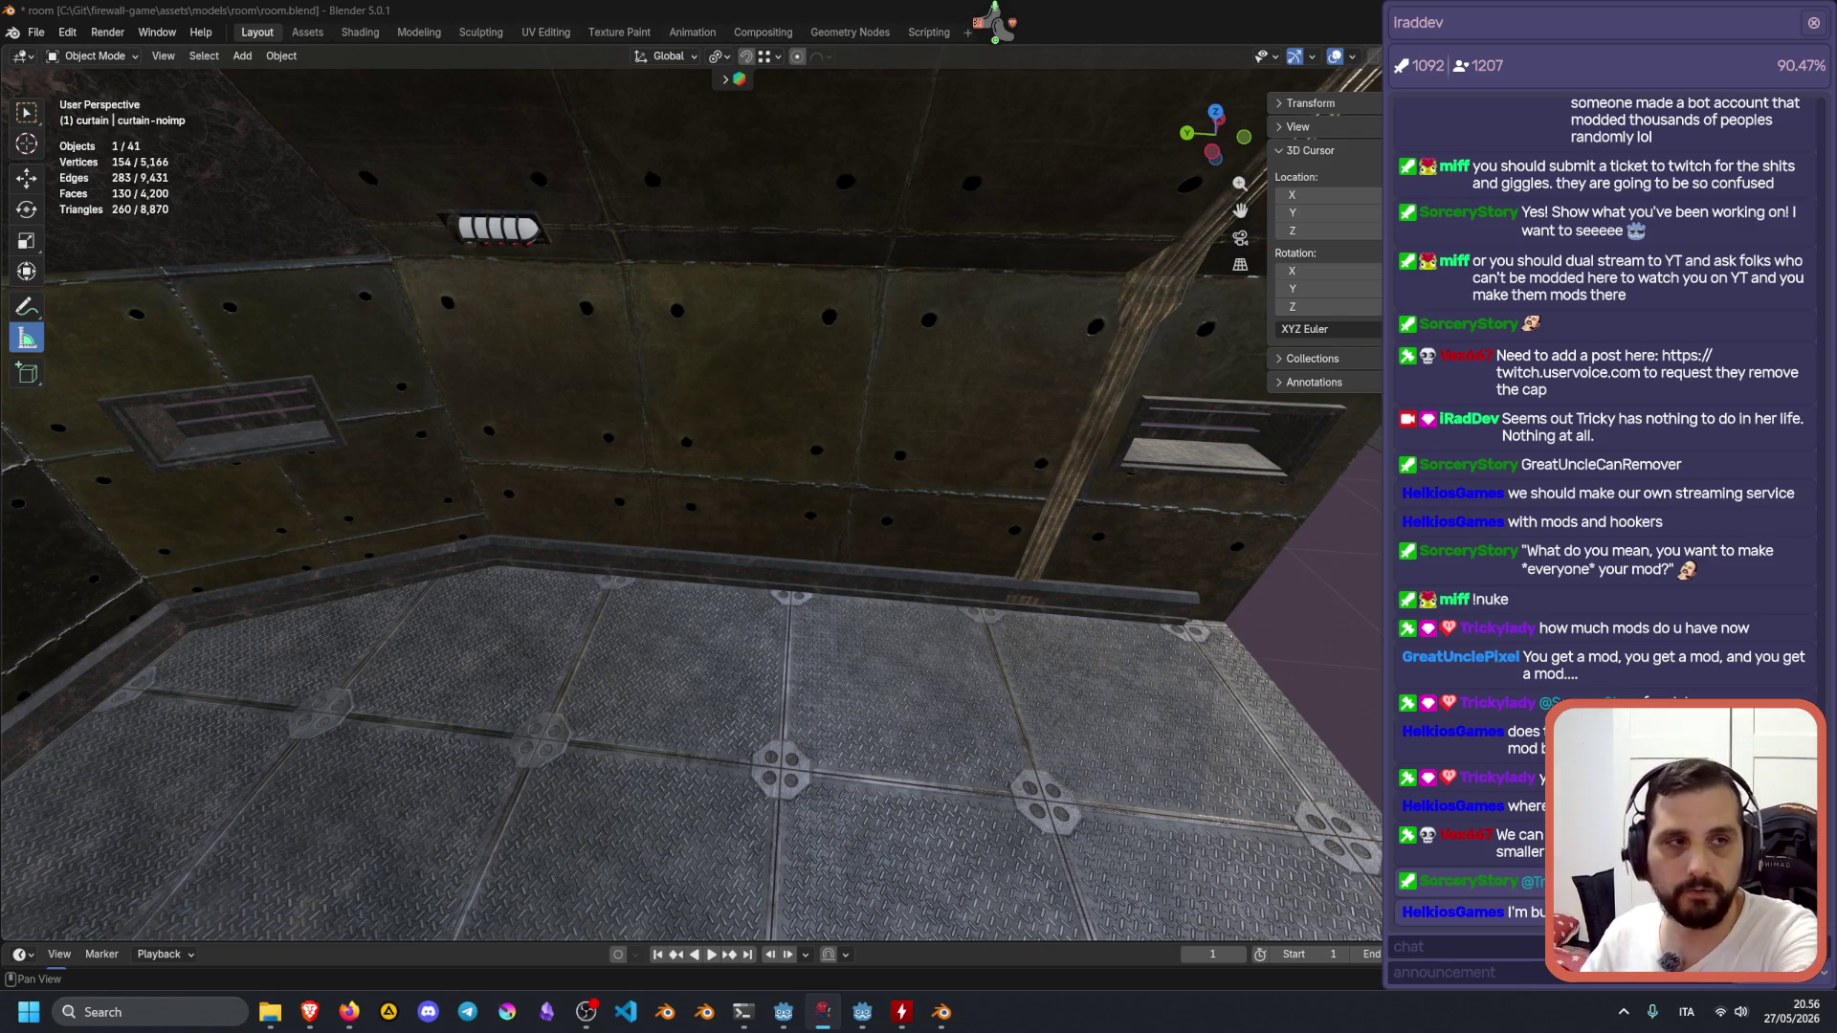
# Close the Twitch chat overlay and launch the Twitch user manager from its quick-action menu.
pyautogui.scroll(2, 1778, 194)
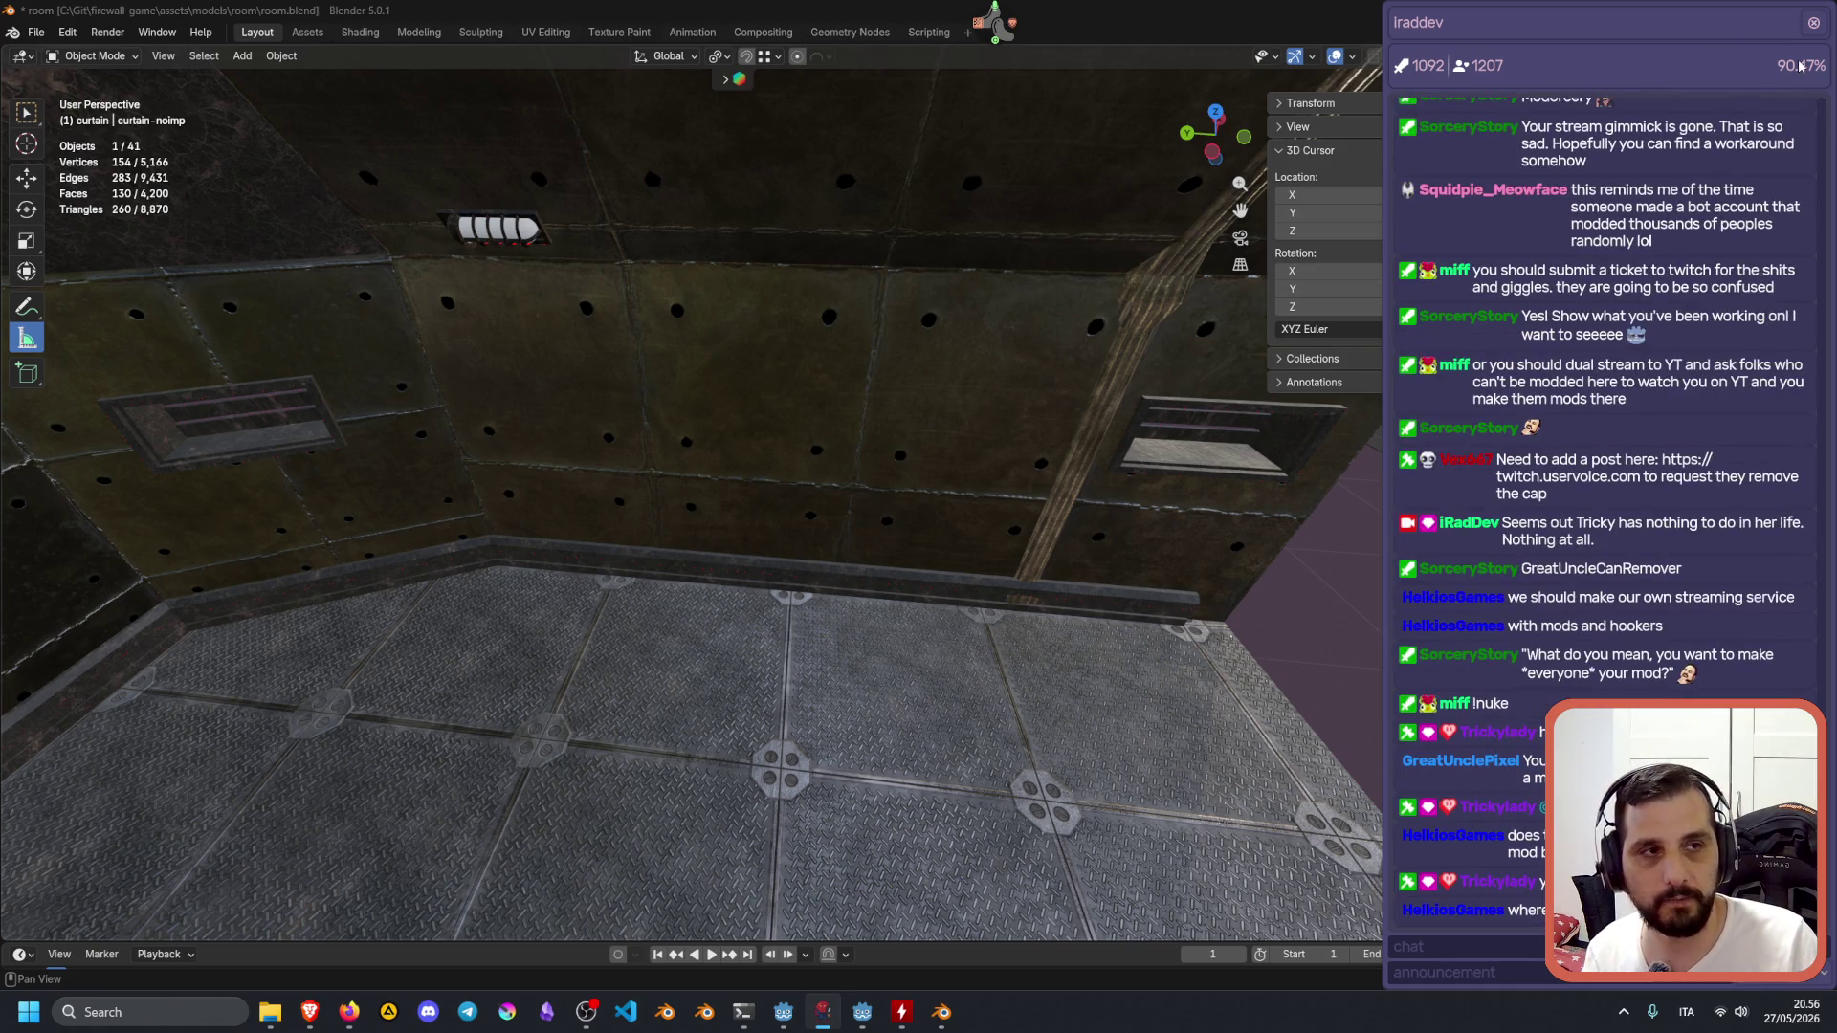
pyautogui.scroll(-2, 1778, 194)
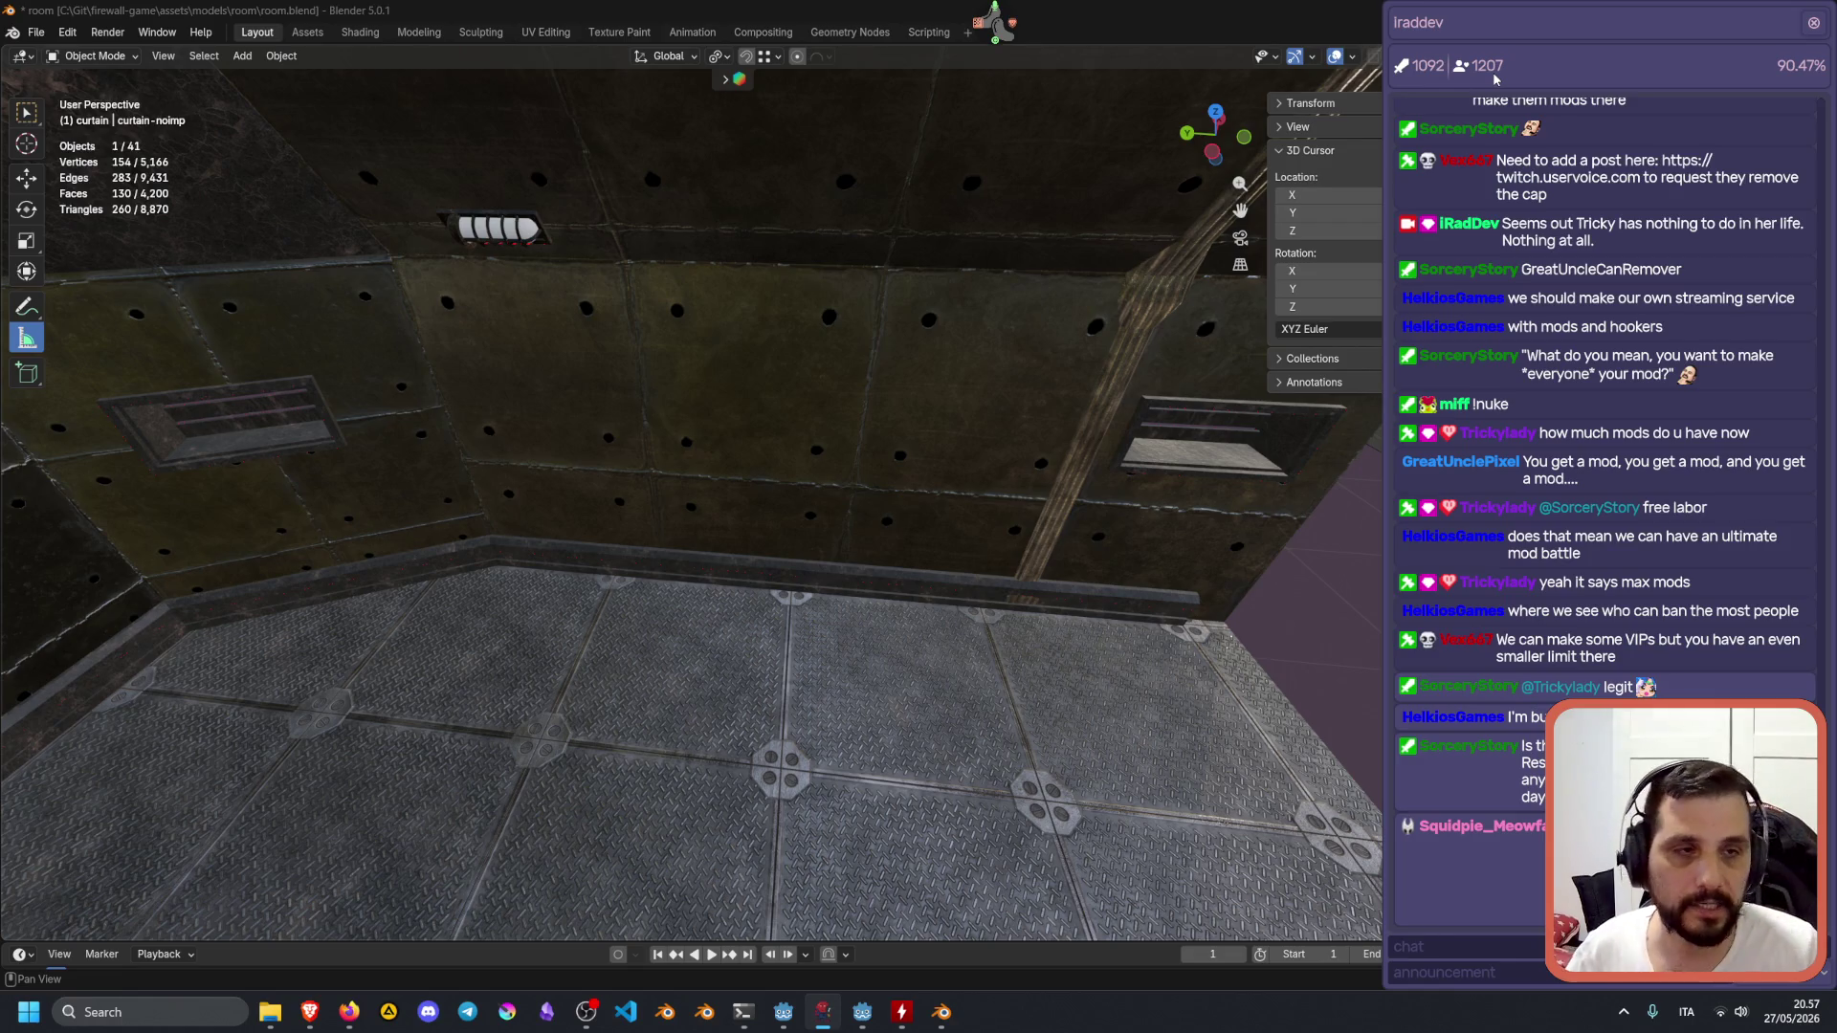
pyautogui.click(1813, 22)
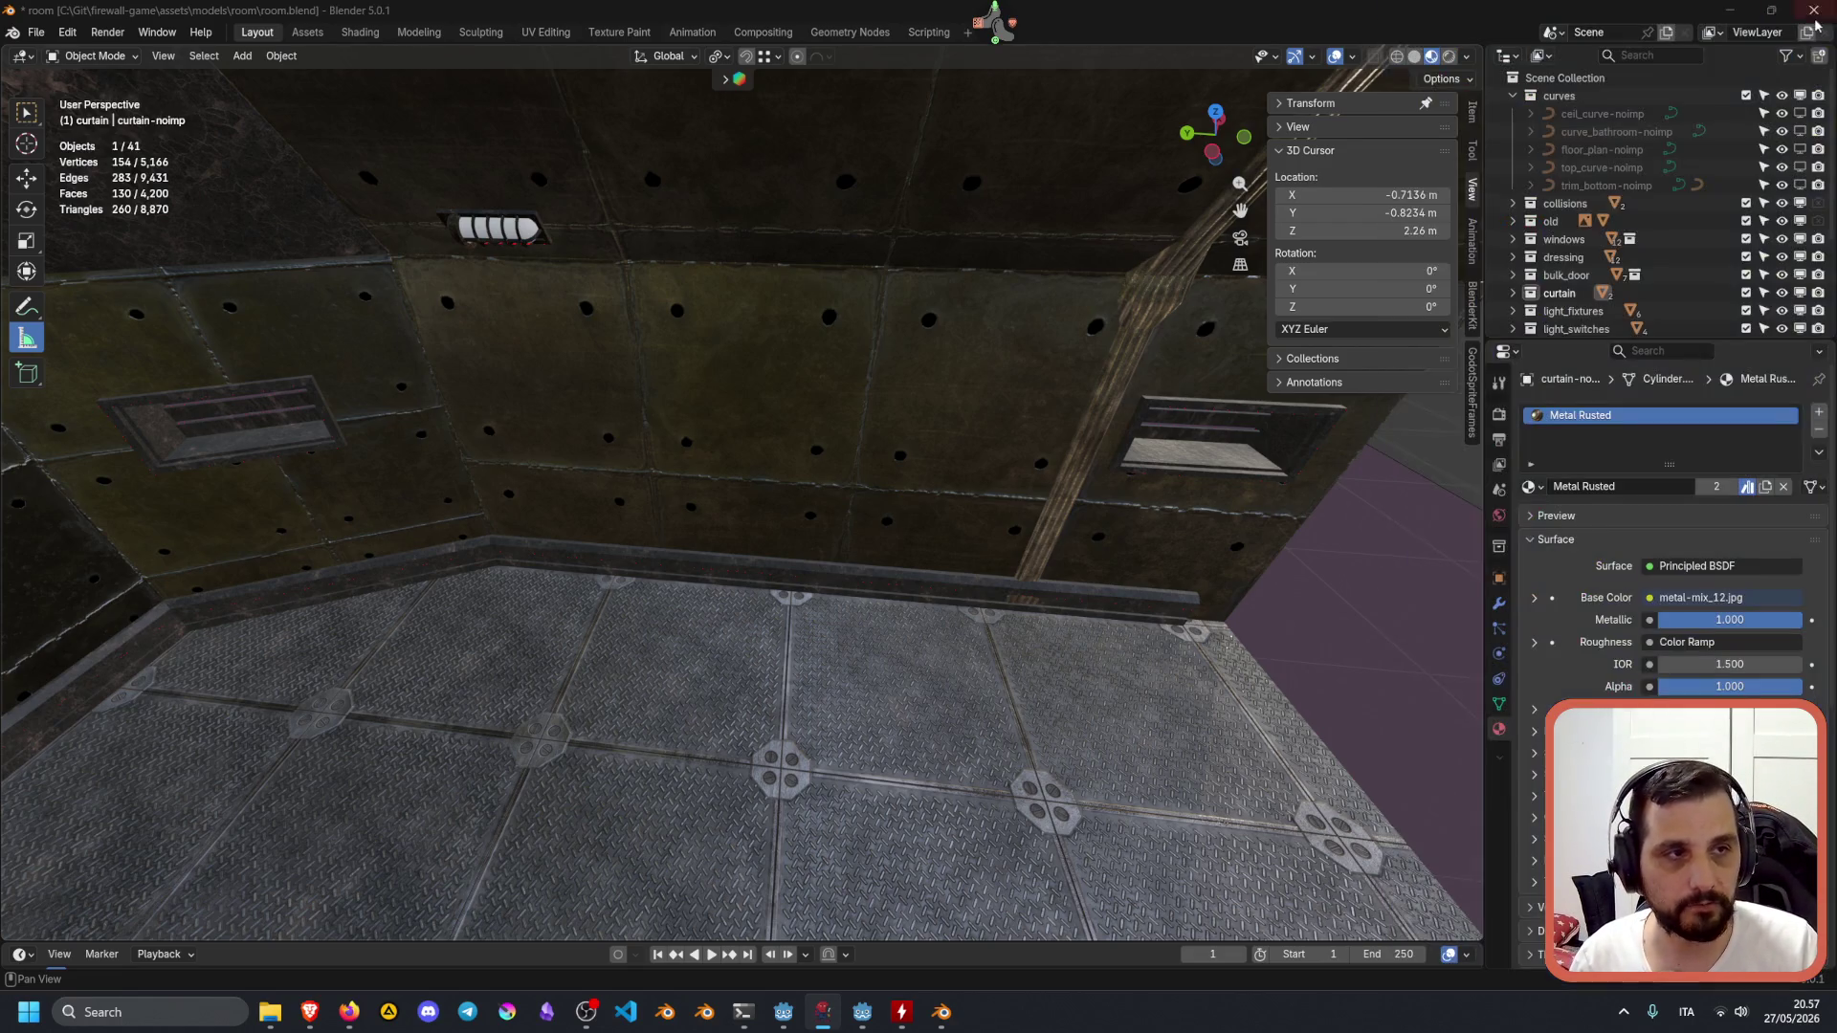
pyautogui.click(995, 24)
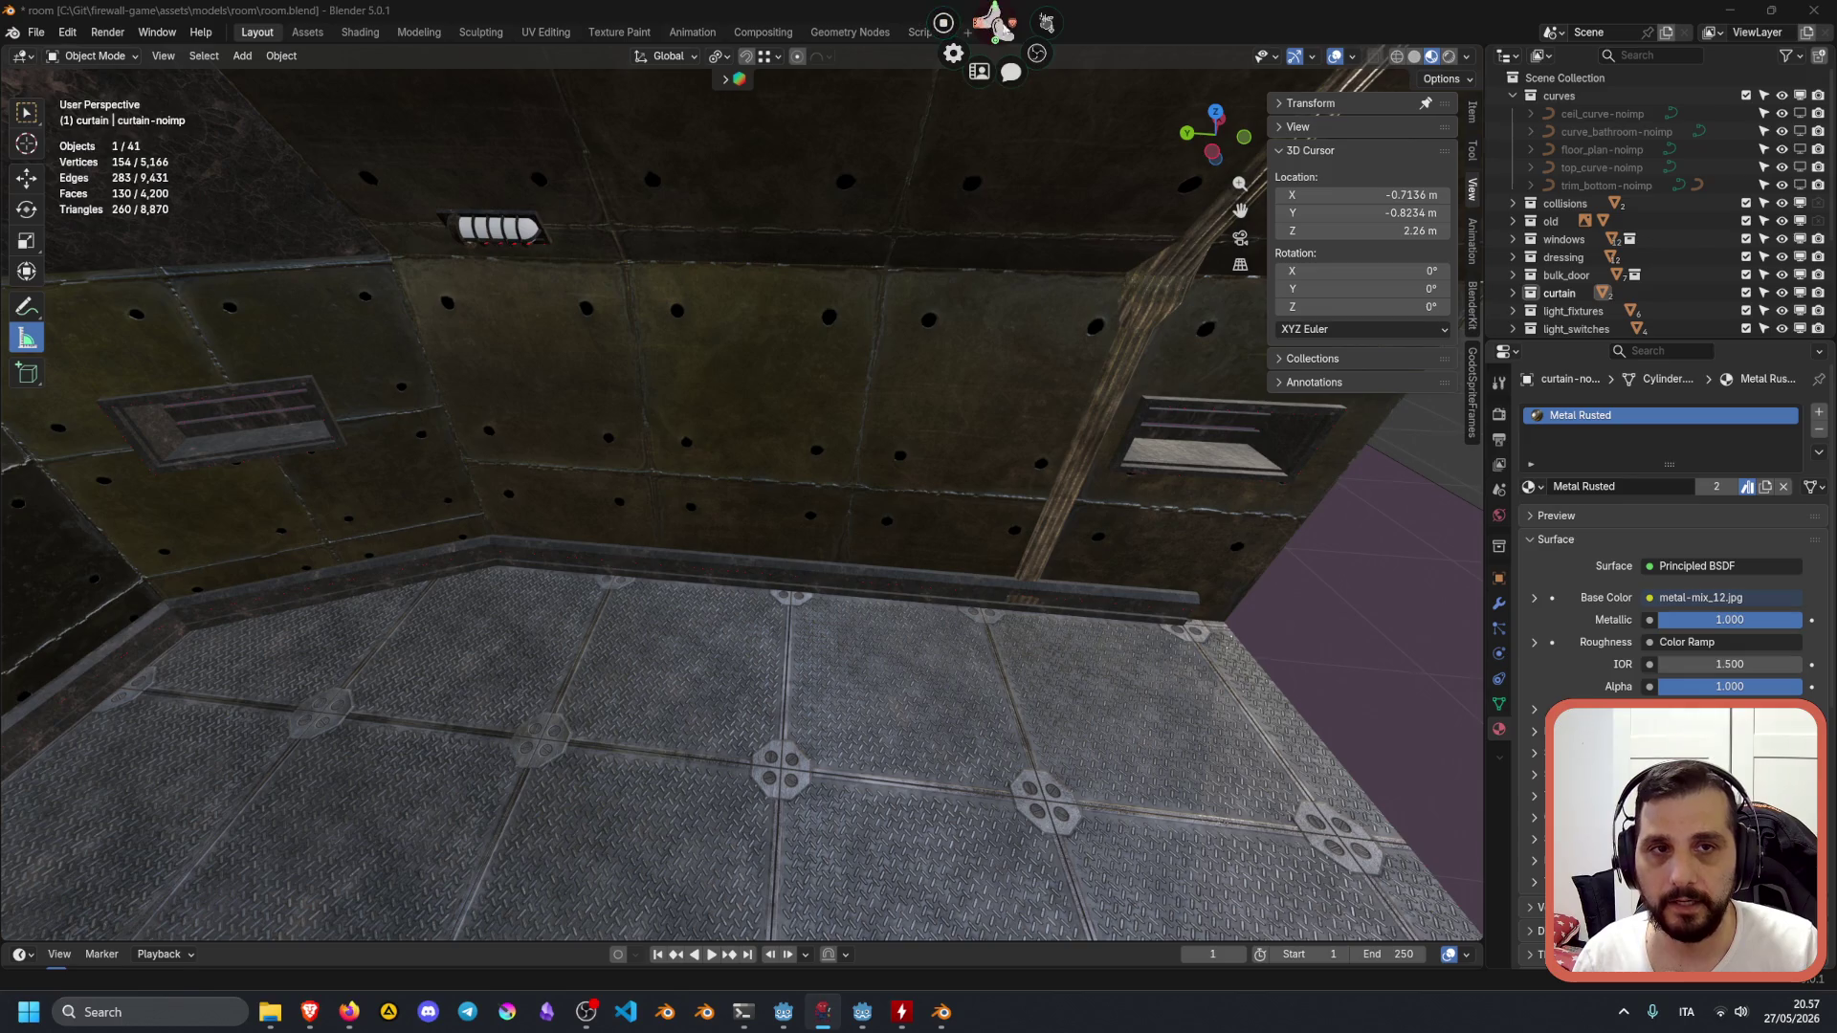
pyautogui.click(978, 72)
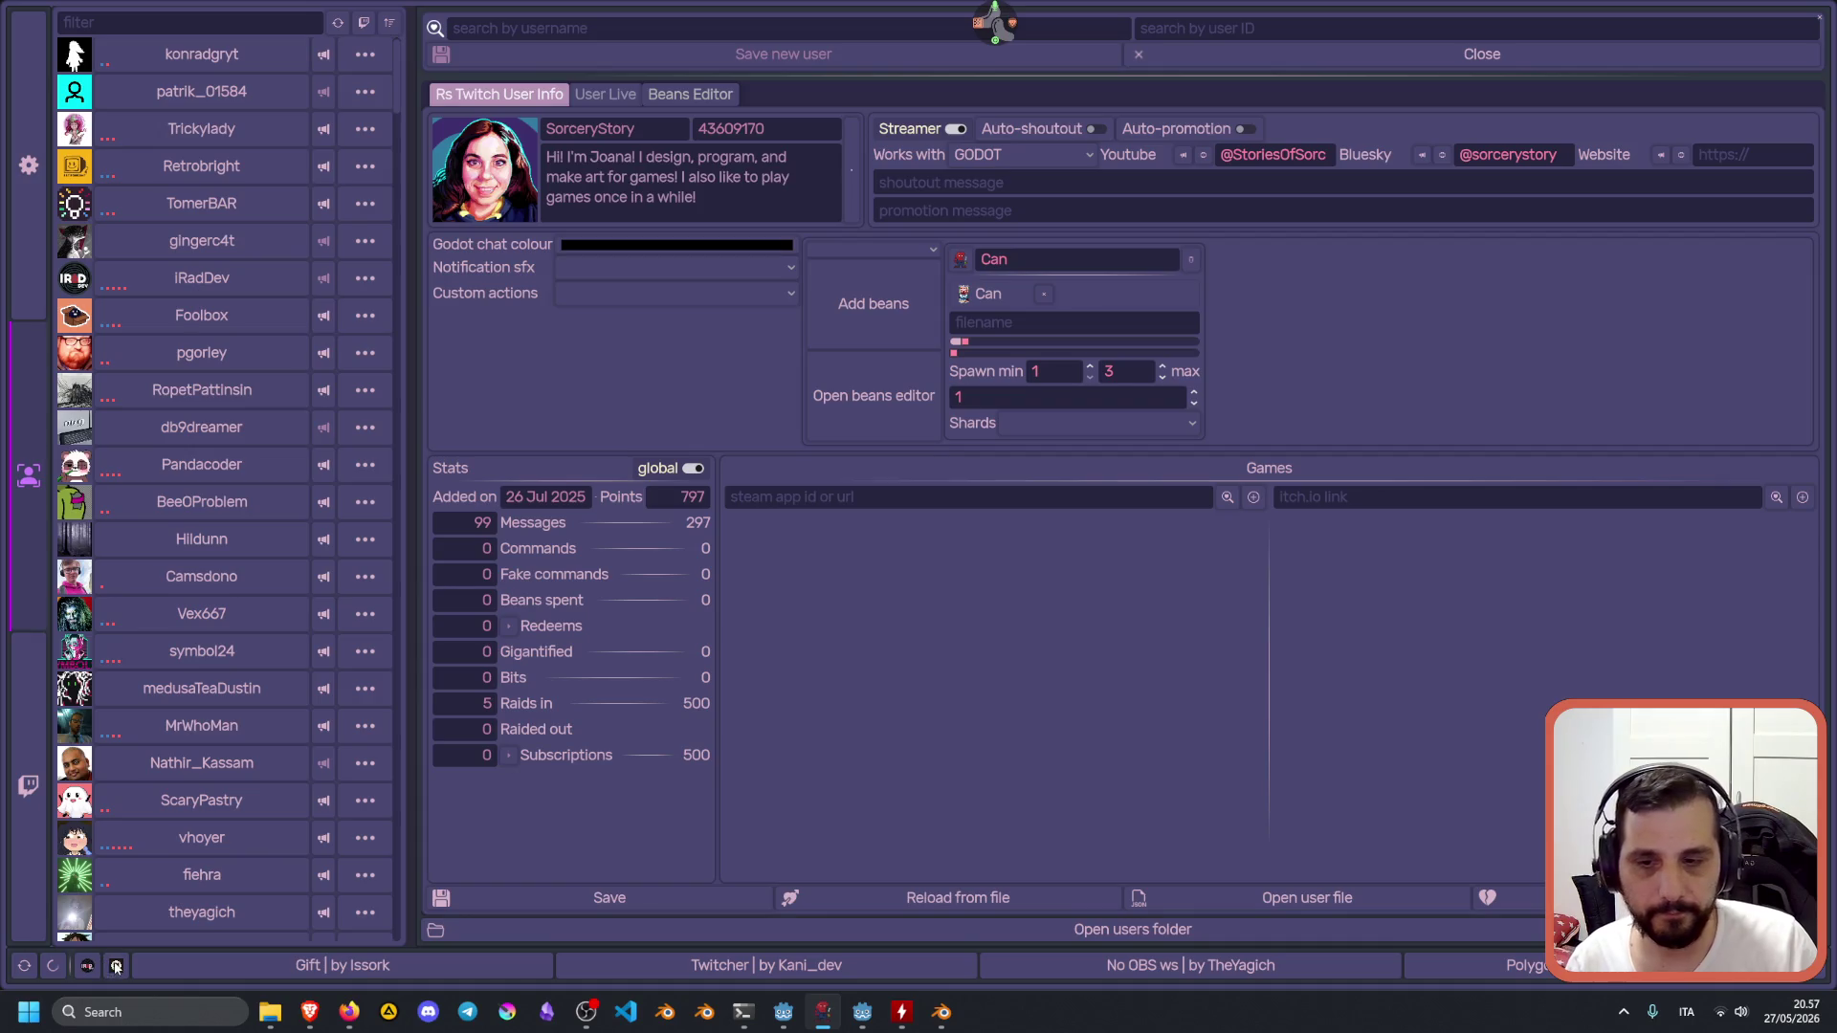
# Bring the browser with the ridiculous-stream-overlay repository forward and show the stream chat over it.
pyautogui.click(116, 967)
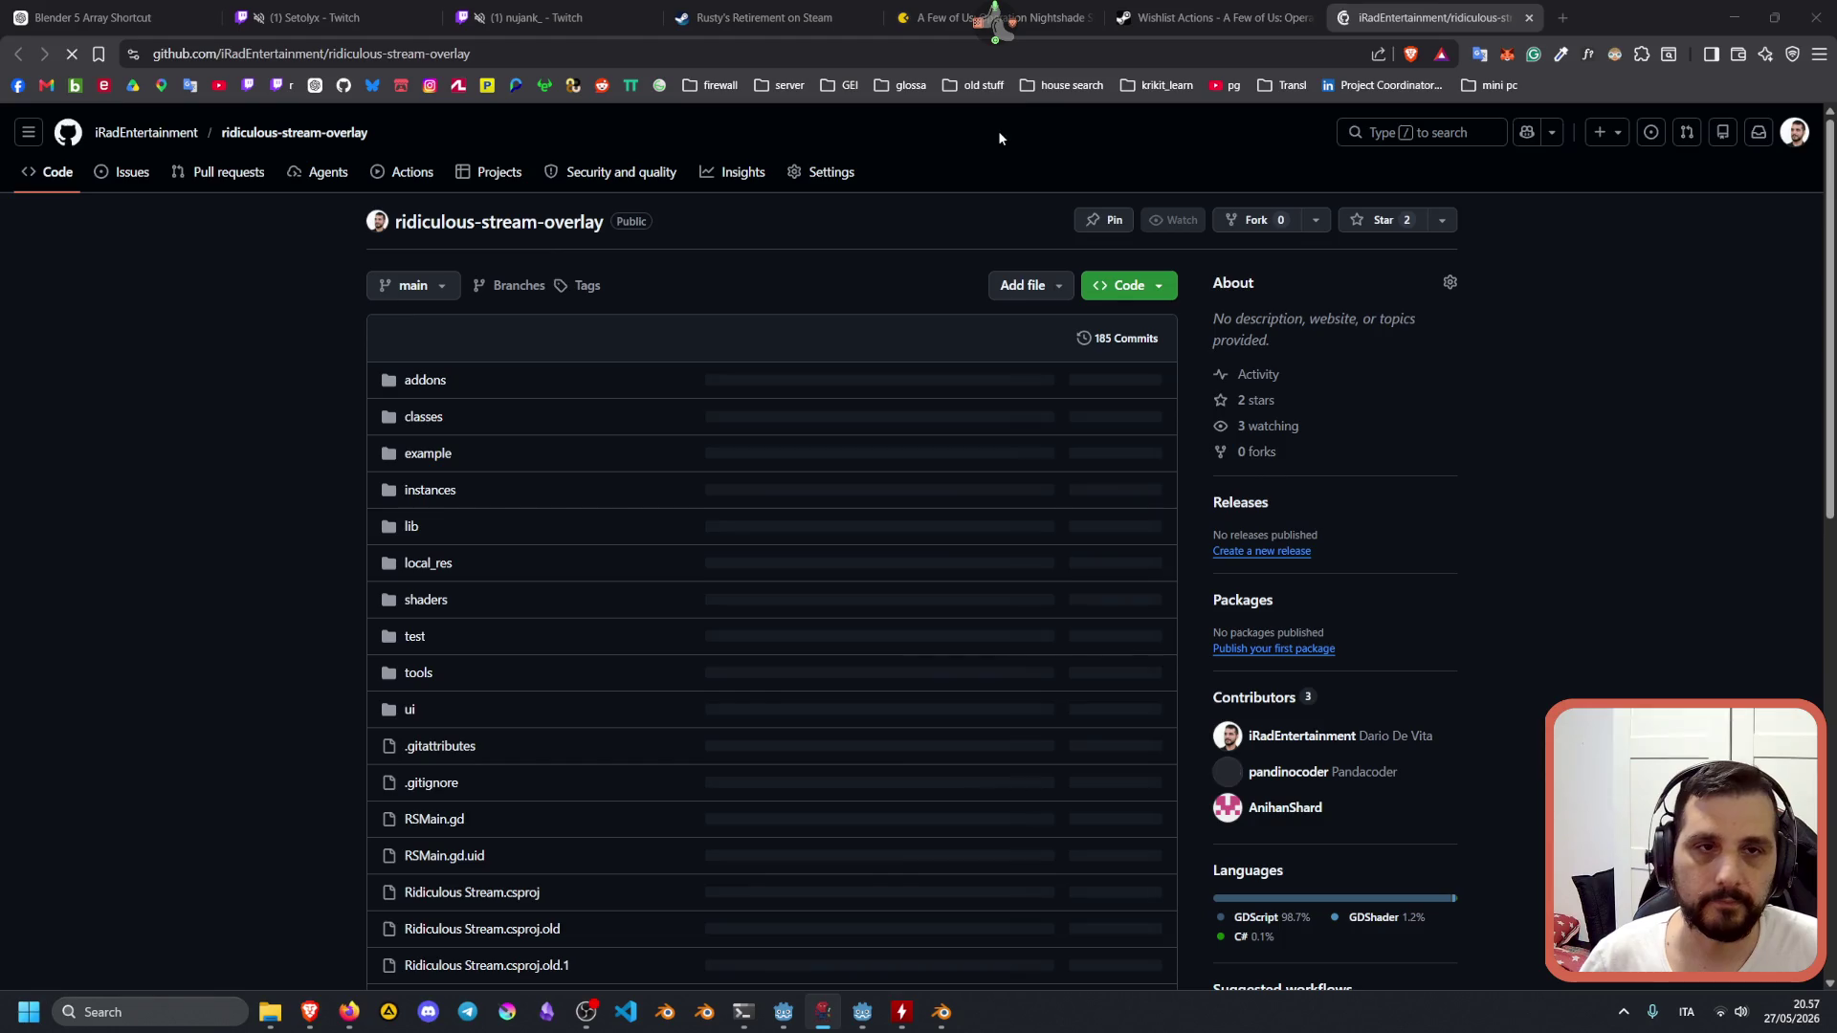
pyautogui.click(995, 29)
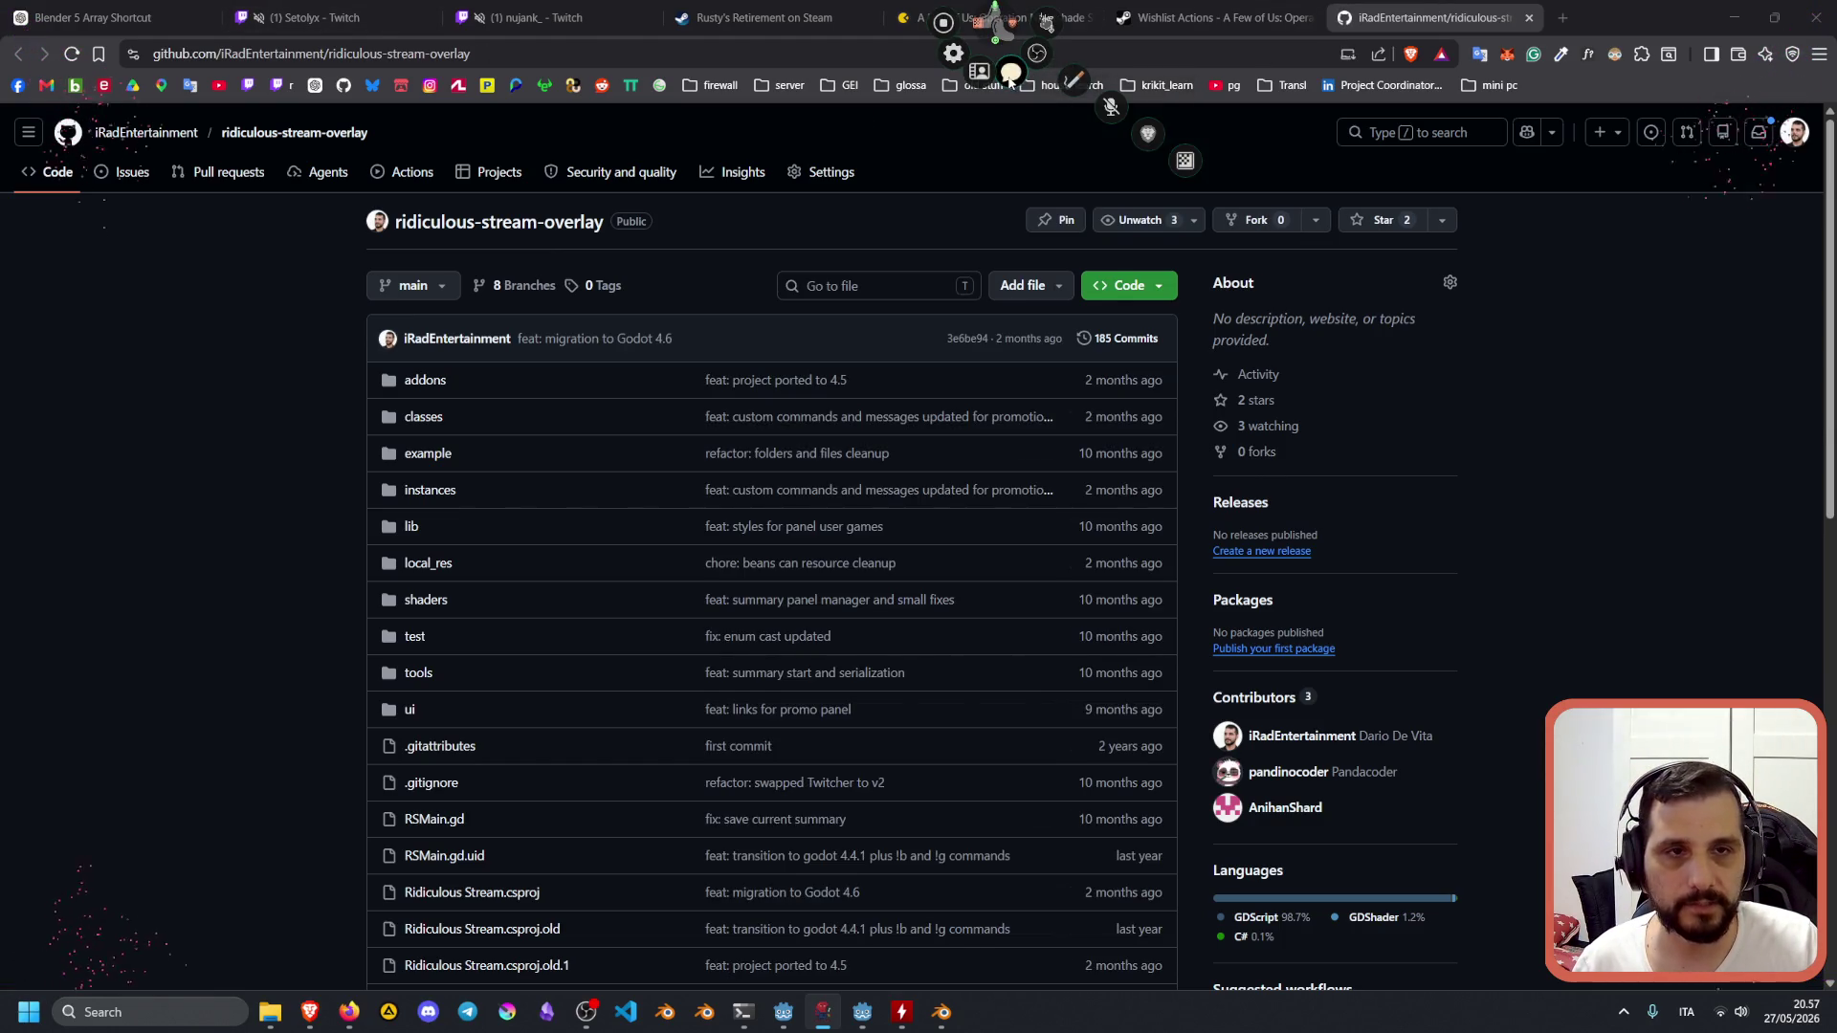
pyautogui.click(1012, 71)
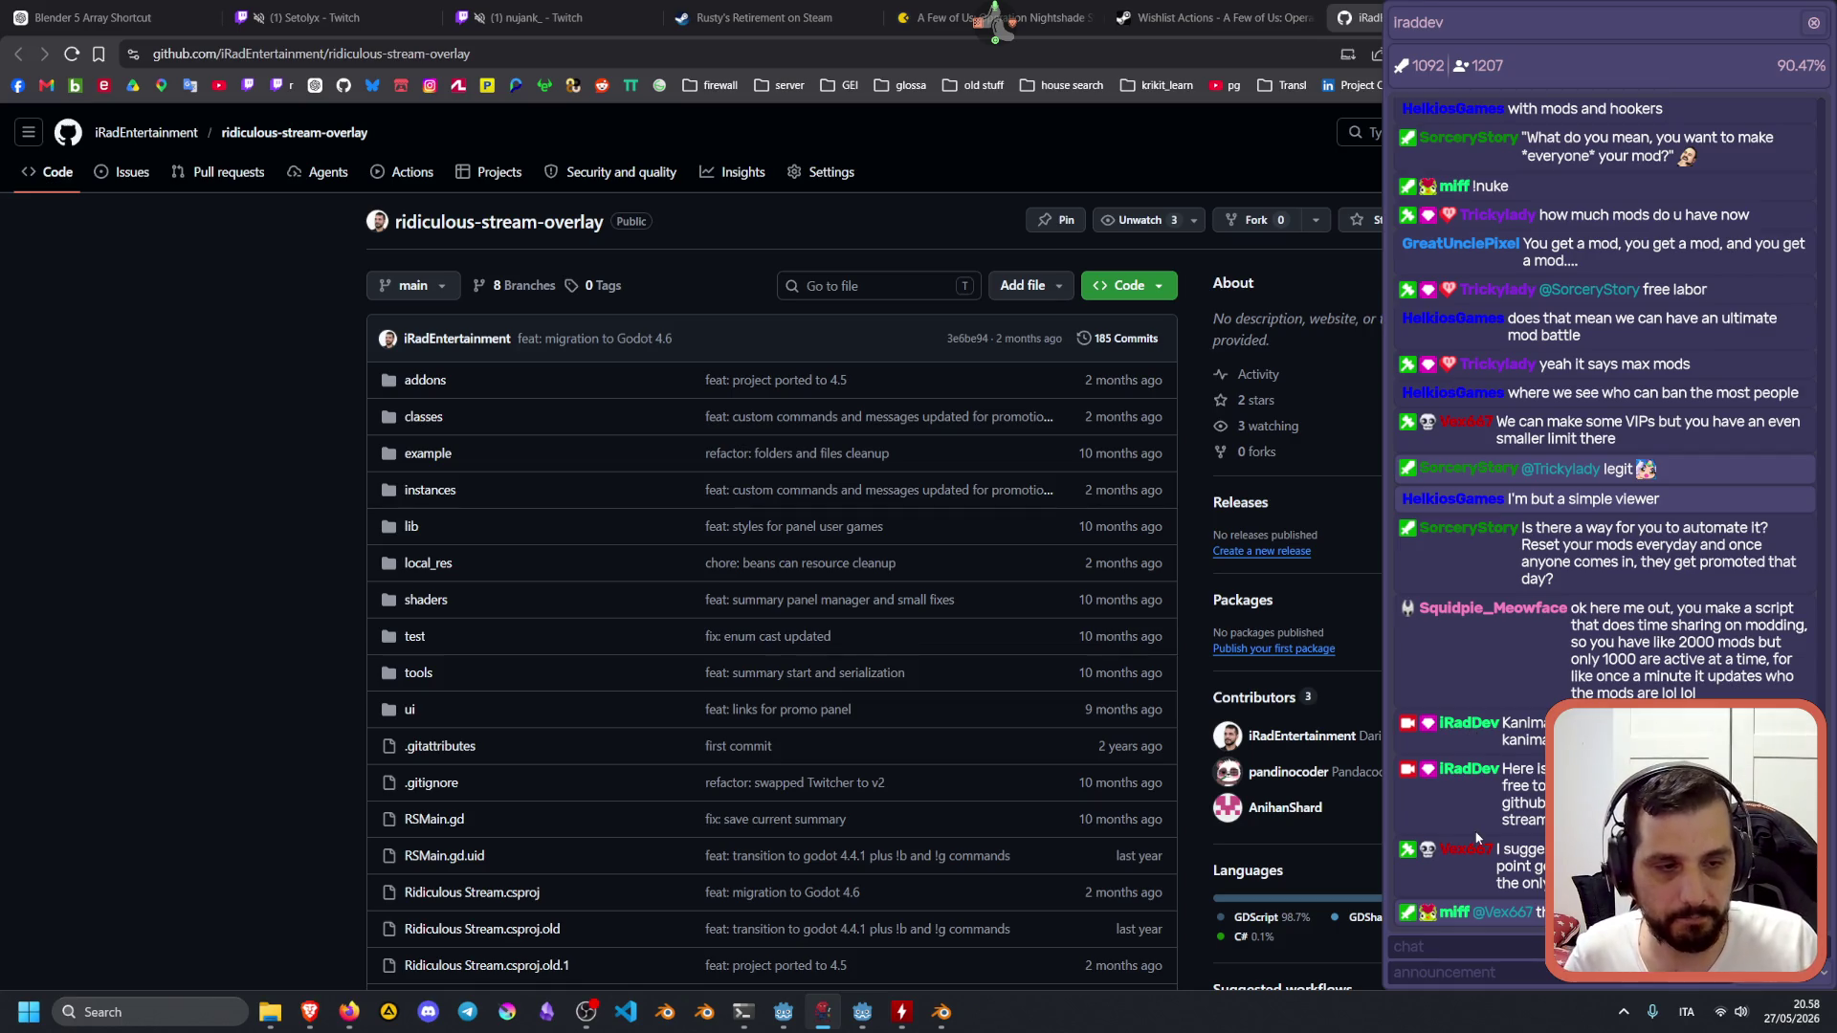
# Open a chatter's Twitch channel page from their action list in the chat.
pyautogui.click(1476, 539)
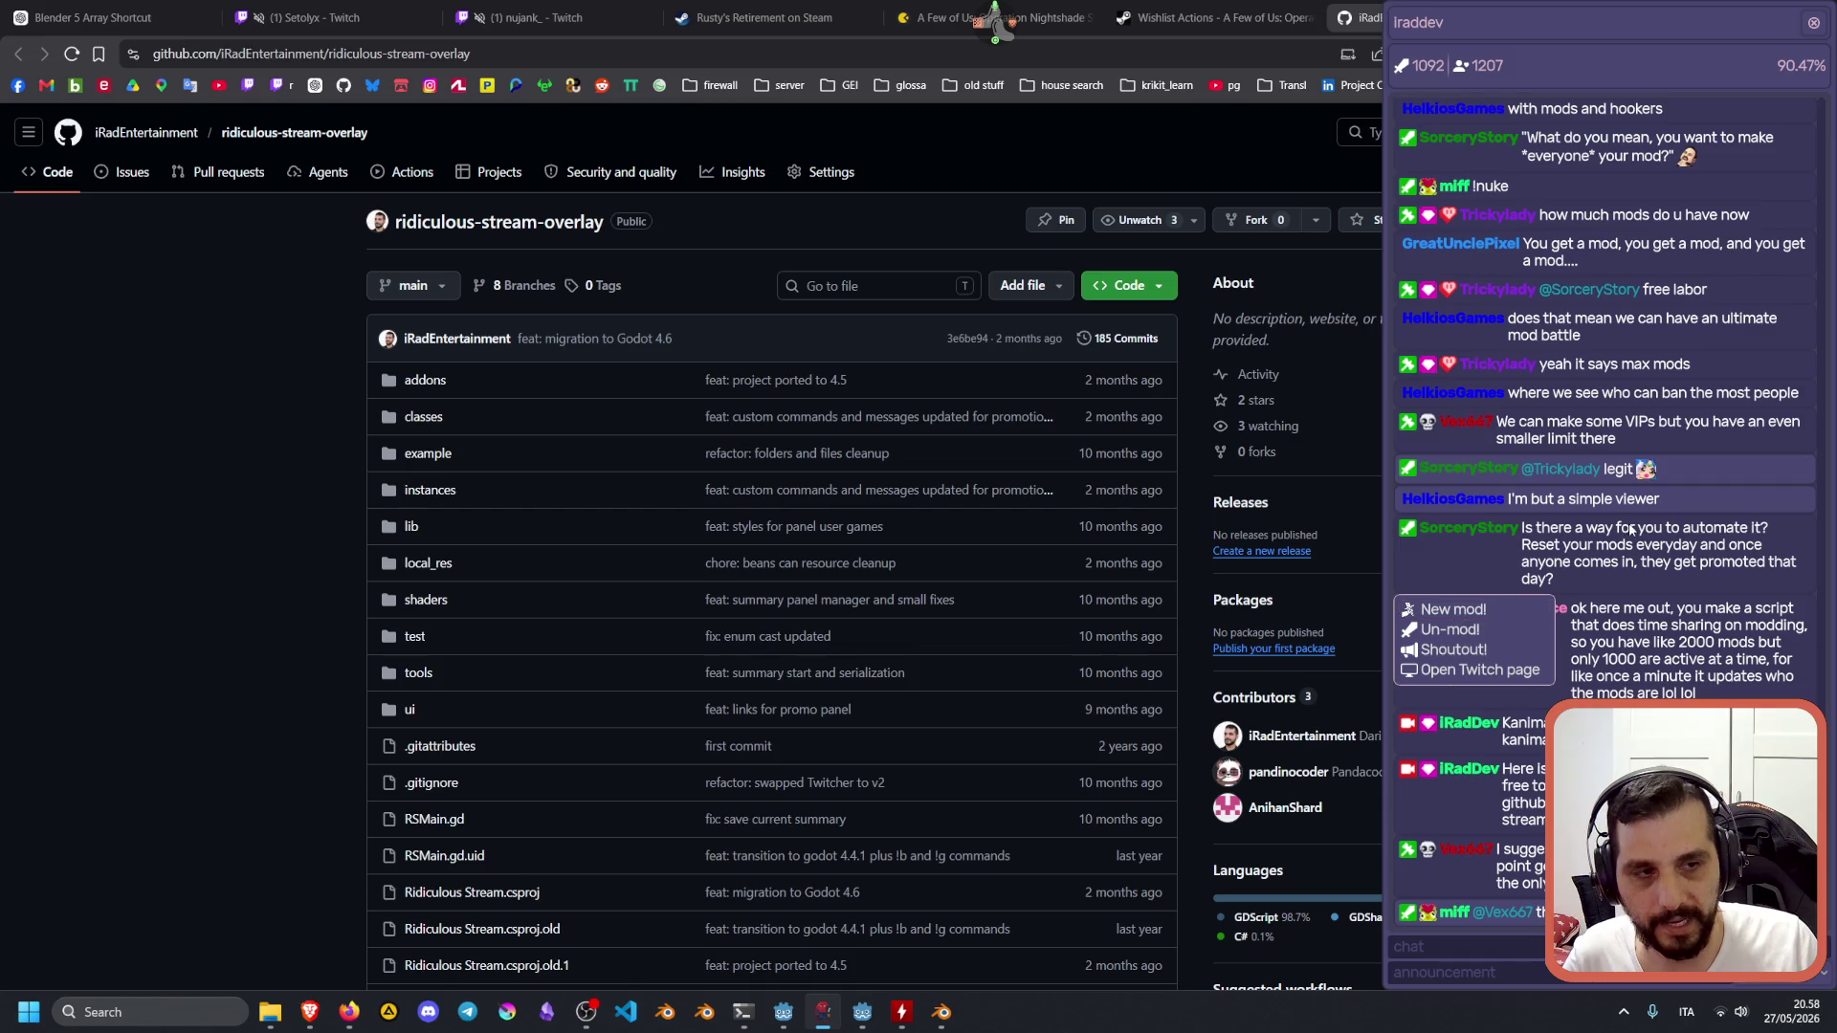
pyautogui.click(1522, 529)
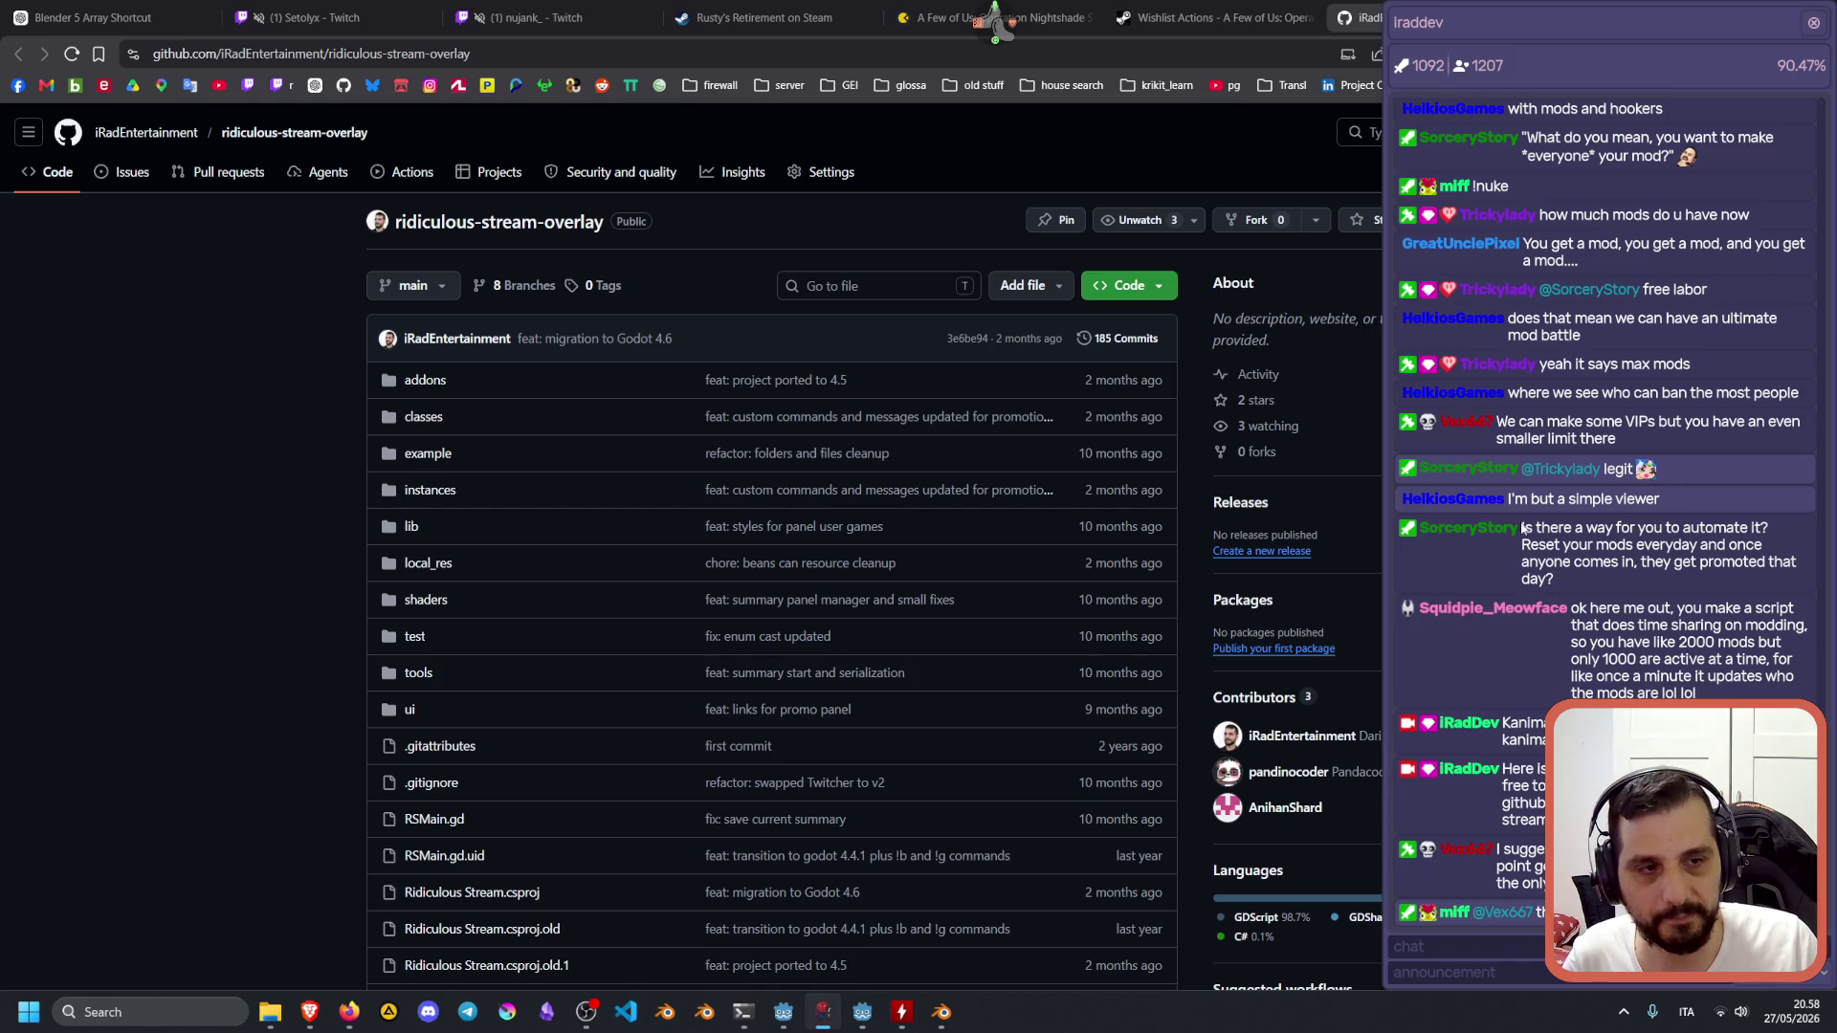
pyautogui.click(1465, 428)
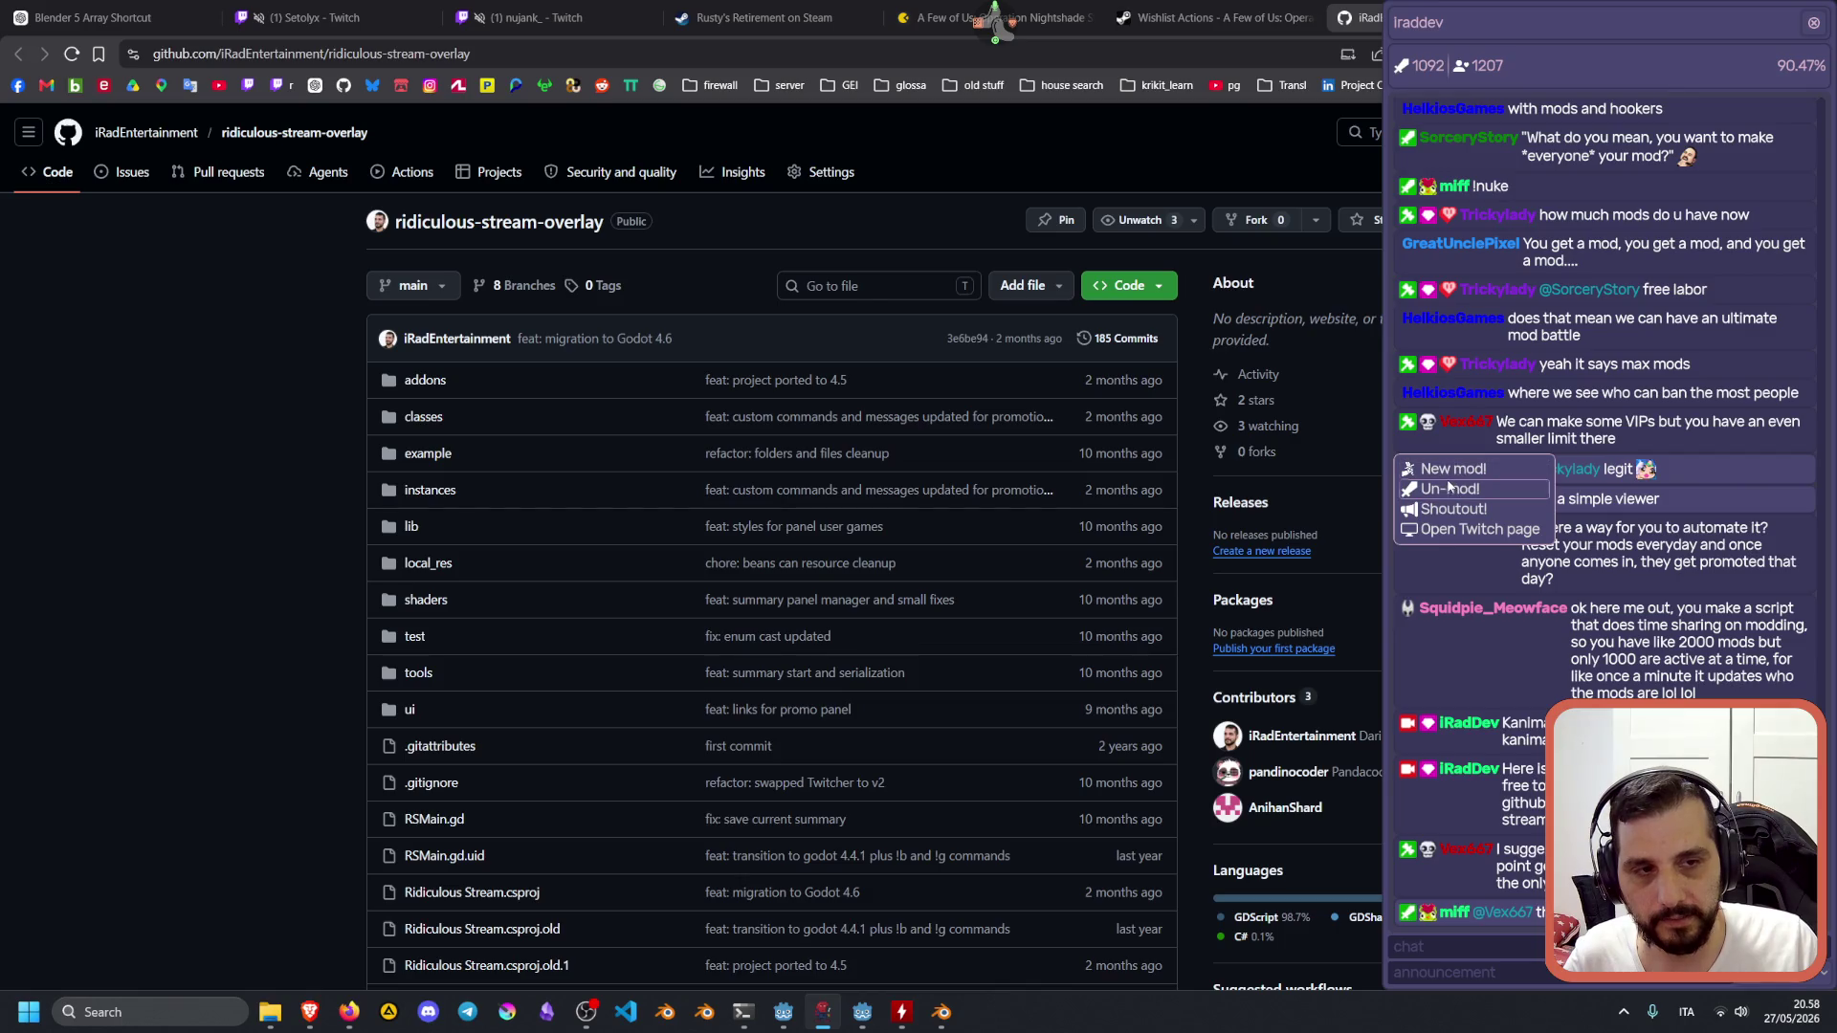
pyautogui.moveTo(1647, 365); pyautogui.dragTo(1692, 364)
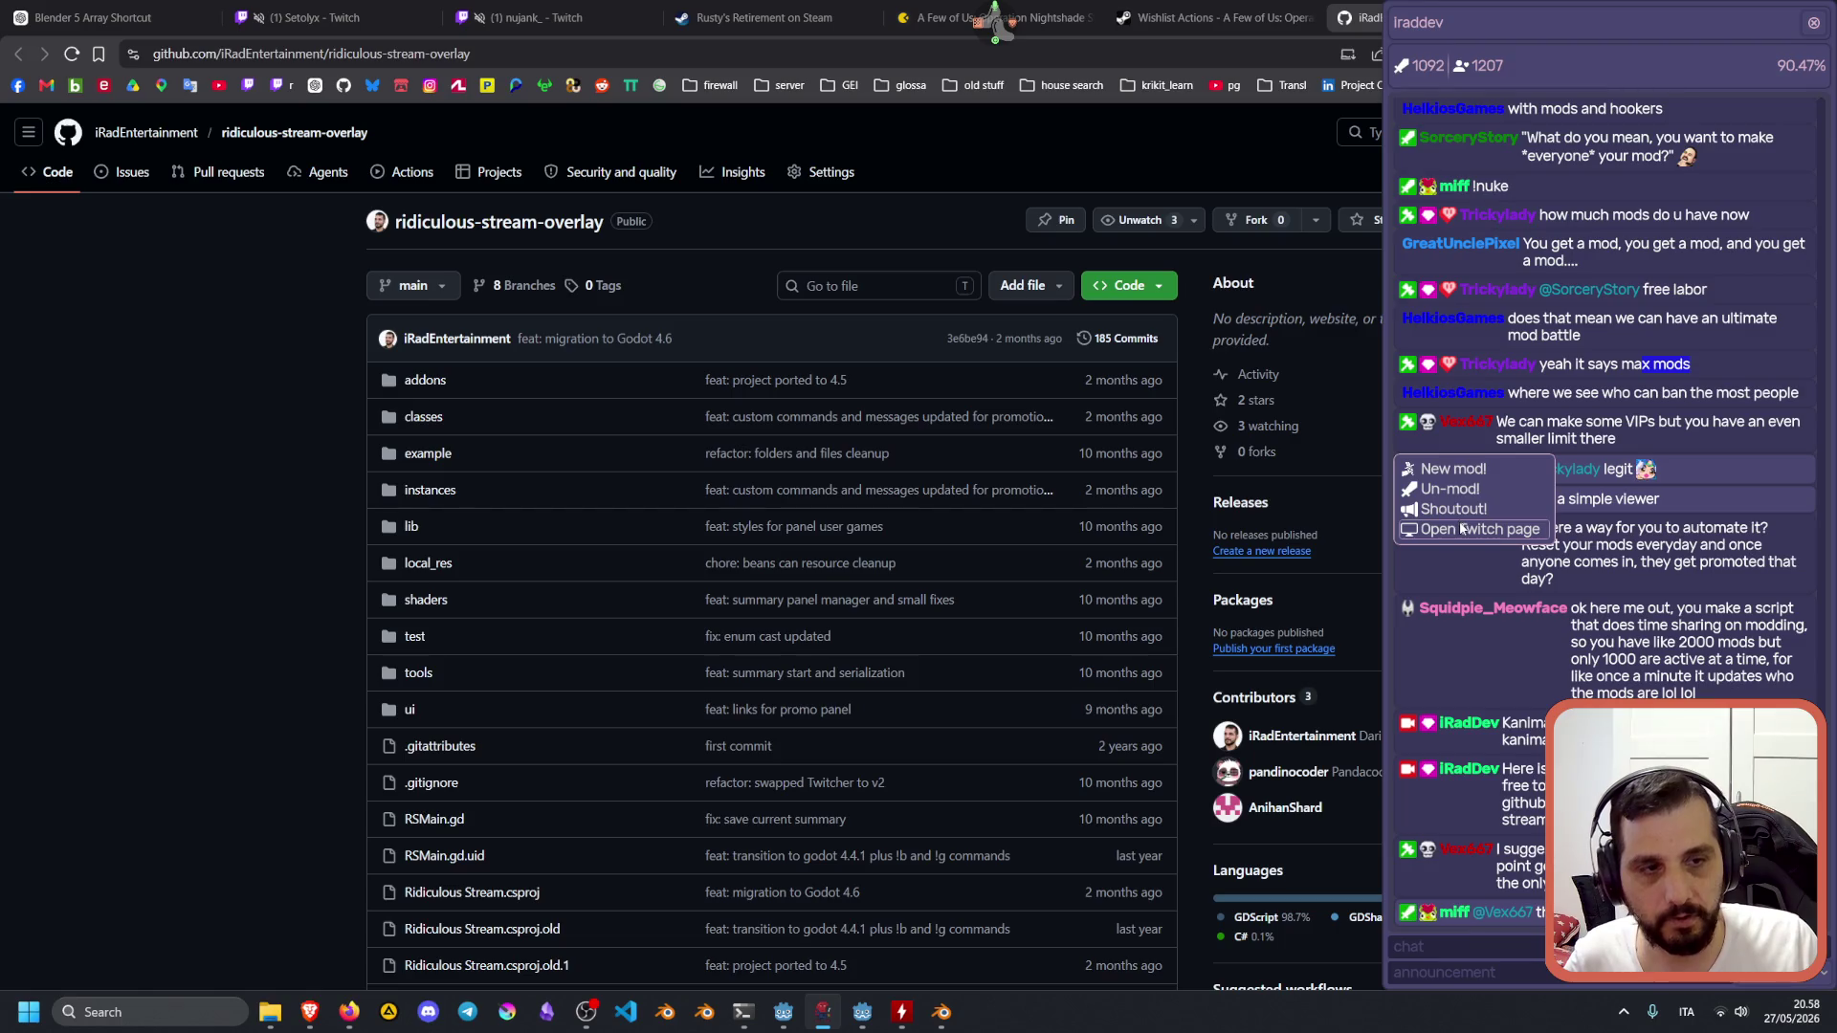
pyautogui.click(1604, 577)
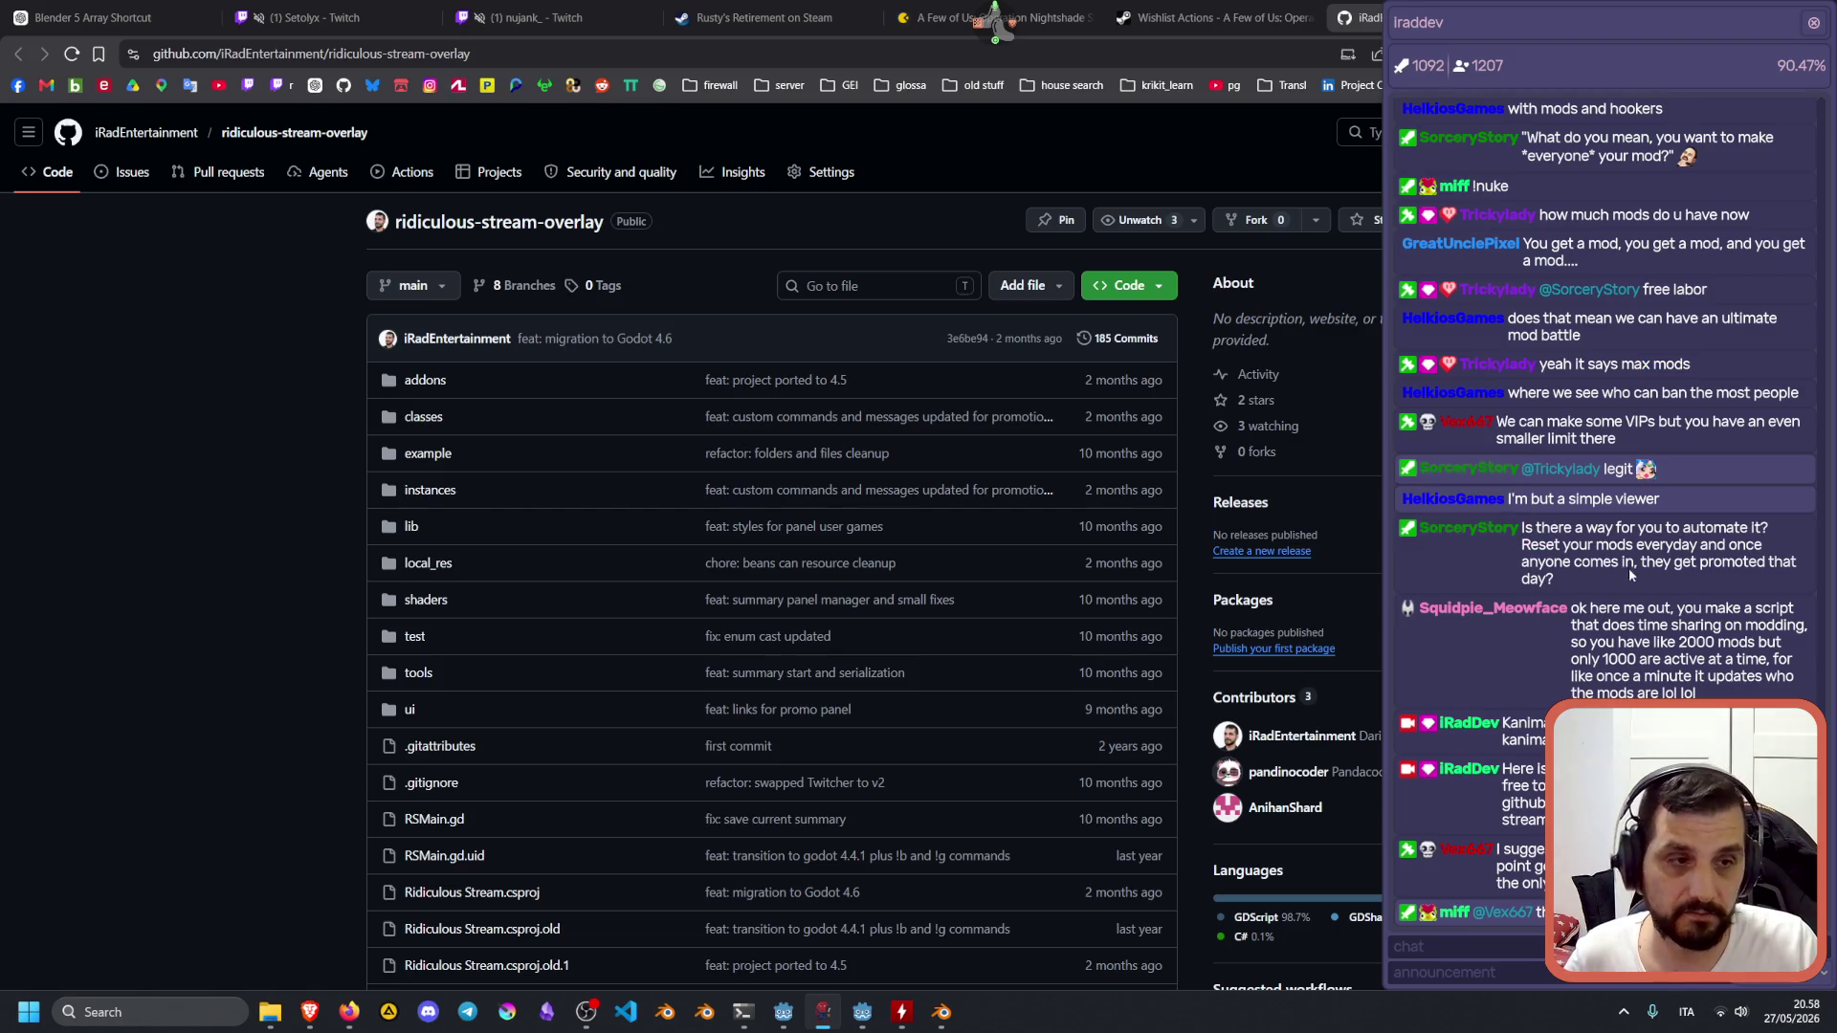
pyautogui.click(1457, 417)
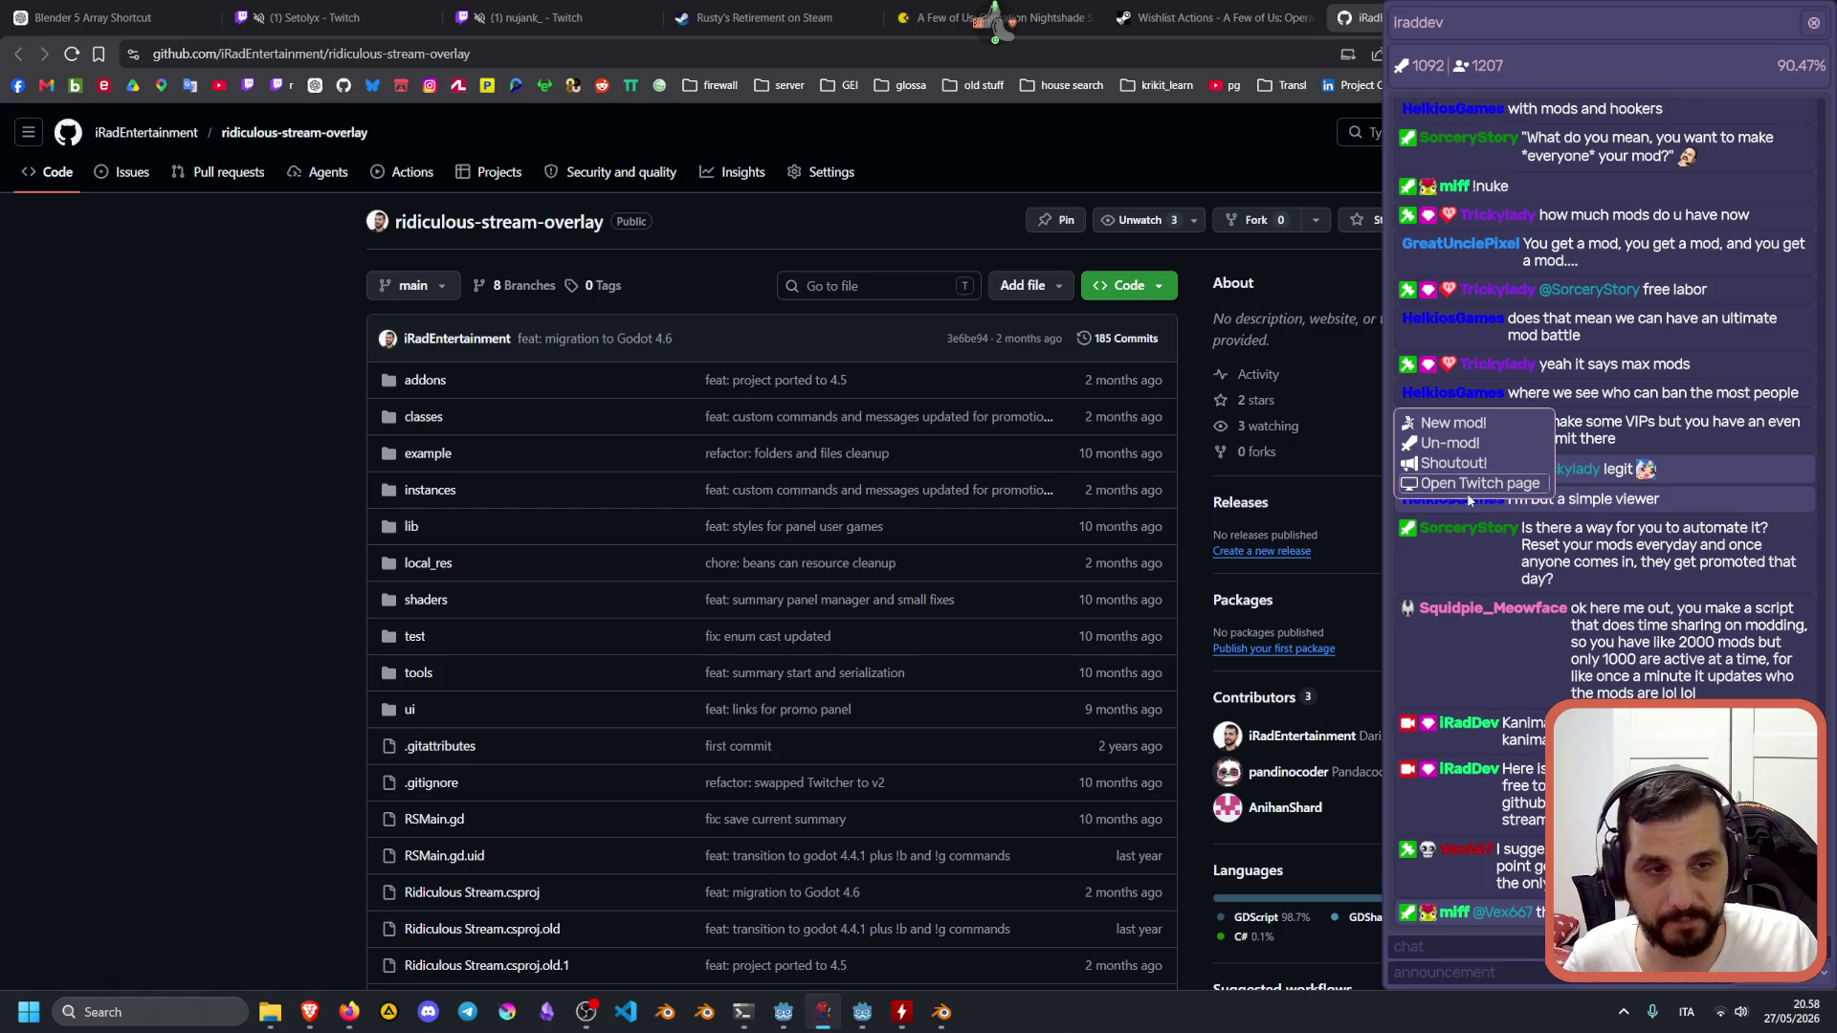
pyautogui.click(1510, 521)
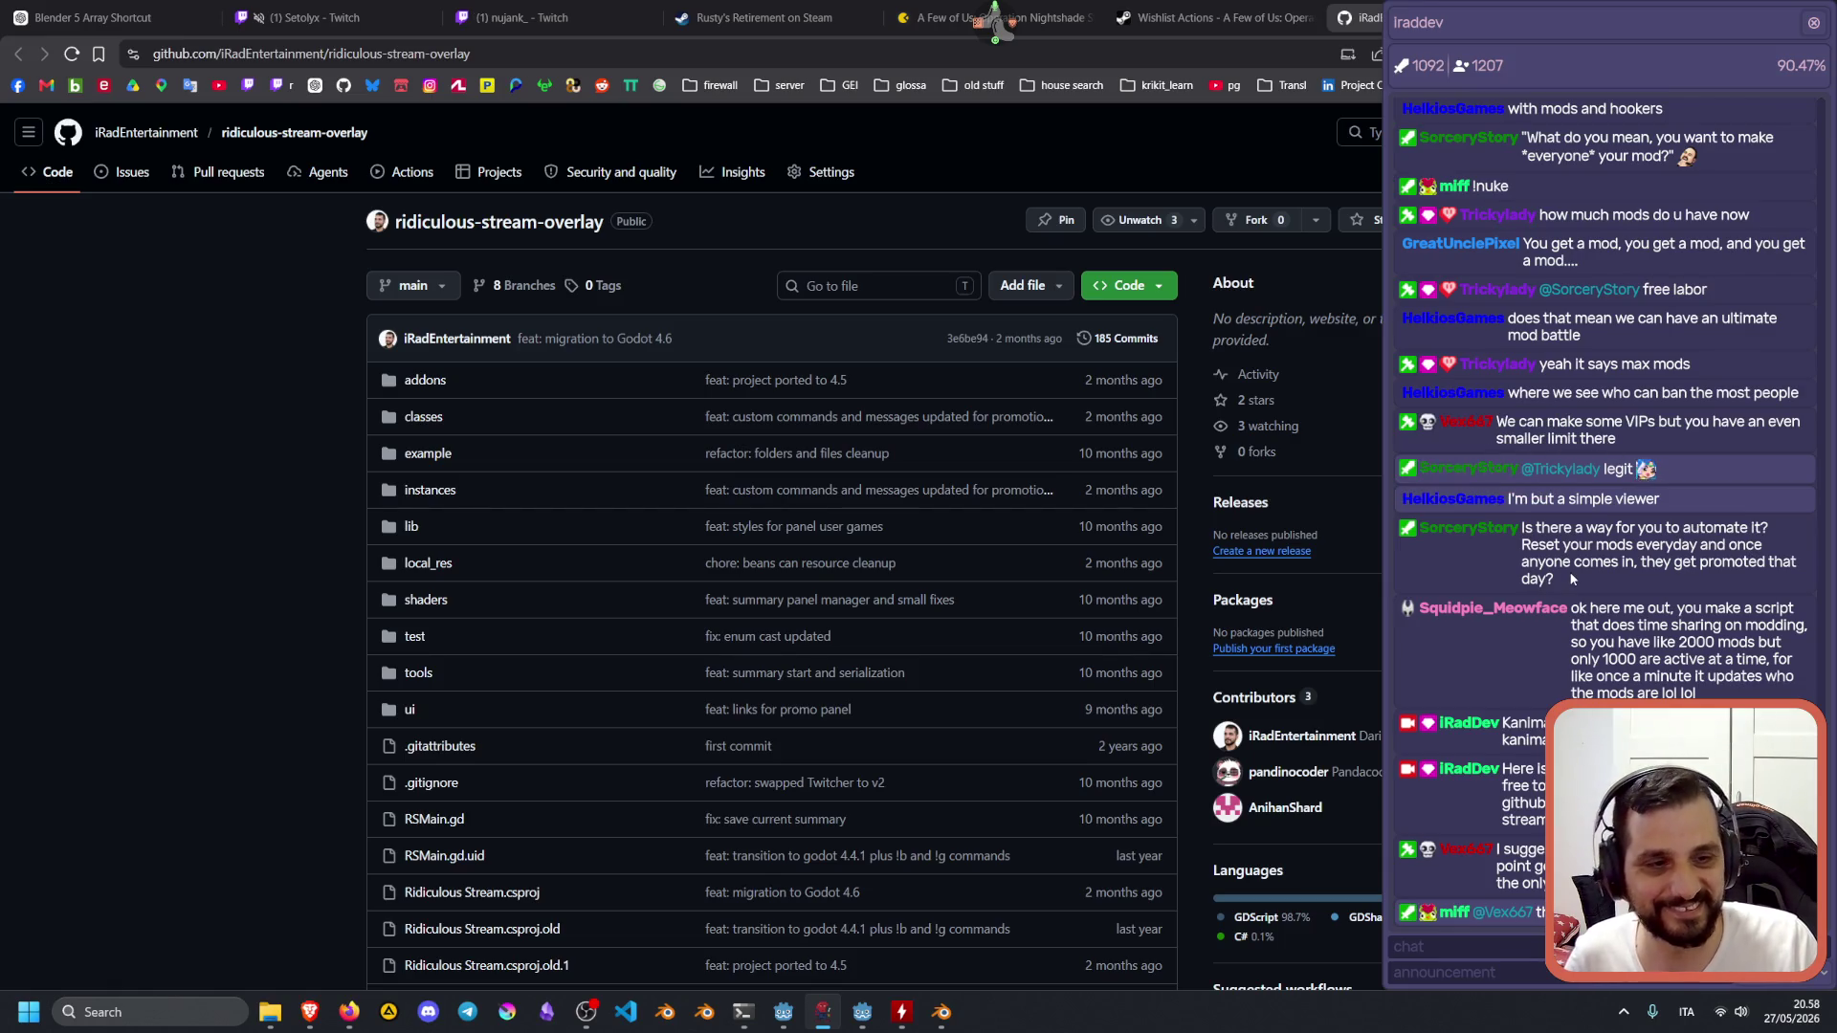
pyautogui.click(1488, 529)
pyautogui.click(1459, 674)
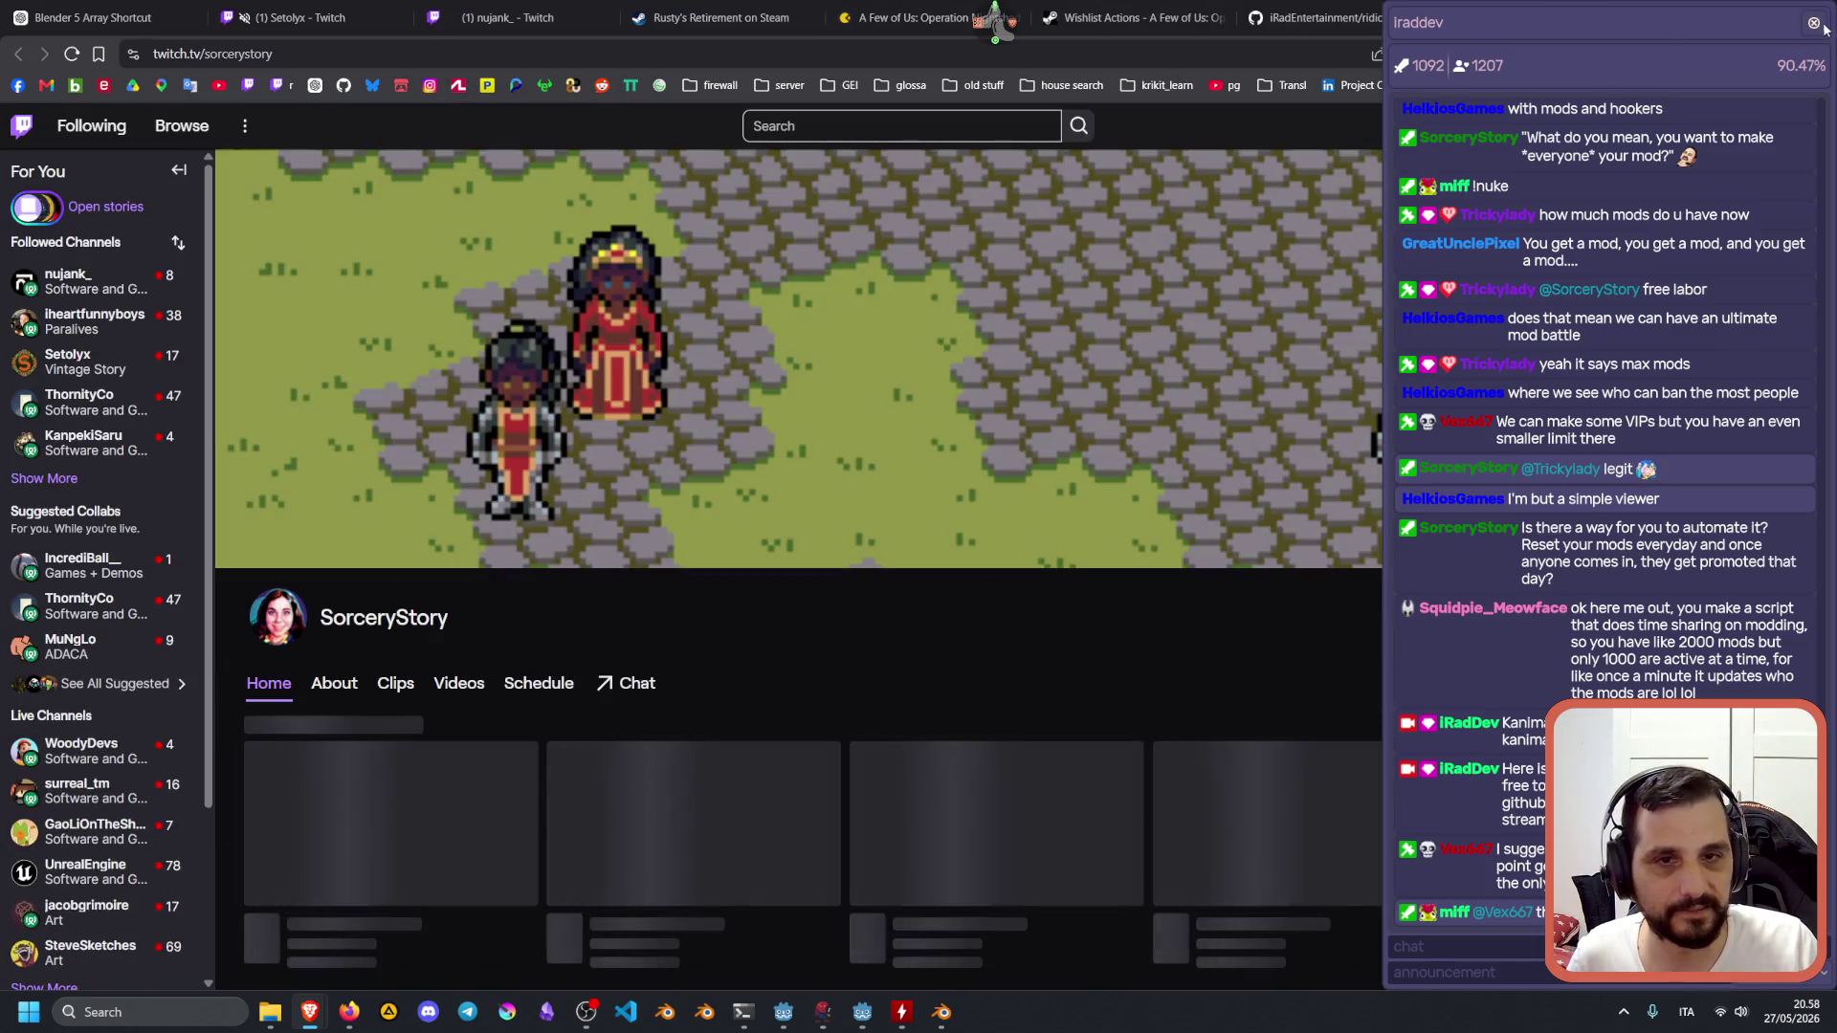
# Close the chatter's Twitch tab and make that chatter a moderator with New mod! from the chat.
pyautogui.hotkey('ctrl', 'w')
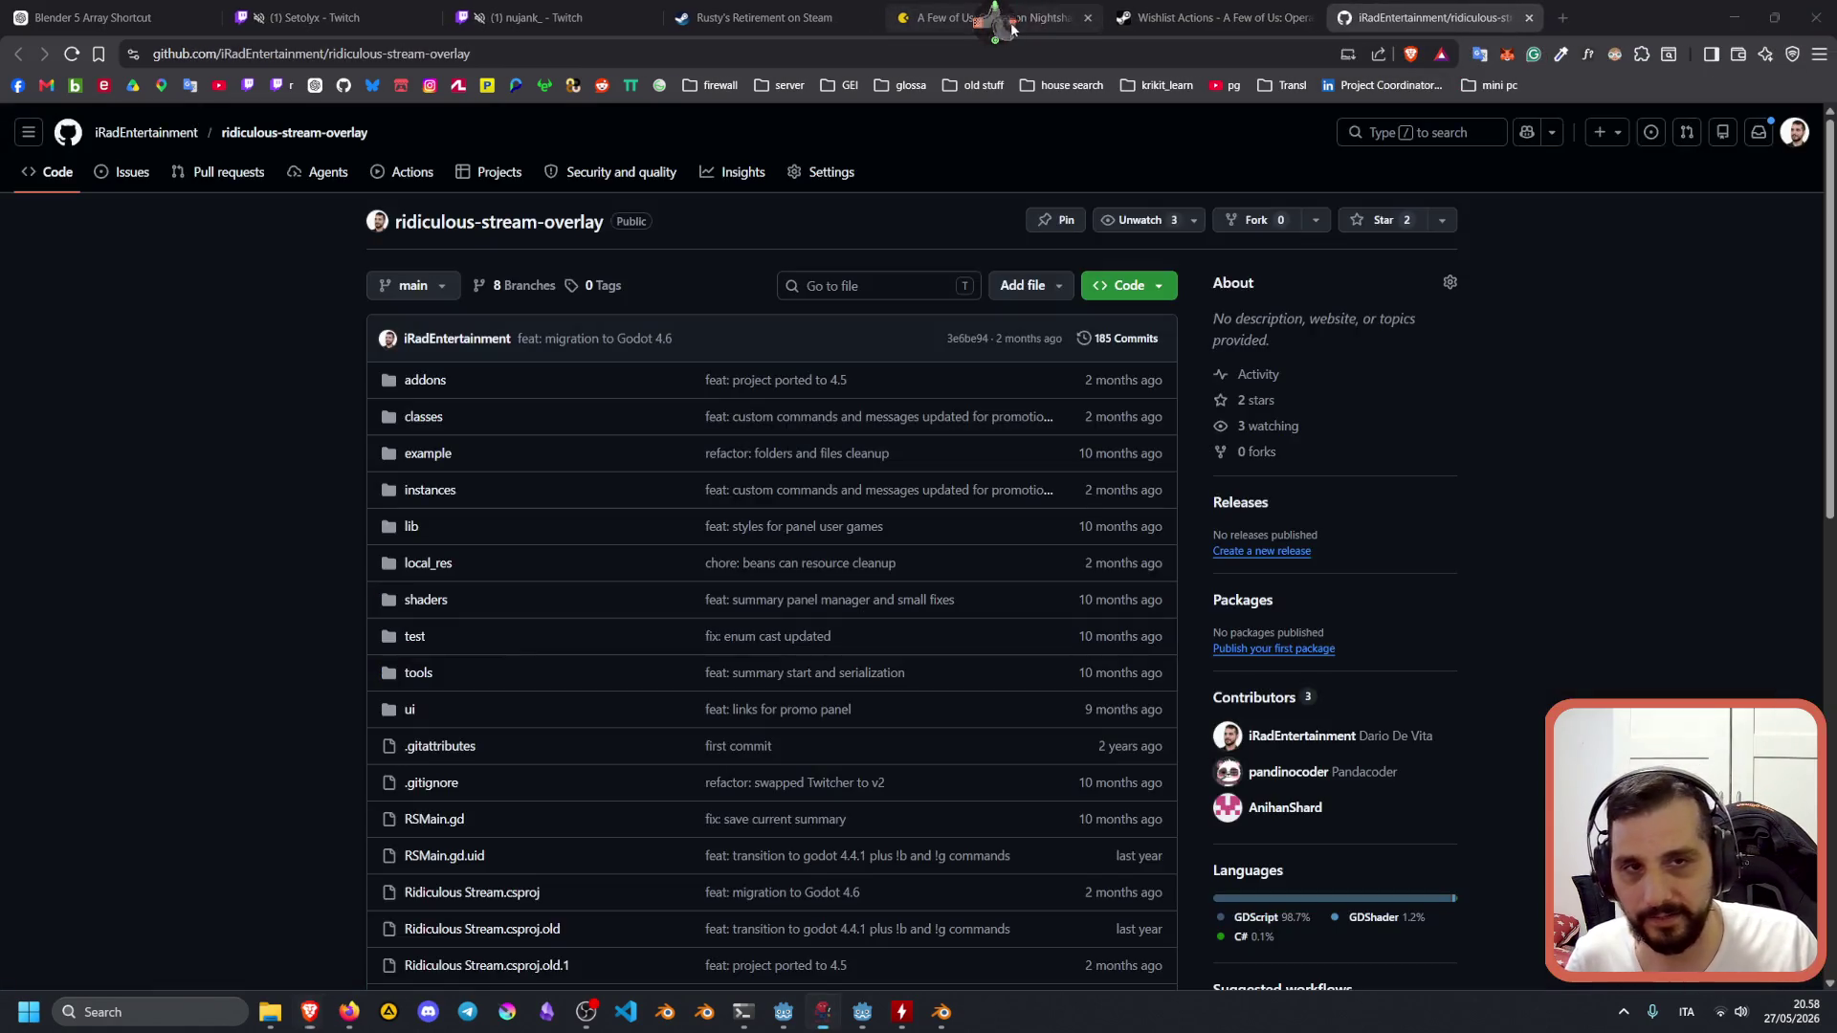
pyautogui.click(1013, 73)
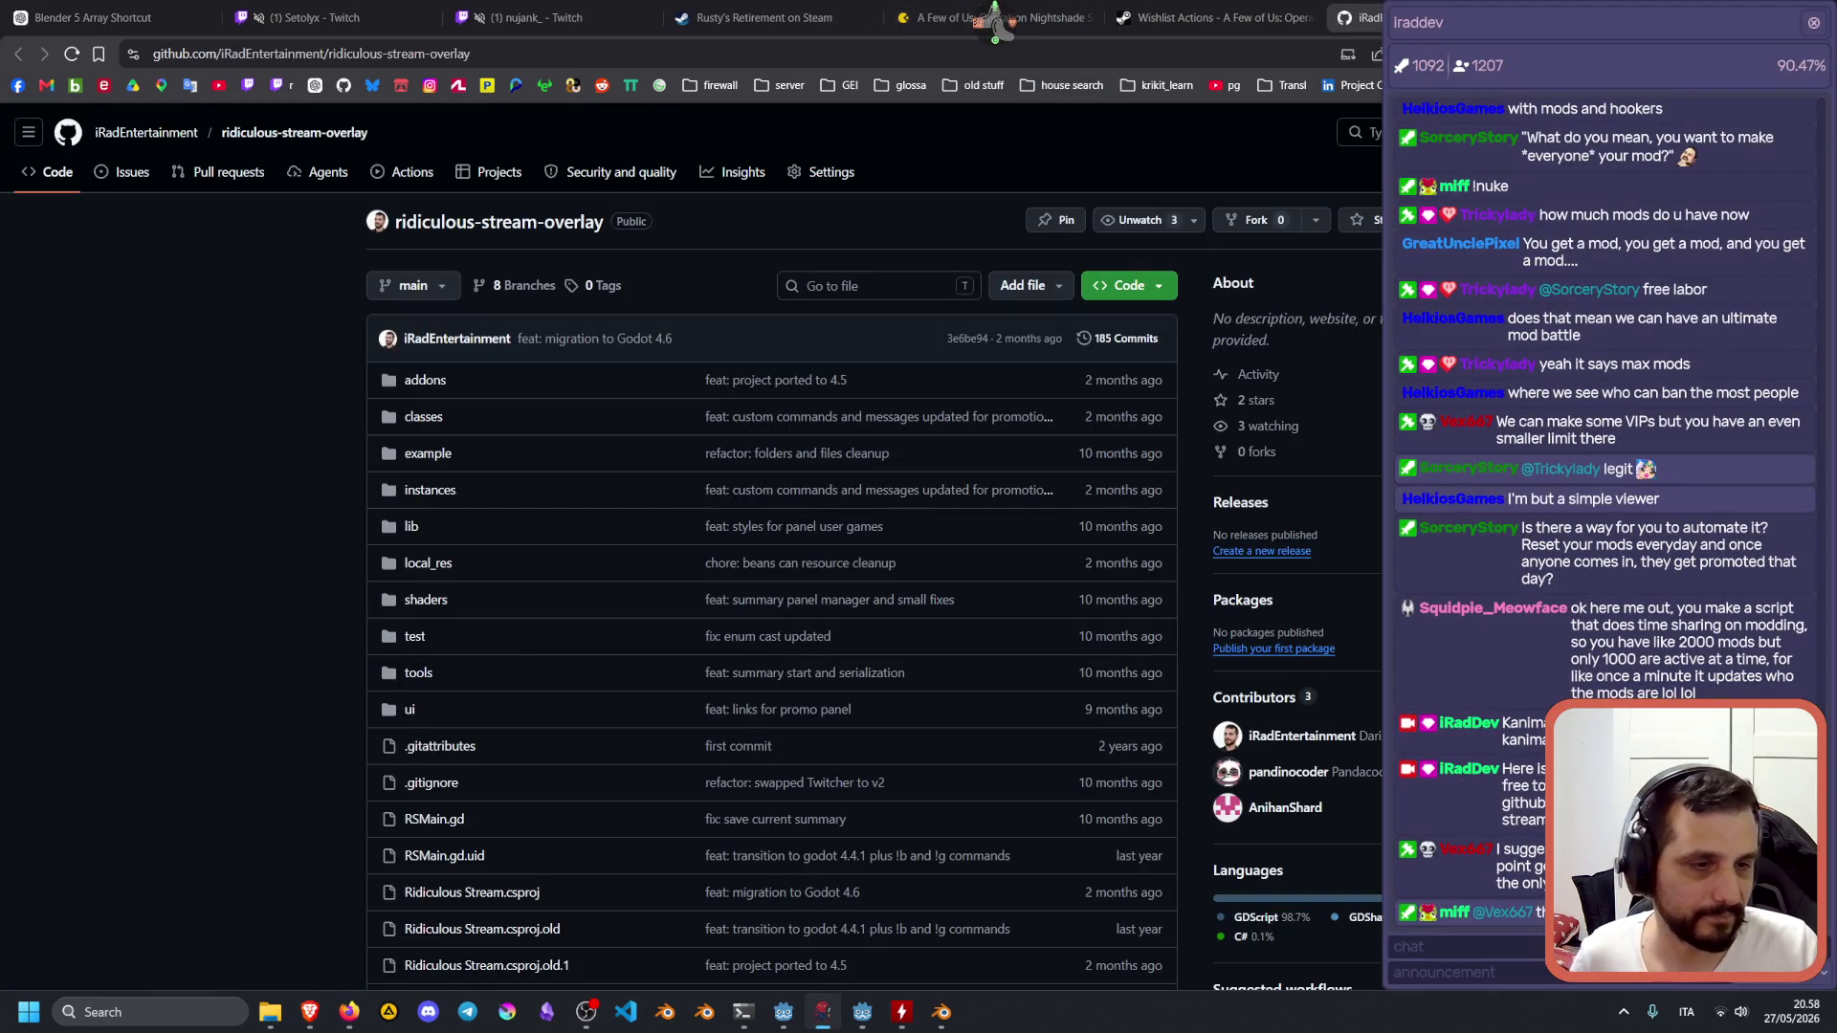
pyautogui.click(1445, 532)
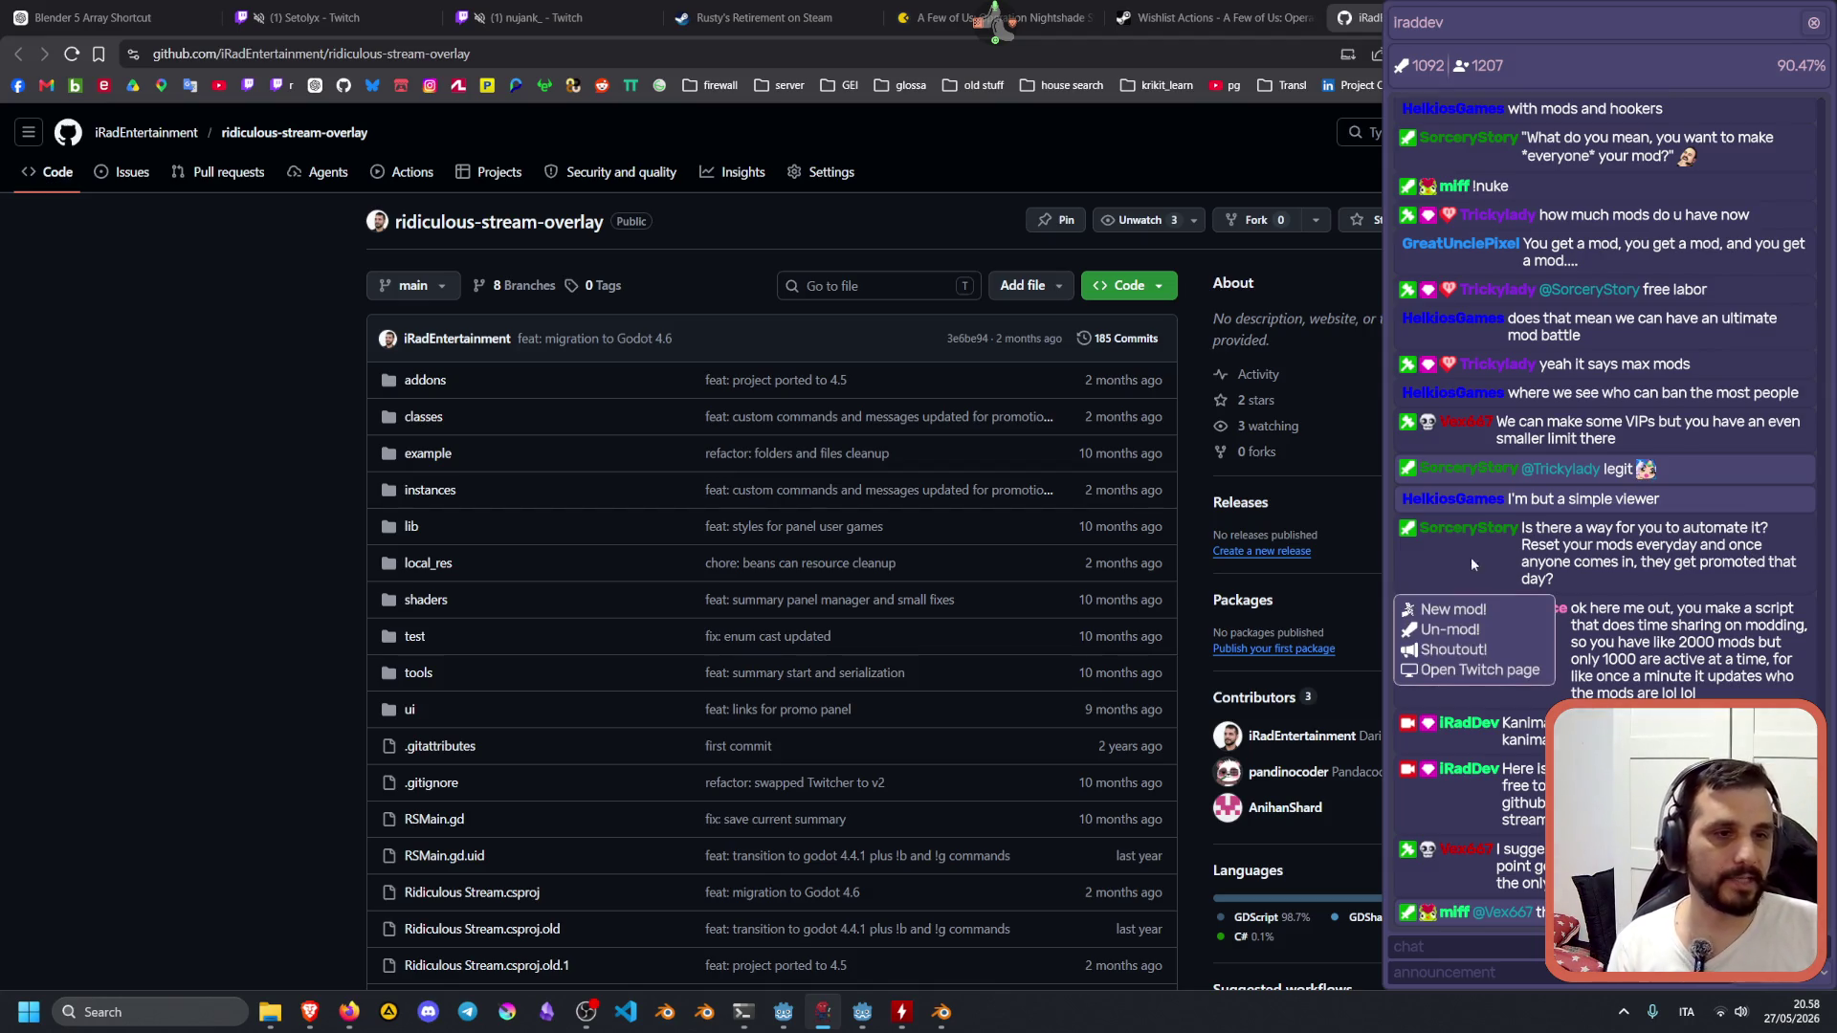
pyautogui.click(1446, 613)
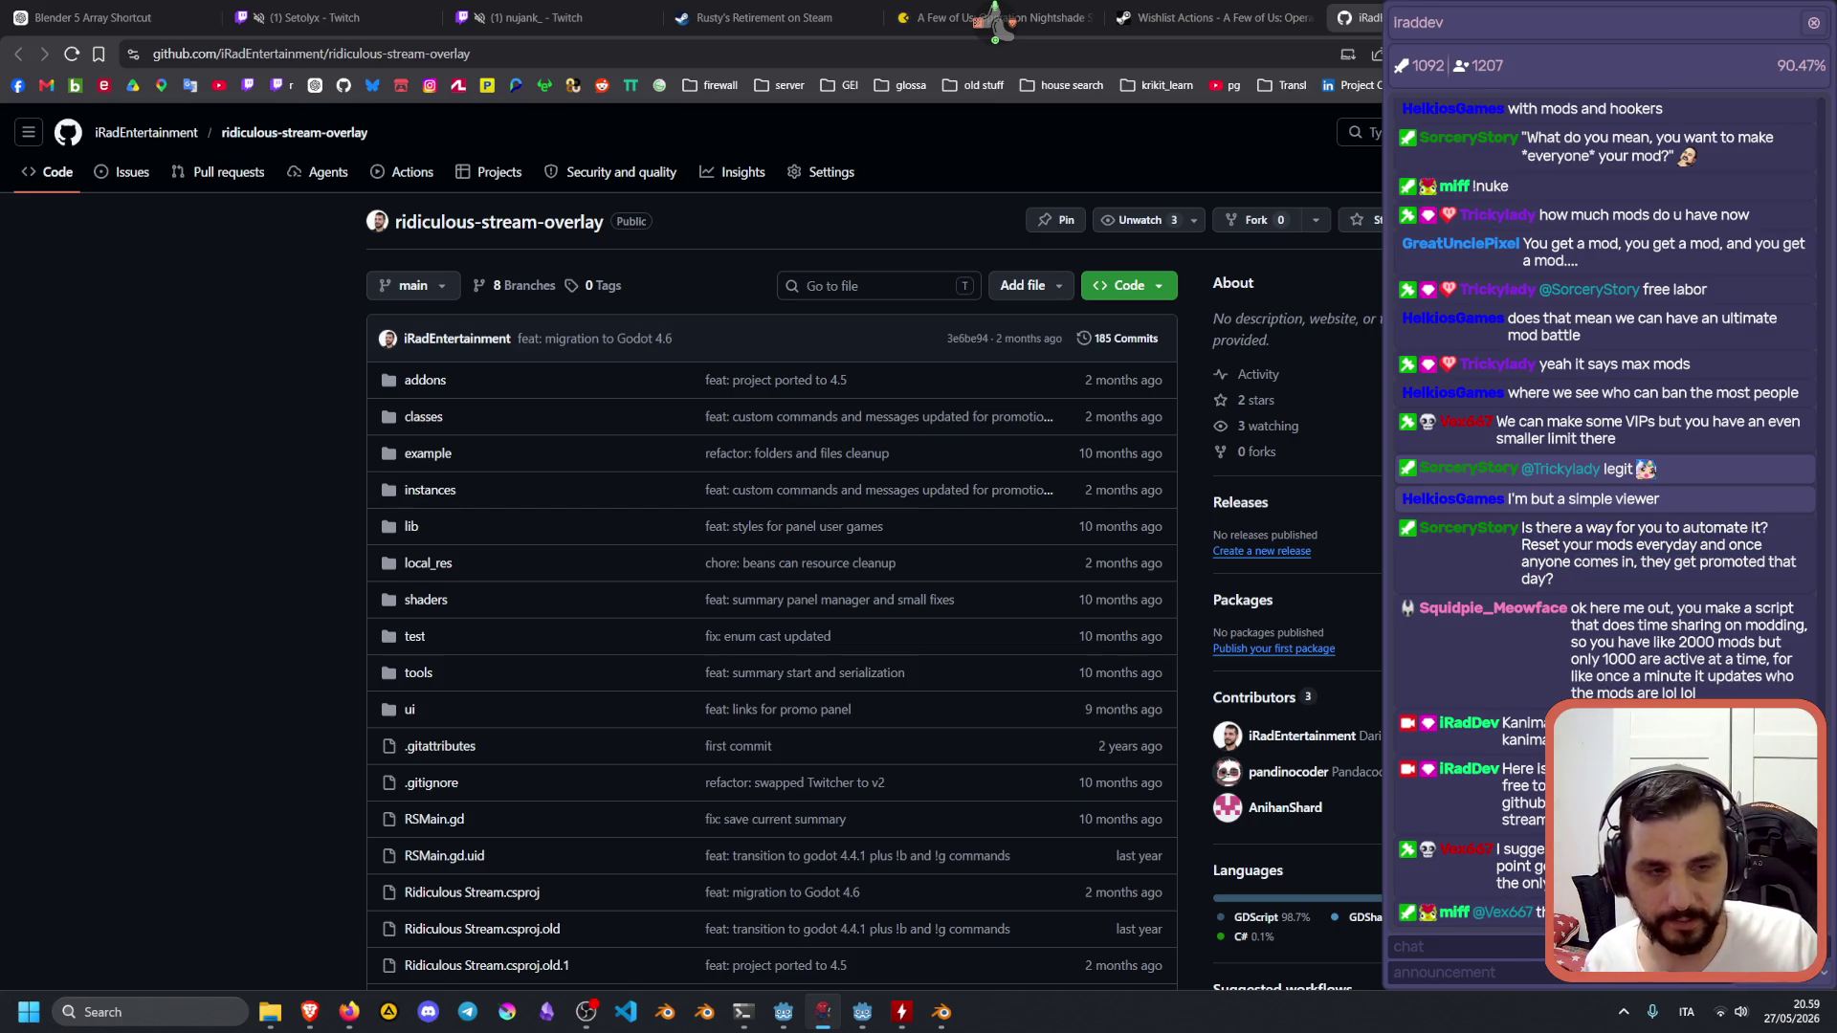
pyautogui.moveTo(1590, 608); pyautogui.dragTo(1627, 674)
pyautogui.click(1627, 673)
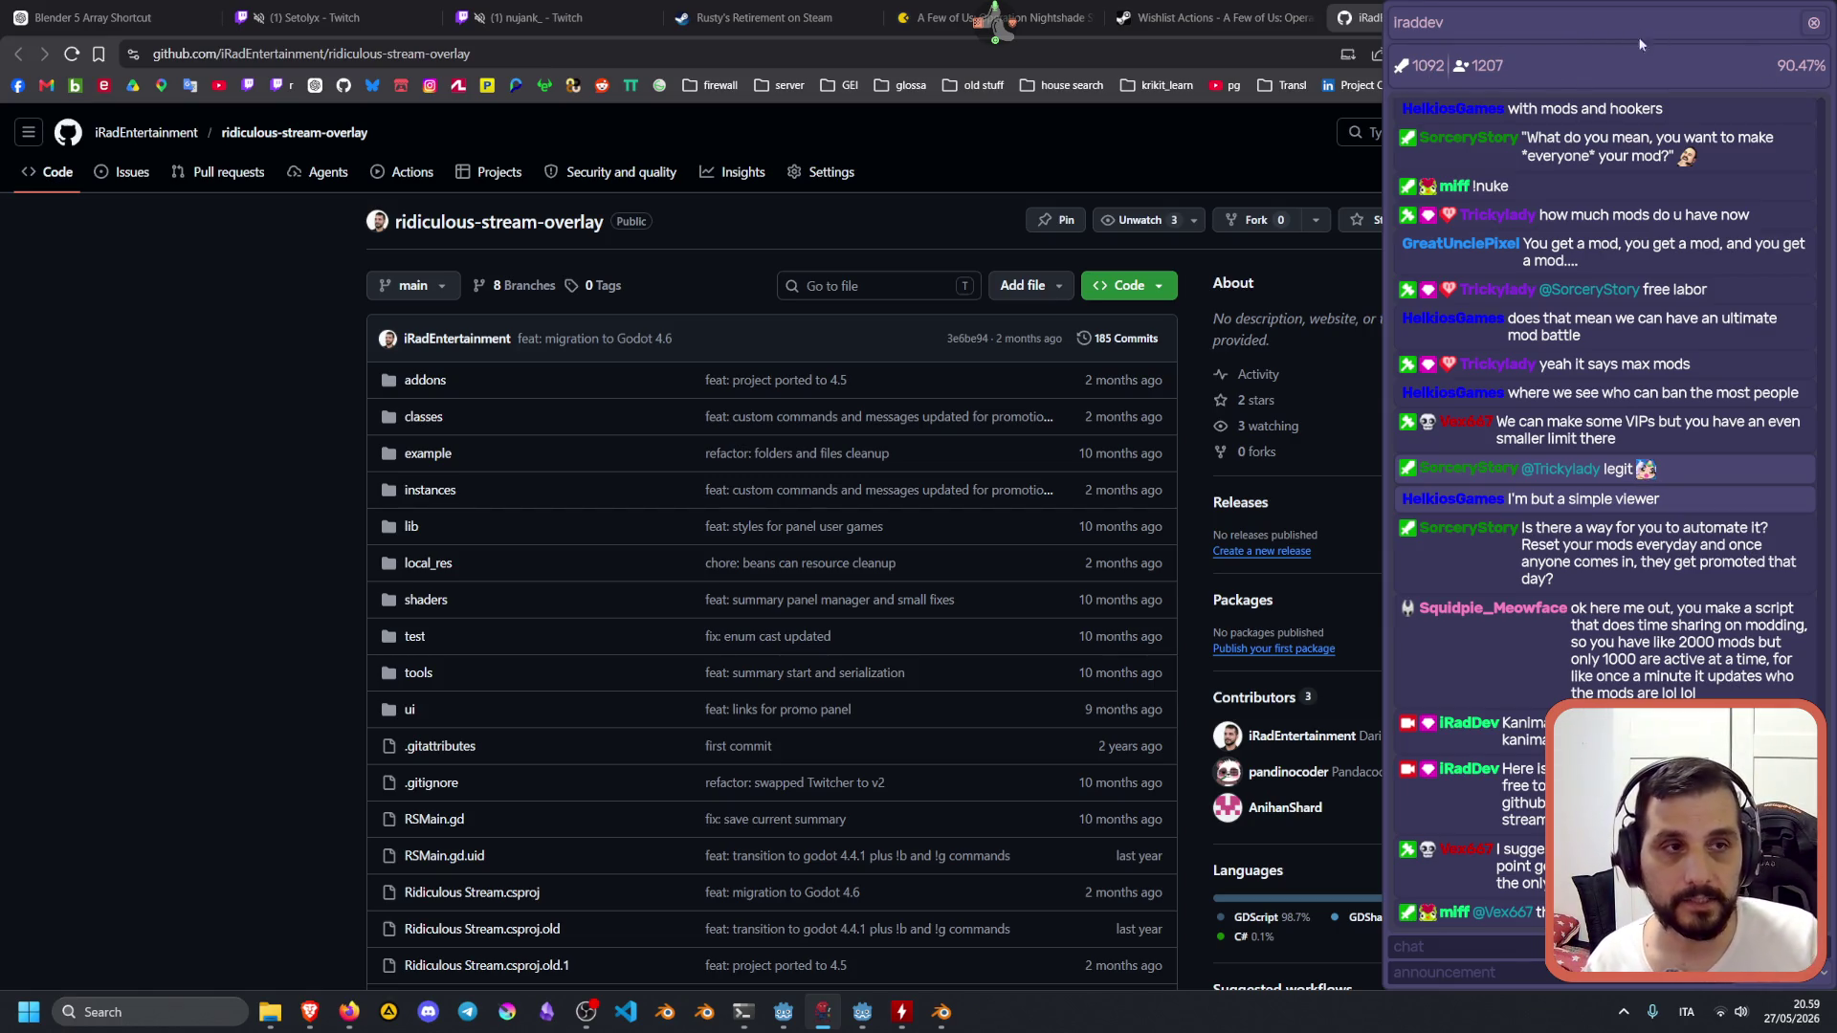
pyautogui.click(1767, 65)
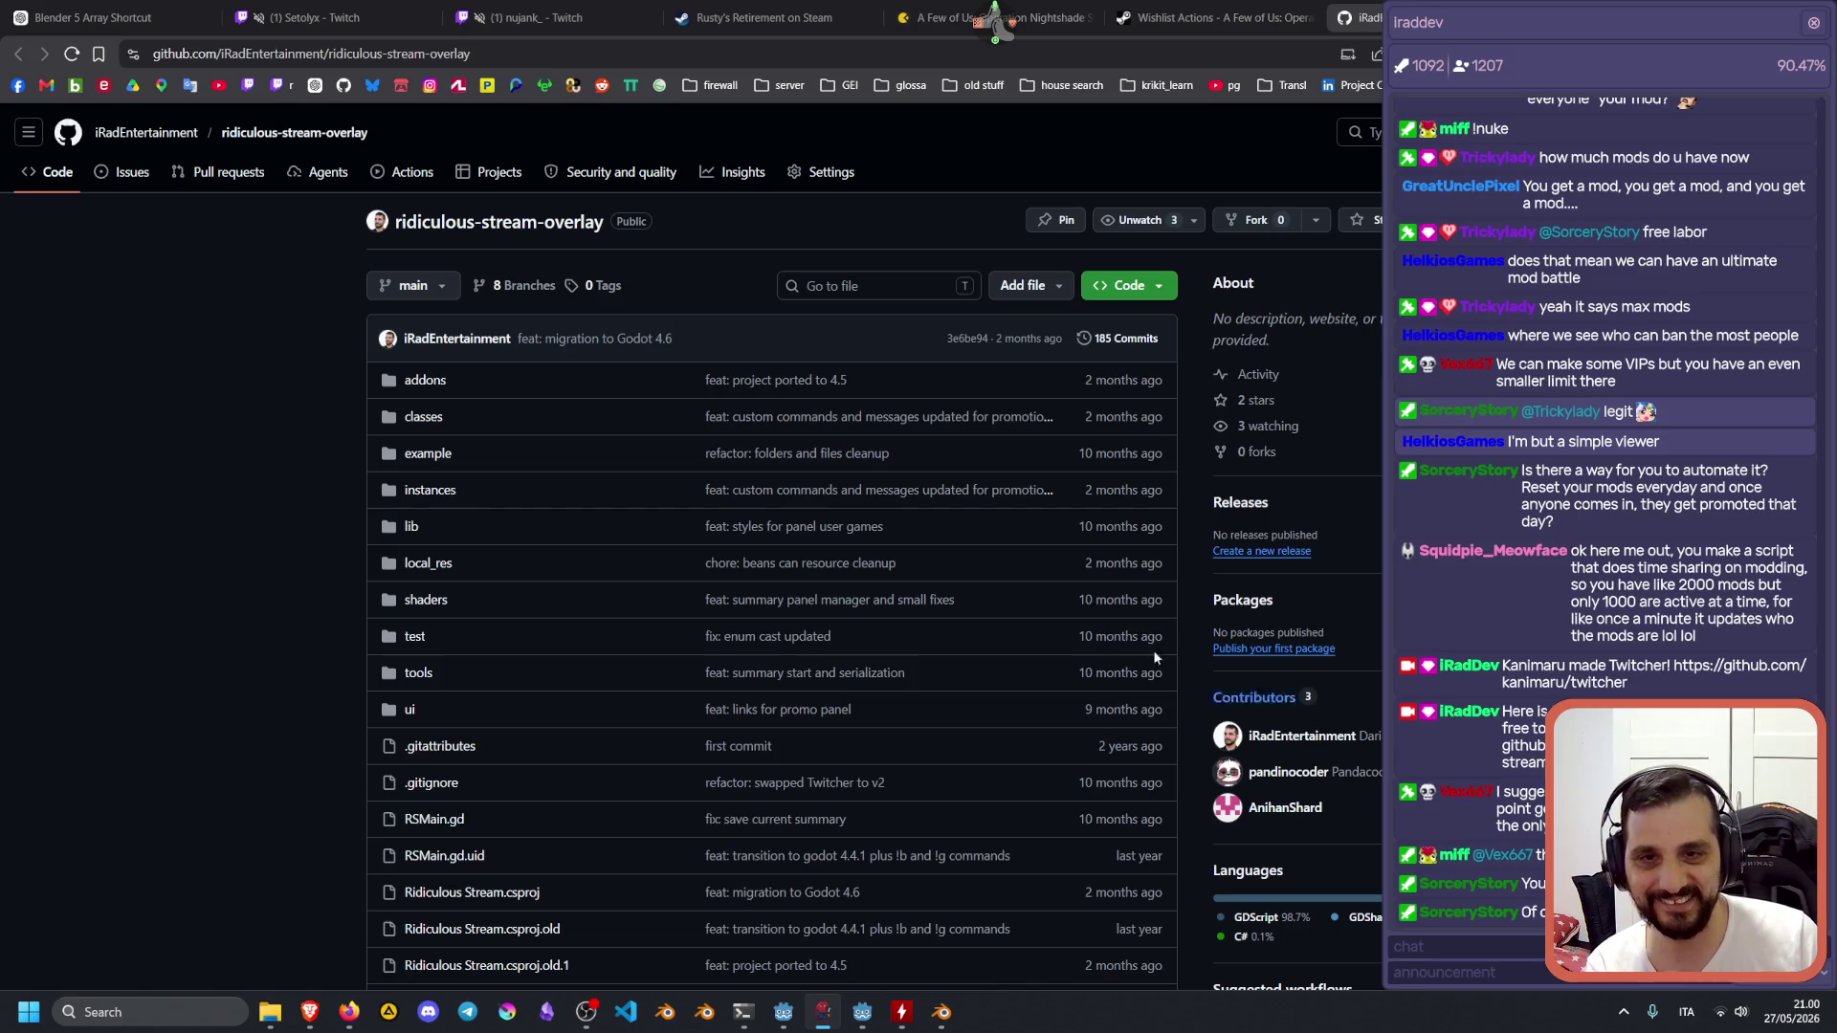
# Go through the owner's profile to Ridiculous-Stream under Popular repositories.
pyautogui.scroll(-10, 1260, 691)
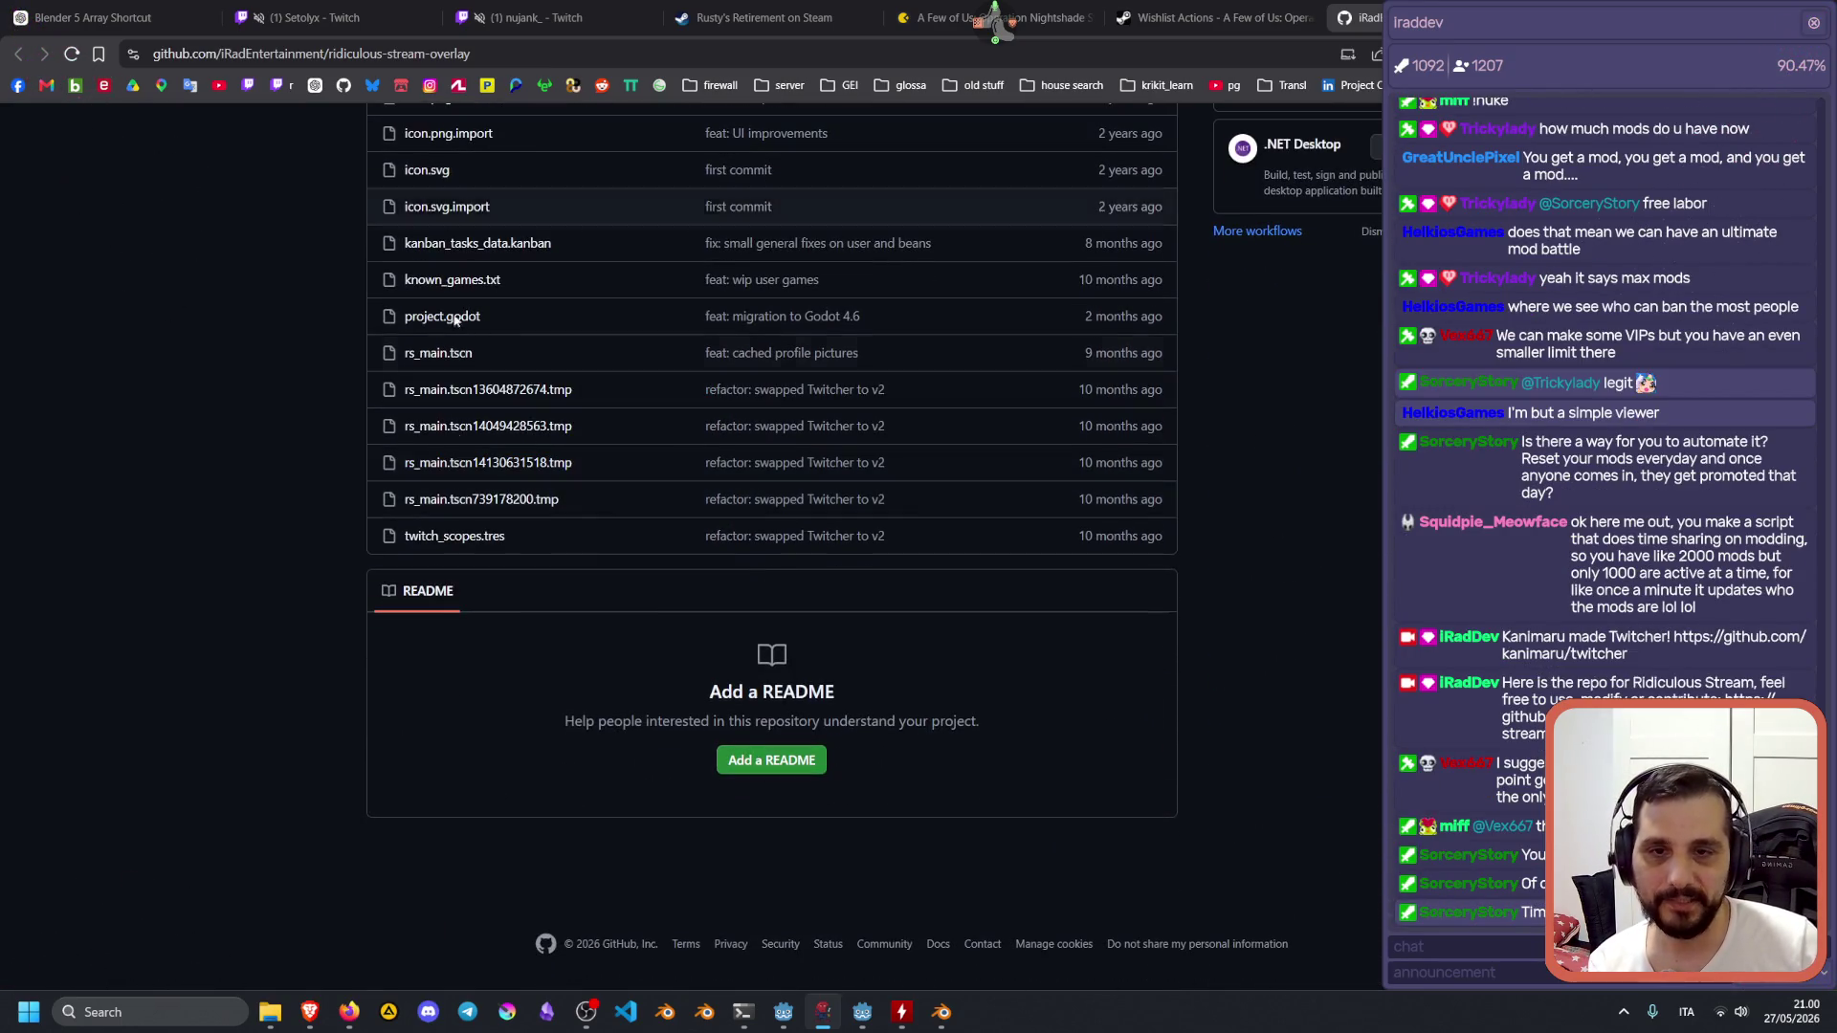
pyautogui.scroll(10, 795, 717)
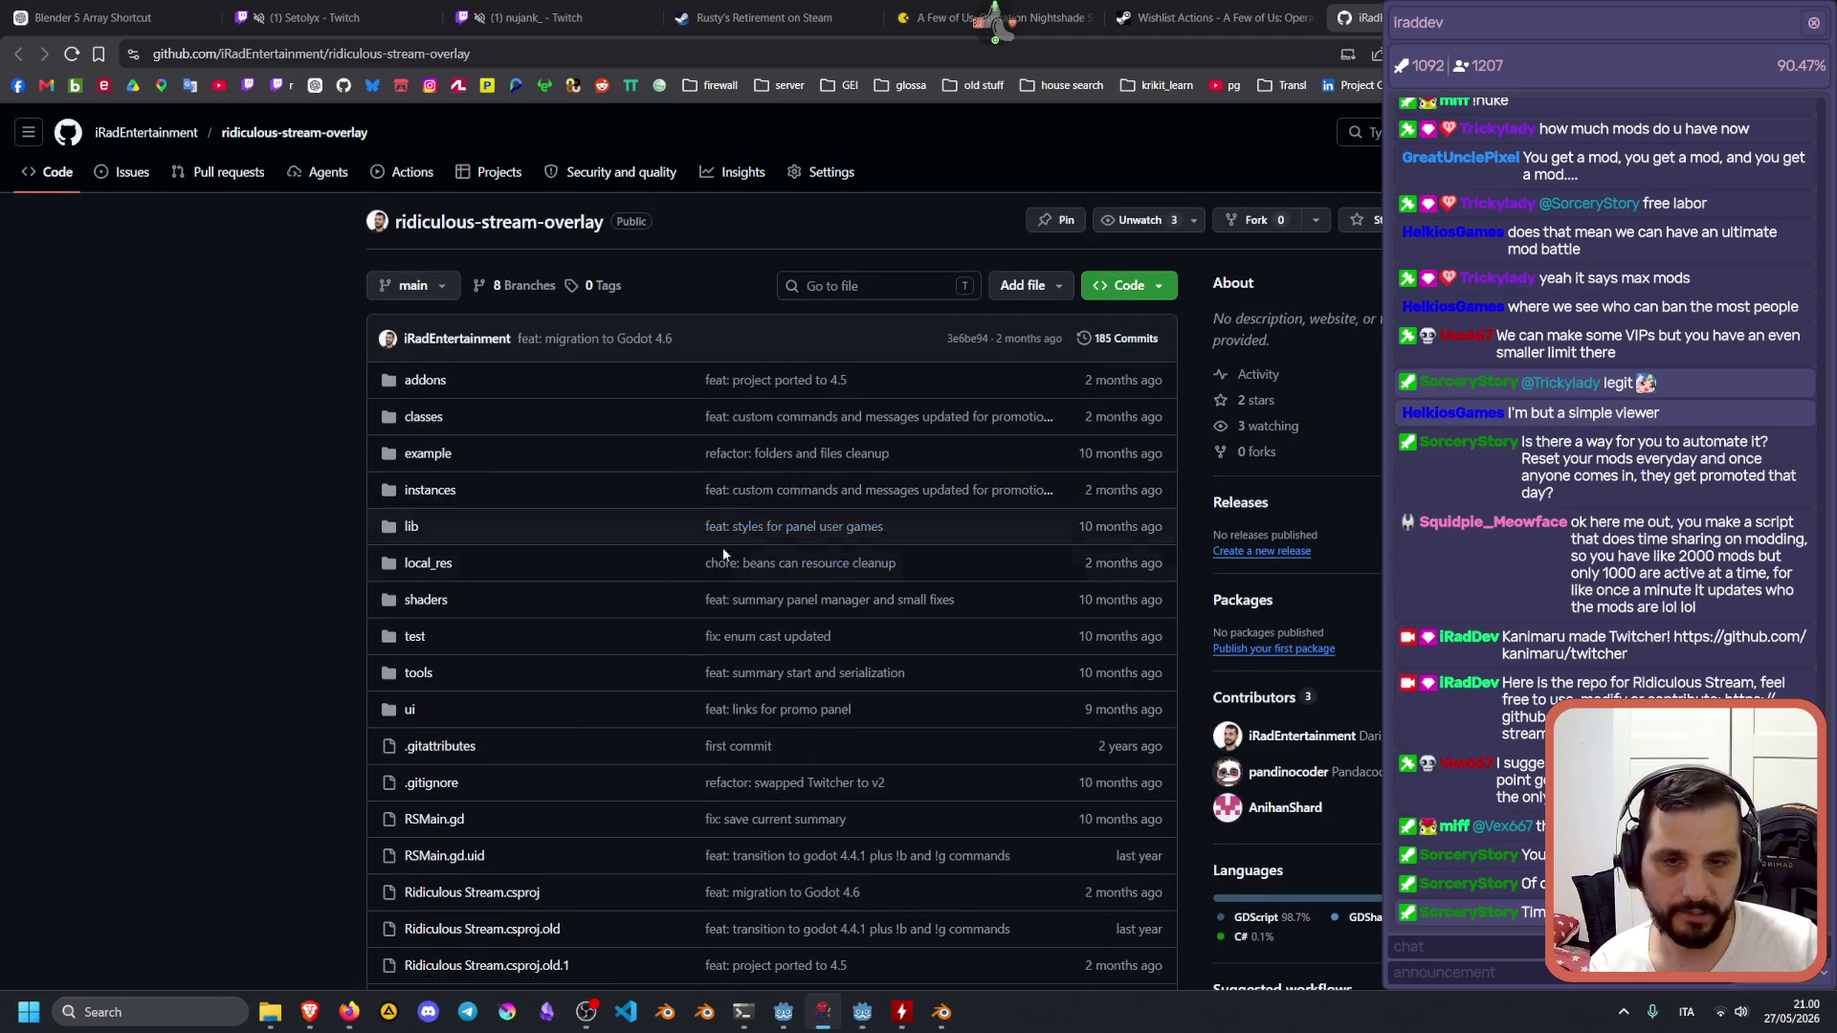
pyautogui.scroll(-8, 785, 574)
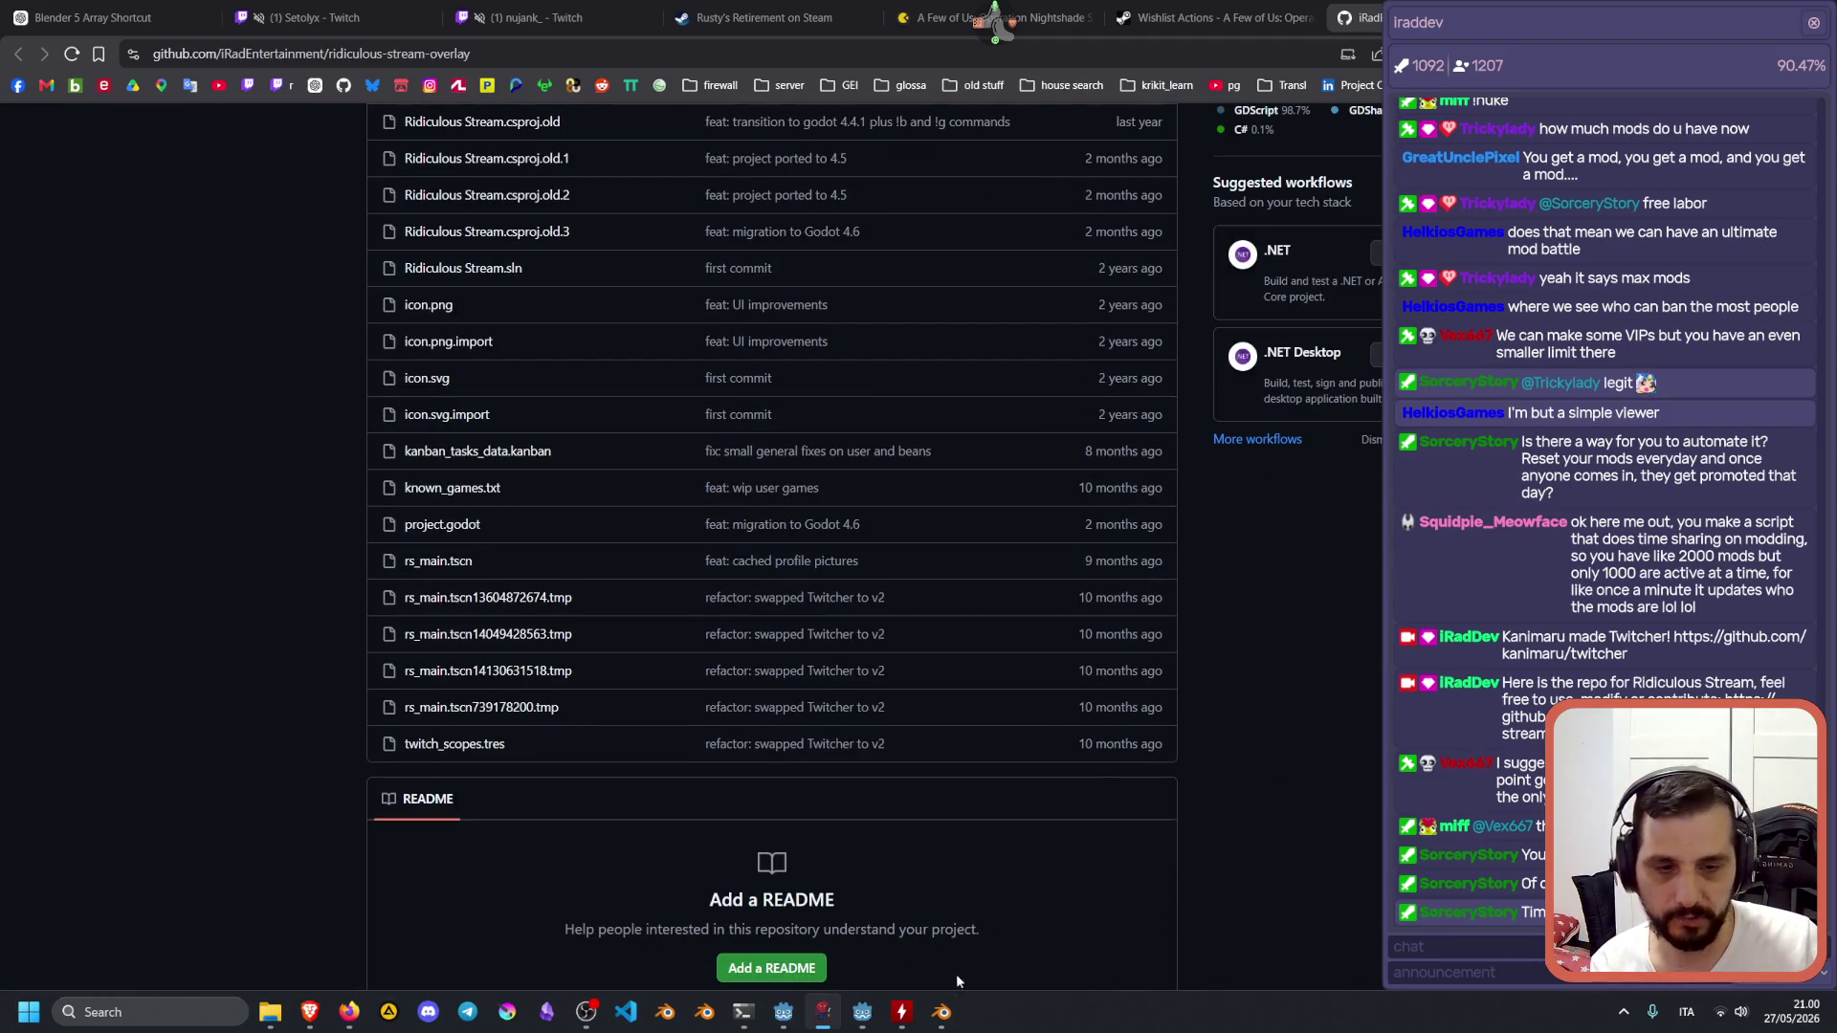
pyautogui.scroll(8, 492, 553)
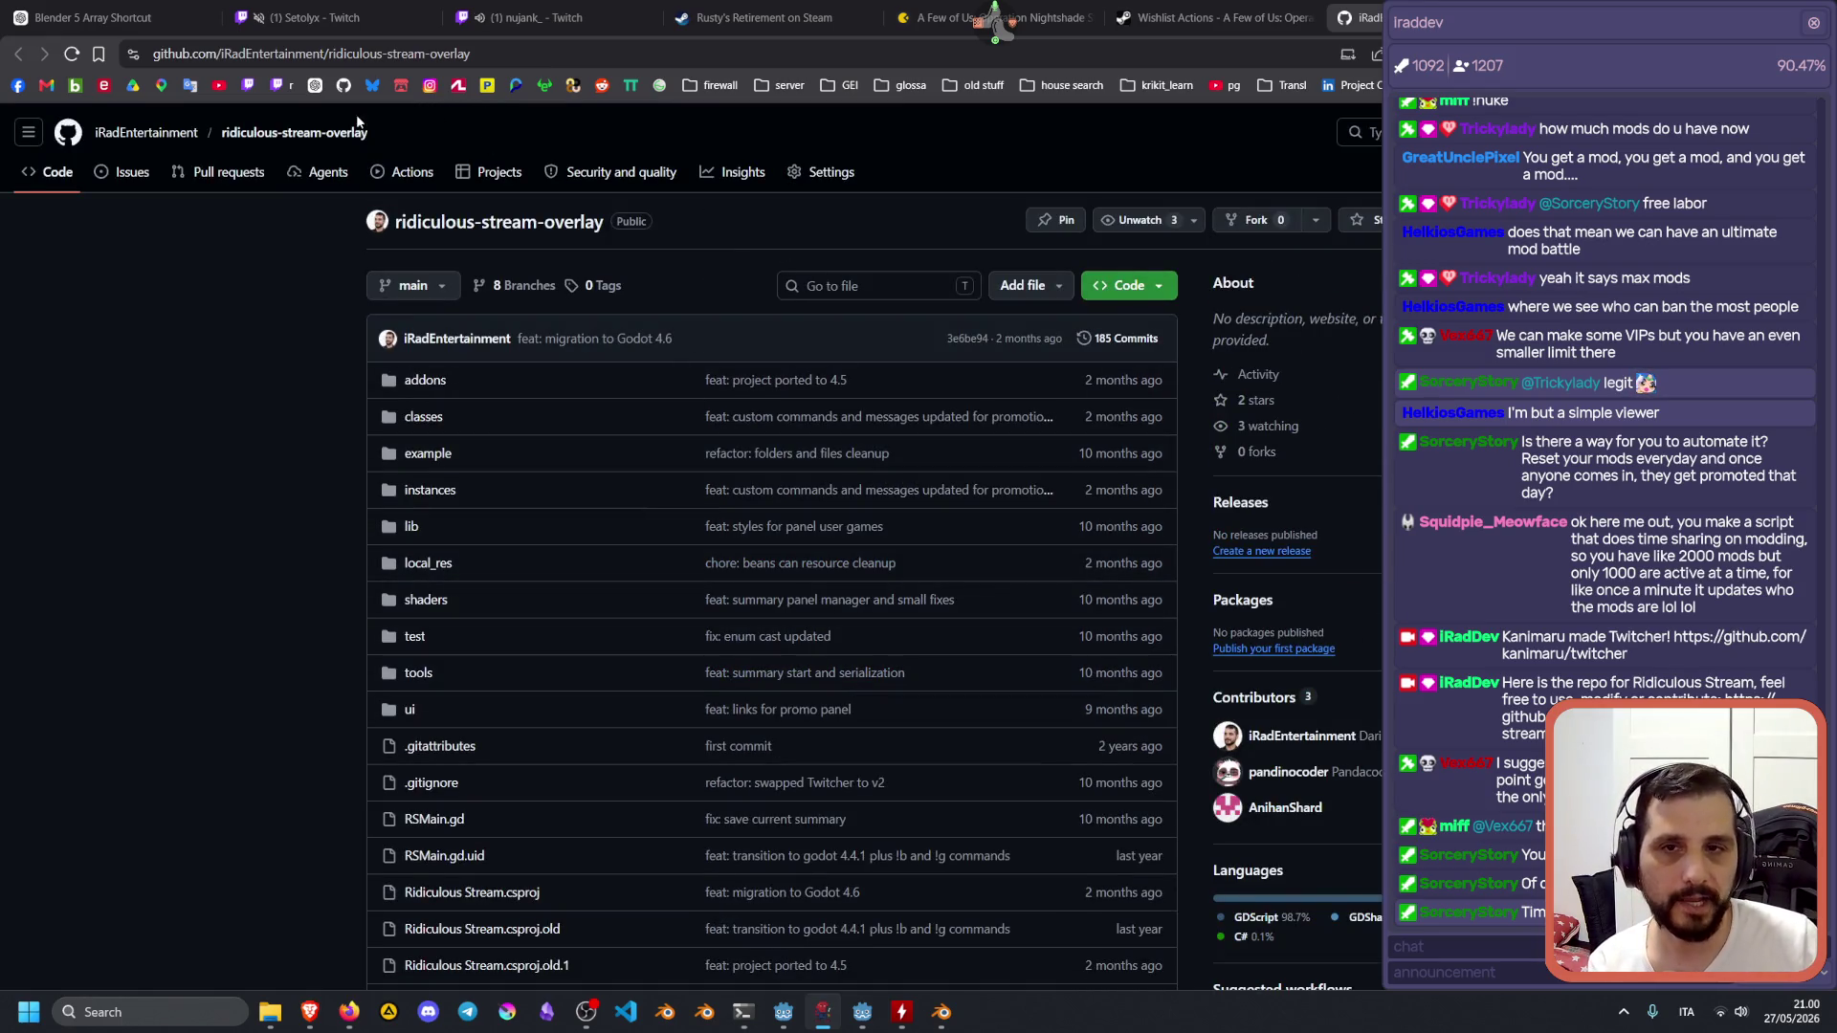
pyautogui.click(142, 132)
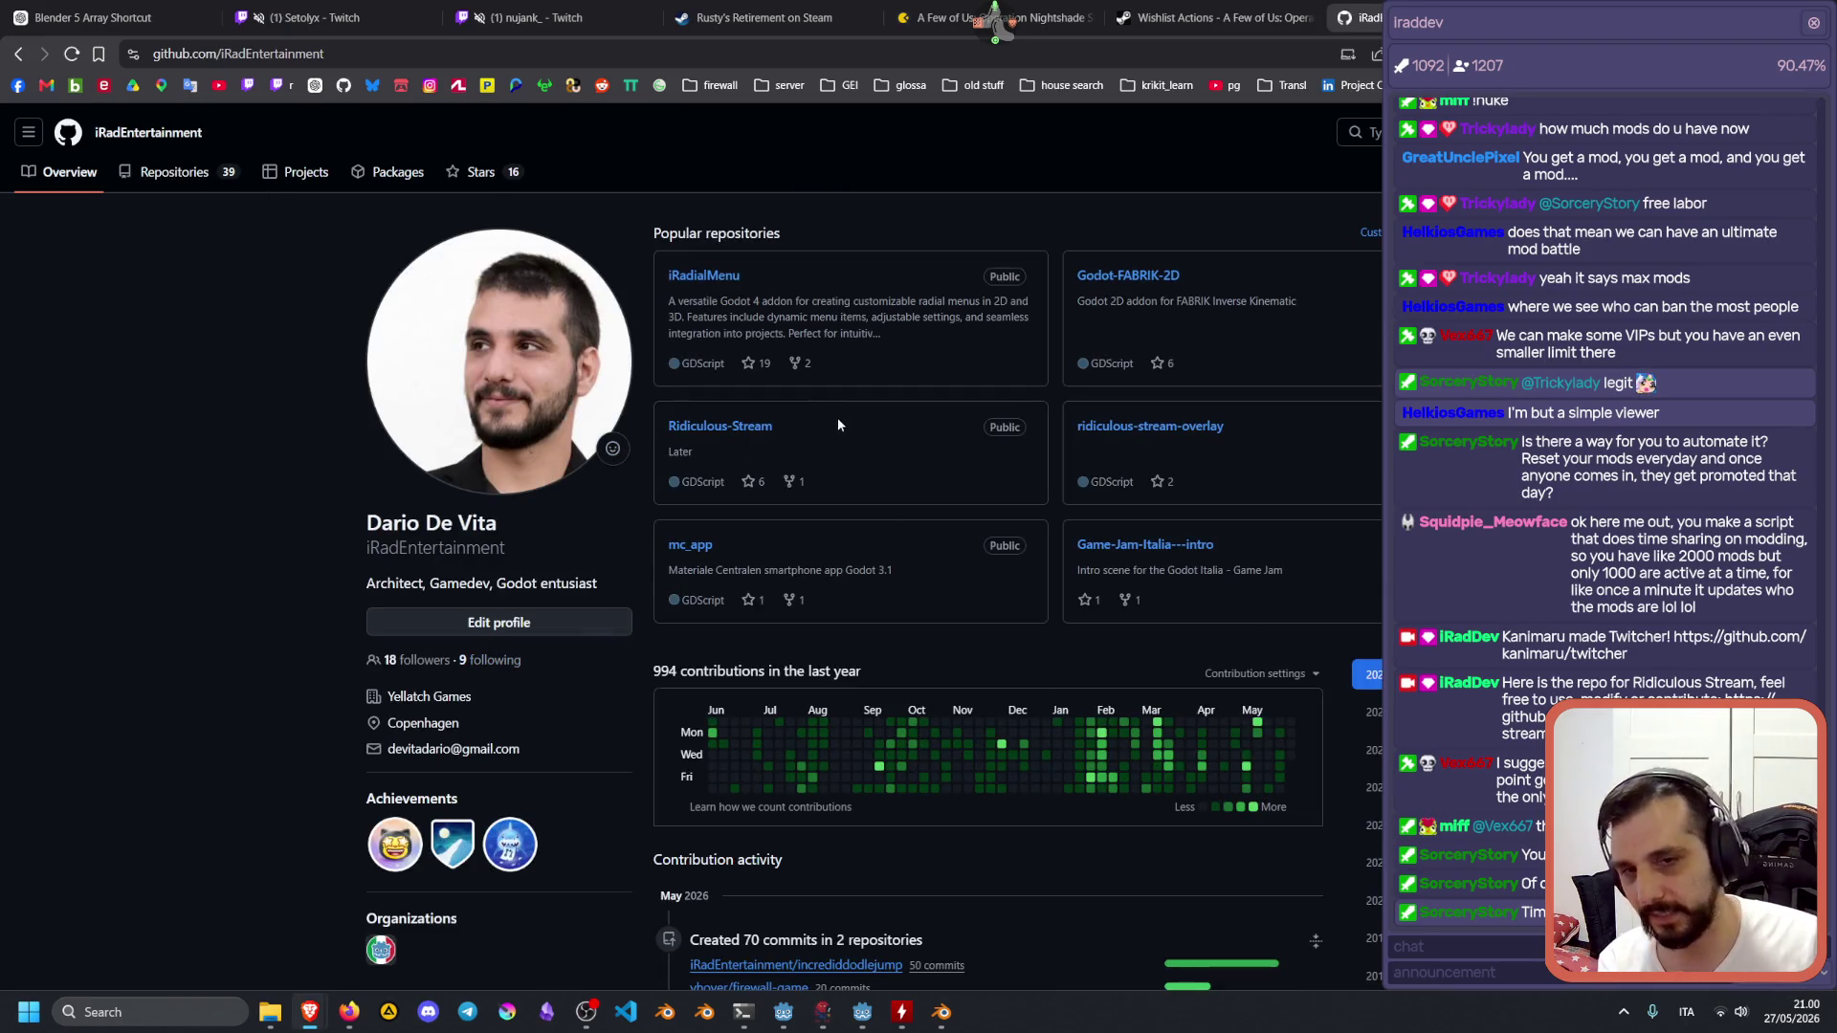
pyautogui.click(726, 426)
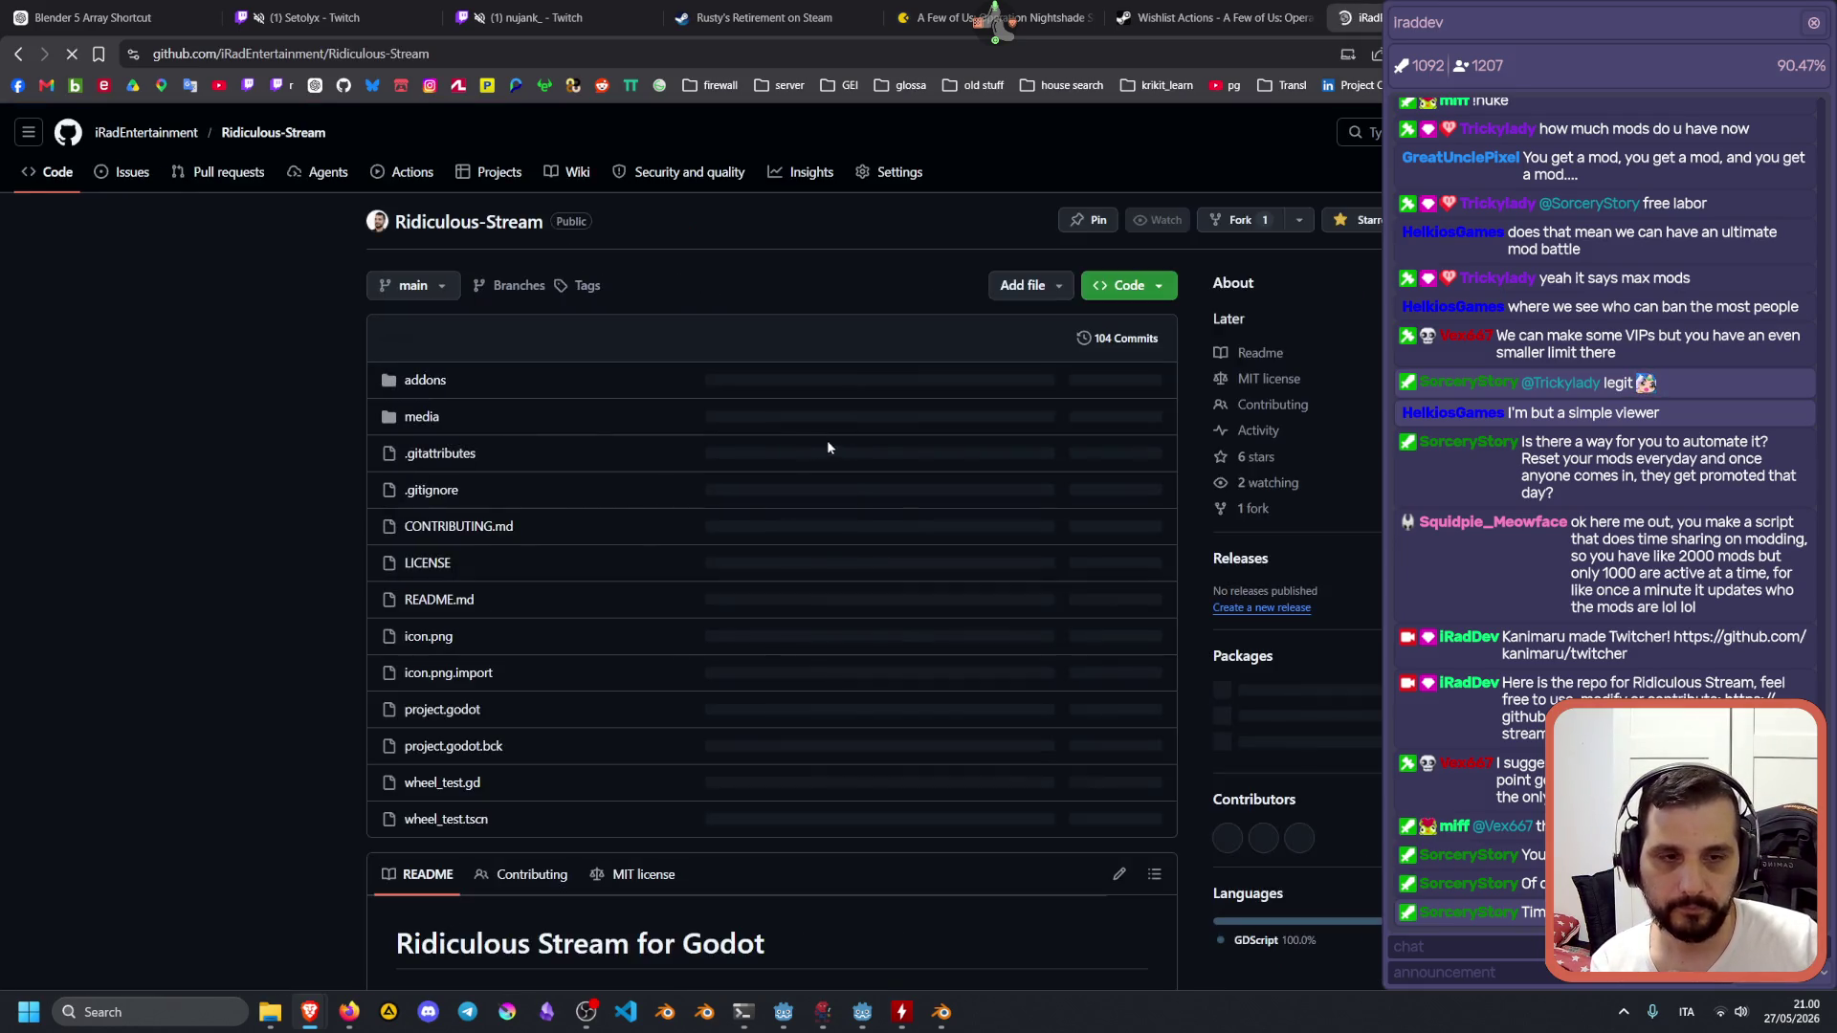
# Focus the chat overlay, select and clear some chat text, then scroll up to the repository header.
pyautogui.scroll(-1, 842, 442)
pyautogui.scroll(-6, 855, 446)
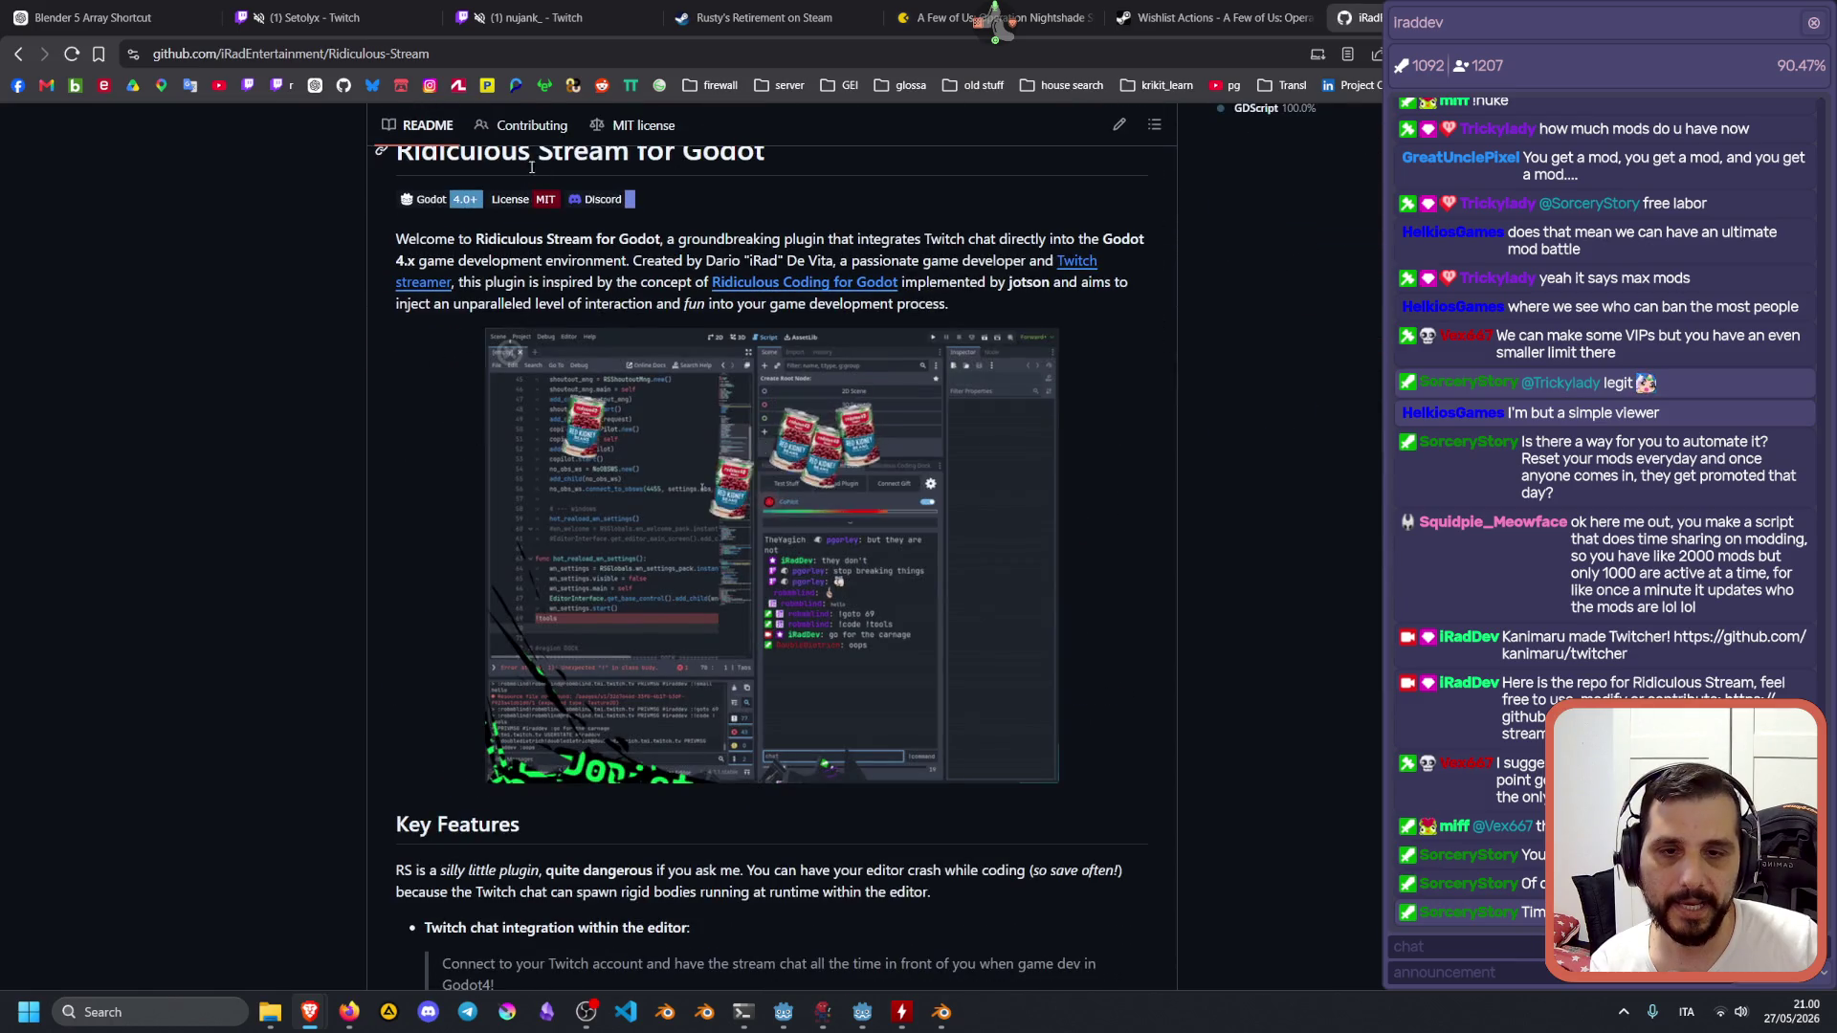
pyautogui.scroll(1, 690, 200)
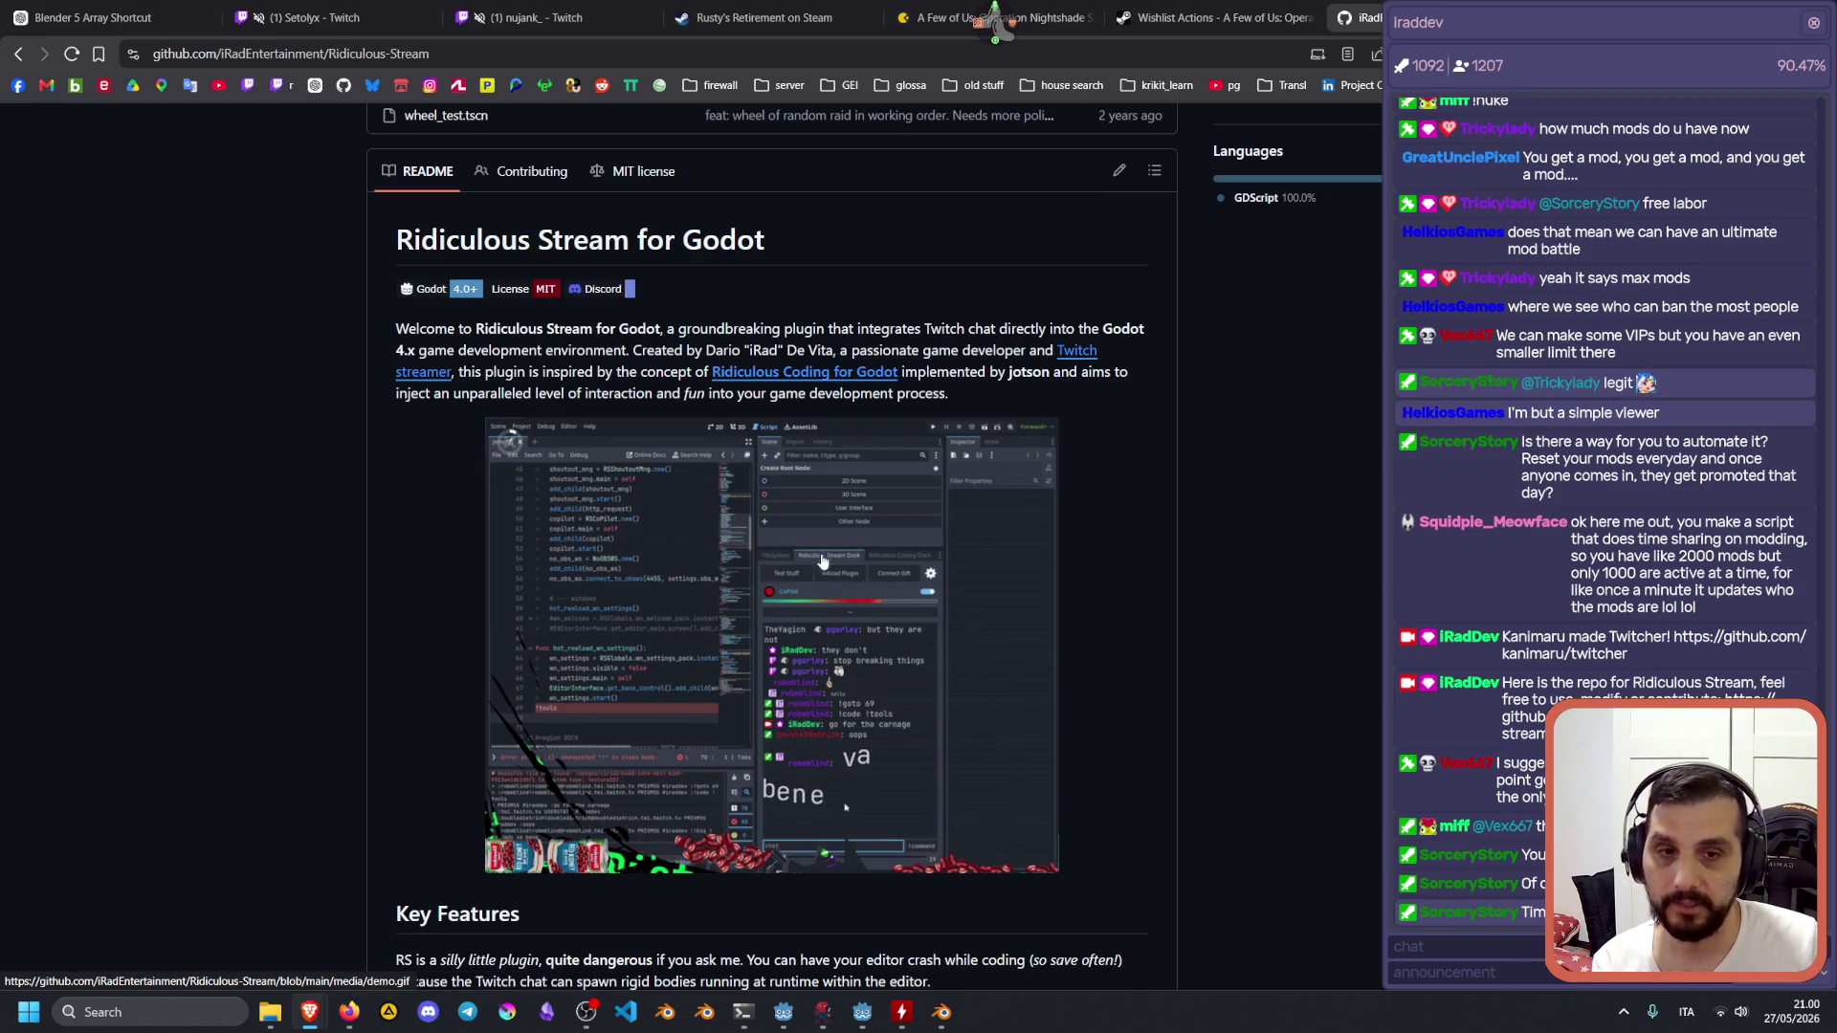
pyautogui.scroll(2, 1627, 239)
pyautogui.scroll(-2, 1633, 315)
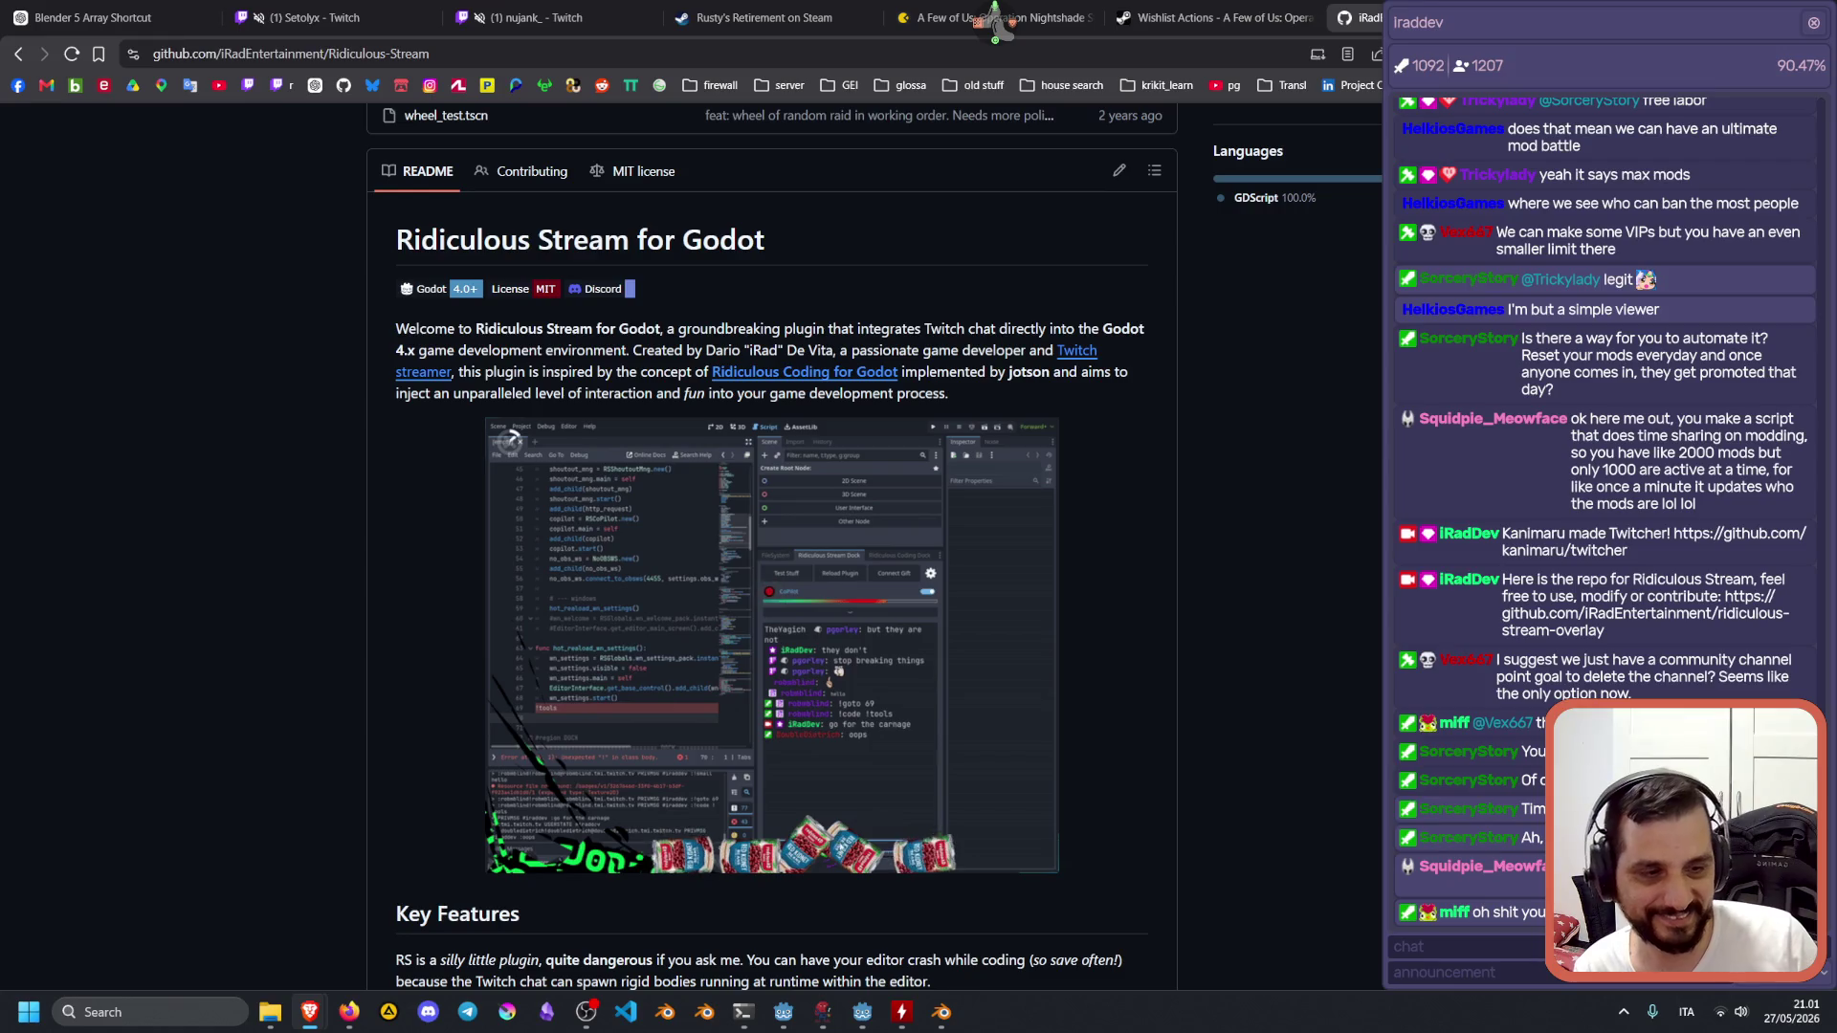
pyautogui.click(1506, 921)
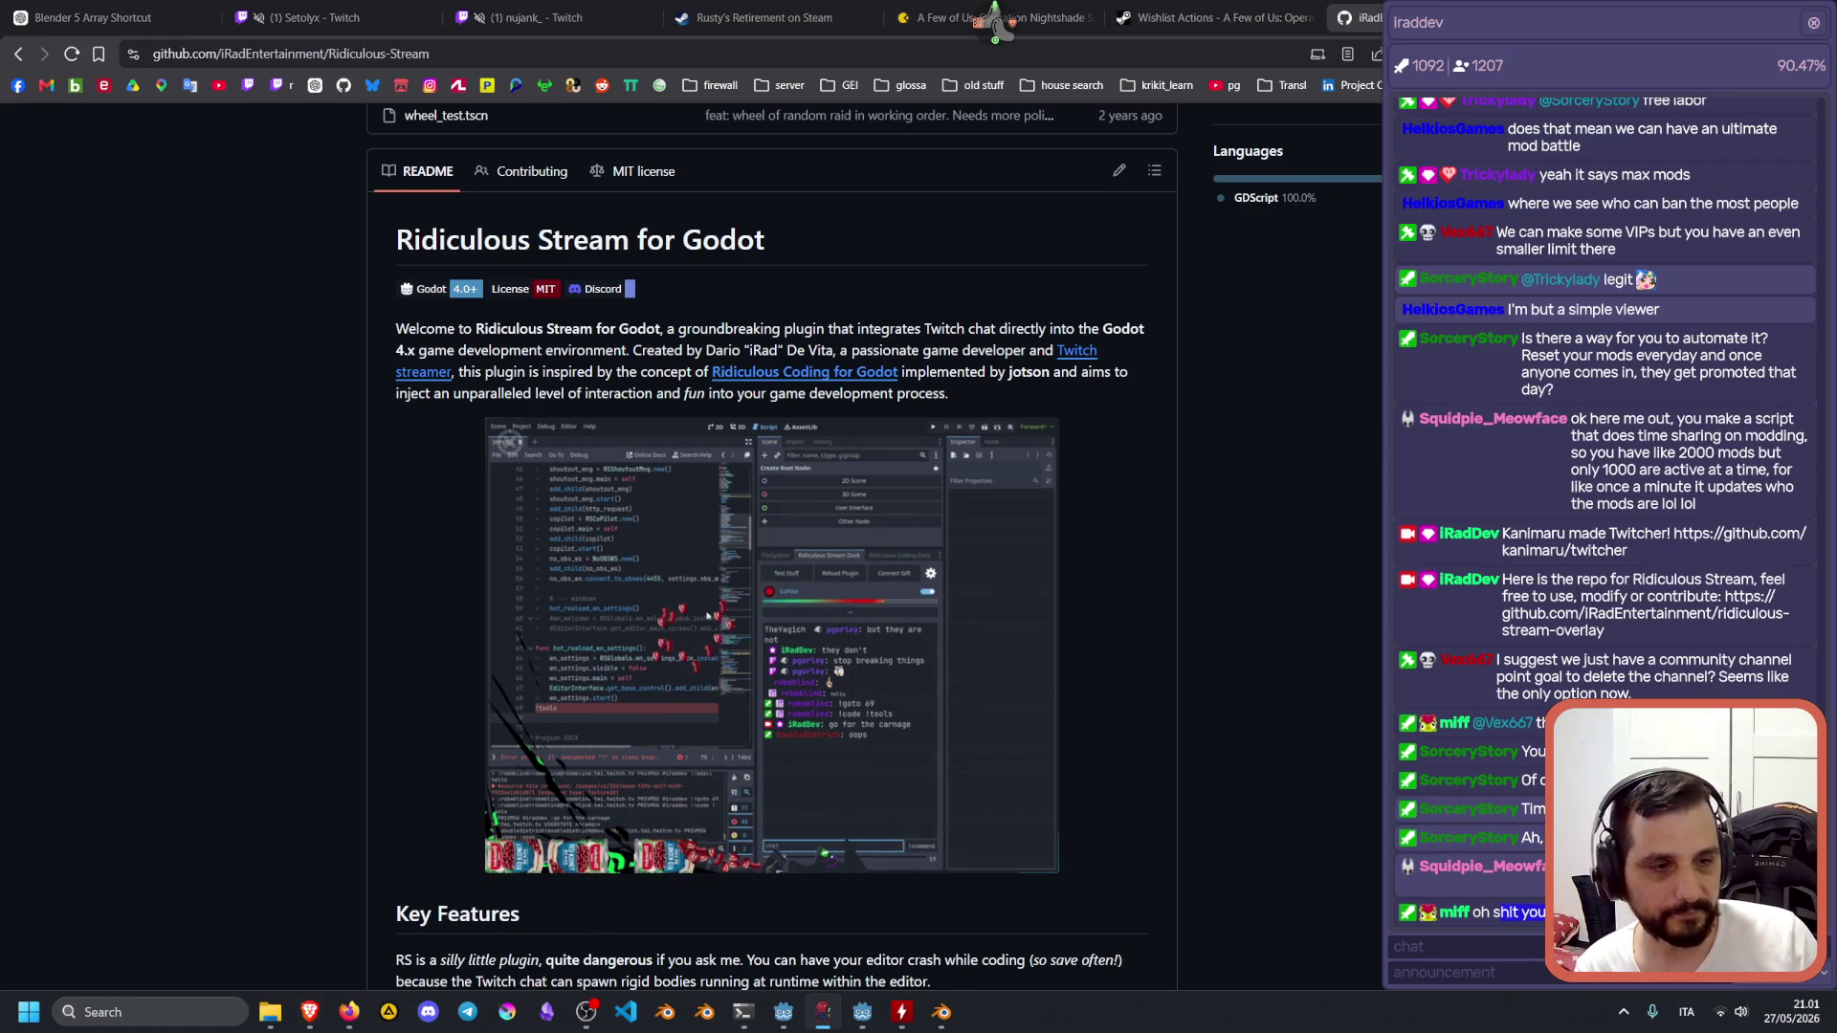
pyautogui.moveTo(1545, 810); pyautogui.dragTo(1534, 811)
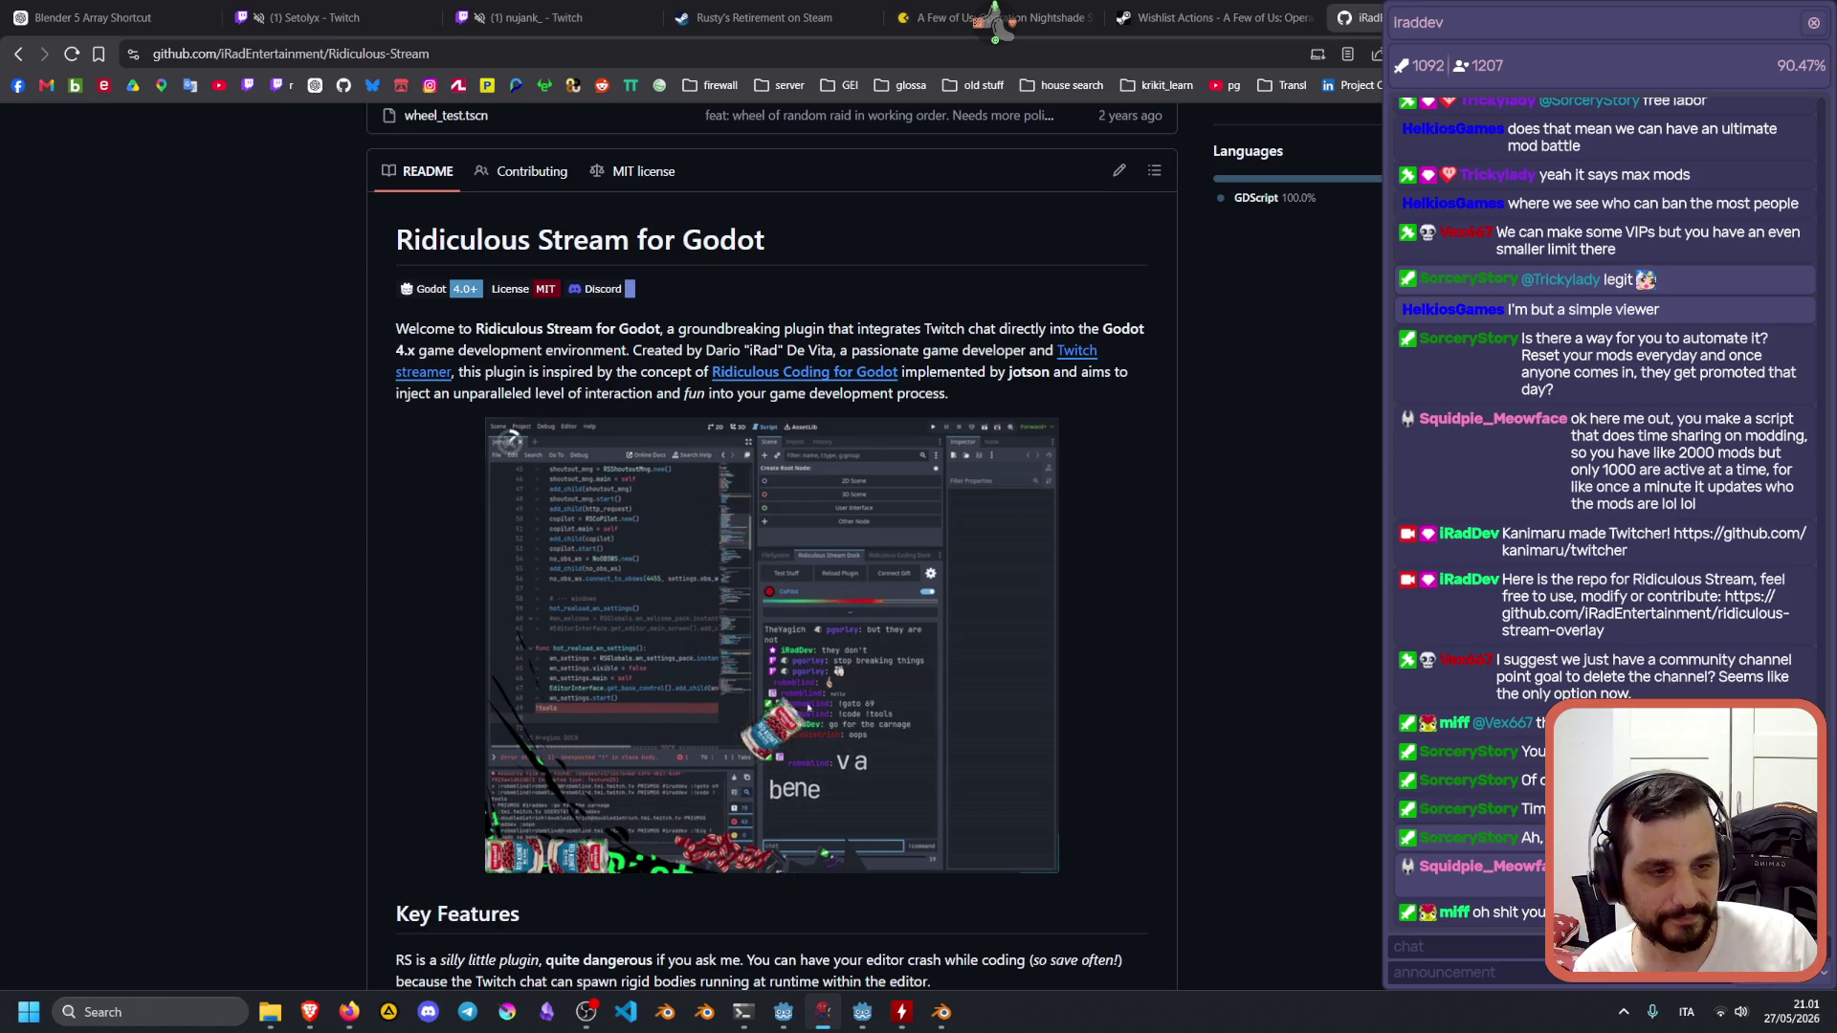
pyautogui.click(1534, 811)
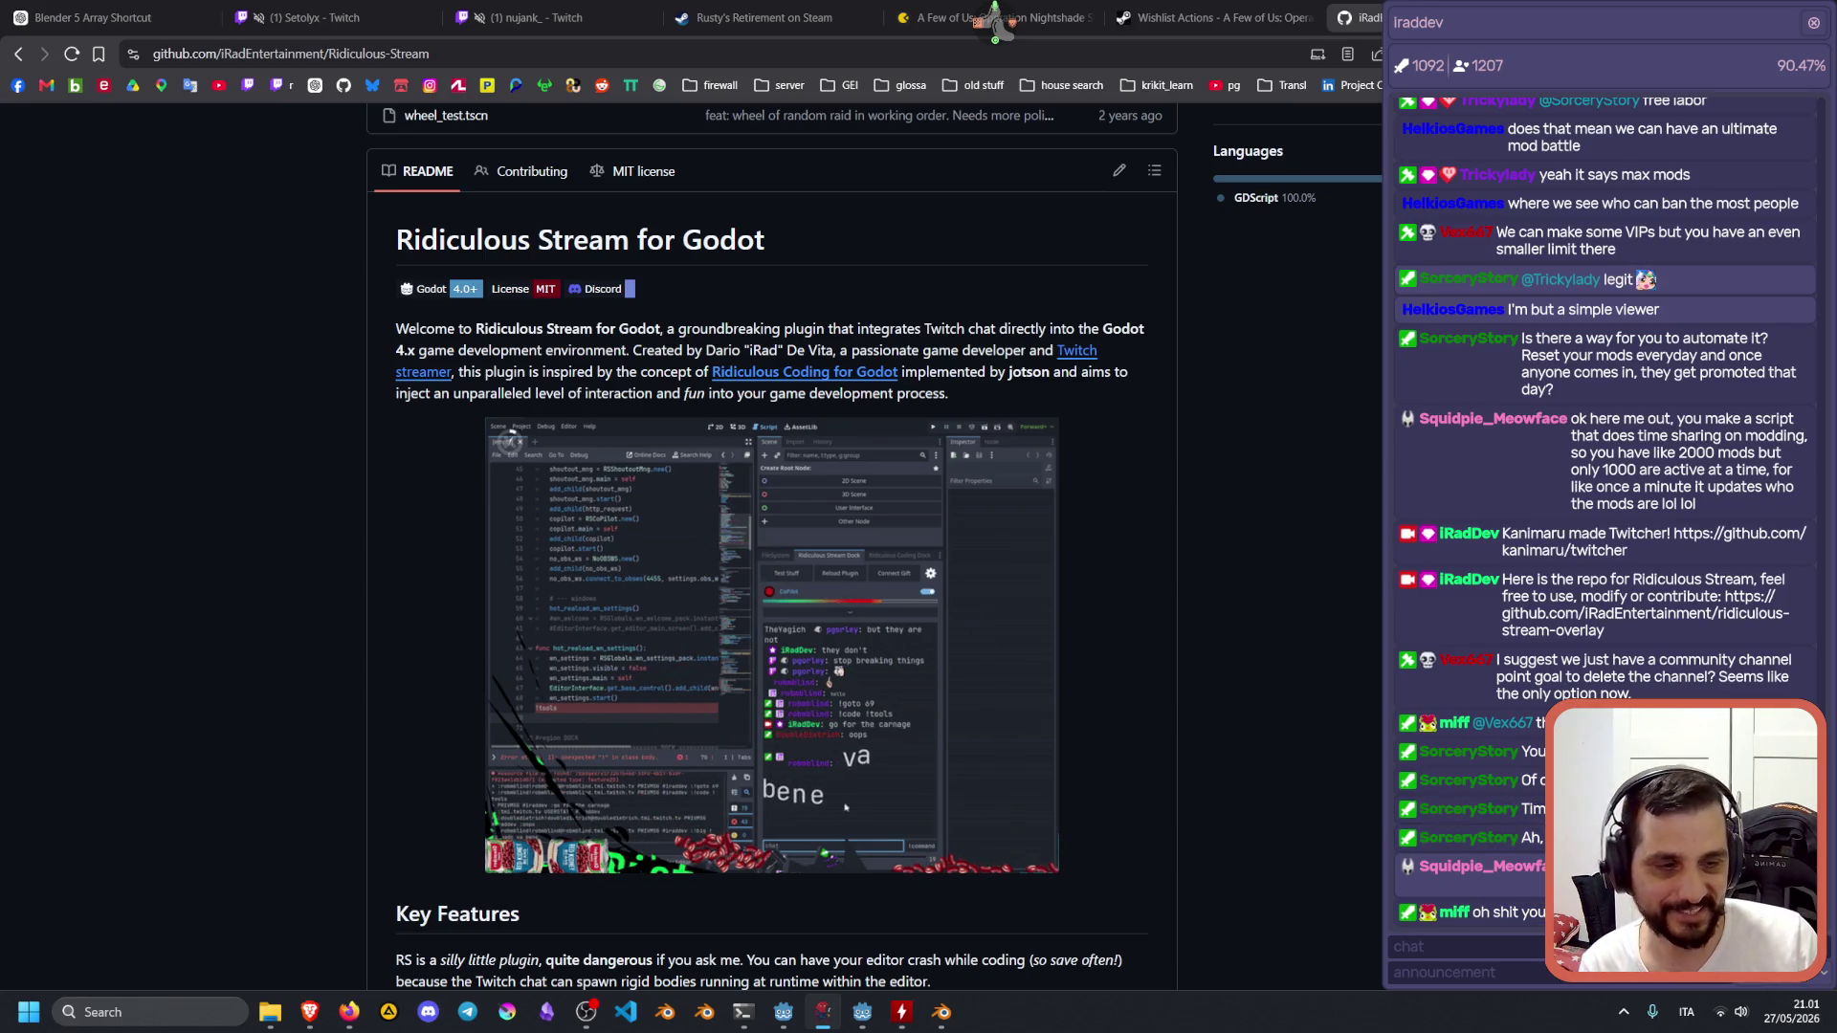
pyautogui.scroll(7, 1002, 518)
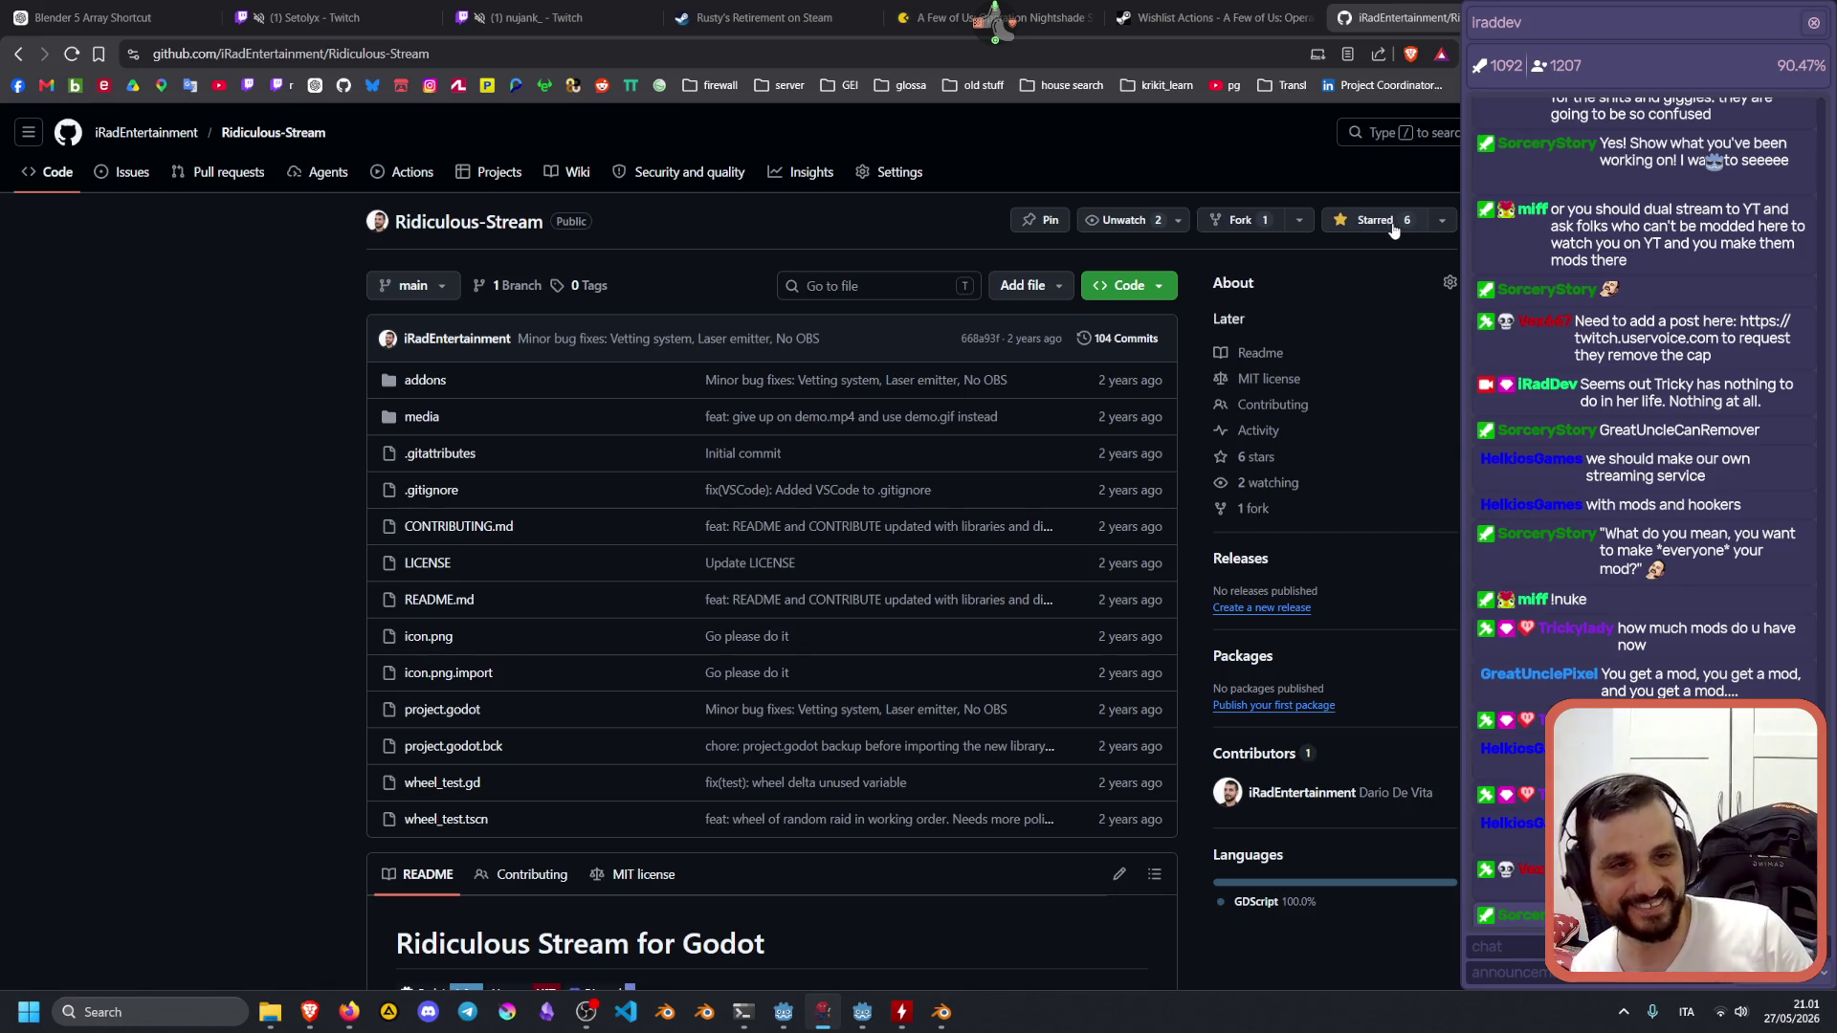
# Widen the chat overlay and select the nickname in the chat line joking about the streamer's name.
pyautogui.moveTo(1445, 267); pyautogui.dragTo(1211, 267)
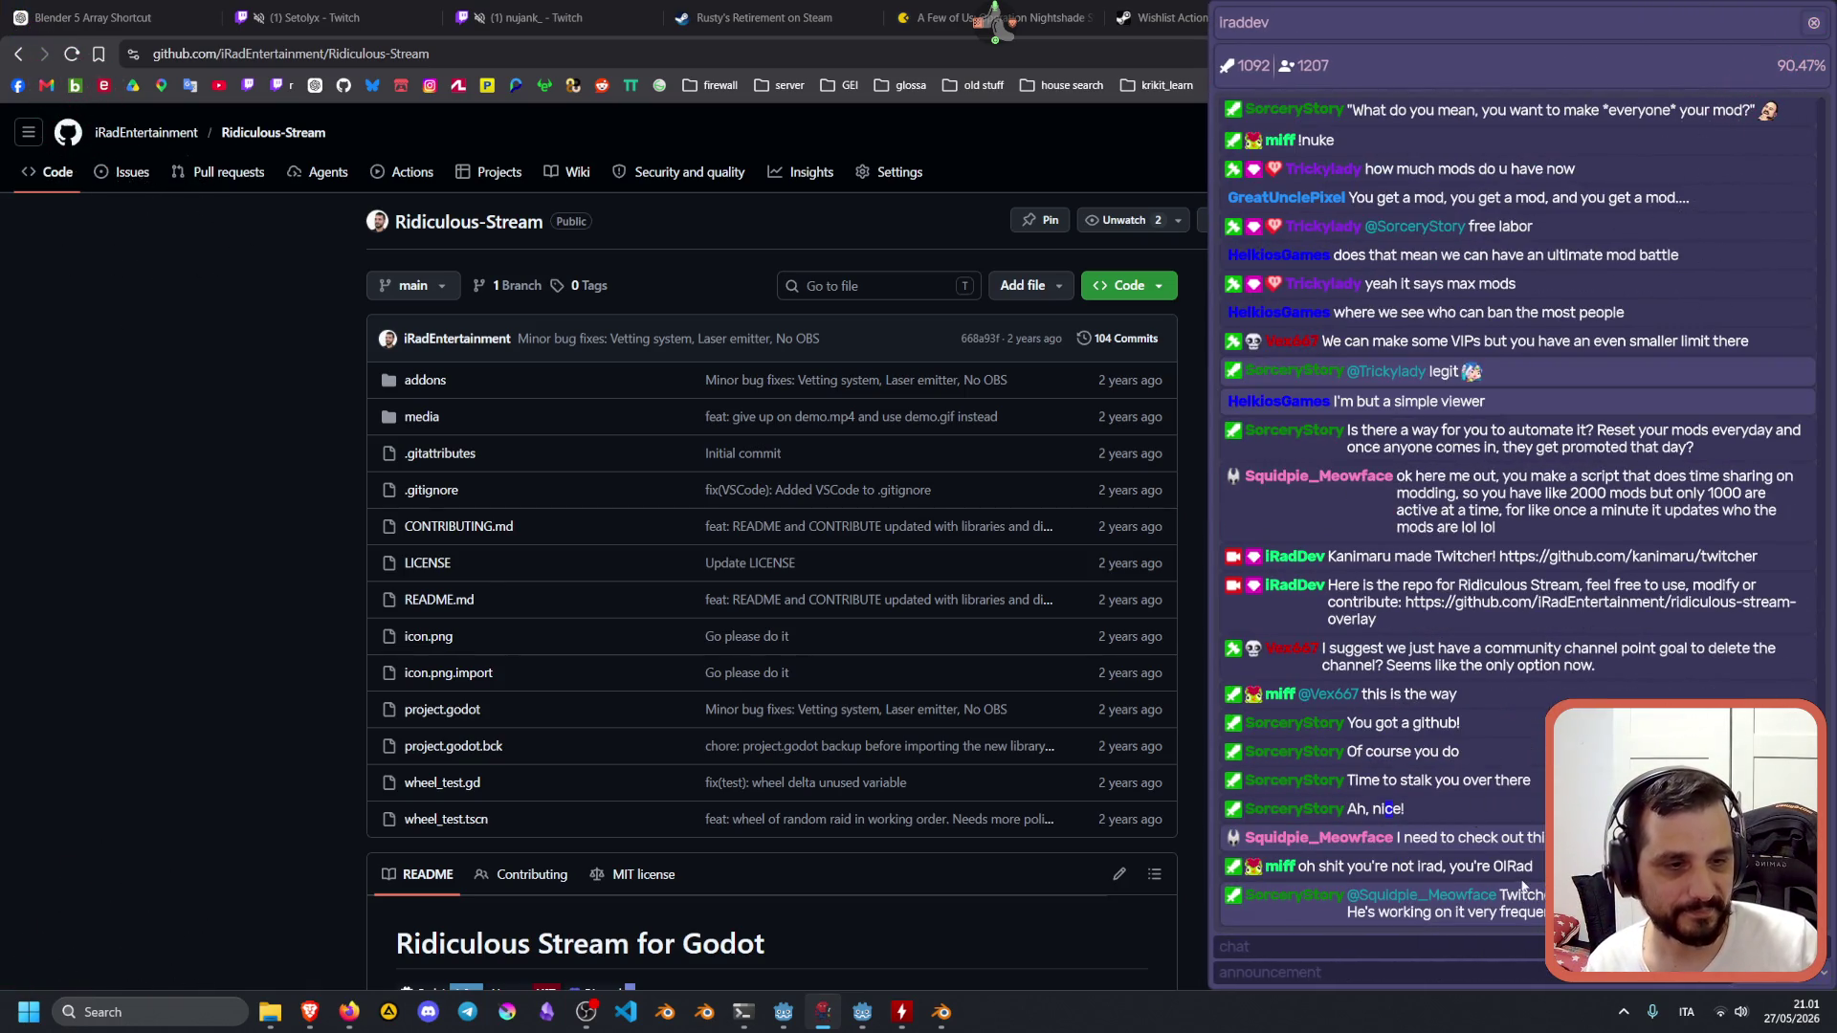
pyautogui.moveTo(1534, 867); pyautogui.dragTo(1319, 853)
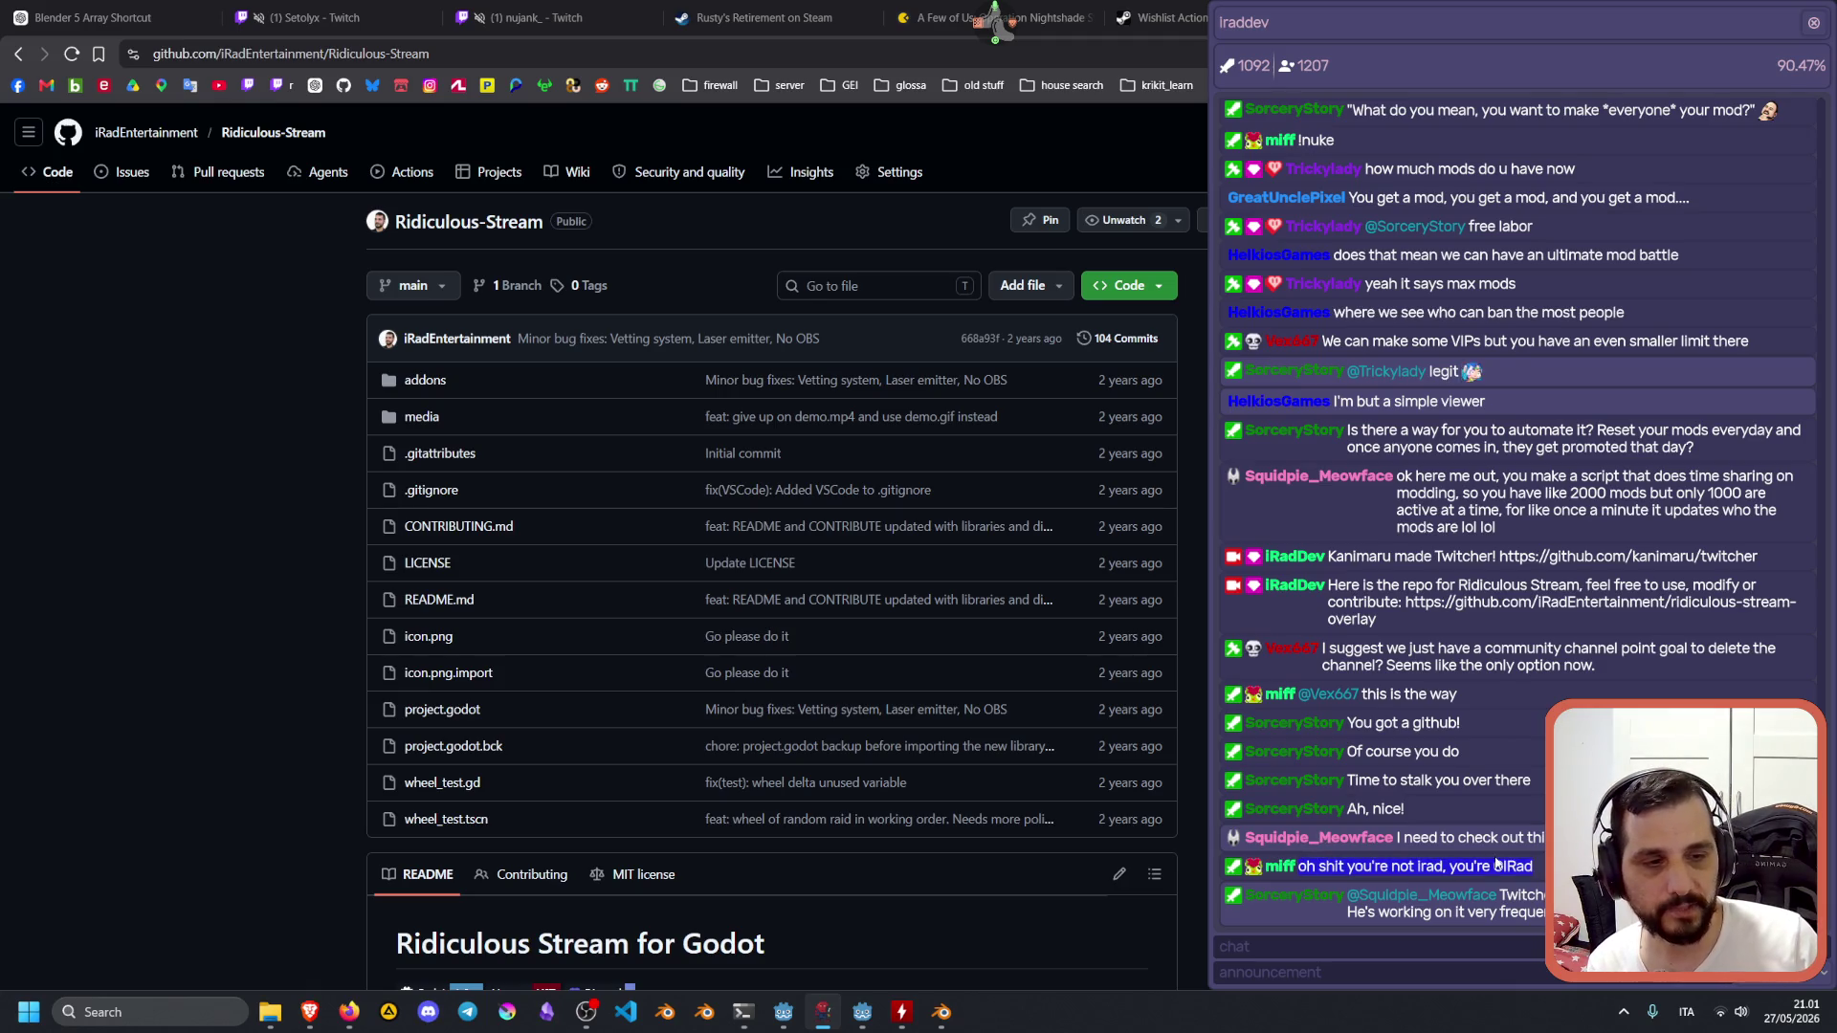
pyautogui.moveTo(1493, 866); pyautogui.dragTo(1536, 866)
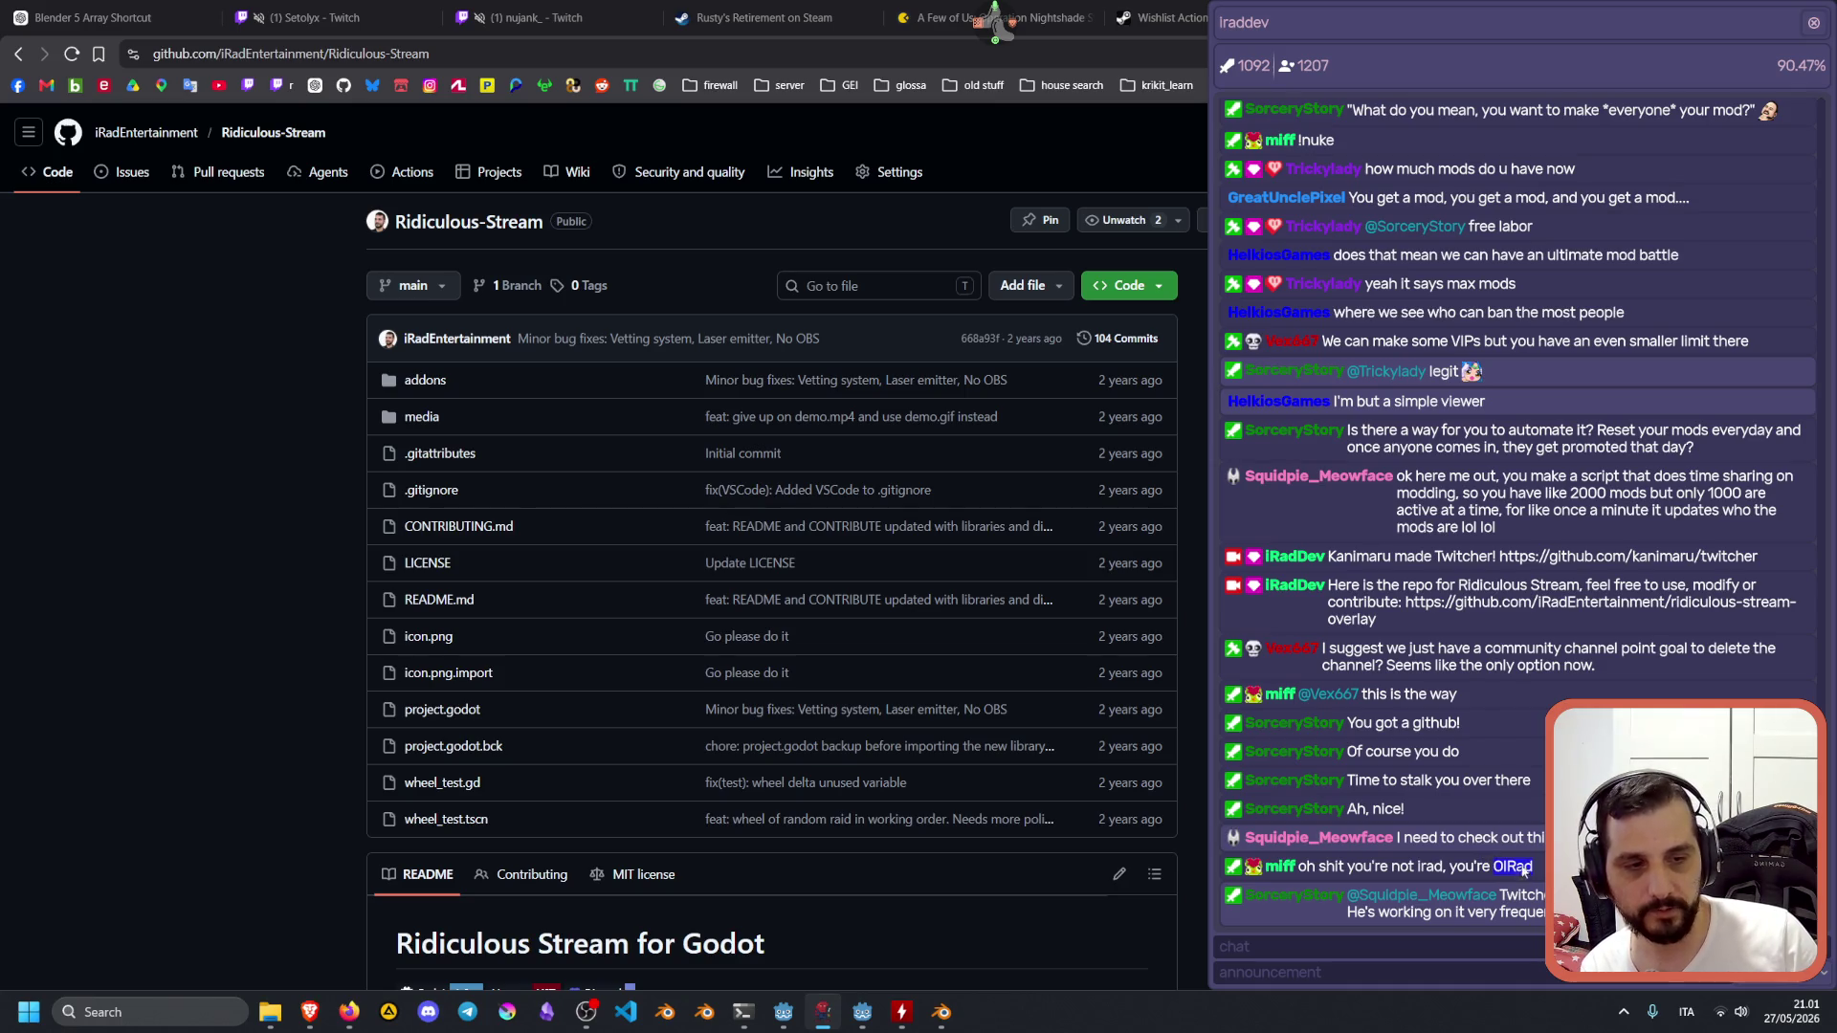
pyautogui.click(1509, 868)
pyautogui.moveTo(1541, 868); pyautogui.dragTo(1512, 867)
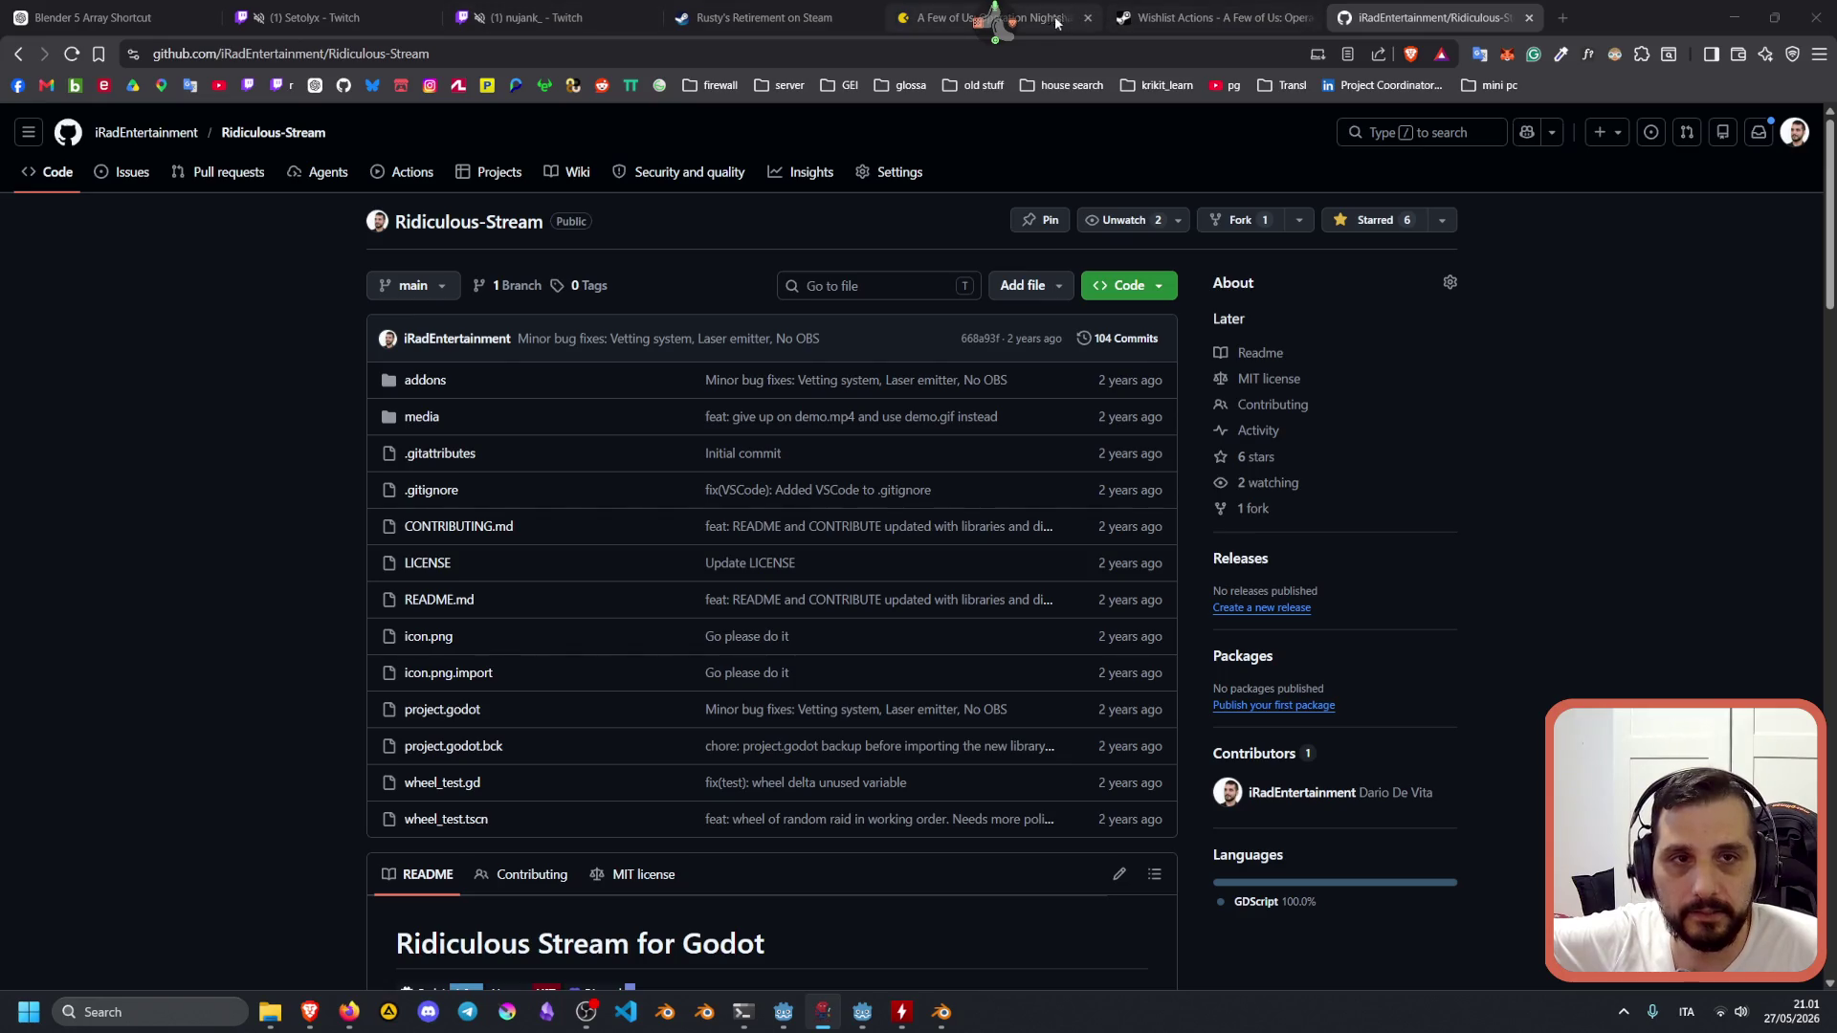
# Show the game's Gamalytic page, then switch to the Twitcher user manager's filter field.
pyautogui.click(947, 18)
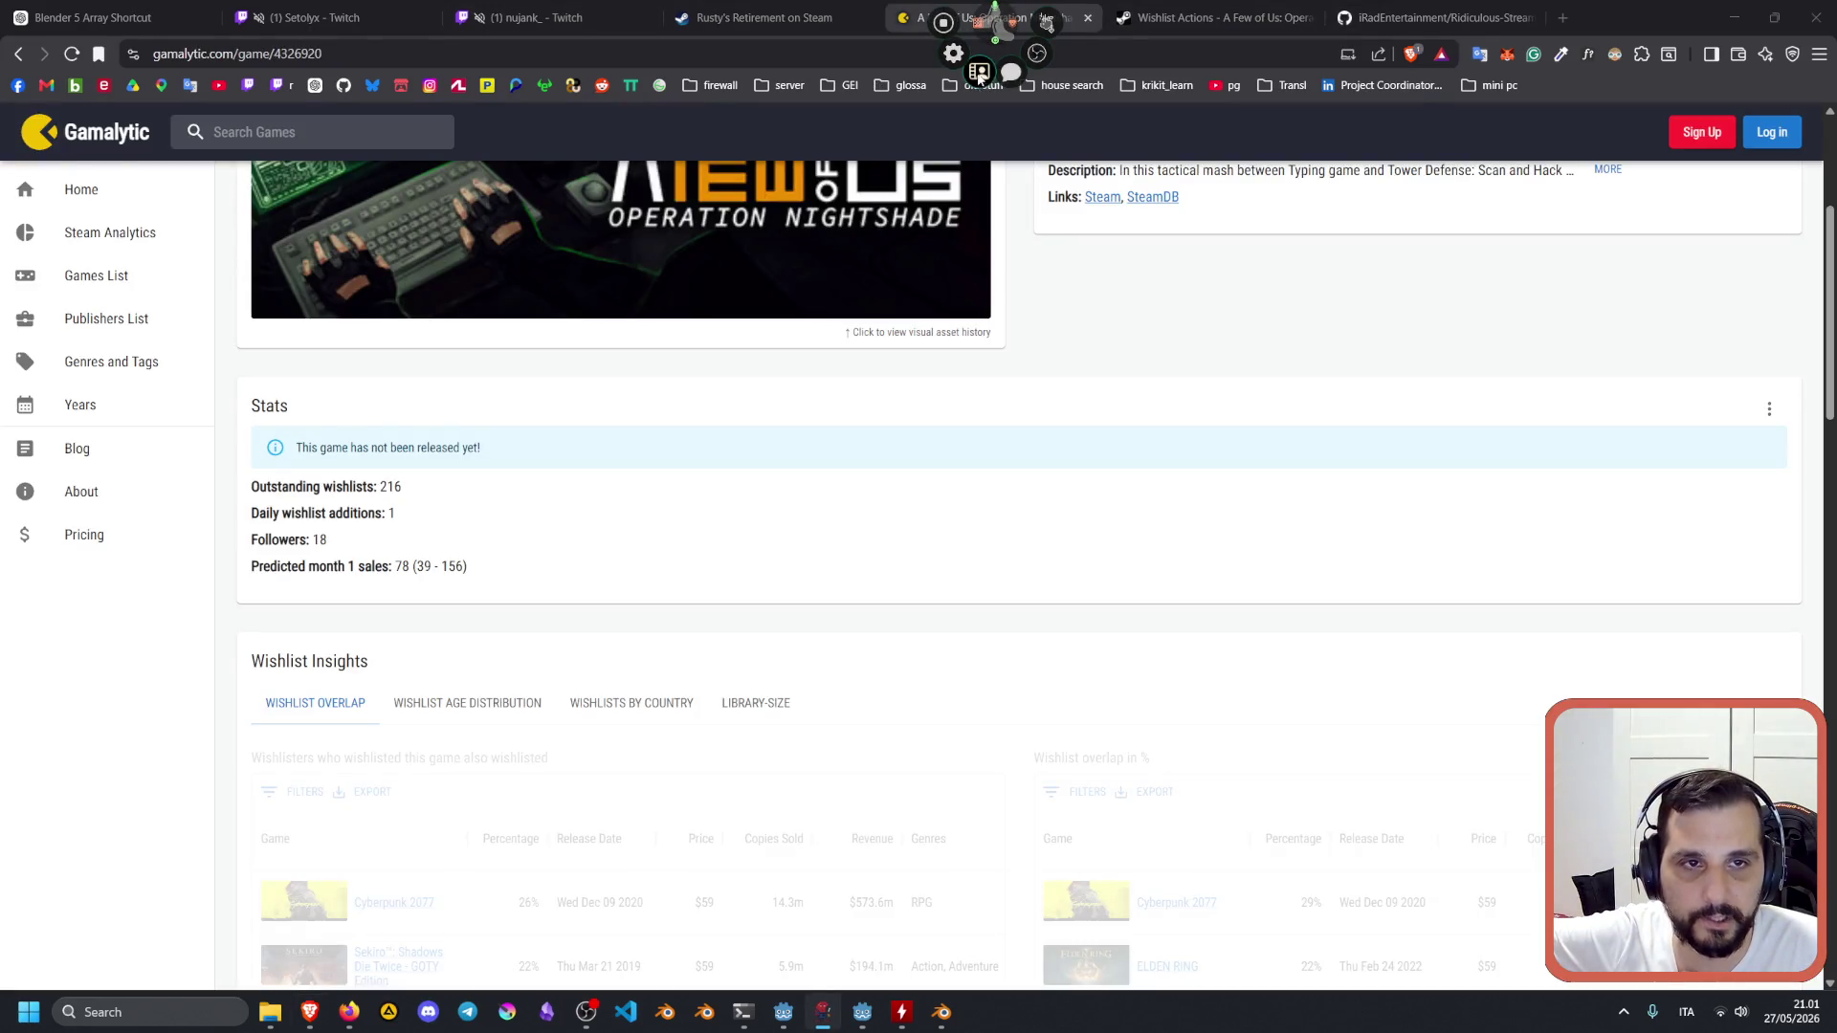
pyautogui.hotkey('alt', 'Tab')
pyautogui.click(212, 13)
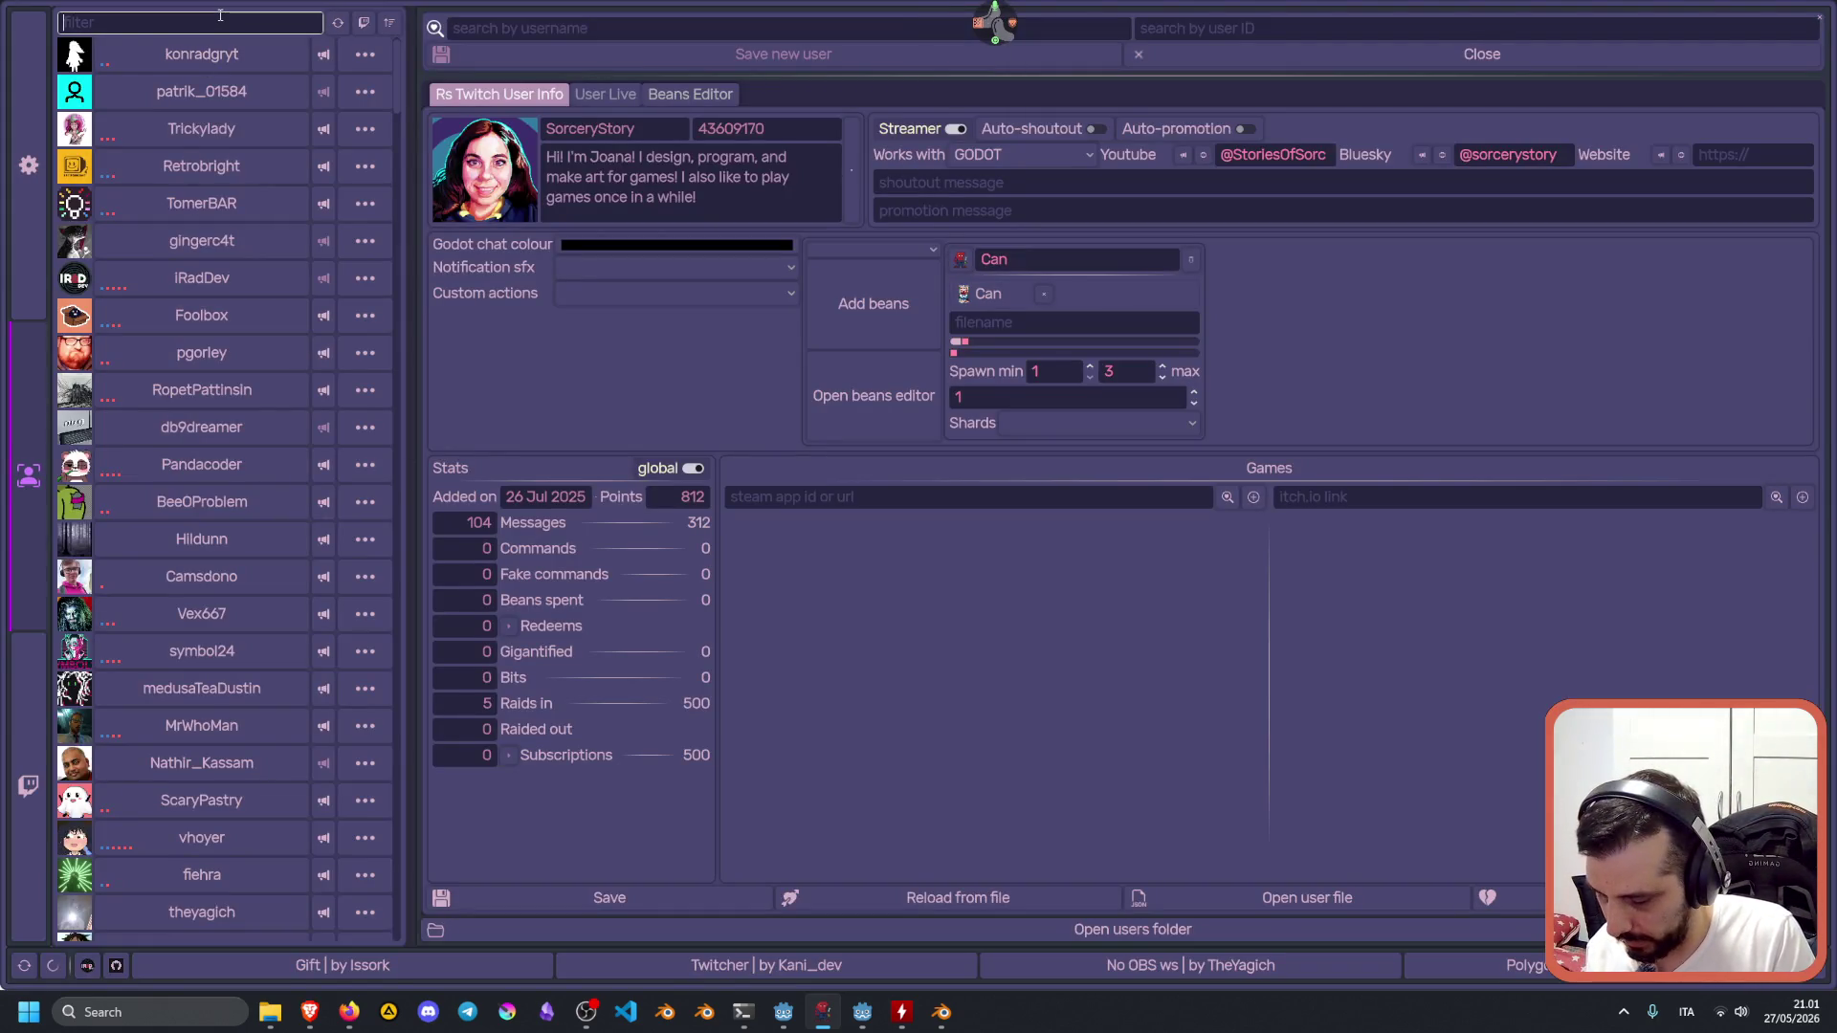
# Filter Twitcher users by 'kan', clear the filter, hide the window and return to Godot.
pyautogui.write('kan')
pyautogui.click(247, 34)
pyautogui.click(286, 22)
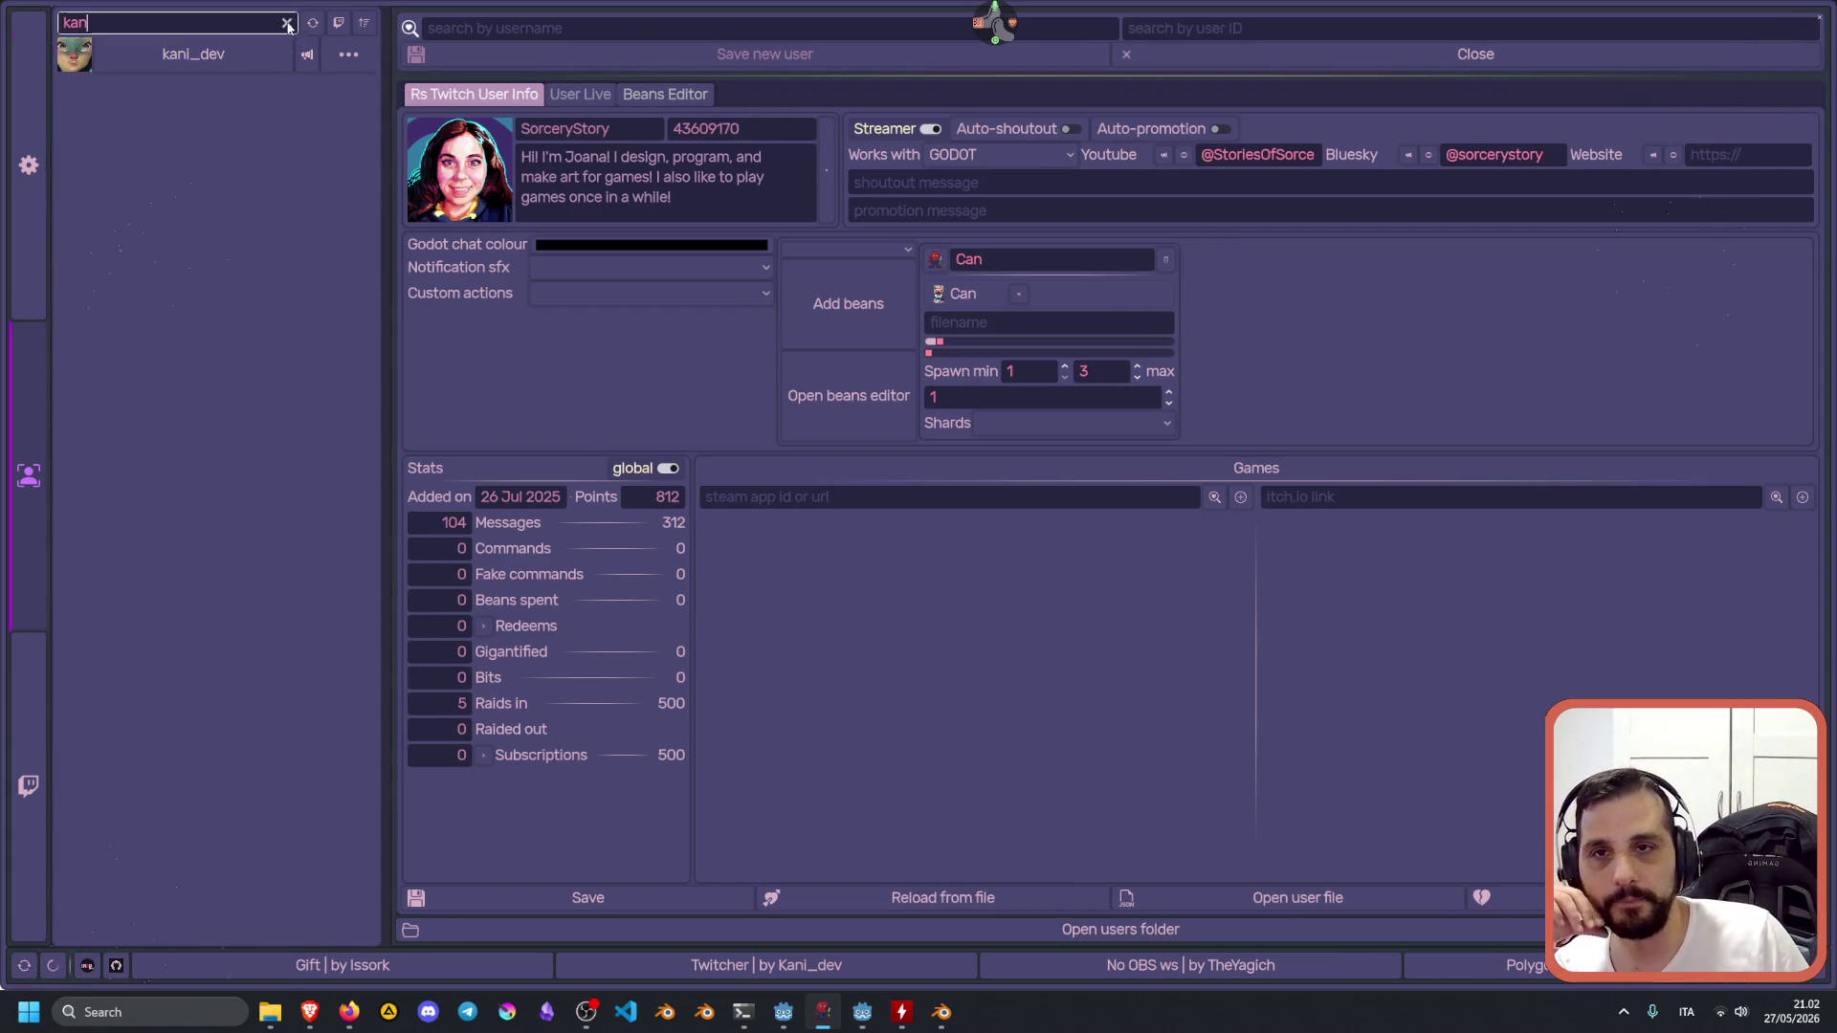
pyautogui.click(1823, 14)
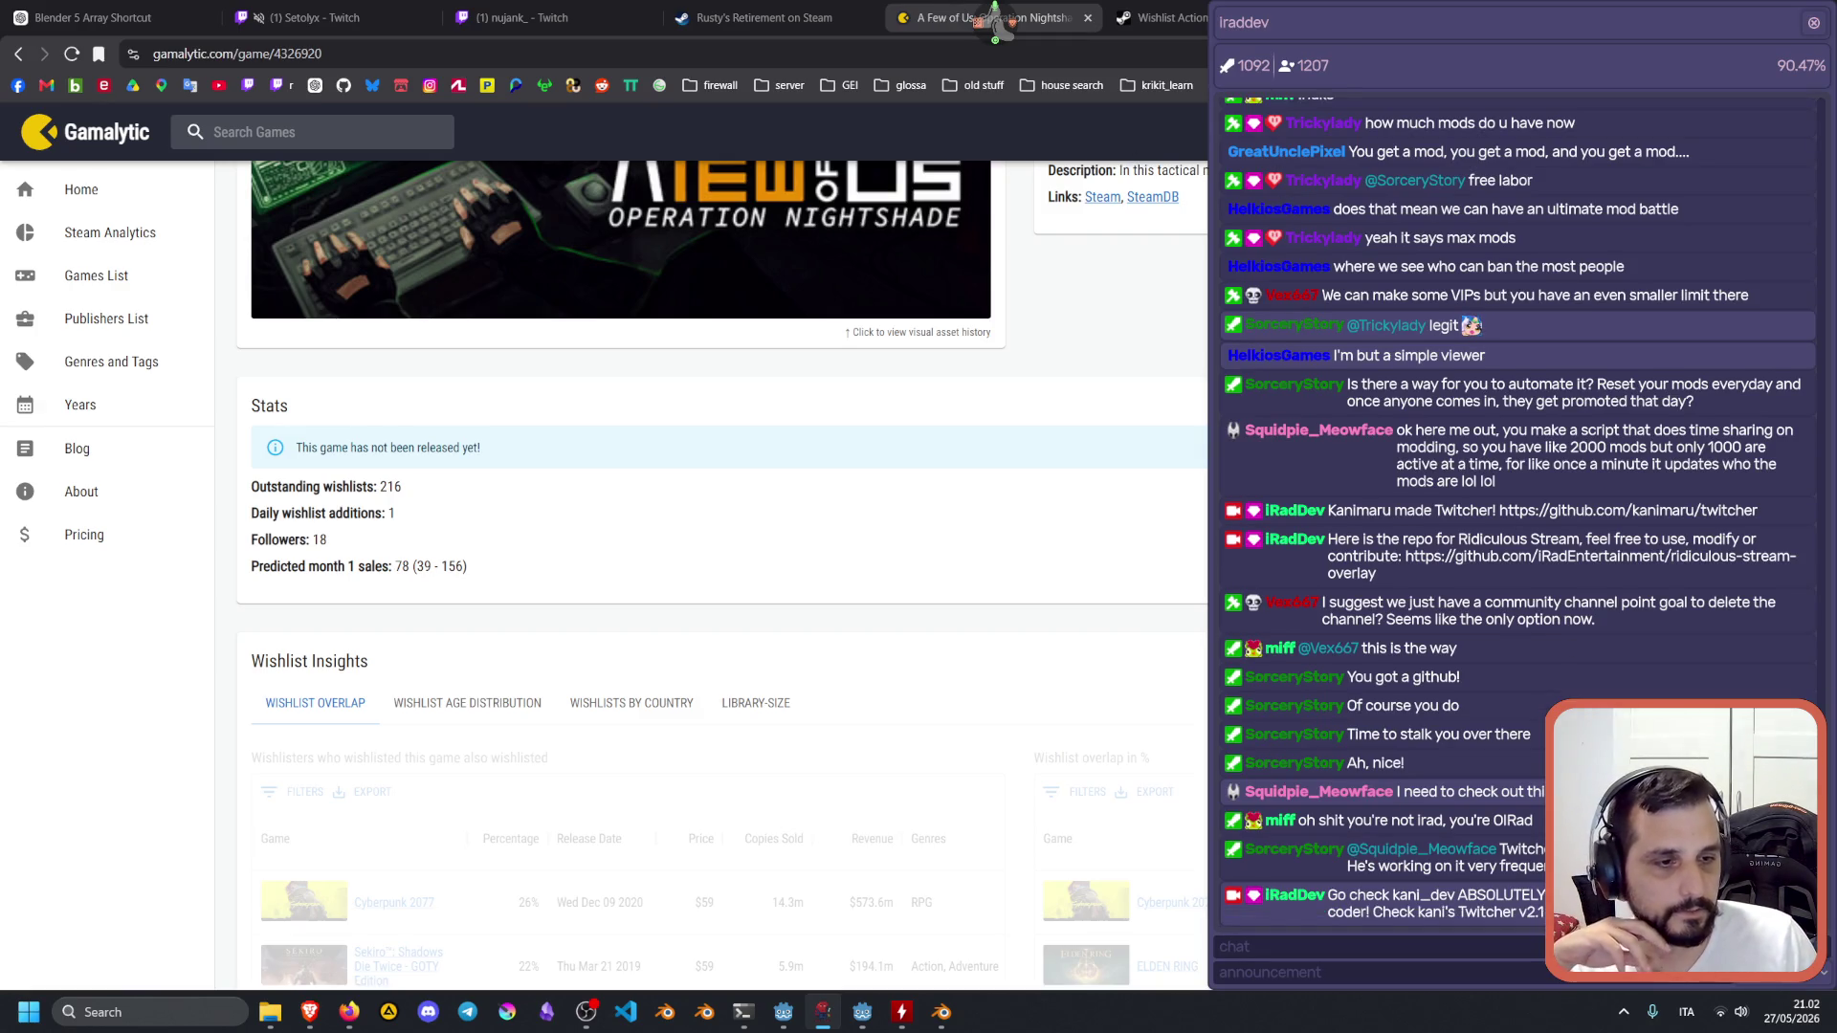
pyautogui.moveTo(1347, 866); pyautogui.dragTo(1569, 866)
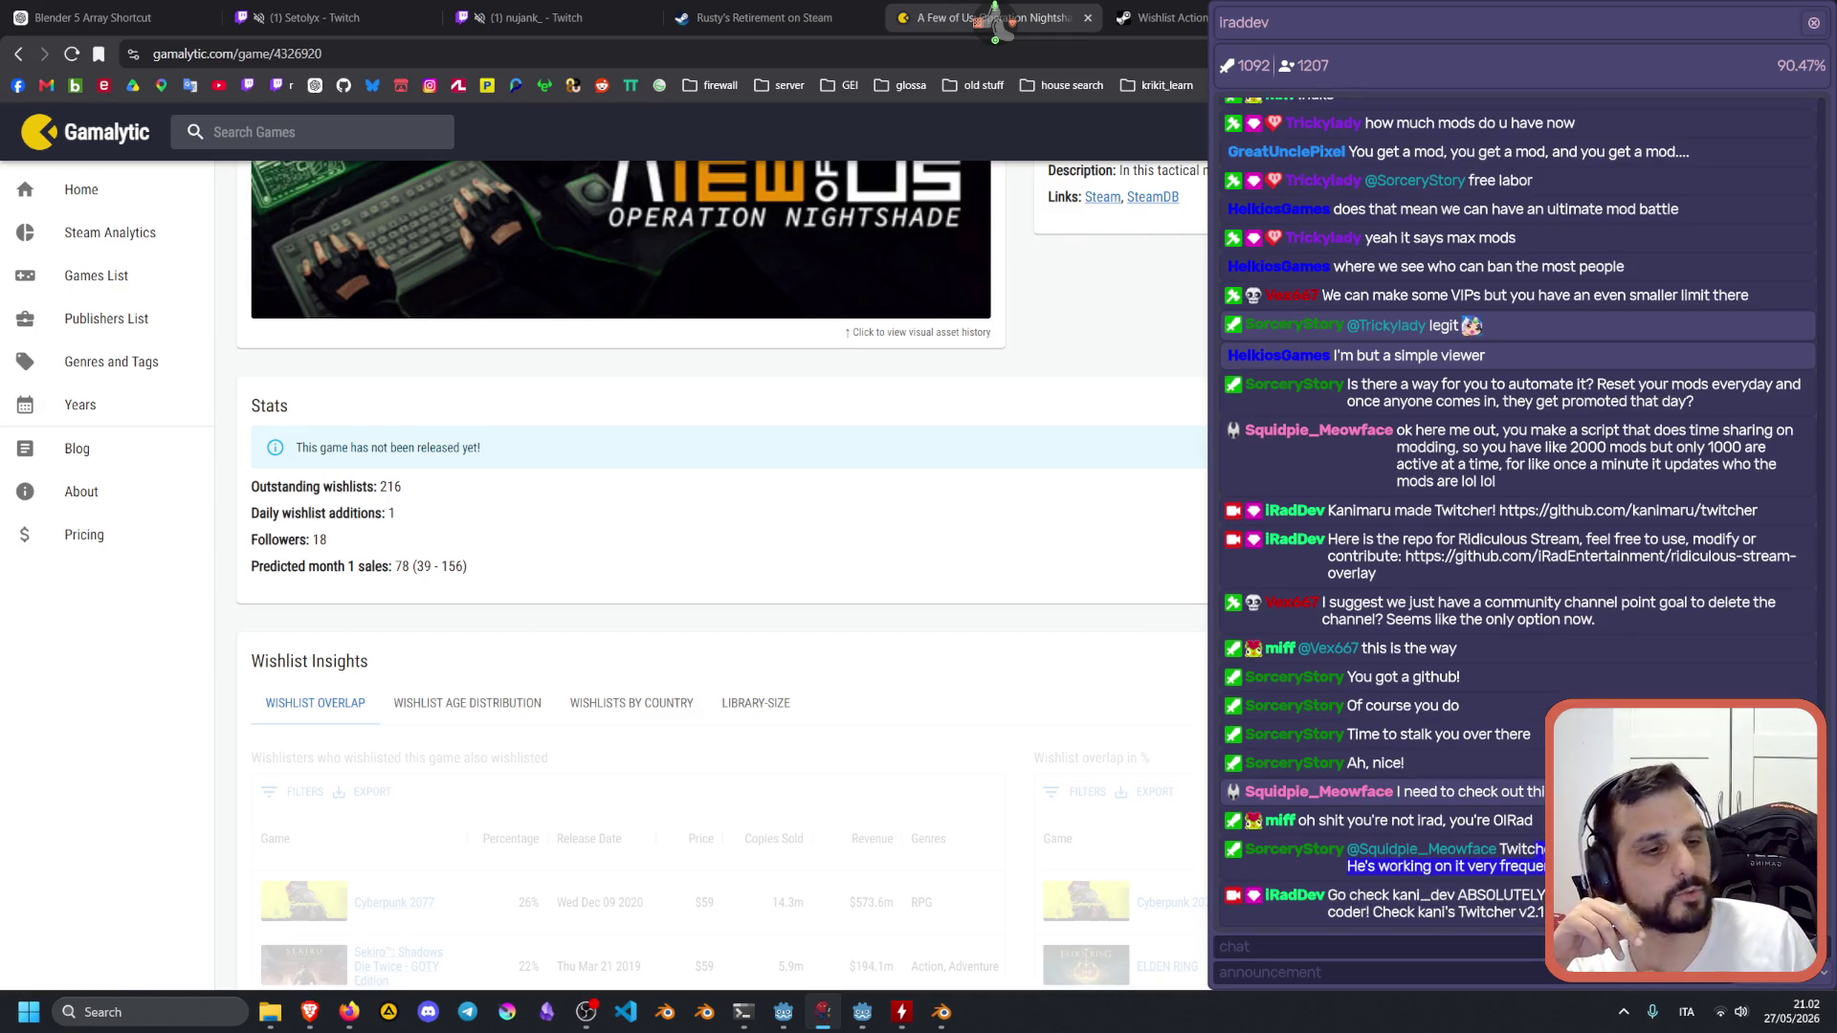
pyautogui.hotkey('alt', 'Tab')
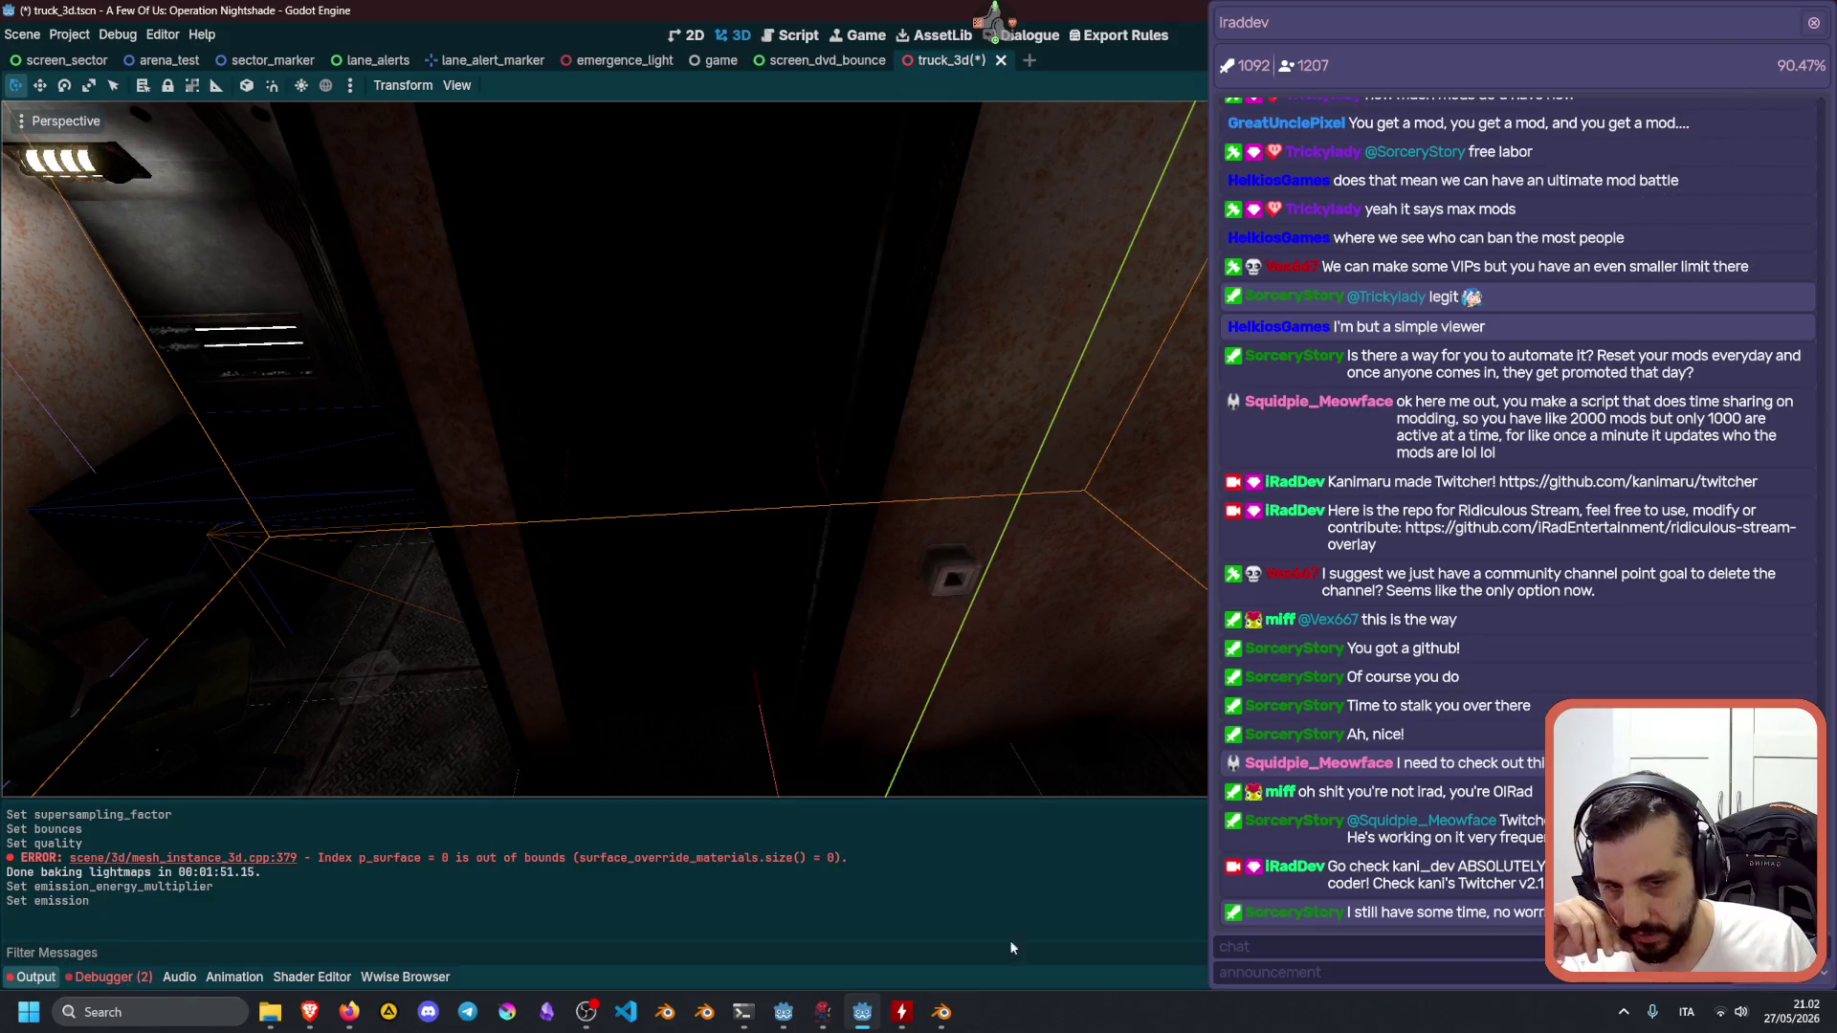
# Fly the viewport camera into the room and turn toward the blue box and screens.
pyautogui.moveTo(721, 545); pyautogui.dragTo(728, 553, button='right')
pyautogui.moveTo(561, 556); pyautogui.dragTo(486, 427, button='right')
pyautogui.click(483, 419)
pyautogui.moveTo(672, 628); pyautogui.dragTo(672, 628, button='right')
pyautogui.moveTo(797, 658); pyautogui.dragTo(797, 658, button='right')
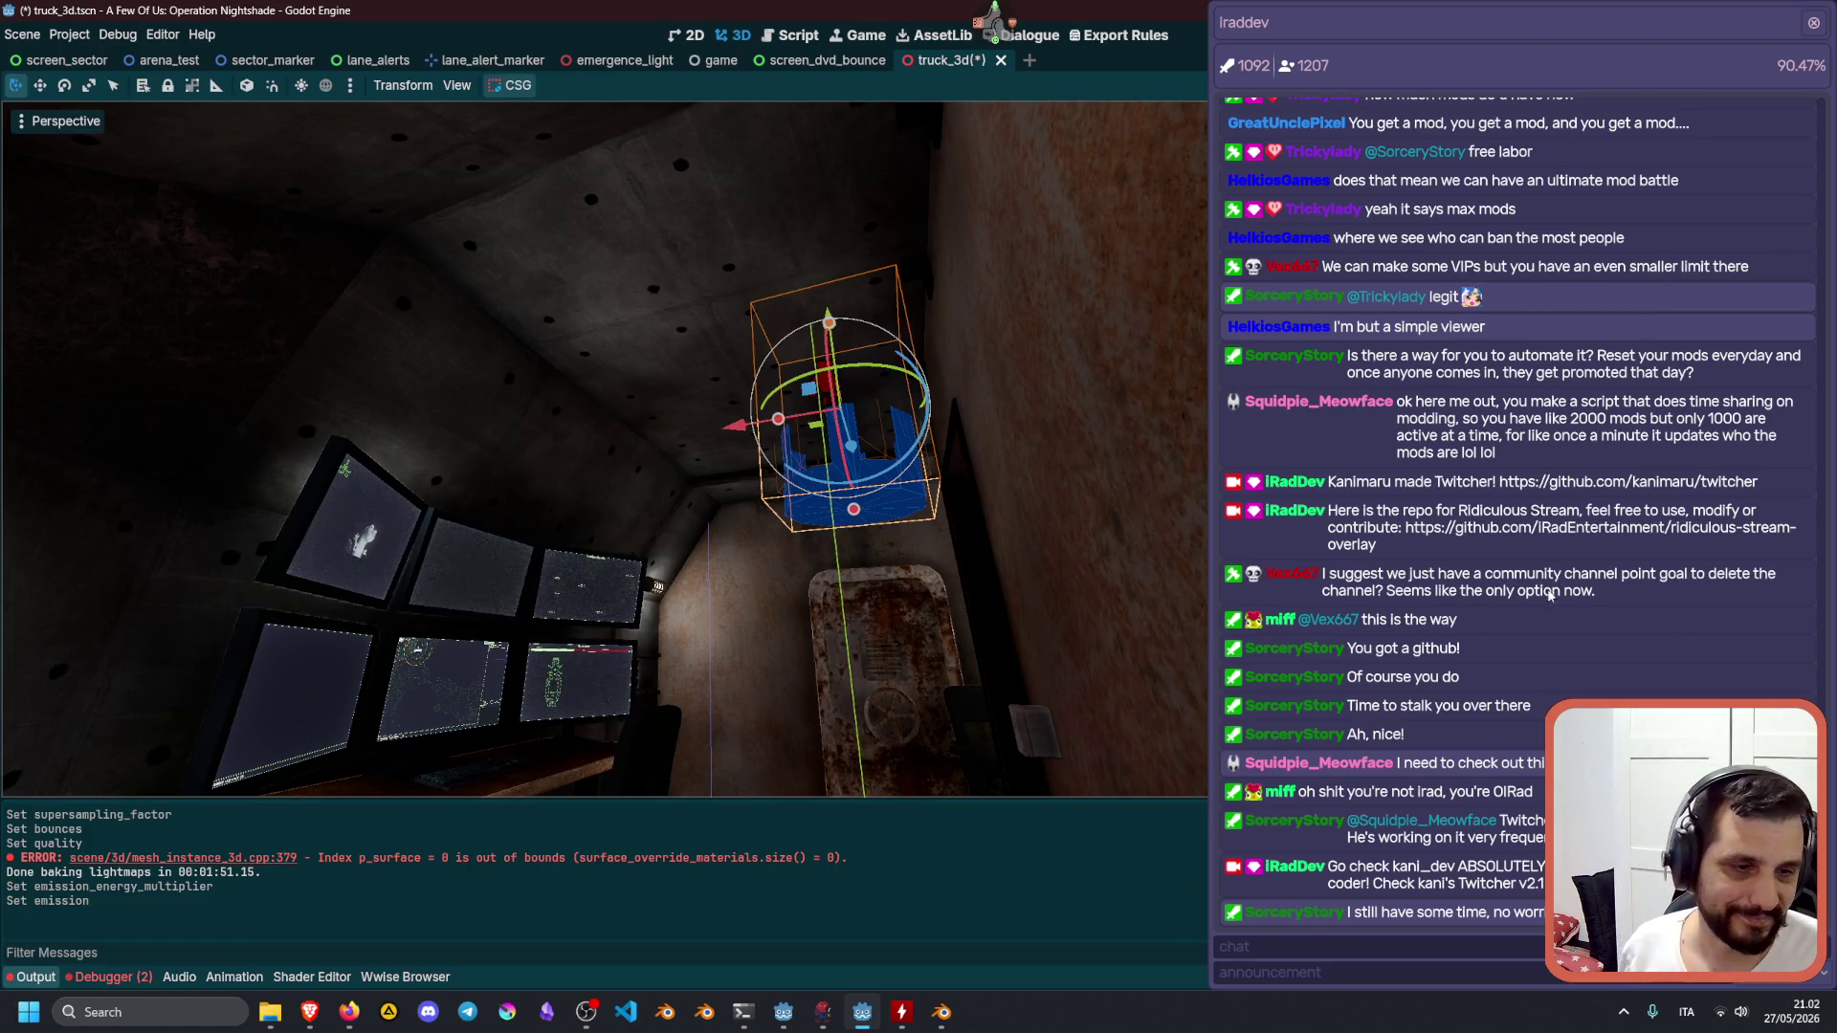
# Close the chat overlay, select light_table in the Scene dock and make it visible.
pyautogui.click(1504, 868)
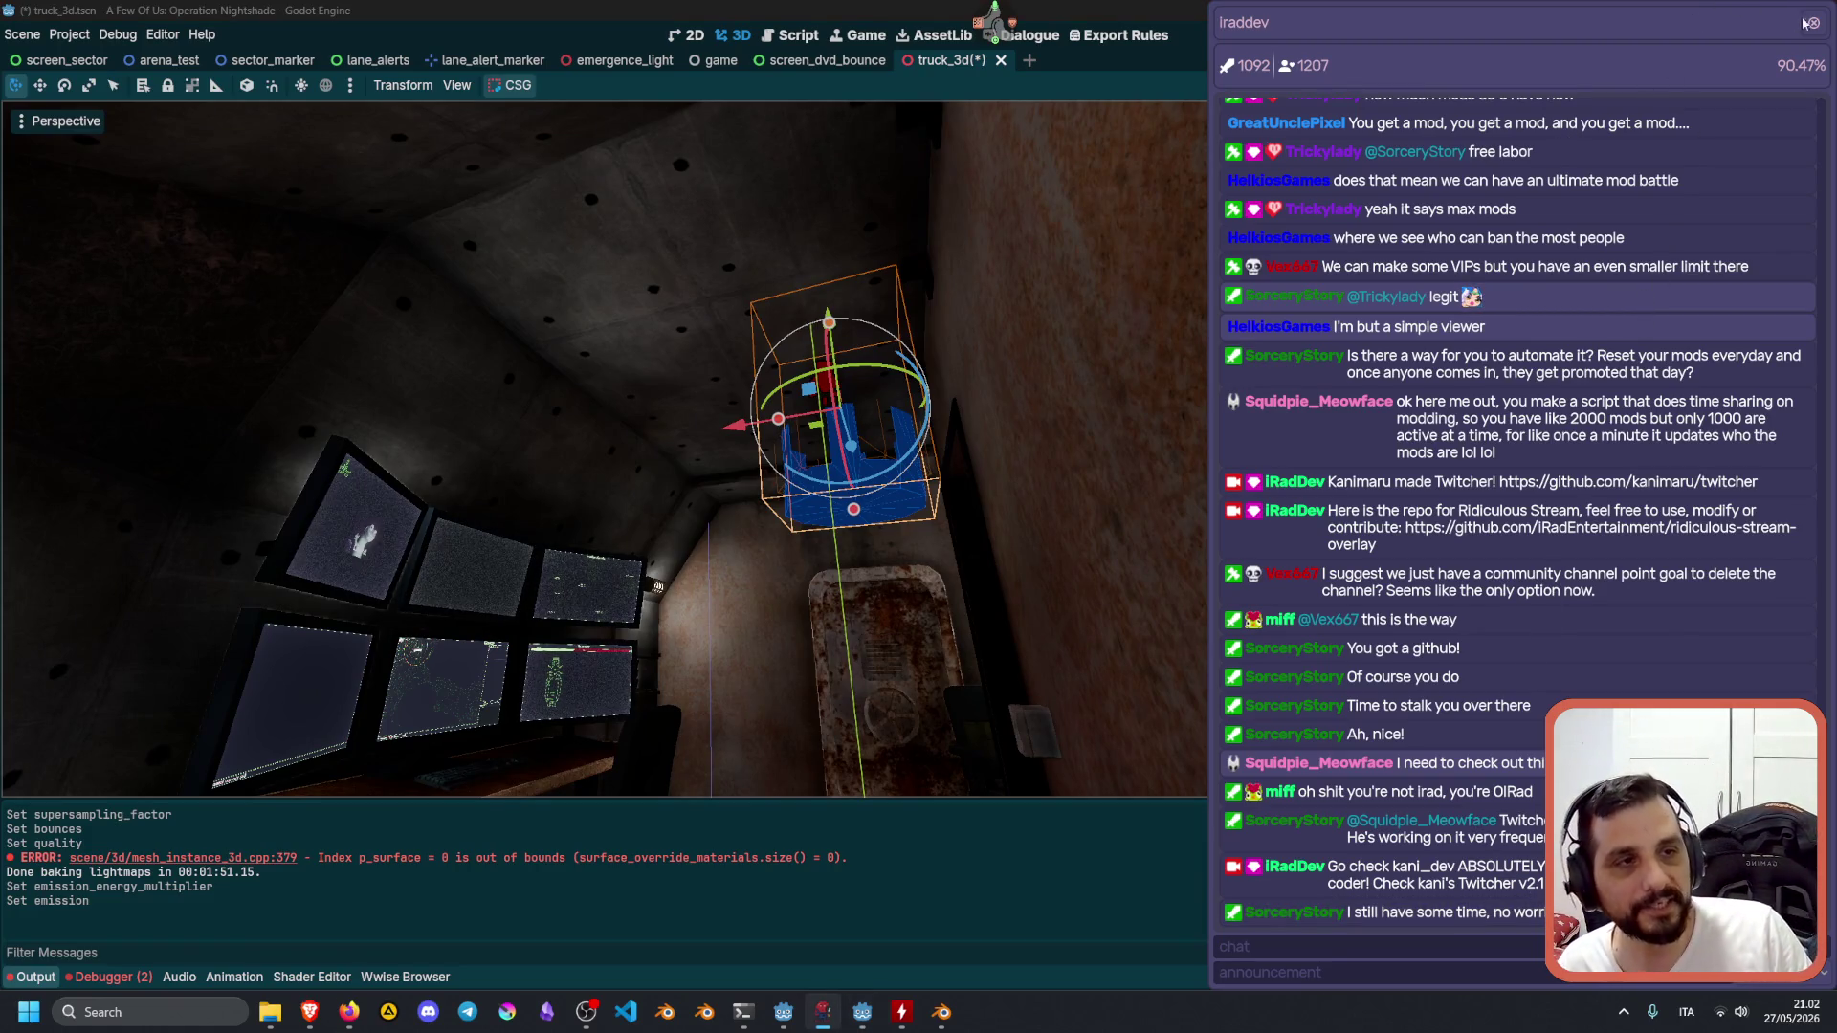
pyautogui.click(1813, 22)
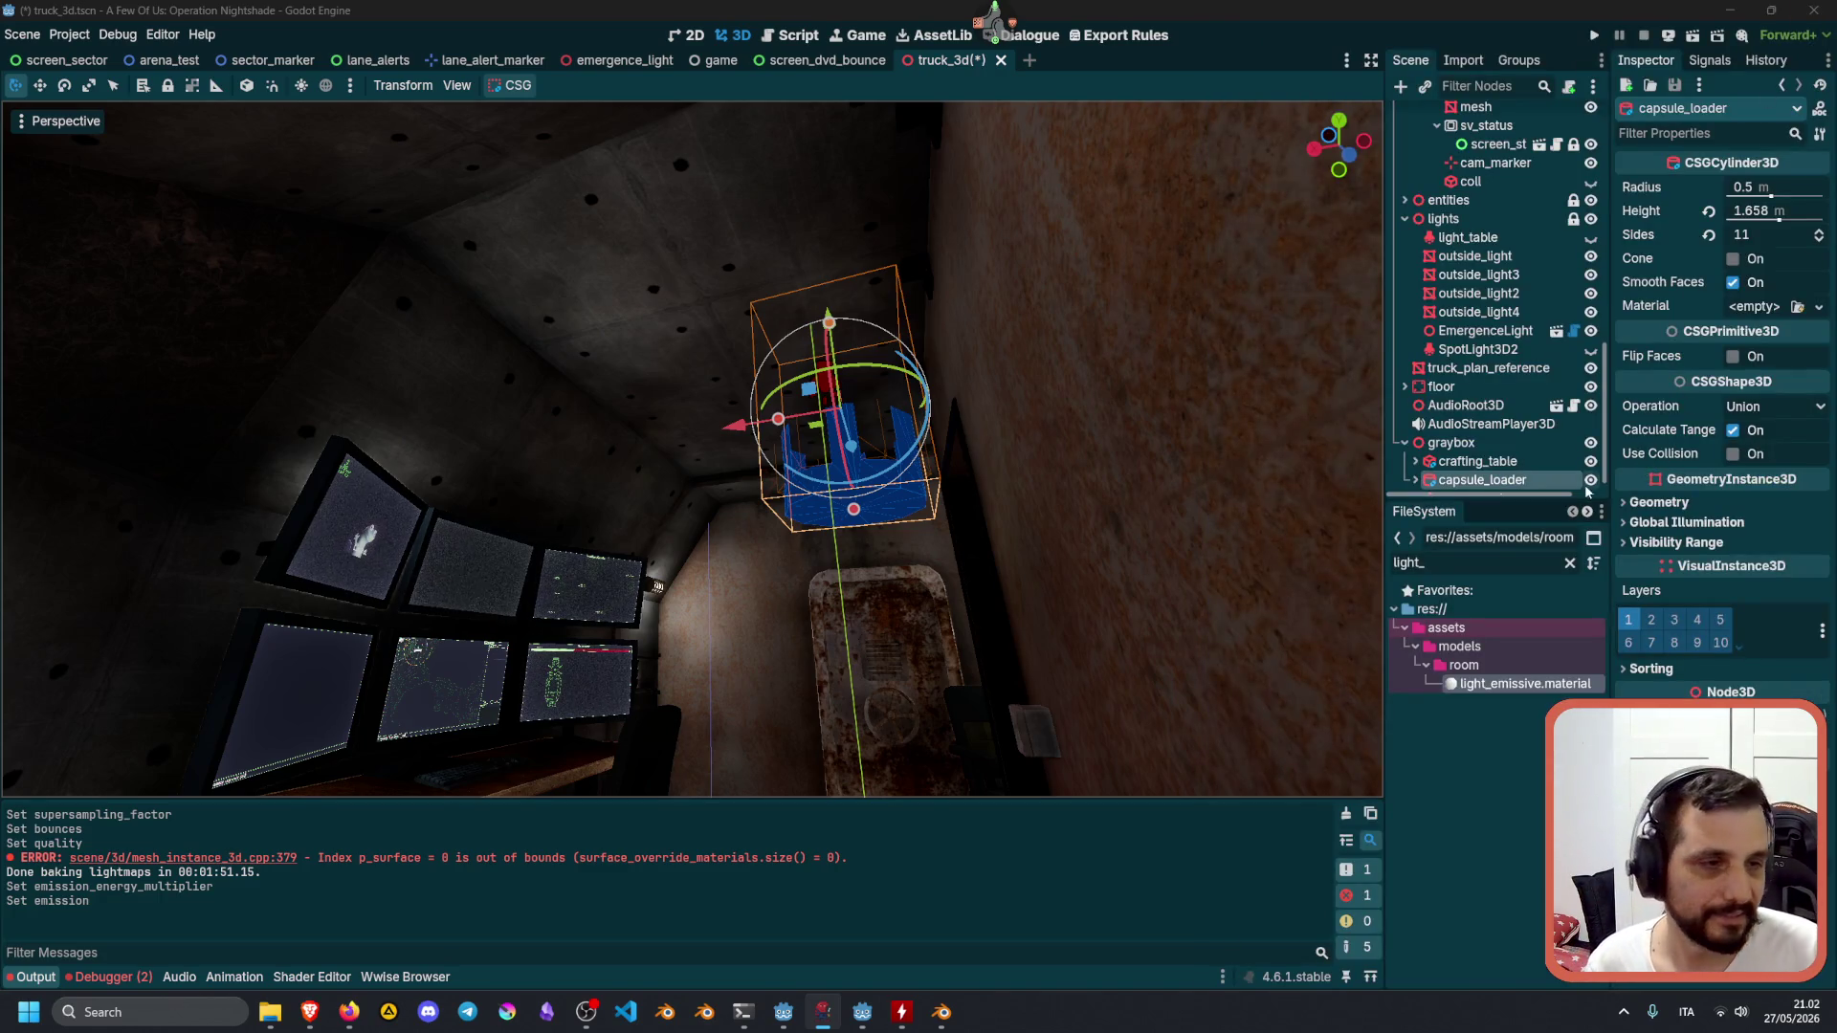
pyautogui.scroll(-1, 1492, 446)
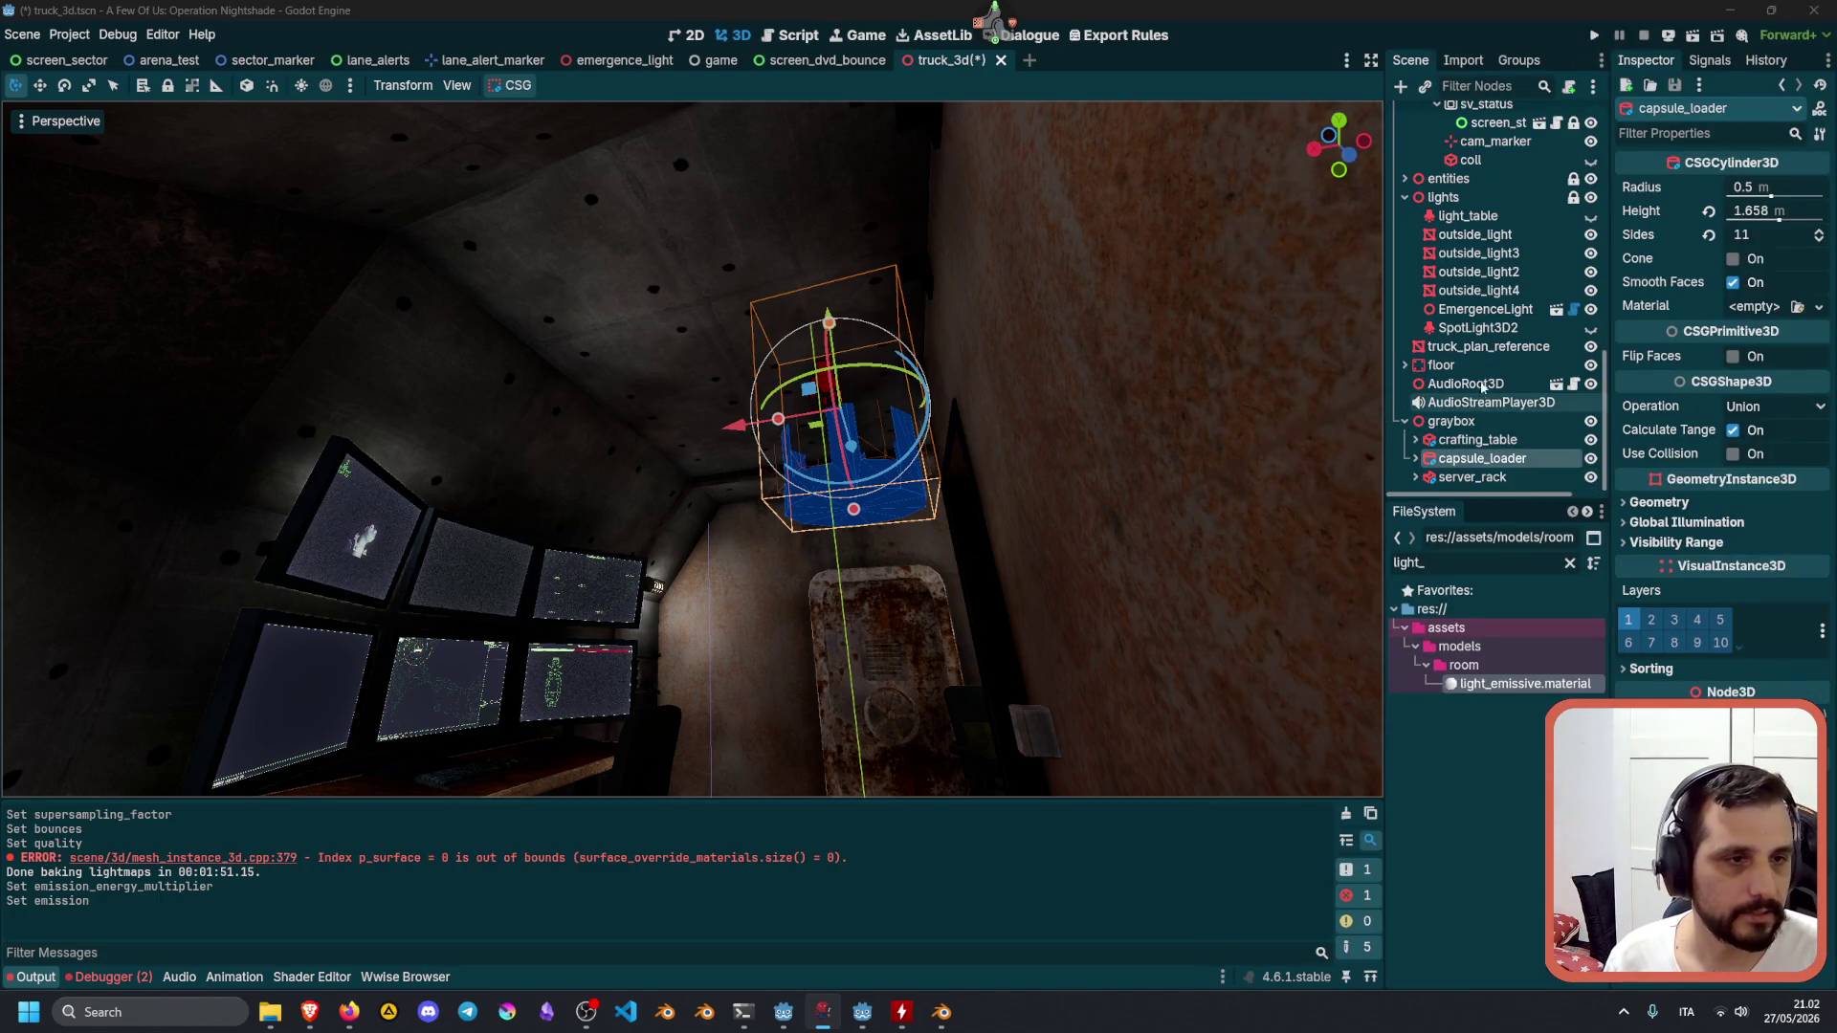
pyautogui.click(1487, 220)
pyautogui.click(1590, 219)
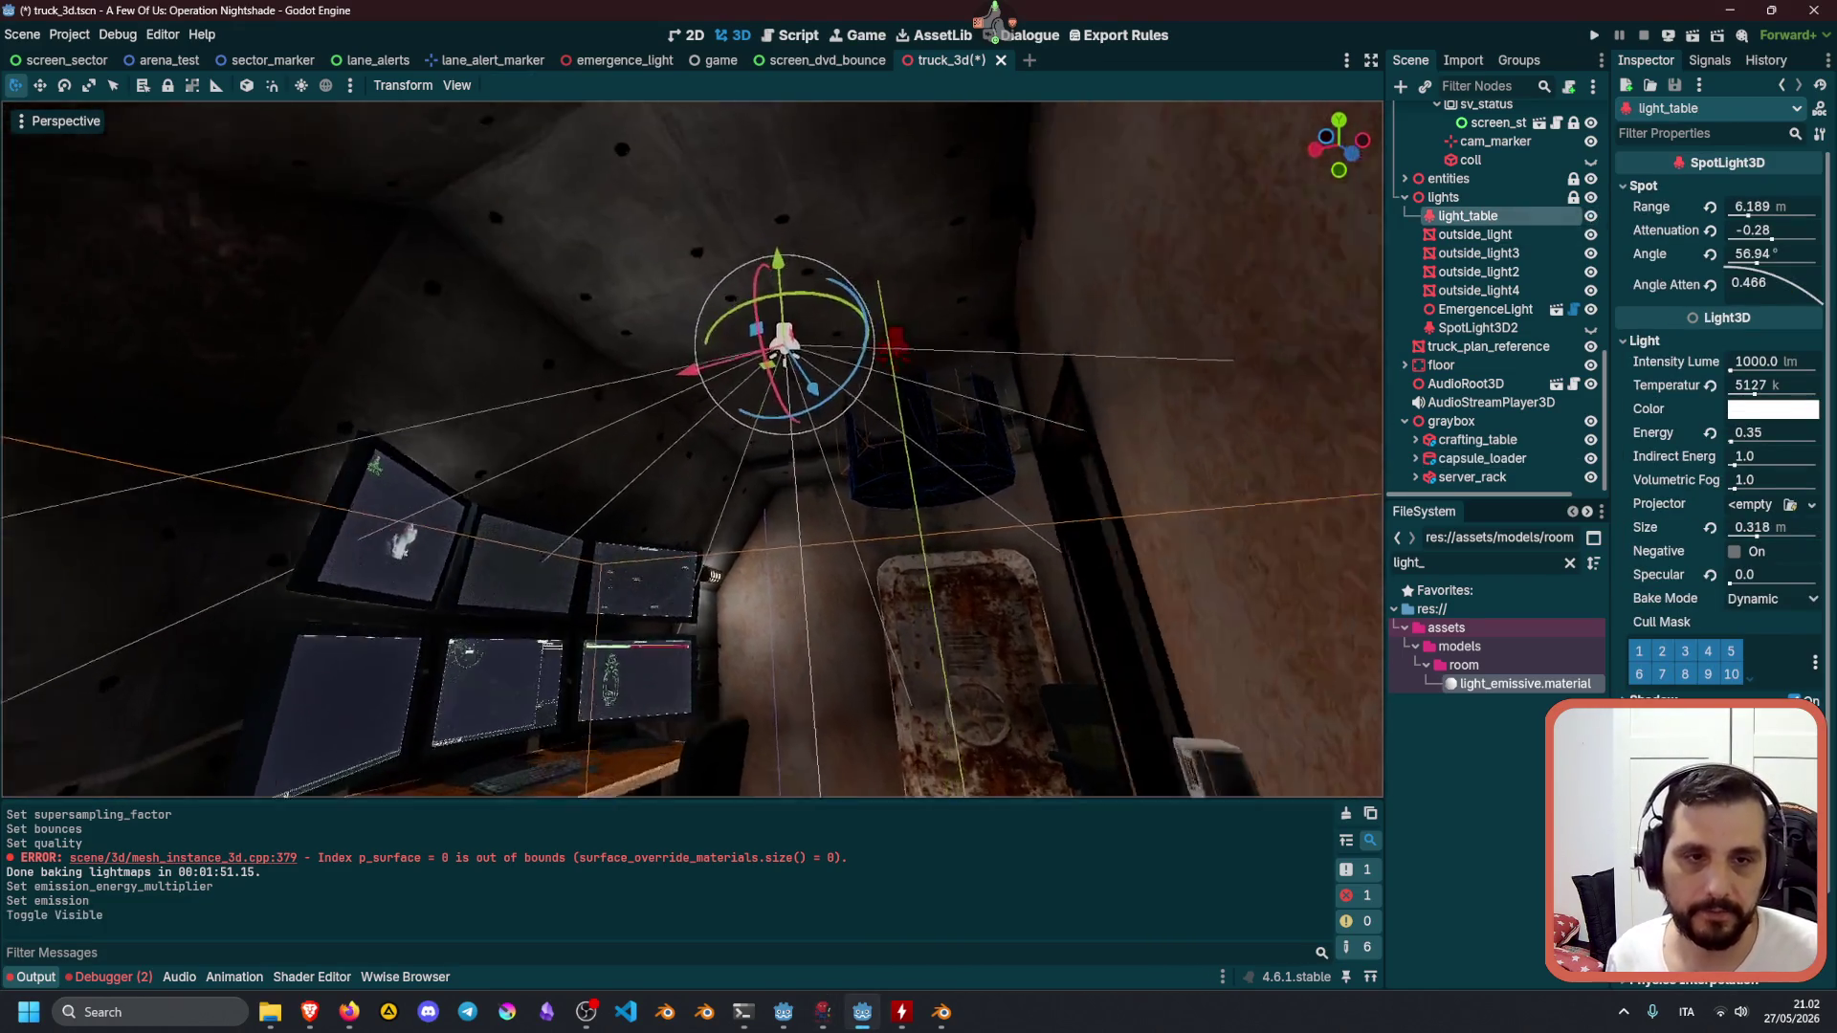
# Look around the lit room toward the desk and monitors, then save the truck scene.
pyautogui.moveTo(937, 253); pyautogui.dragTo(937, 254, button='right')
pyautogui.moveTo(857, 501); pyautogui.dragTo(857, 502, button='right')
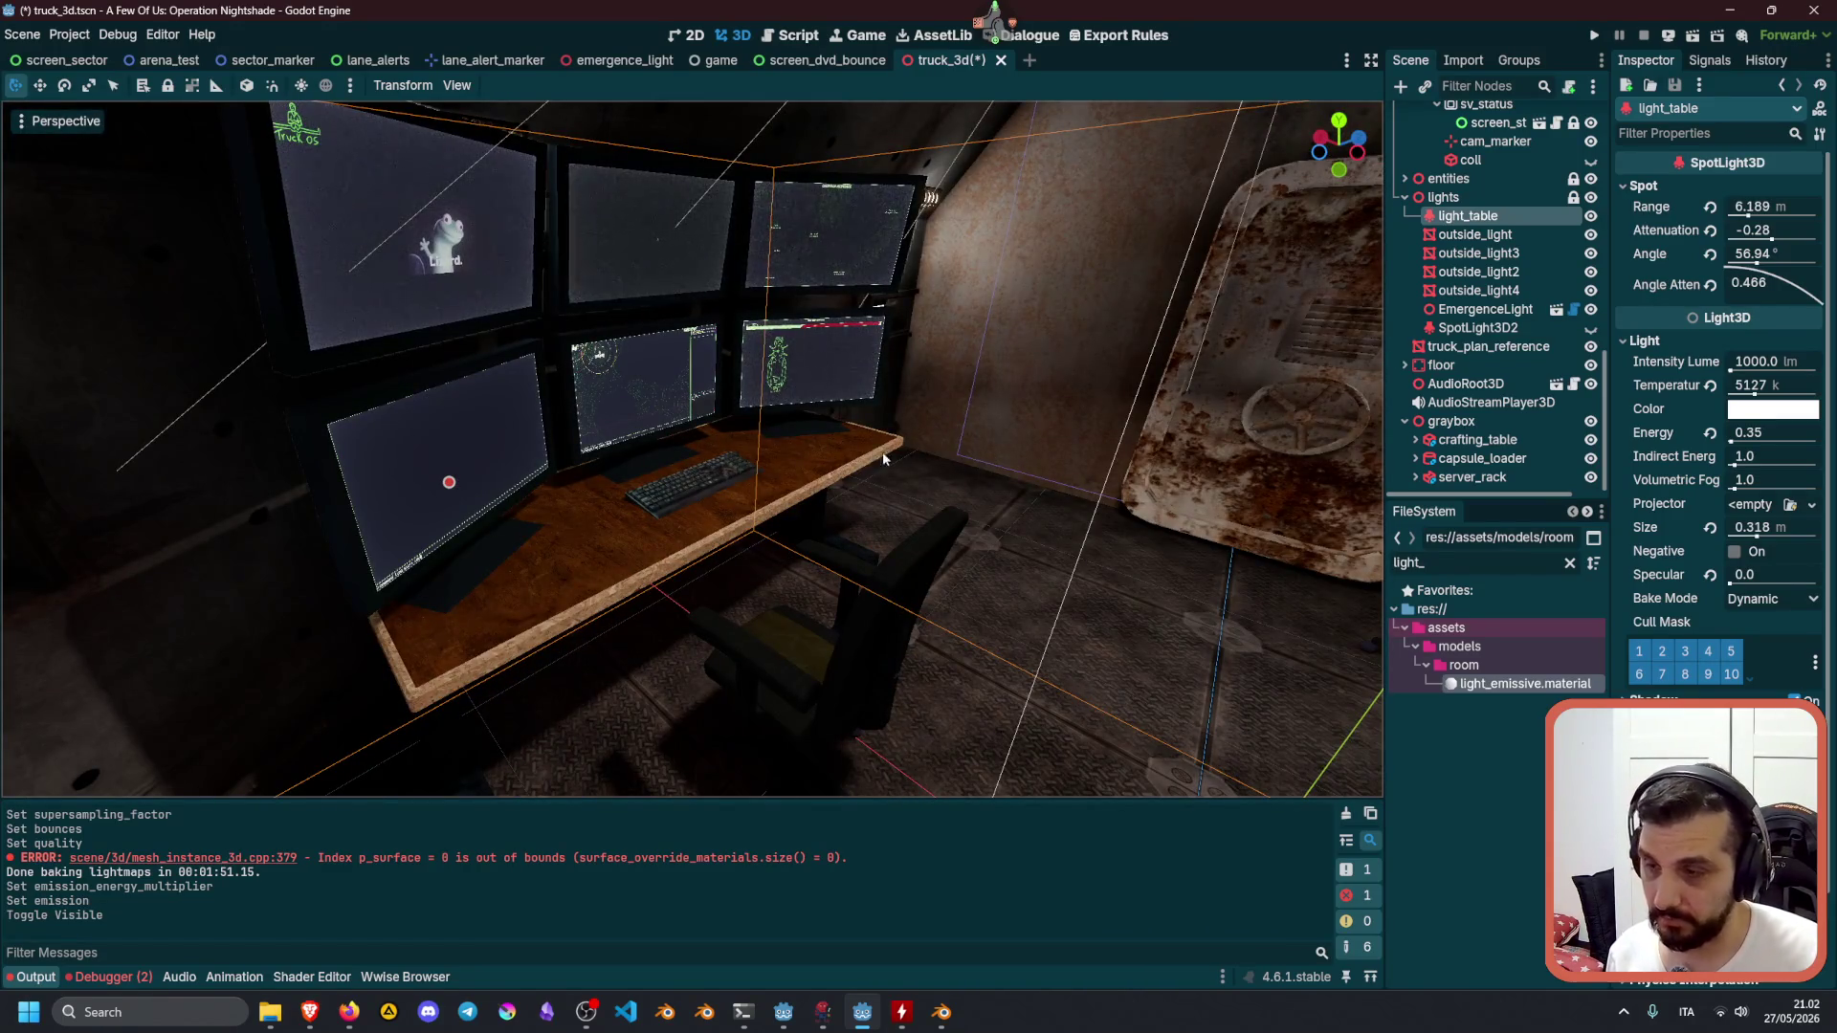
pyautogui.hotkey('alt', 'Tab')
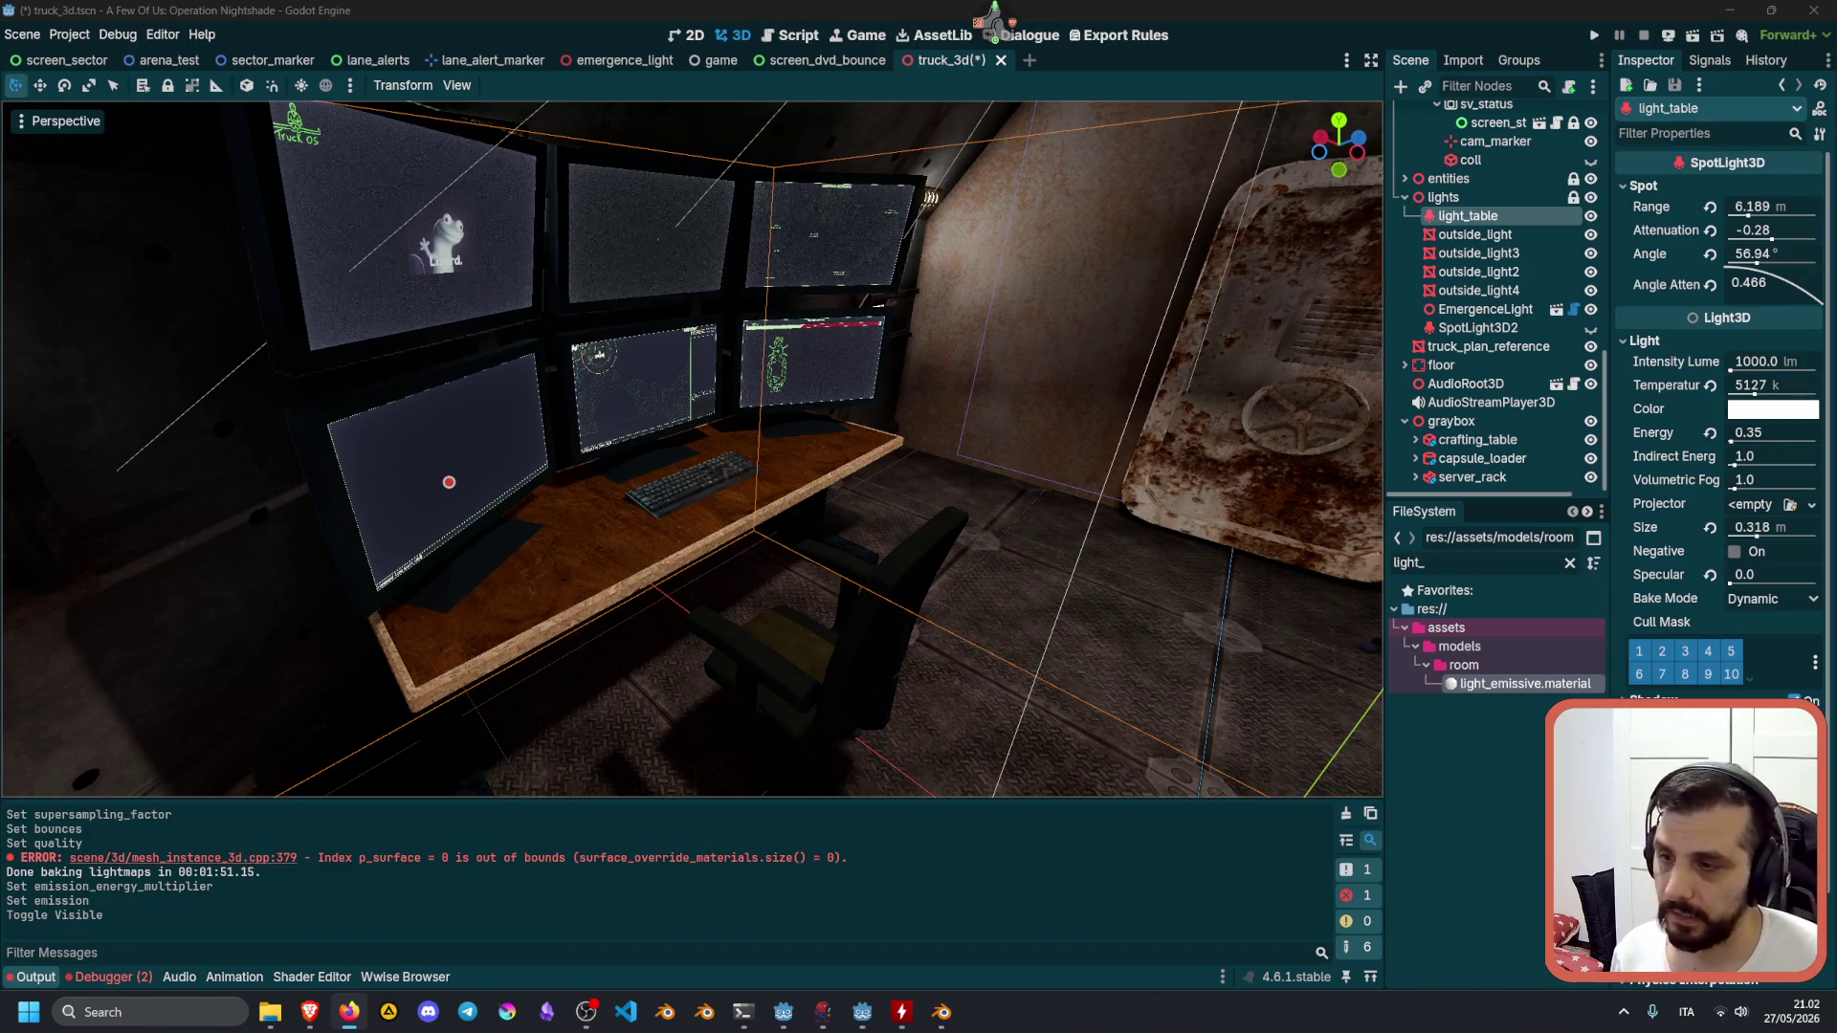
pyautogui.moveTo(823, 488)
pyautogui.mouseDown(button='right')
pyautogui.moveTo(861, 478)
pyautogui.moveTo(727, 498)
pyautogui.moveTo(756, 473)
pyautogui.mouseUp(button='right')
pyautogui.hotkey('ctrl', 's')
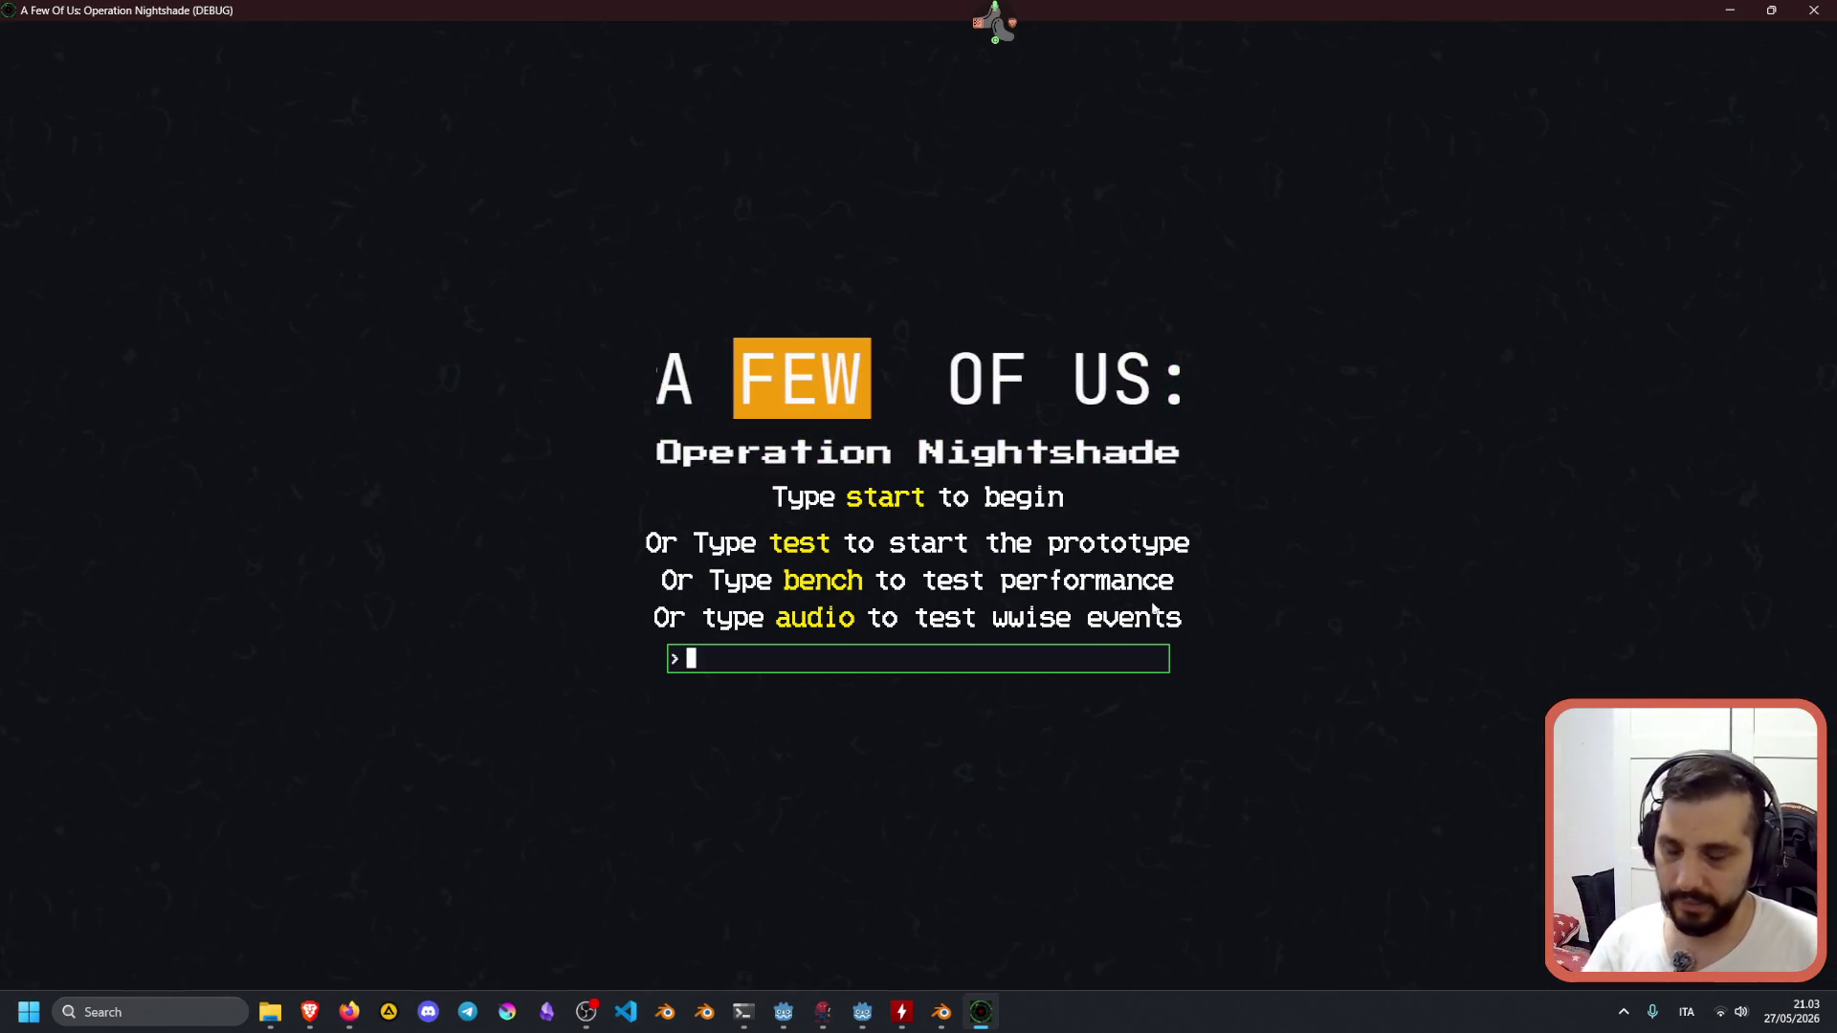
# Enter the command 'test' on the title screen to start the prototype.
pyautogui.write('test')
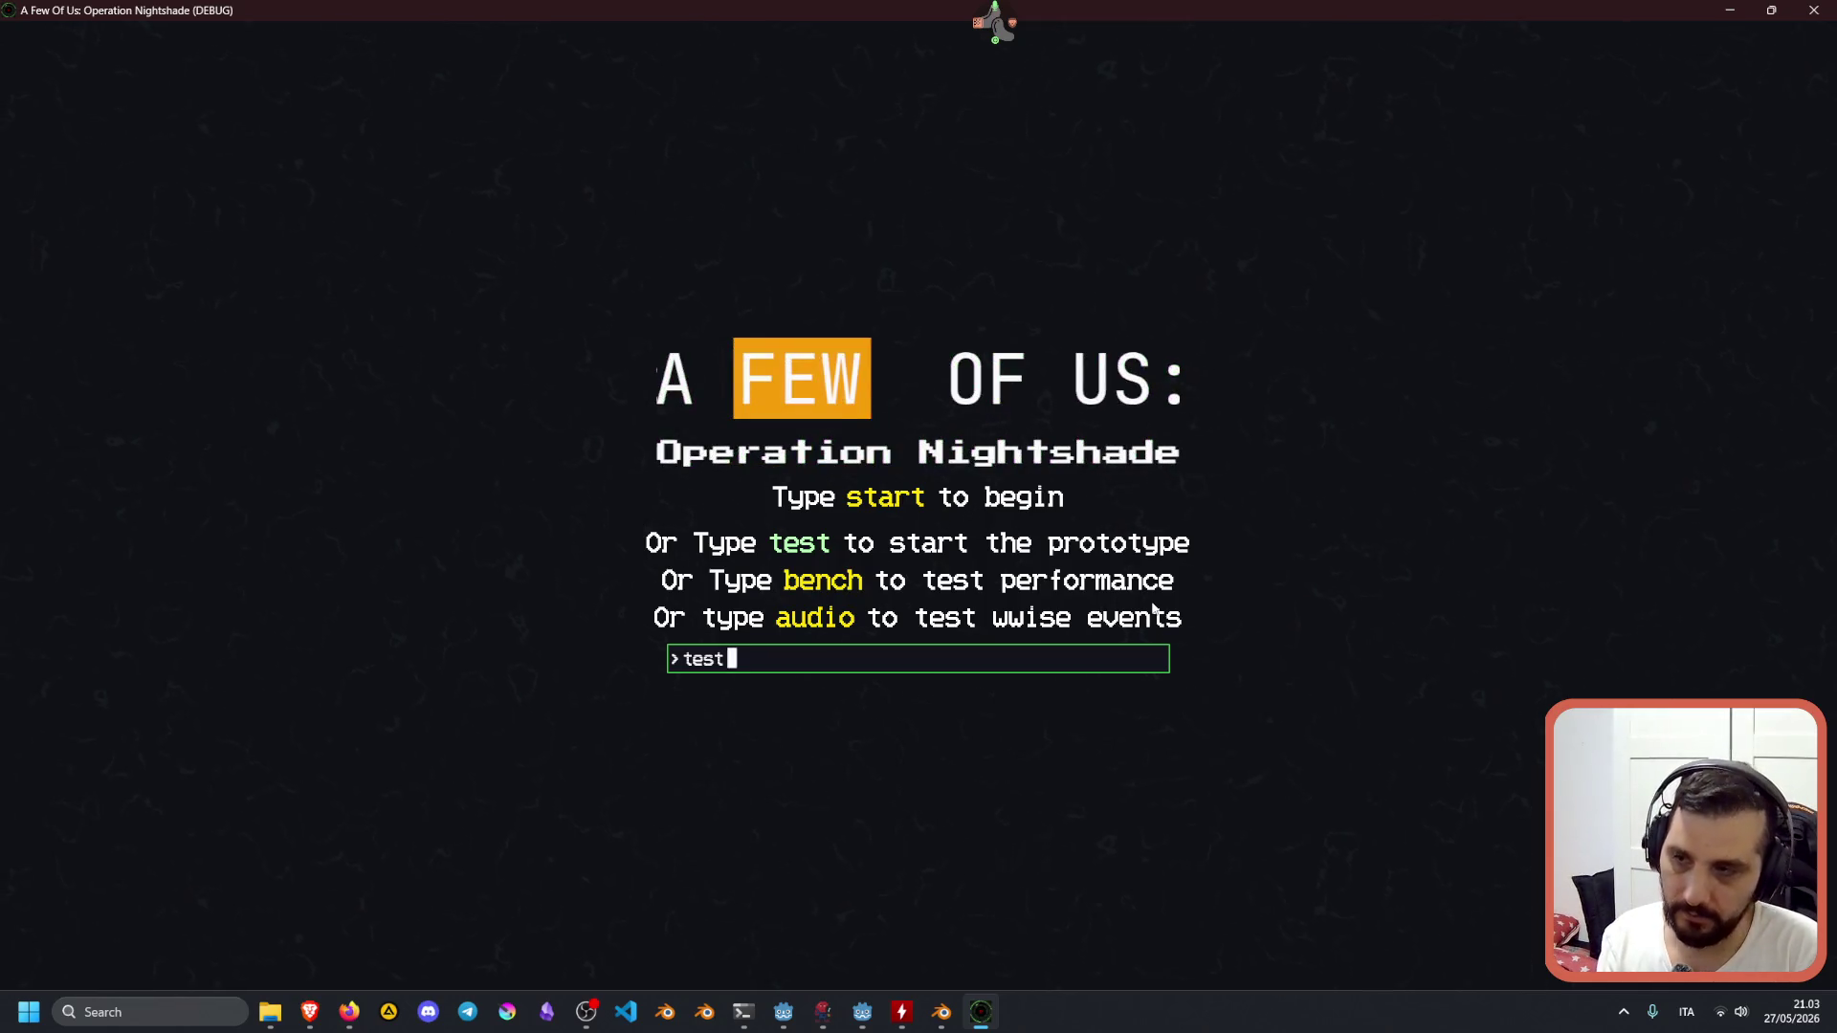
pyautogui.press('Return')
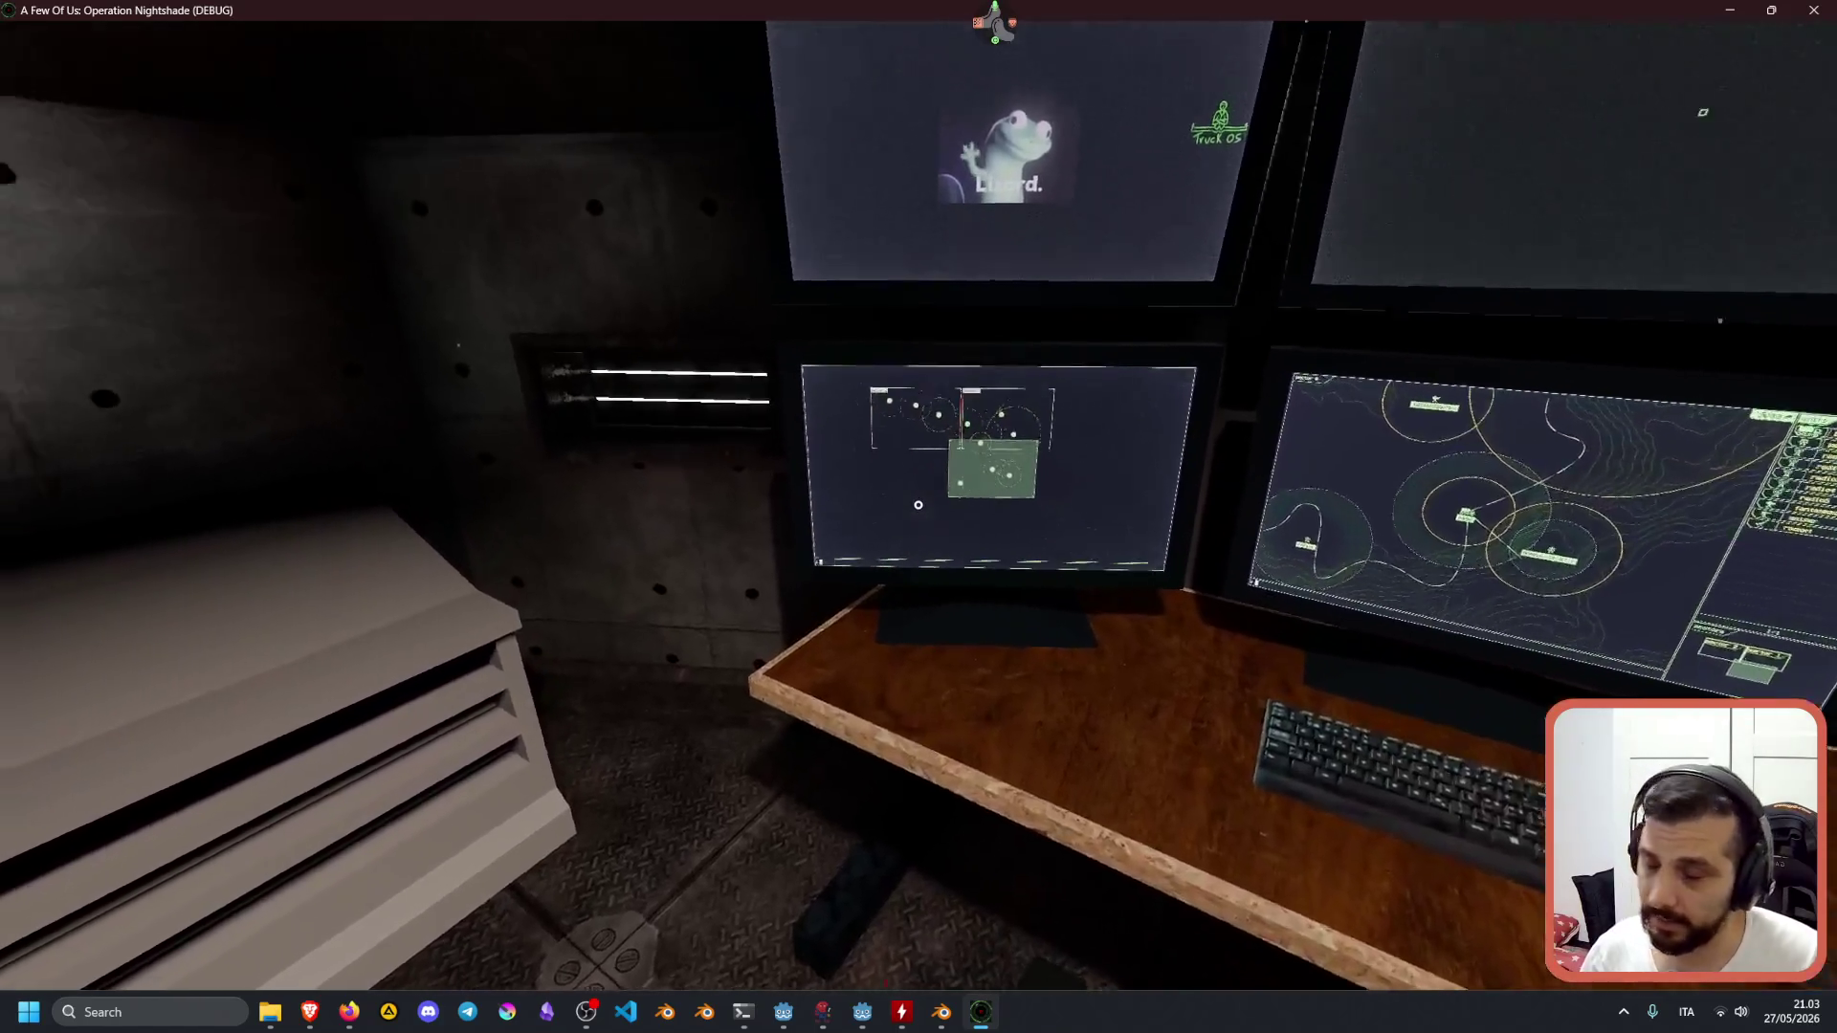
# Focus the centre map monitor, select the base unit, then show the units list and release focus.
pyautogui.click(918, 505)
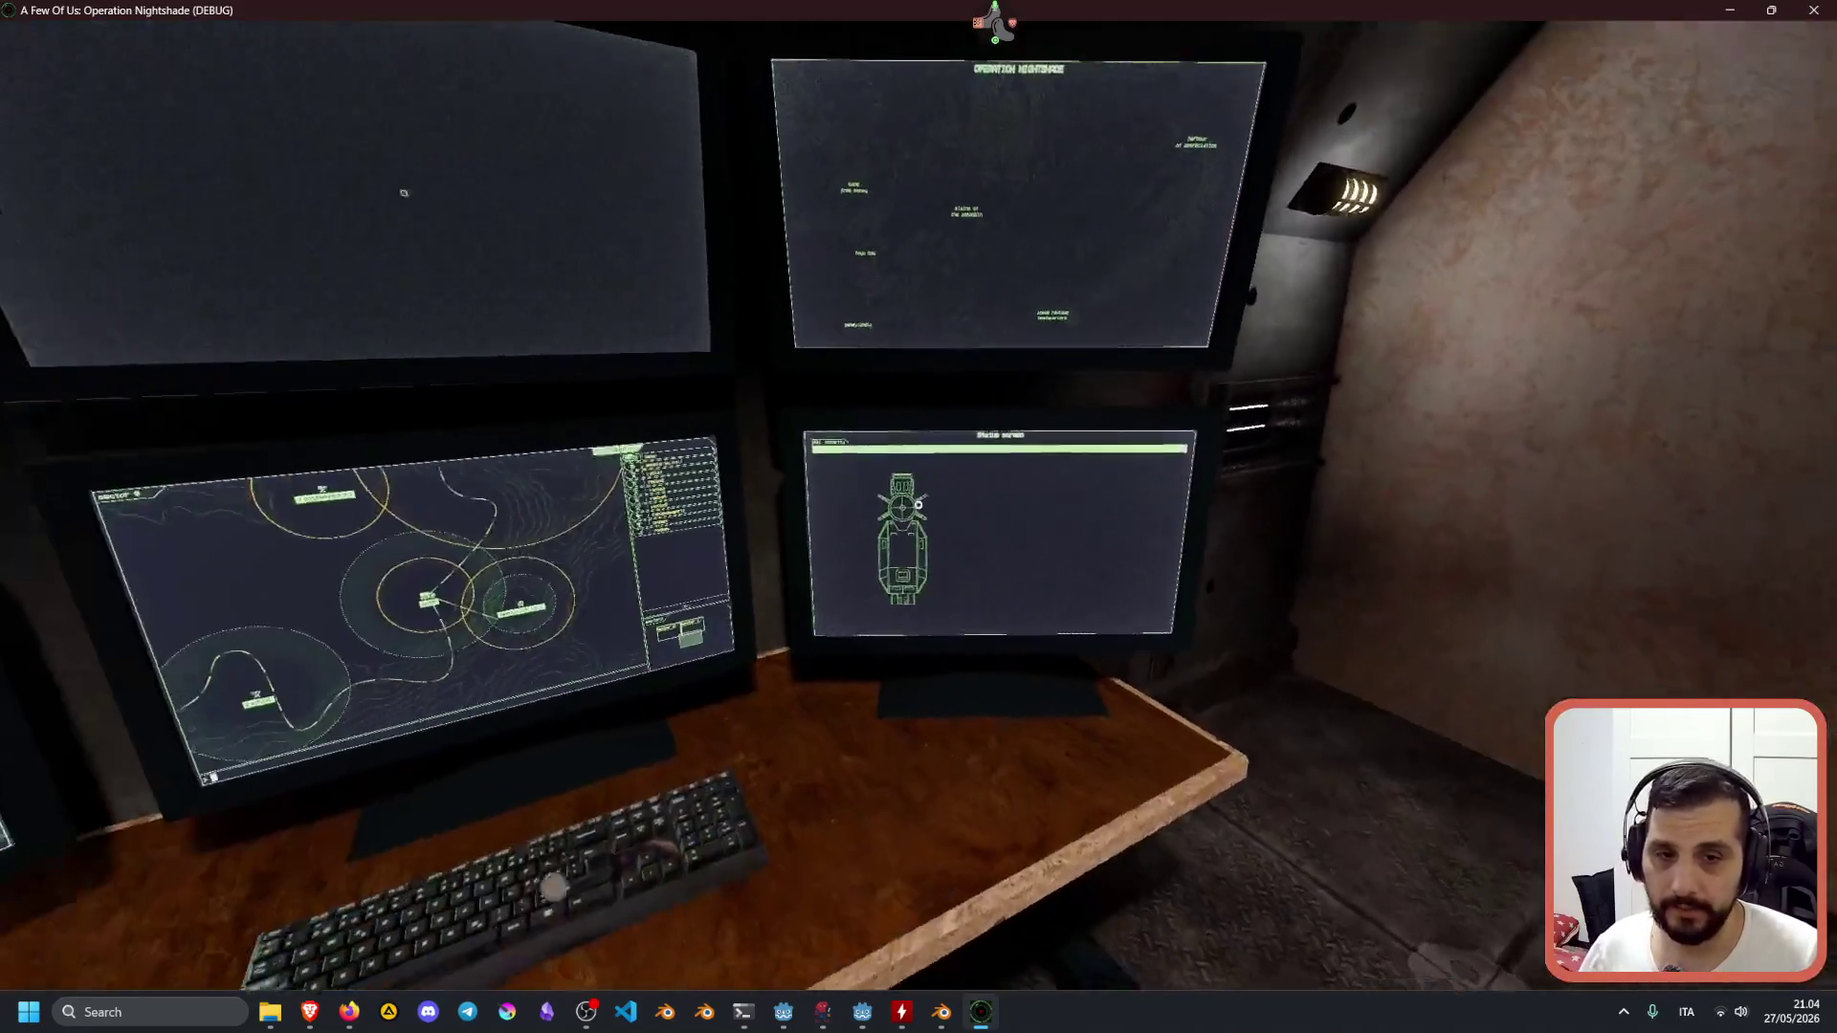
pyautogui.click(918, 504)
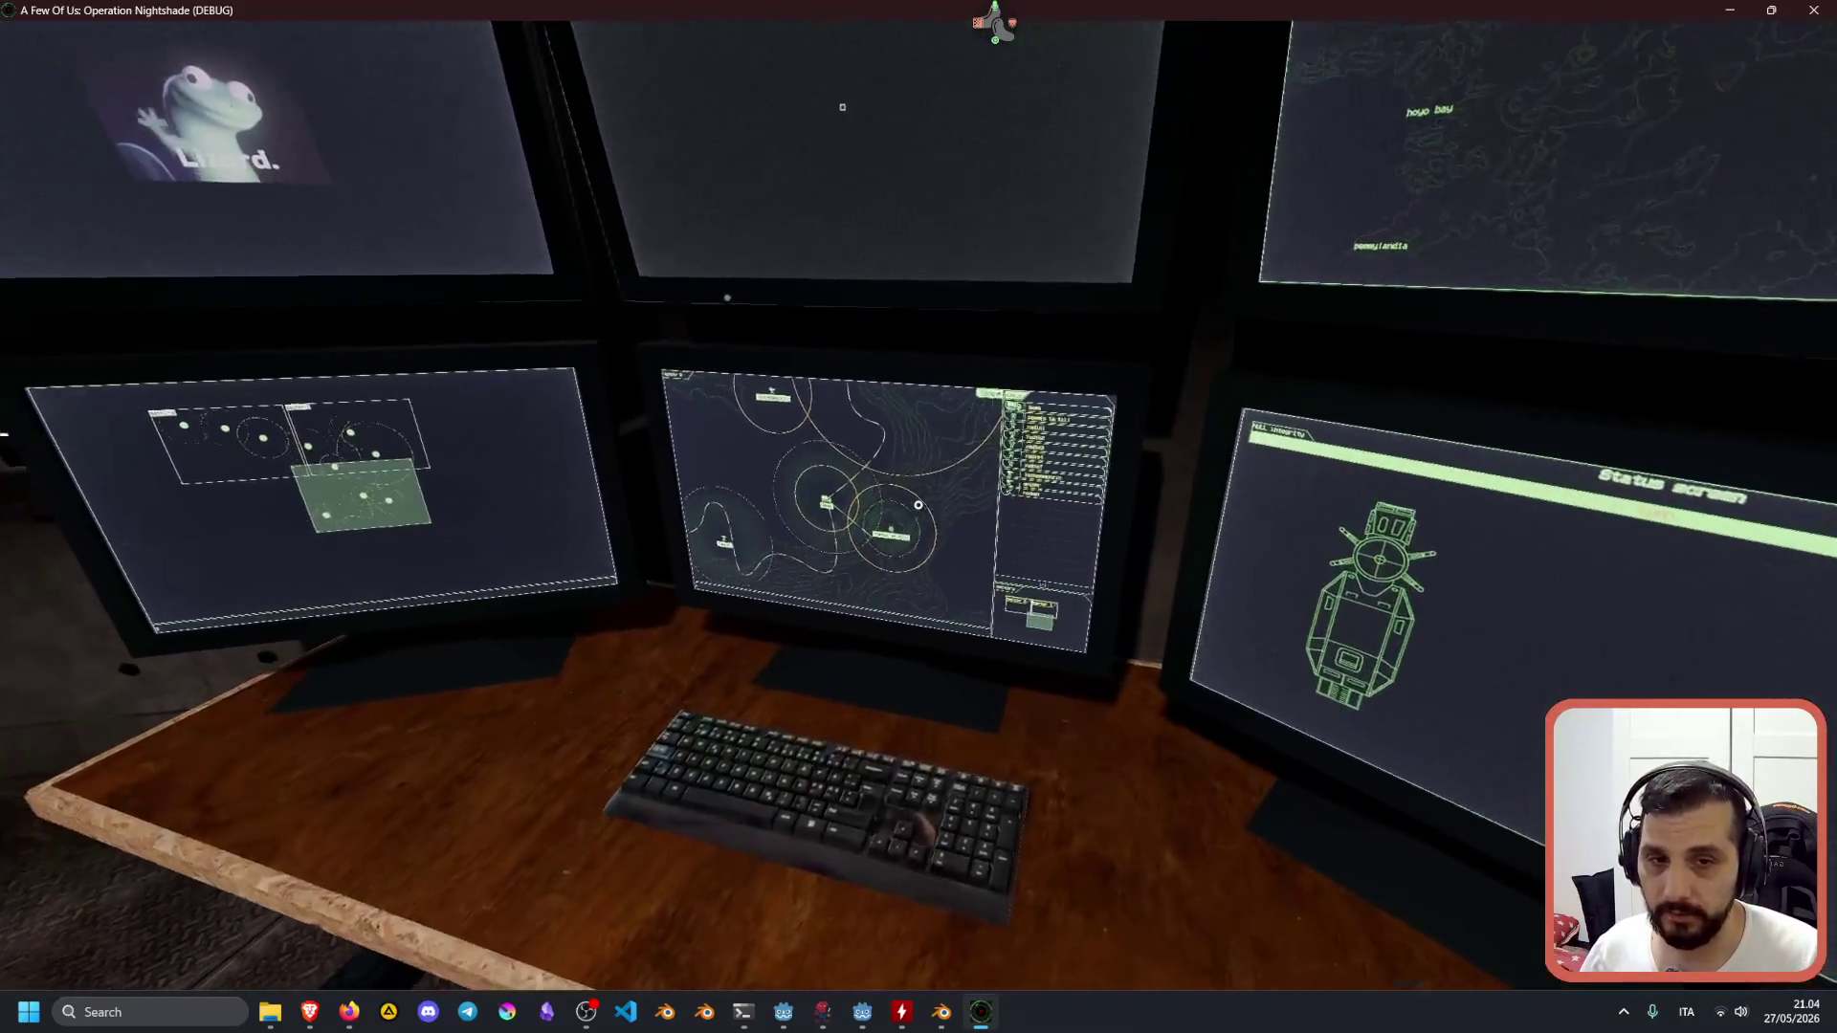
pyautogui.click(918, 505)
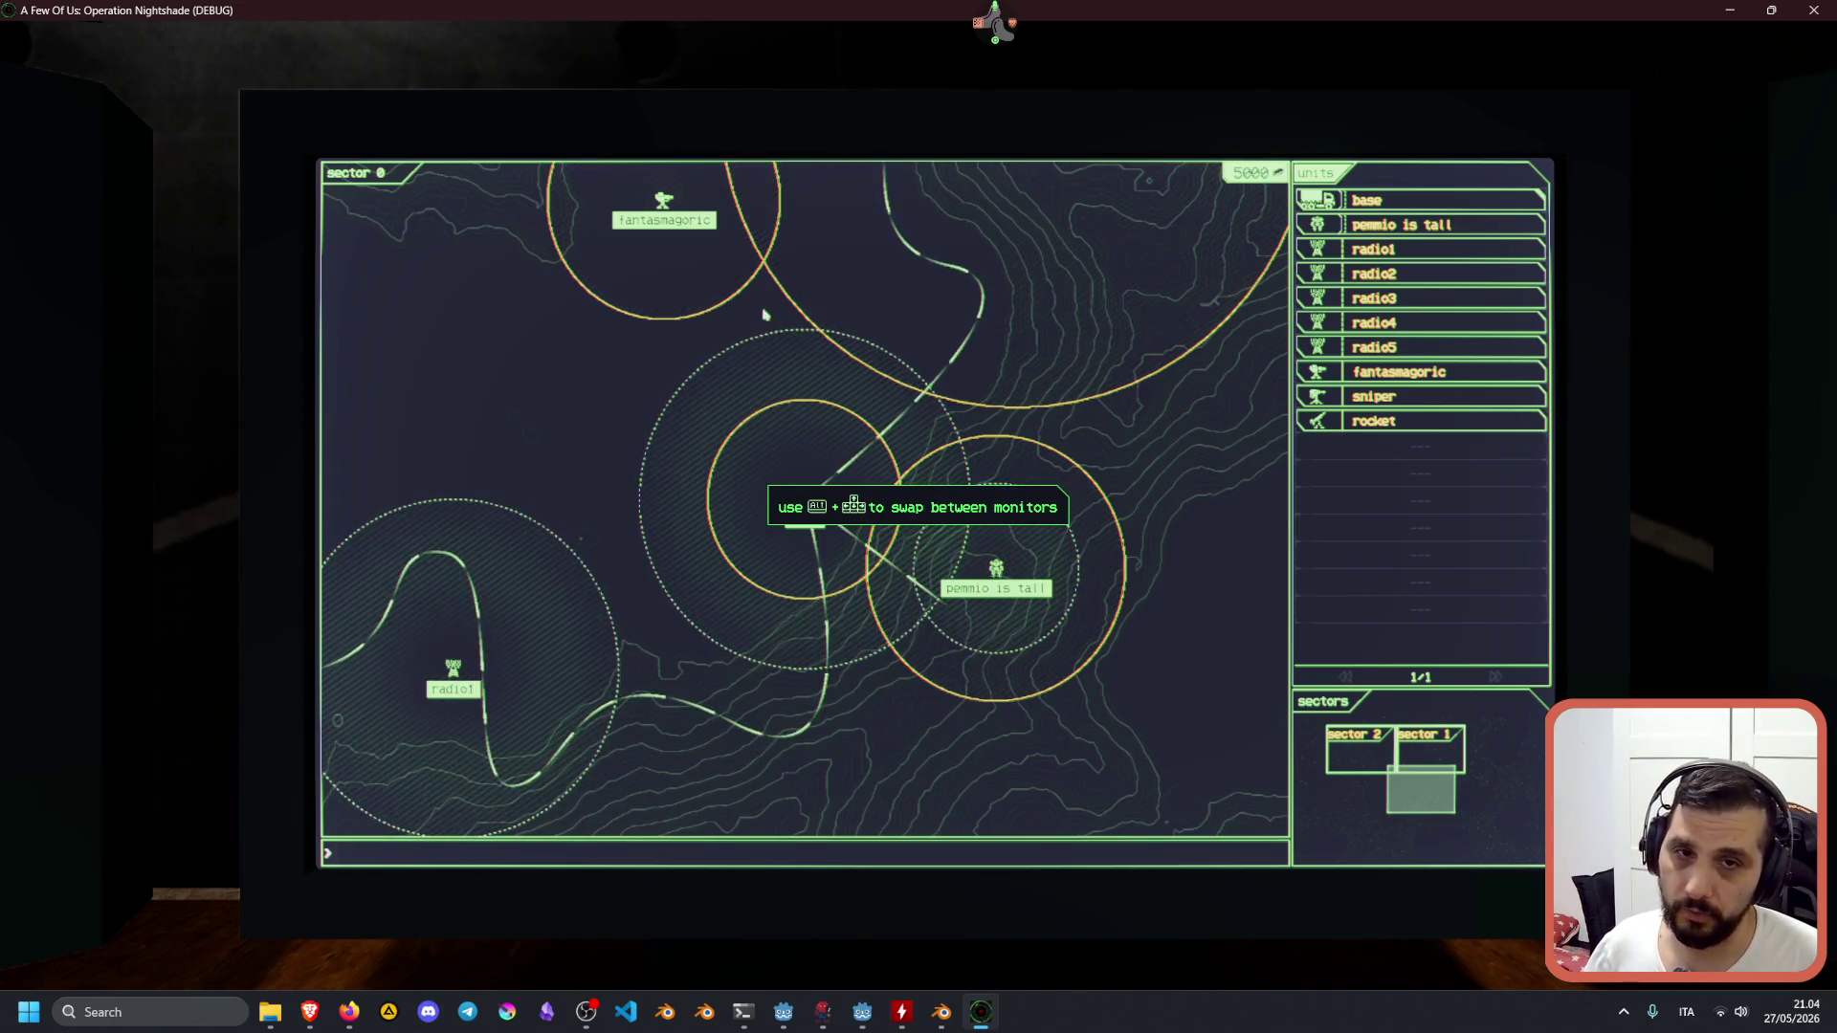
pyautogui.click(795, 529)
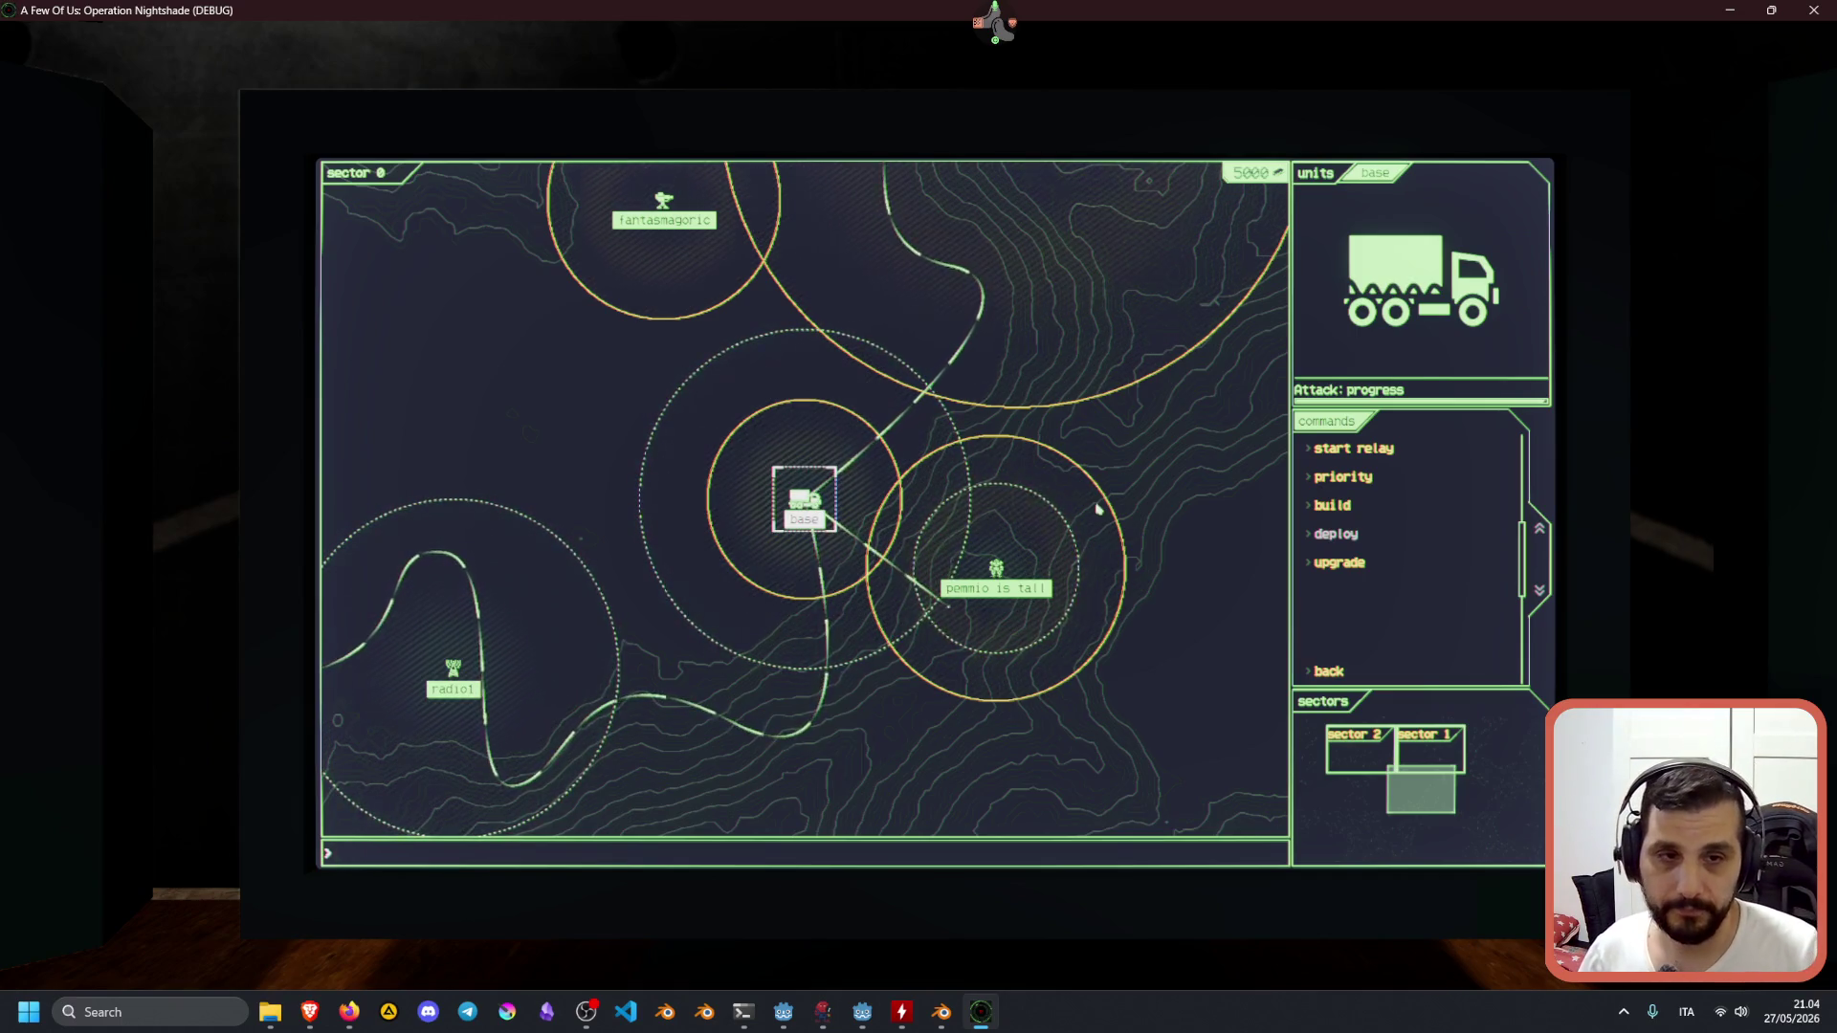
pyautogui.click(1023, 504)
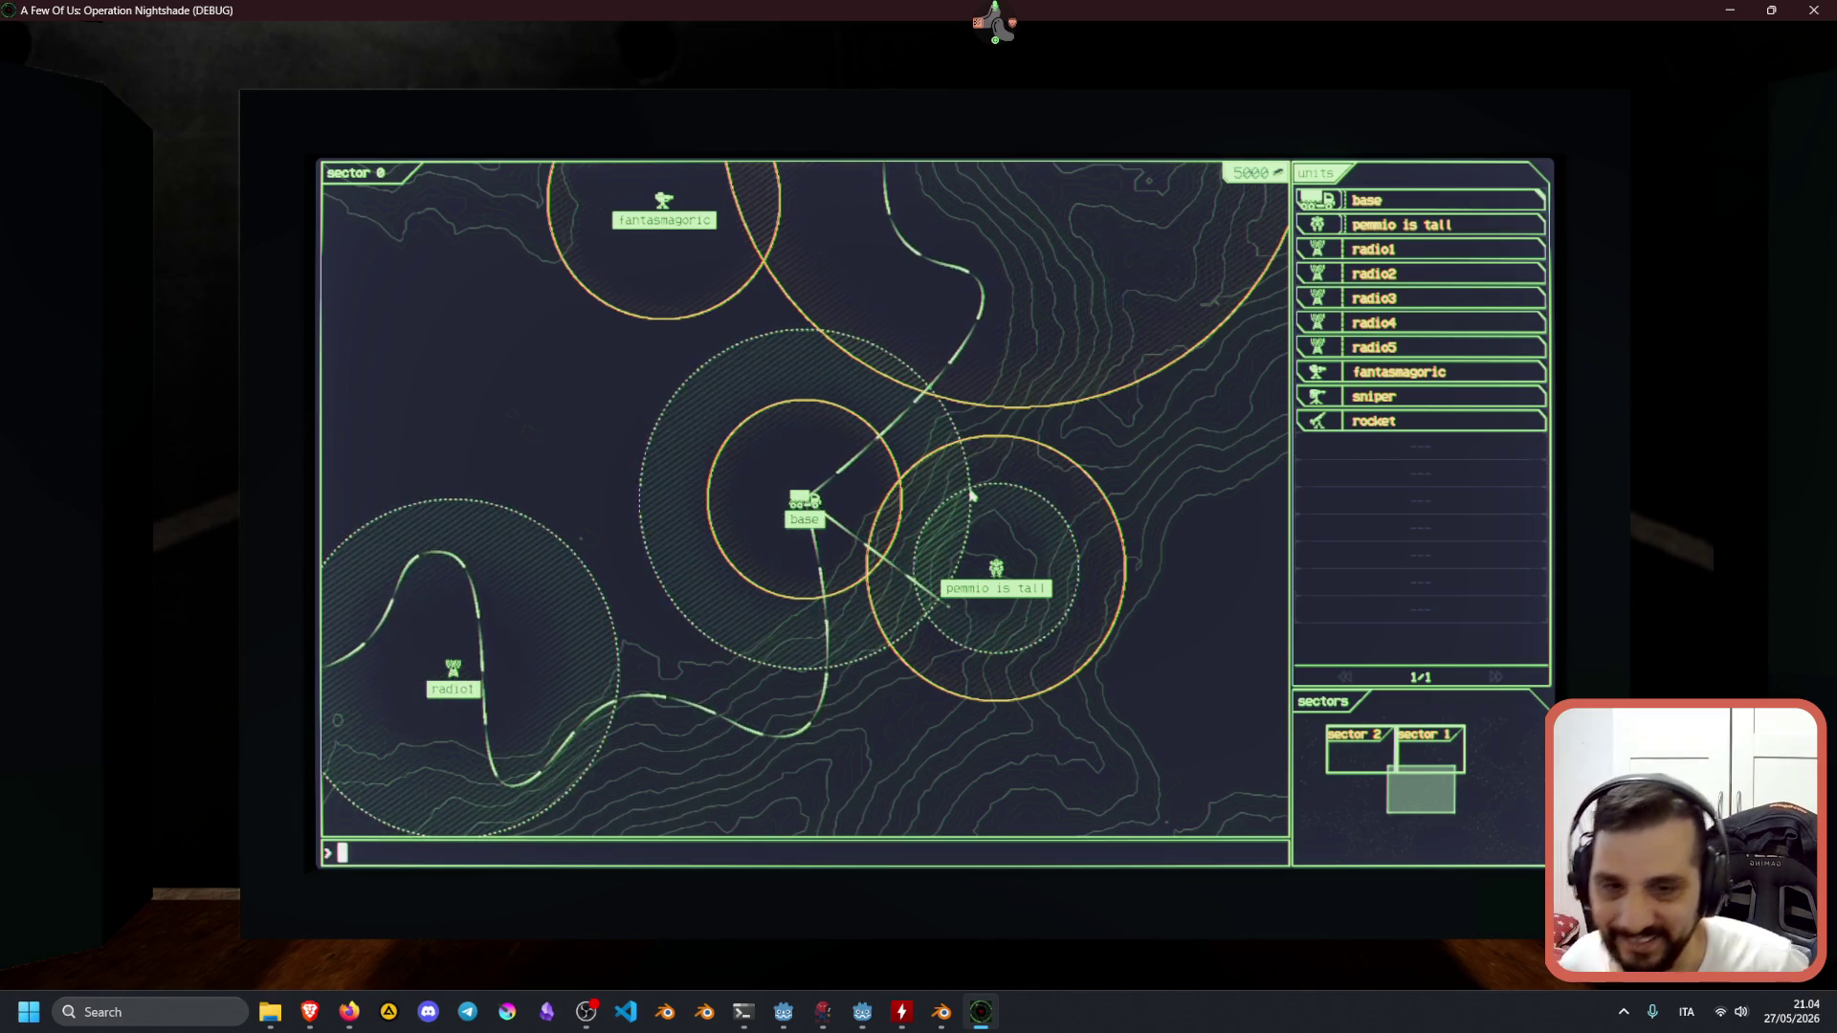
pyautogui.rightClick(972, 495)
# Check the Truck OS screen, then the Operation Nightshade map and its 100% hull status screen before stepping back.
pyautogui.click(226, 504)
pyautogui.click(918, 517)
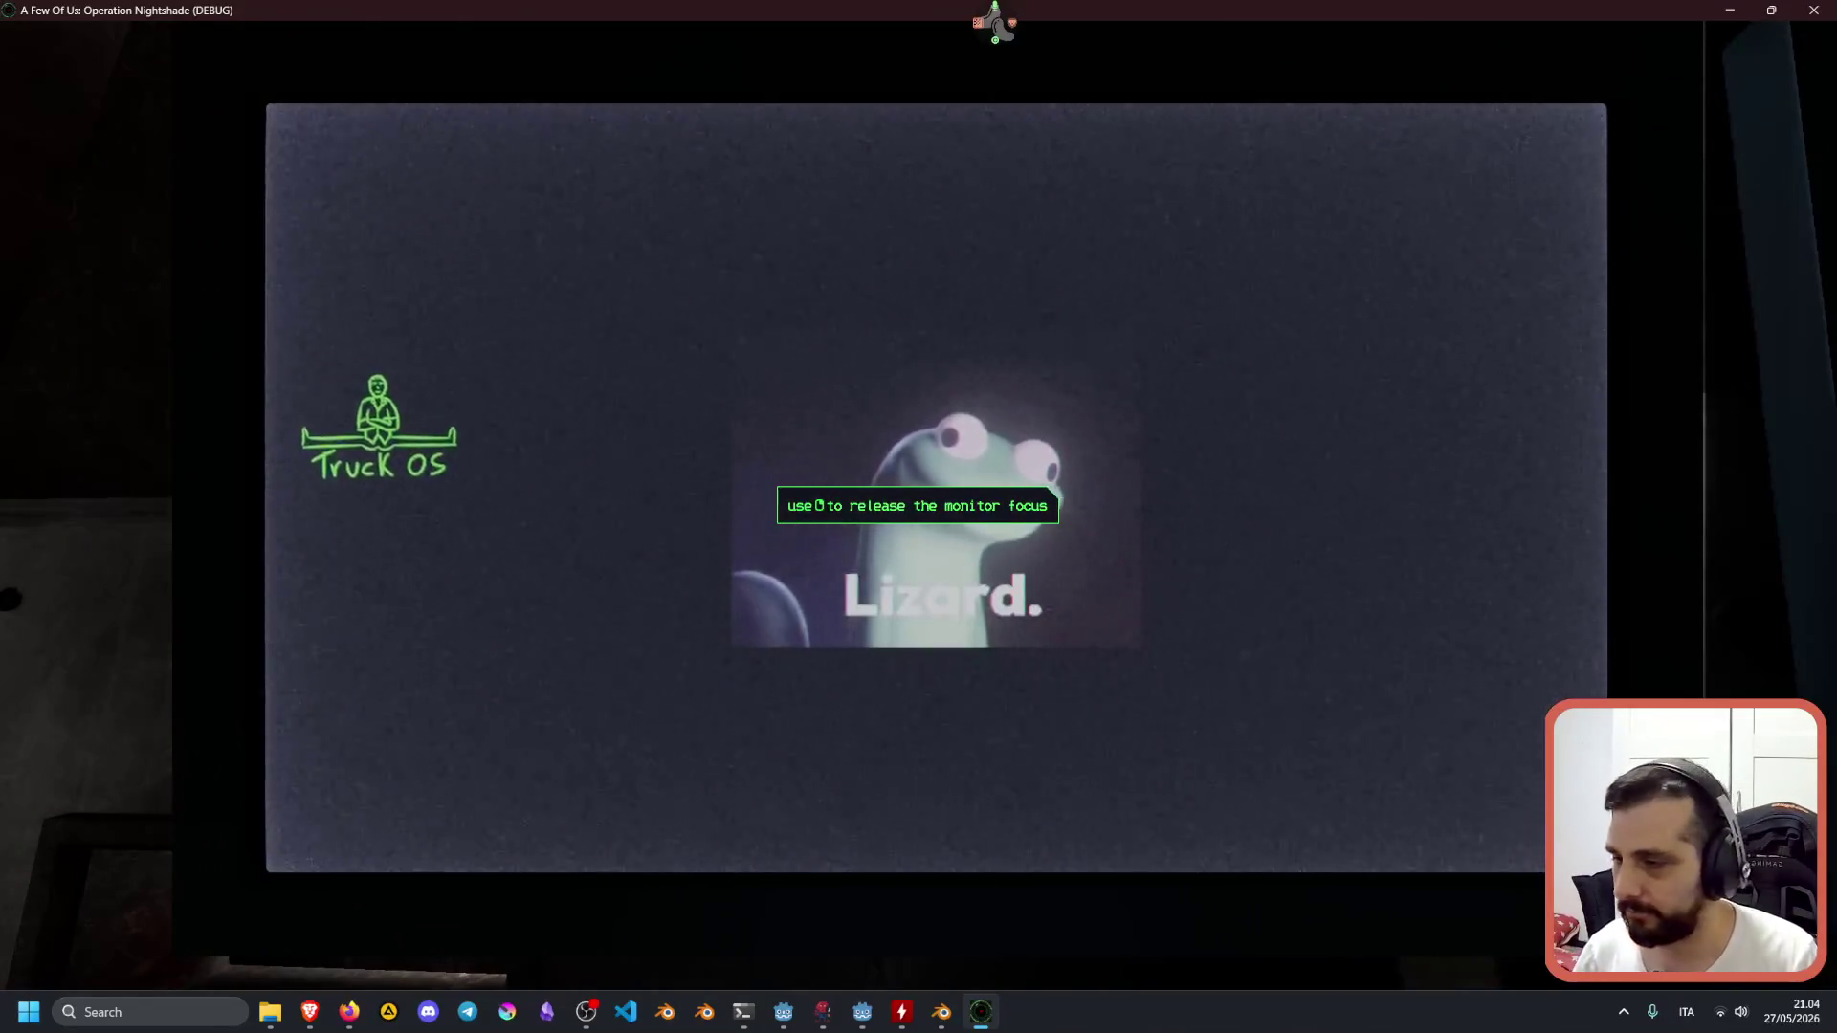
pyautogui.rightClick(919, 516)
pyautogui.click(1611, 504)
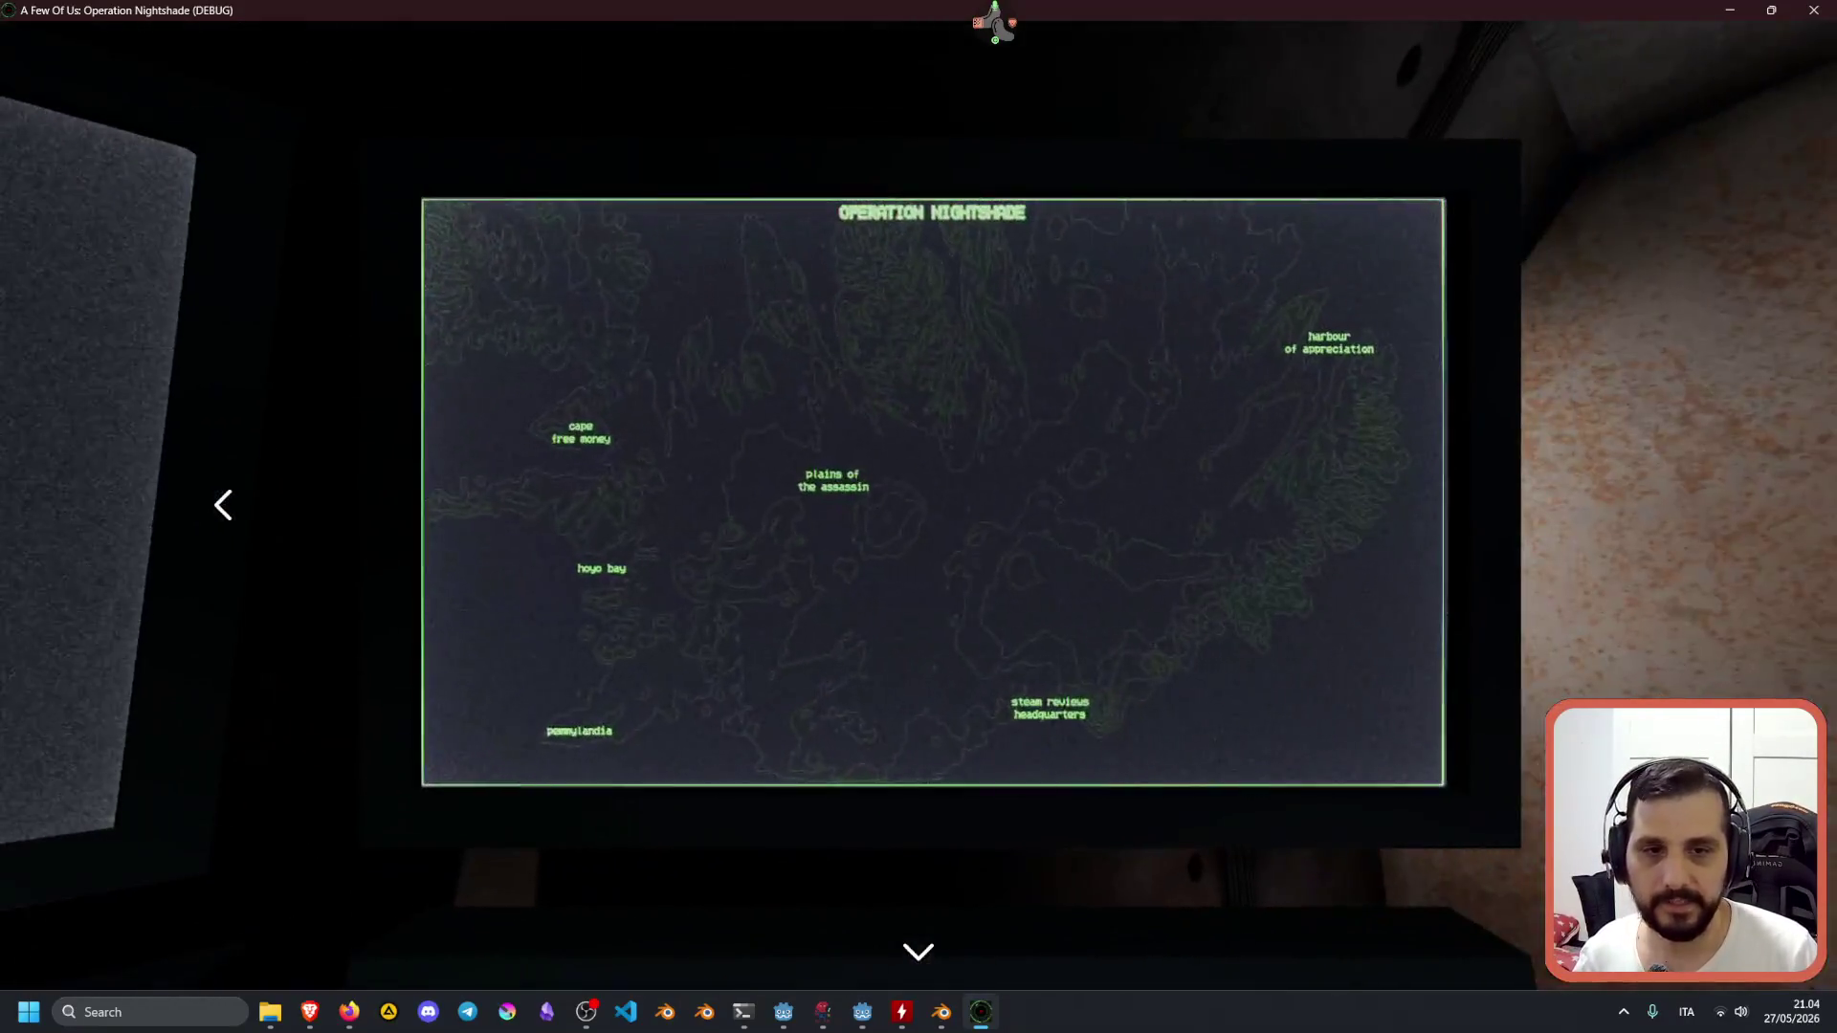
pyautogui.click(919, 517)
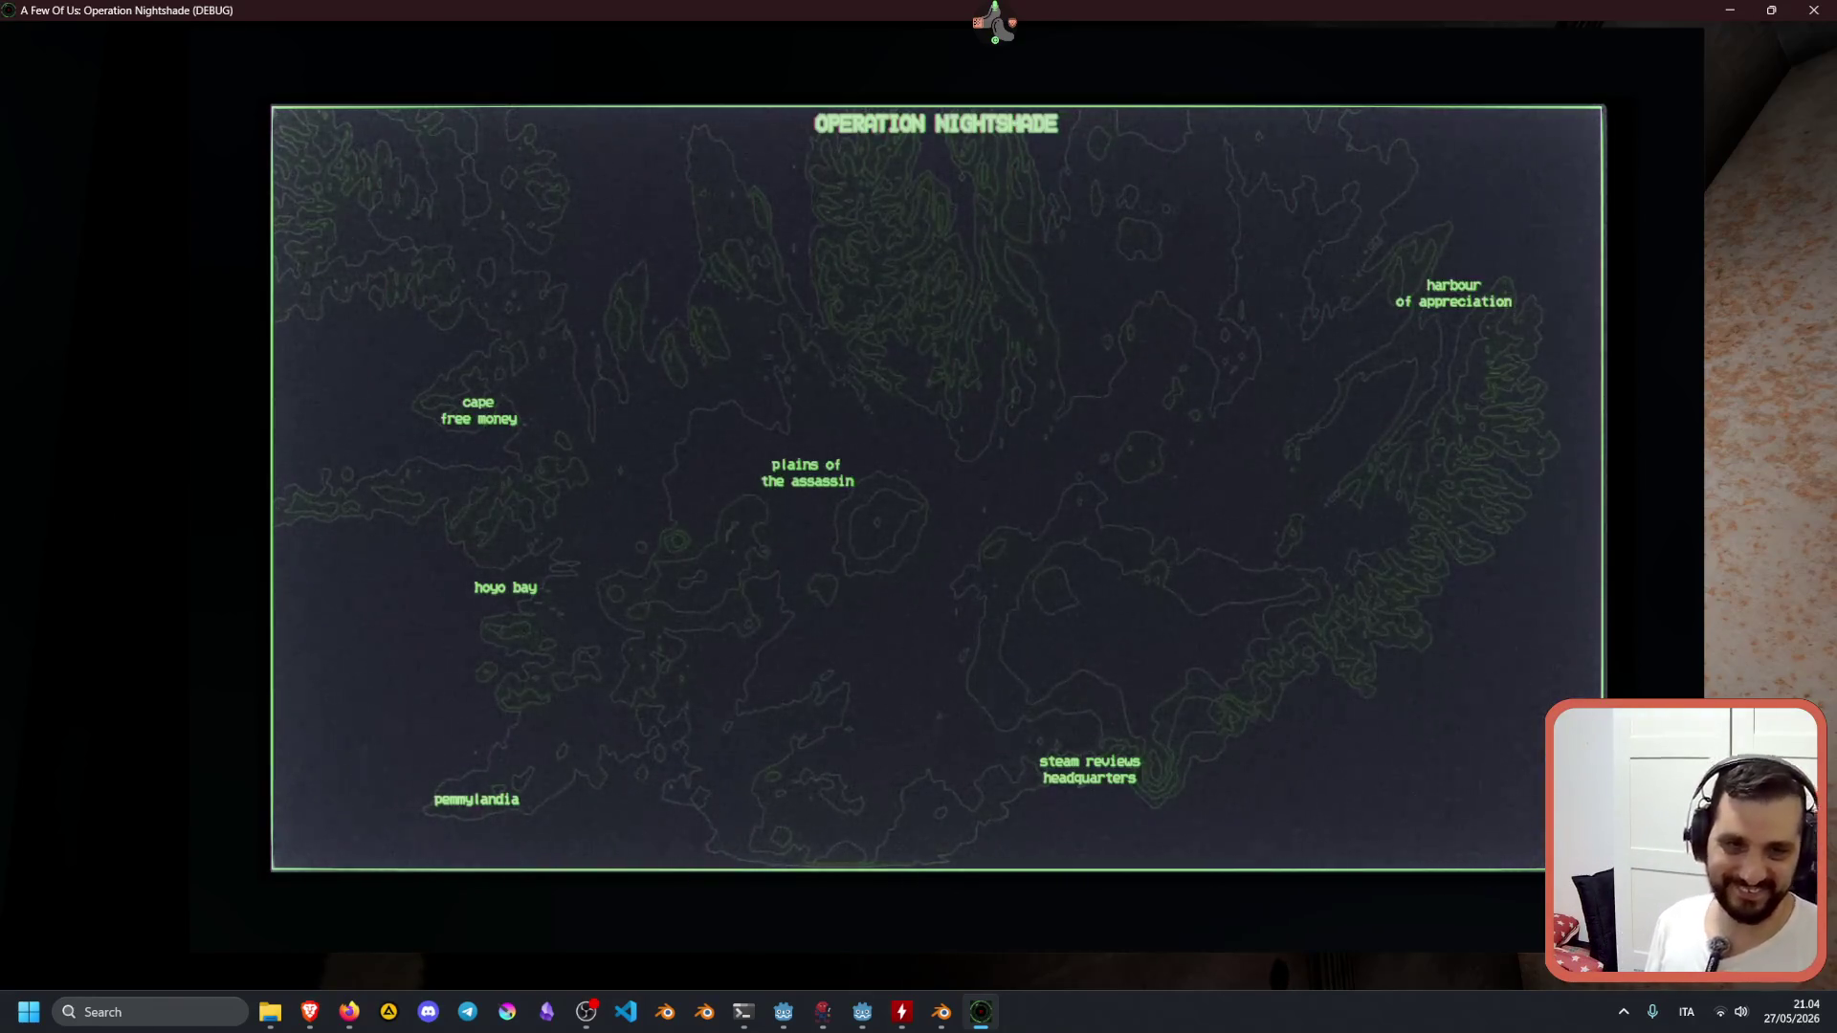
pyautogui.press('s')
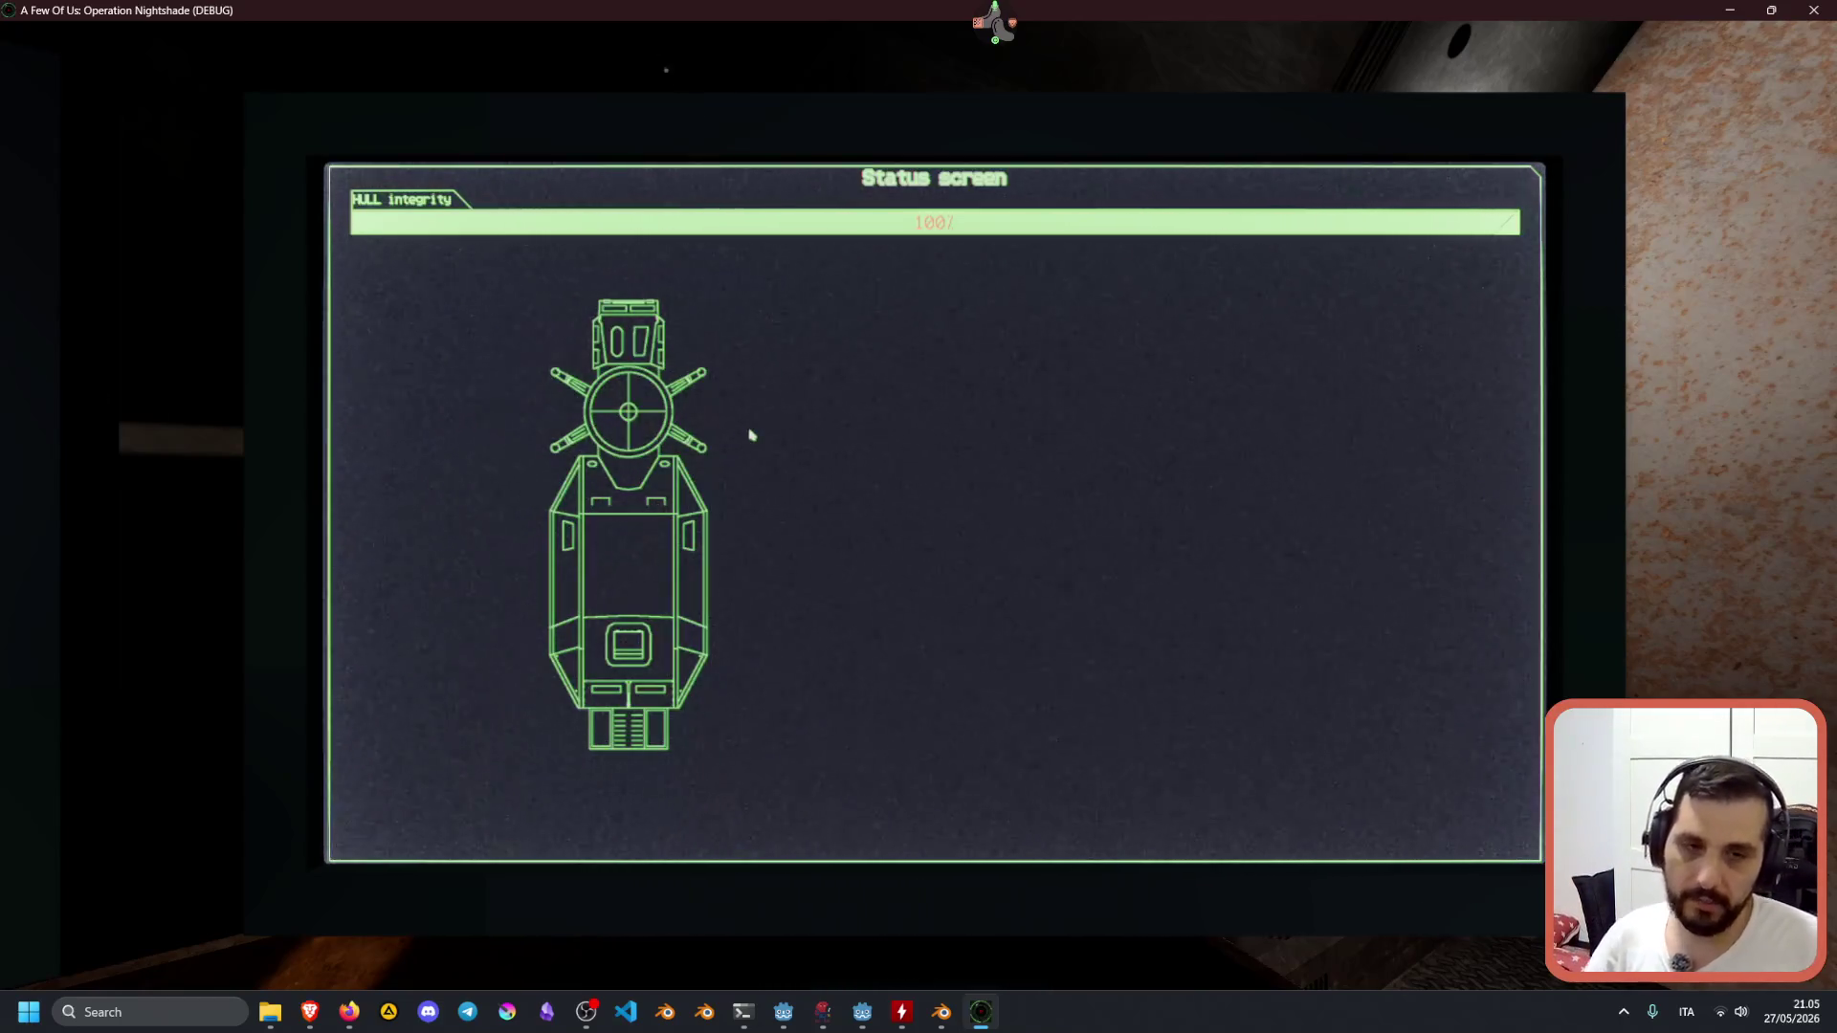
pyautogui.press('Escape')
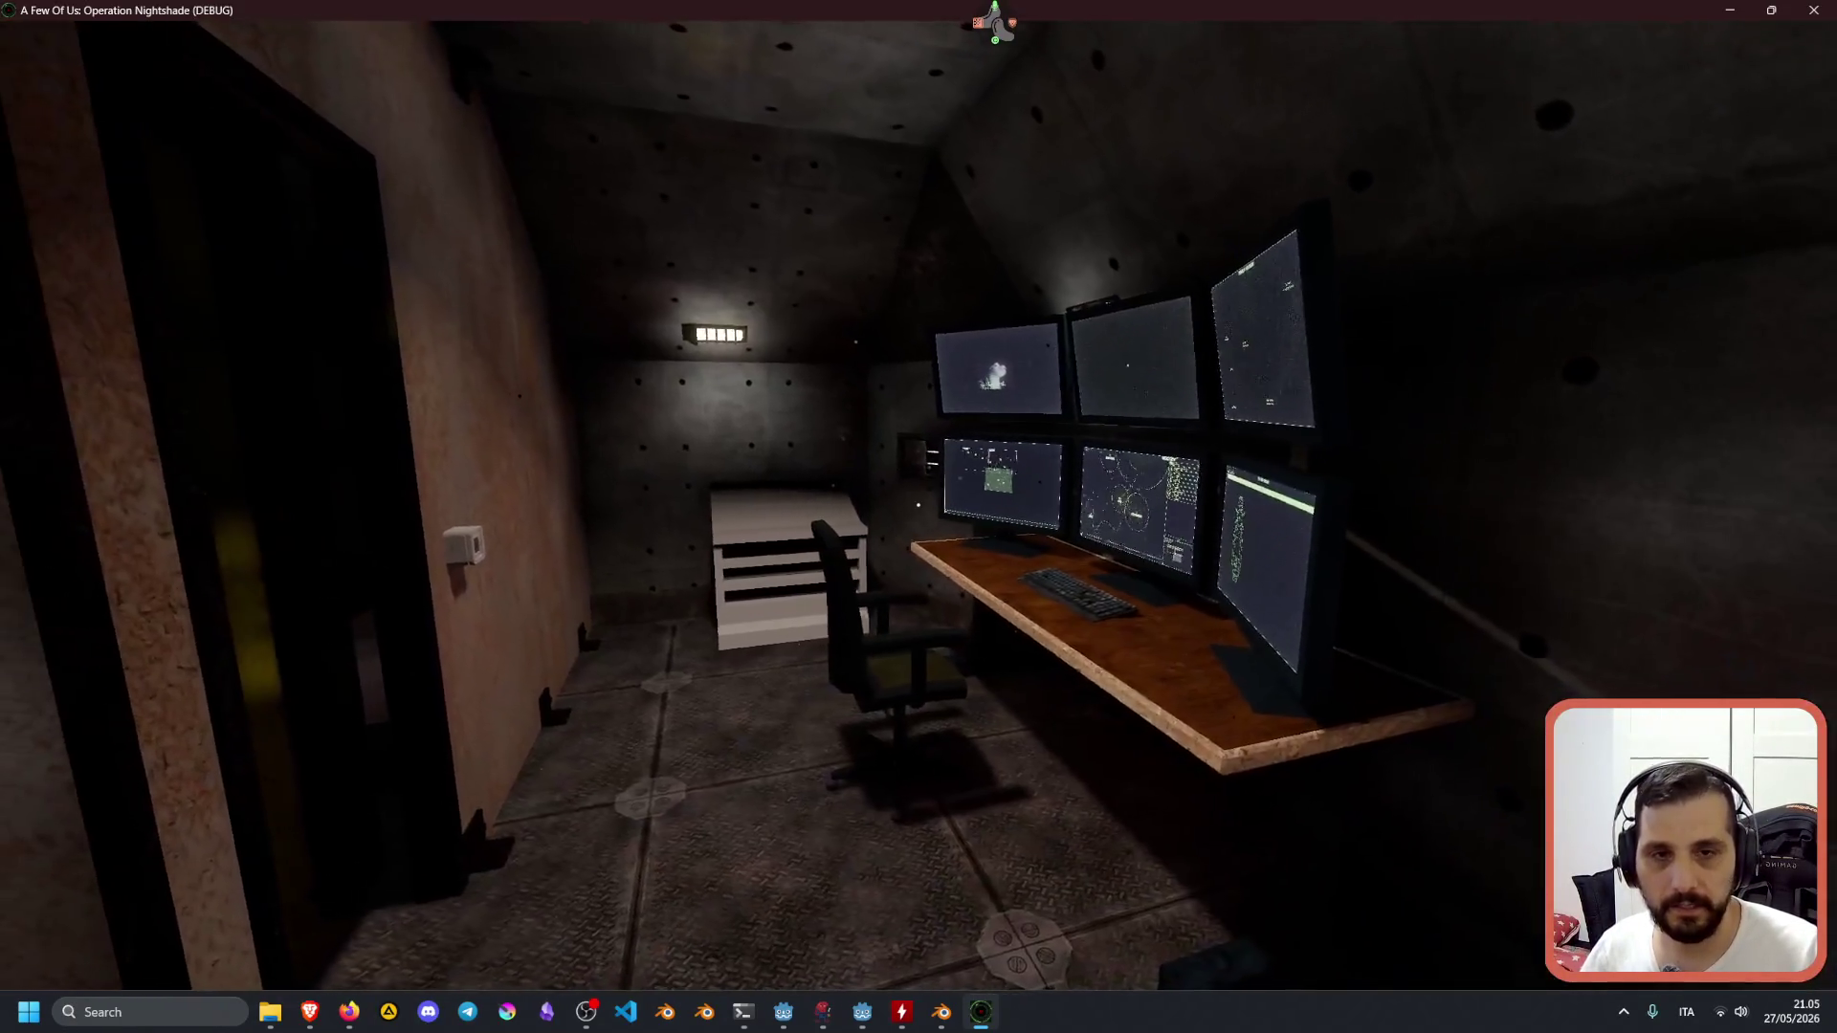
# Walk around the bunker past the rusty wall, filing cabinet room, monitor desk and lamp corner.
pyautogui.press('w')
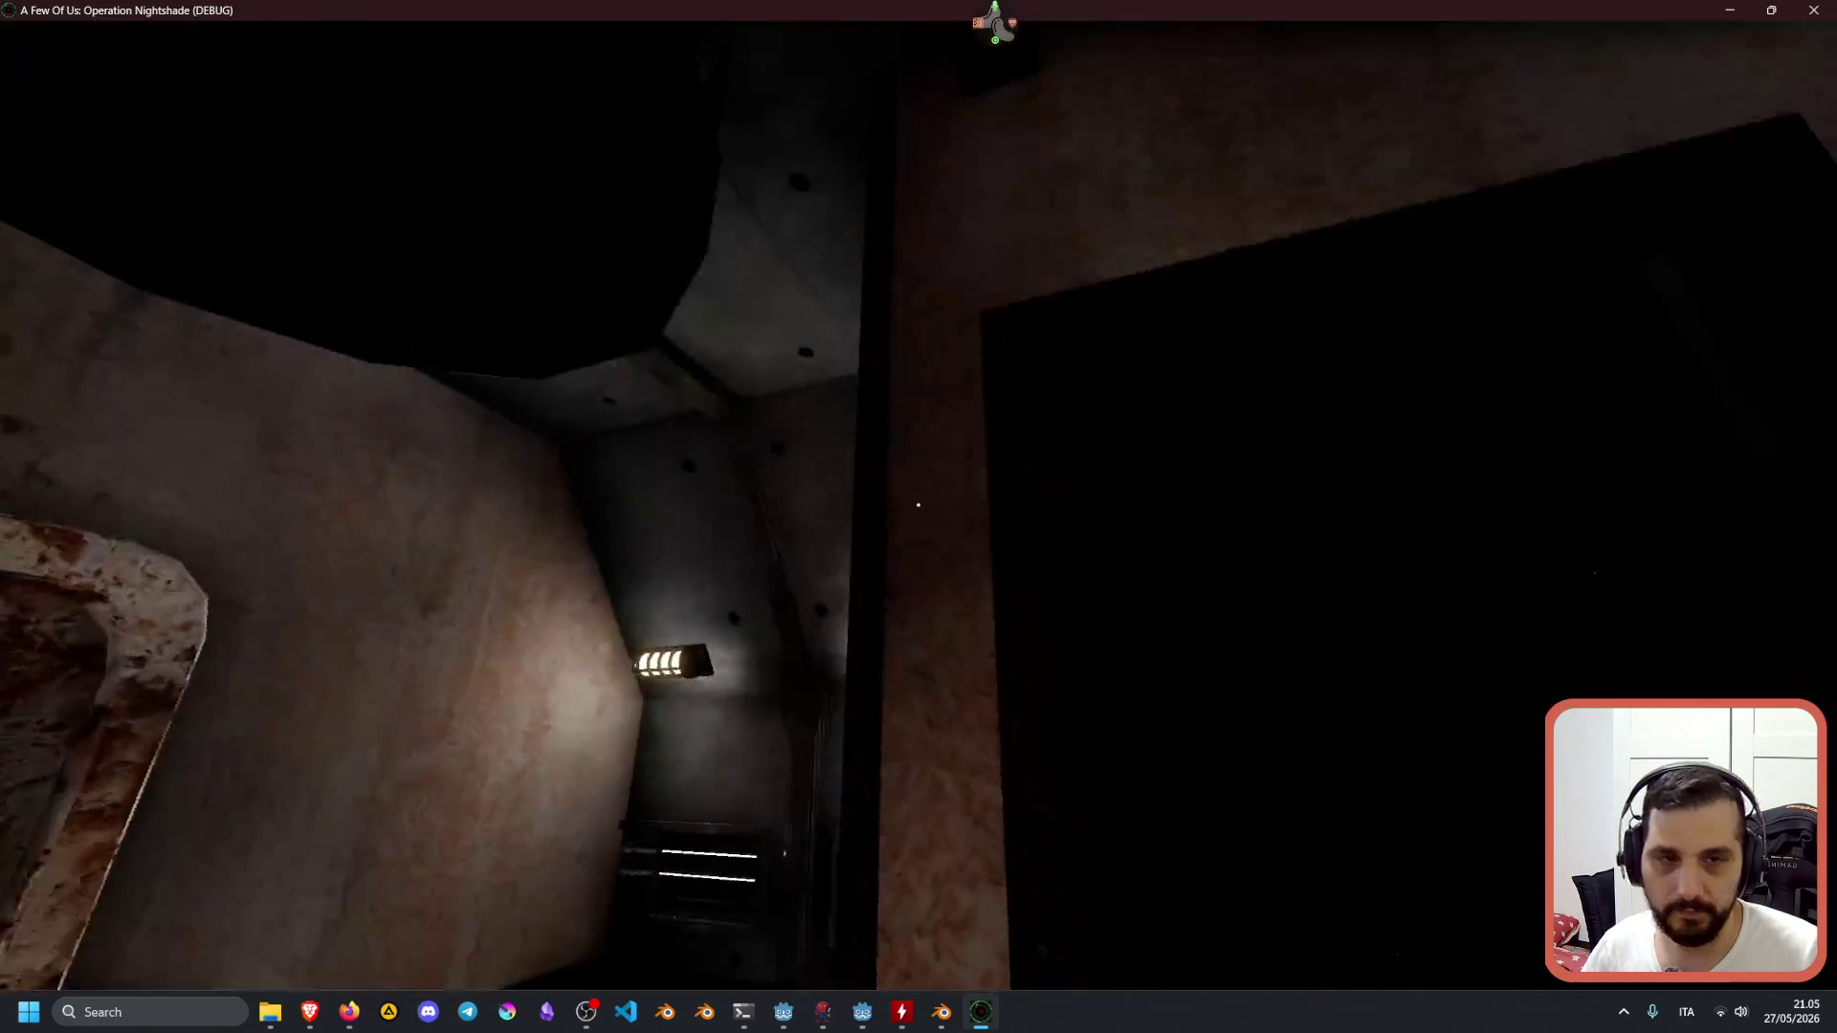
pyautogui.press('w')
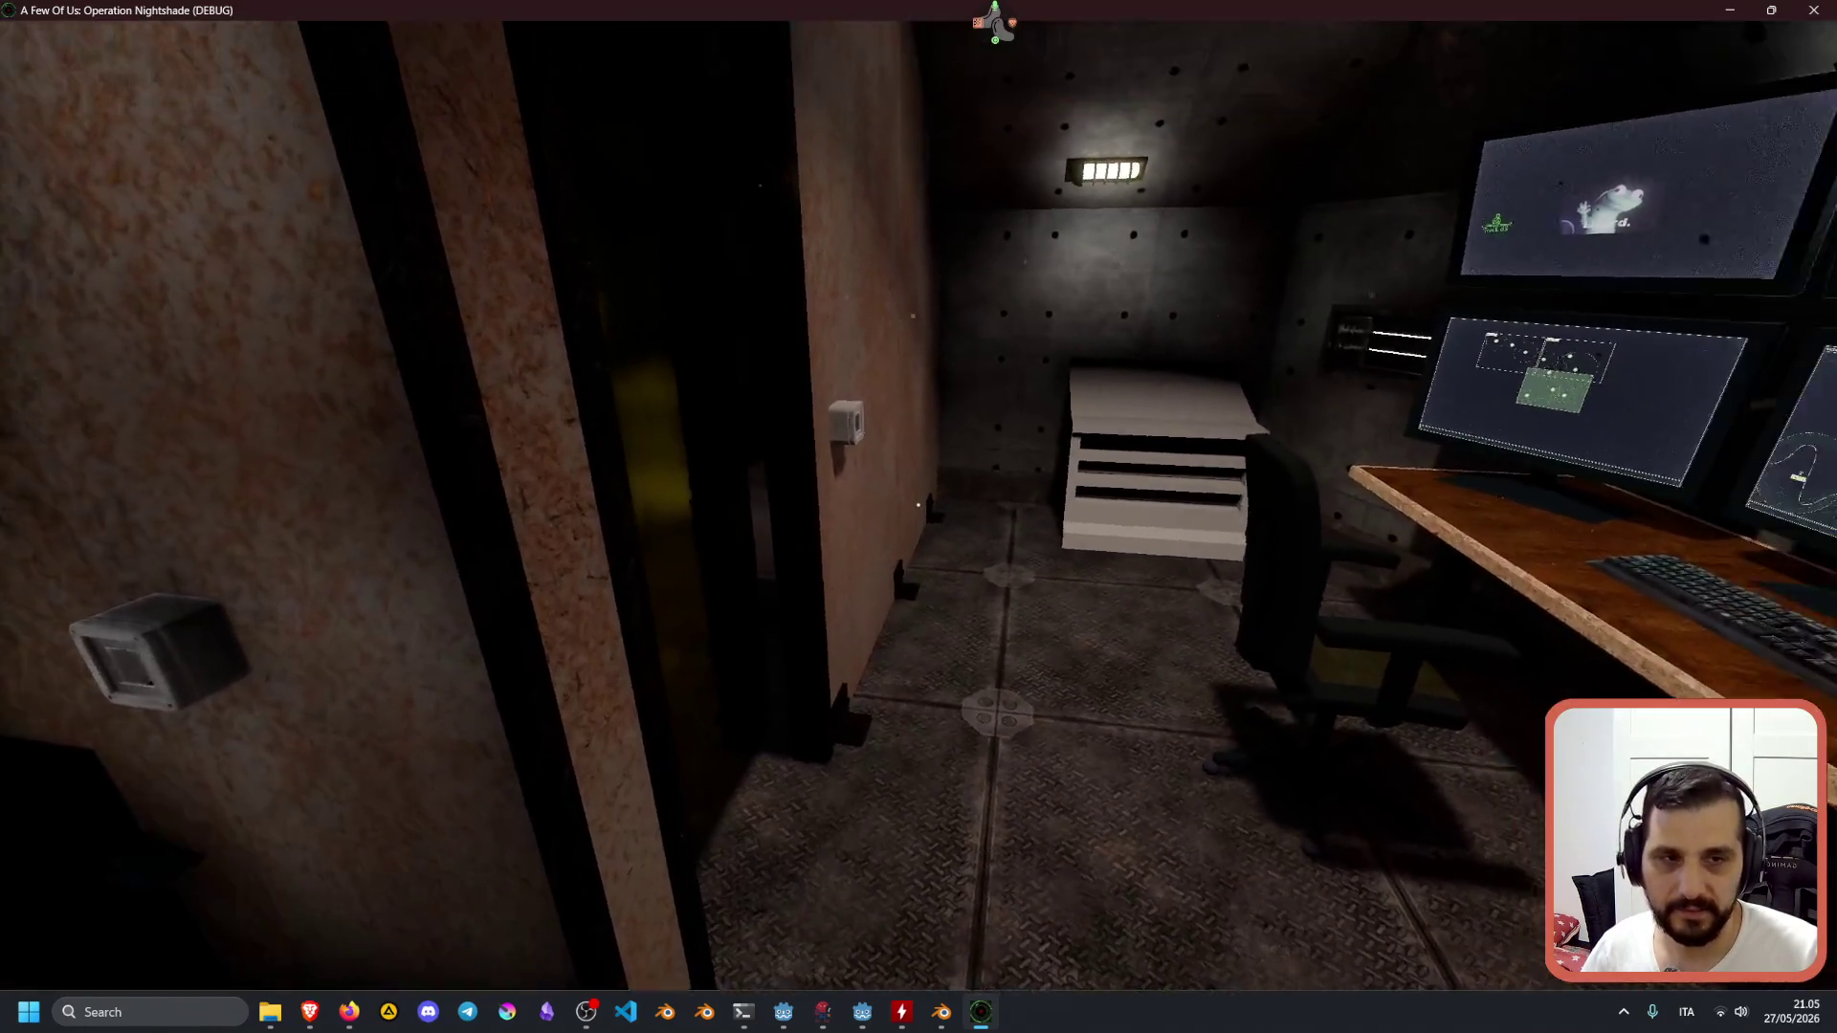
pyautogui.press('w')
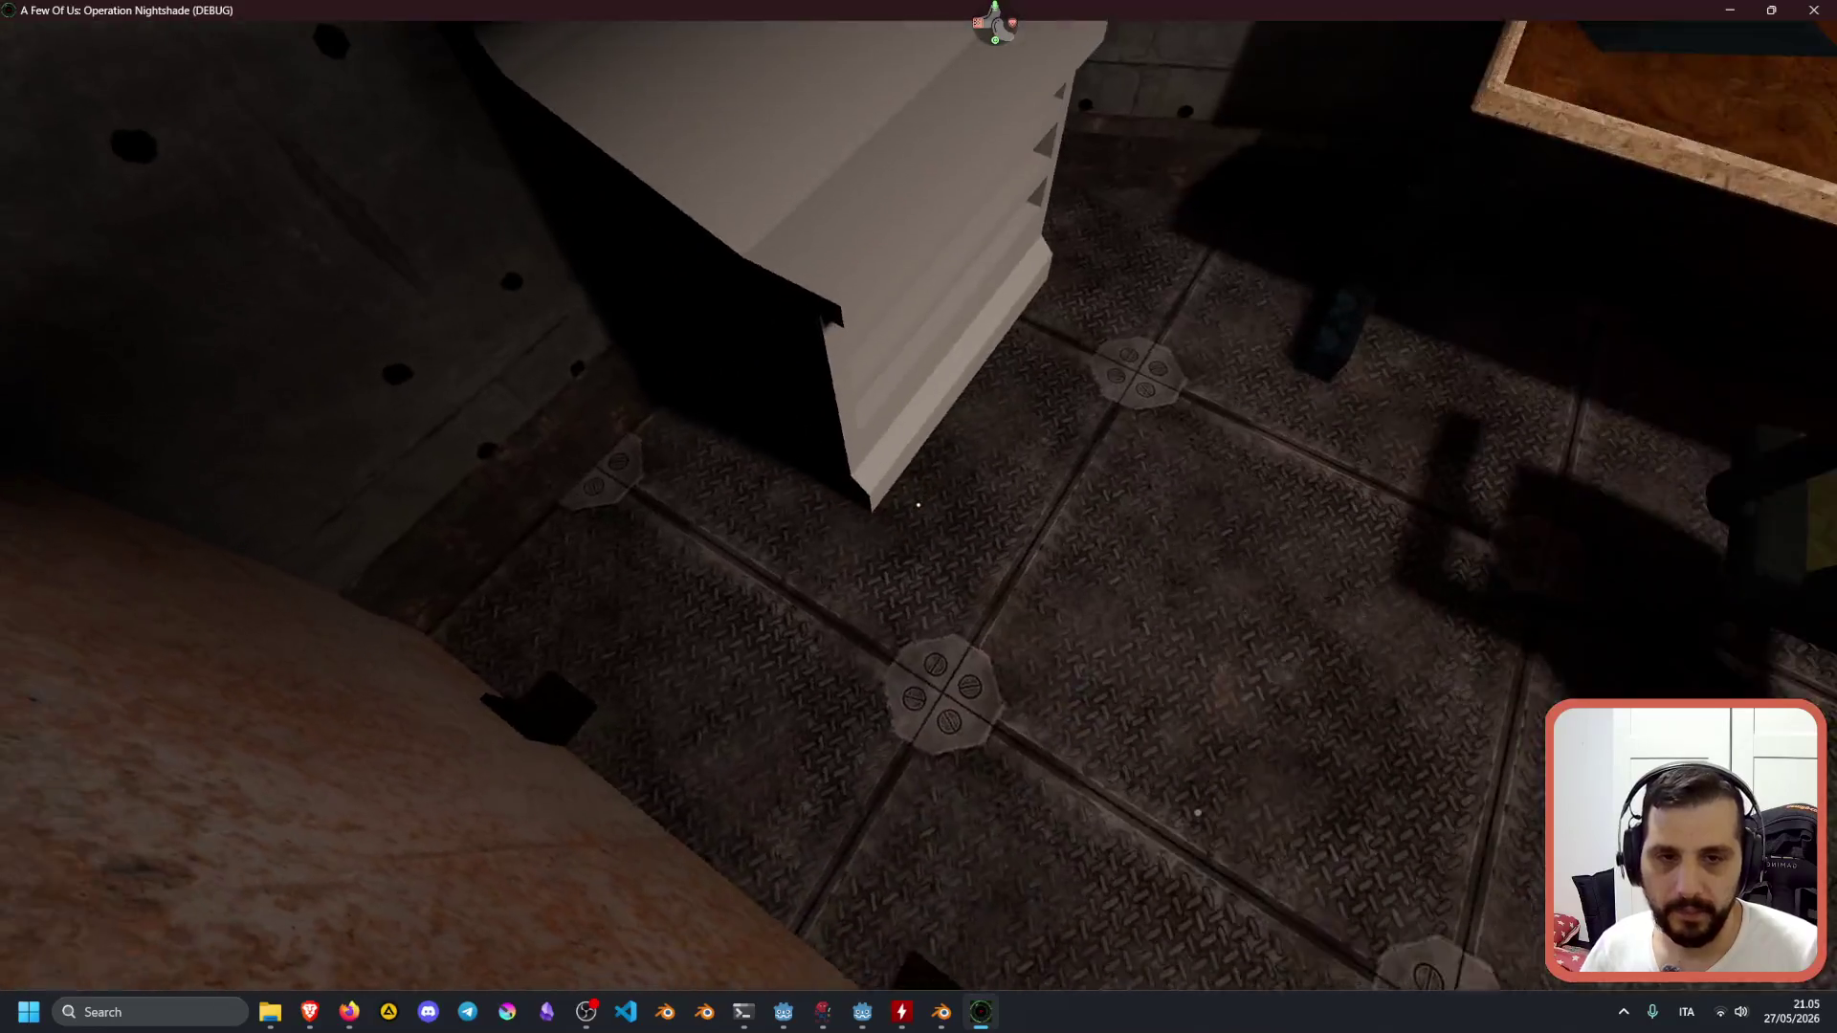
pyautogui.press('s')
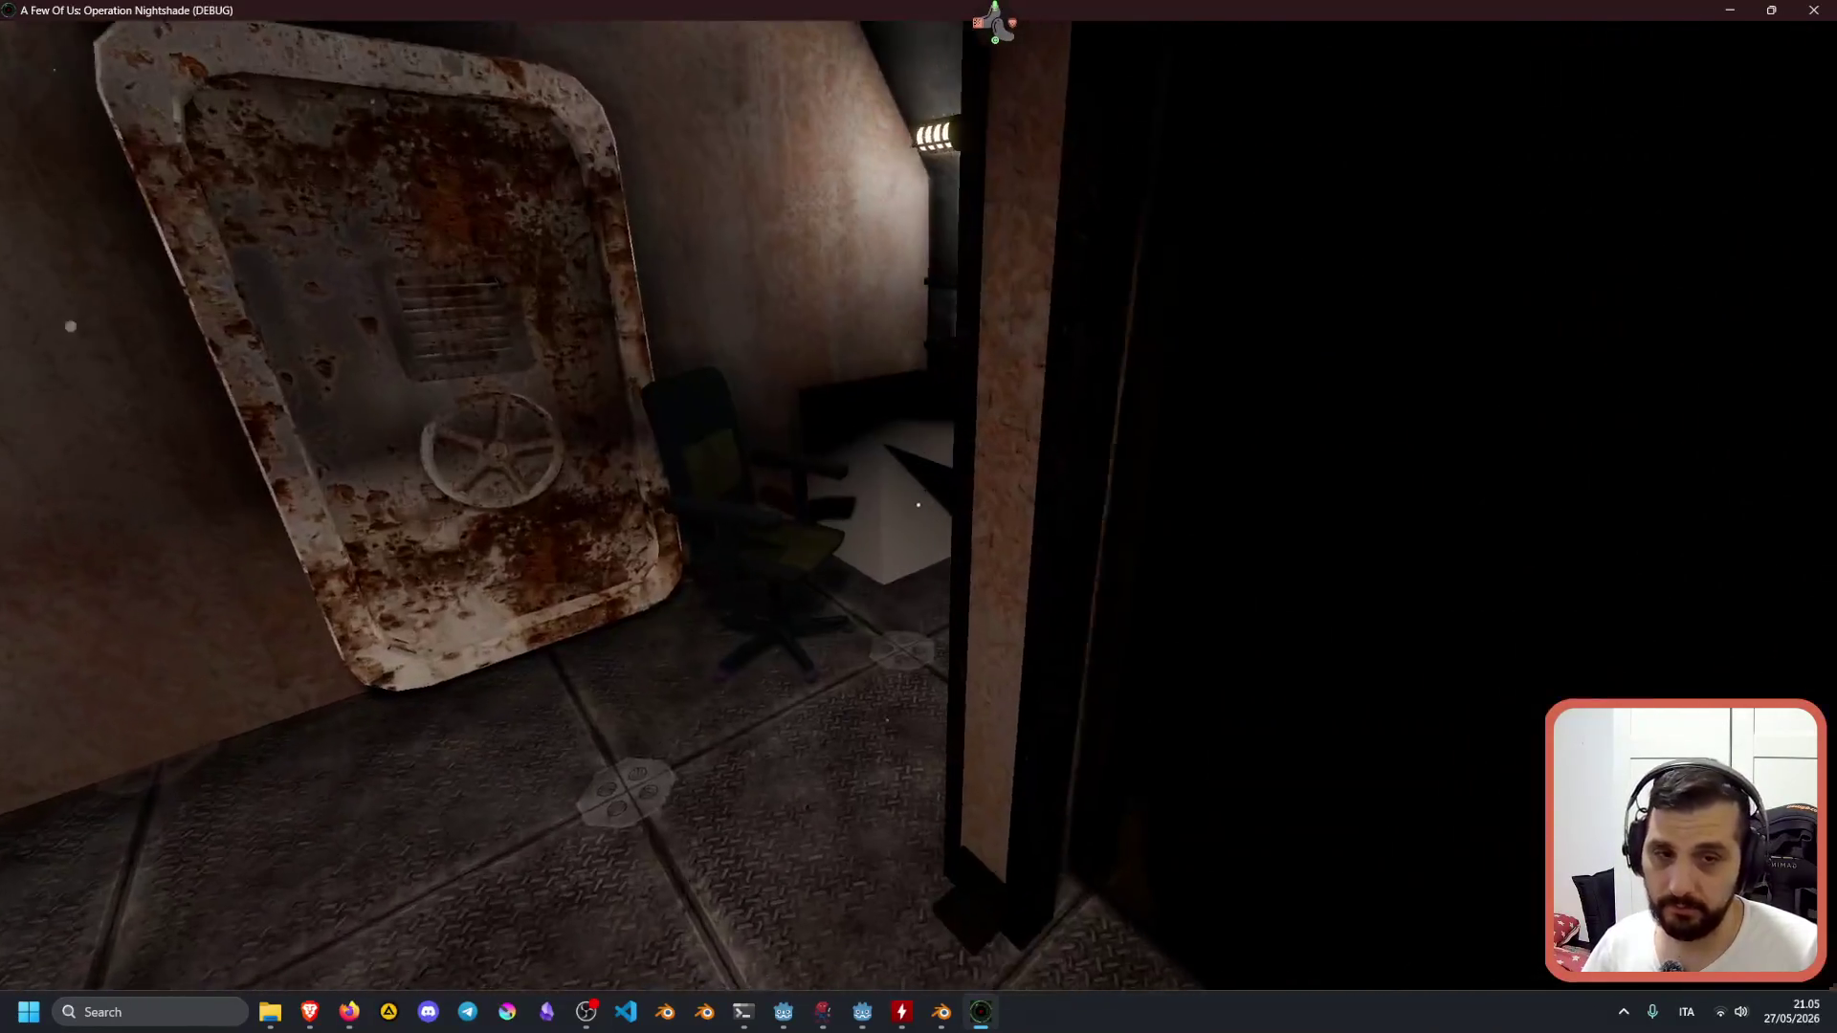
pyautogui.press('w')
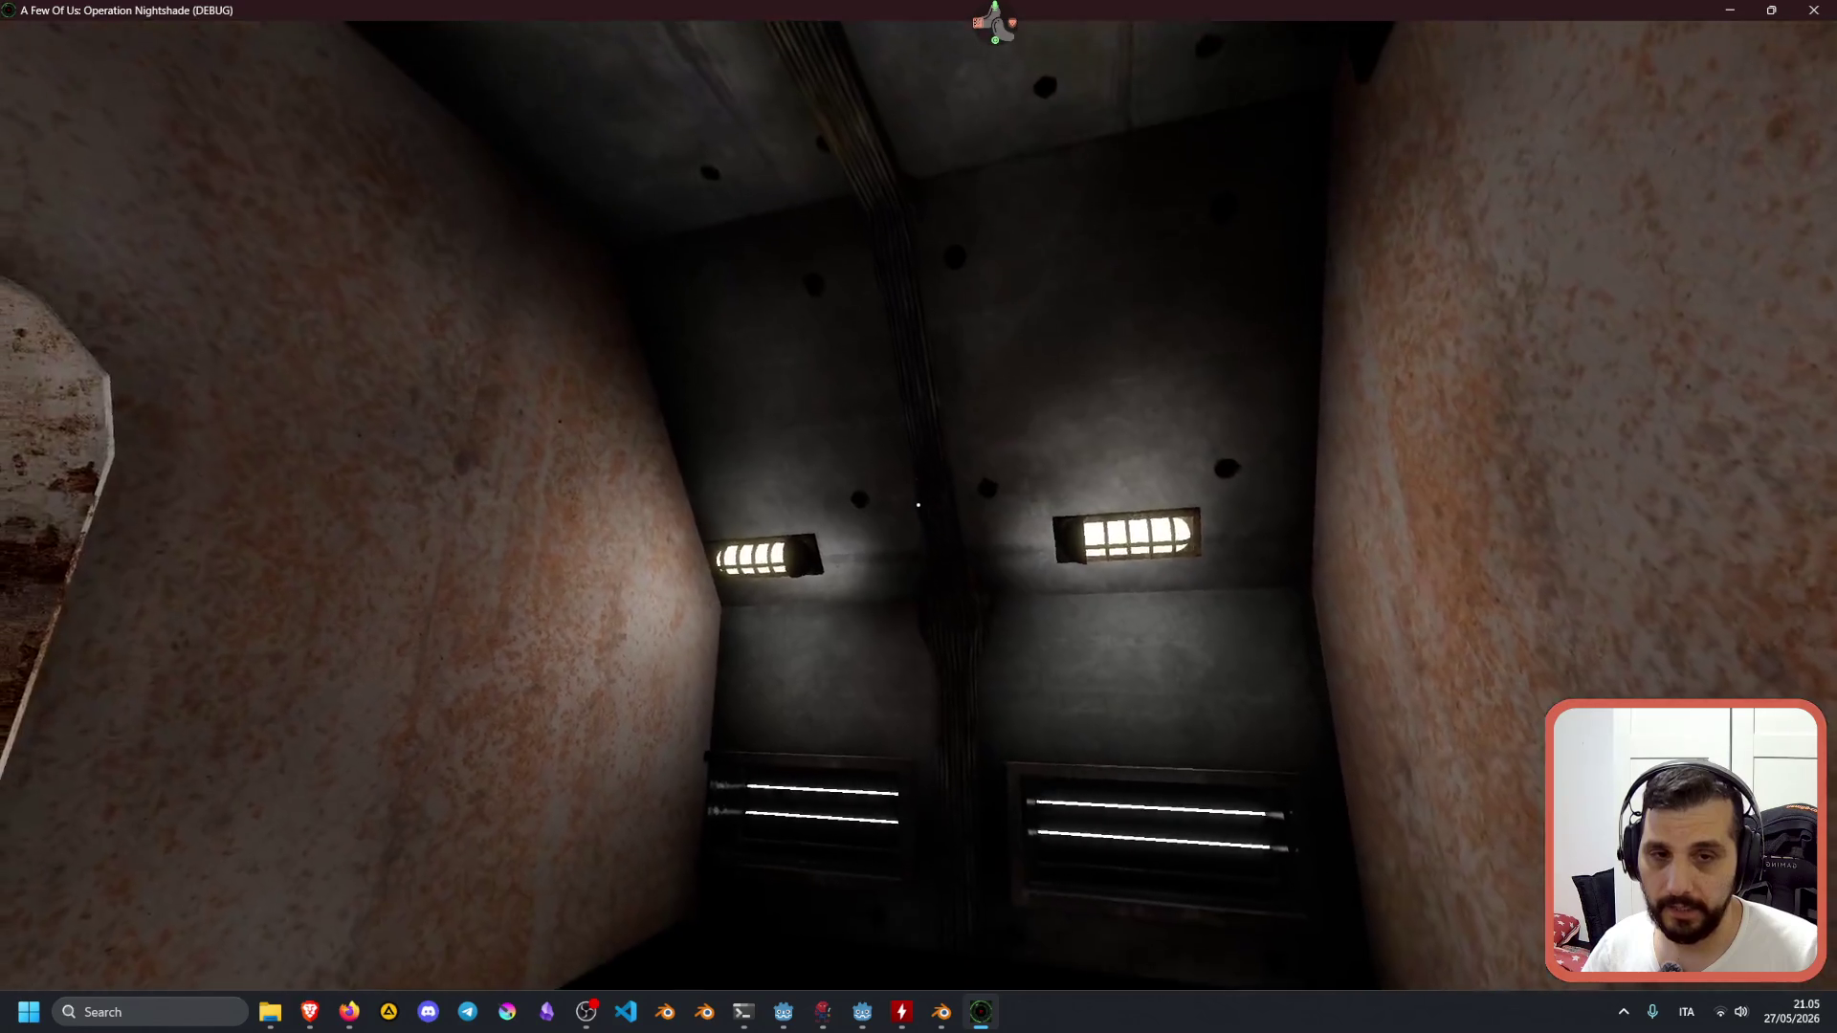
pyautogui.press('s')
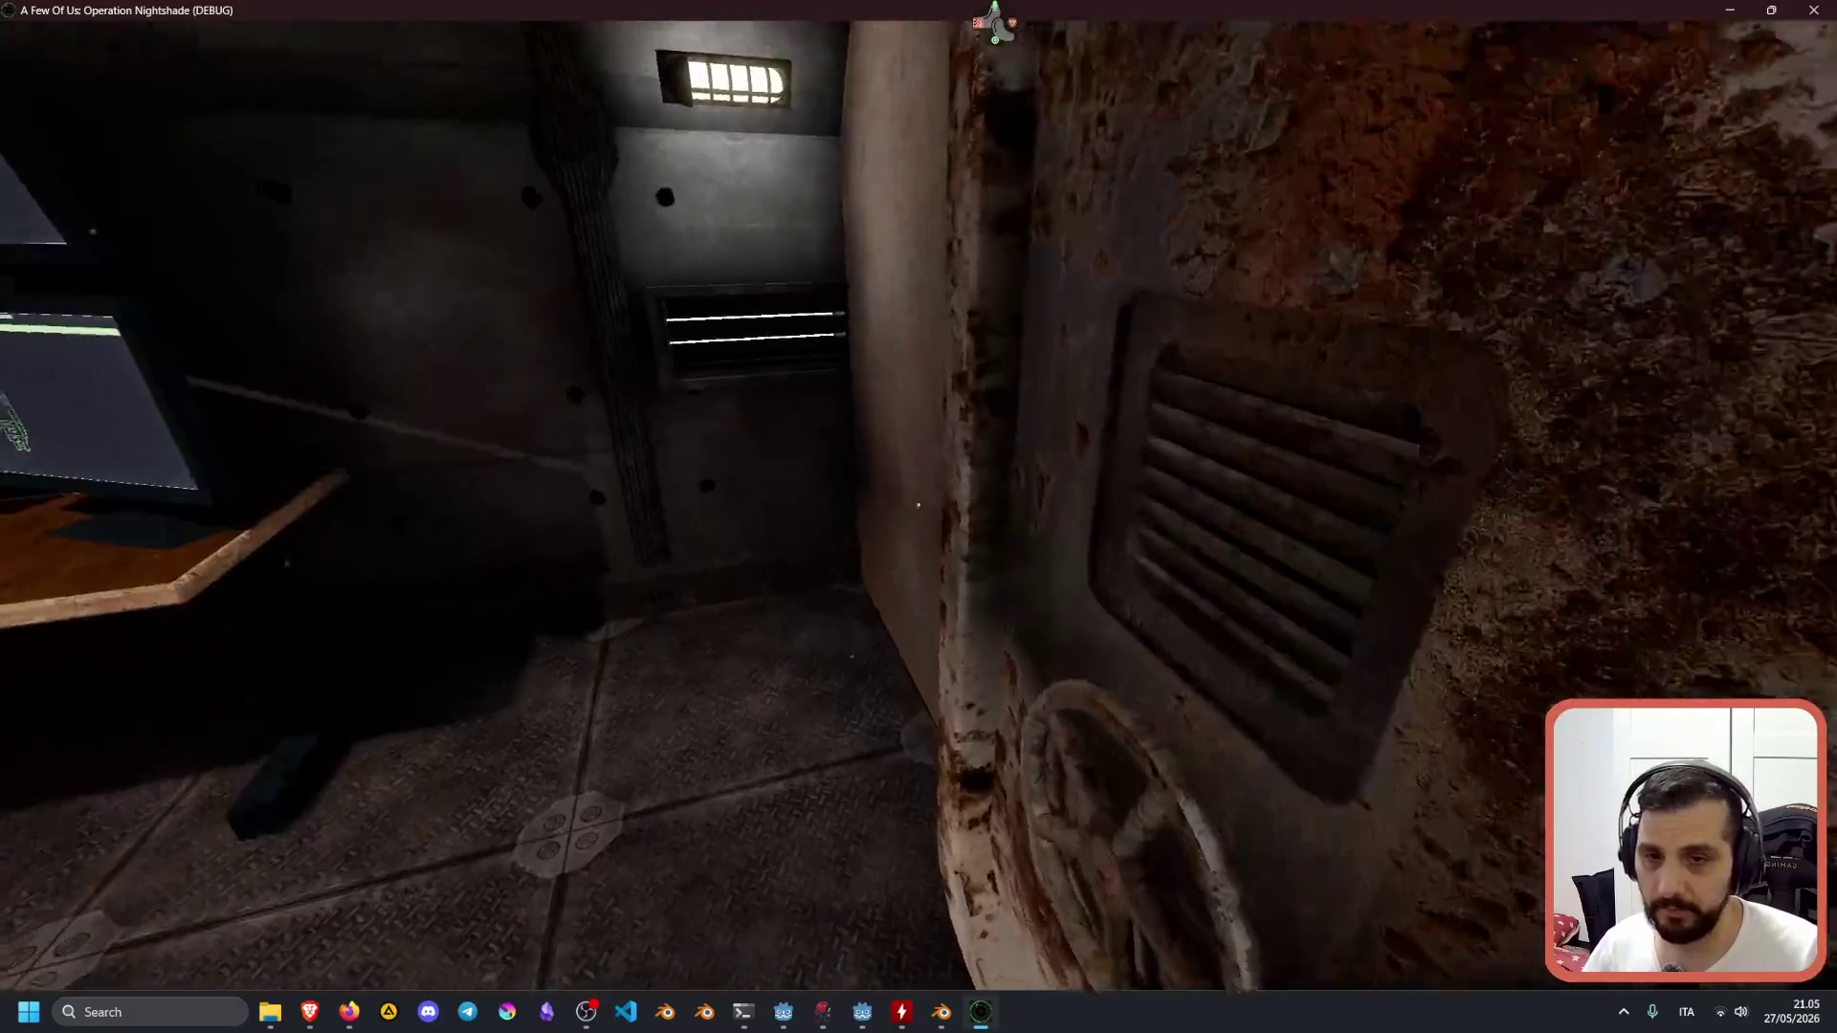
pyautogui.press('w')
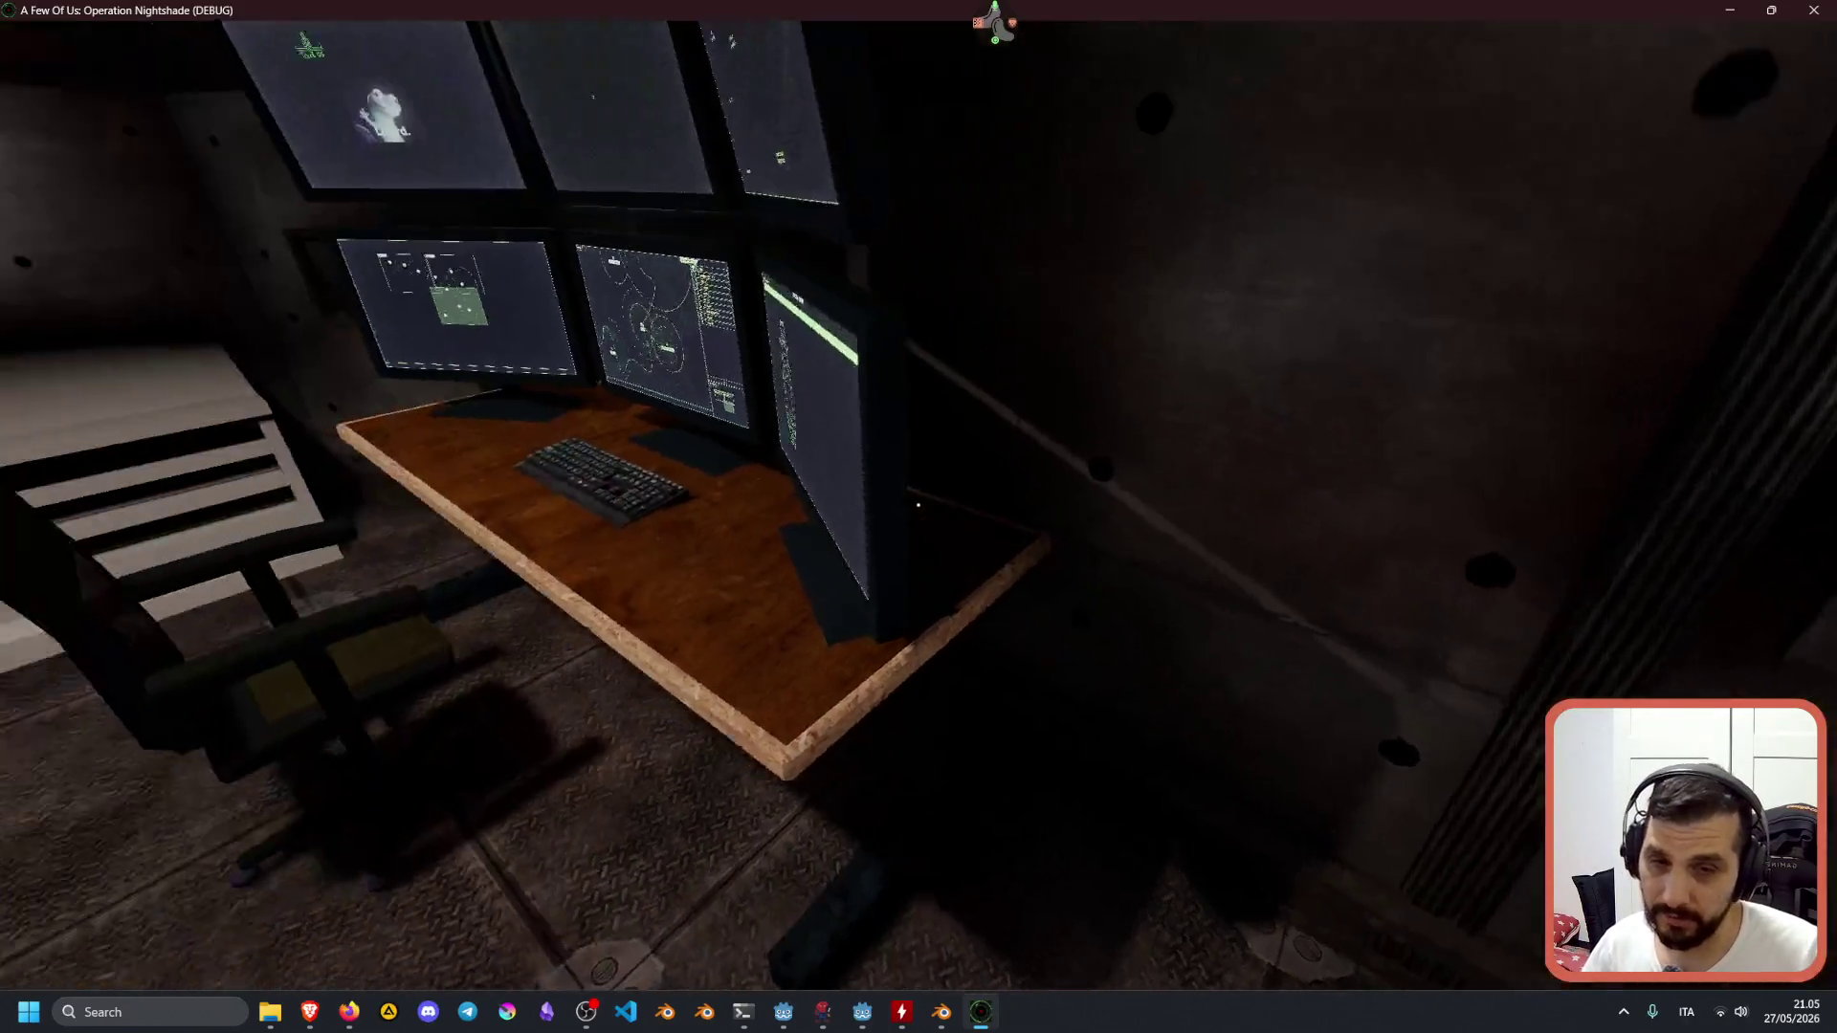
pyautogui.press('w')
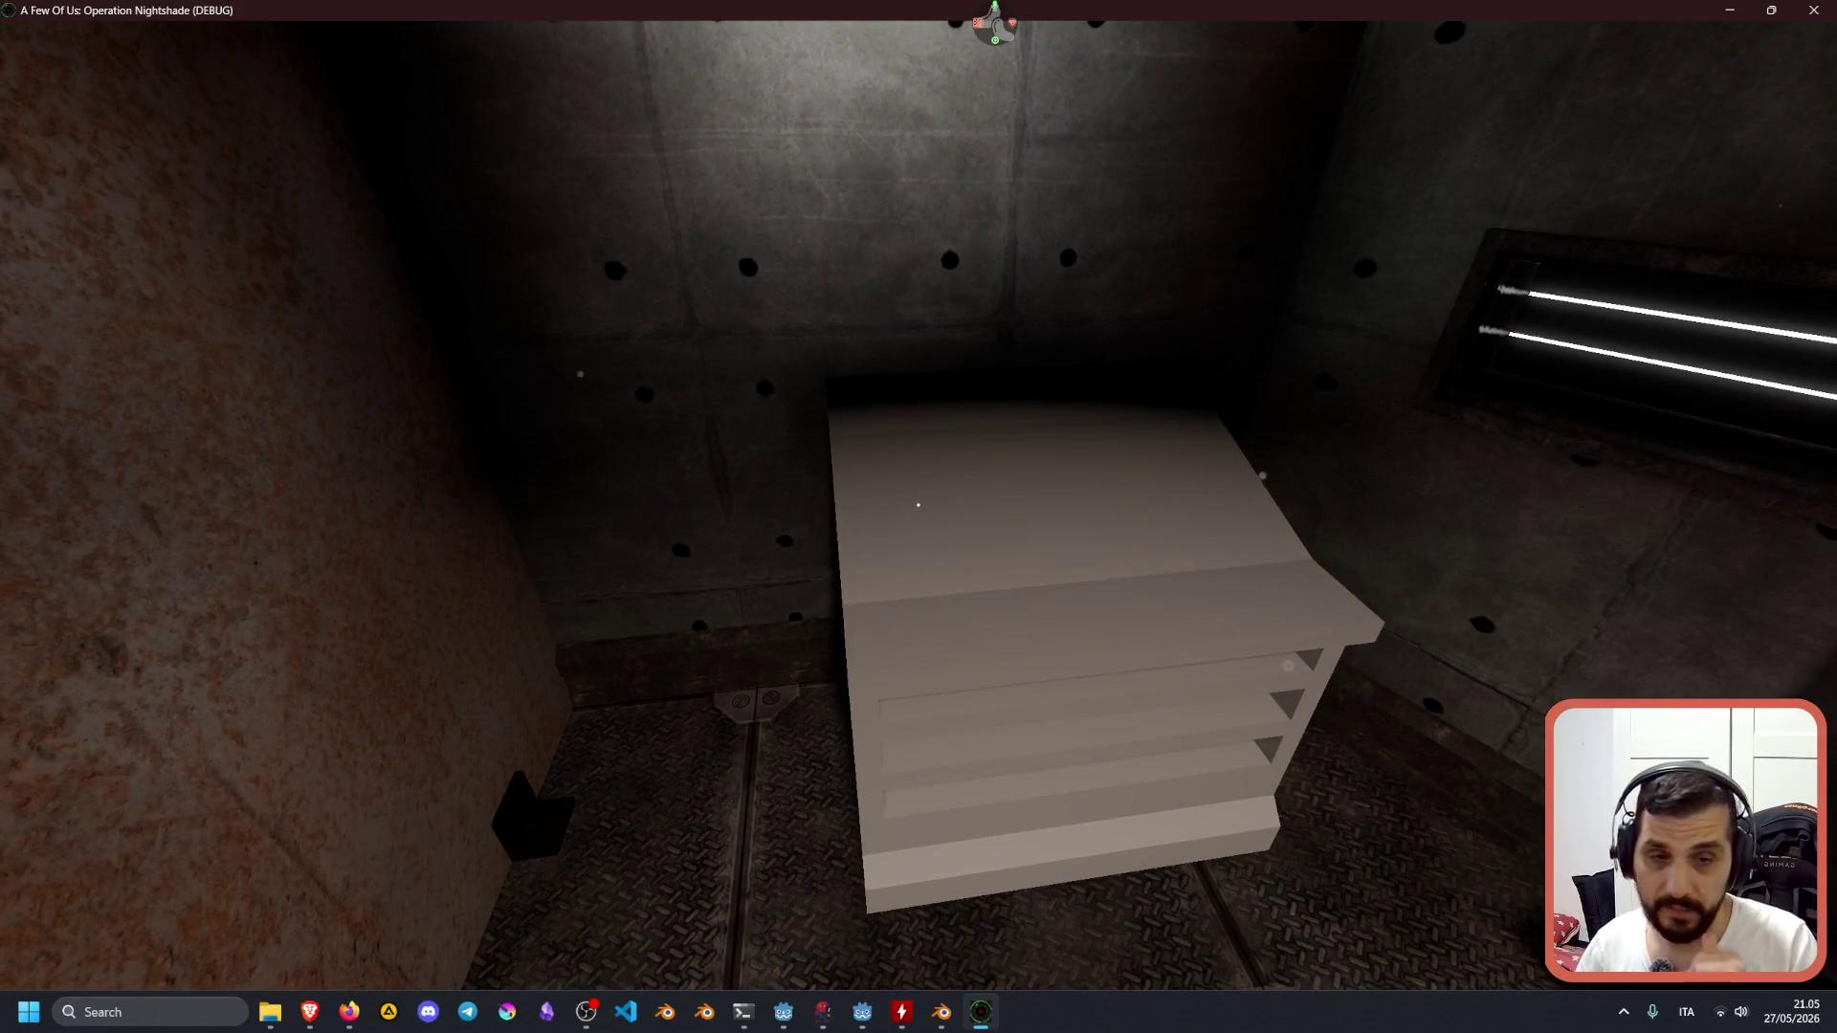
pyautogui.press('s')
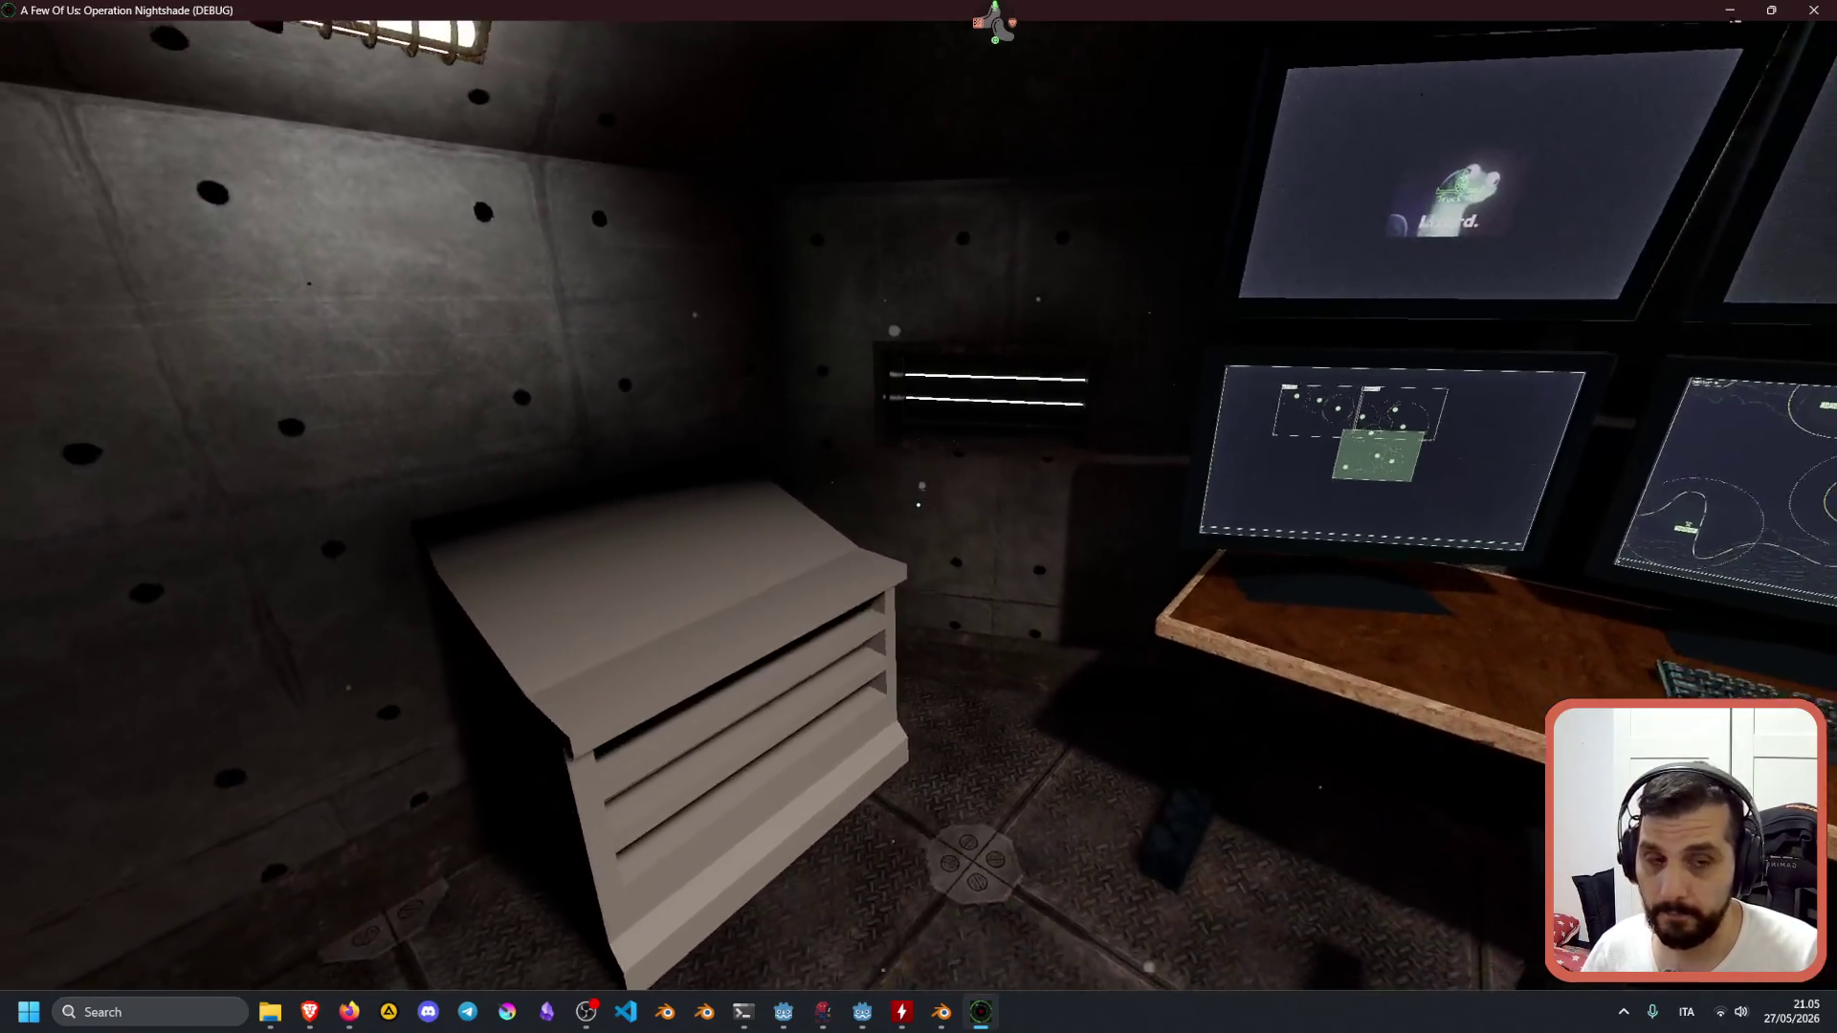
pyautogui.press('w')
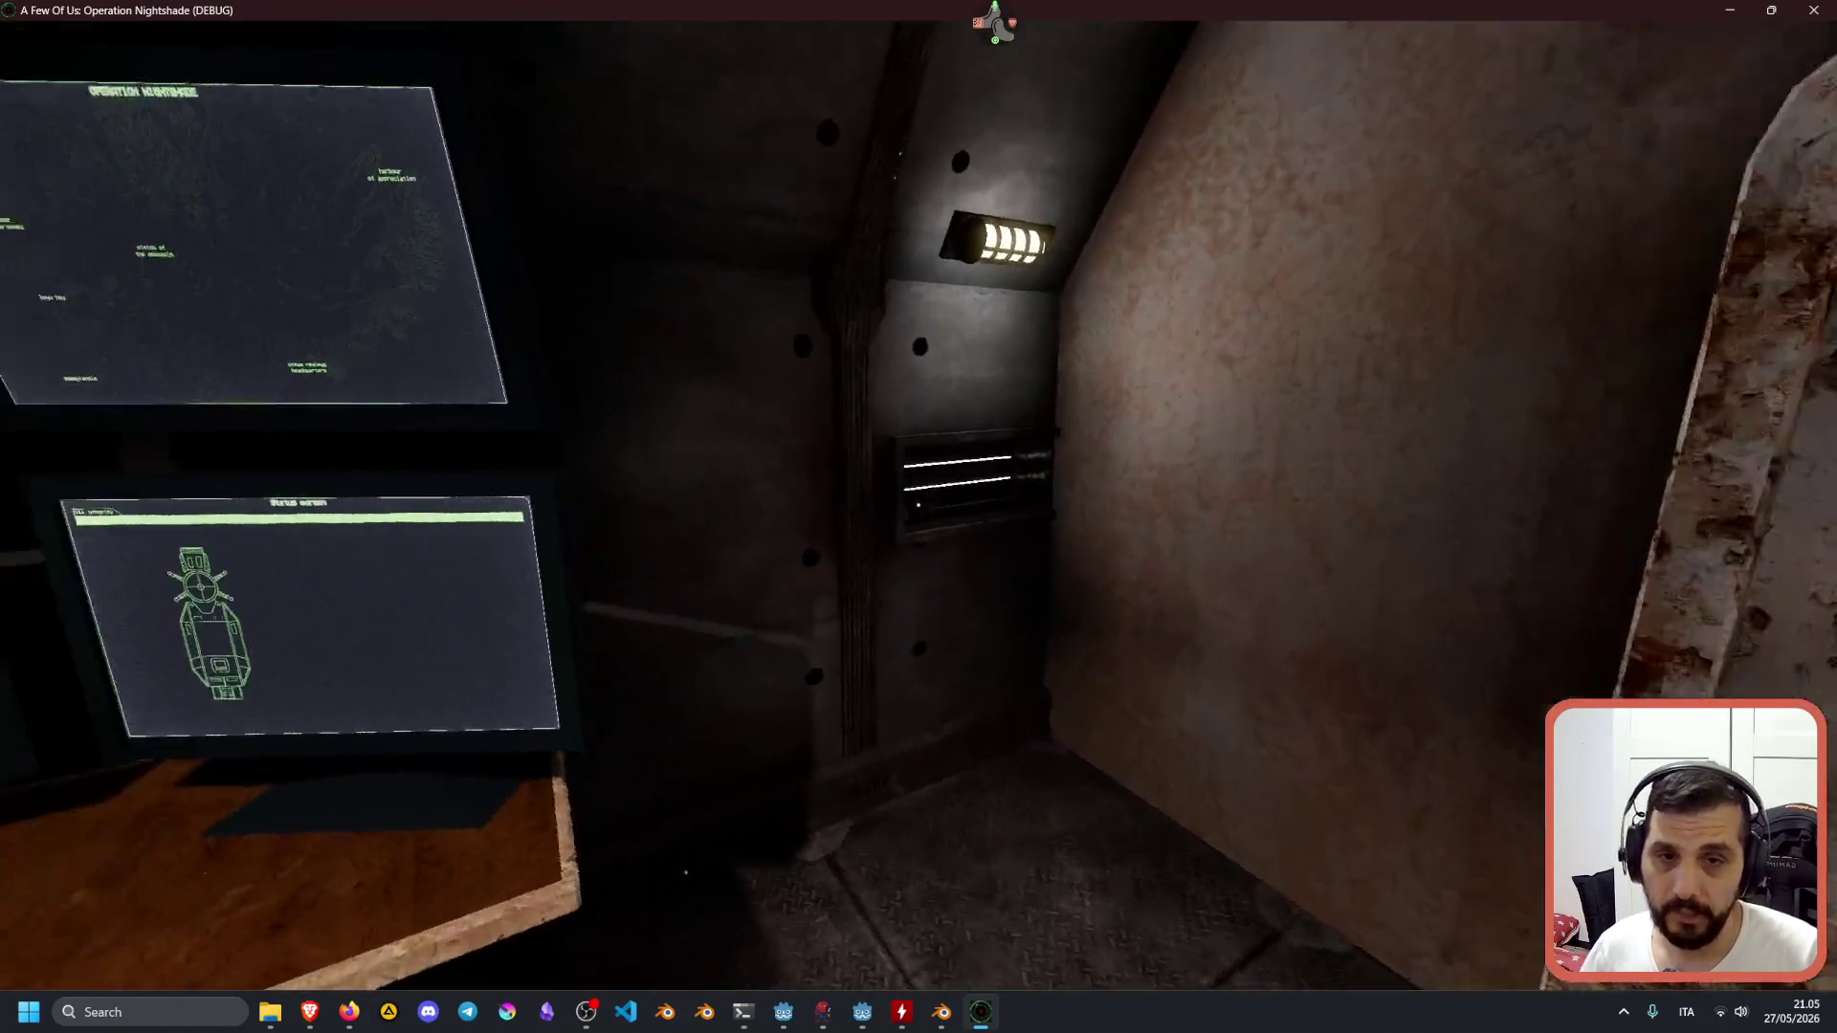
pyautogui.press('s')
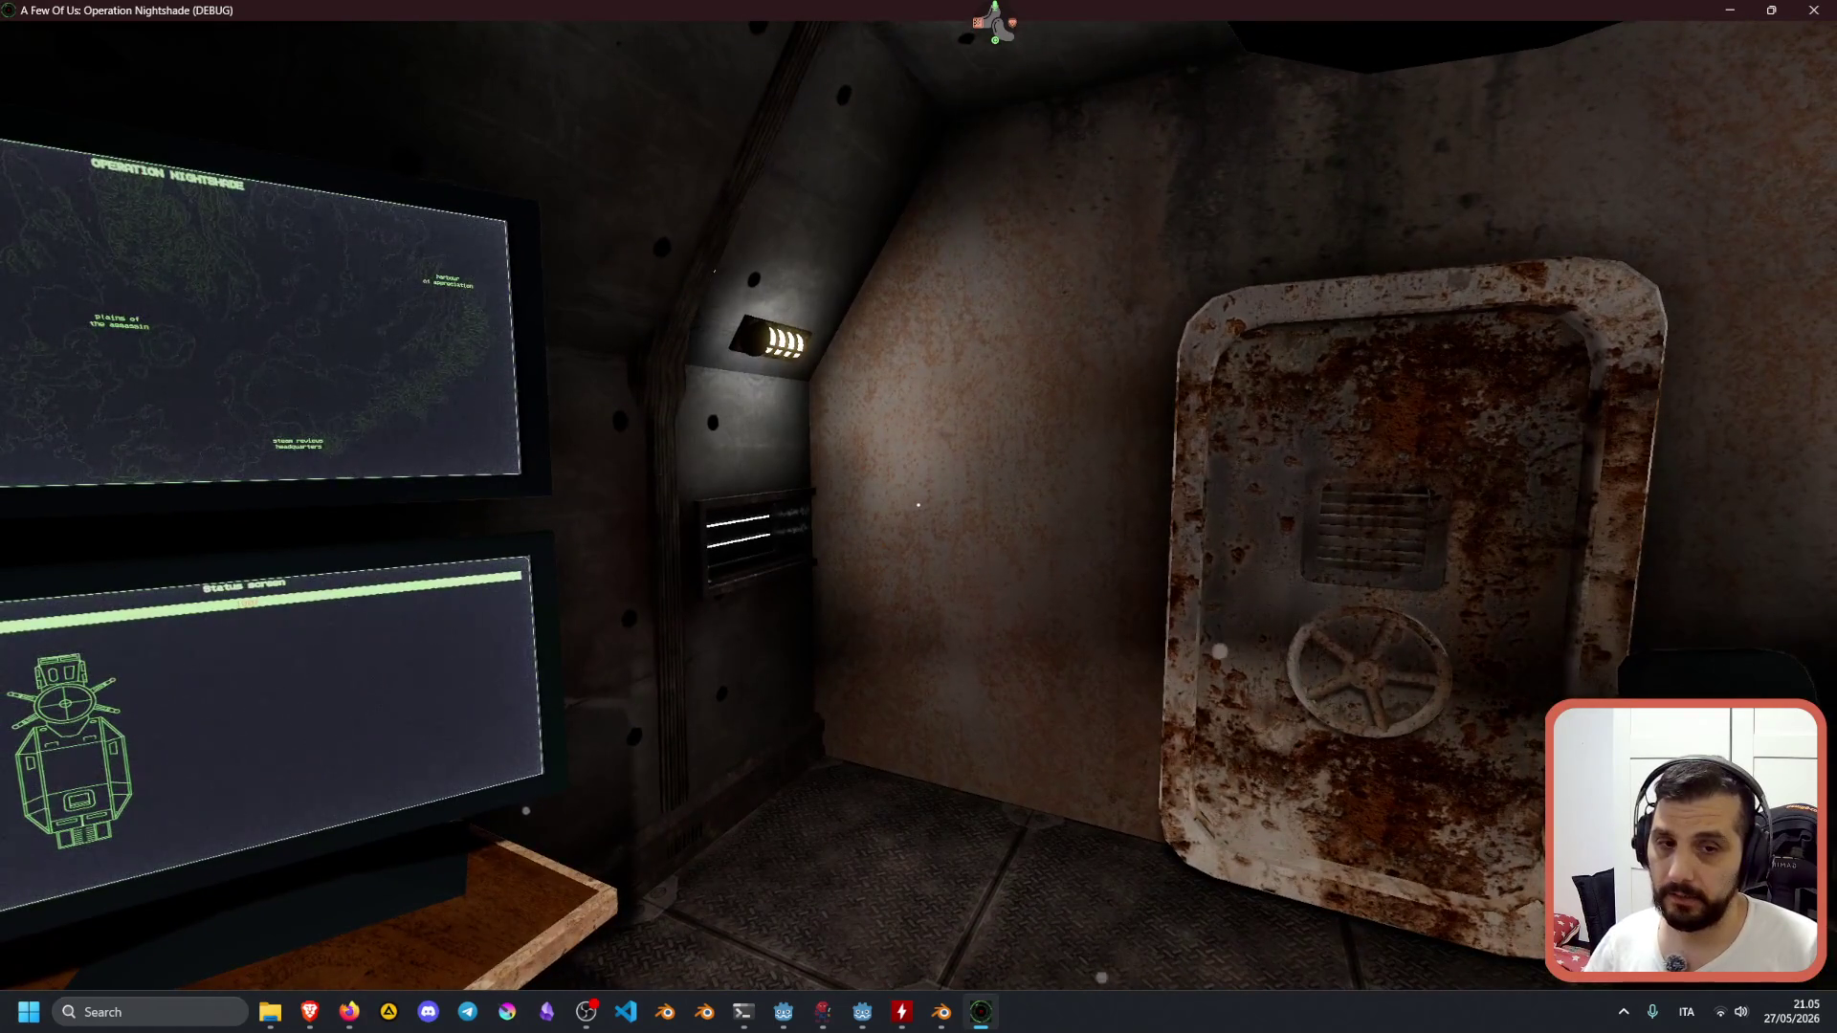
# Zoom into the sector 0 map monitor, check the three-sector overview, then return to sector 0.
pyautogui.press('a')
pyautogui.press('e')
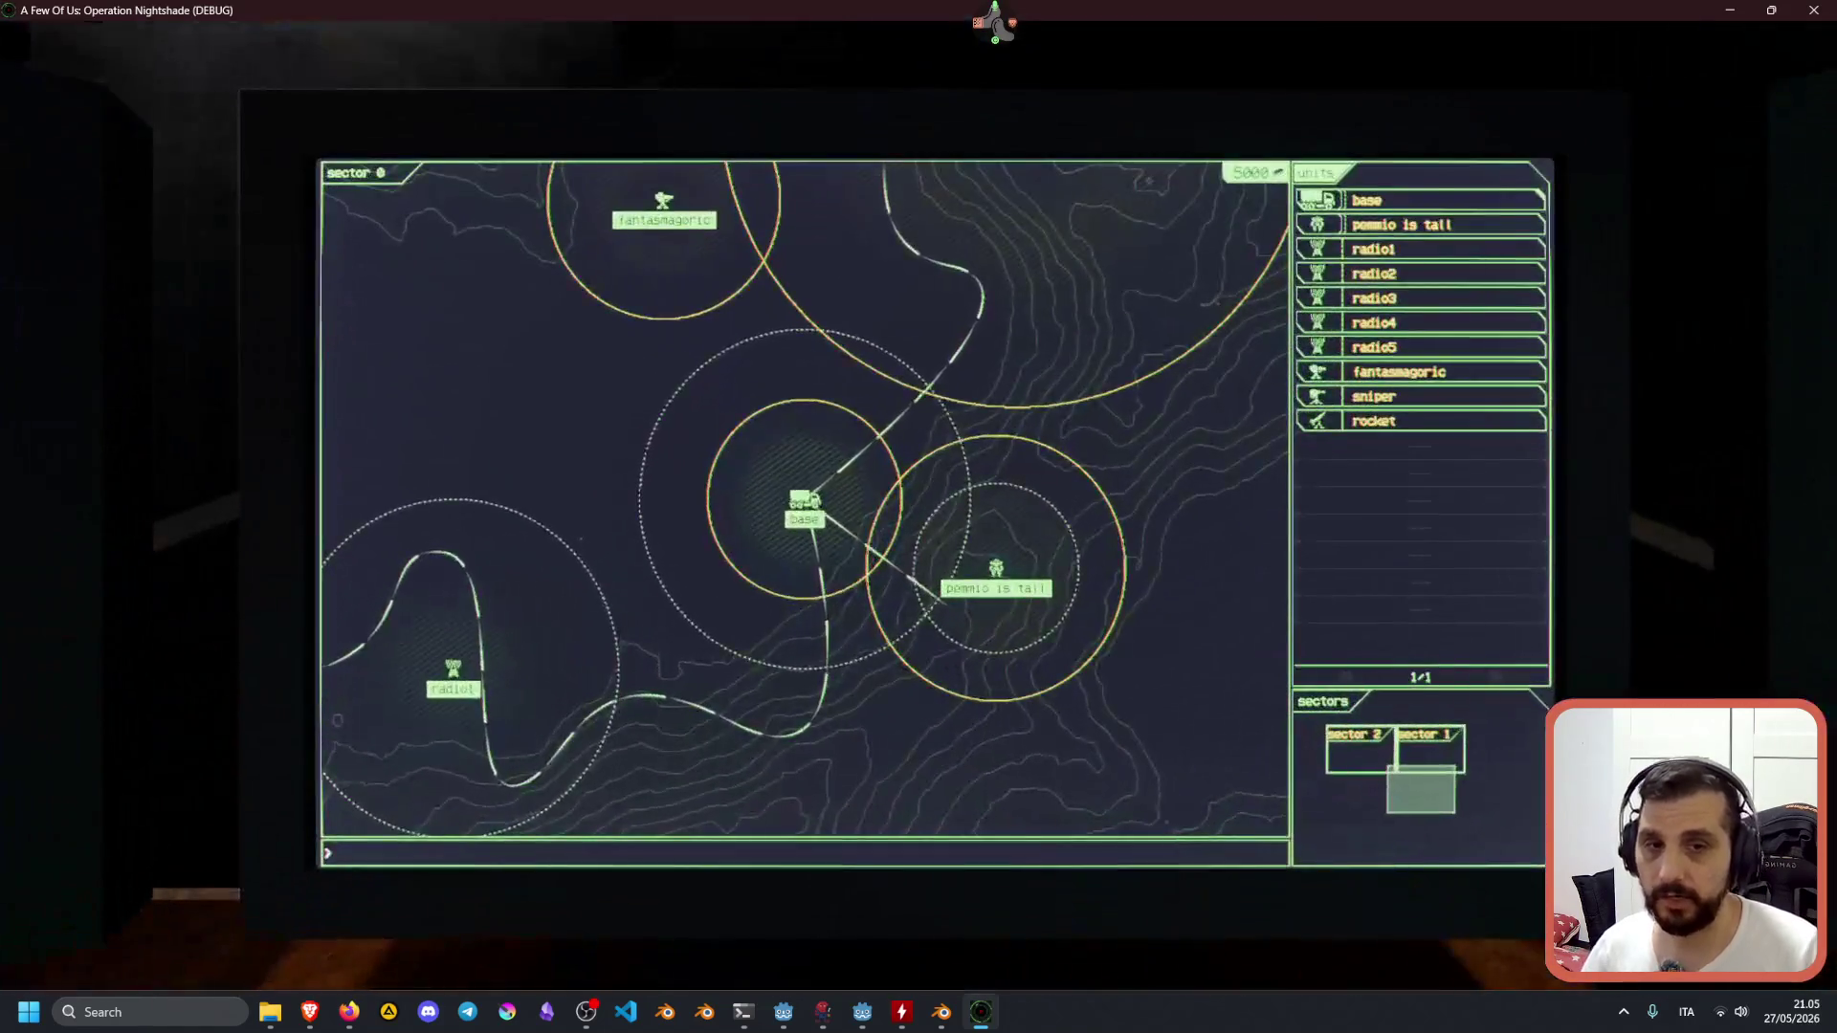
pyautogui.press('s')
pyautogui.press('d')
pyautogui.press('e')
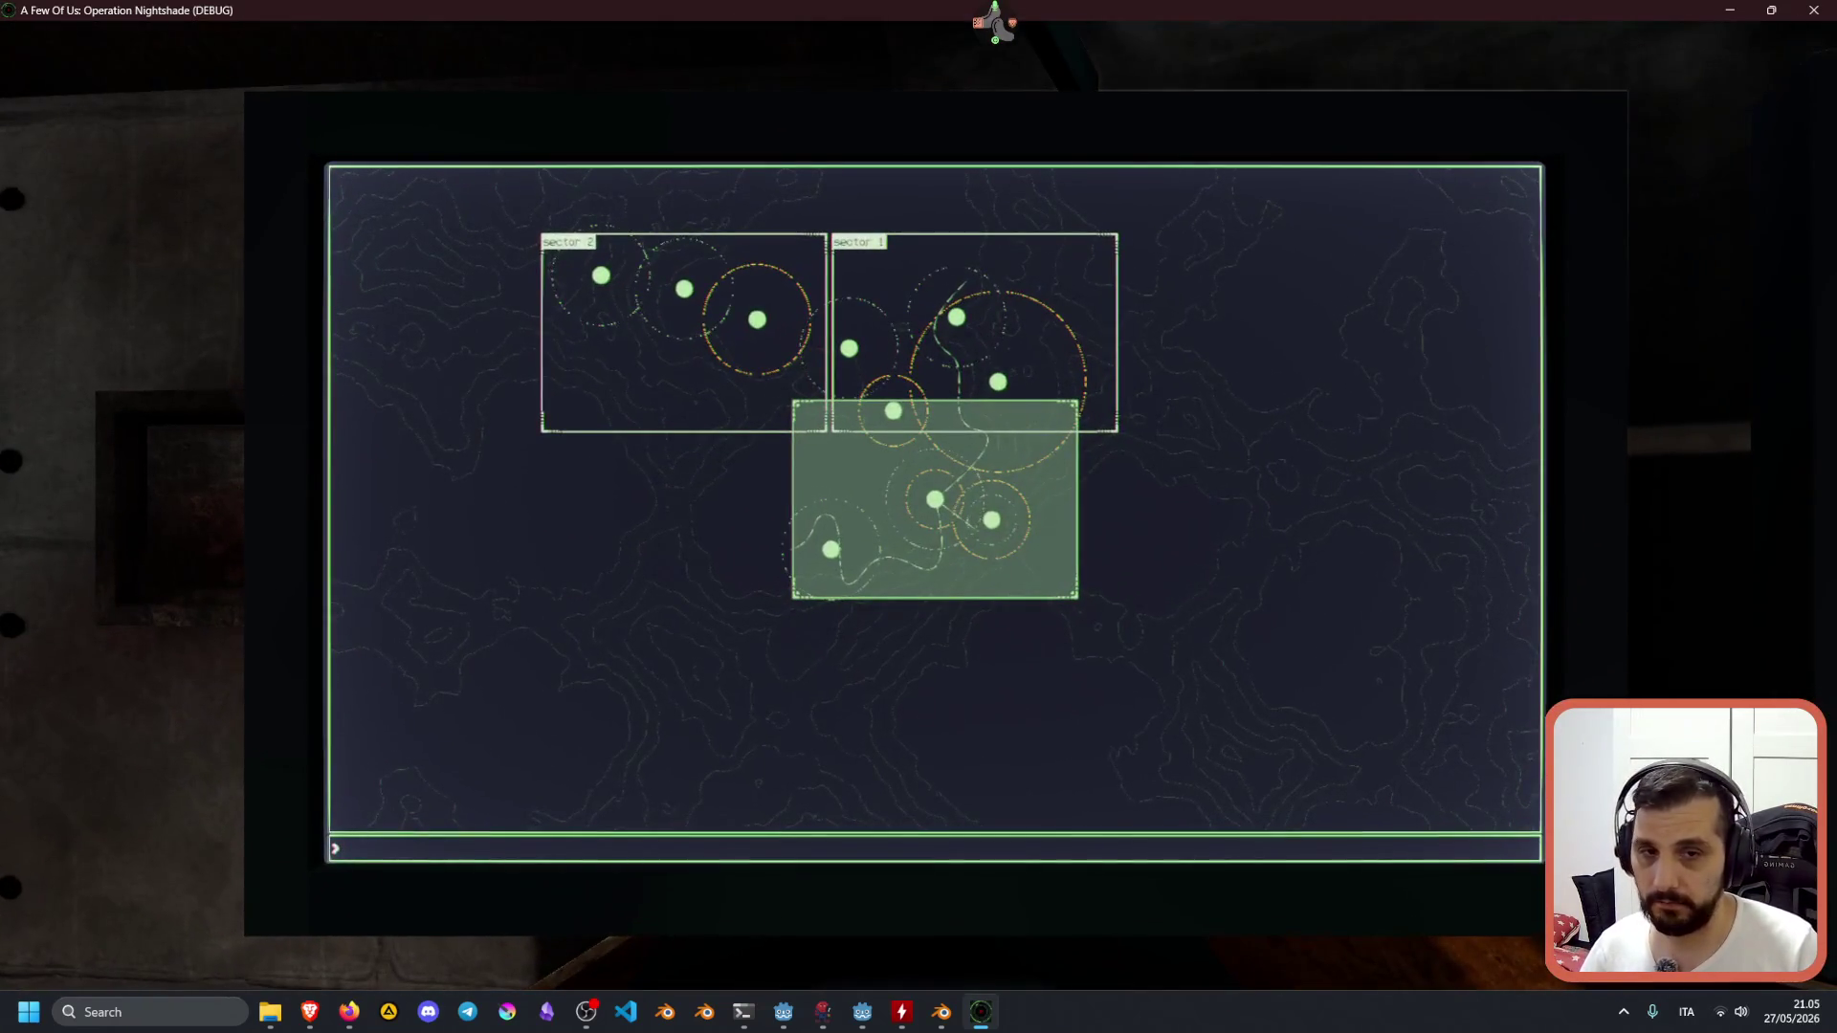
pyautogui.press('s')
pyautogui.press('d')
pyautogui.press('e')
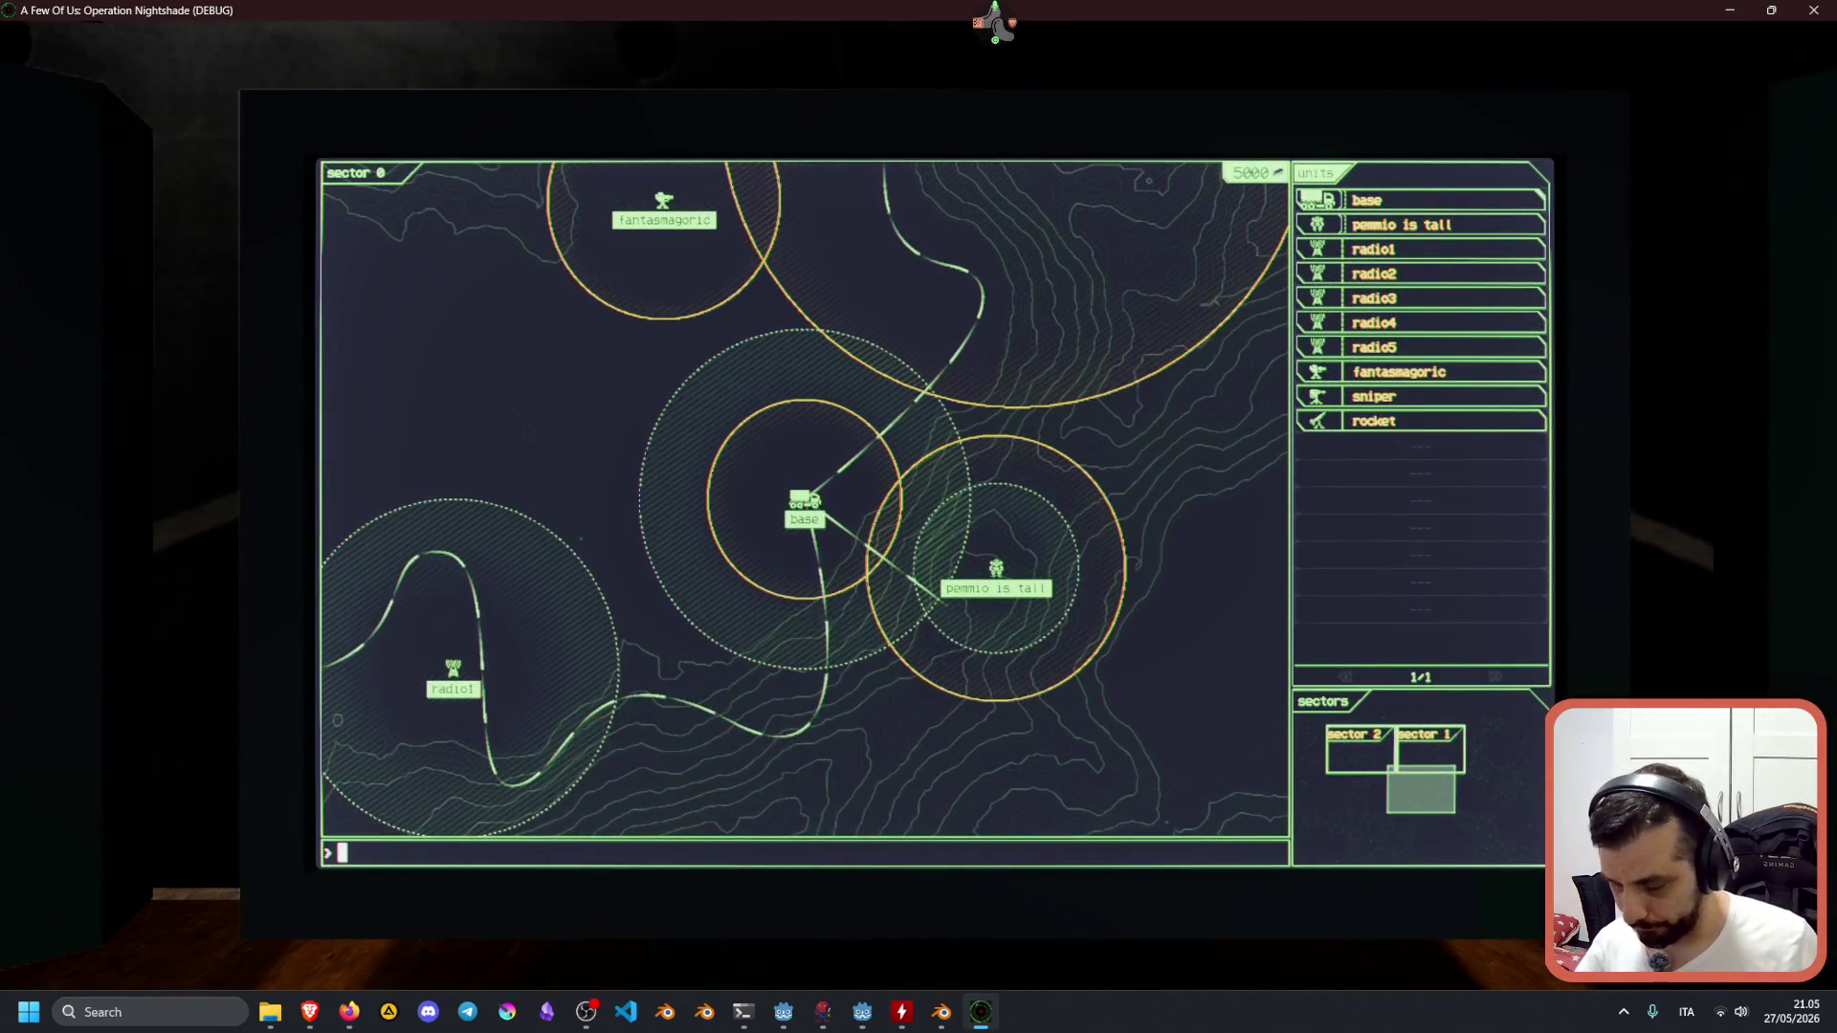
# Select the base truck unit and bring up its build options.
pyautogui.write('base')
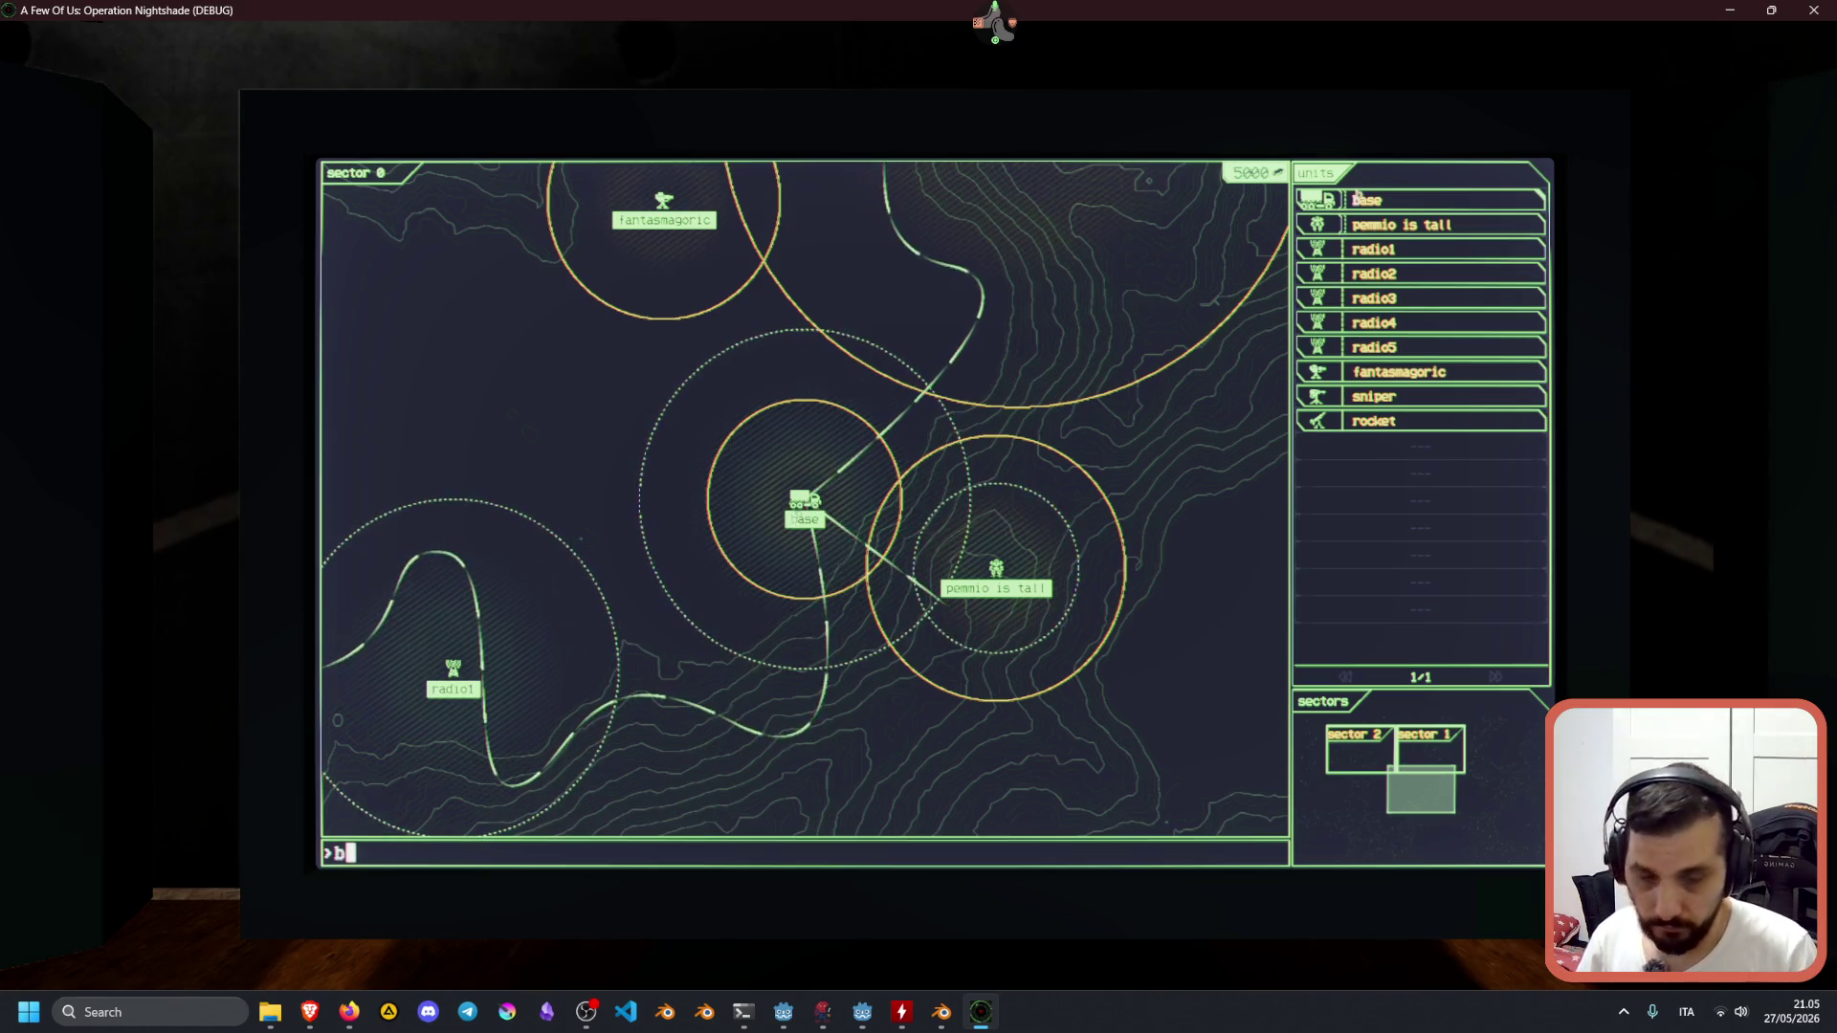
pyautogui.press('Return')
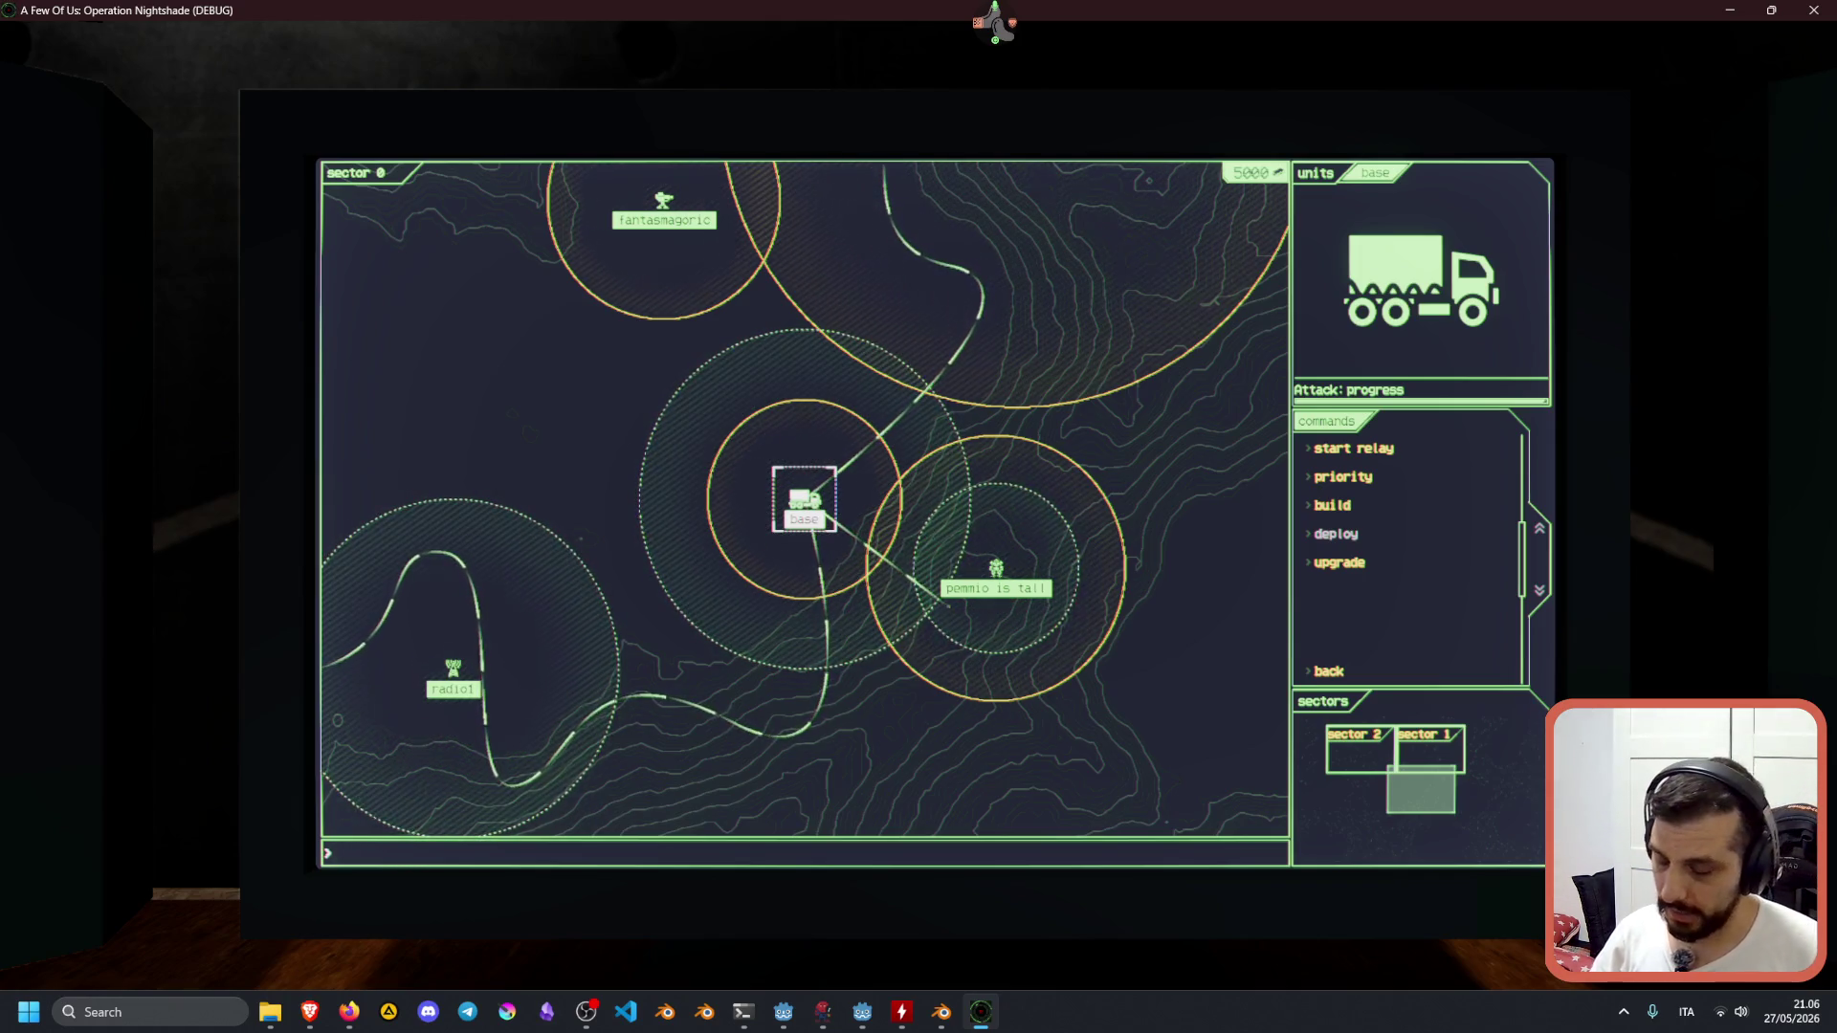
pyautogui.write('build')
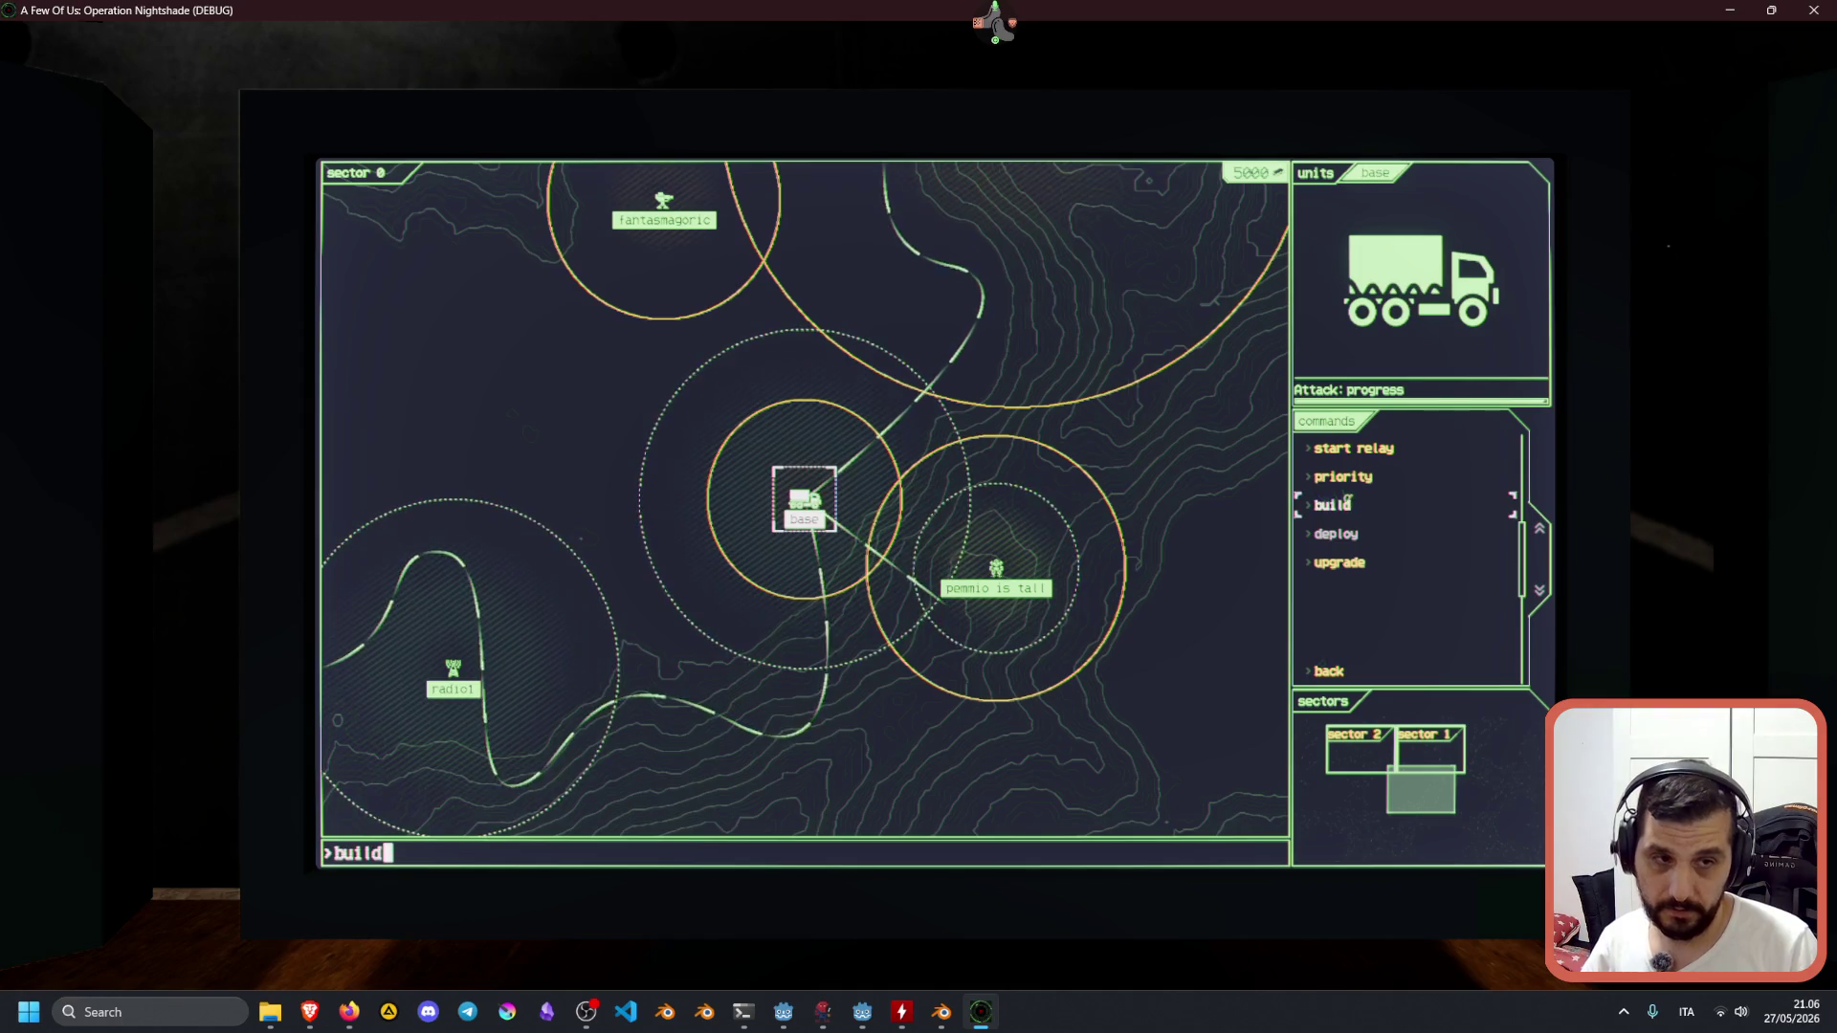
pyautogui.press('Return')
# Choose to build an antenna and place it at grid coordinate 2143.
pyautogui.write('antewnn')
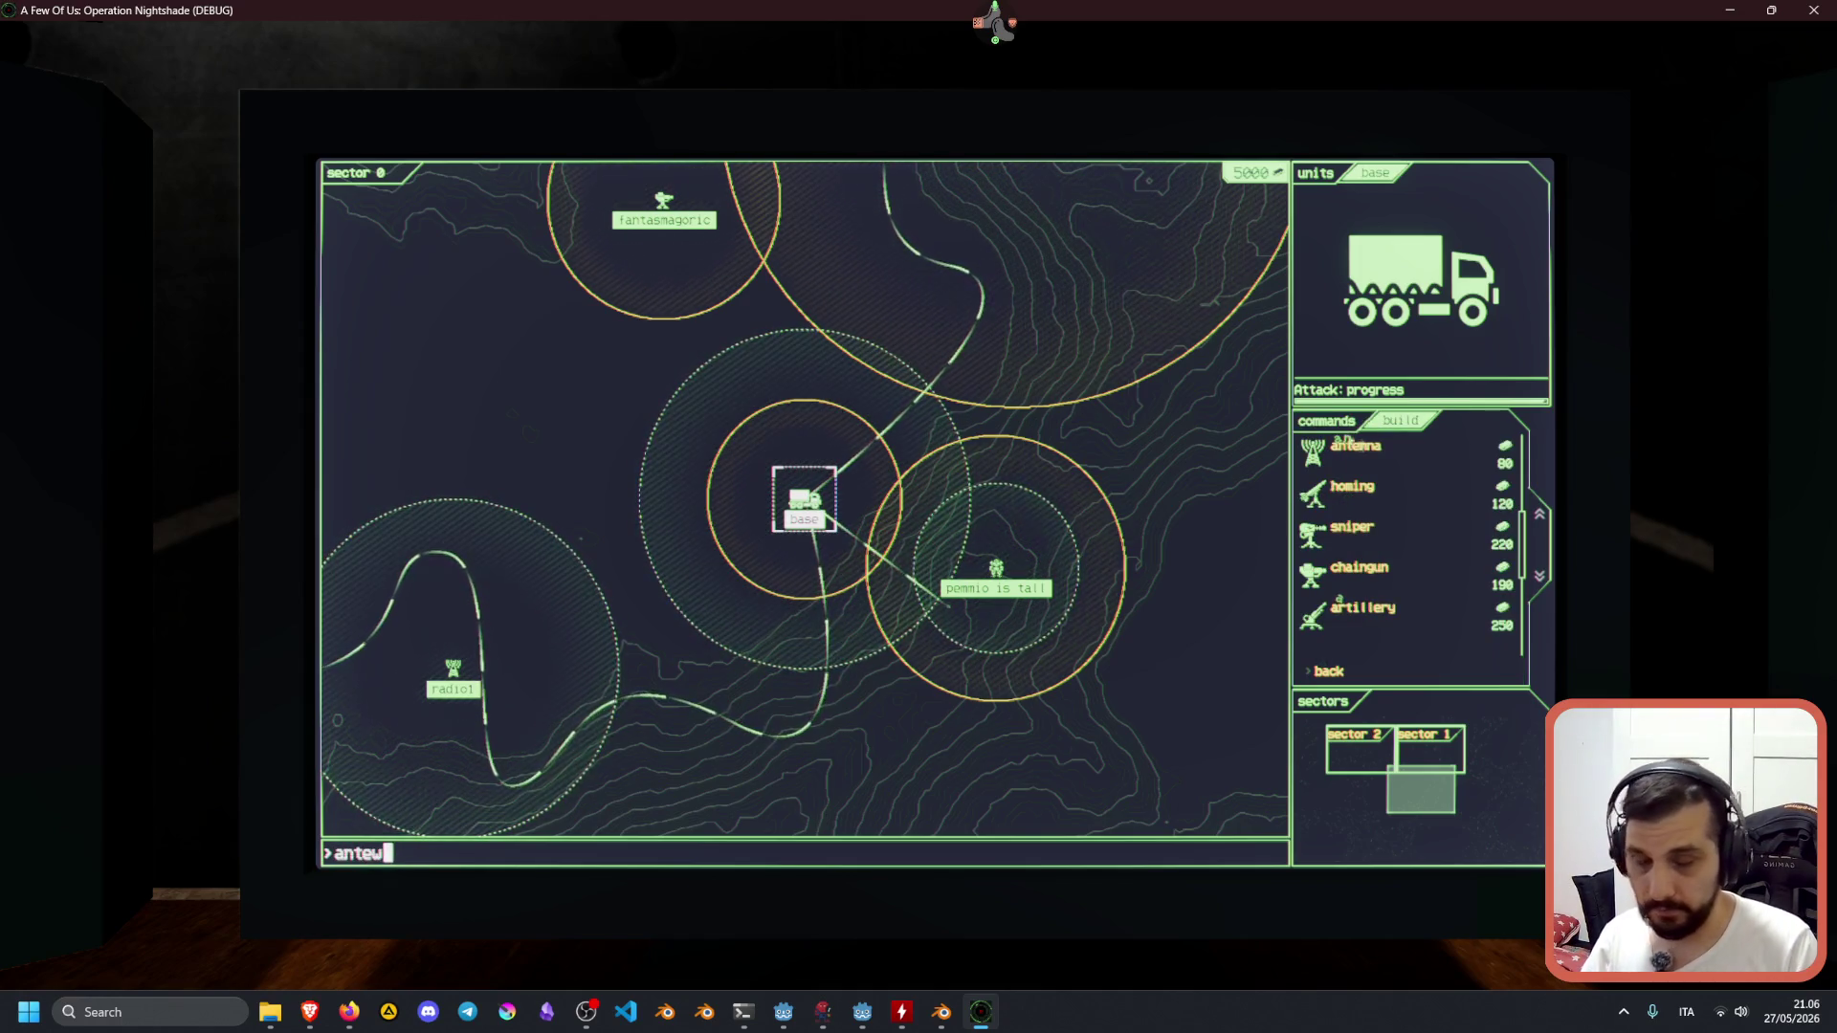
pyautogui.press('BackSpace')
pyautogui.press('BackSpace')
pyautogui.press('BackSpace')
pyautogui.write('mma')
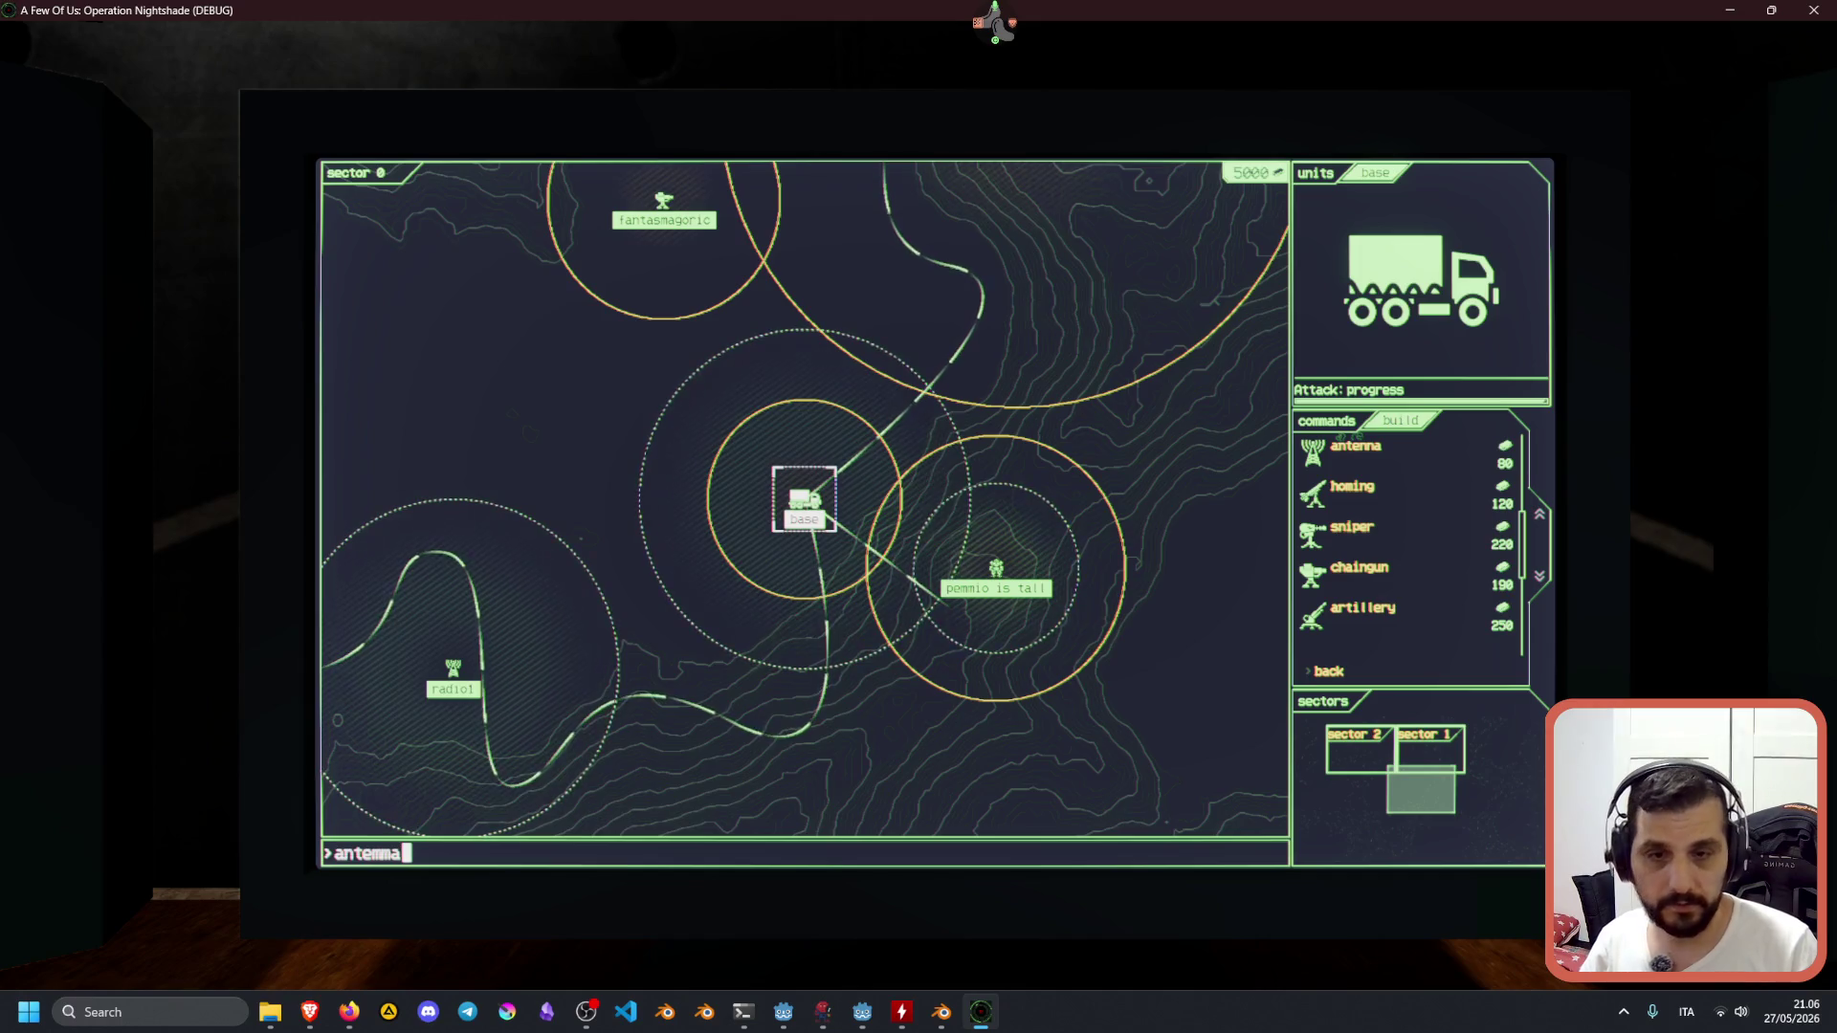
pyautogui.press('BackSpace')
pyautogui.press('BackSpace')
pyautogui.press('BackSpace')
pyautogui.write('nna')
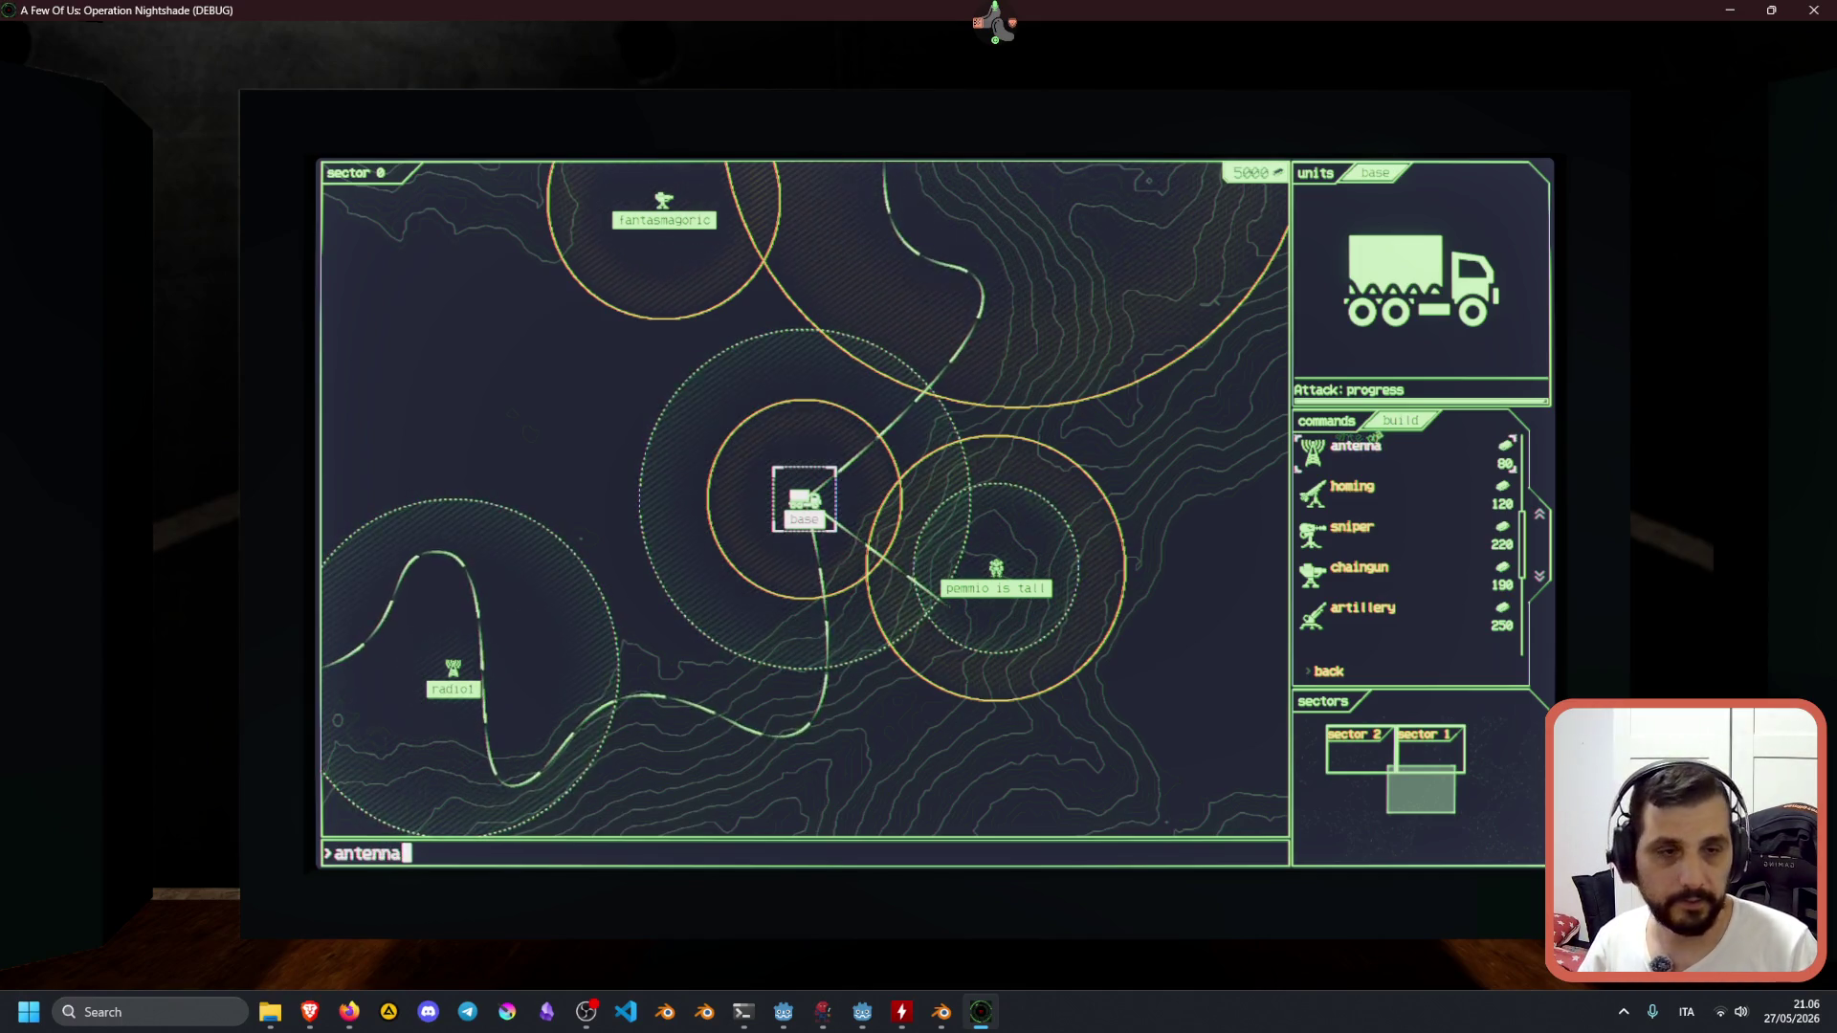
pyautogui.press('Return')
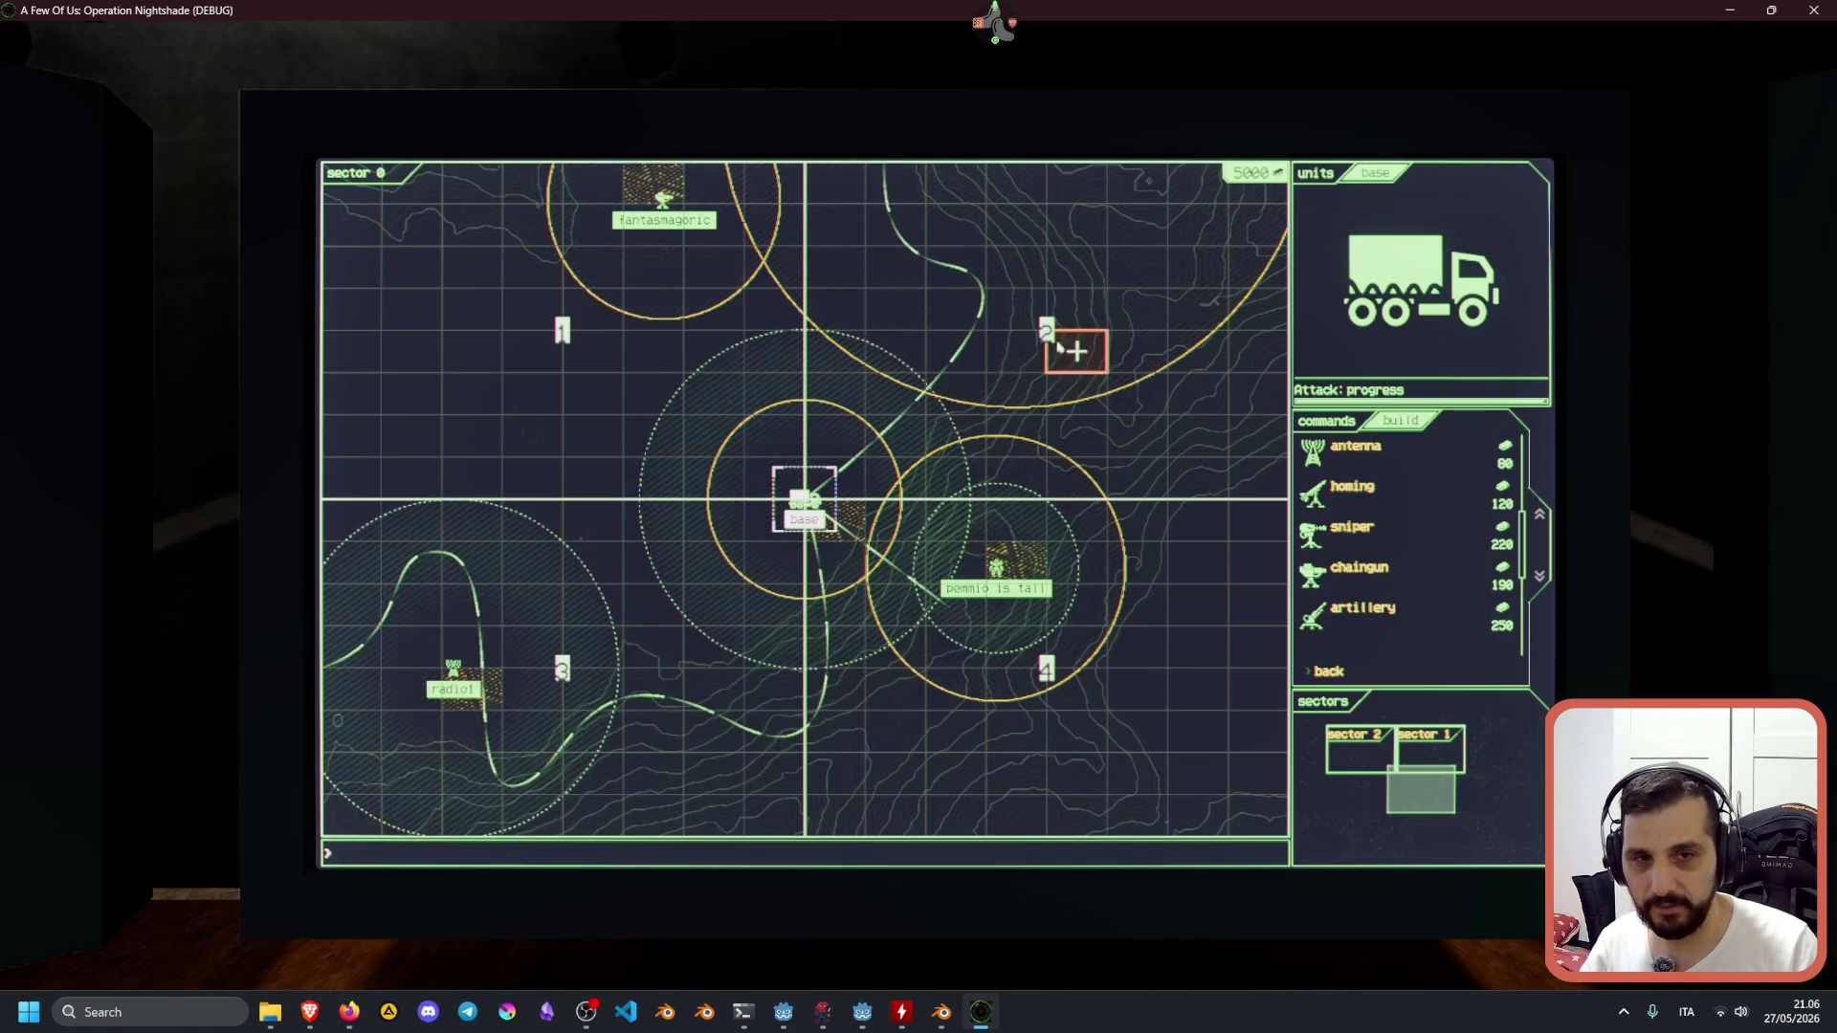
pyautogui.write('2')
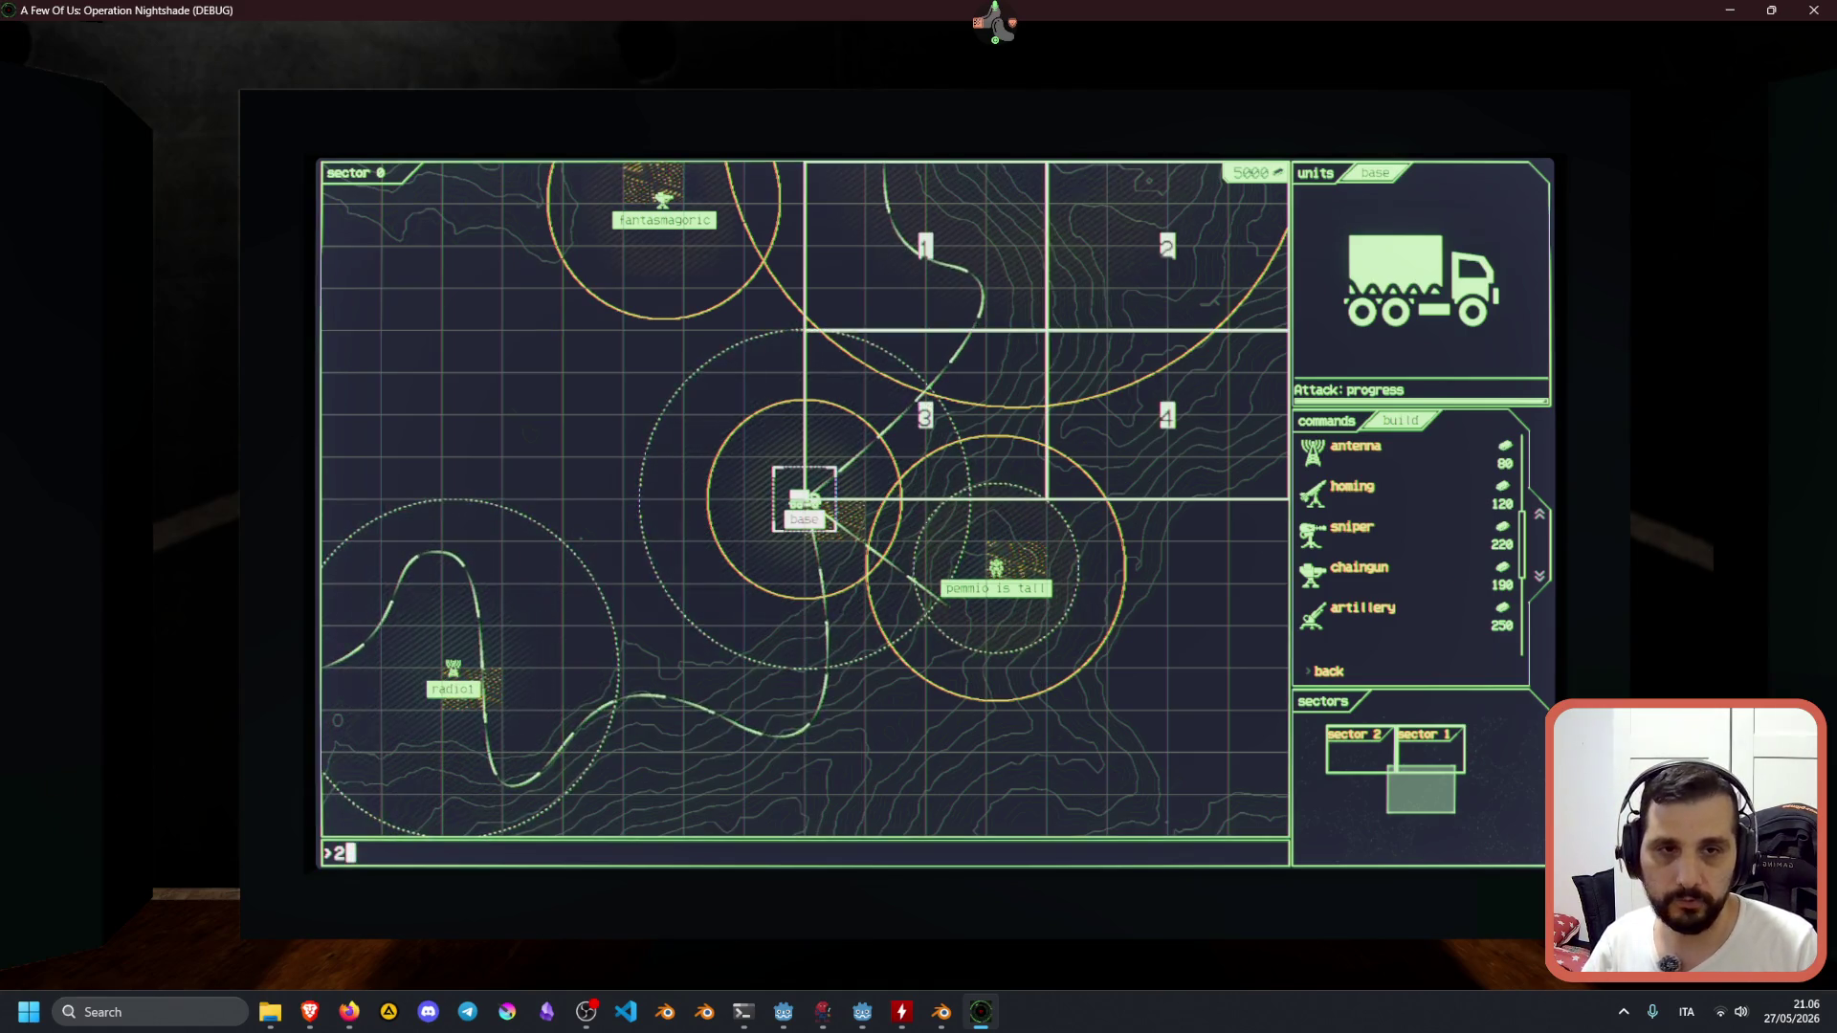
pyautogui.write('1')
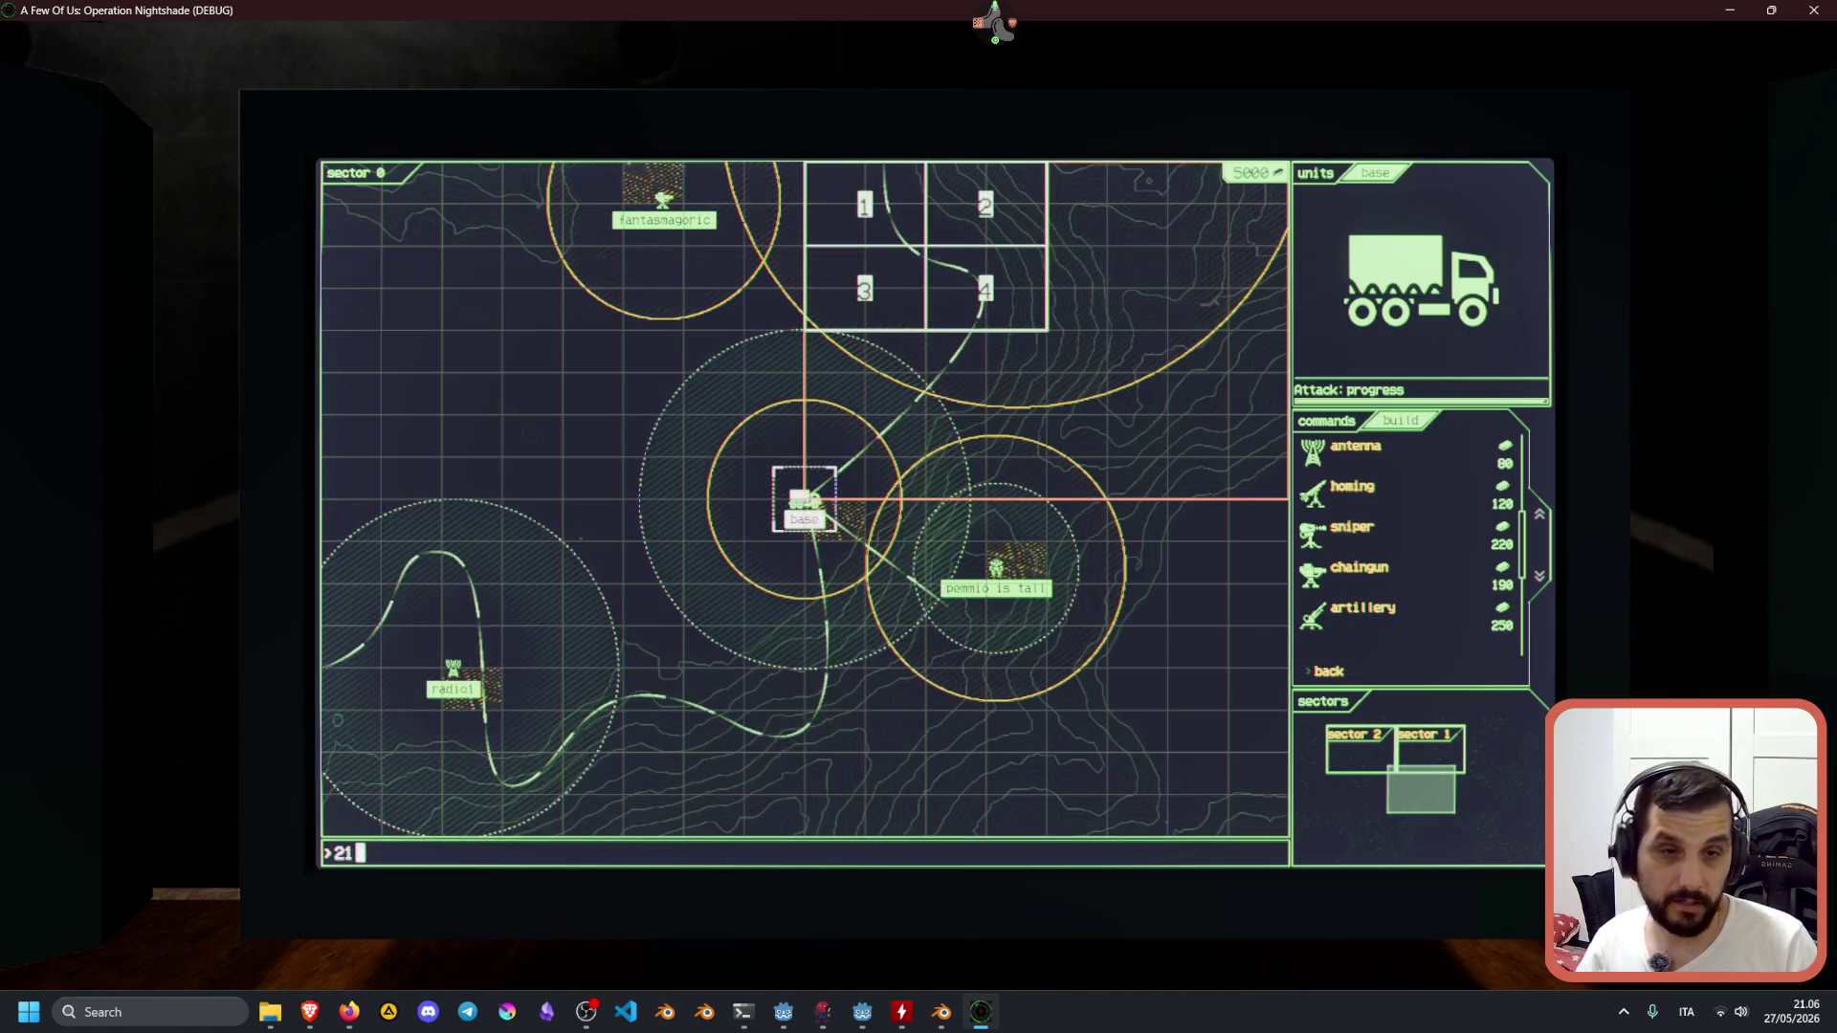
pyautogui.write('43')
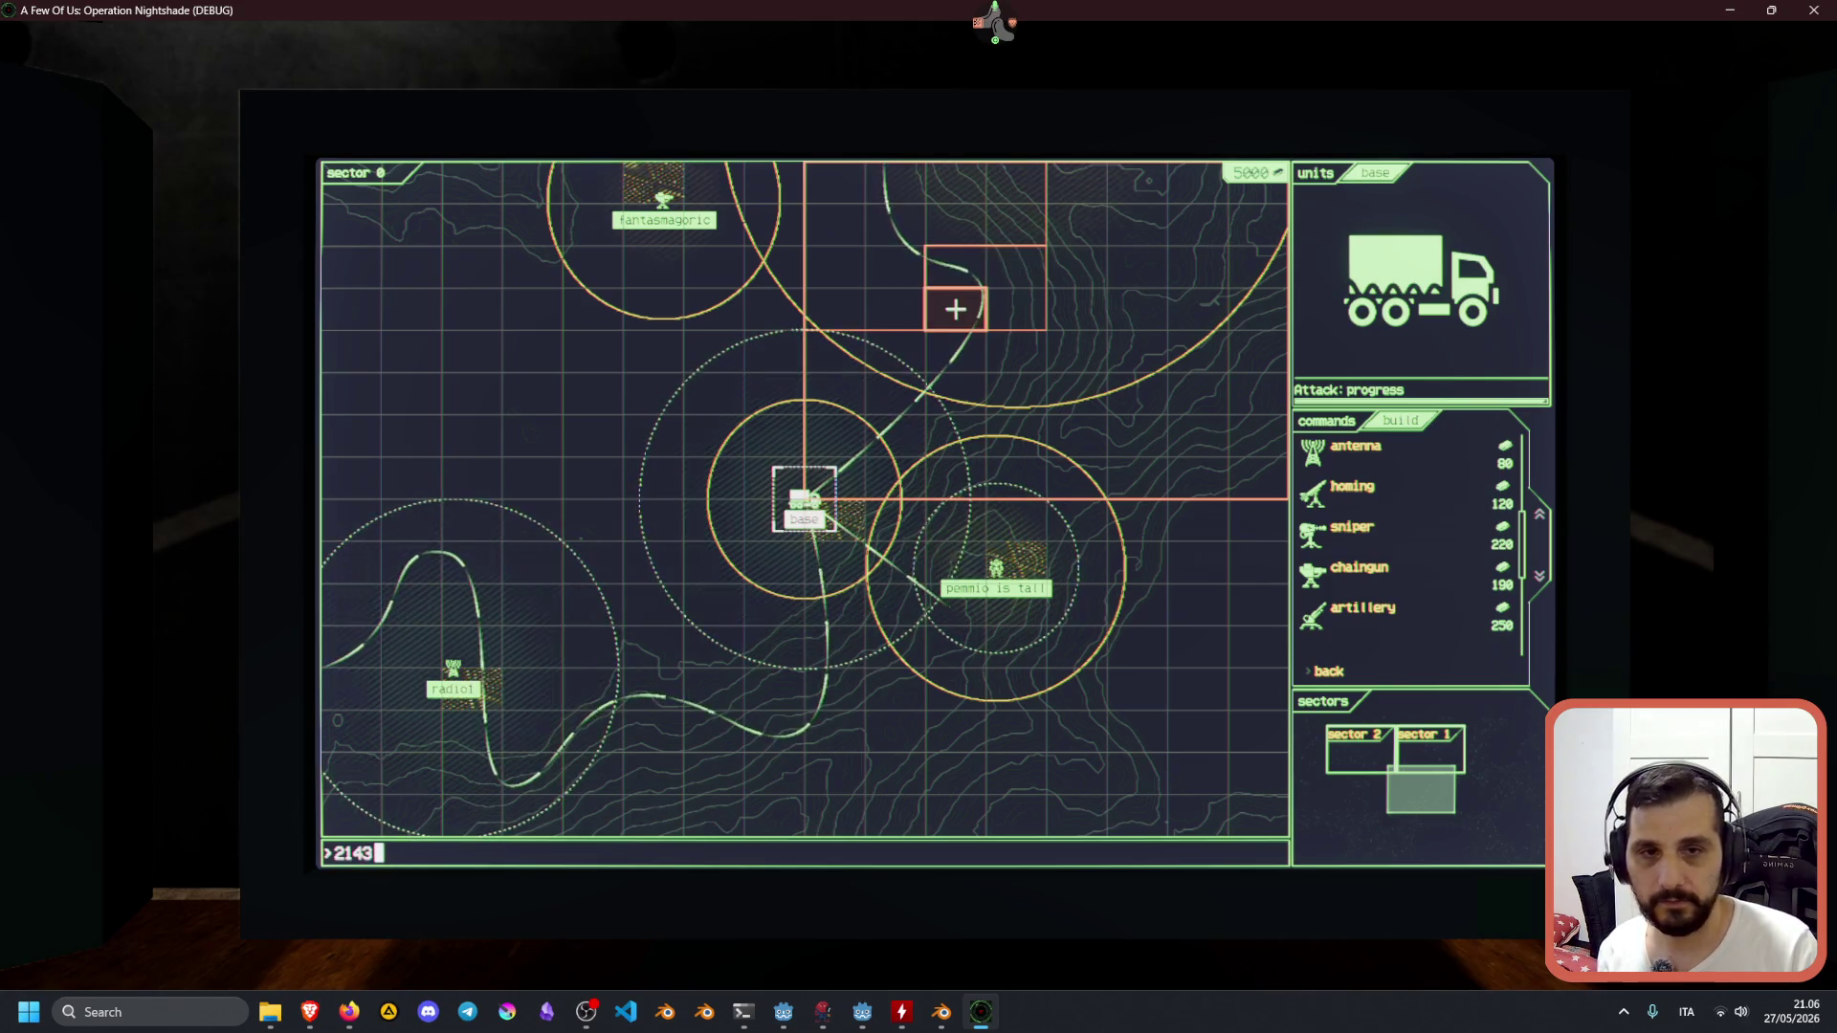
pyautogui.press('Return')
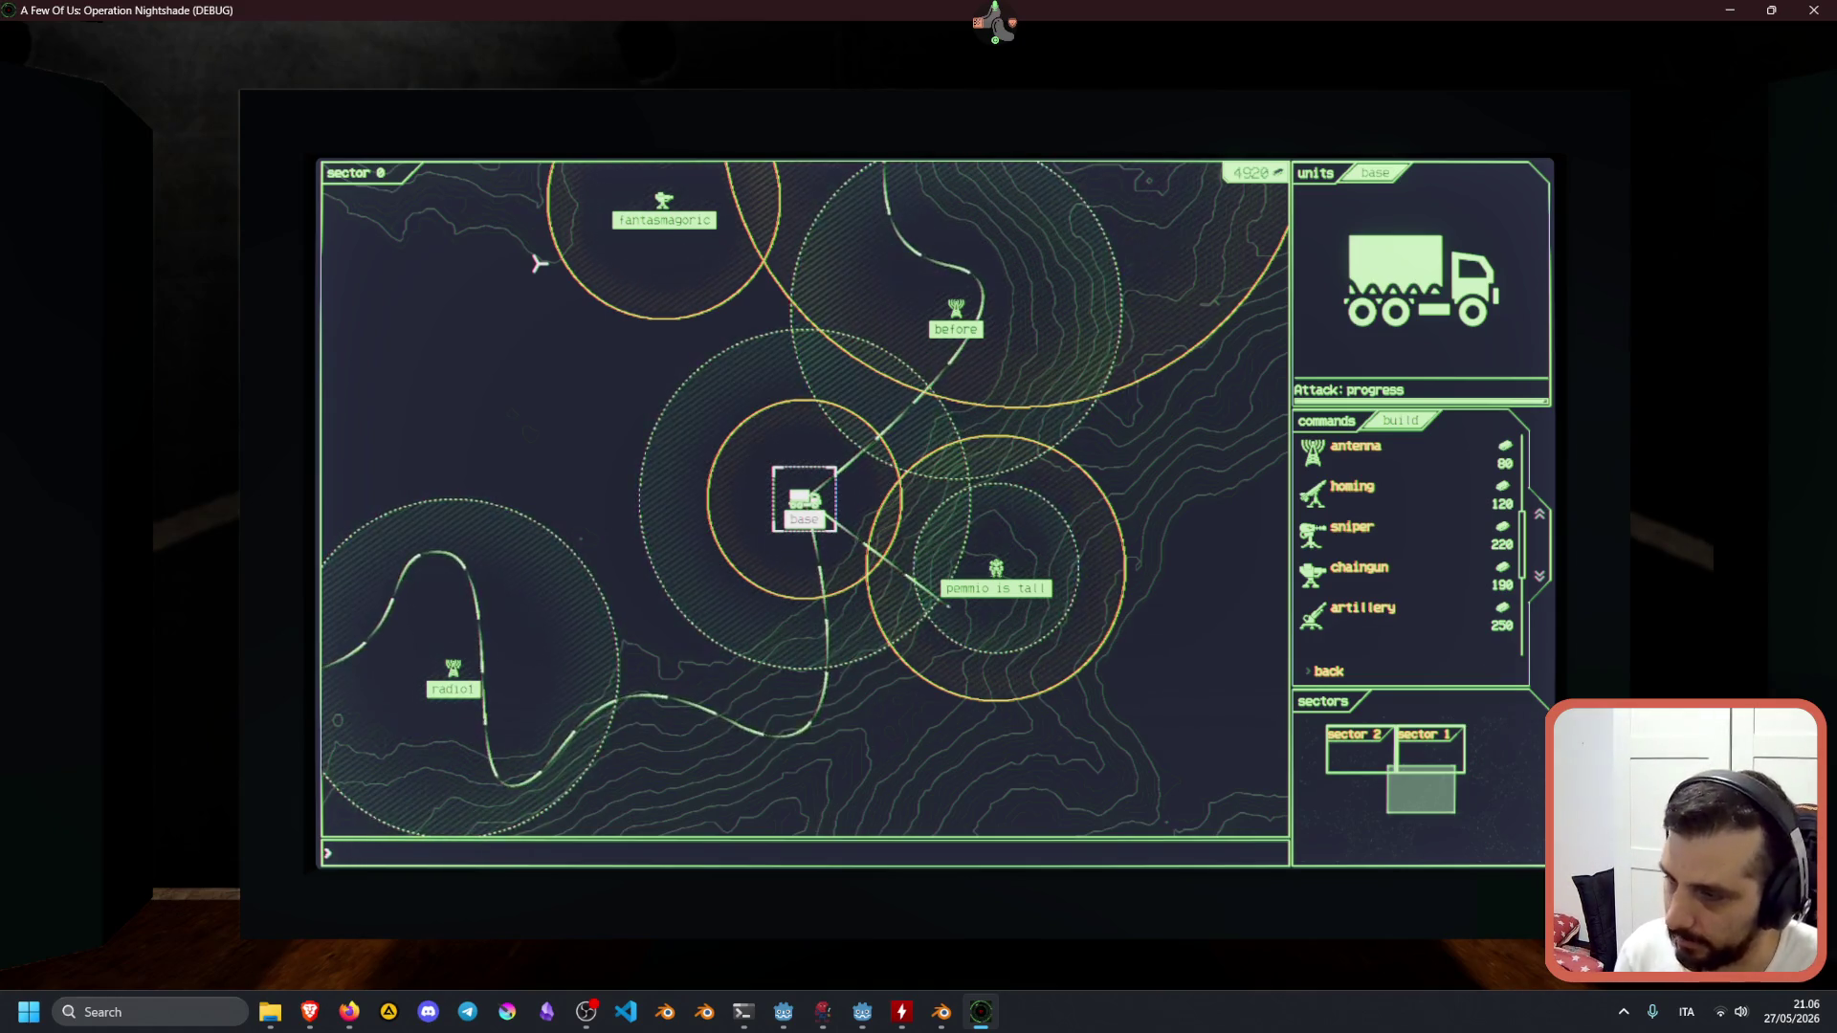
# Show the all-sectors overview, move focus onto top-right sector 1, then step back.
pyautogui.press('Tab')
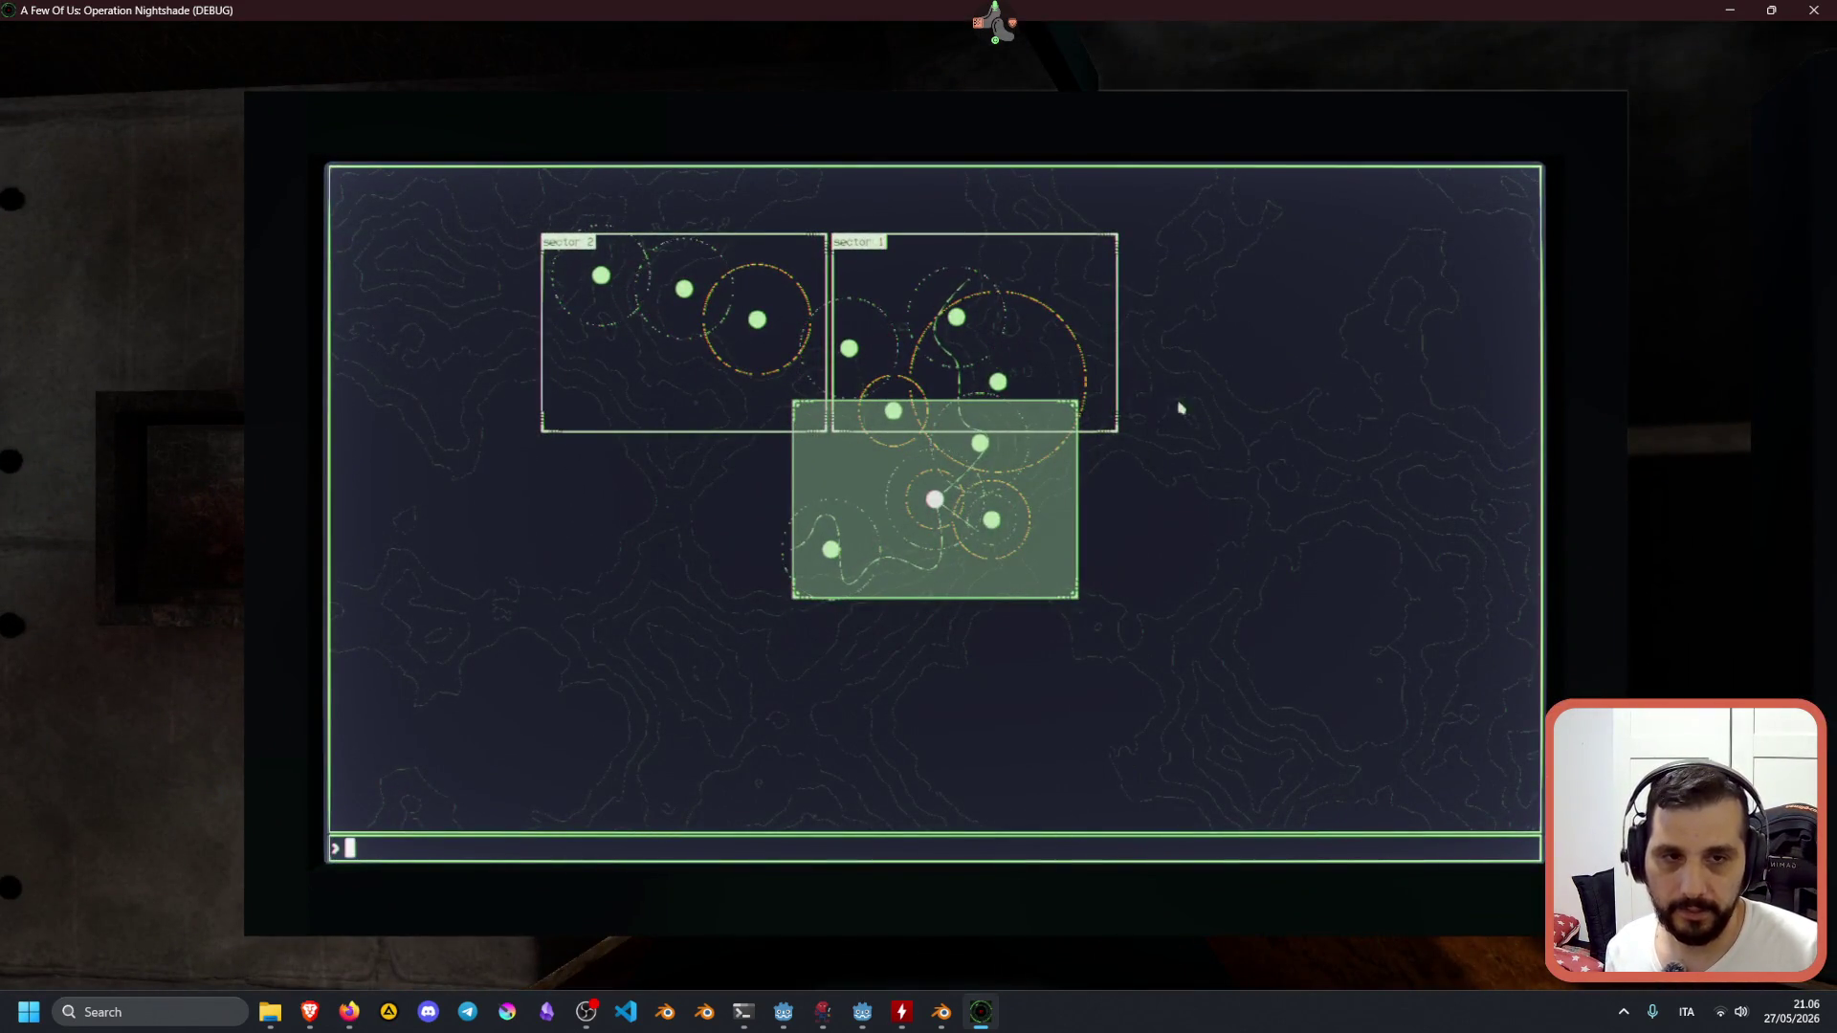
pyautogui.press('Up')
pyautogui.press('Left')
pyautogui.press('Right')
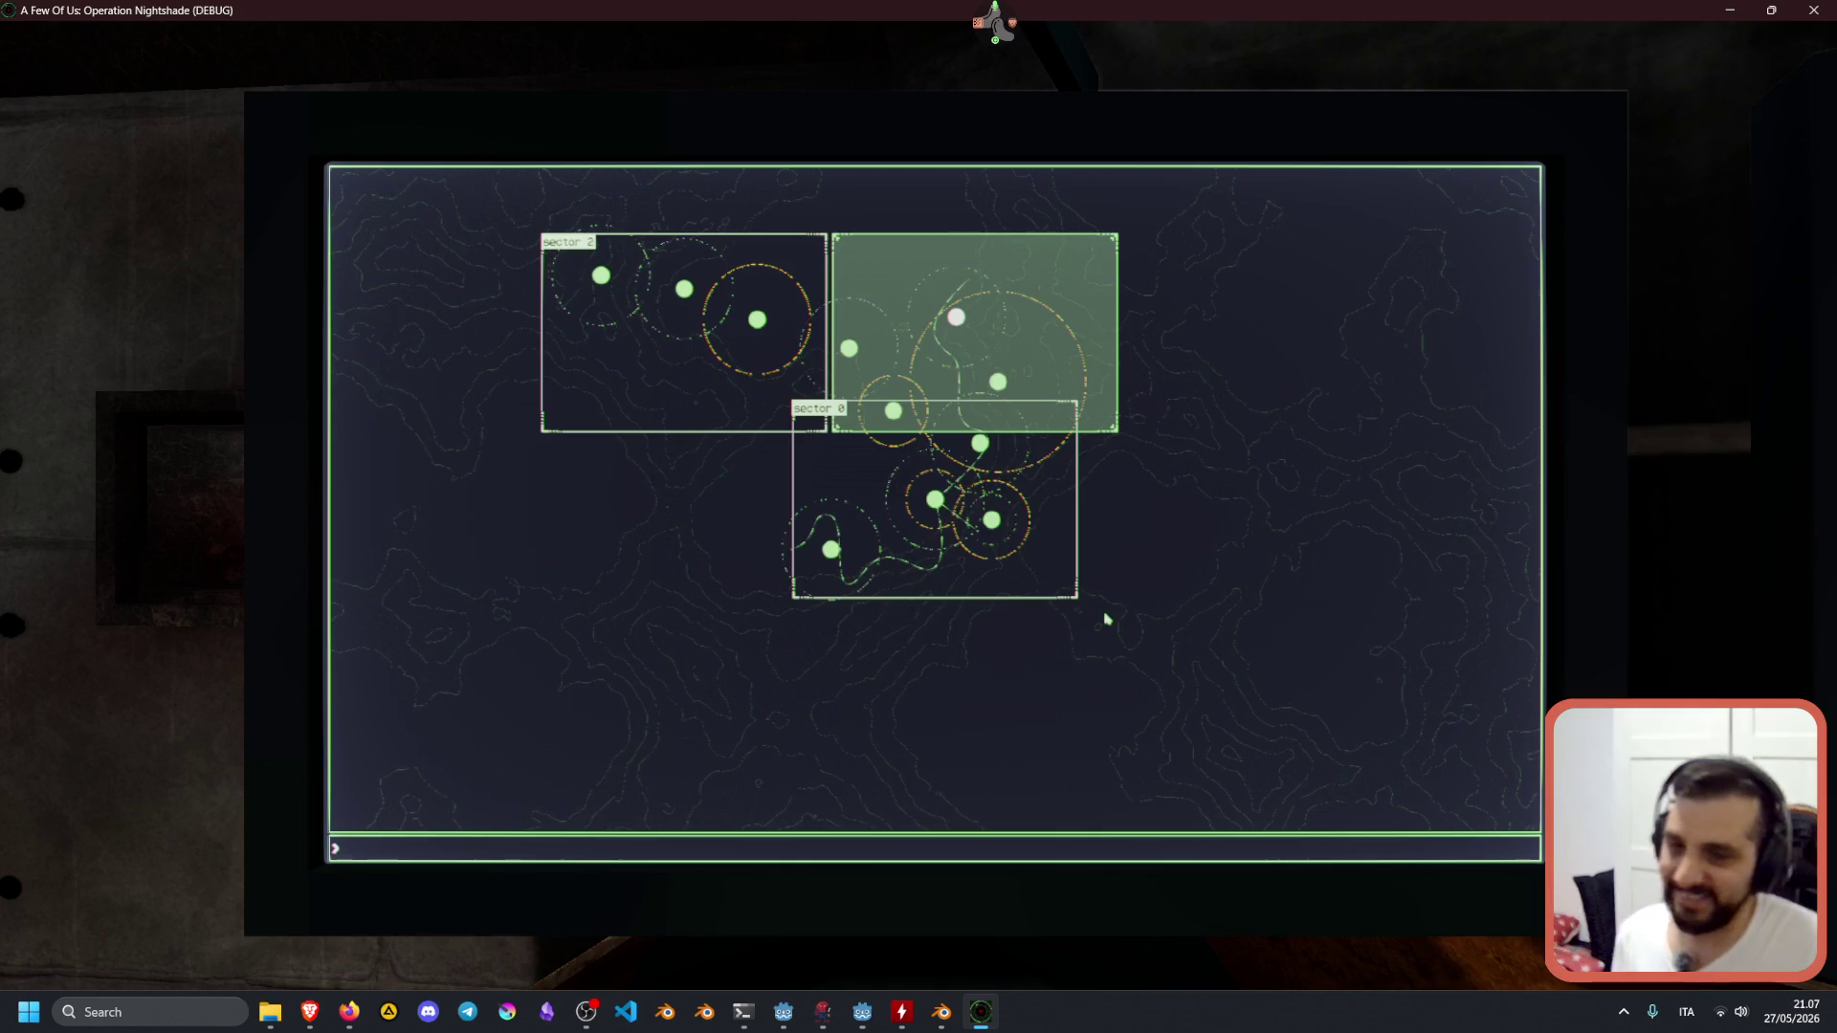
pyautogui.press('Escape')
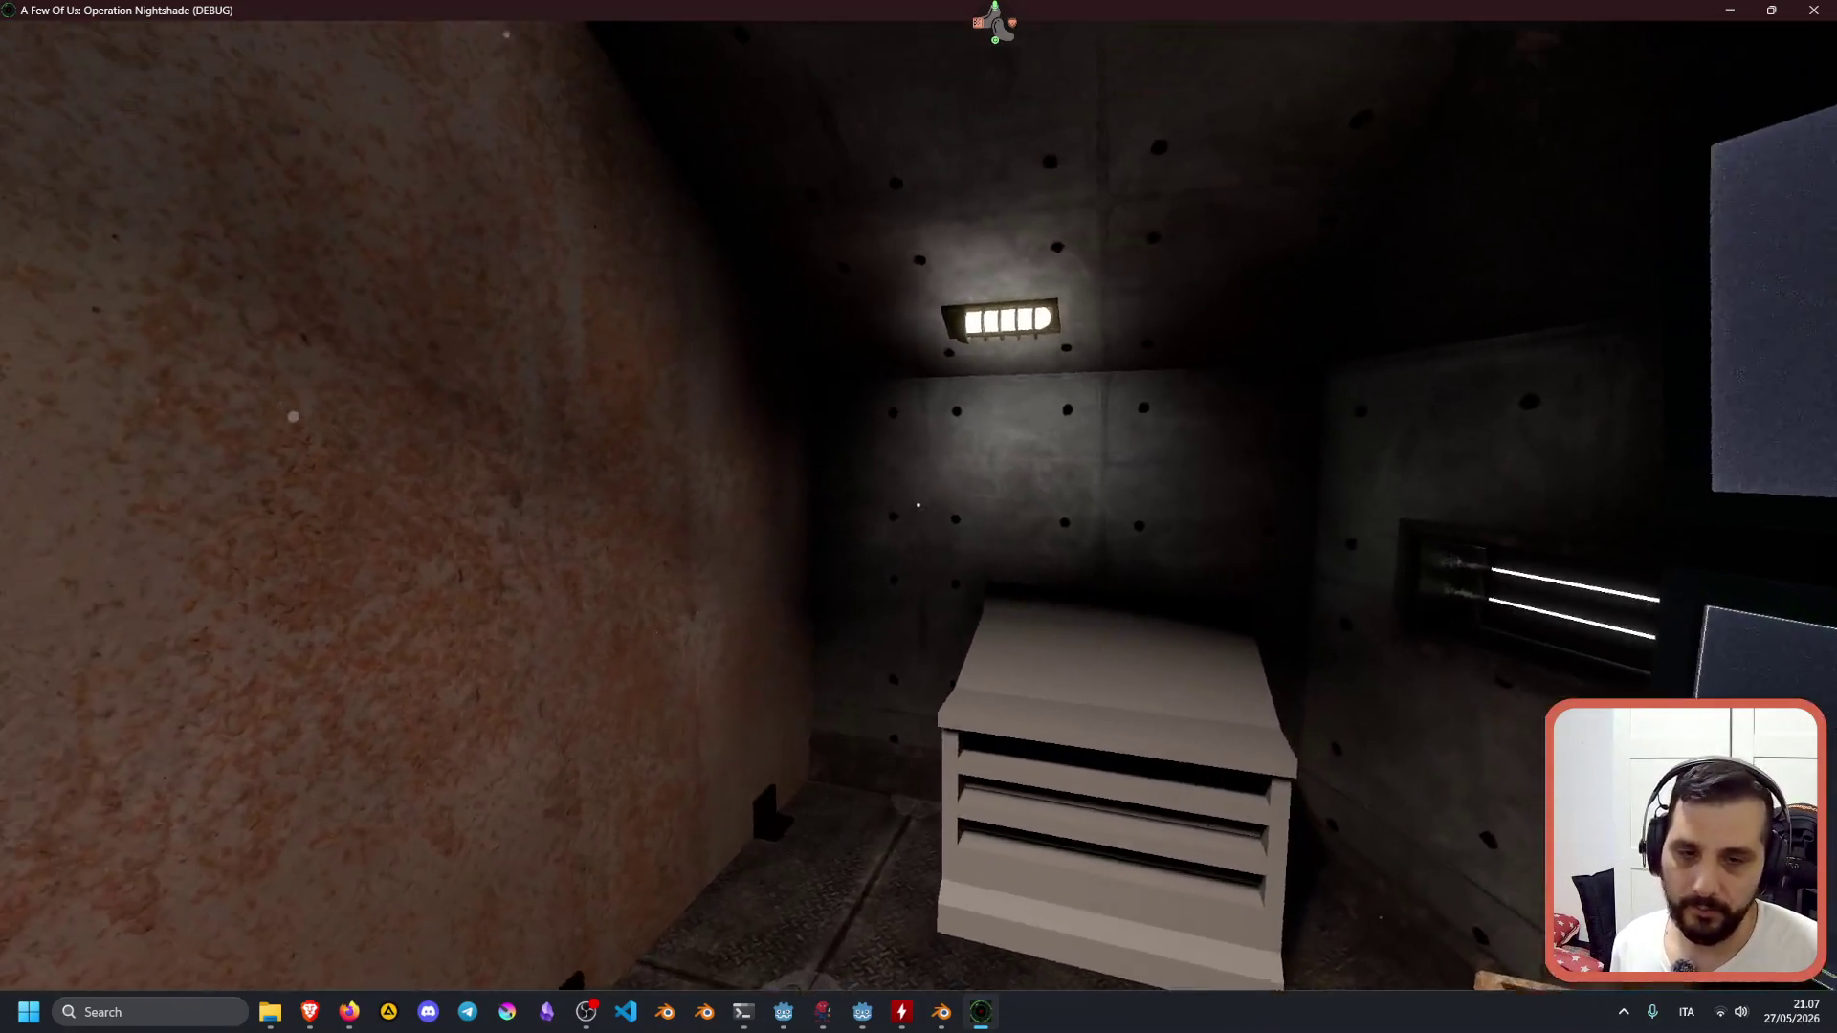
# Walk up to the white filing cabinet beside the monitor desk.
pyautogui.press('w')
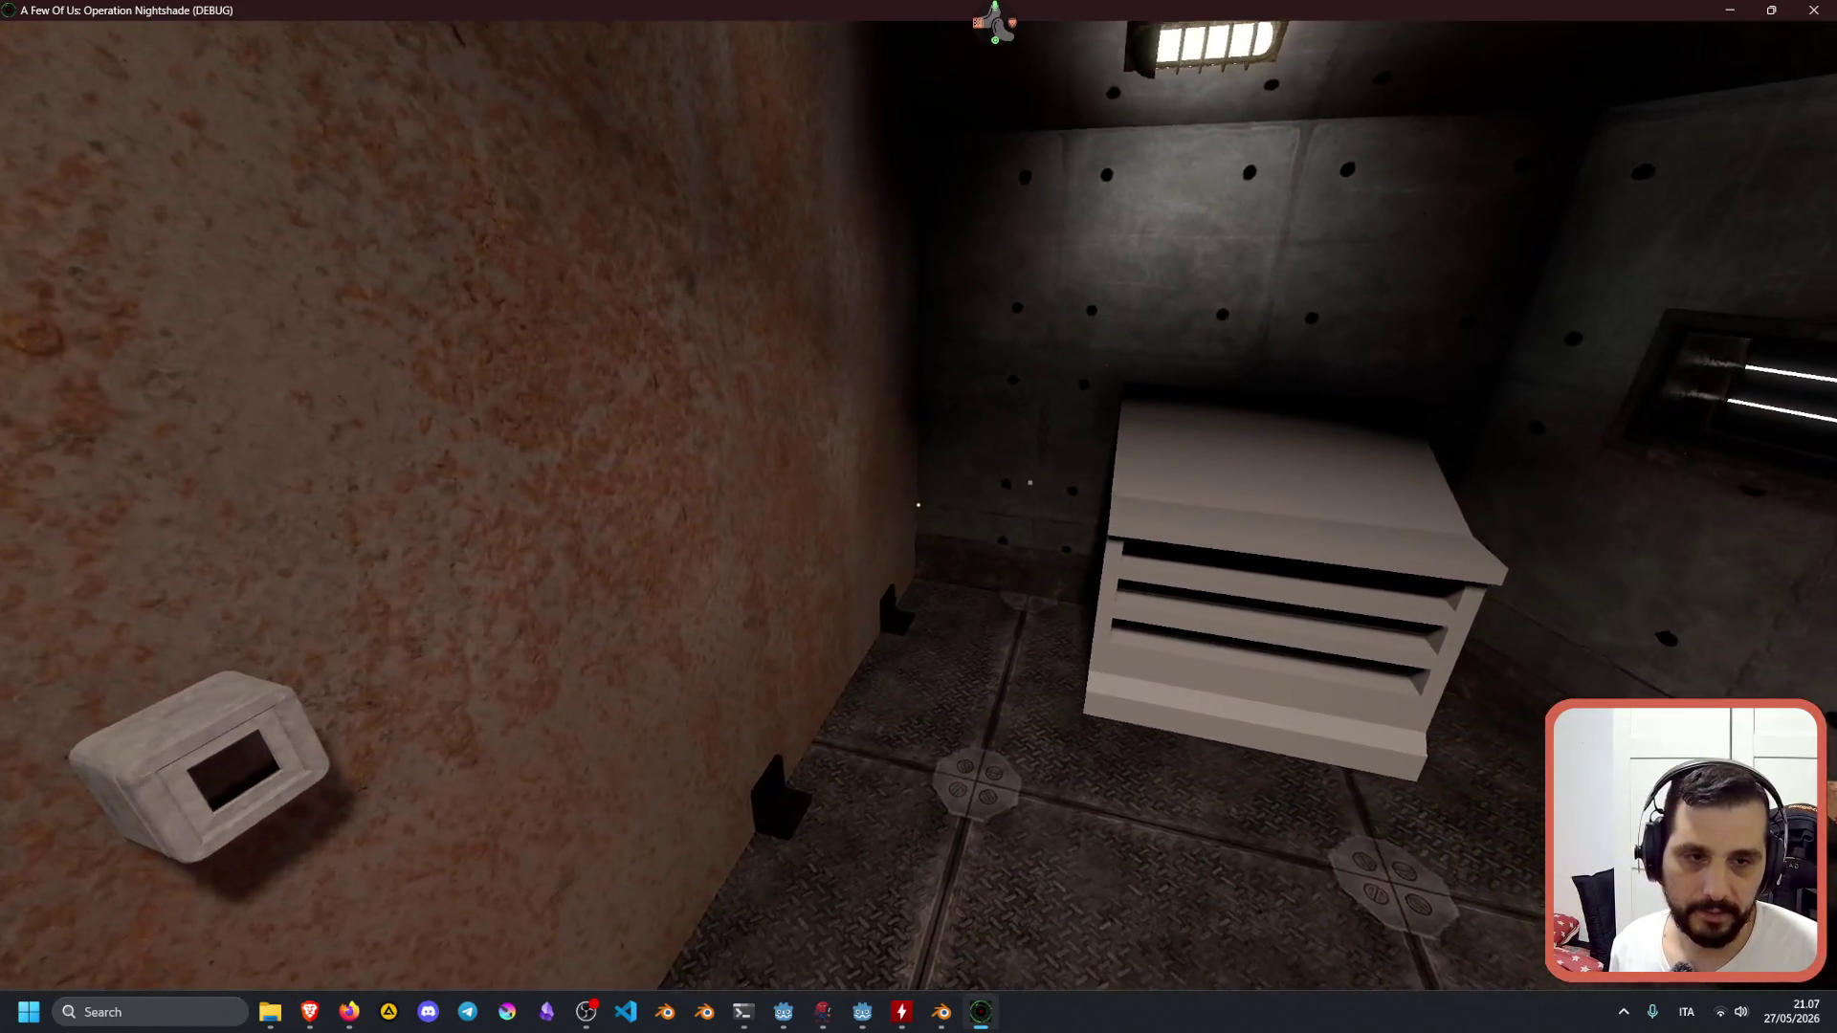
pyautogui.moveTo(919, 504)
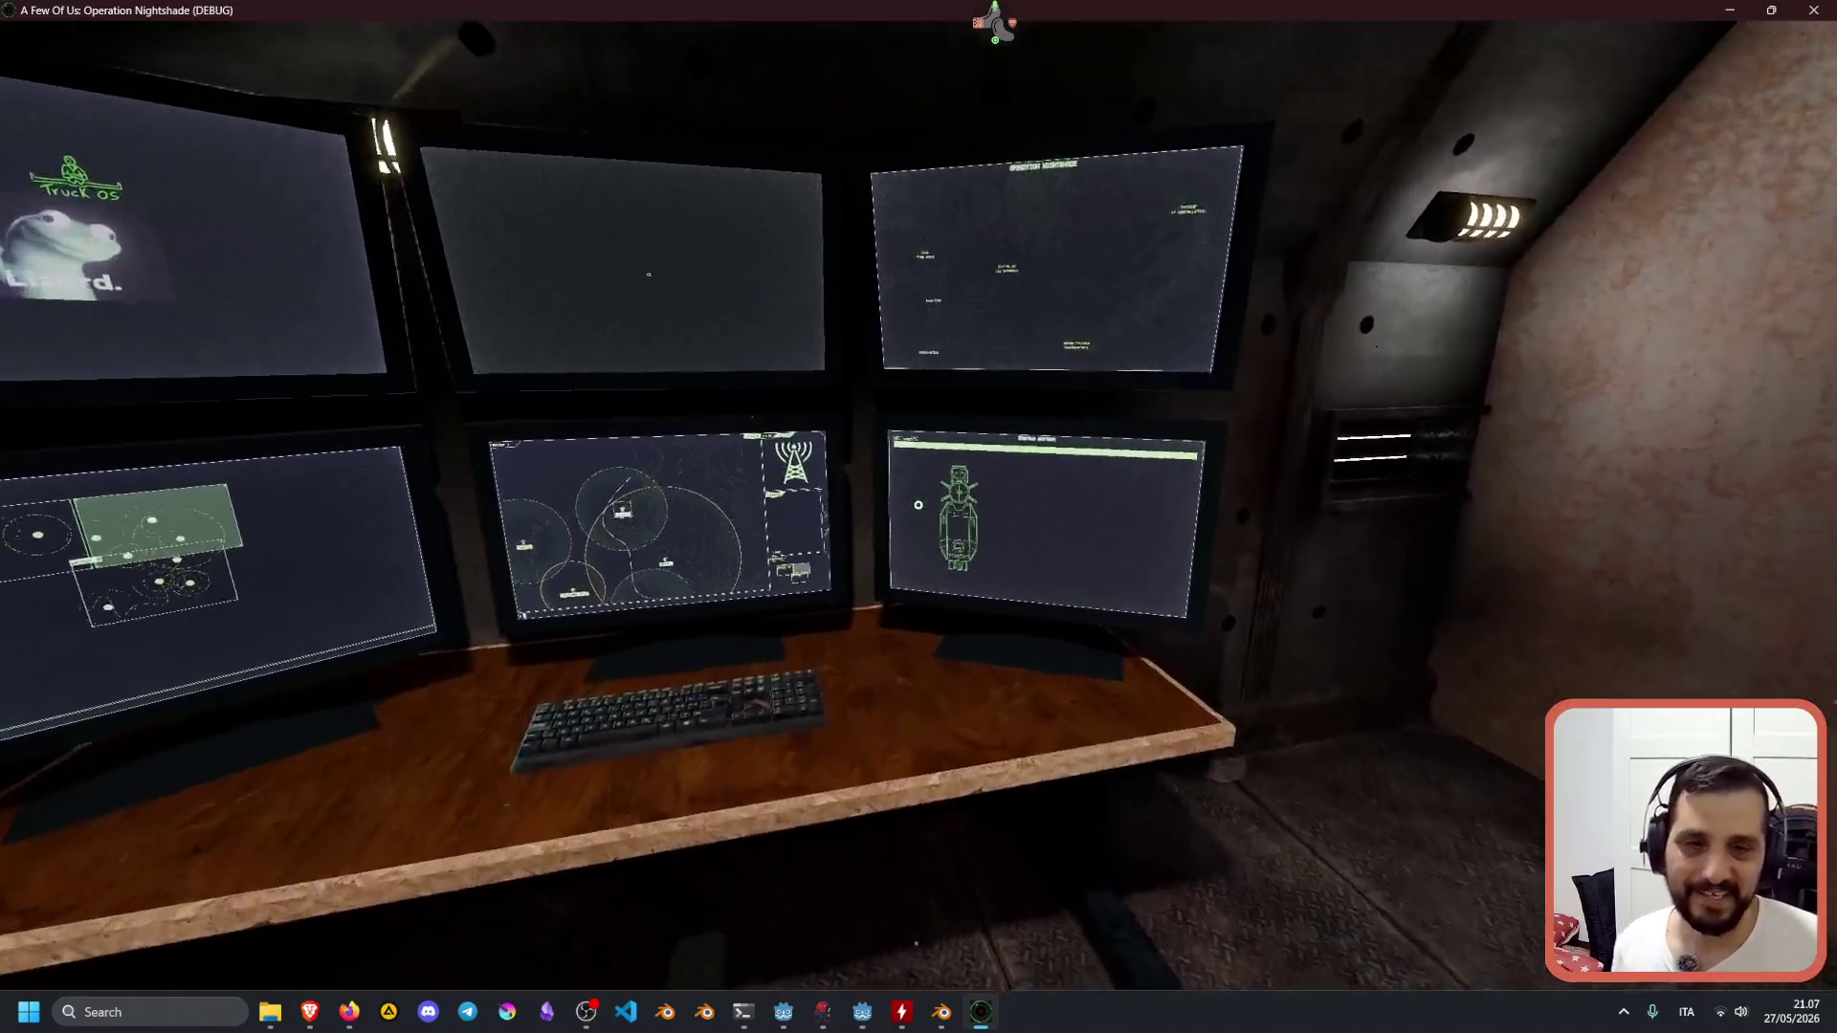
# Take over the map monitor and enter the sector 0 command to show its tactical map.
pyautogui.click(917, 504)
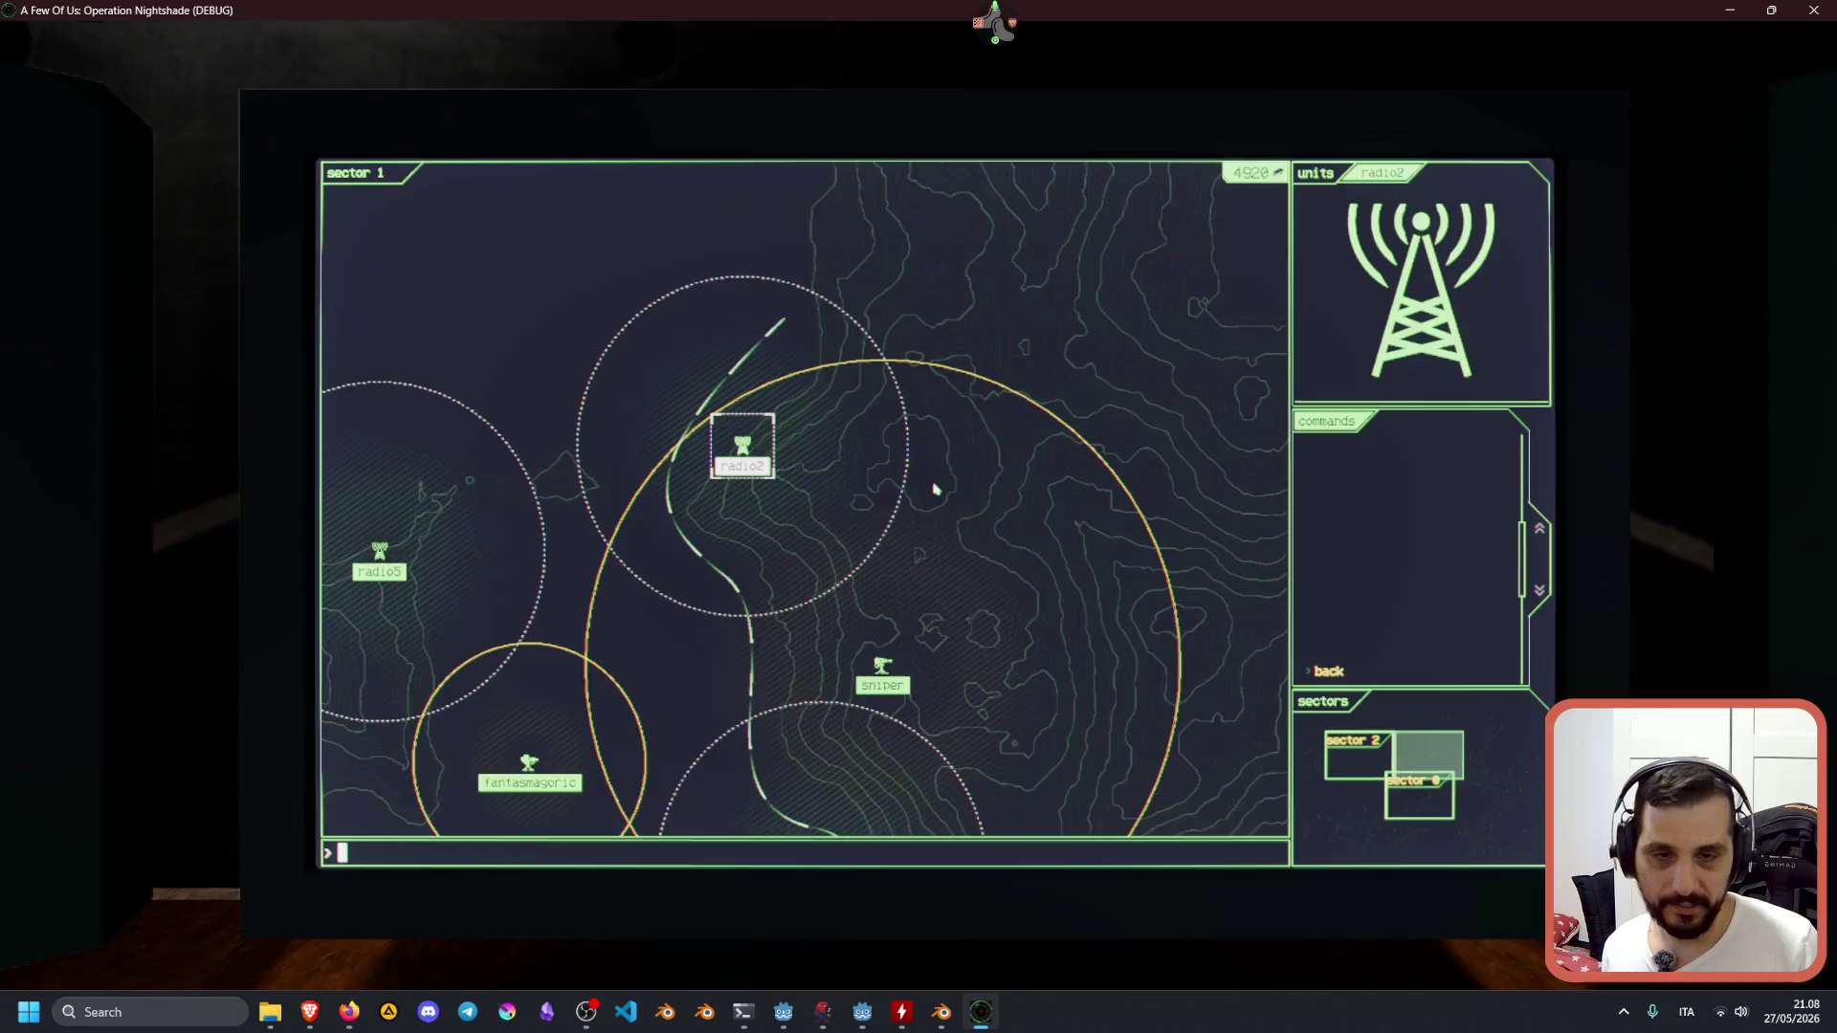
pyautogui.scroll(-2, 935, 489)
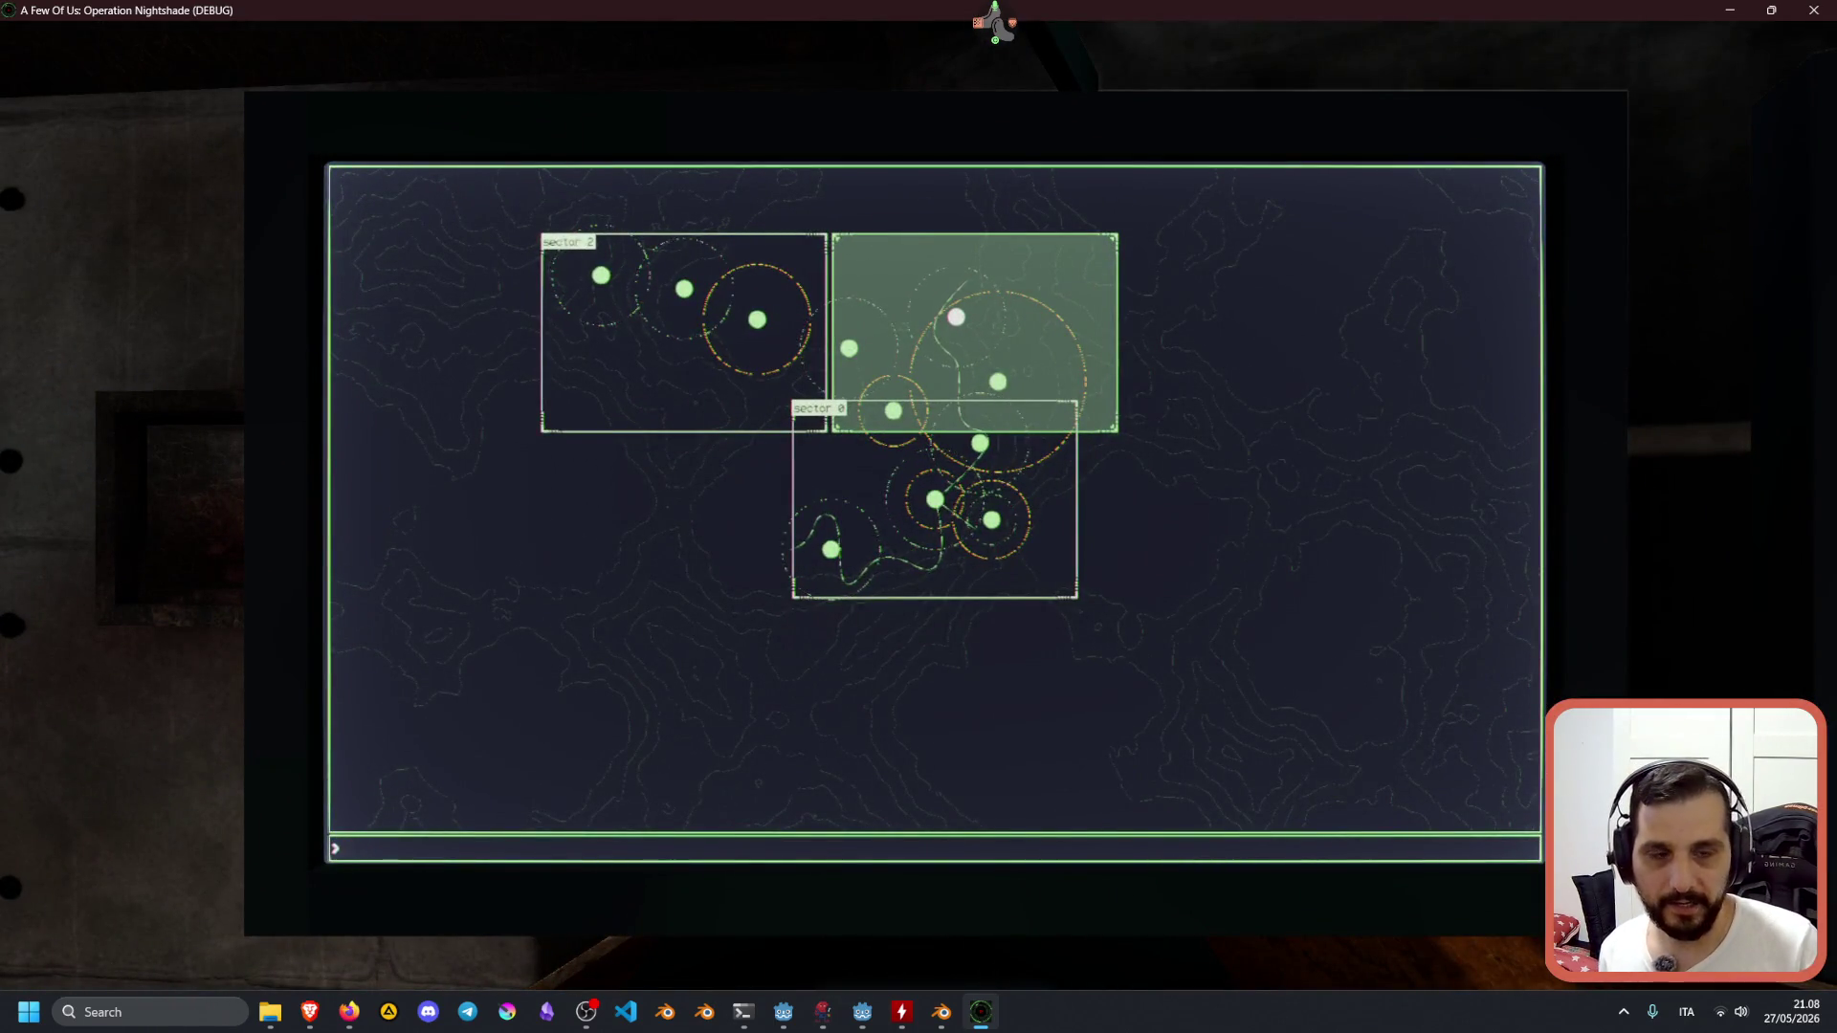
pyautogui.scroll(2, 974, 332)
pyautogui.scroll(-2, 935, 489)
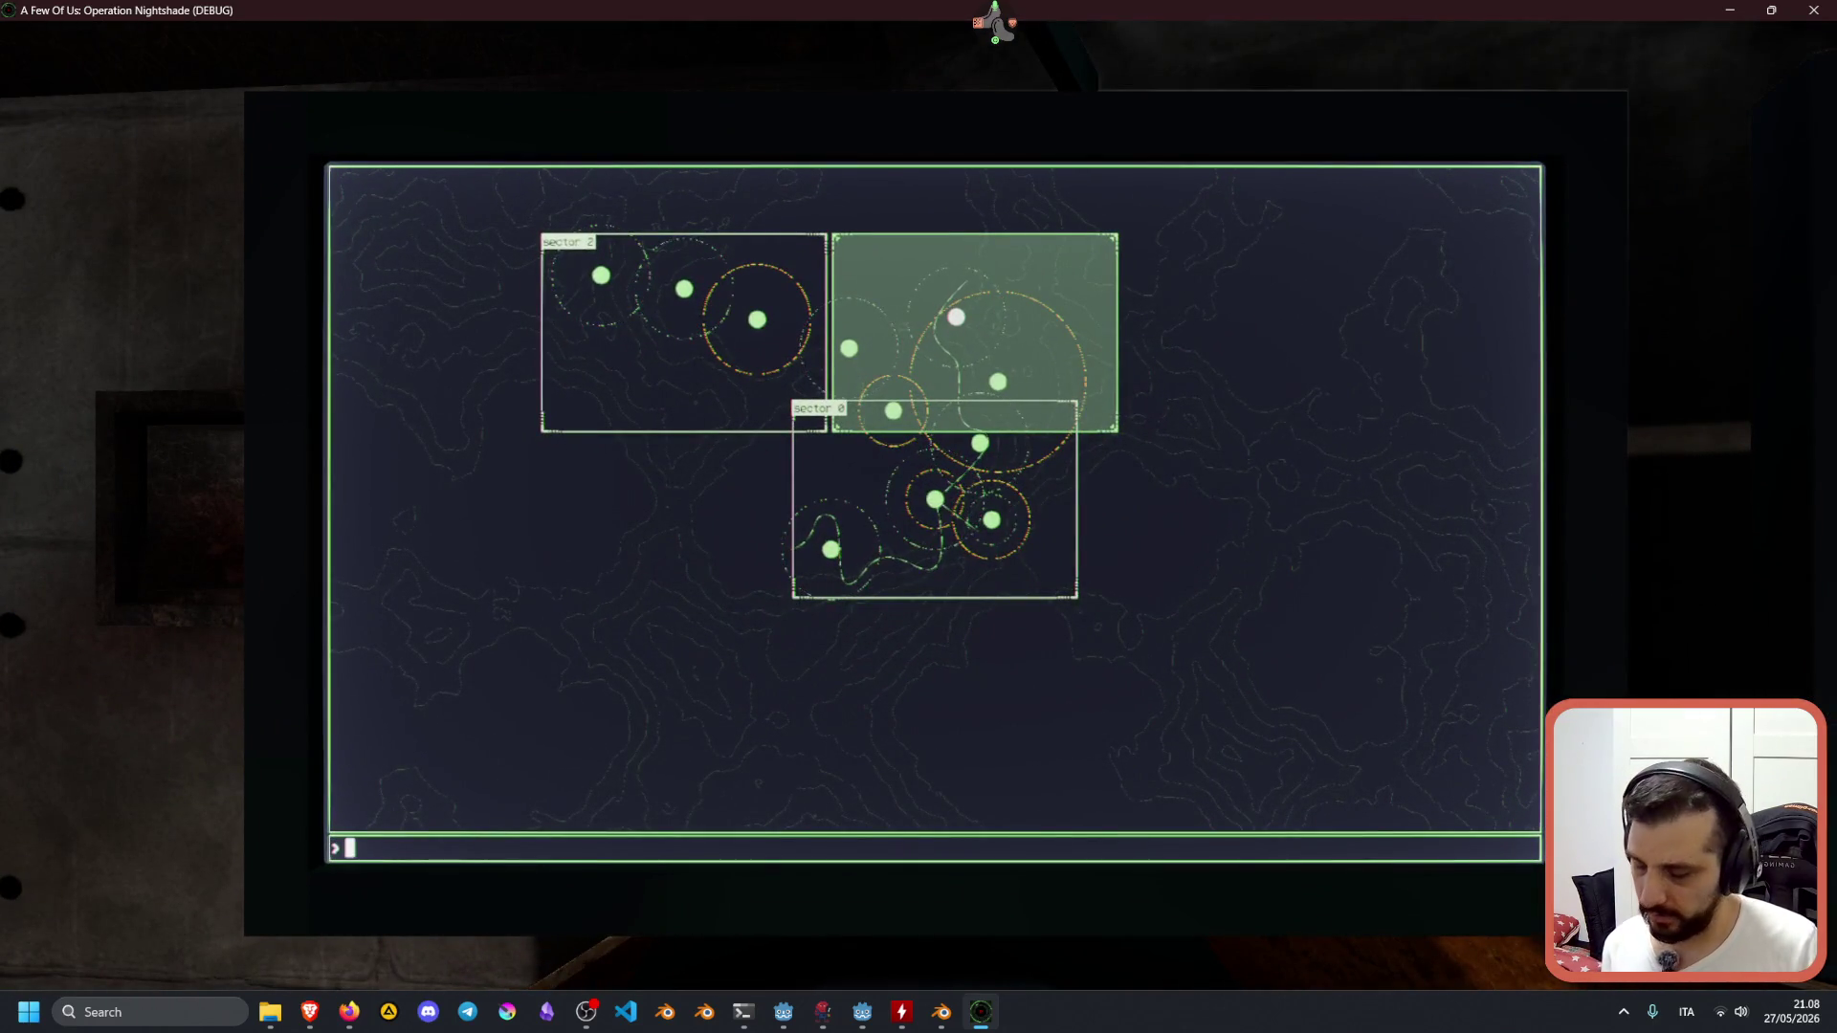
pyautogui.write('sector0')
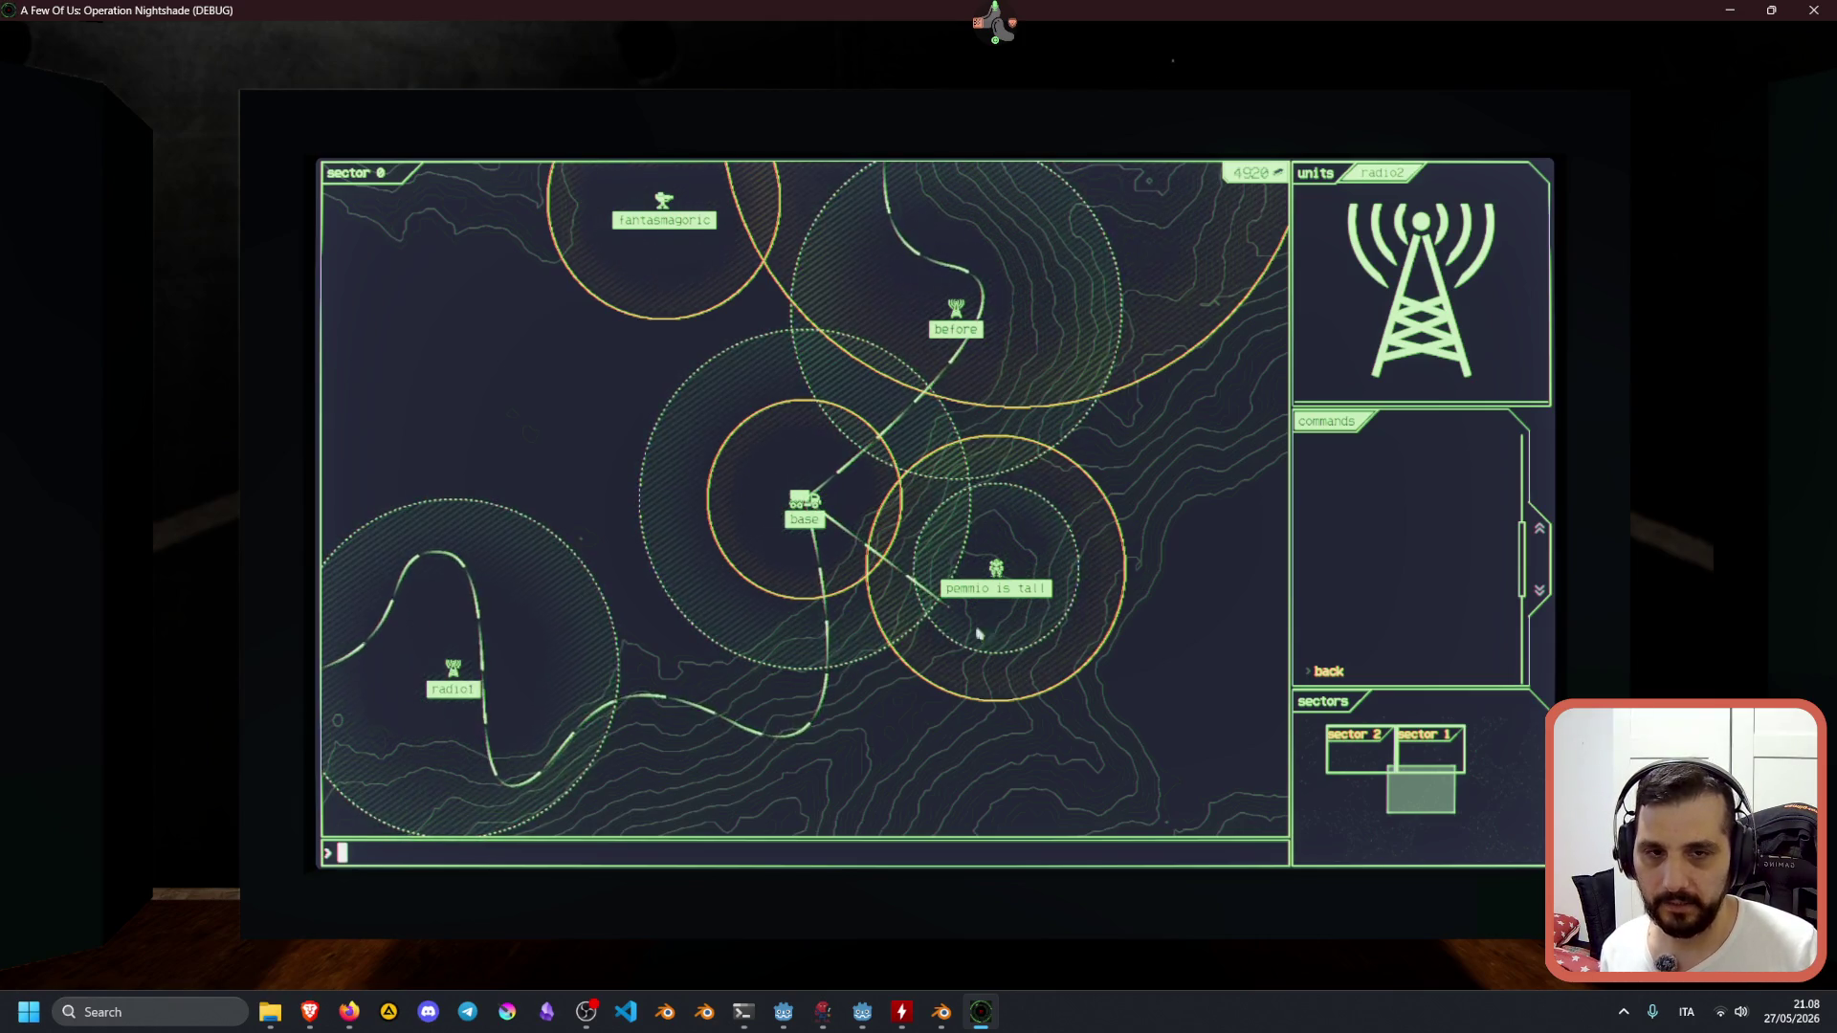
# Start a relay from the base truck and type enemy word 'yor' against the first wave.
pyautogui.click(1326, 668)
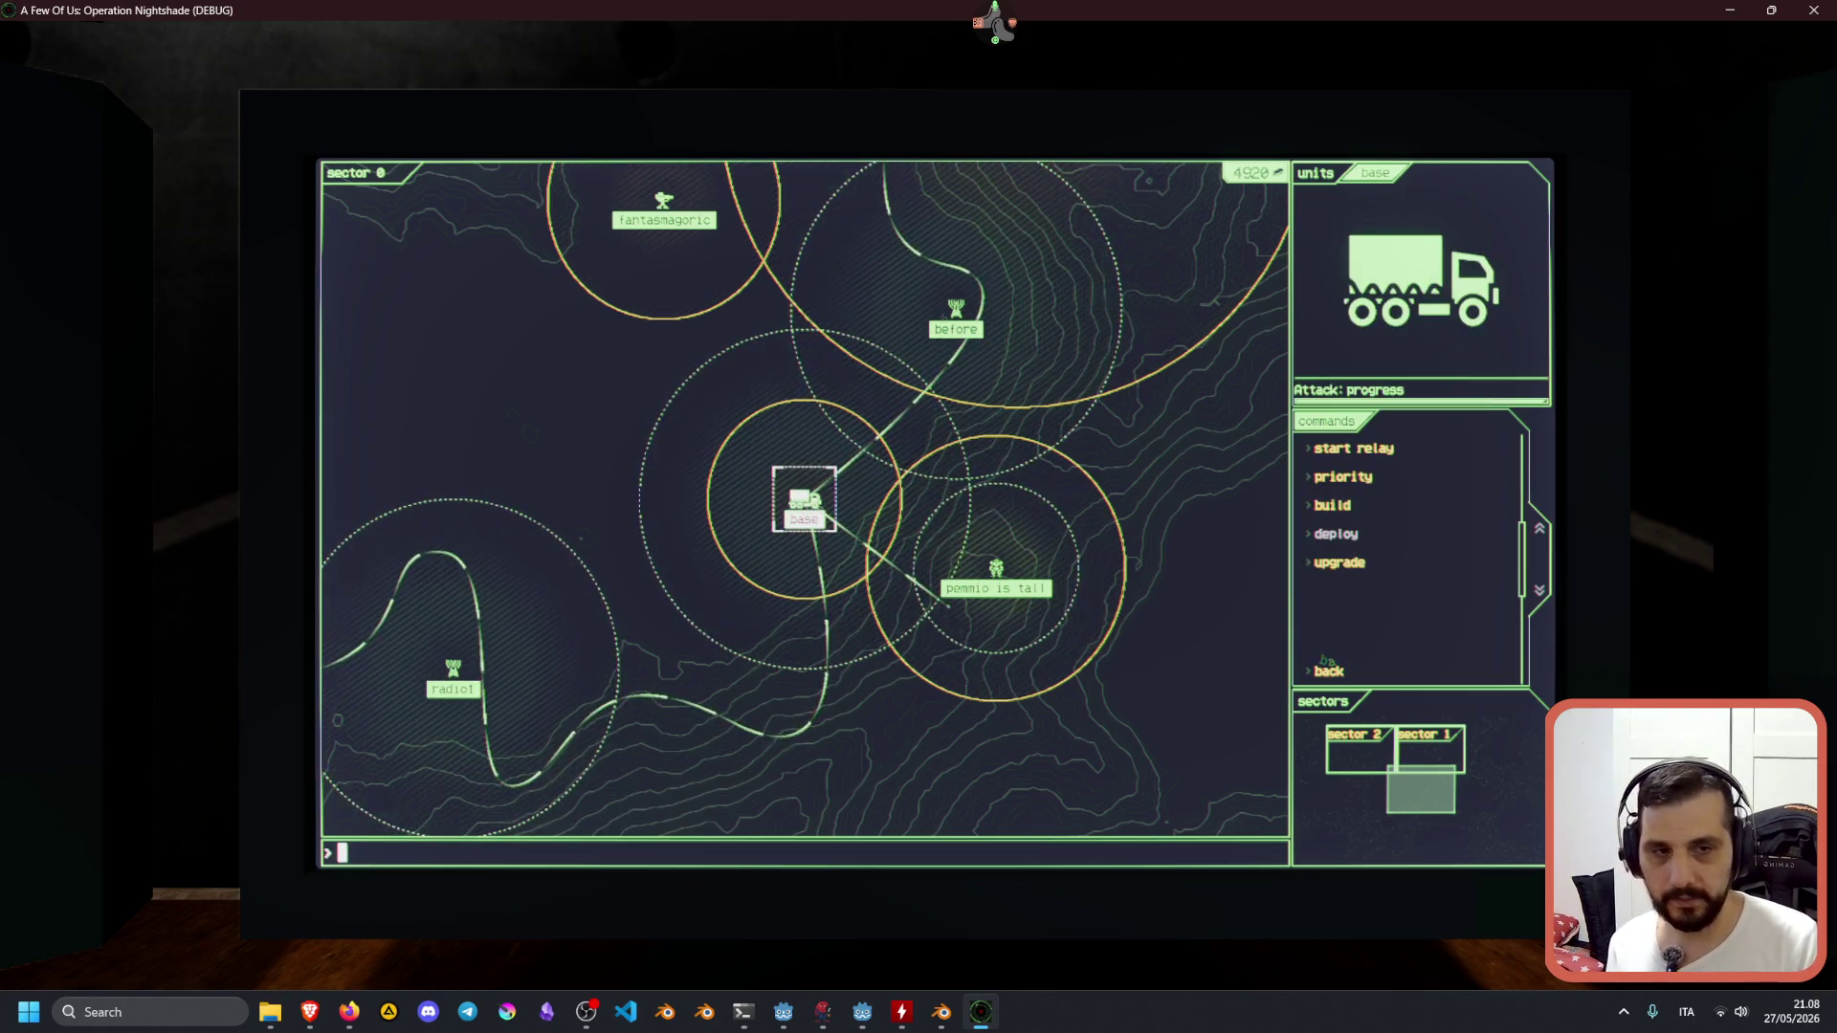
pyautogui.write('s')
pyautogui.press('BackSpace')
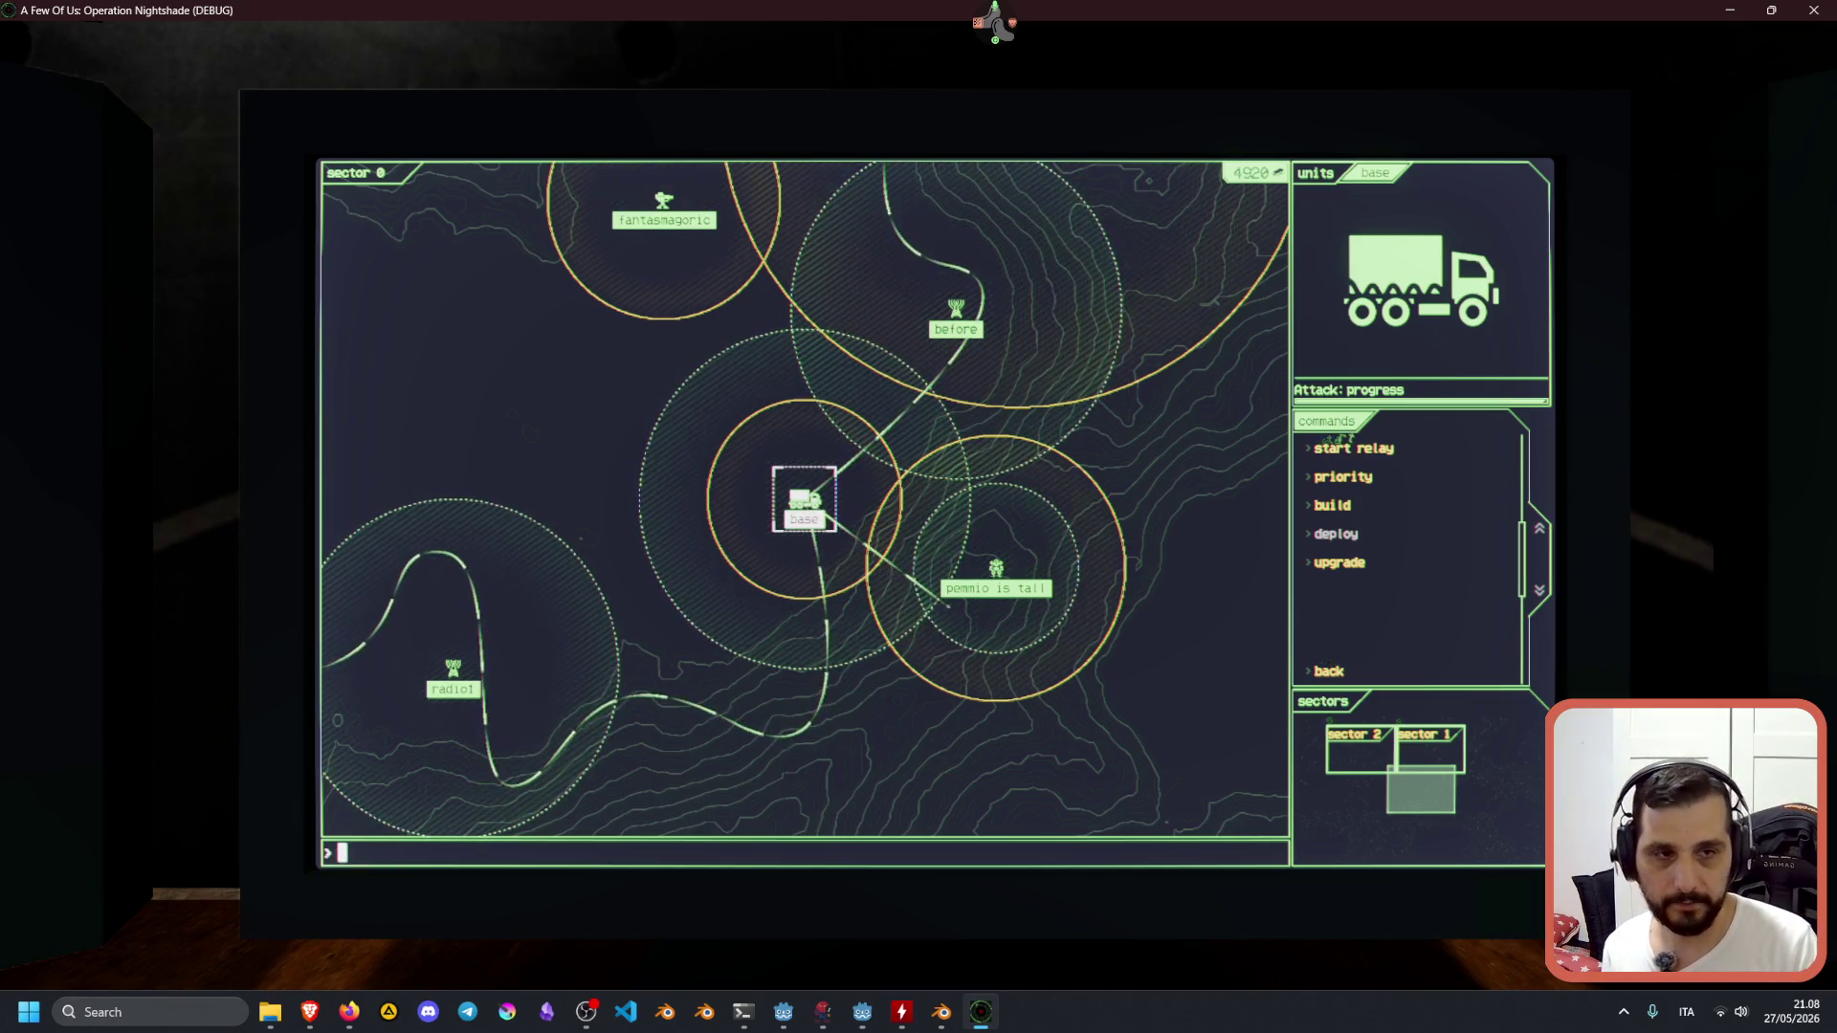
pyautogui.write('start ')
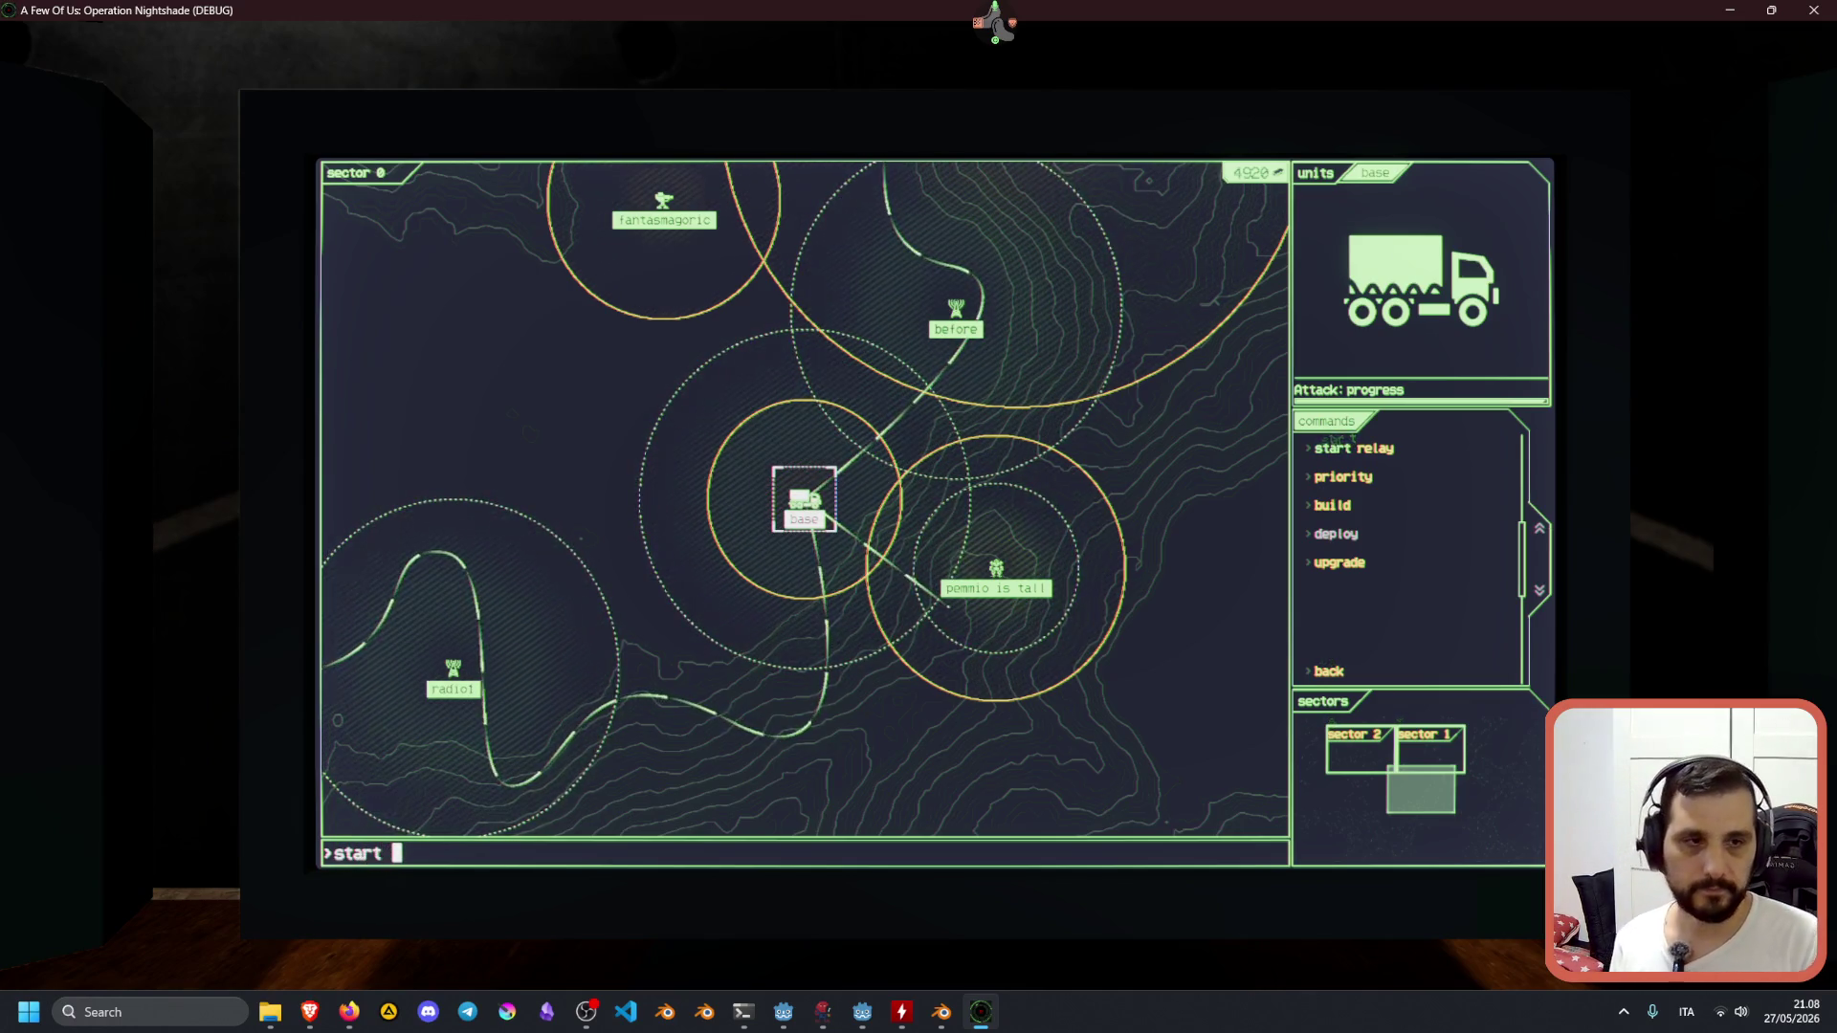
pyautogui.write('rel')
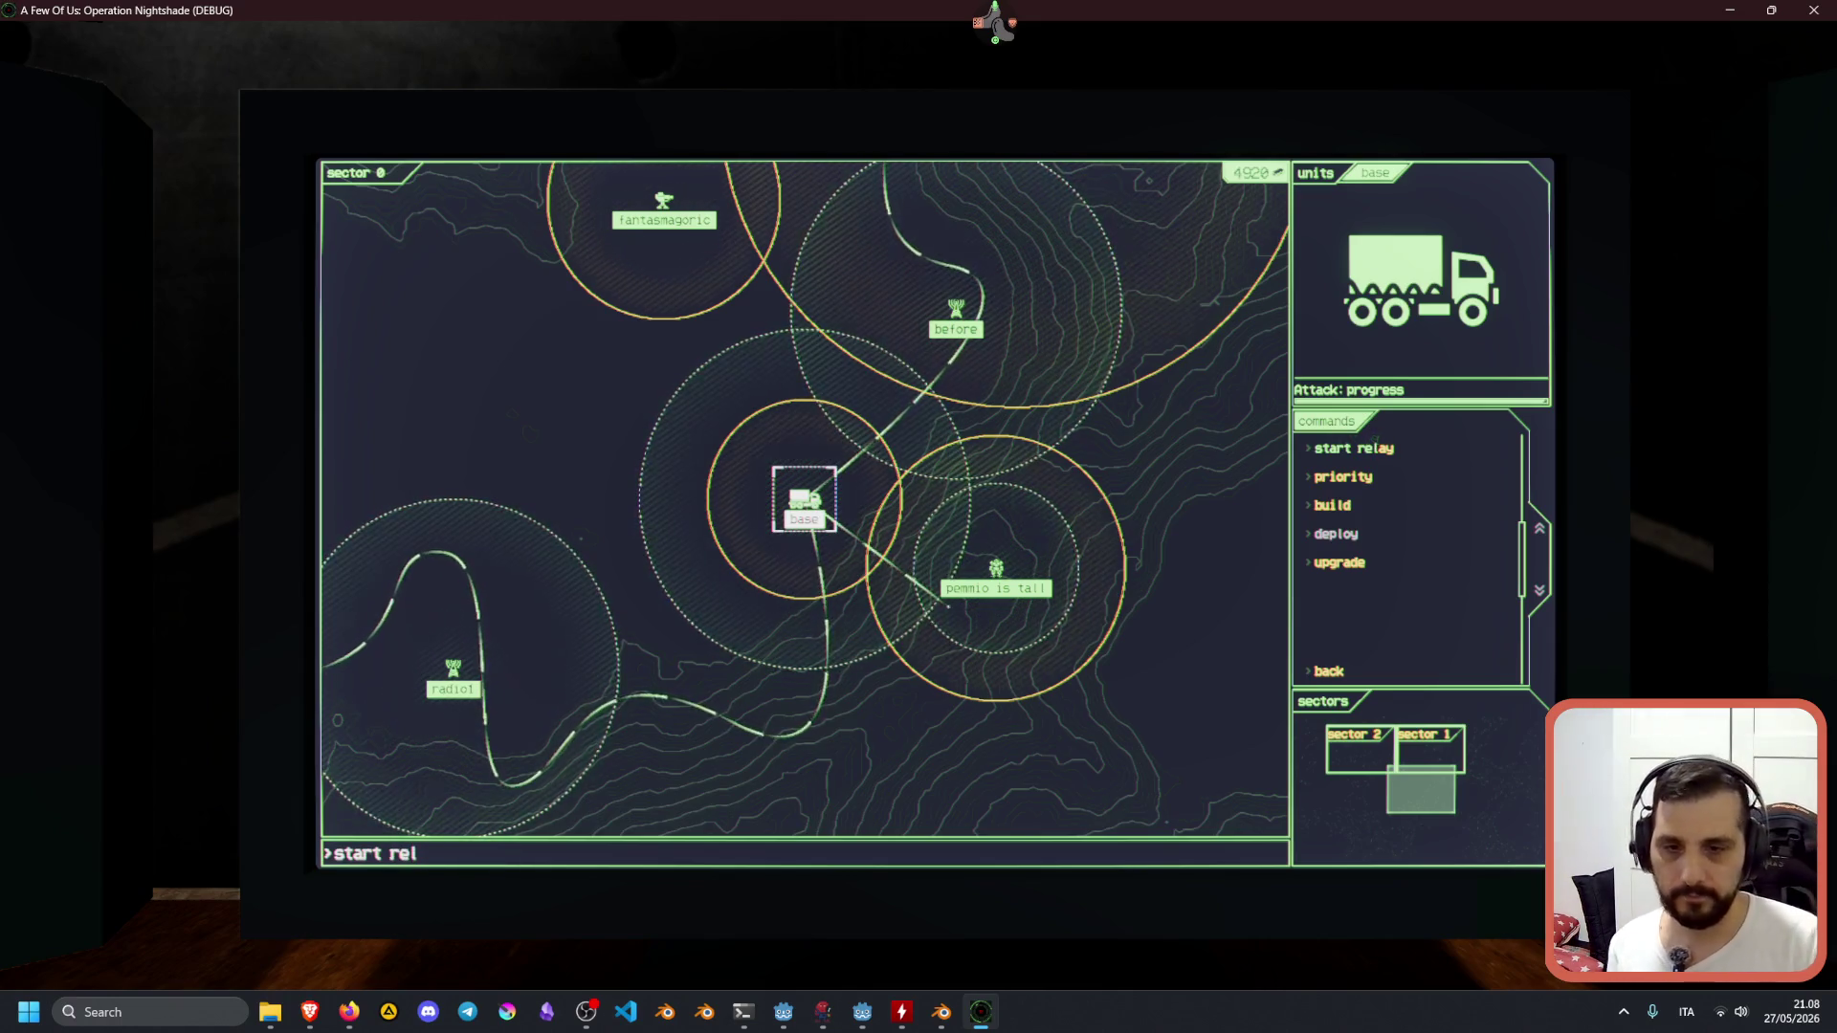
pyautogui.write('ay')
pyautogui.press('Return')
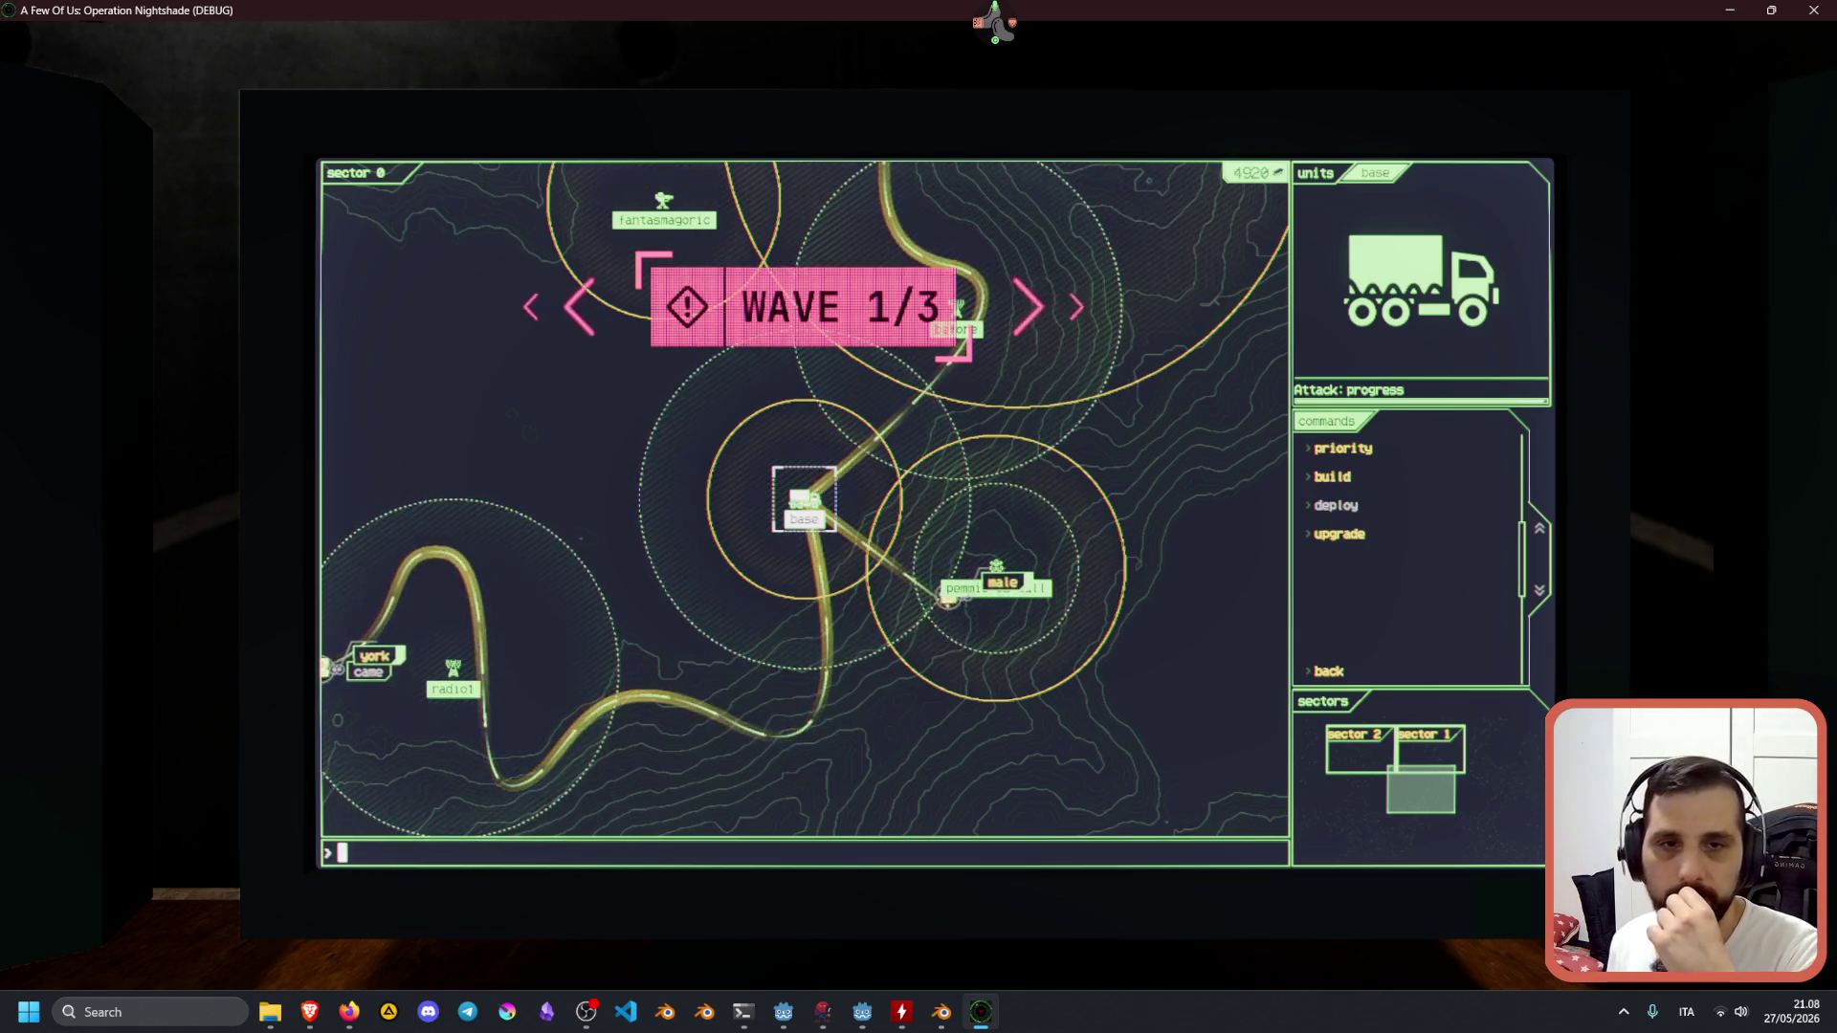
pyautogui.write('yor')
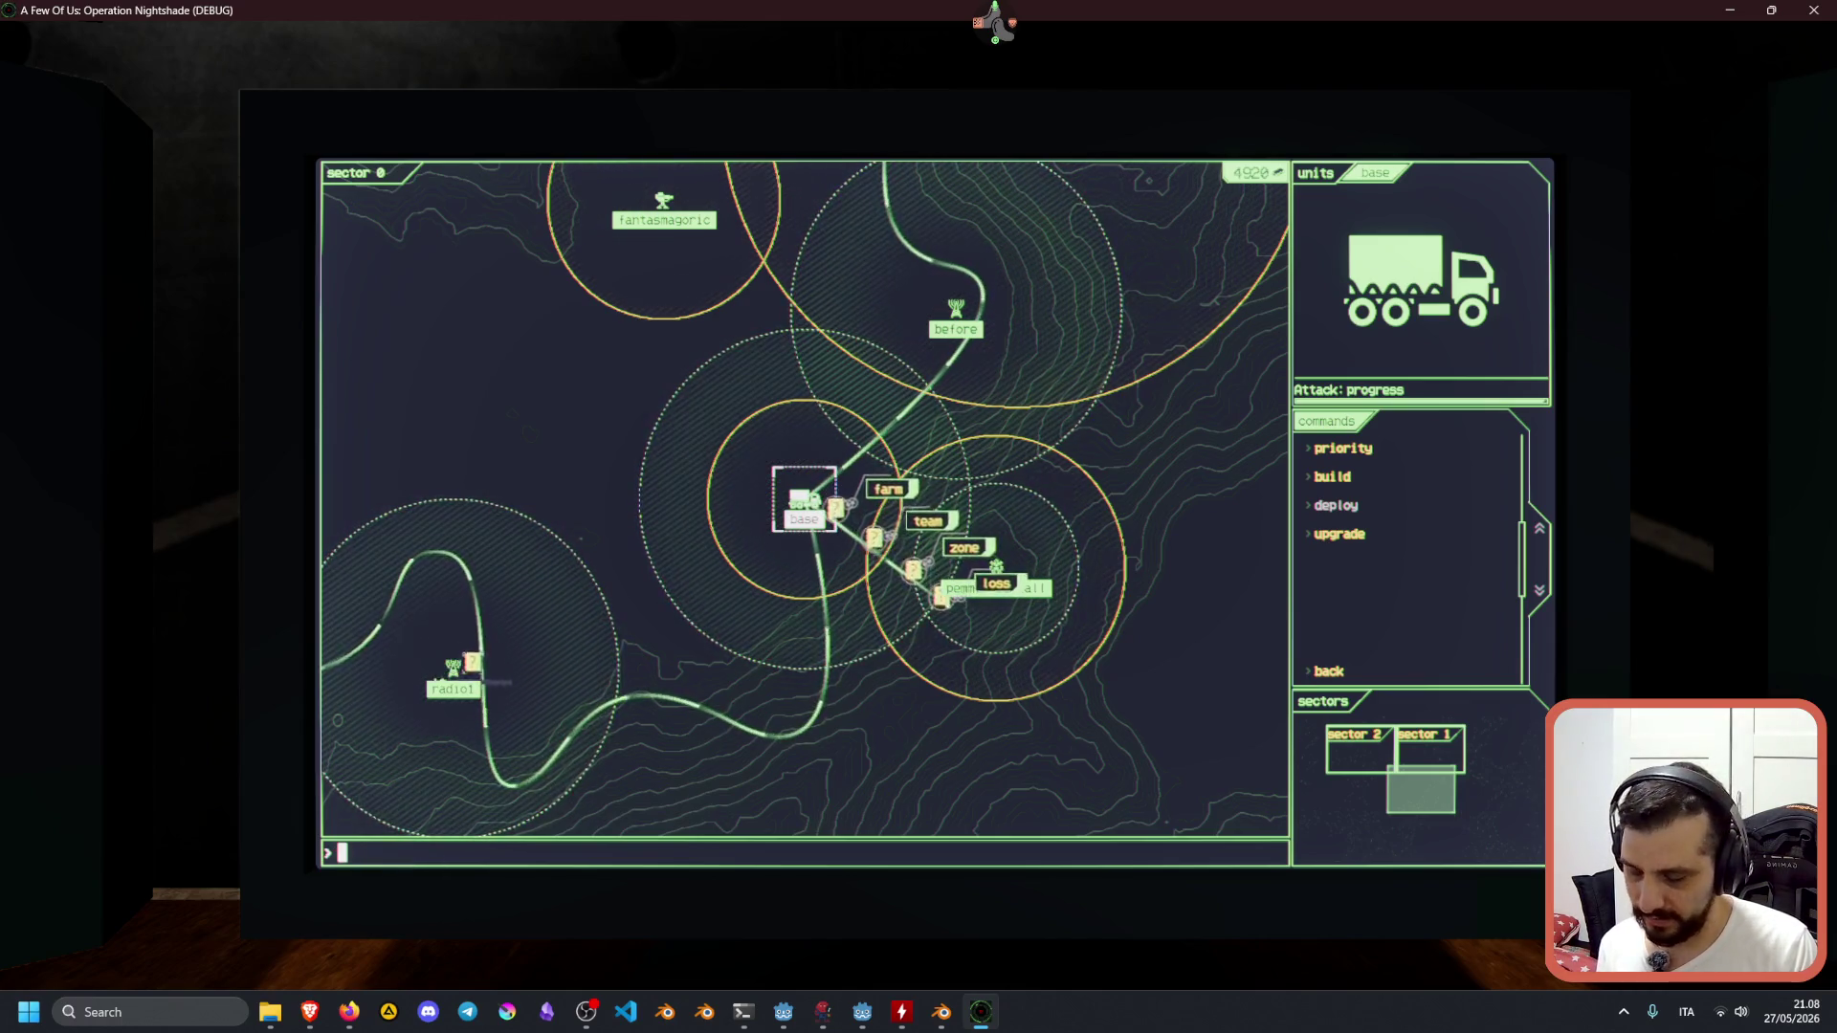
pyautogui.press('BackSpace')
pyautogui.press('BackSpace')
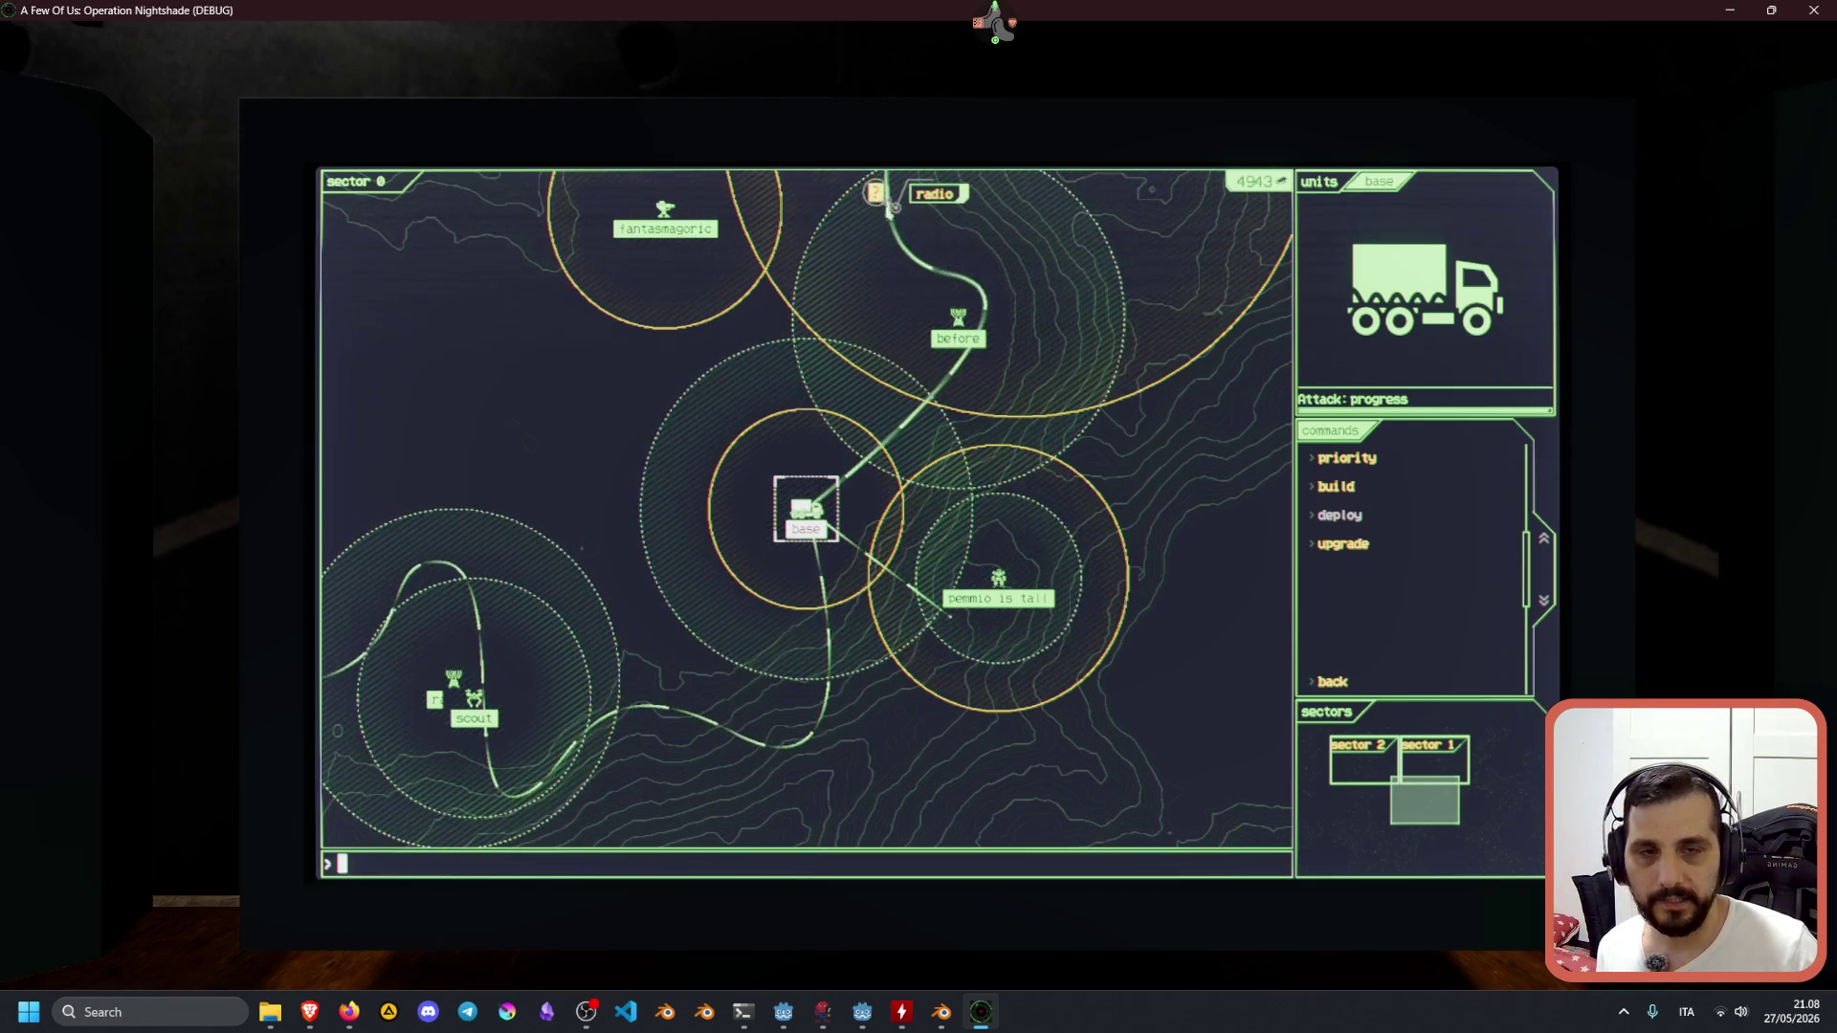
# Destroy the 'radio' enemy, switch the map to sector 1 and select the sniper.
pyautogui.write('radio')
pyautogui.press('Return')
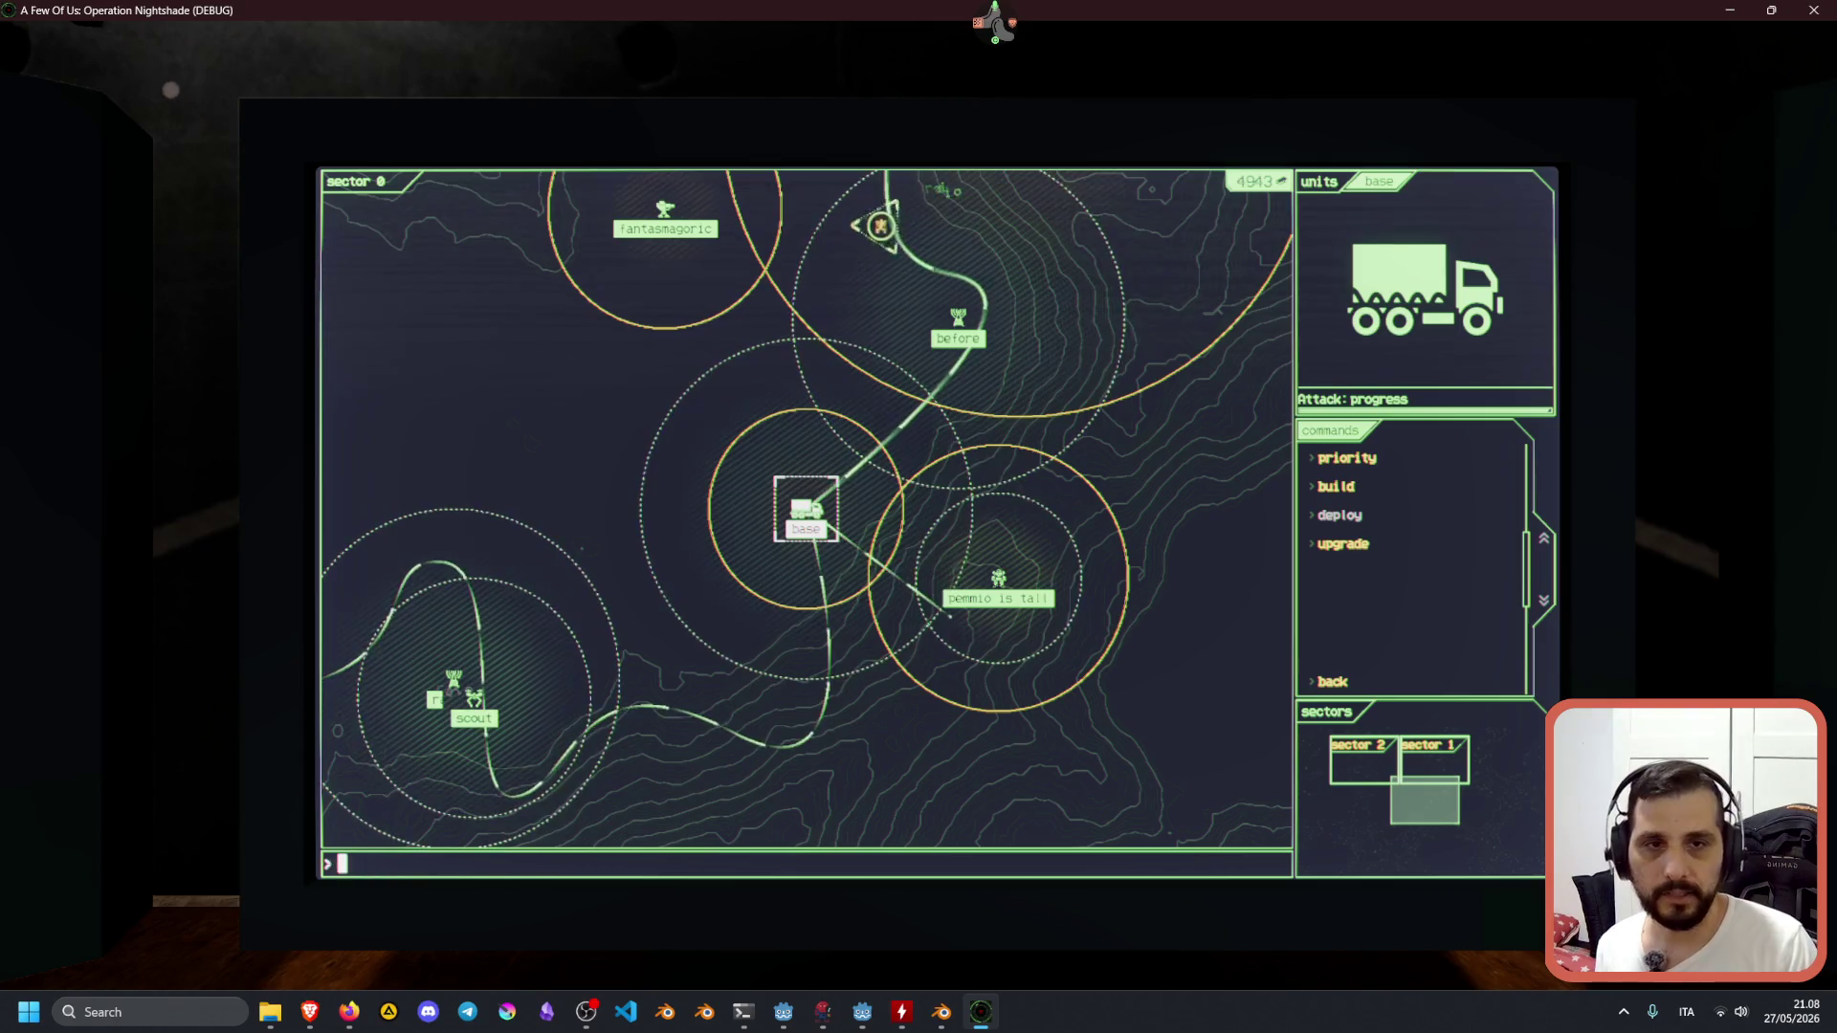
pyautogui.press('Left')
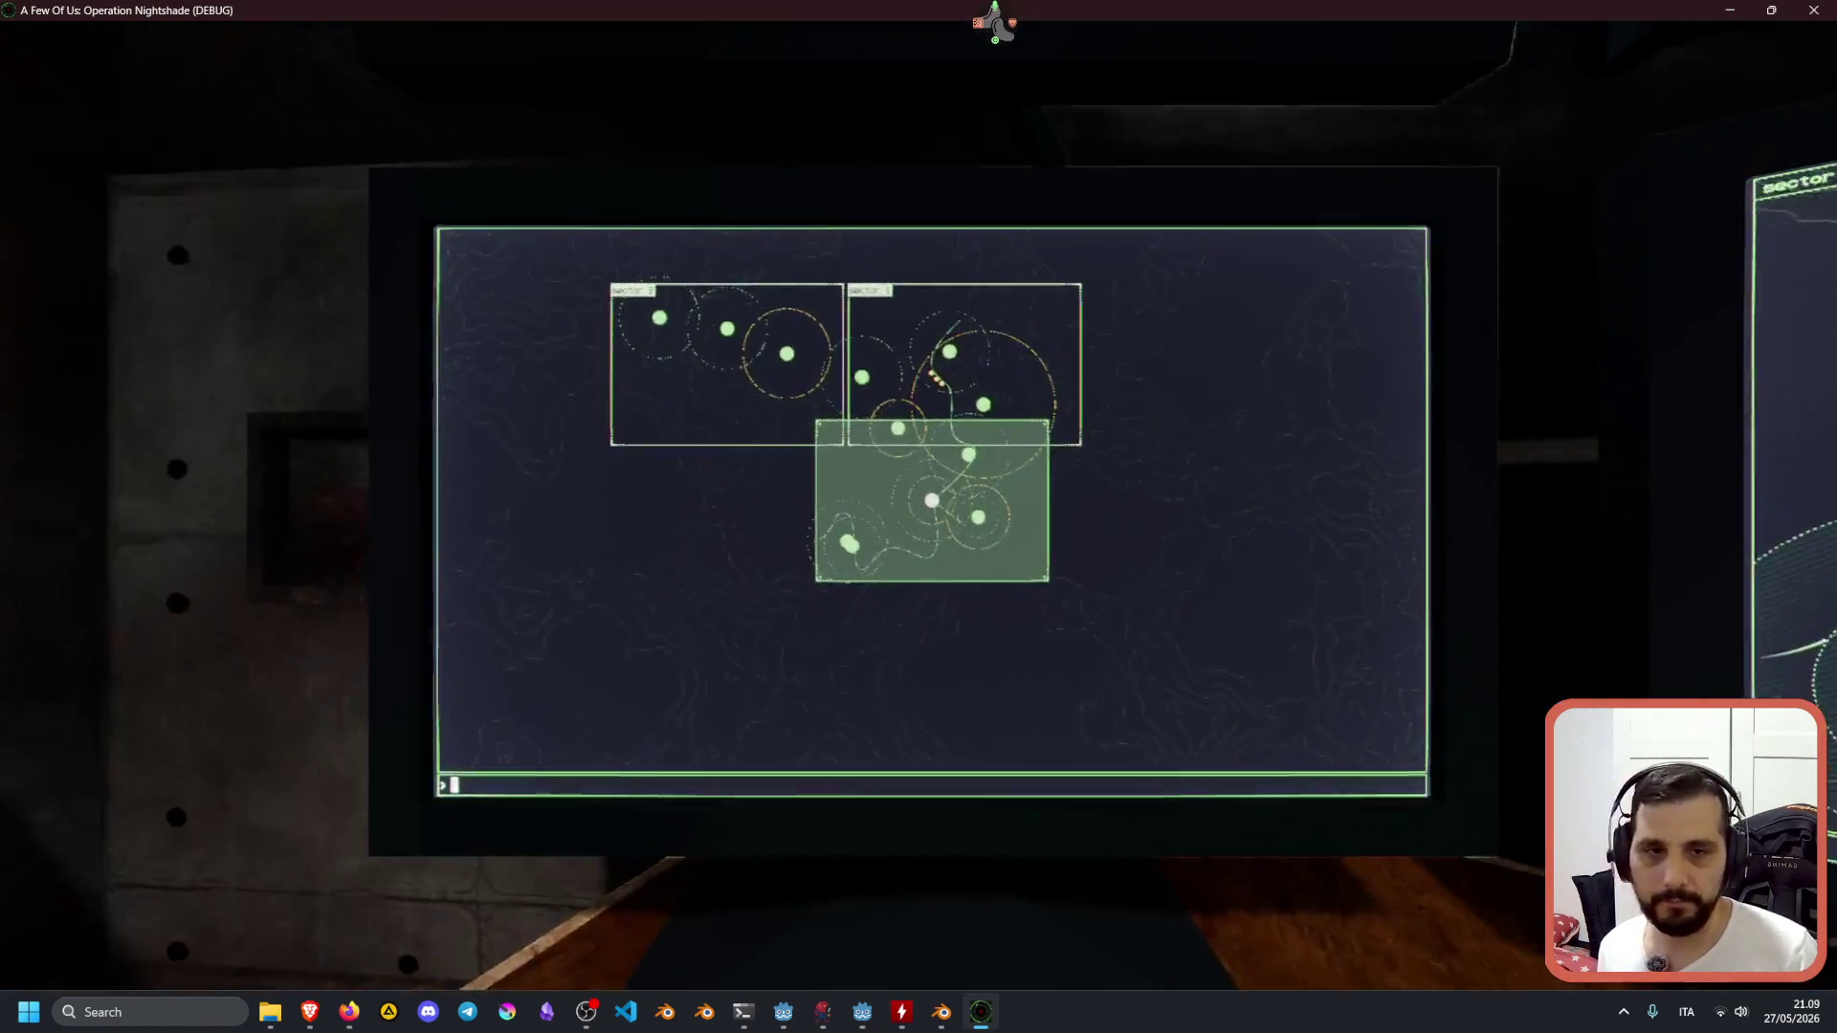
pyautogui.press('Right')
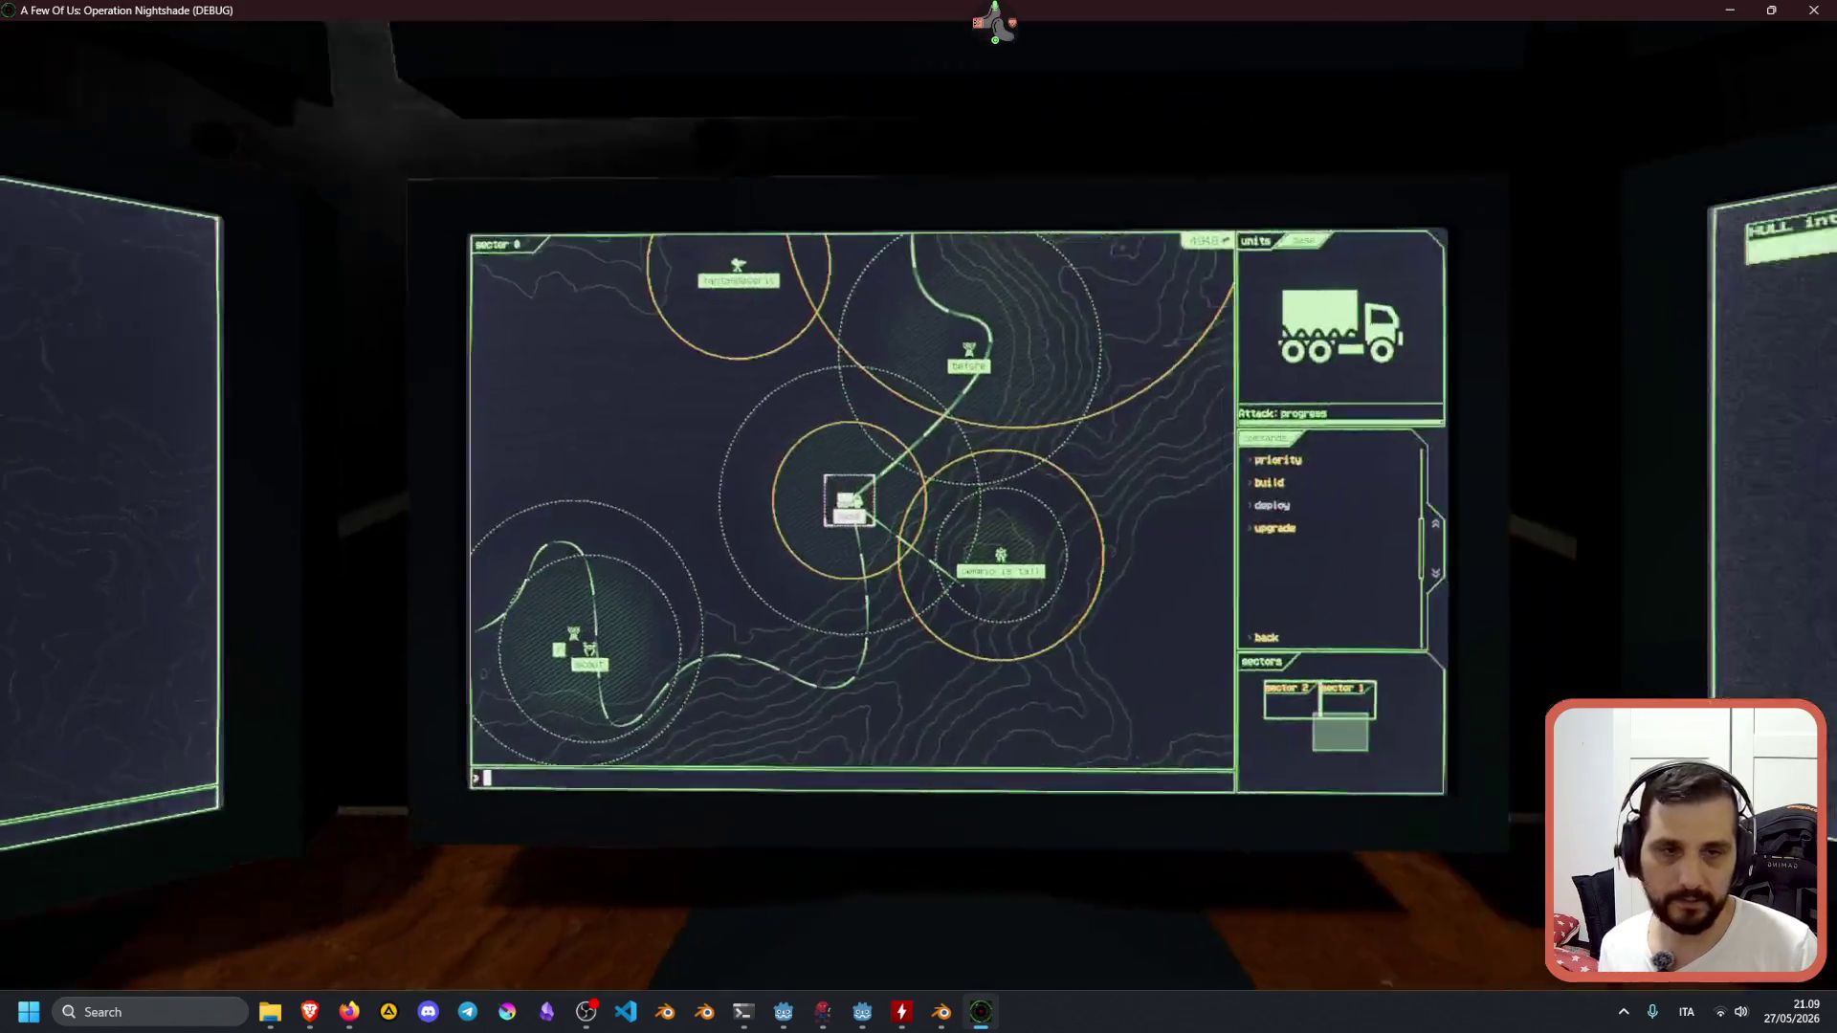
pyautogui.write('ector 1')
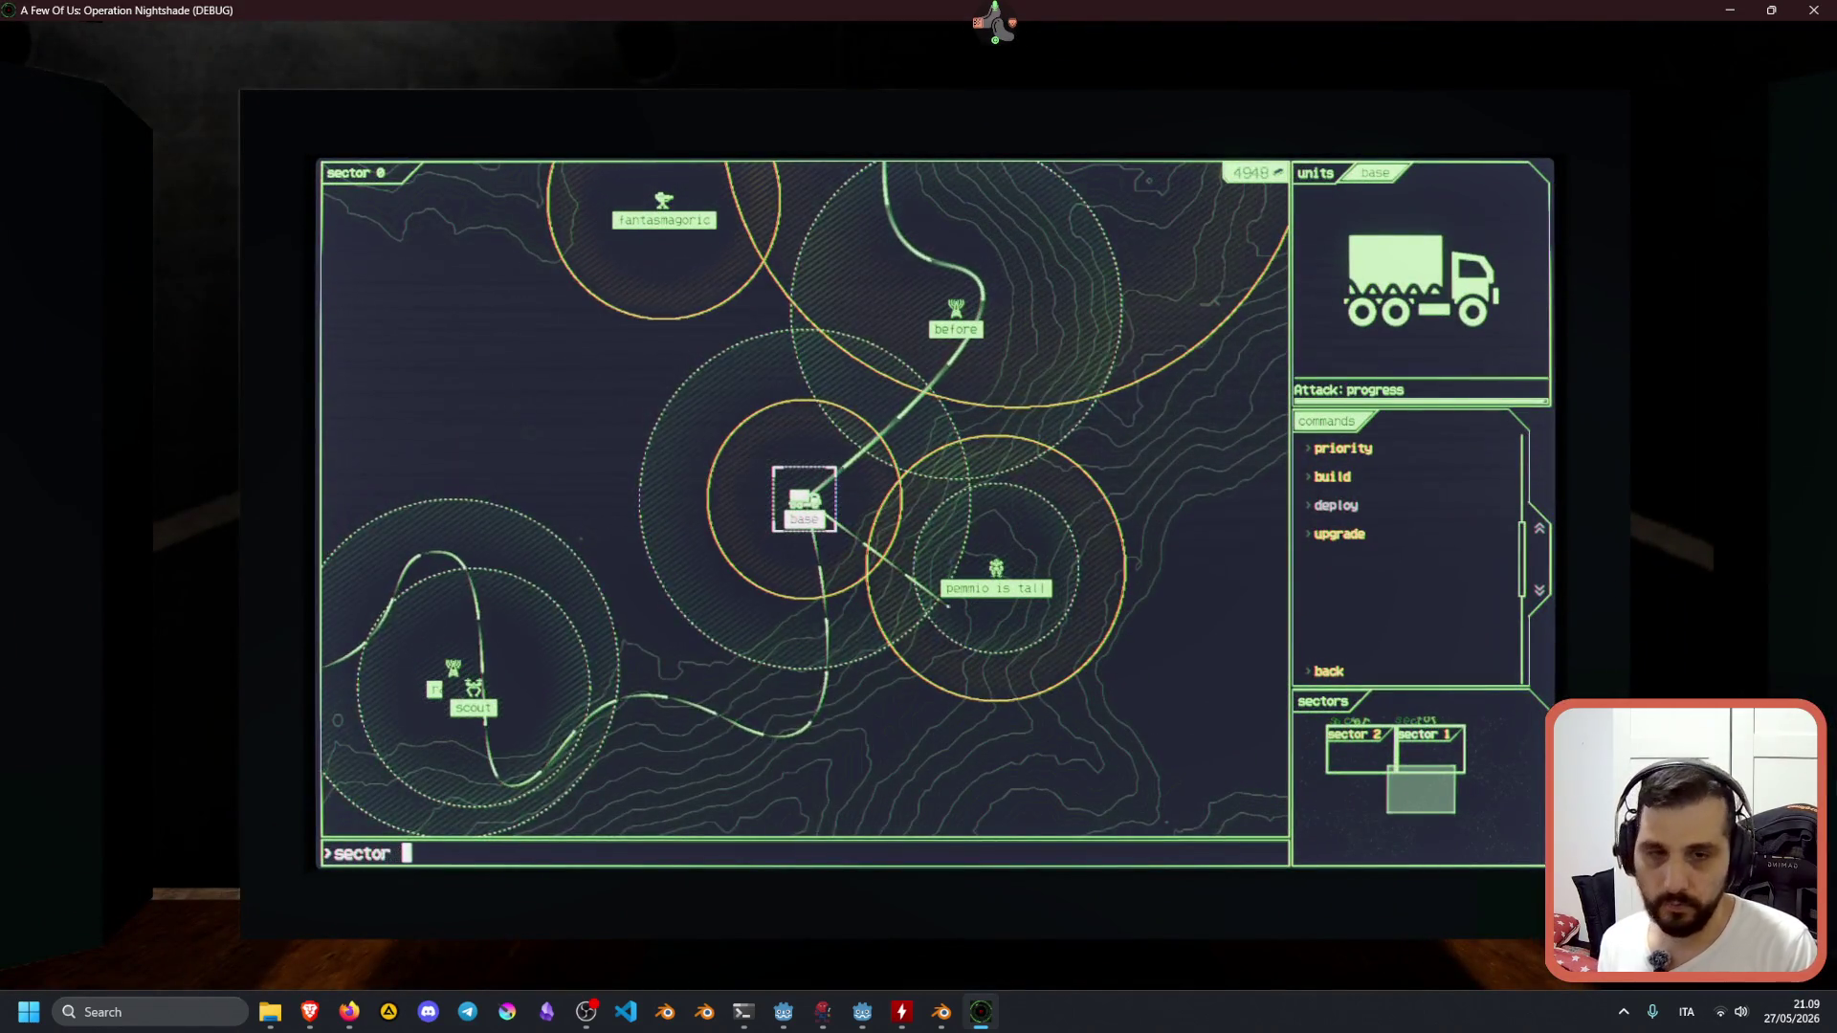
pyautogui.press('Return')
pyautogui.write('sniper')
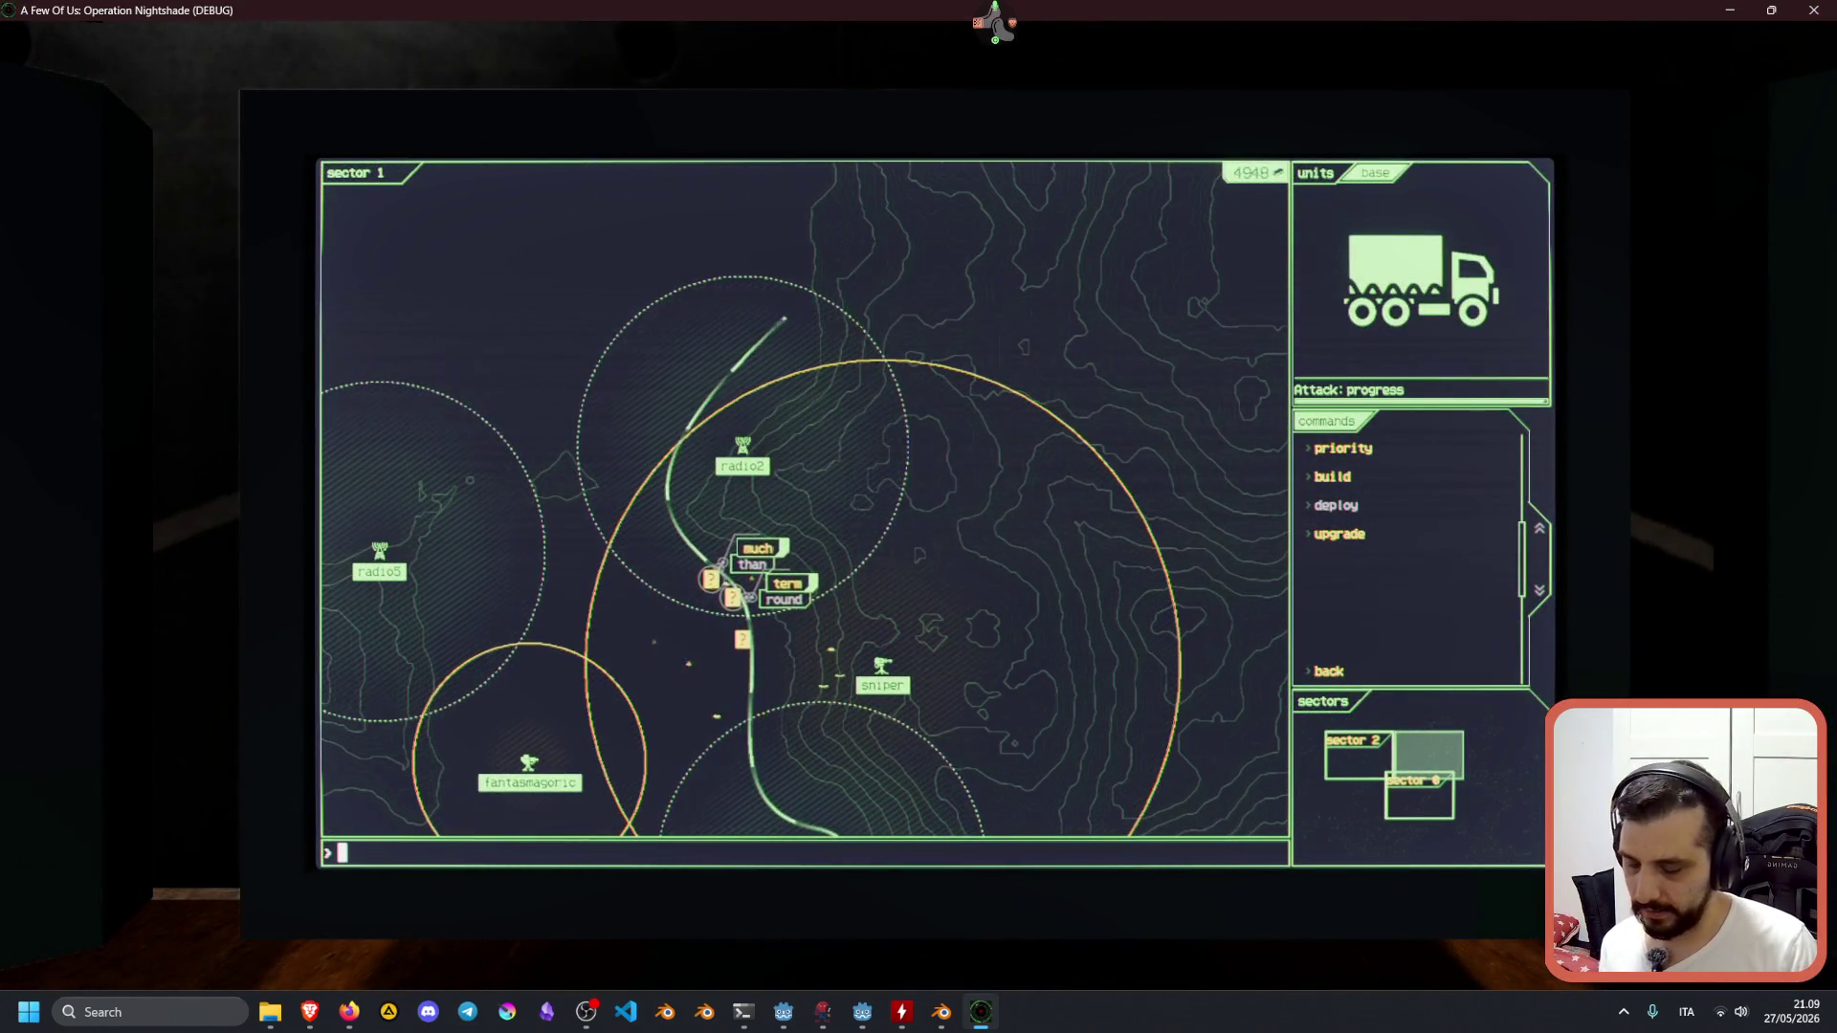
pyautogui.press('Return')
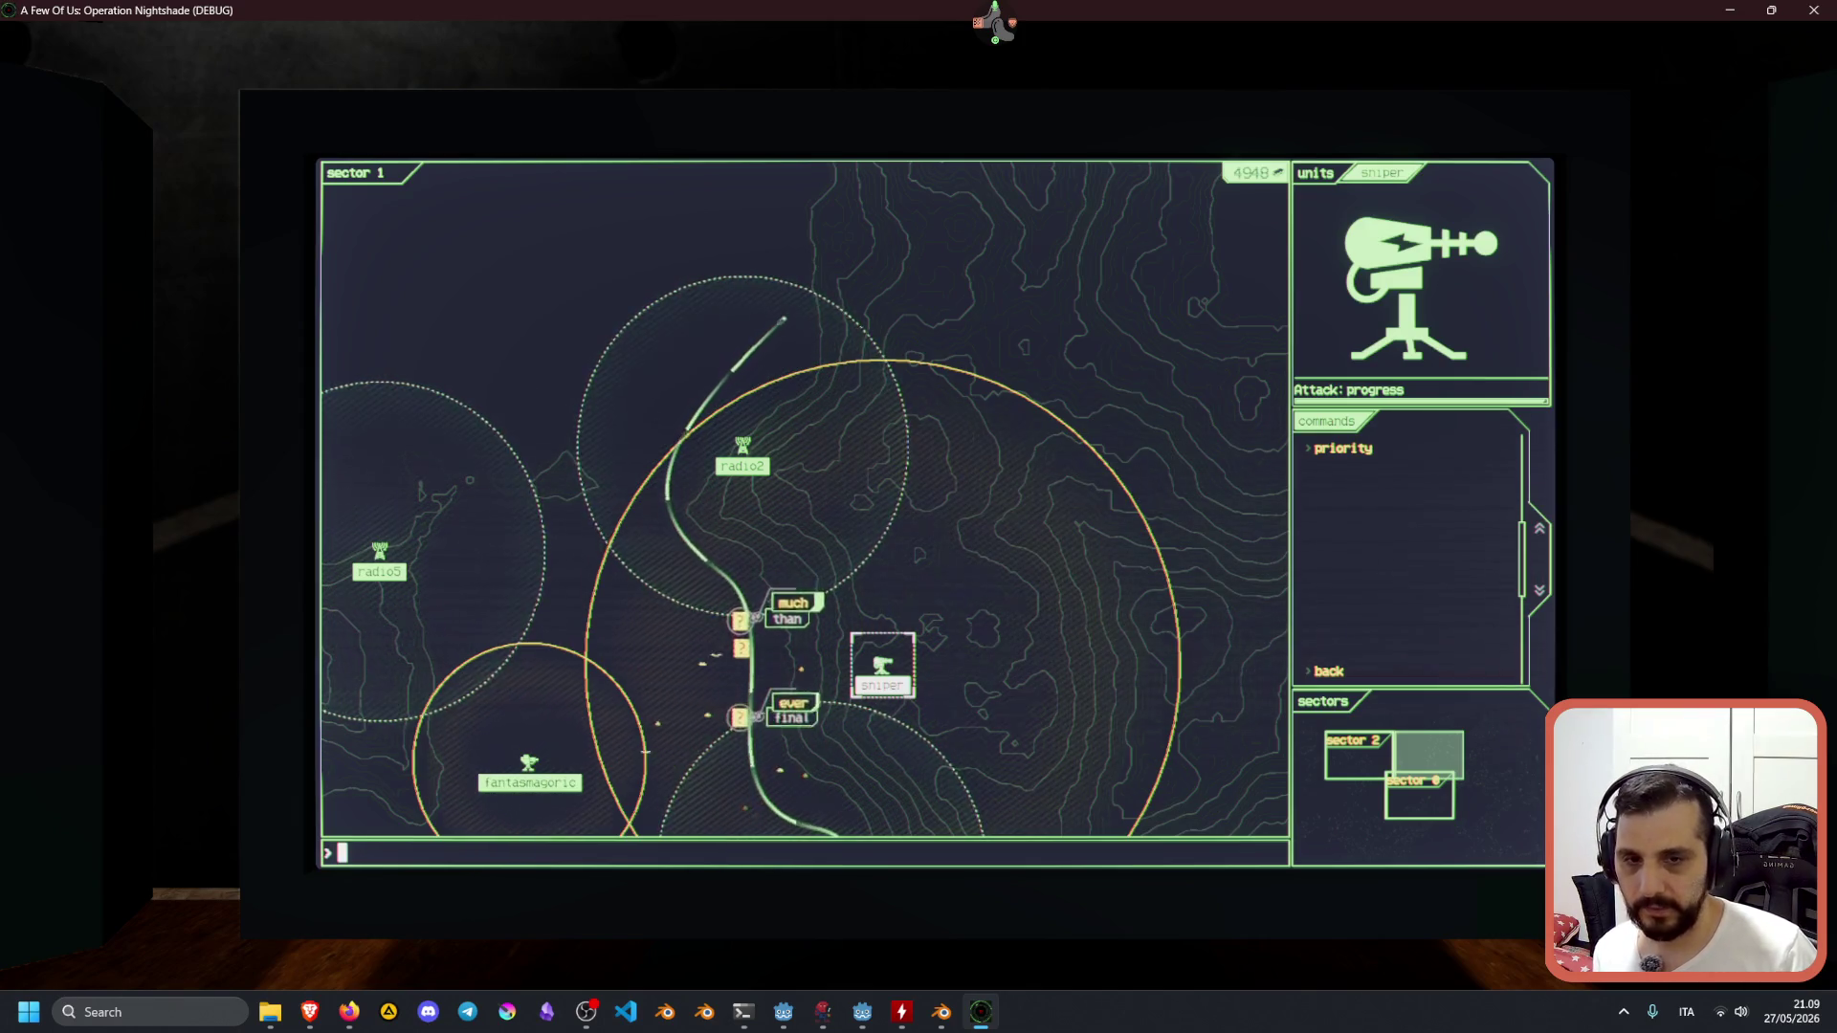
# Destroy the sector 1 enemies labelled ever, final, with, term, round, much and than.
pyautogui.write('ever')
pyautogui.press('Return')
pyautogui.write('final')
pyautogui.press('Return')
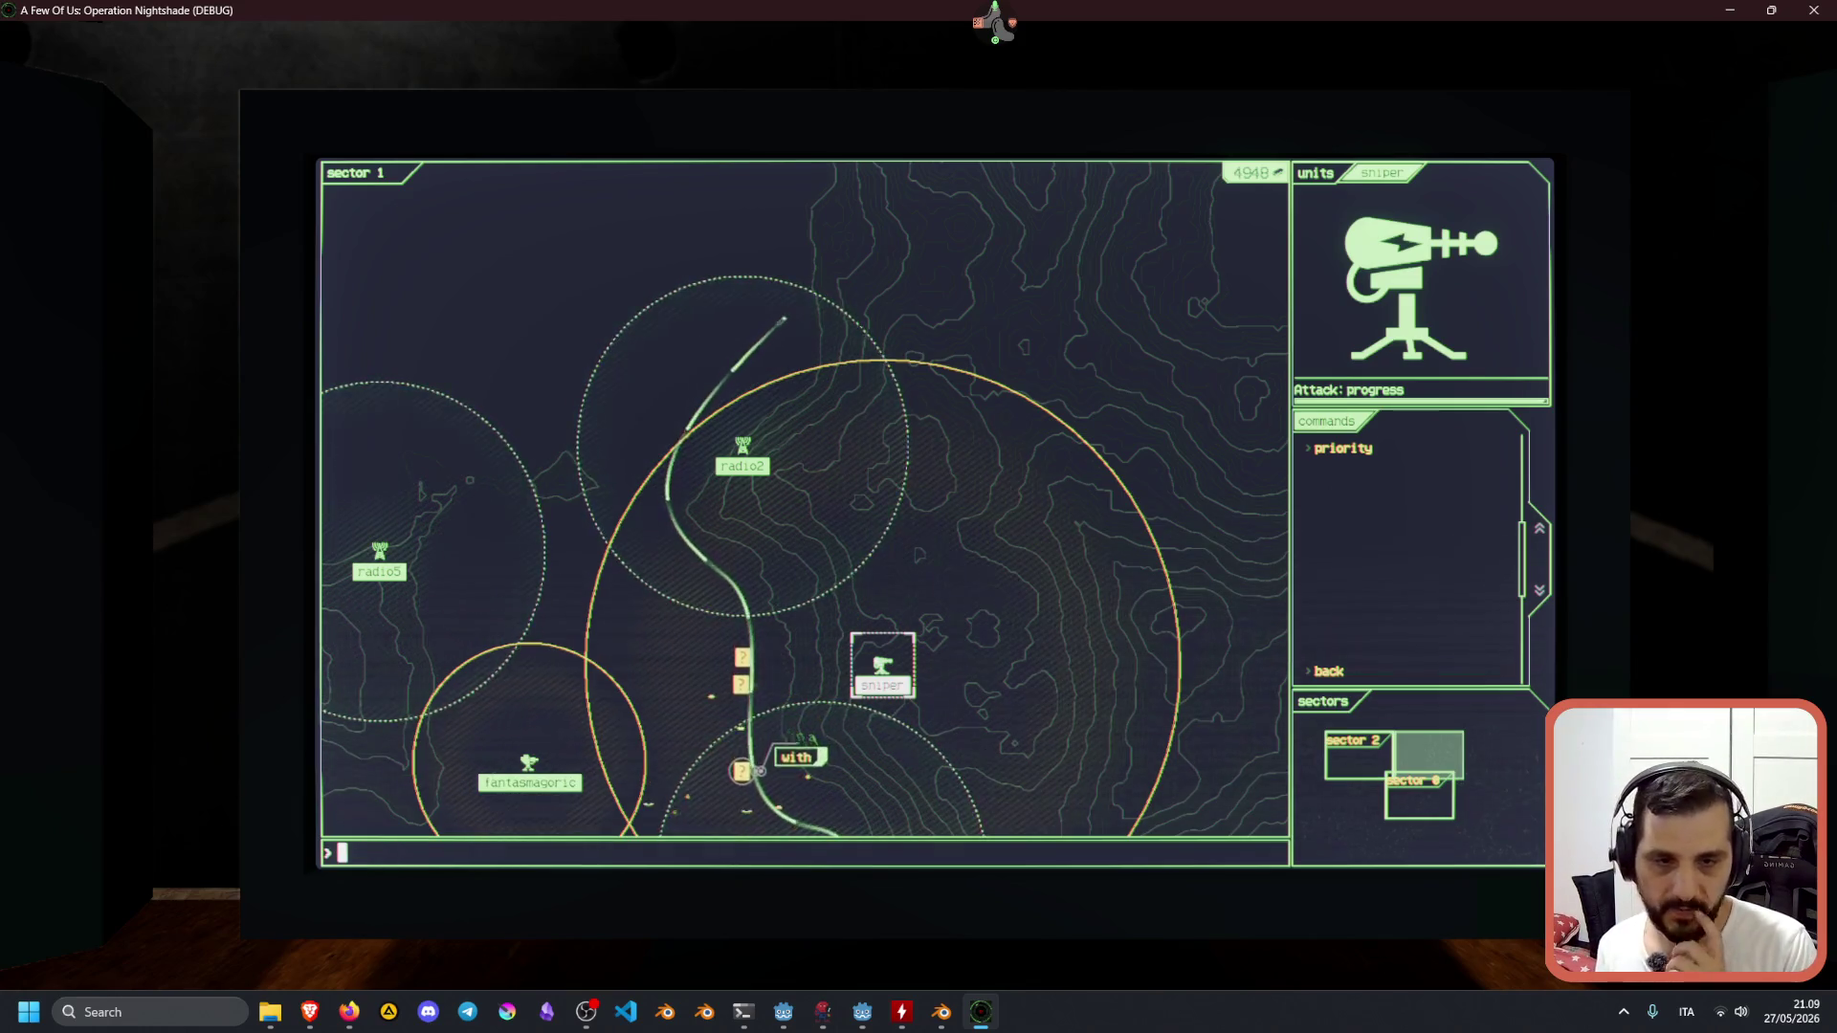
pyautogui.write('with')
pyautogui.press('Return')
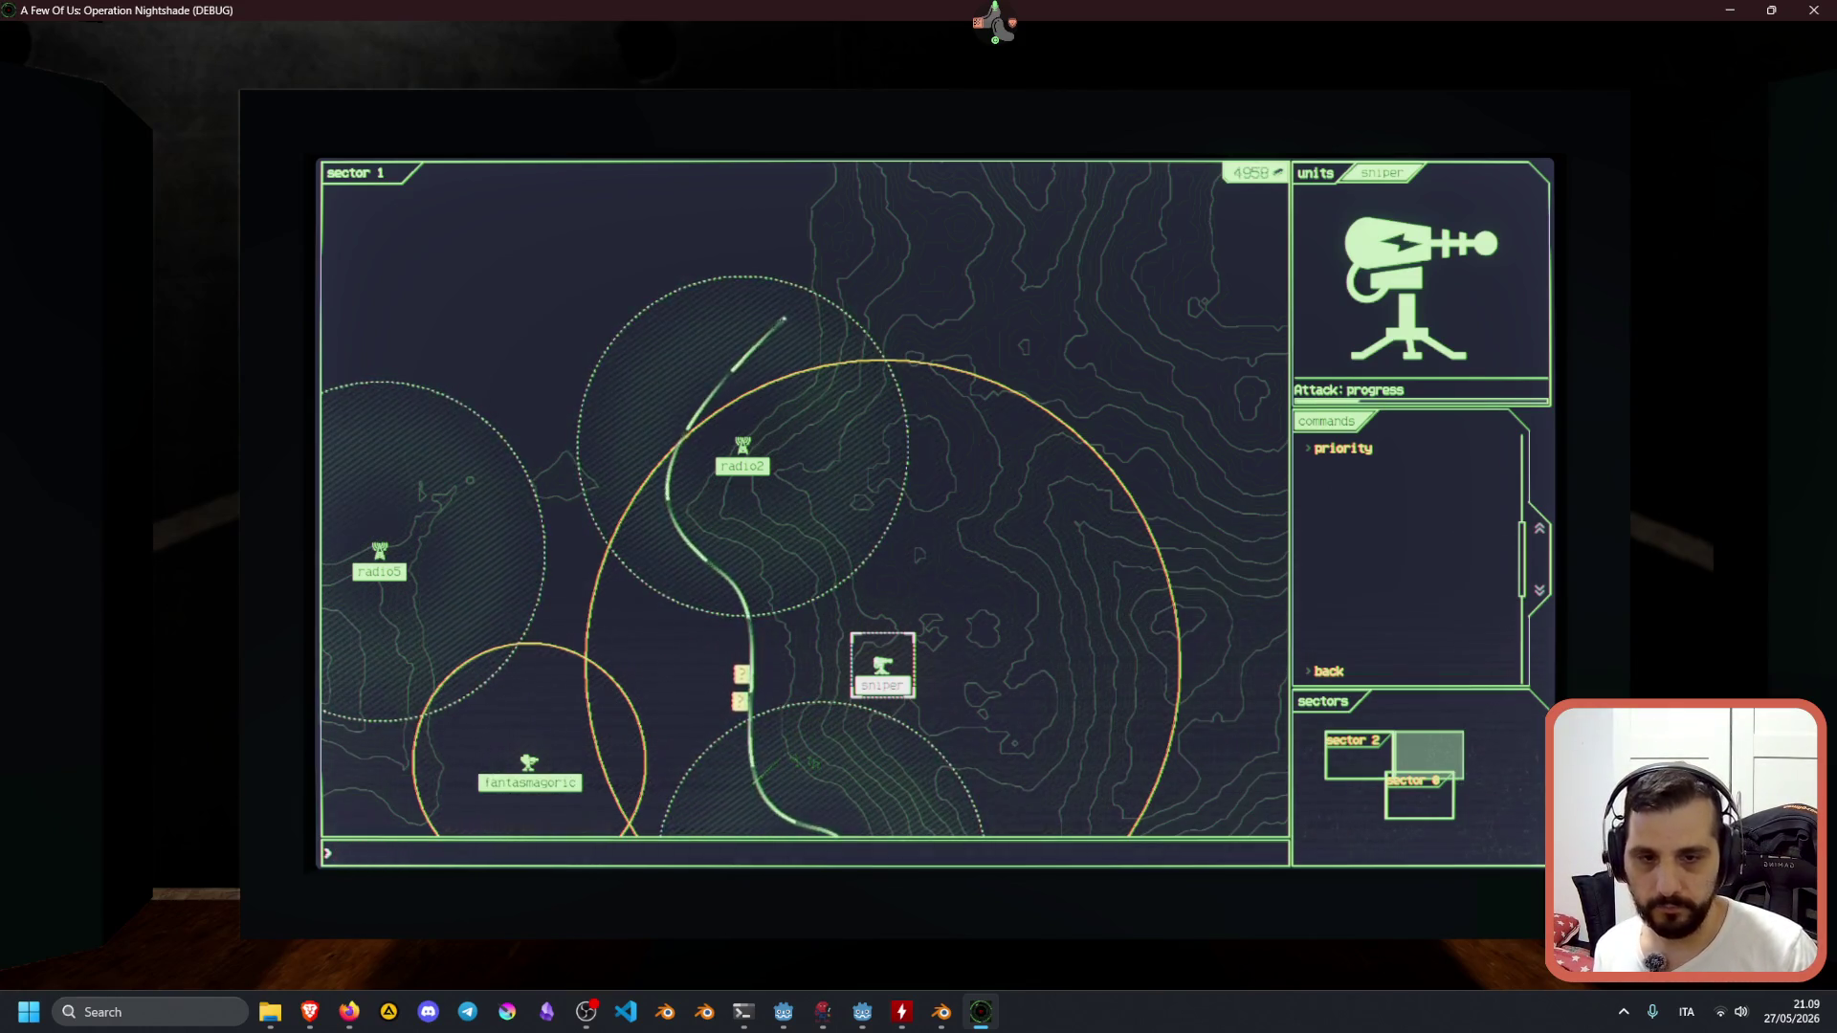
pyautogui.write('term')
pyautogui.press('Return')
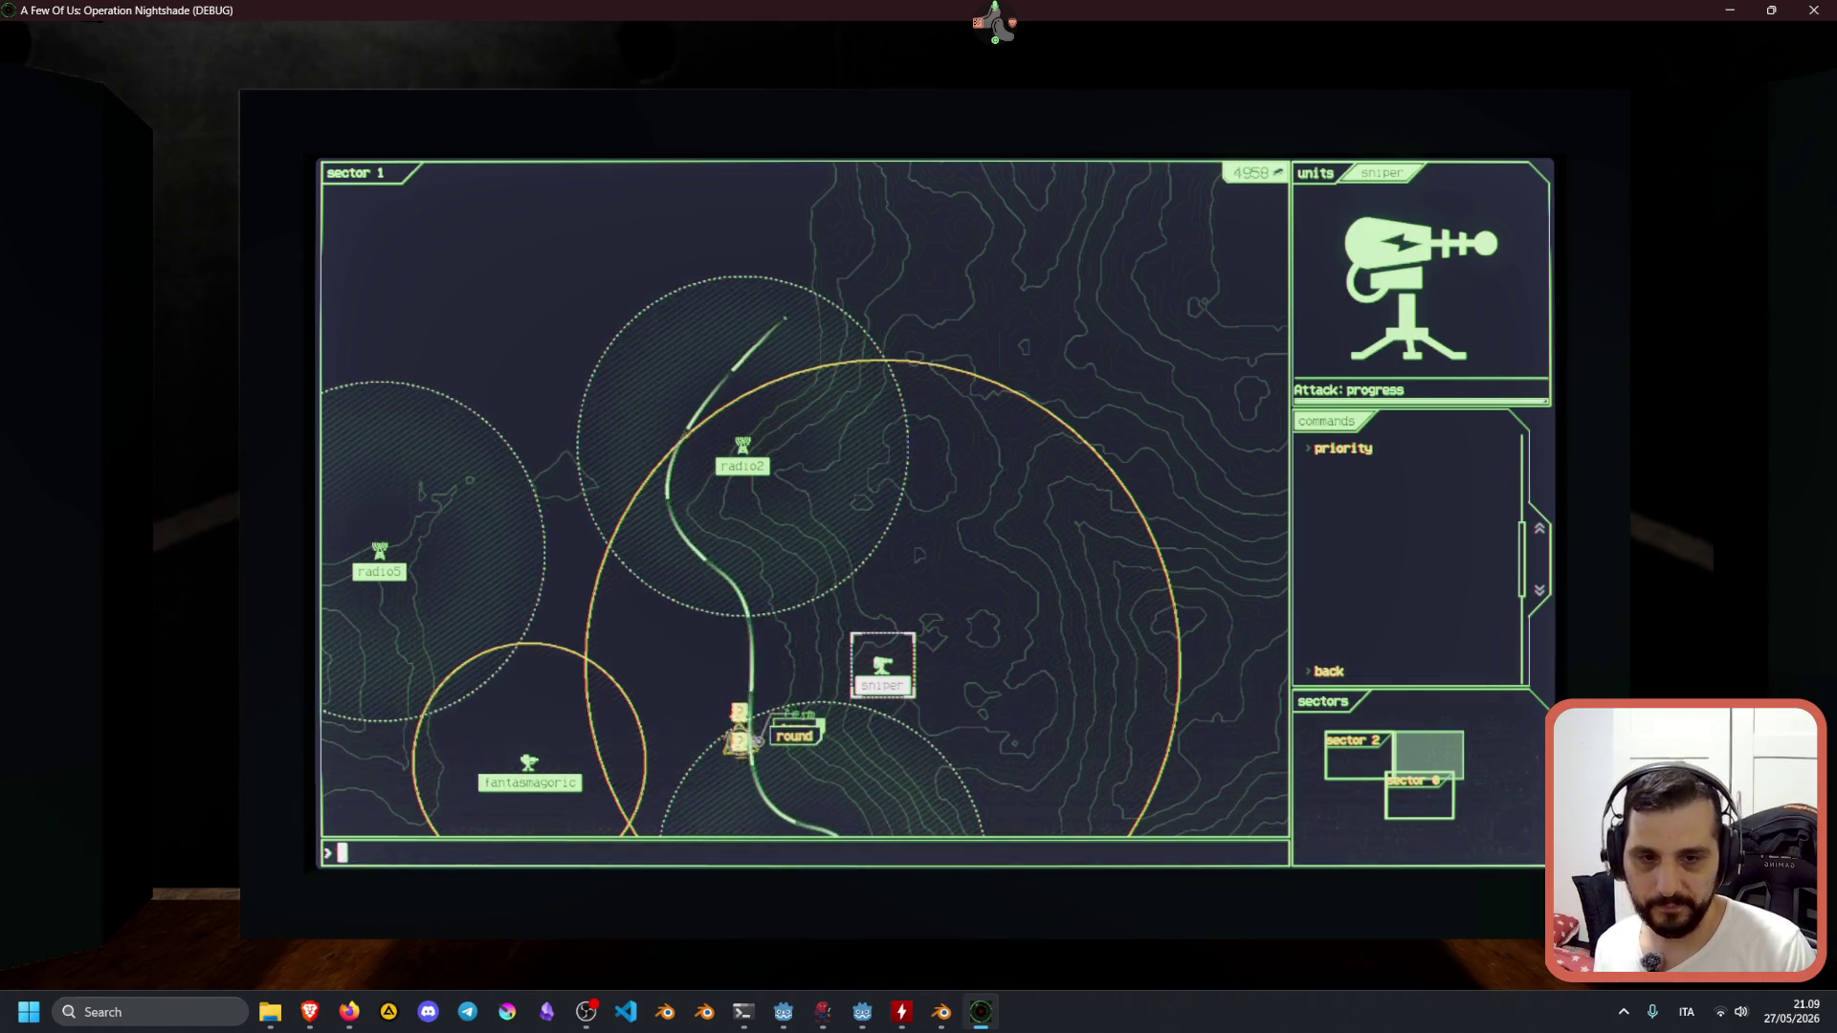
pyautogui.write('round')
pyautogui.press('Return')
pyautogui.write('much')
pyautogui.press('Return')
pyautogui.write('than')
pyautogui.press('Return')
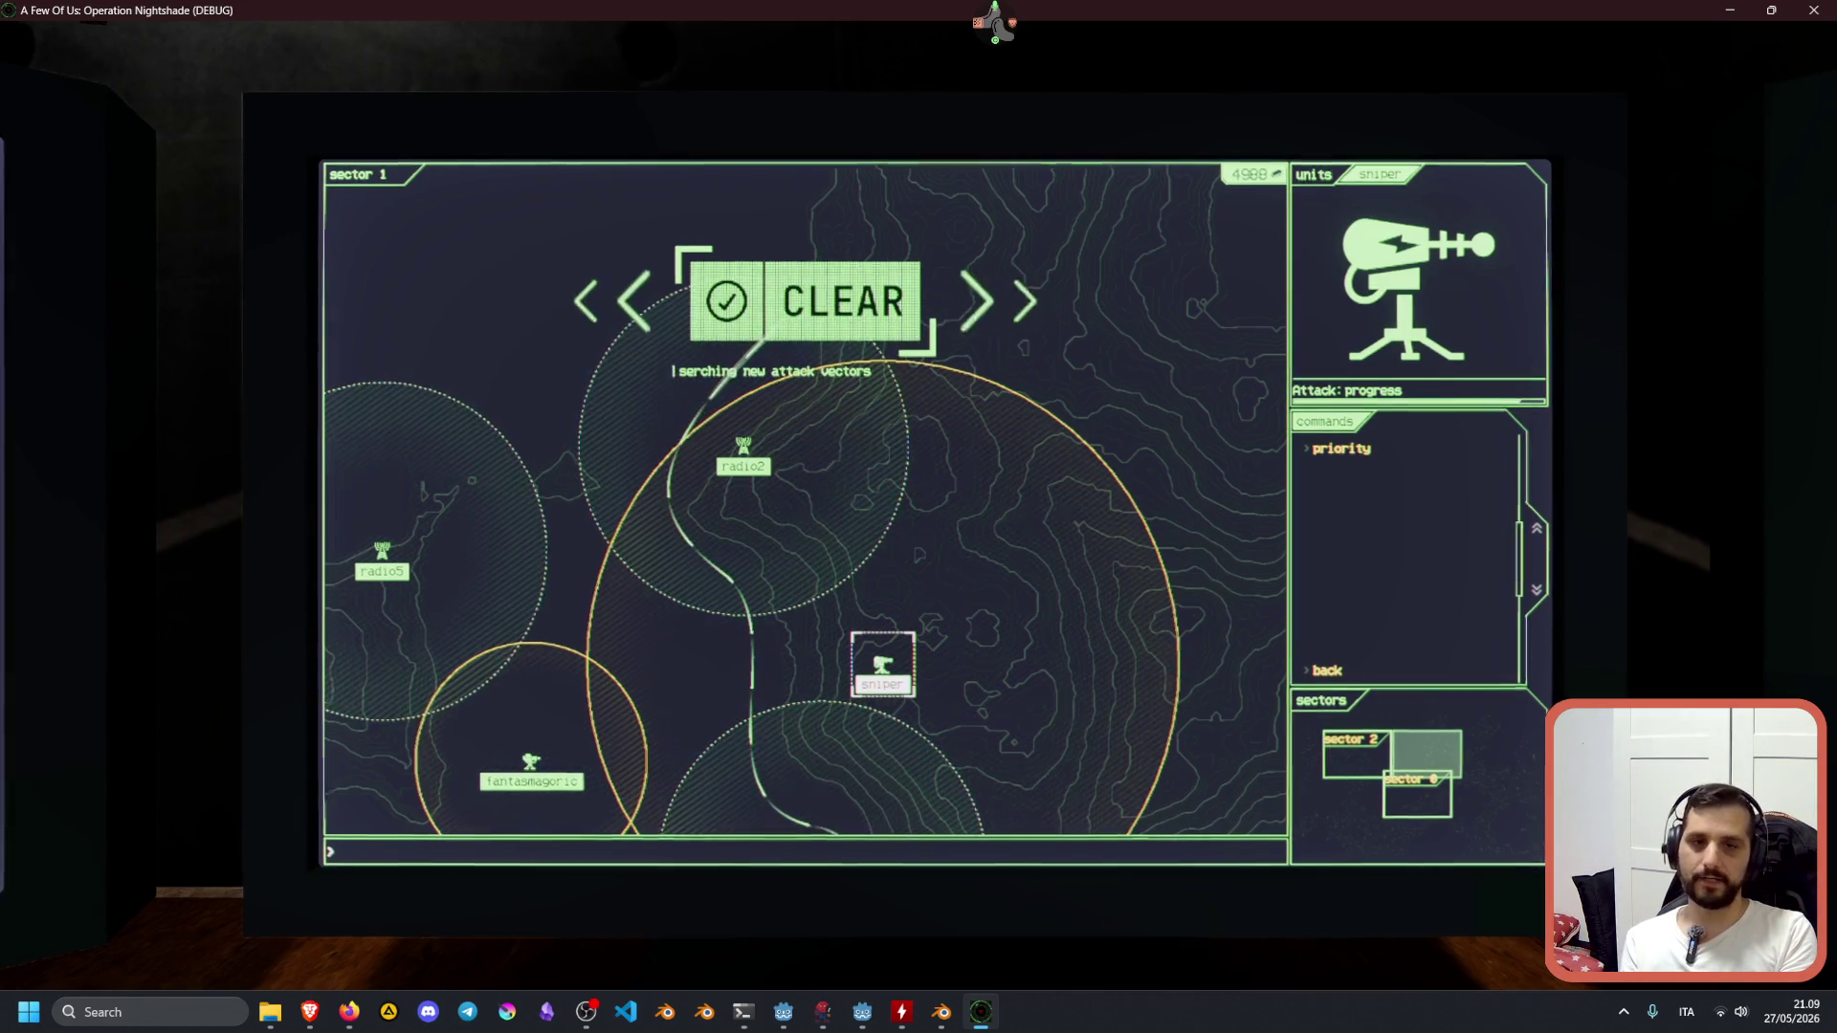
pyautogui.write('sector 0')
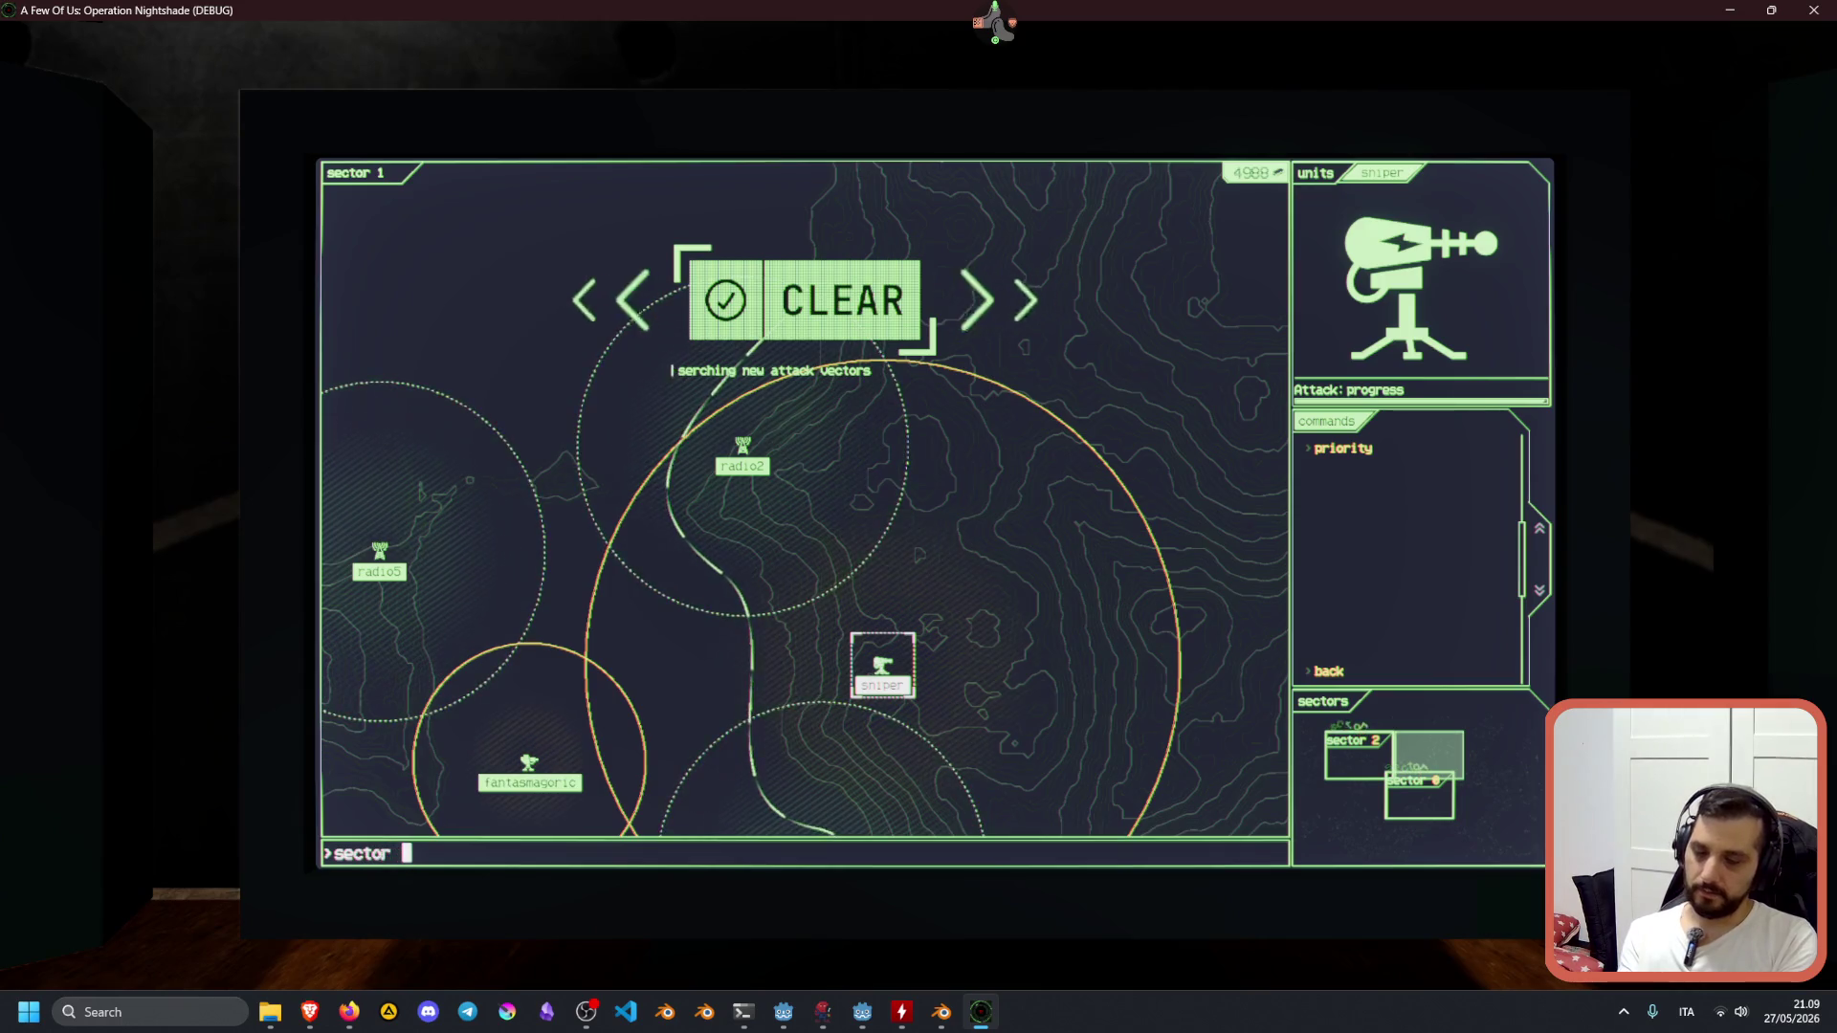
pyautogui.press('Return')
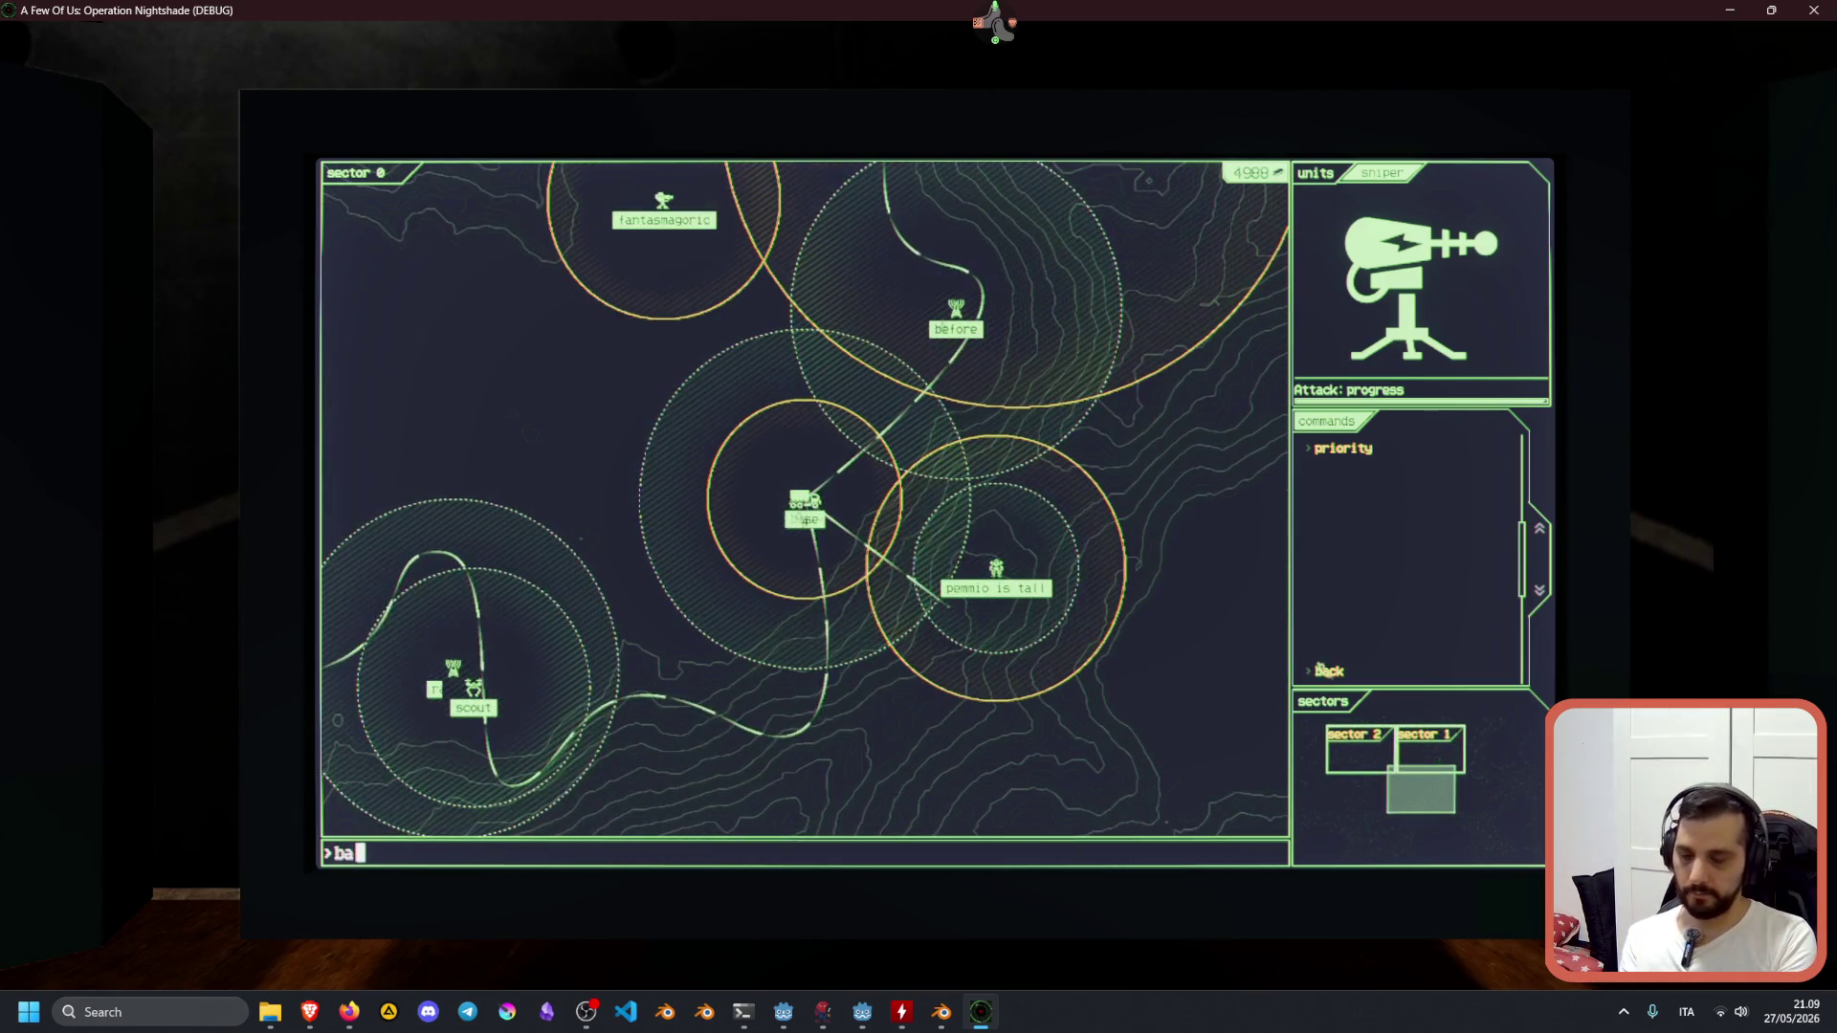
pyautogui.write('se')
pyautogui.press('Return')
pyautogui.write('tart relay')
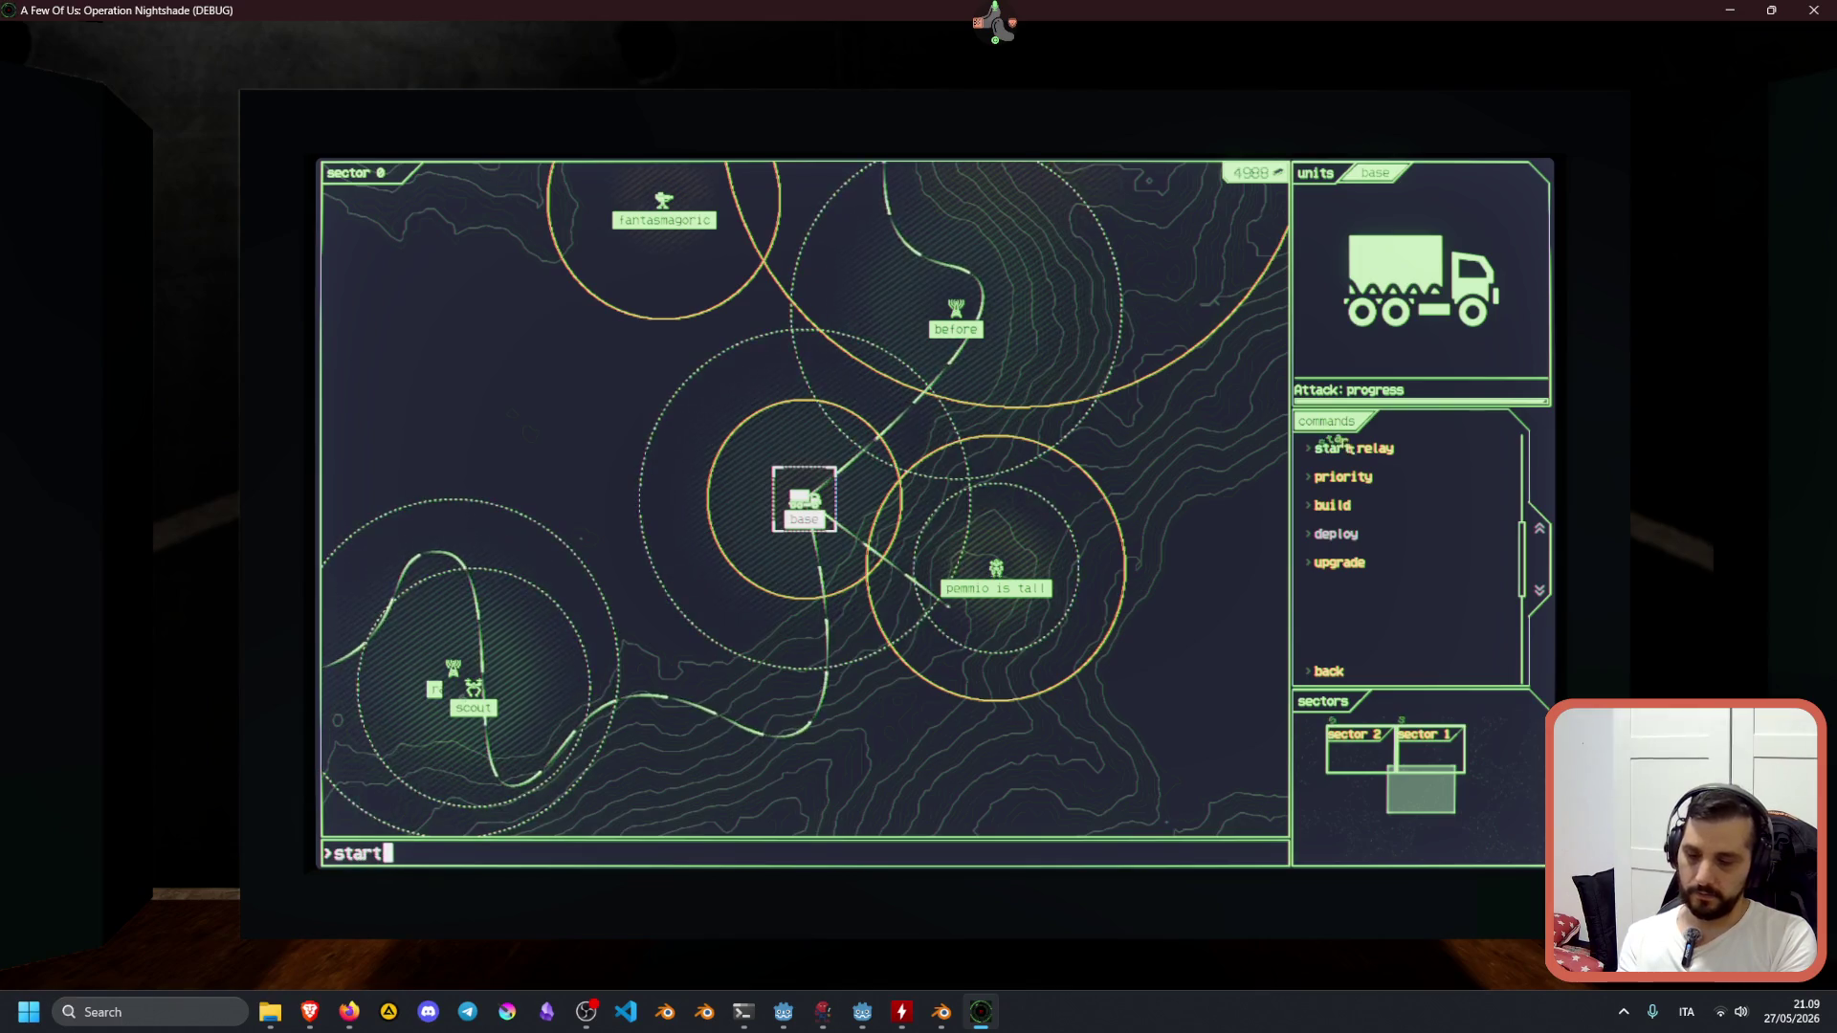
pyautogui.press('Return')
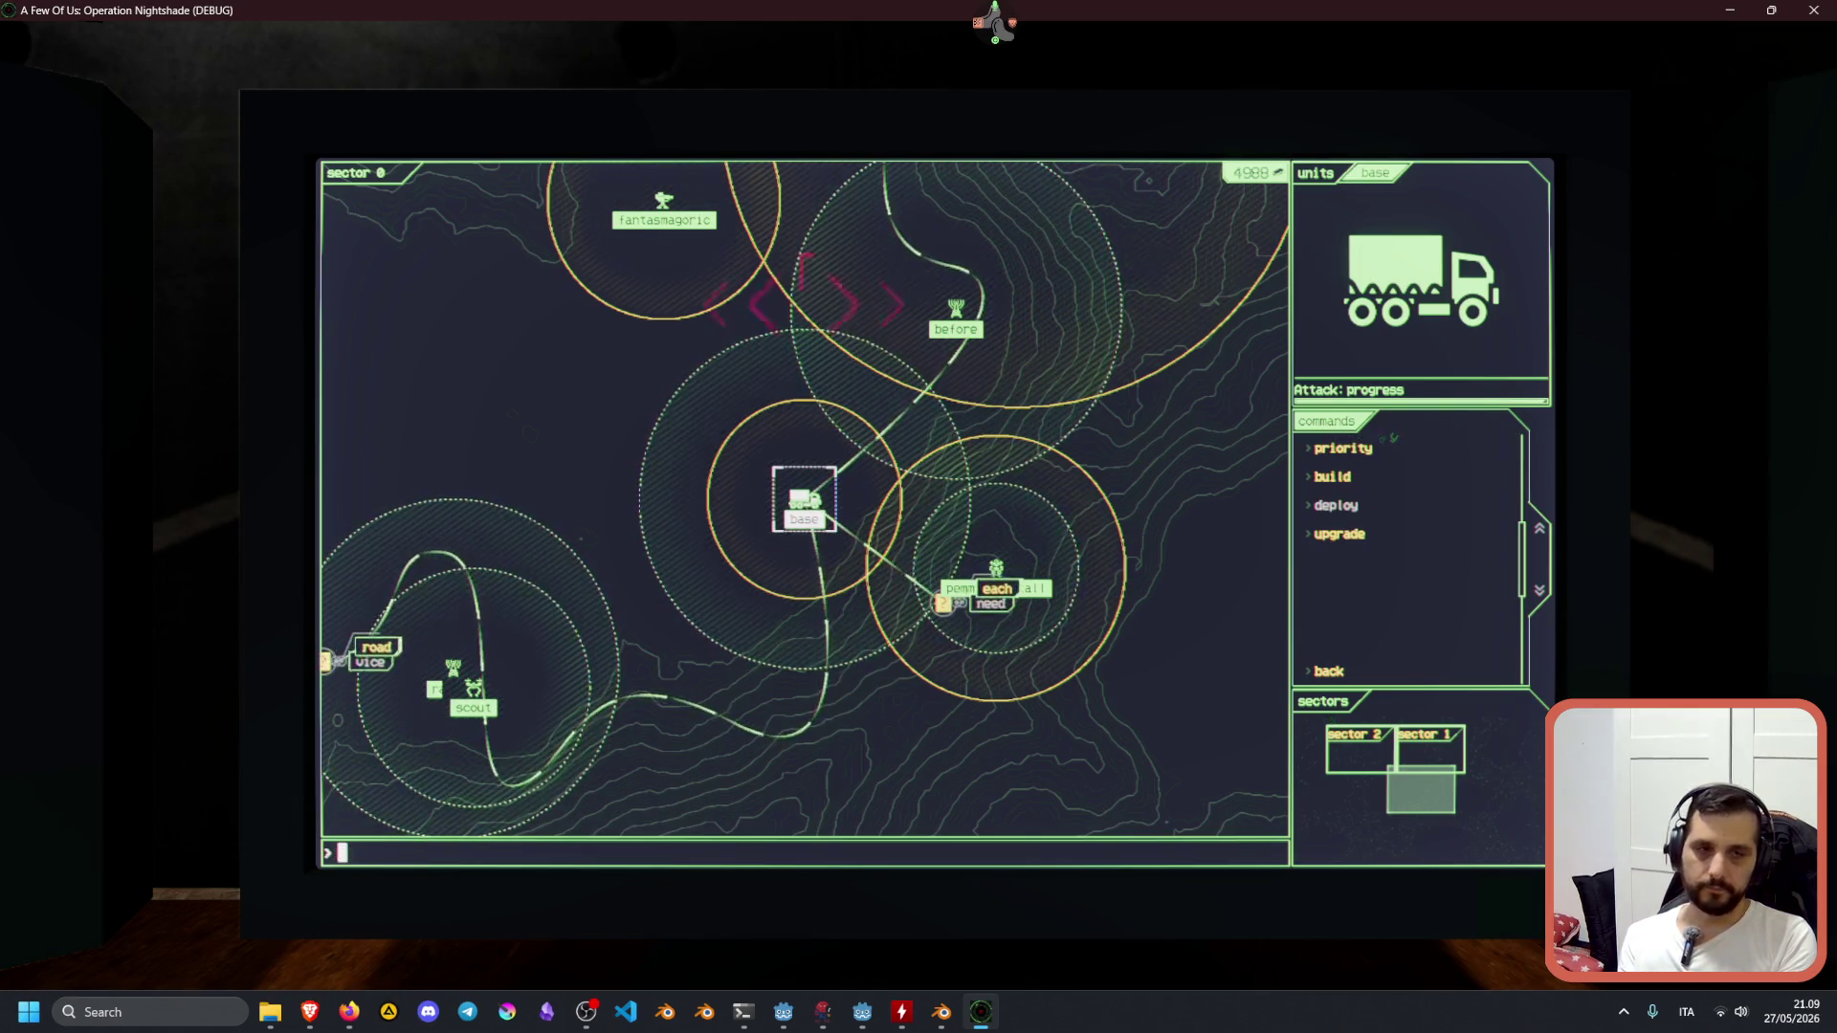
pyautogui.write('each')
pyautogui.press('Return')
pyautogui.write('need')
pyautogui.press('Return')
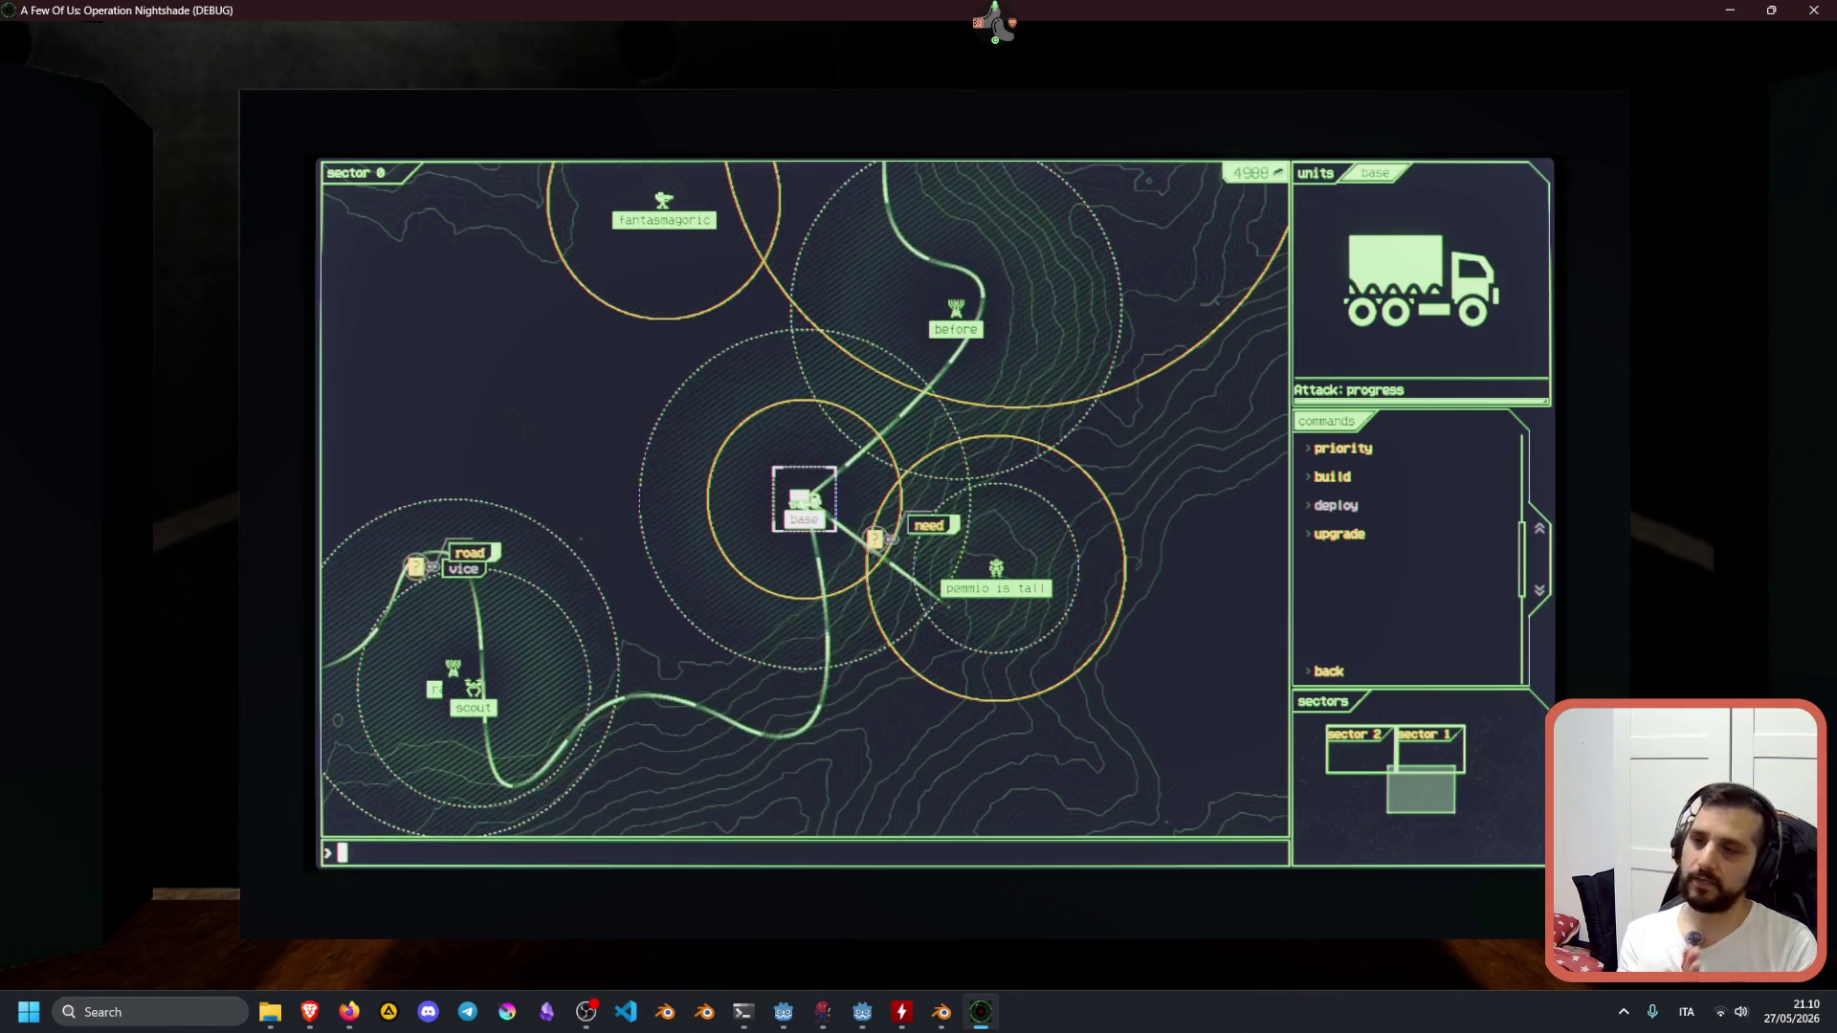
pyautogui.press('Escape')
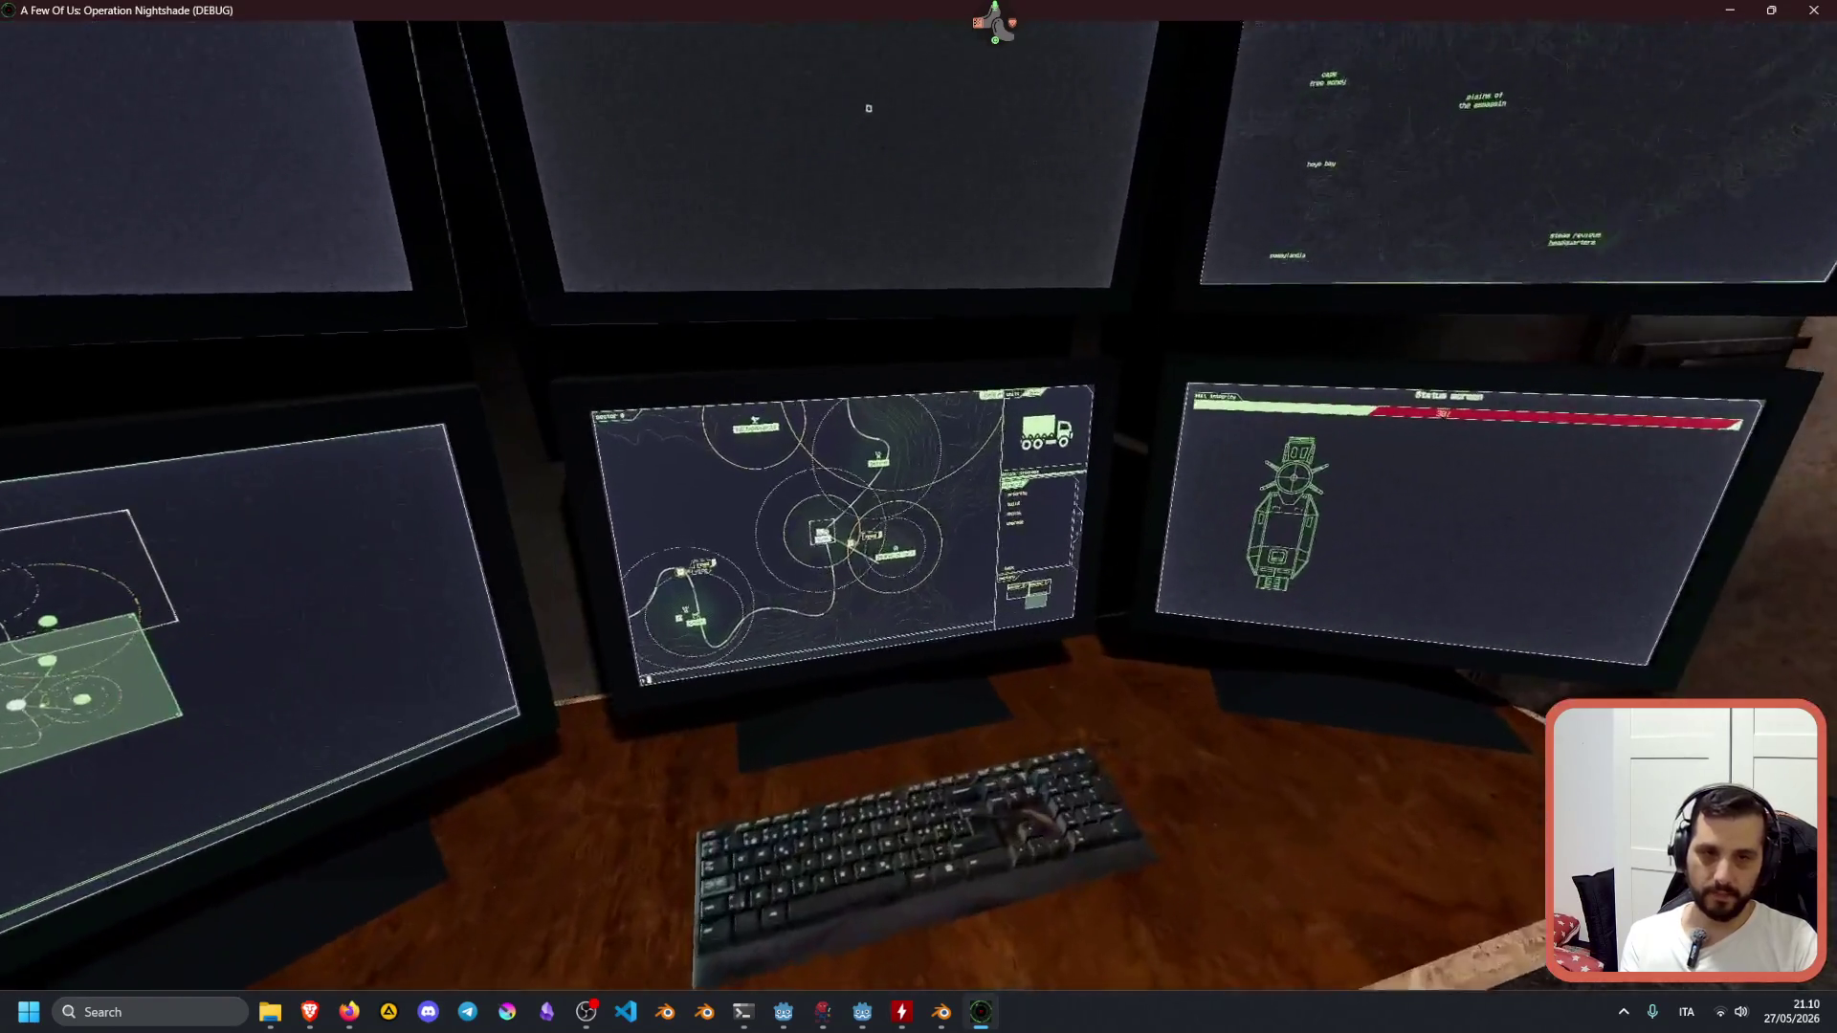
pyautogui.click(867, 108)
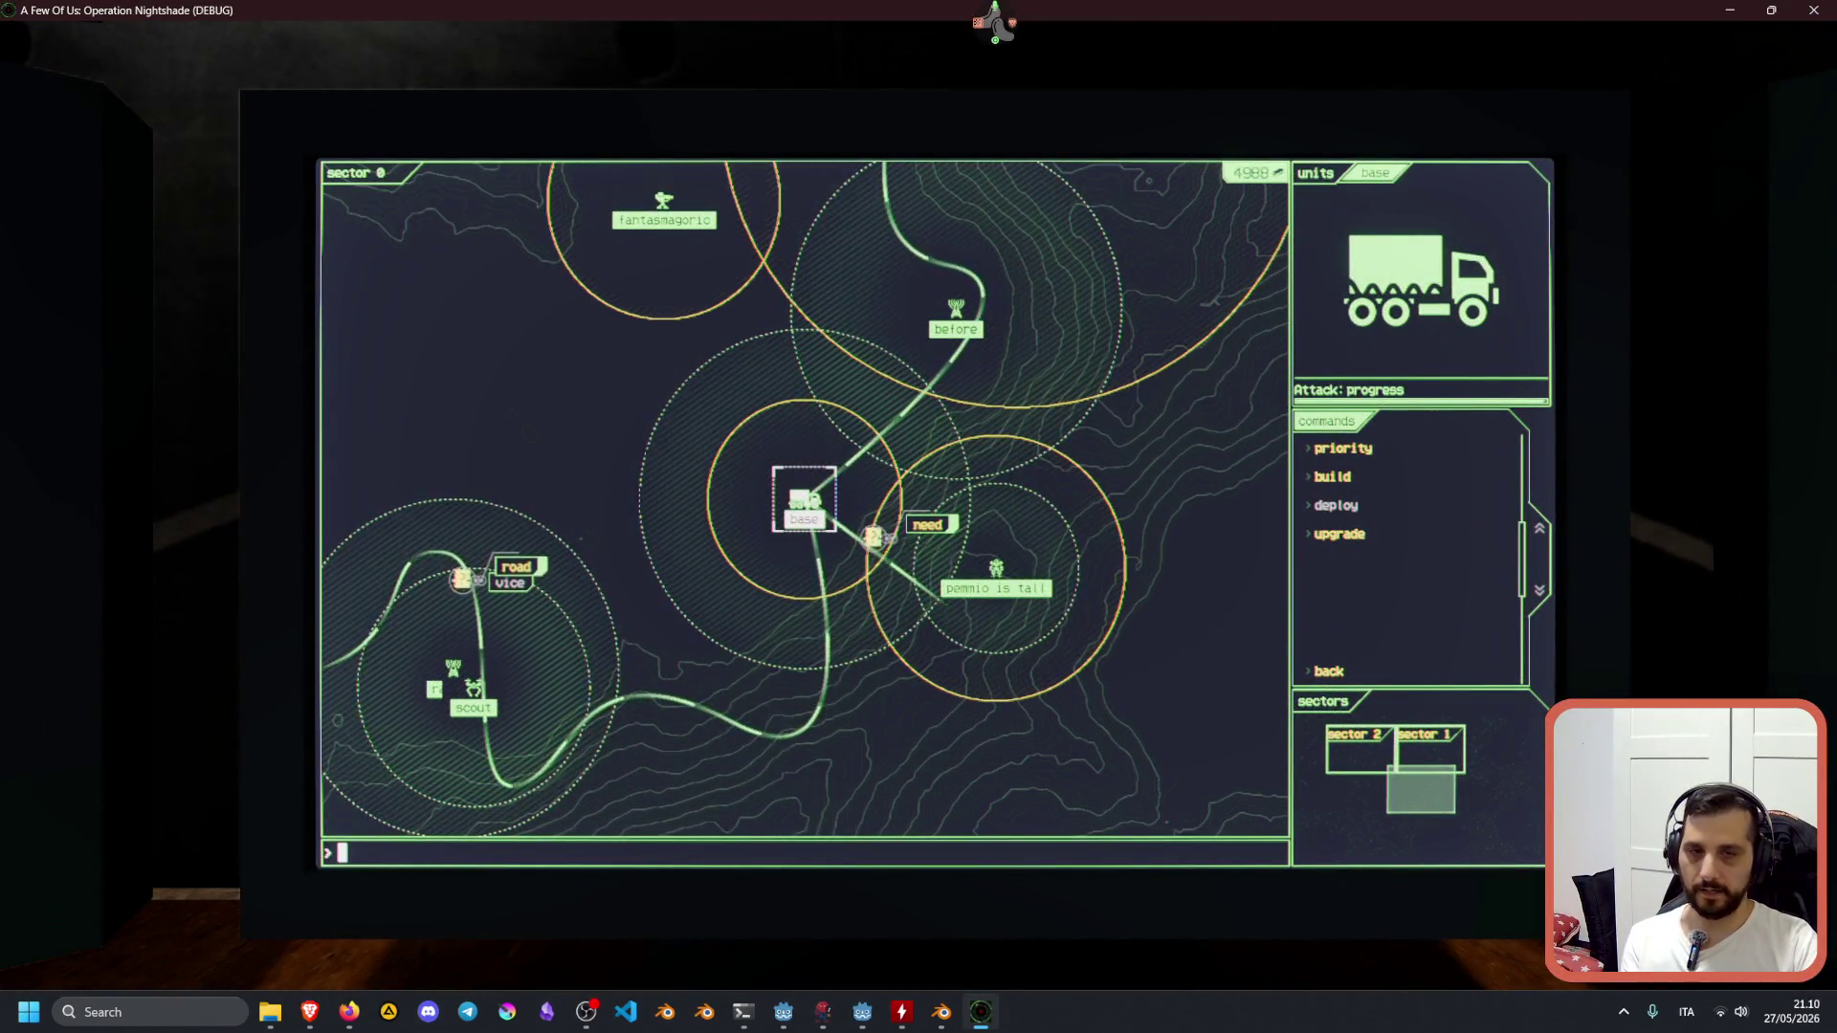
pyautogui.press('Escape')
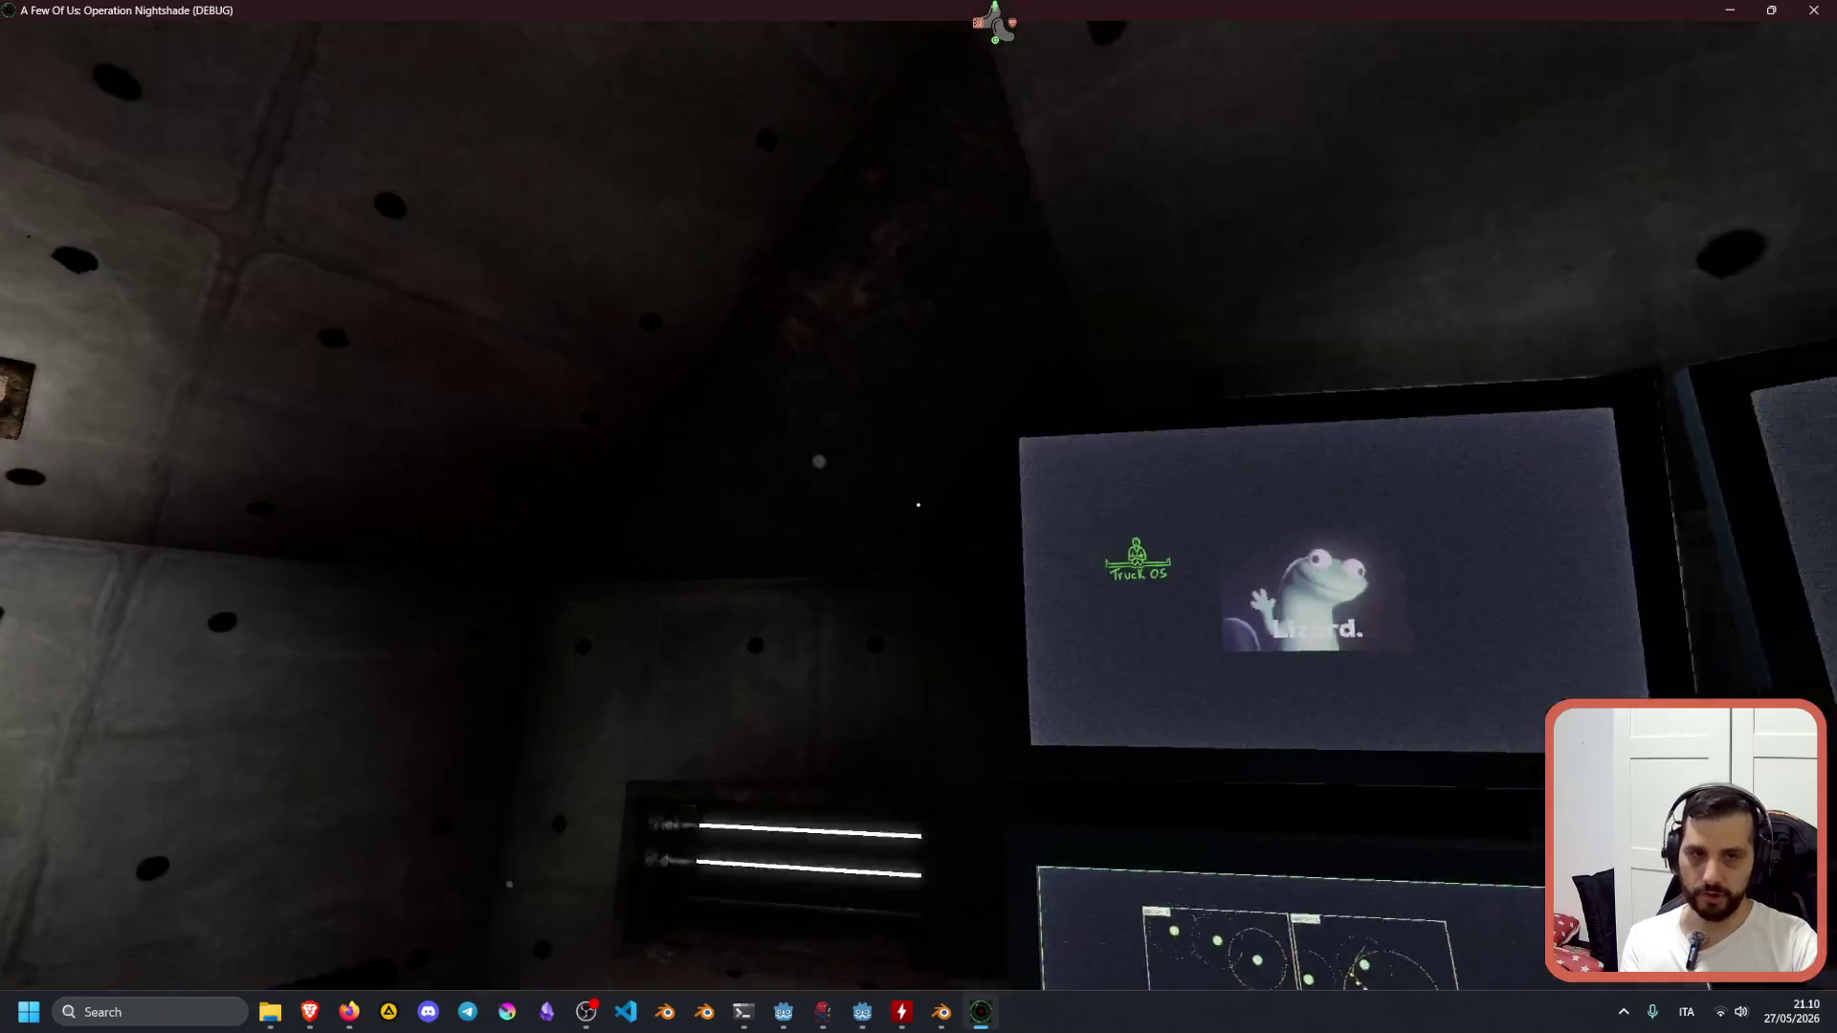
pyautogui.press('w')
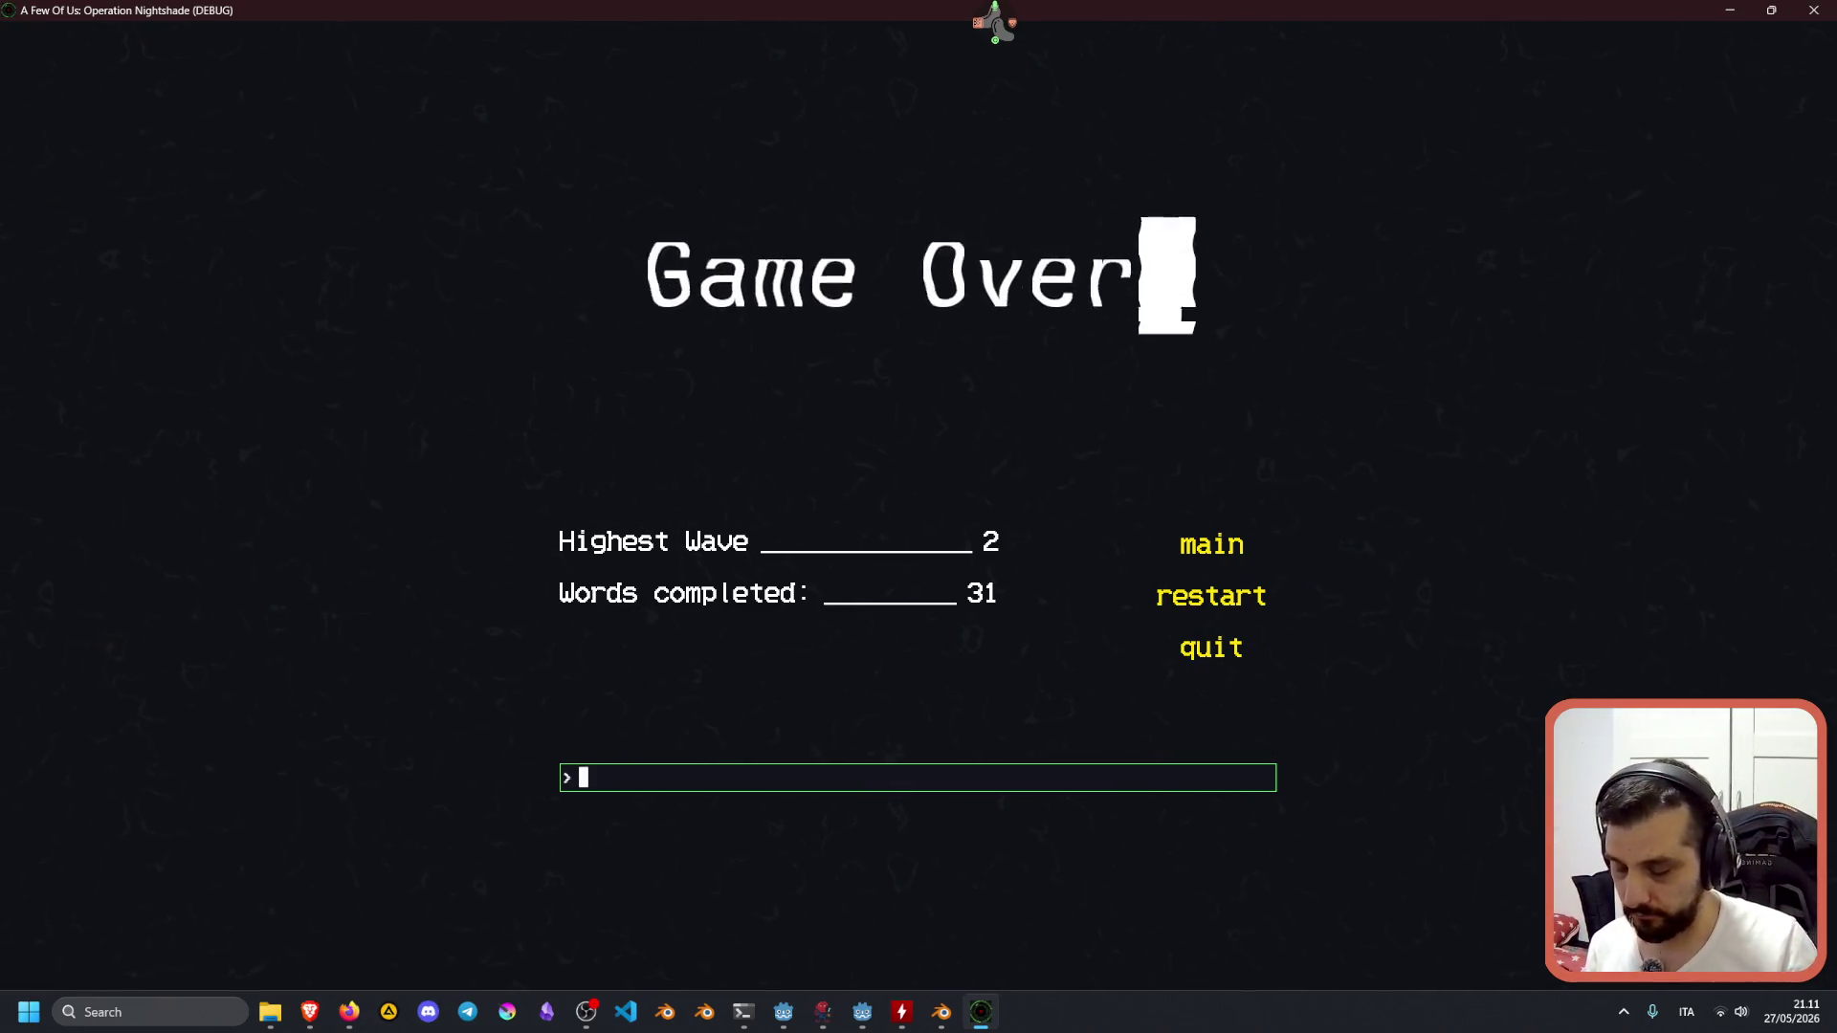
# Enter 'main' on the Game Over screen to return to the title screen.
pyautogui.write('main')
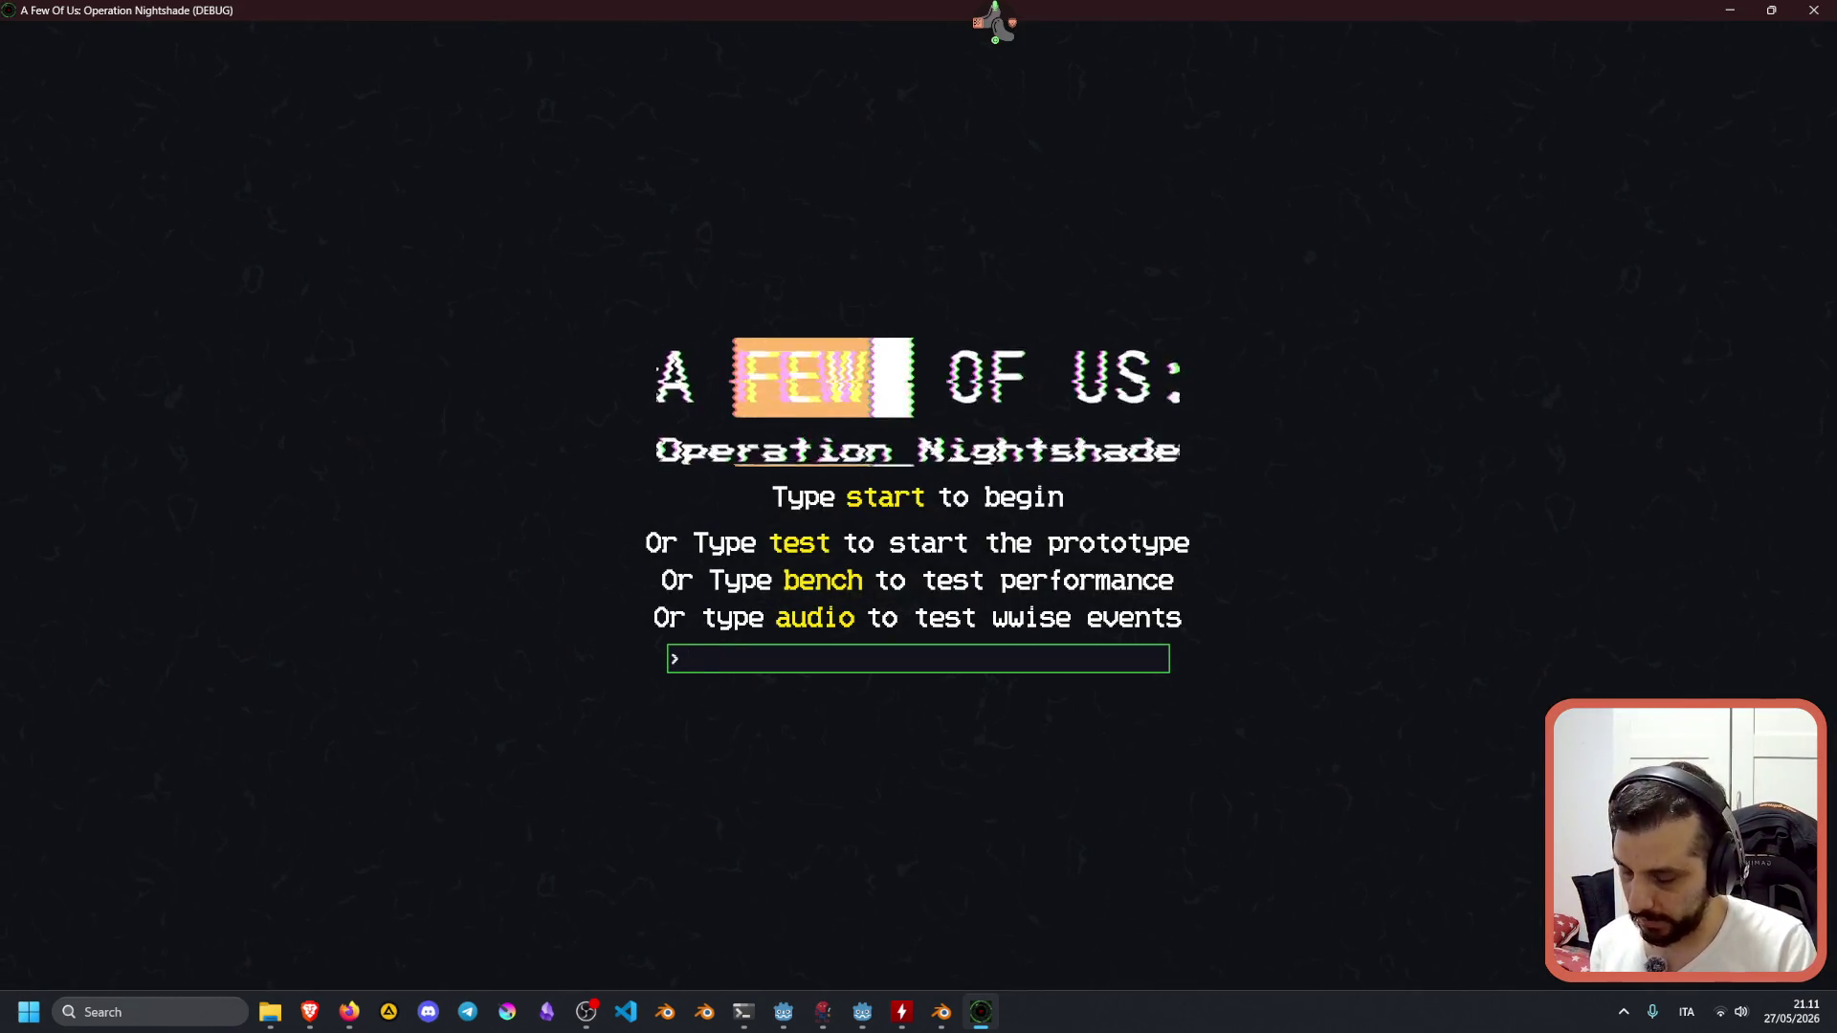
# Enter the 'audio' command at the title screen prompt.
pyautogui.write('audio')
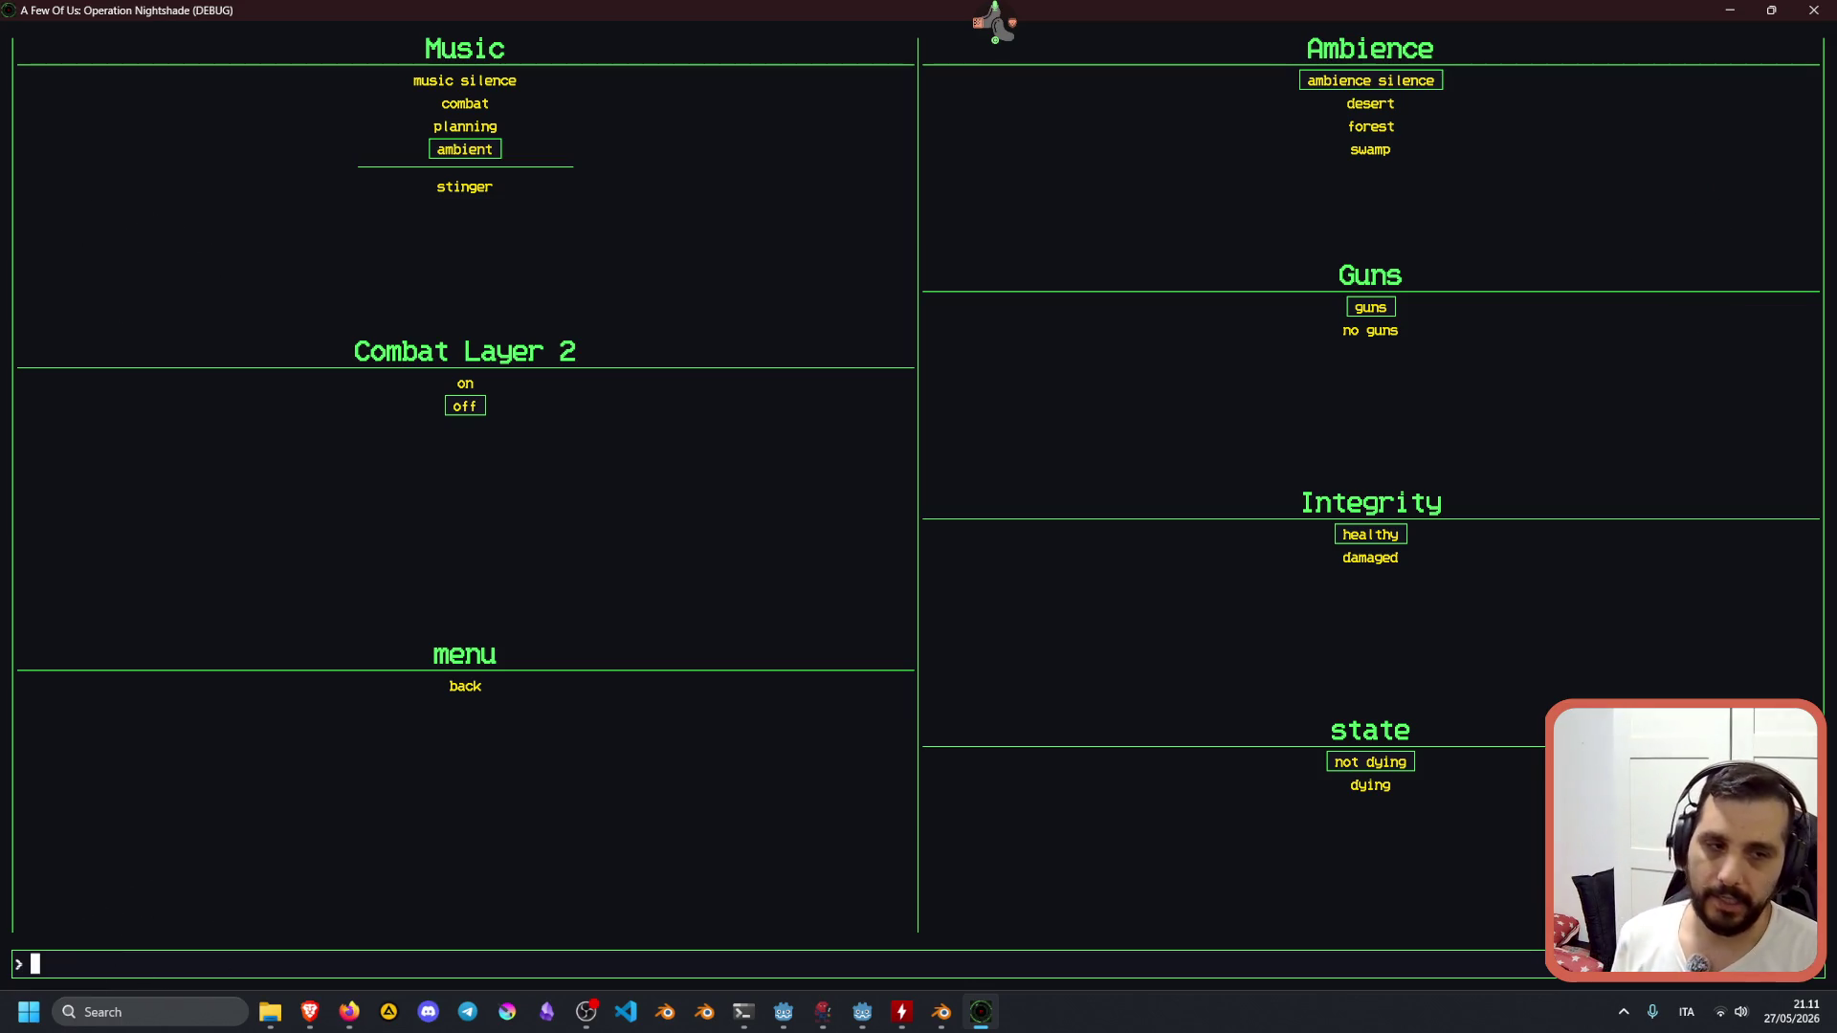
# Run the 'ambient' music command in the audio test console.
pyautogui.write('mus')
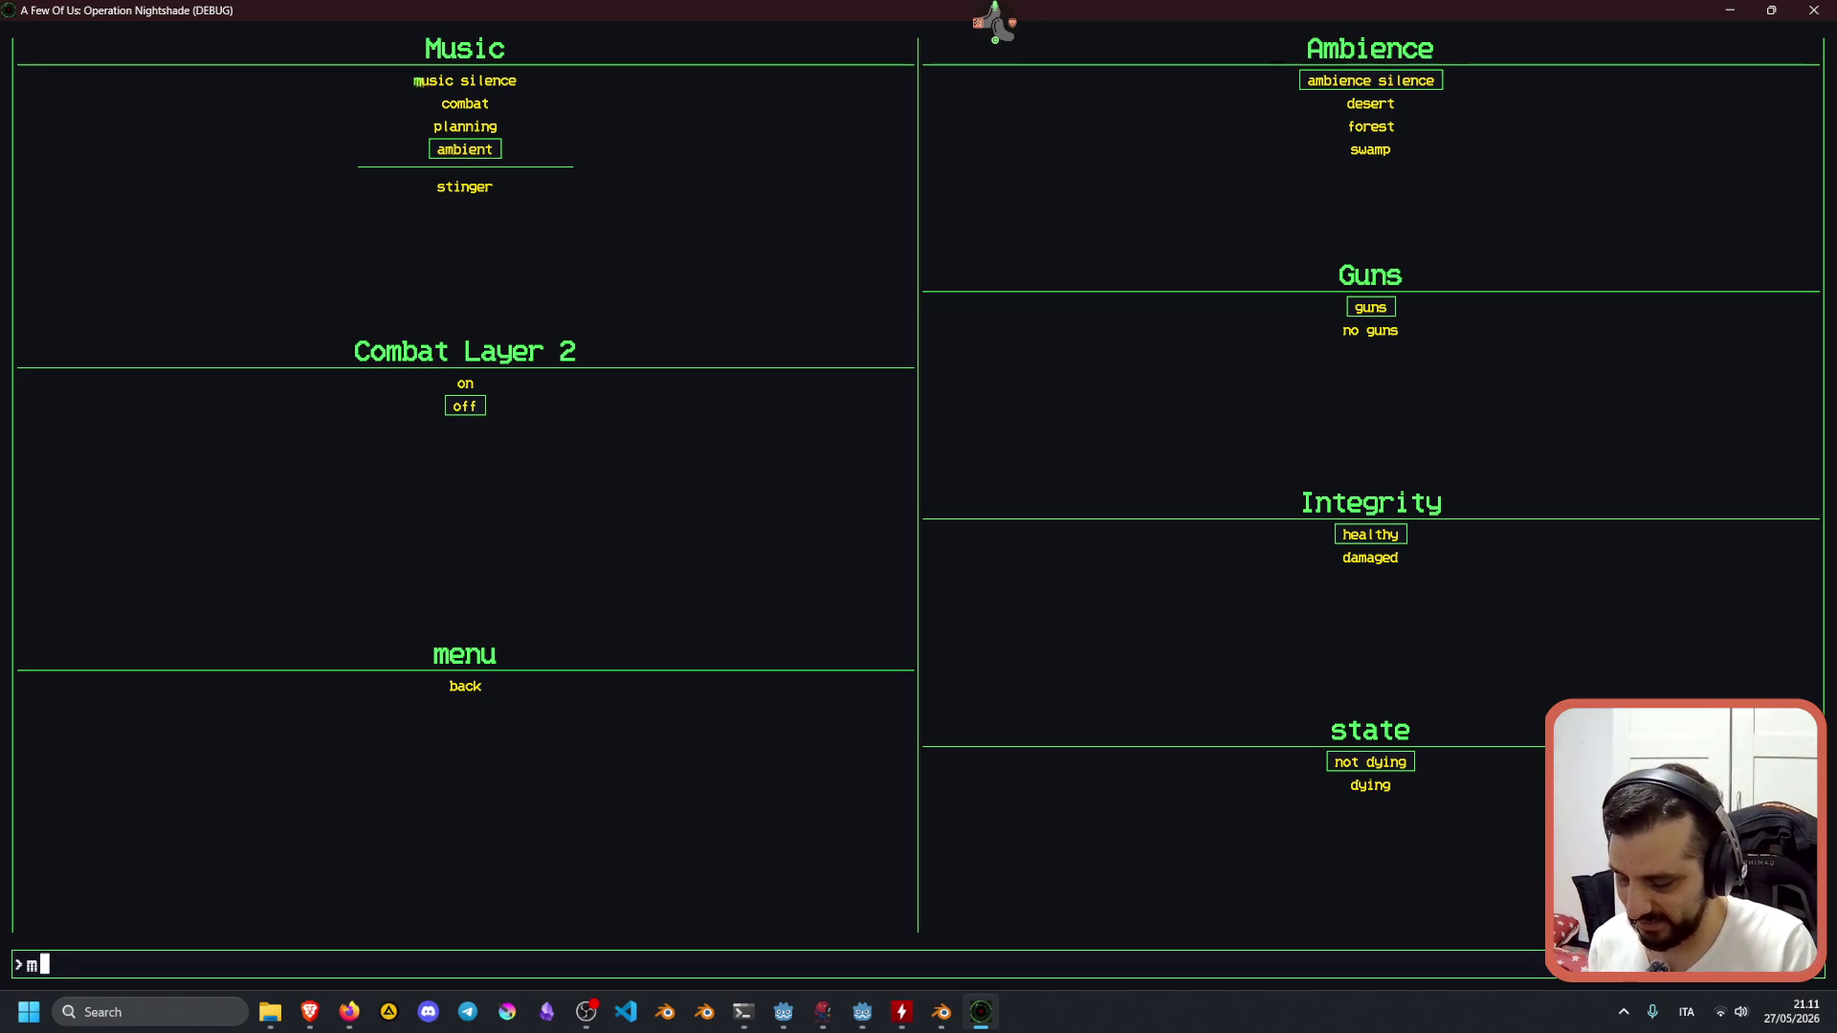
pyautogui.press('BackSpace')
pyautogui.press('BackSpace')
pyautogui.press('BackSpace')
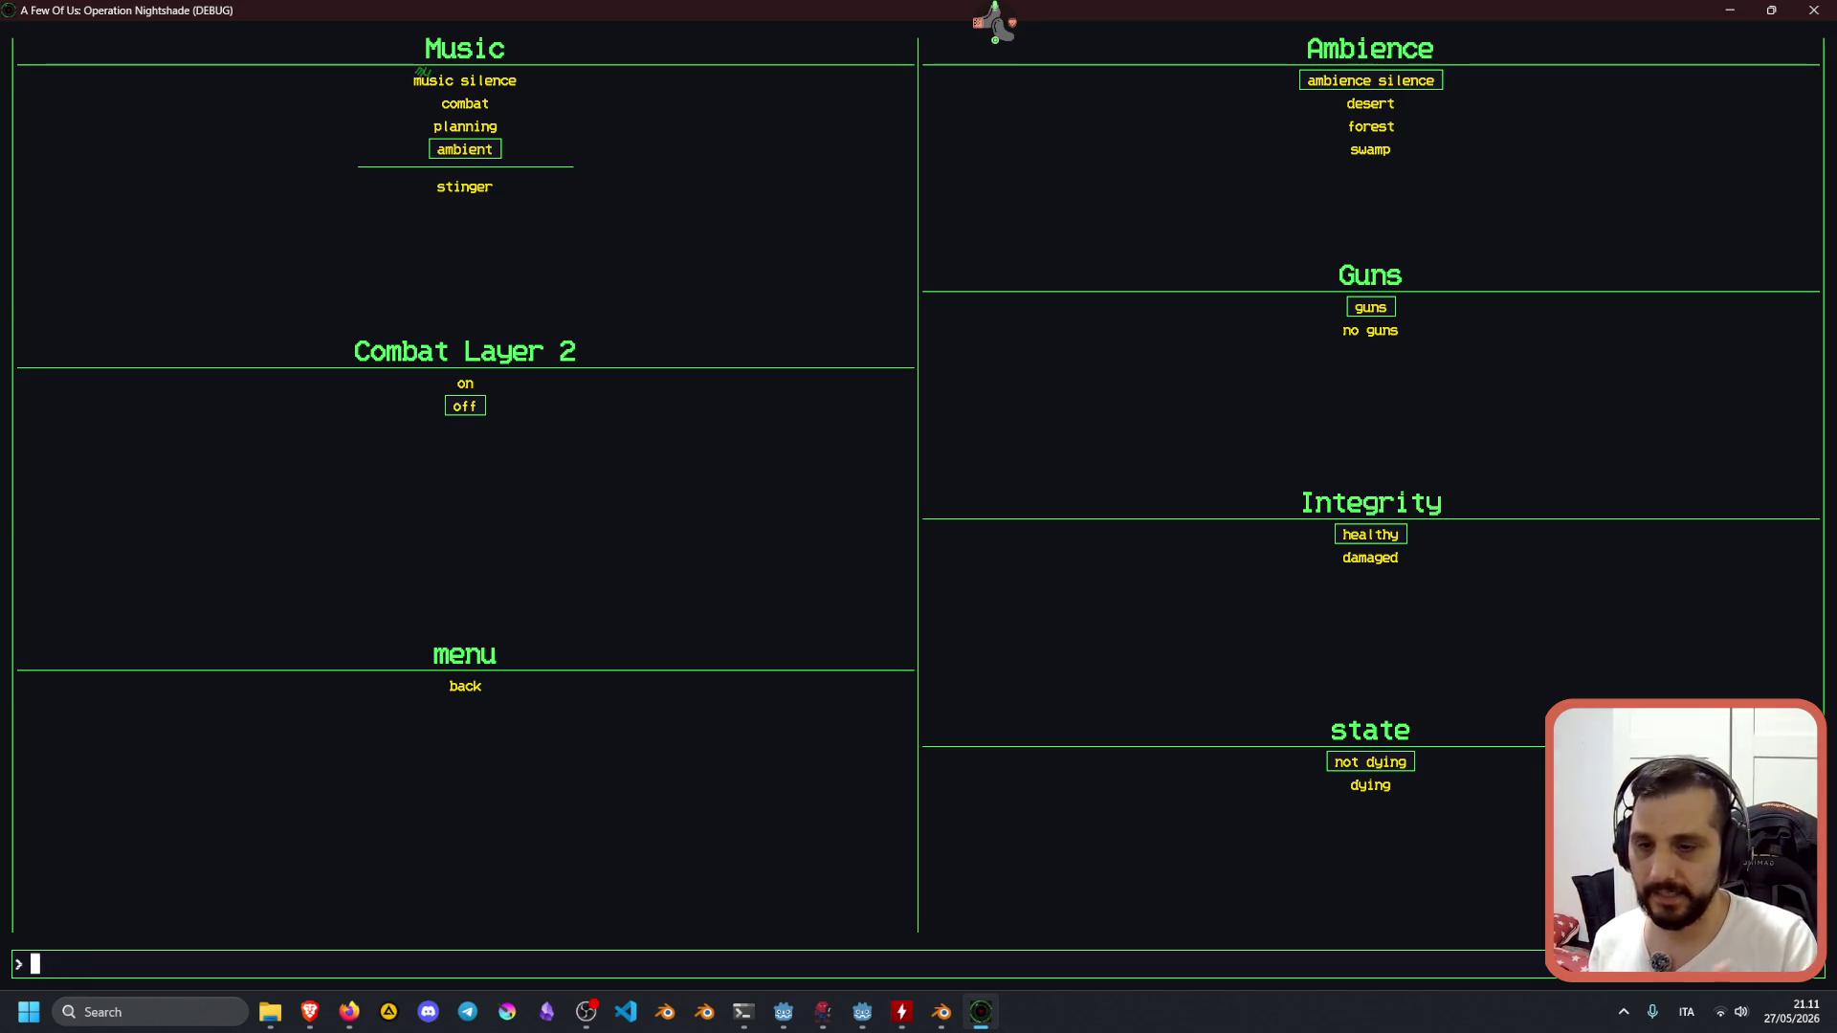
pyautogui.write('ambient')
pyautogui.press('Return')
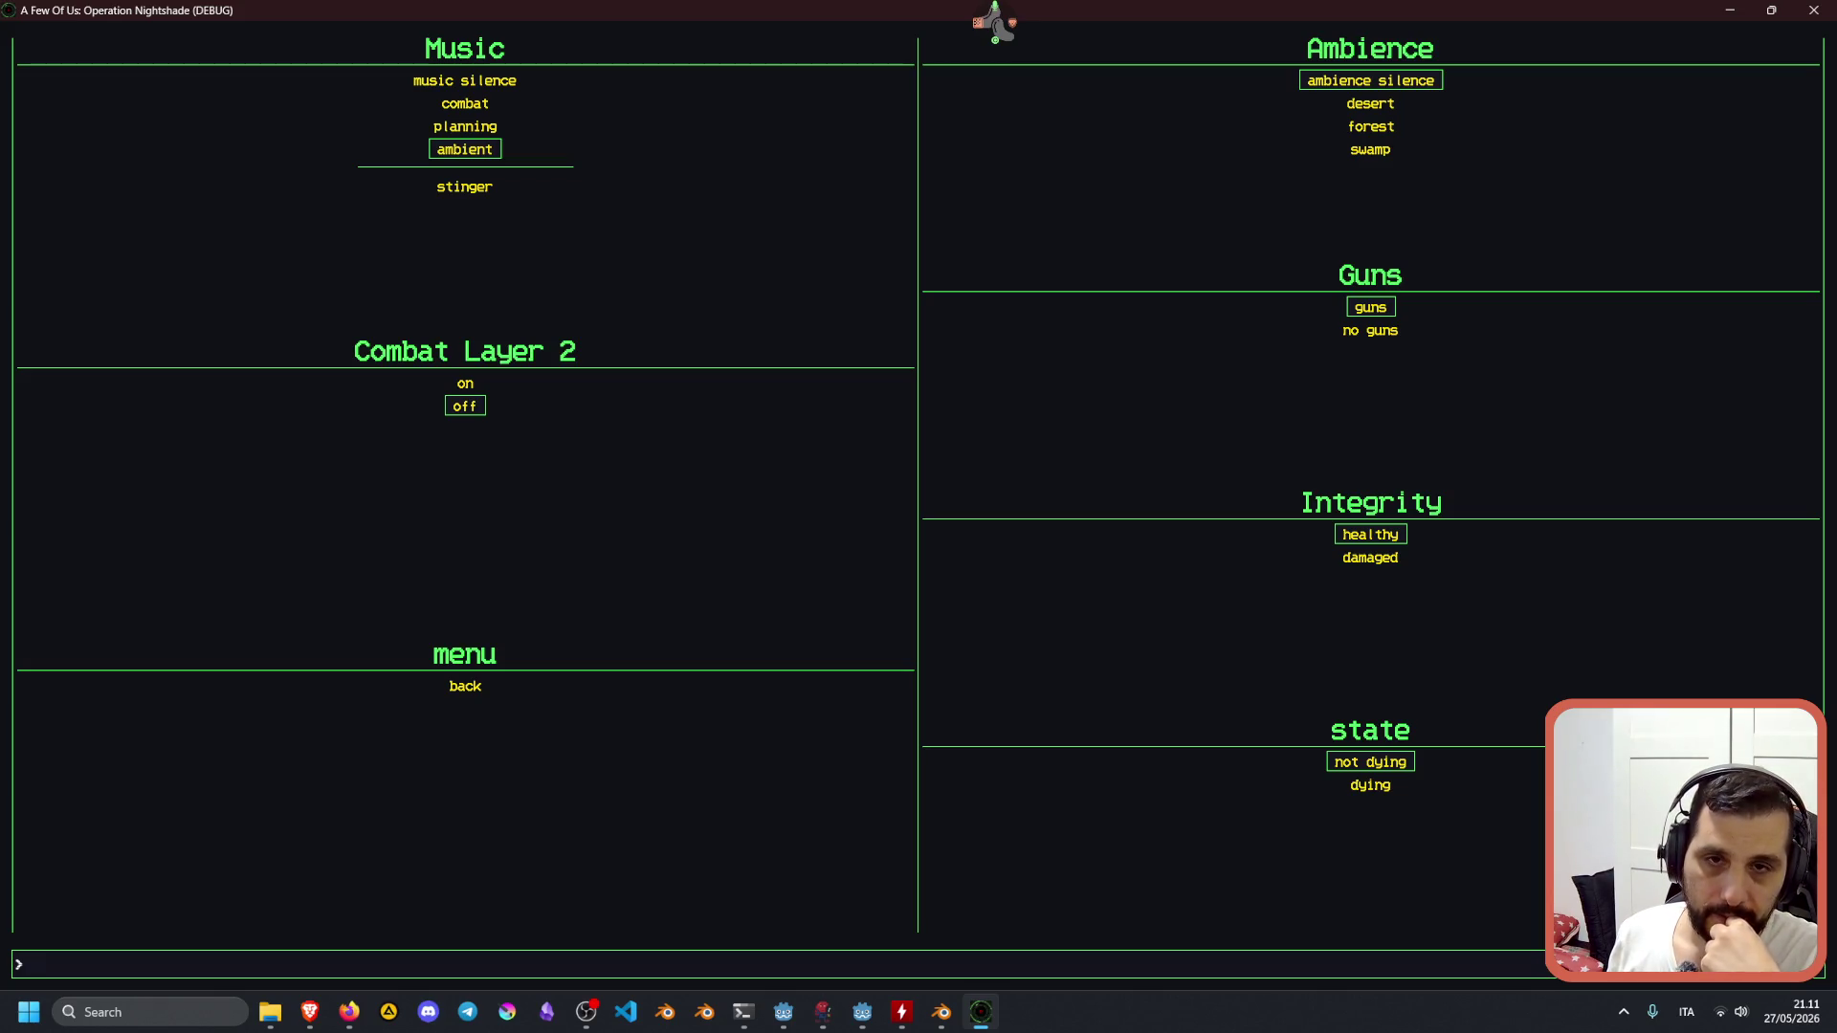
# Switch the Music state to 'music silence'.
pyautogui.write('ploa')
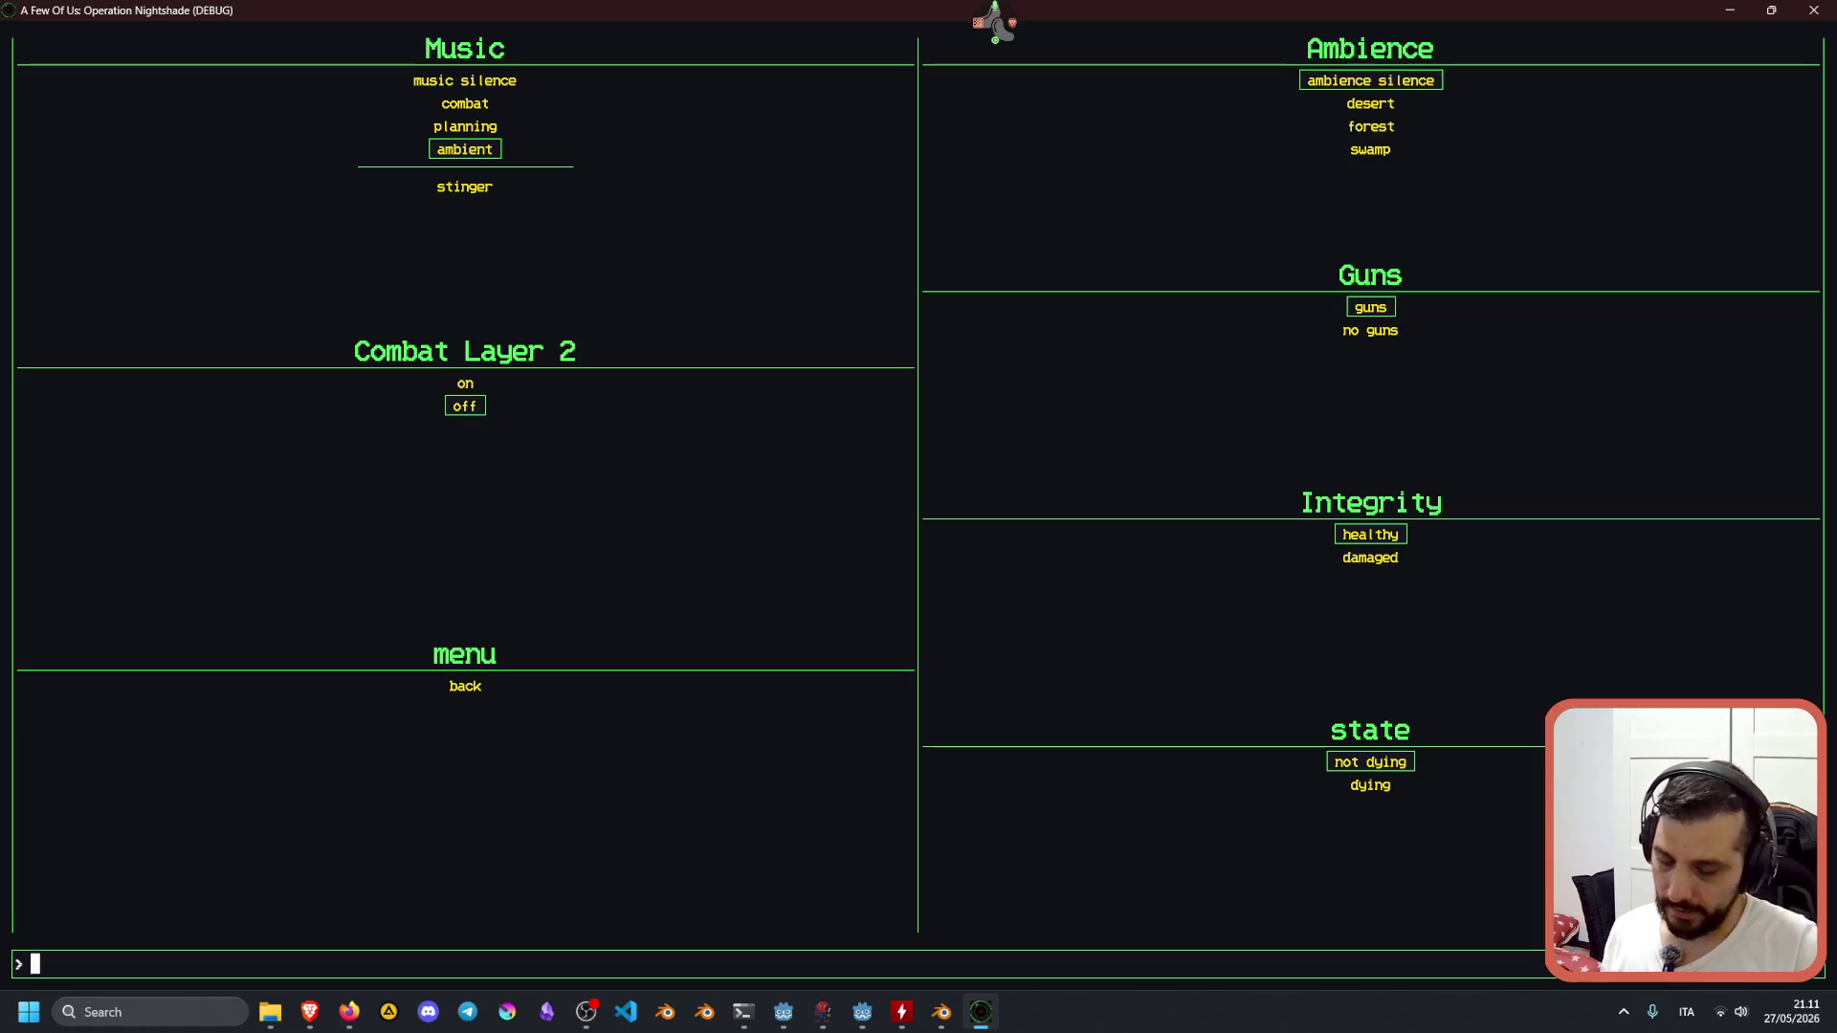
pyautogui.press('BackSpace')
pyautogui.press('BackSpace')
pyautogui.press('BackSpace')
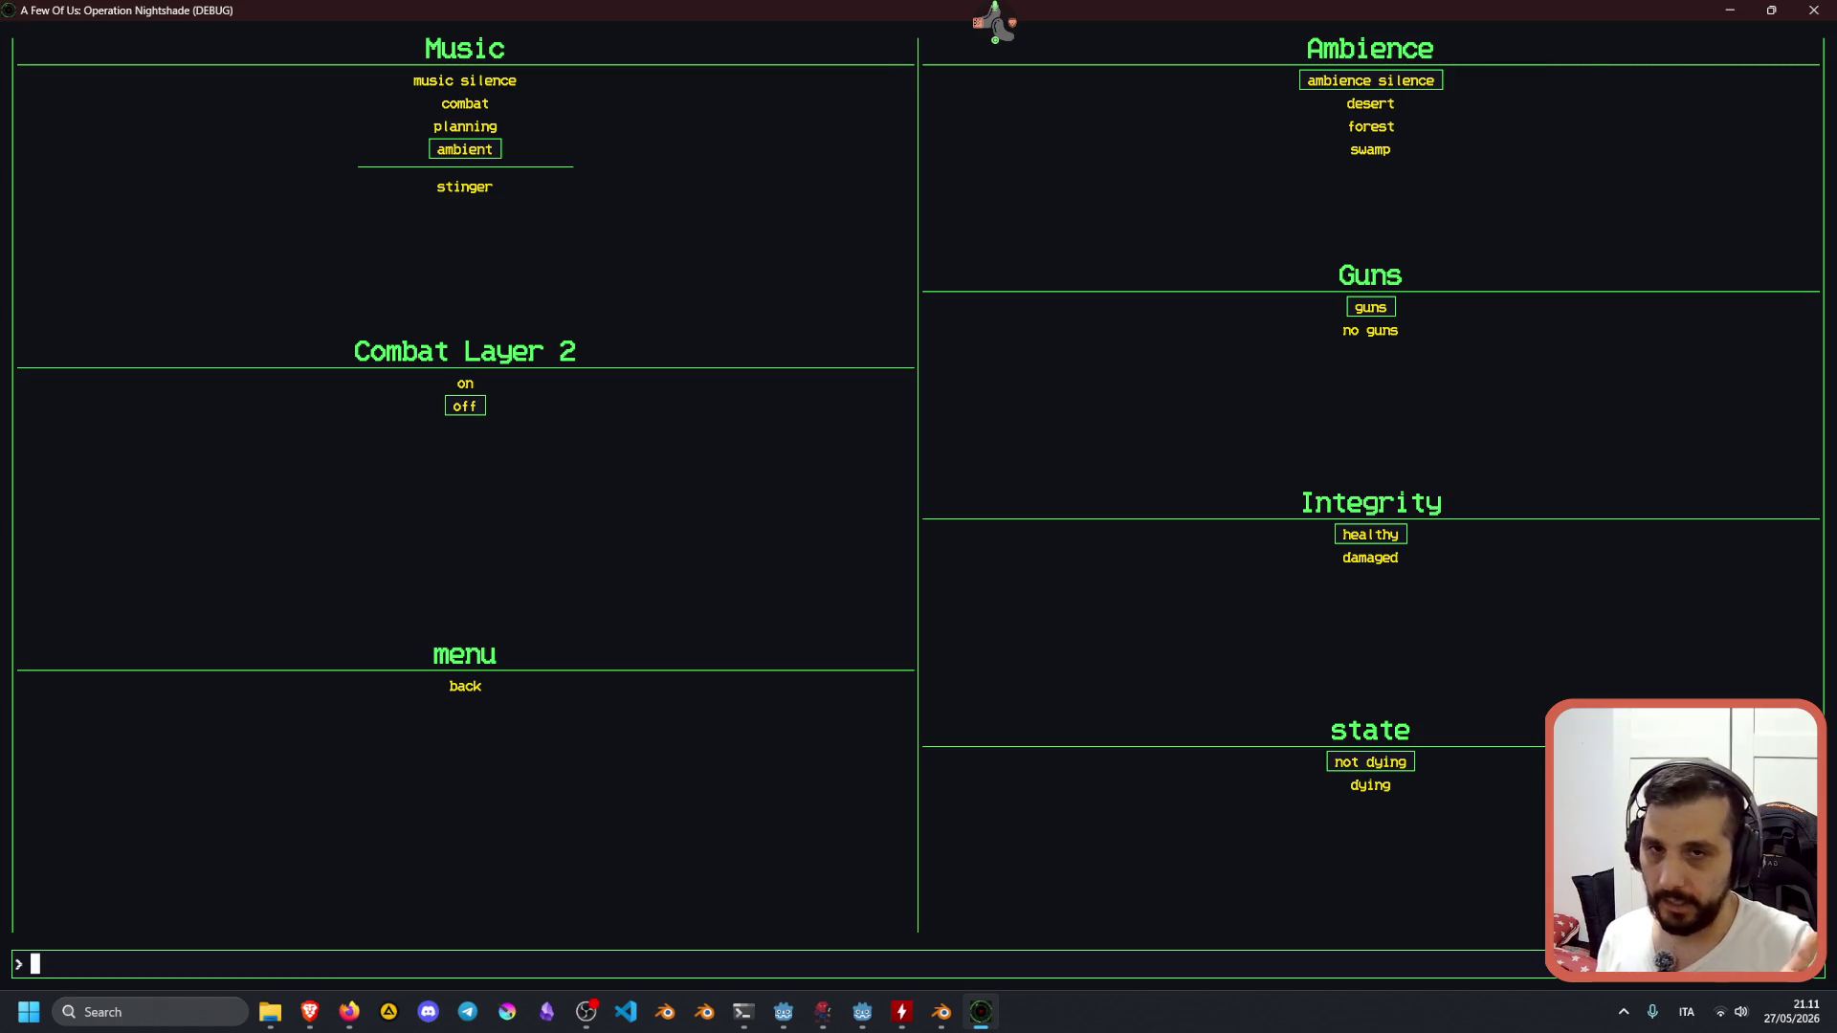
pyautogui.write('music ')
pyautogui.write('silence')
pyautogui.press('Return')
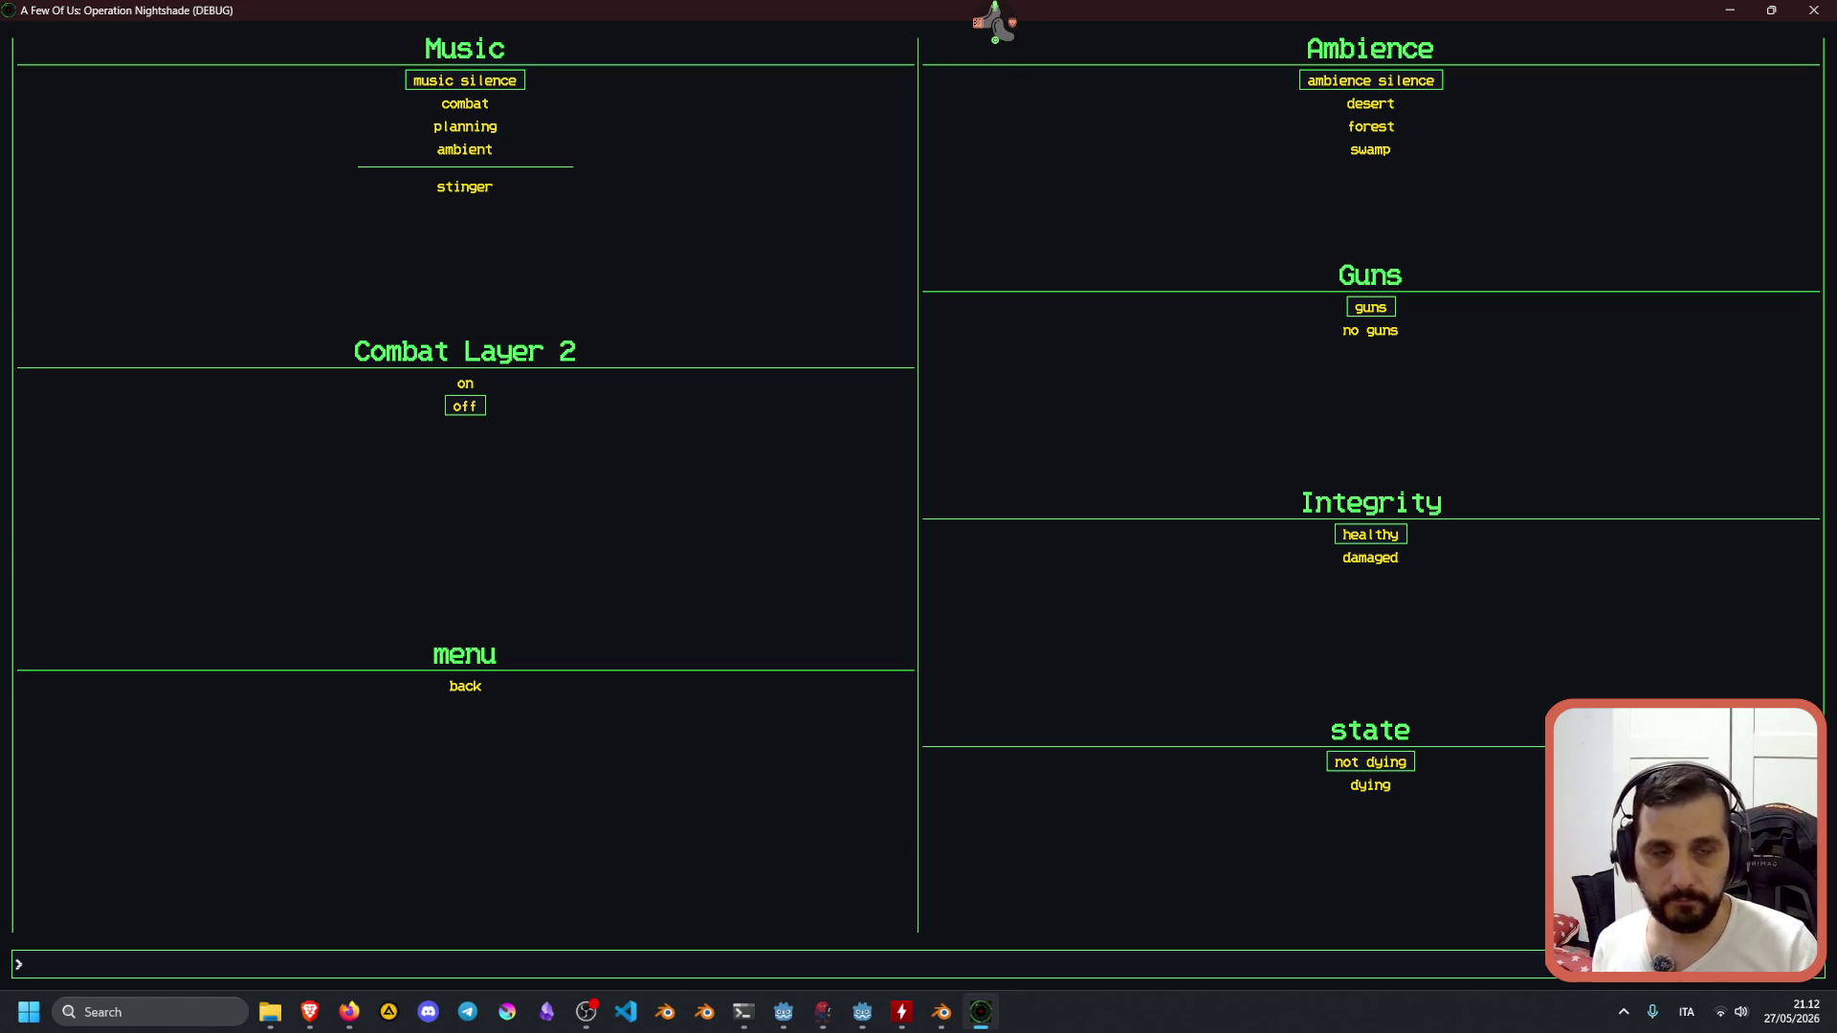
# Cycle the ambience through desert, silence and forest, ending on swamp.
pyautogui.write('desert')
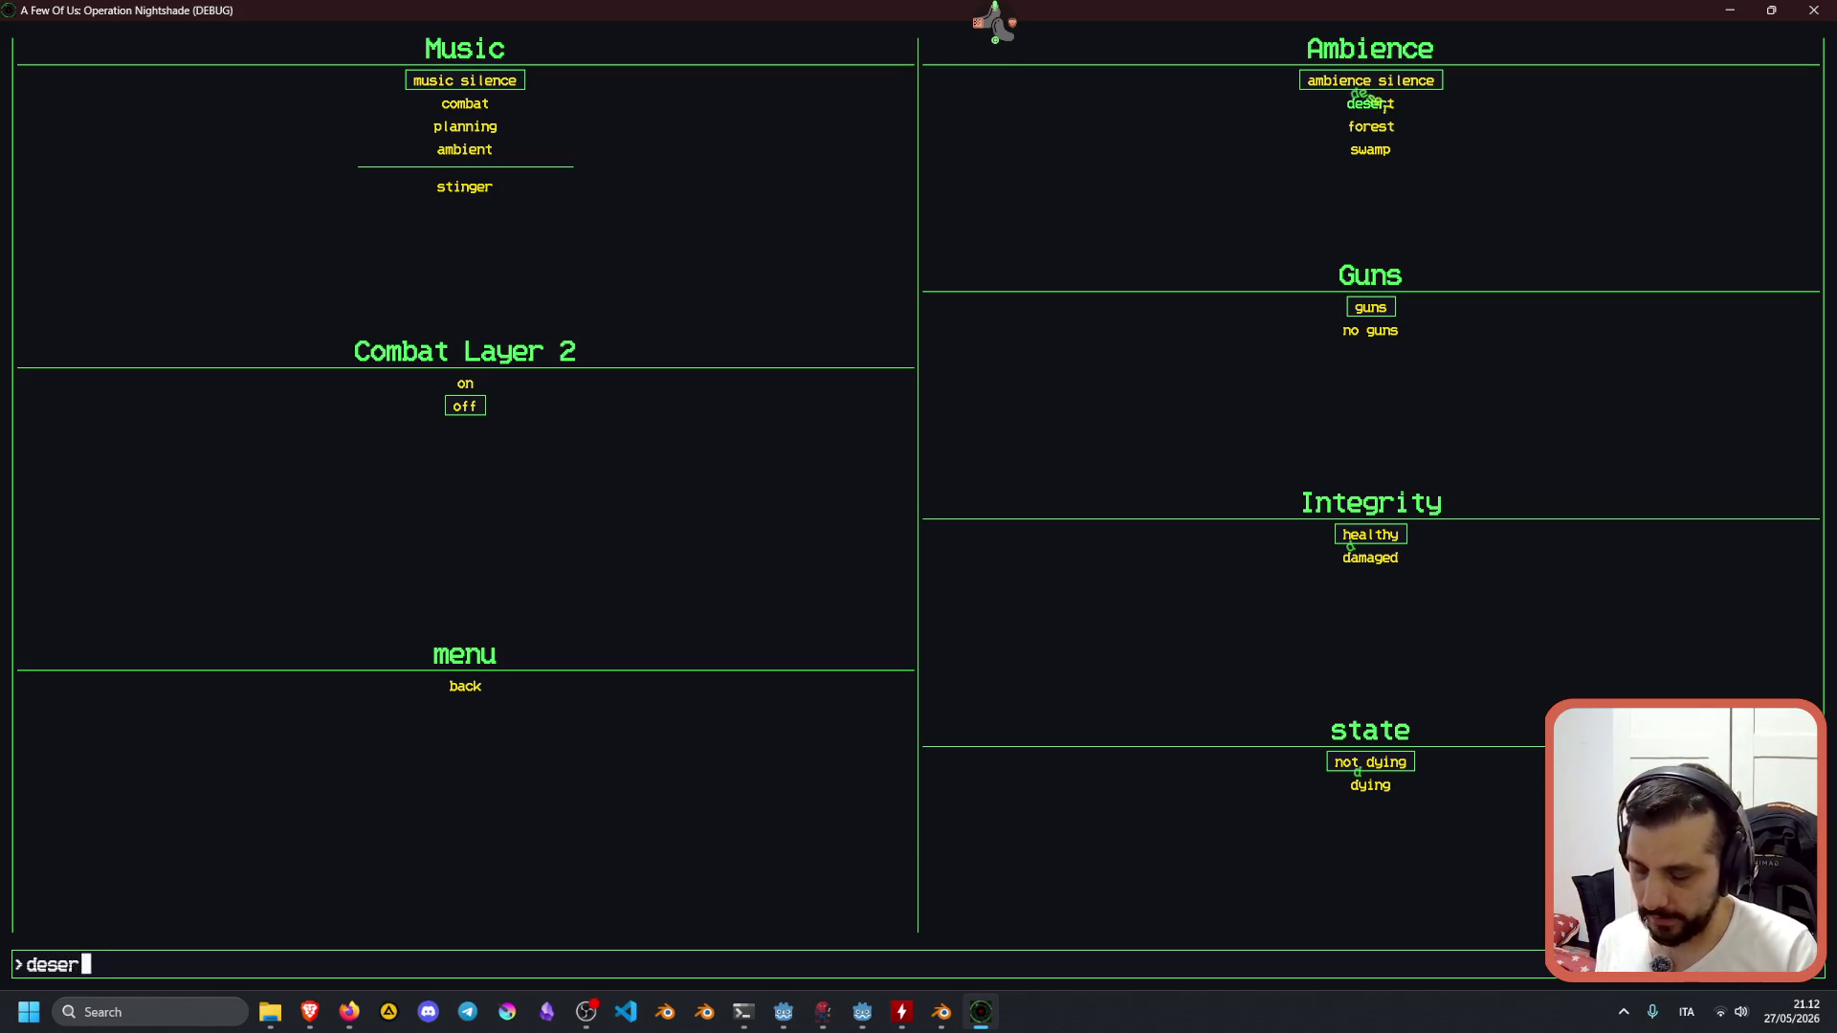
pyautogui.press('Return')
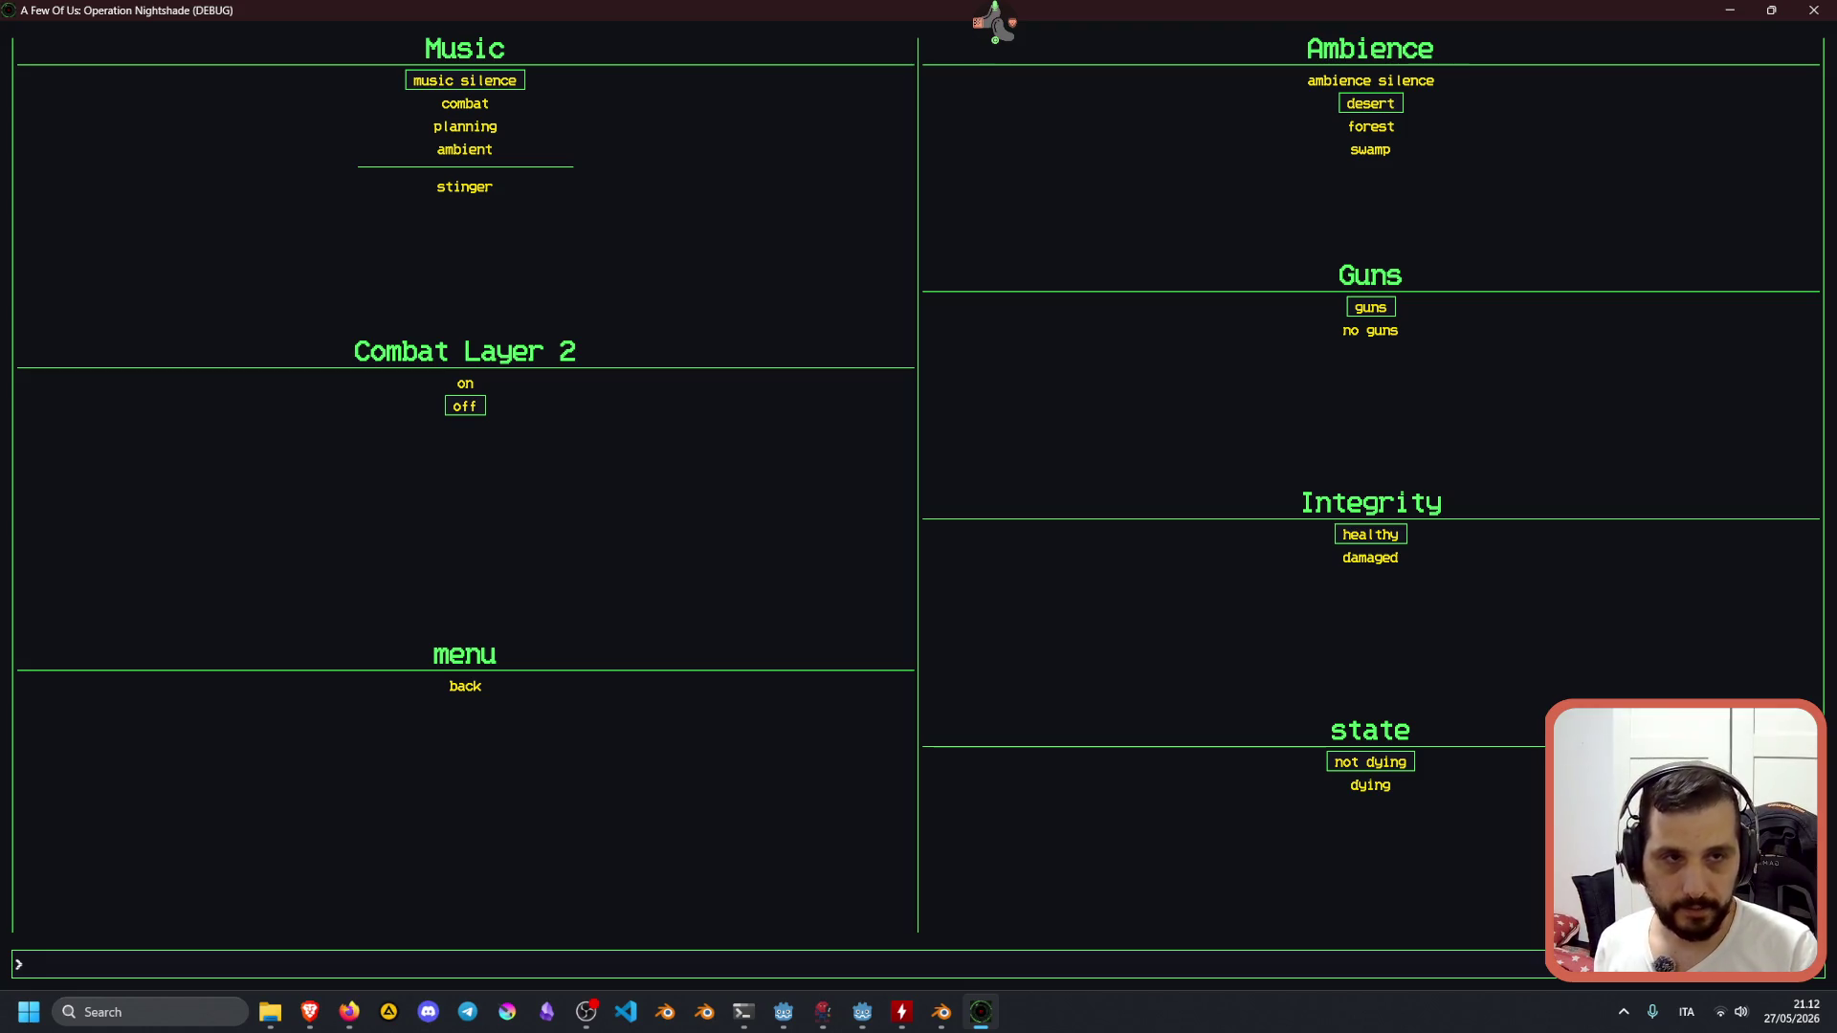
pyautogui.write('ambience si')
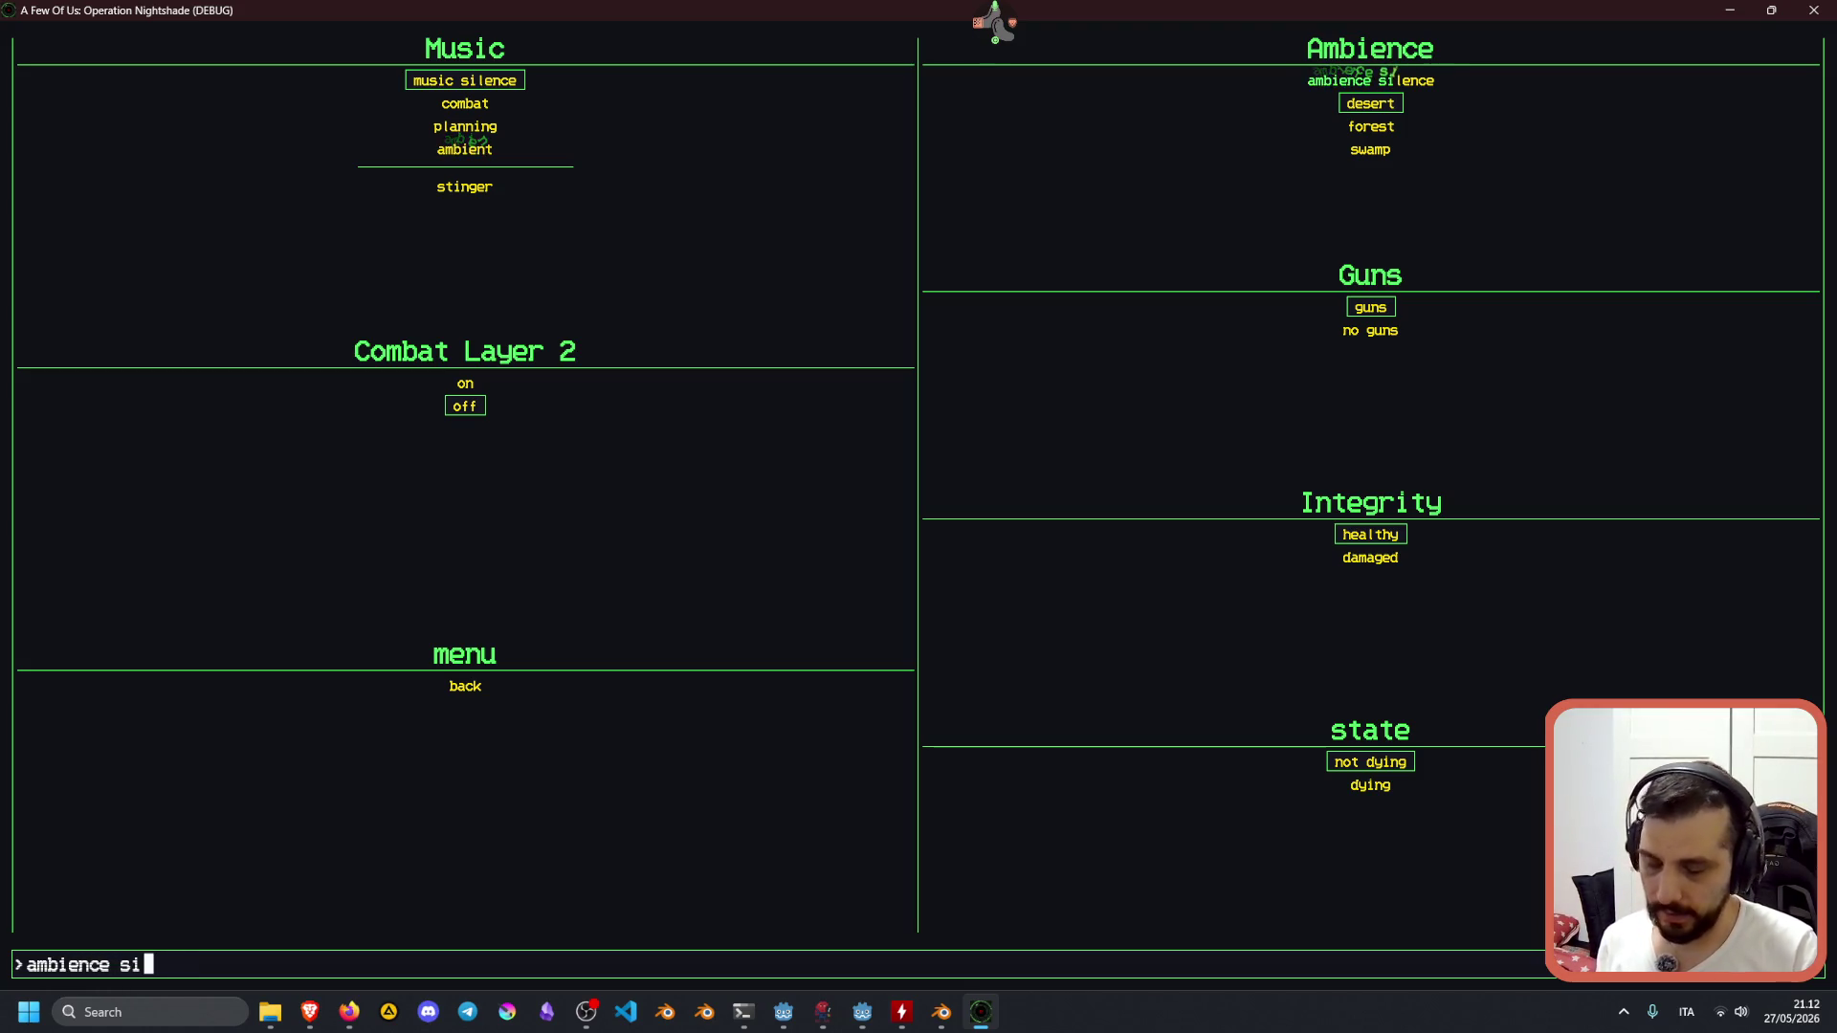
pyautogui.write('lence')
pyautogui.press('Return')
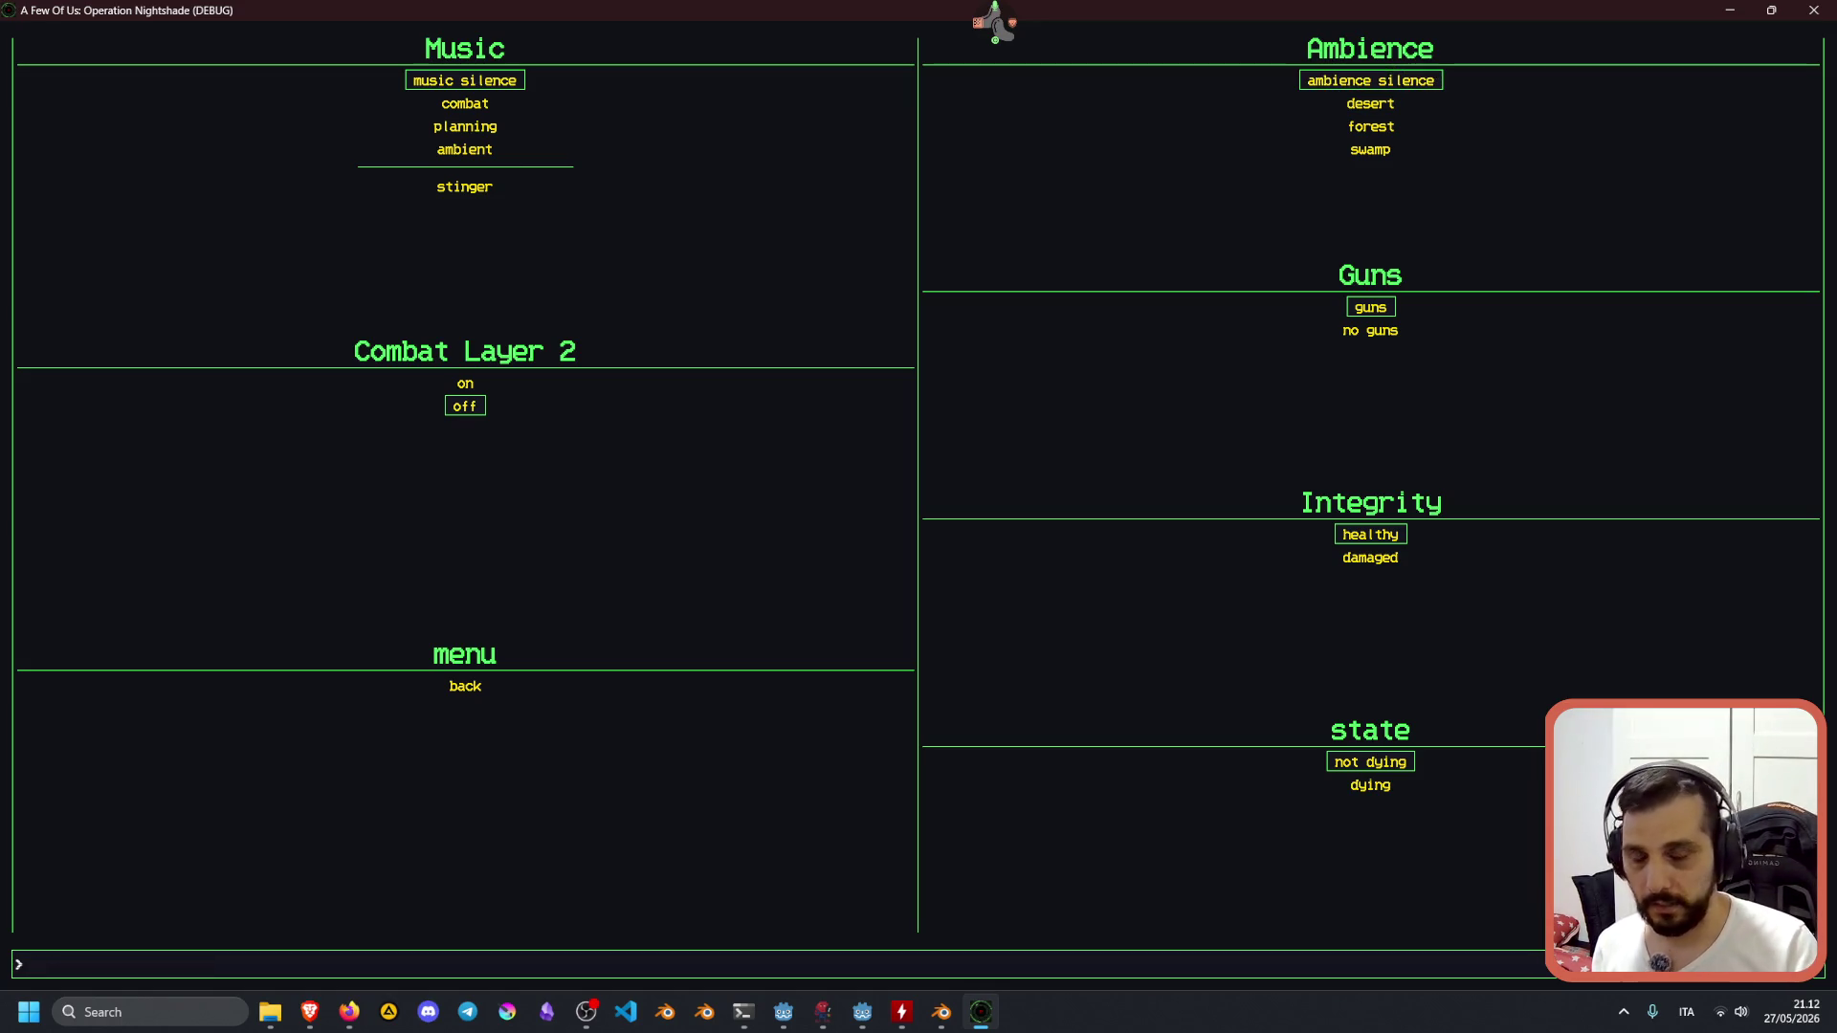
pyautogui.write('forest')
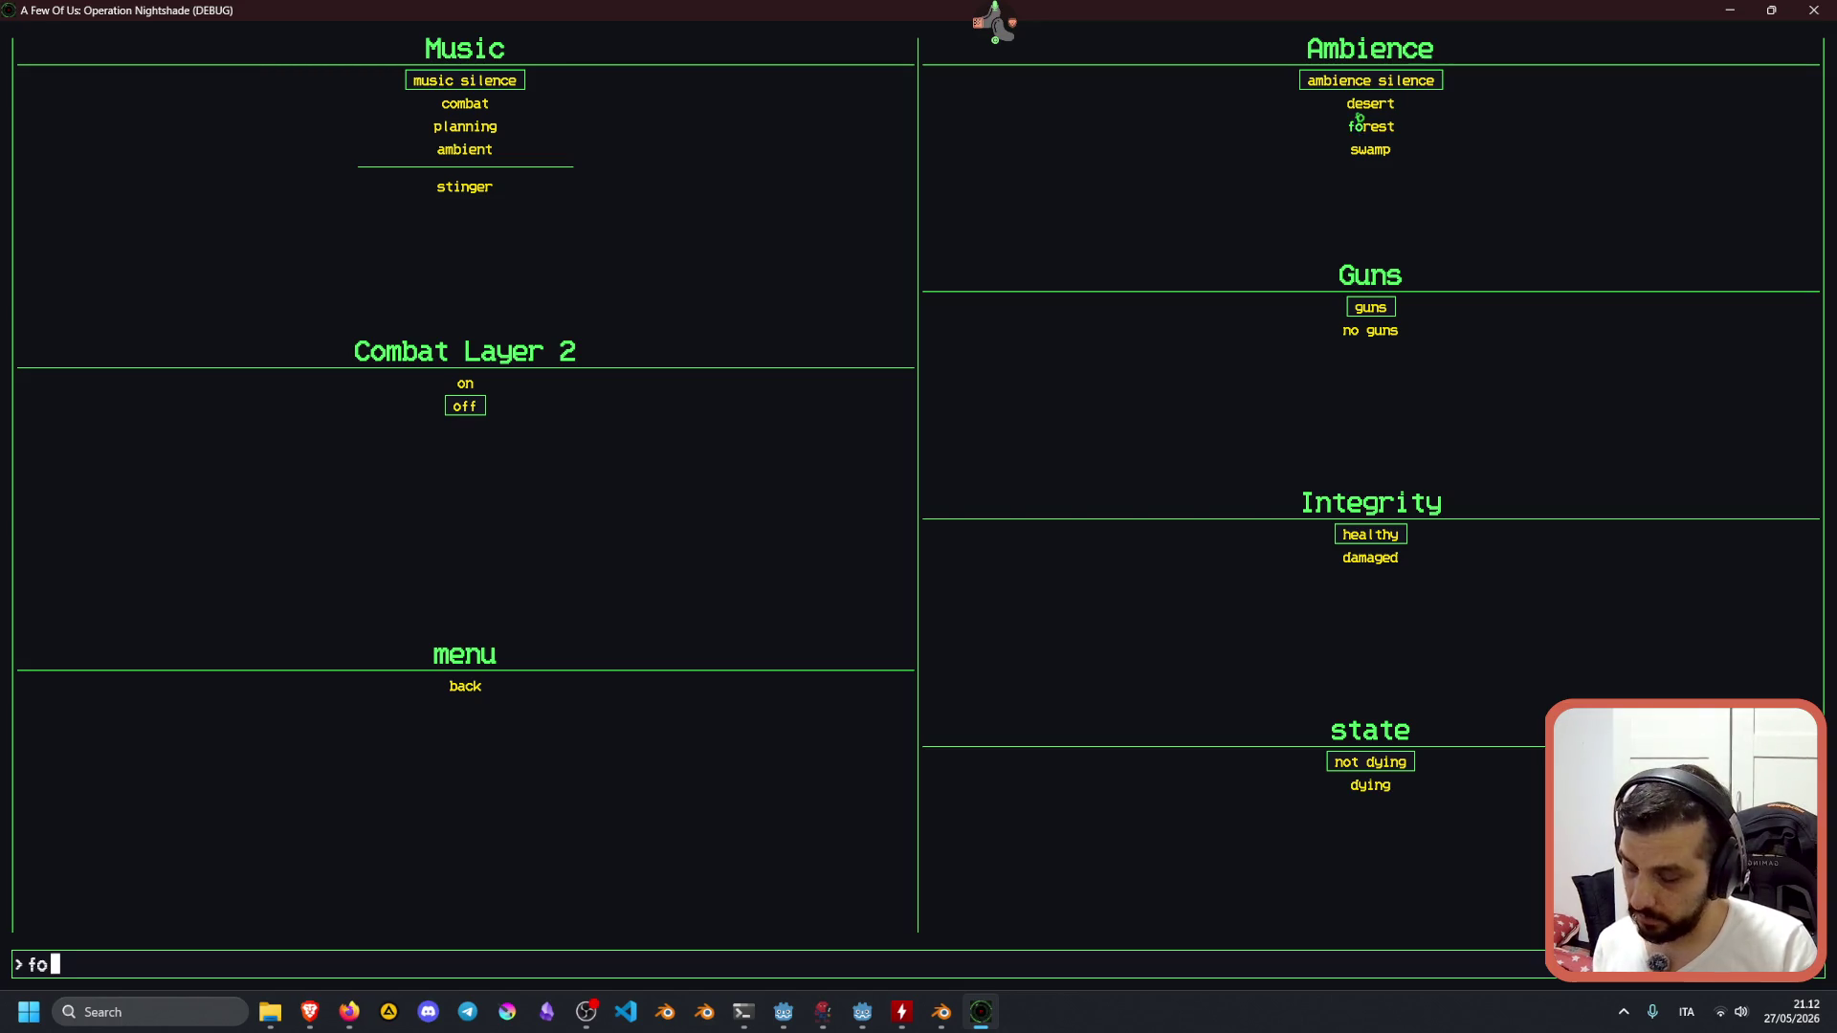
pyautogui.press('Return')
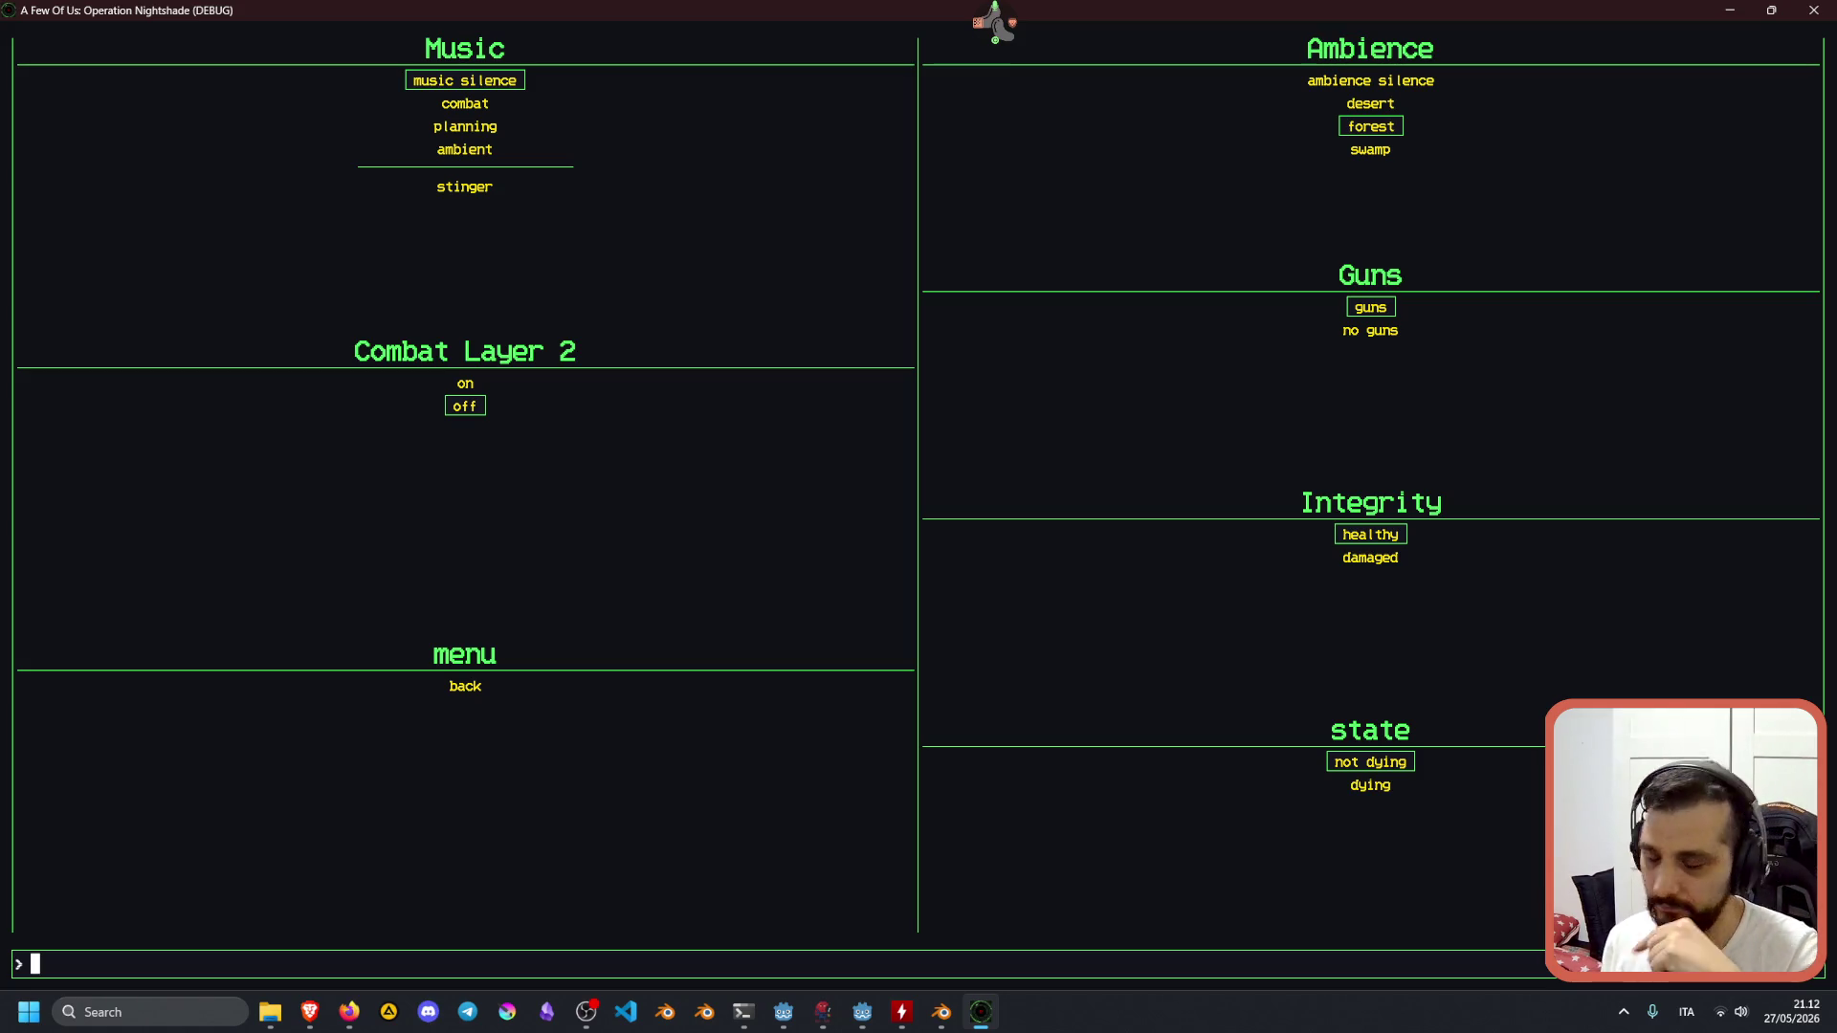
pyautogui.write('swamp')
pyautogui.press('Return')
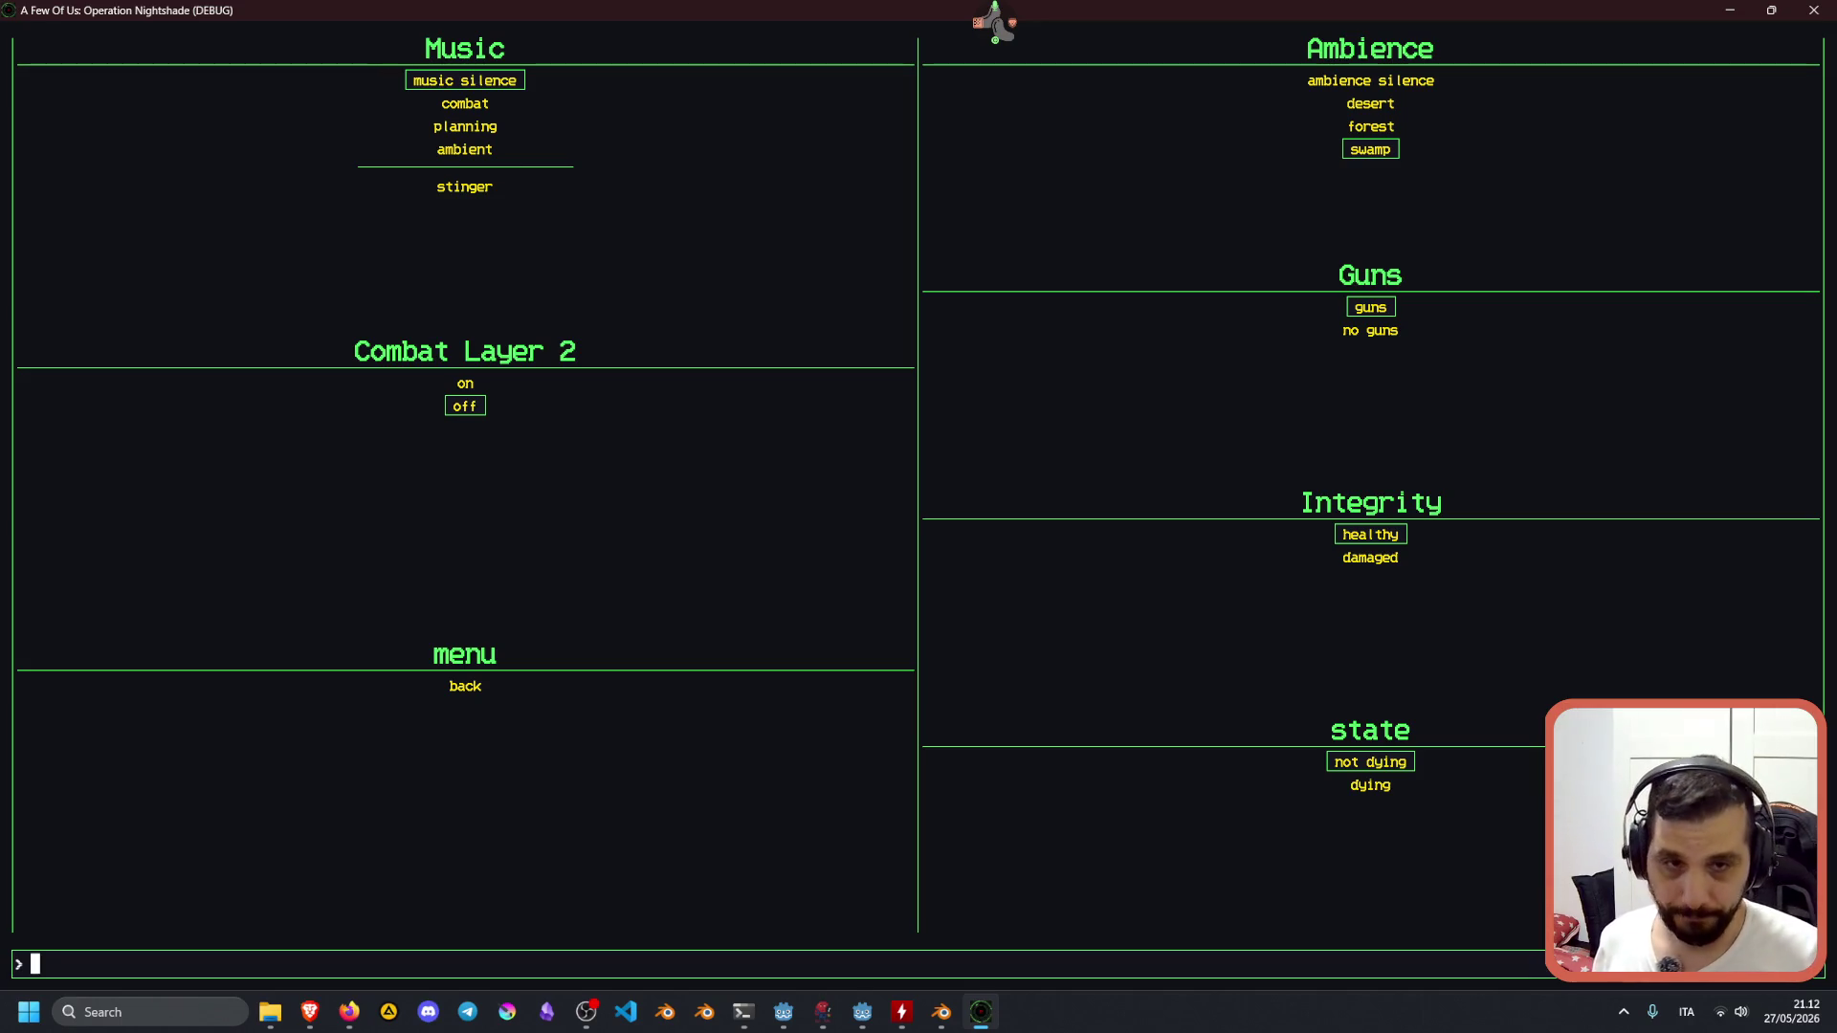
# Trigger the guns state and set Integrity to damaged.
pyautogui.write('guns')
pyautogui.press('Return')
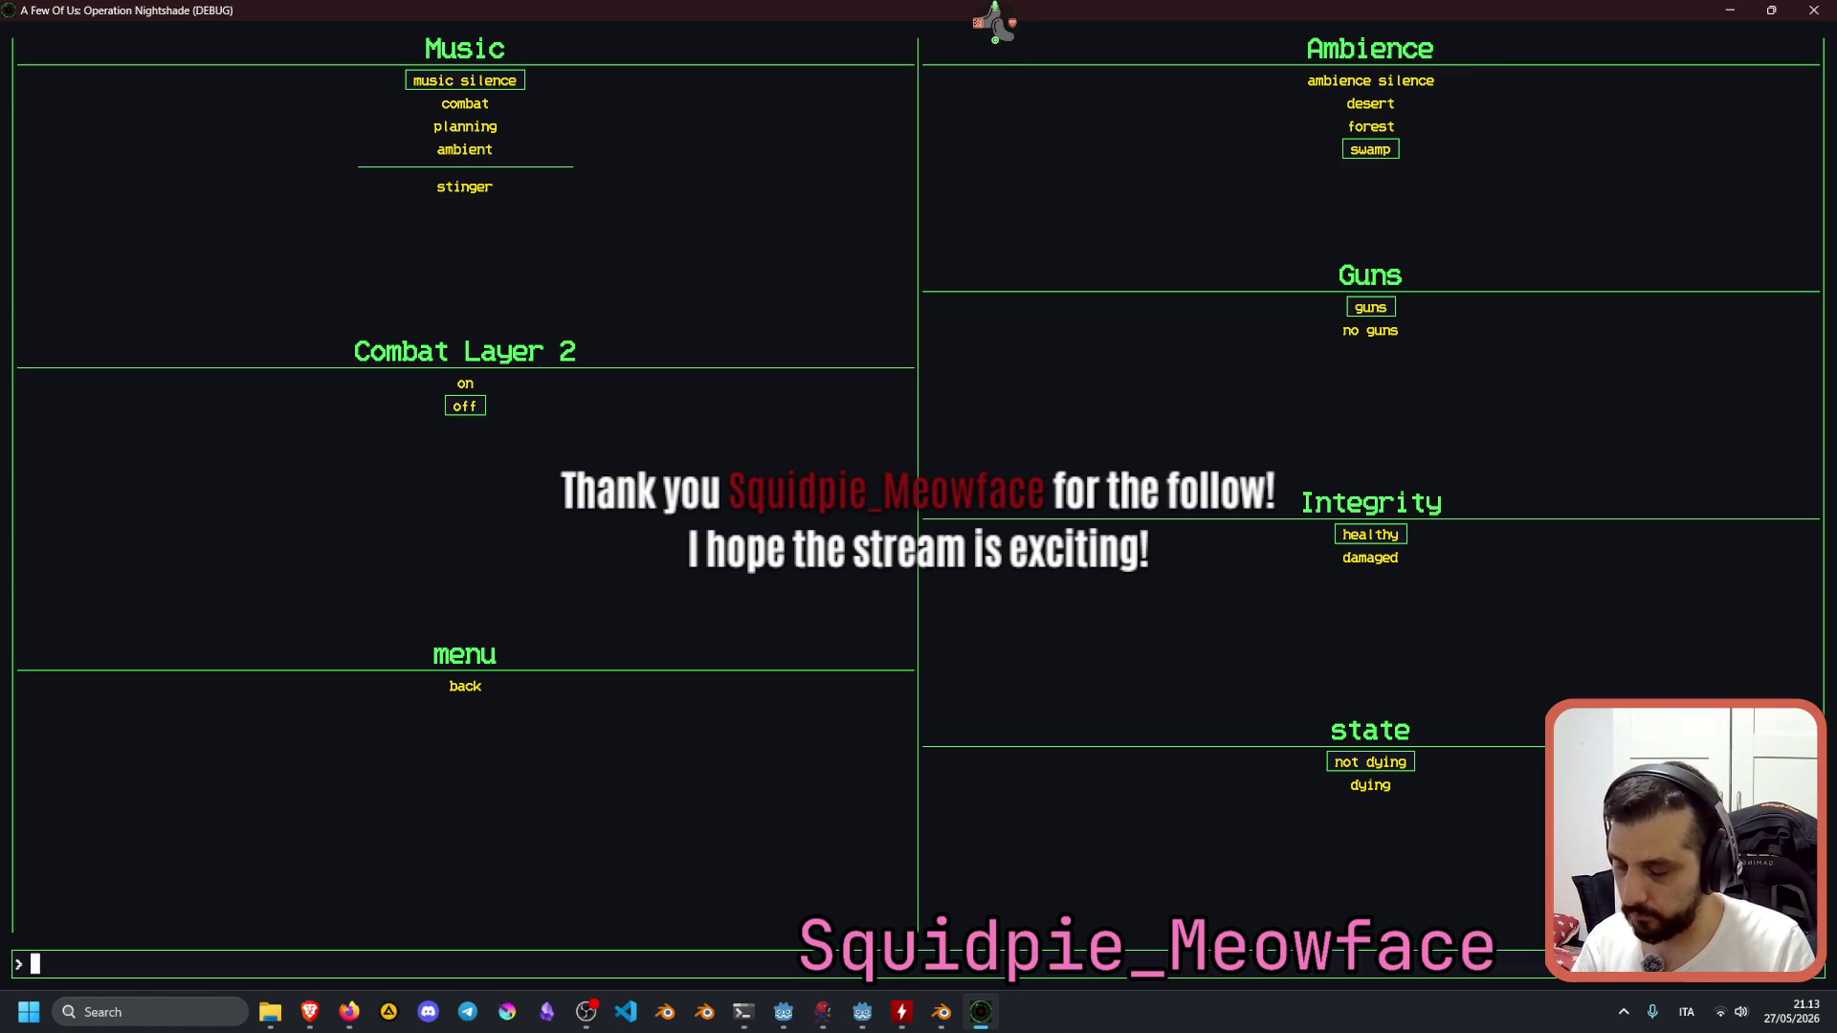
pyautogui.write('i-damaged')
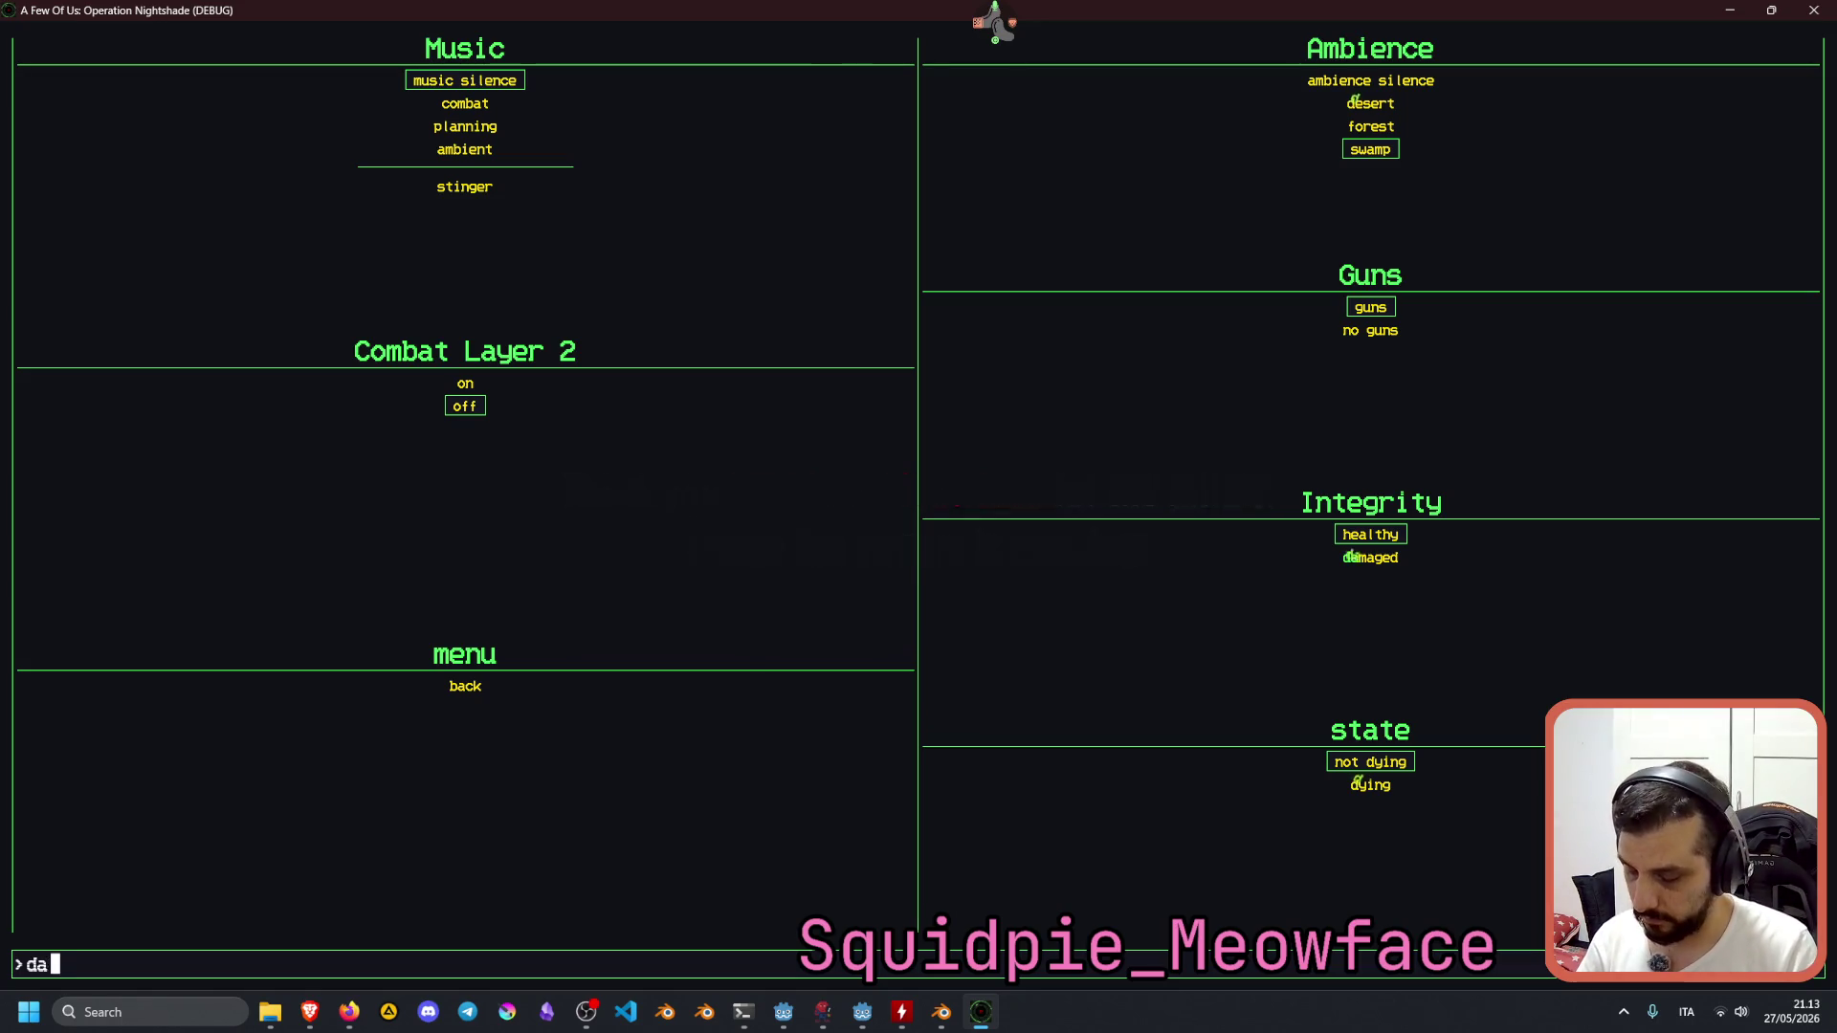
pyautogui.press('Return')
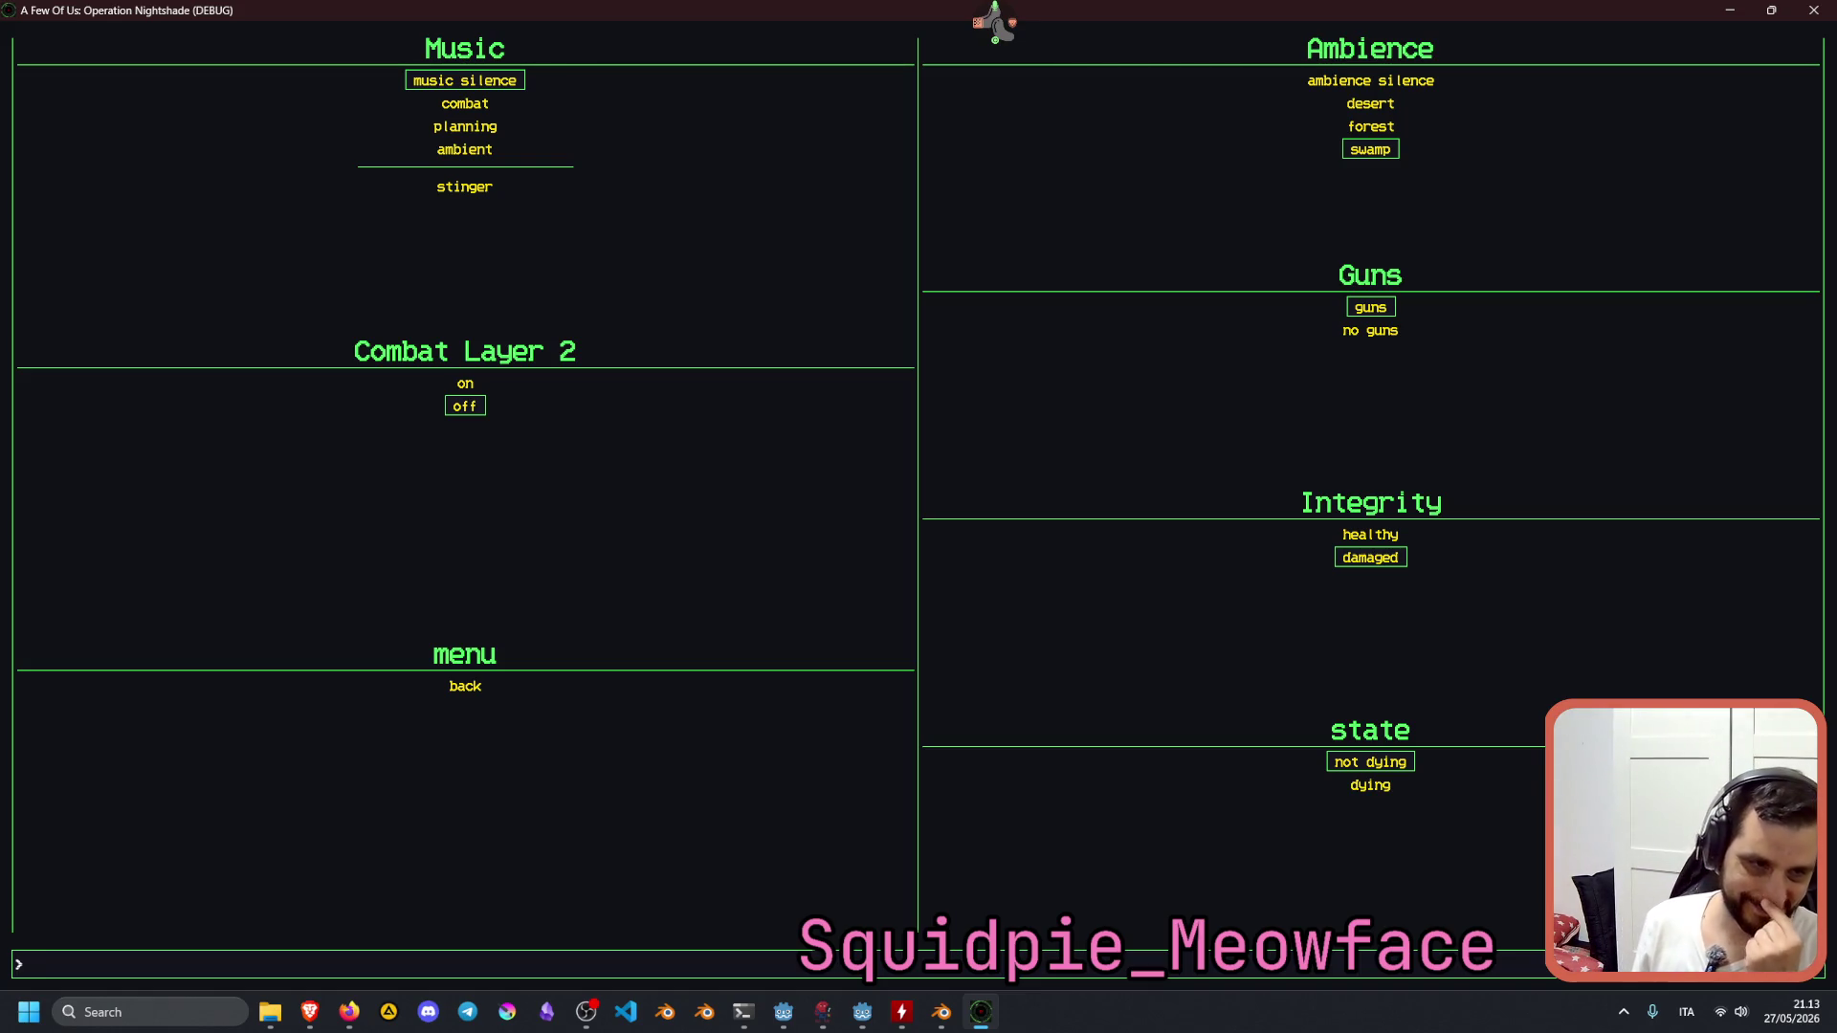
# Set Integrity back to healthy and switch the music to ambient.
pyautogui.write('healty')
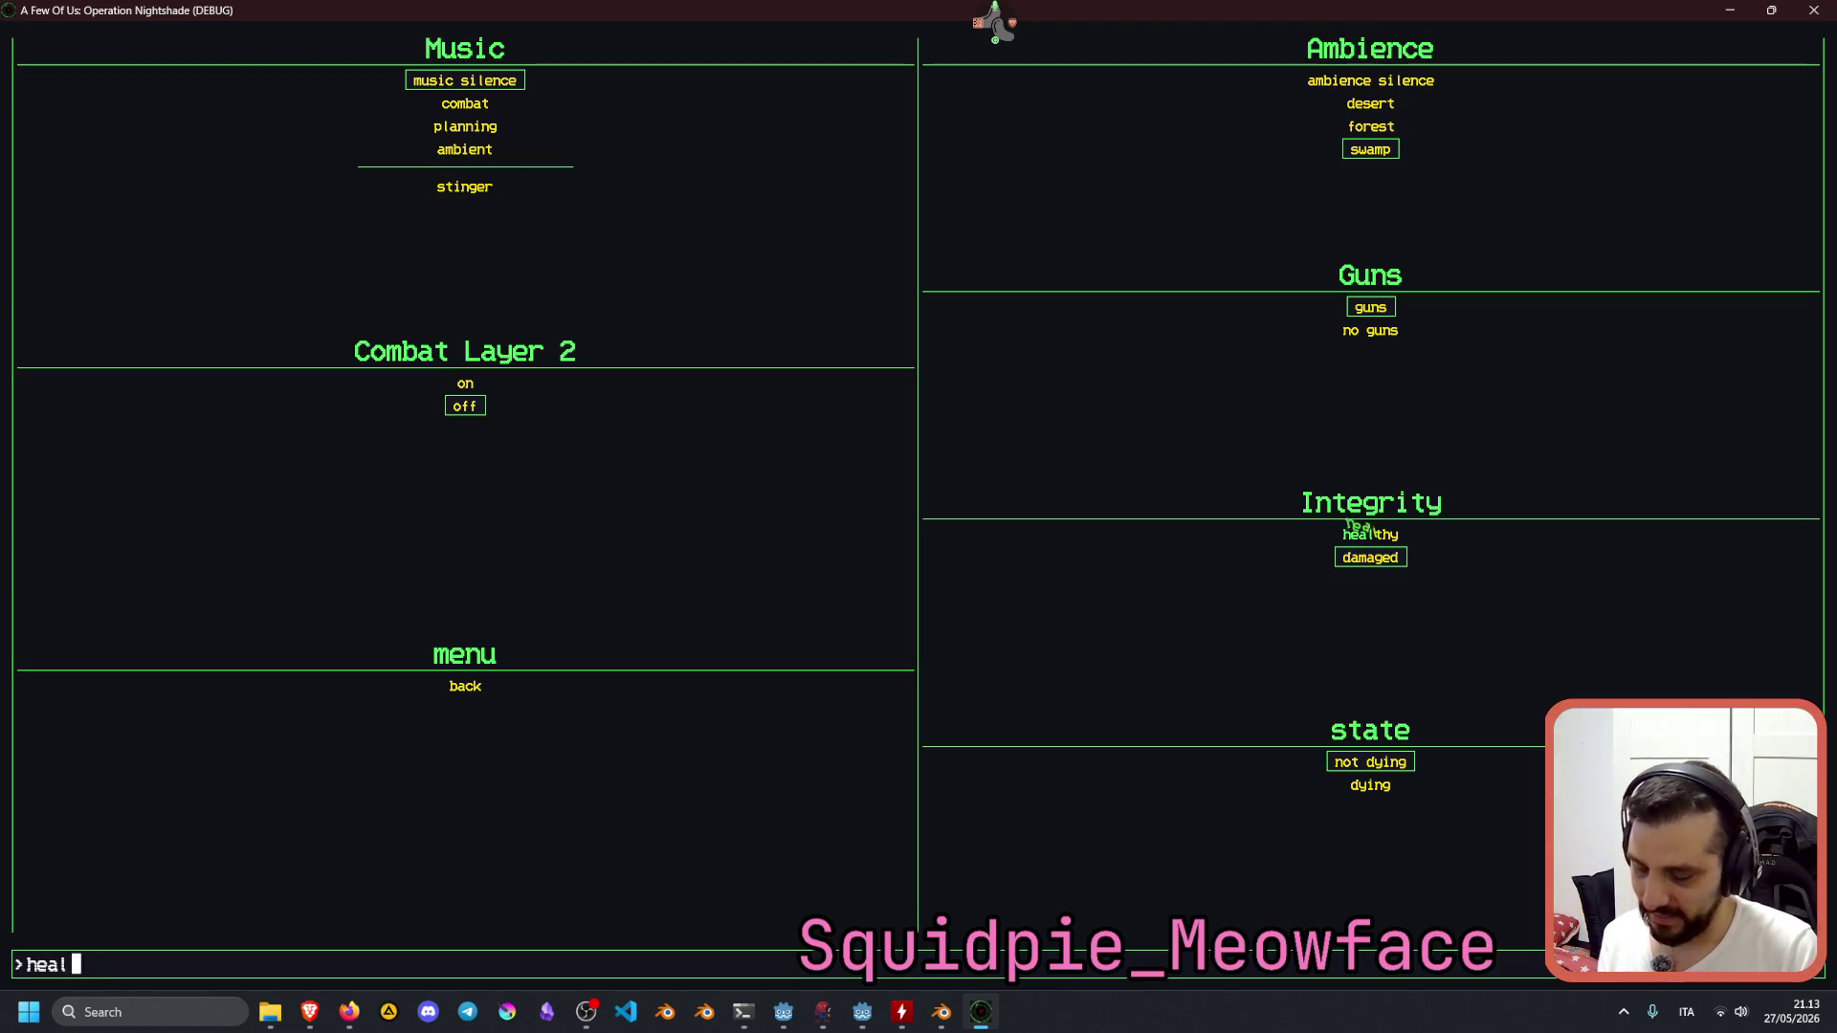
pyautogui.press('BackSpace')
pyautogui.press('BackSpace')
pyautogui.write('thy')
pyautogui.press('Return')
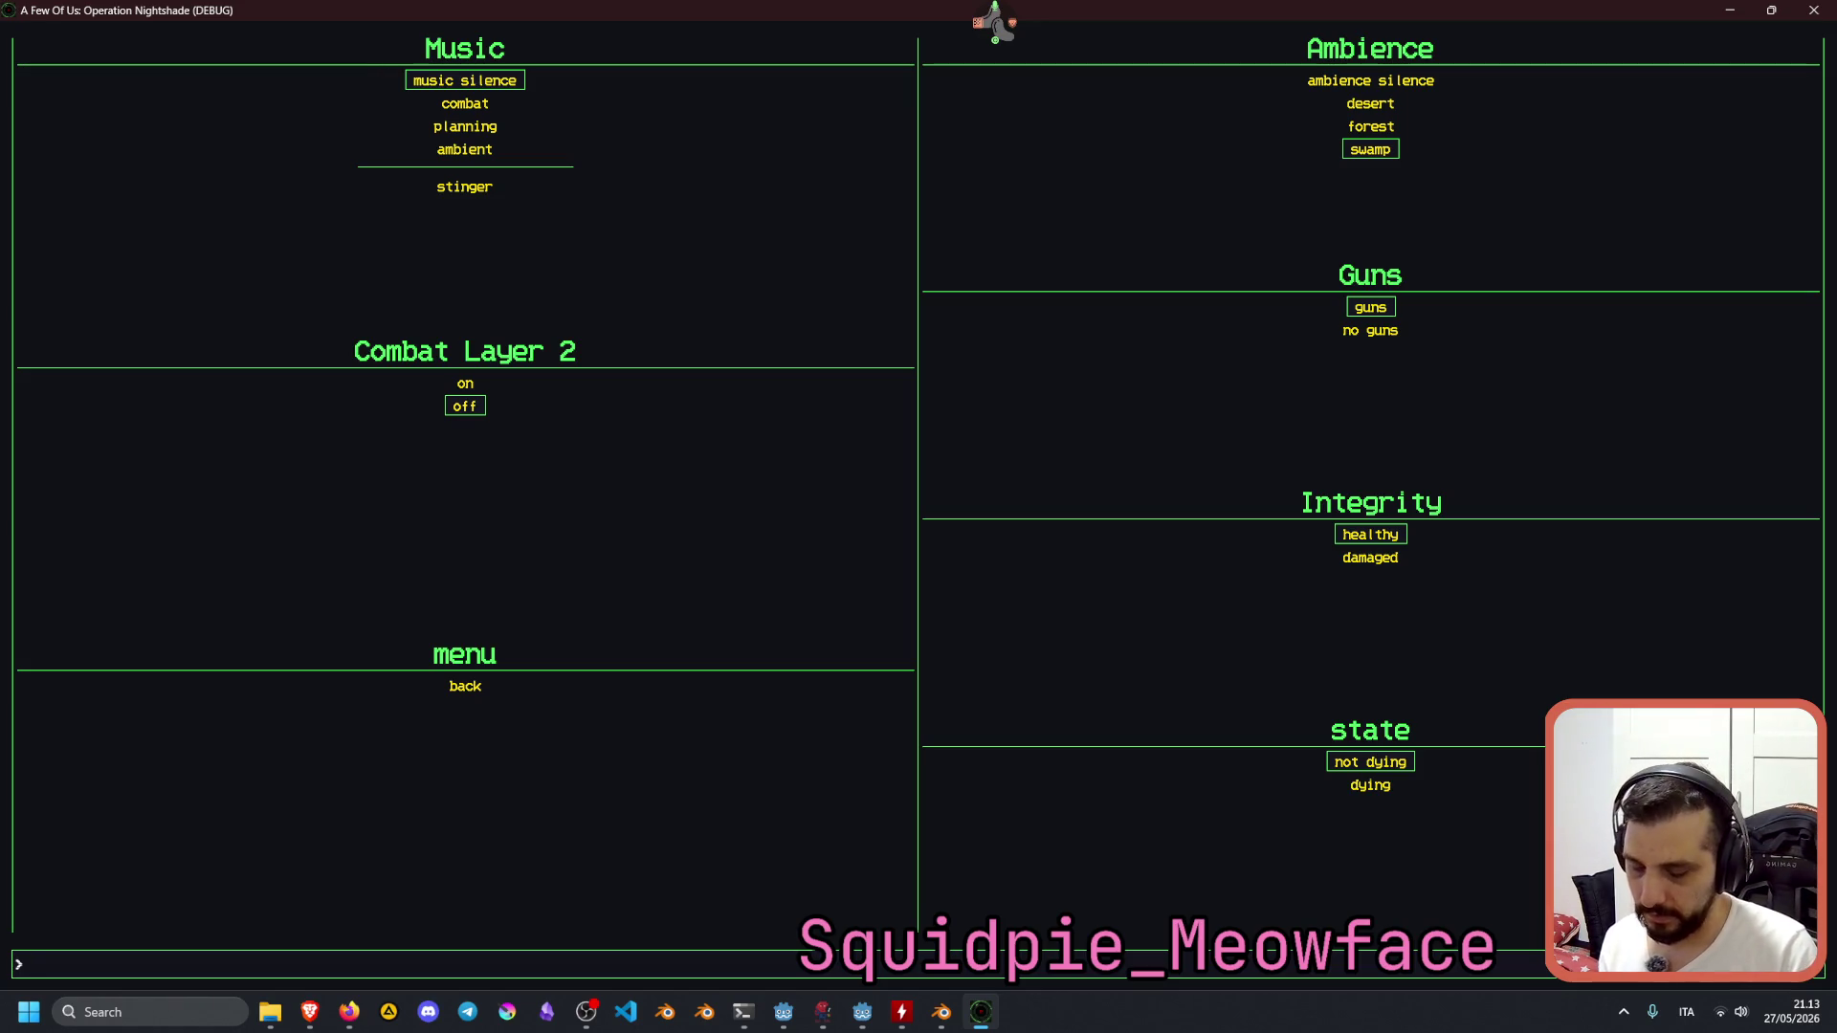
pyautogui.write('ambien')
pyautogui.press('Return')
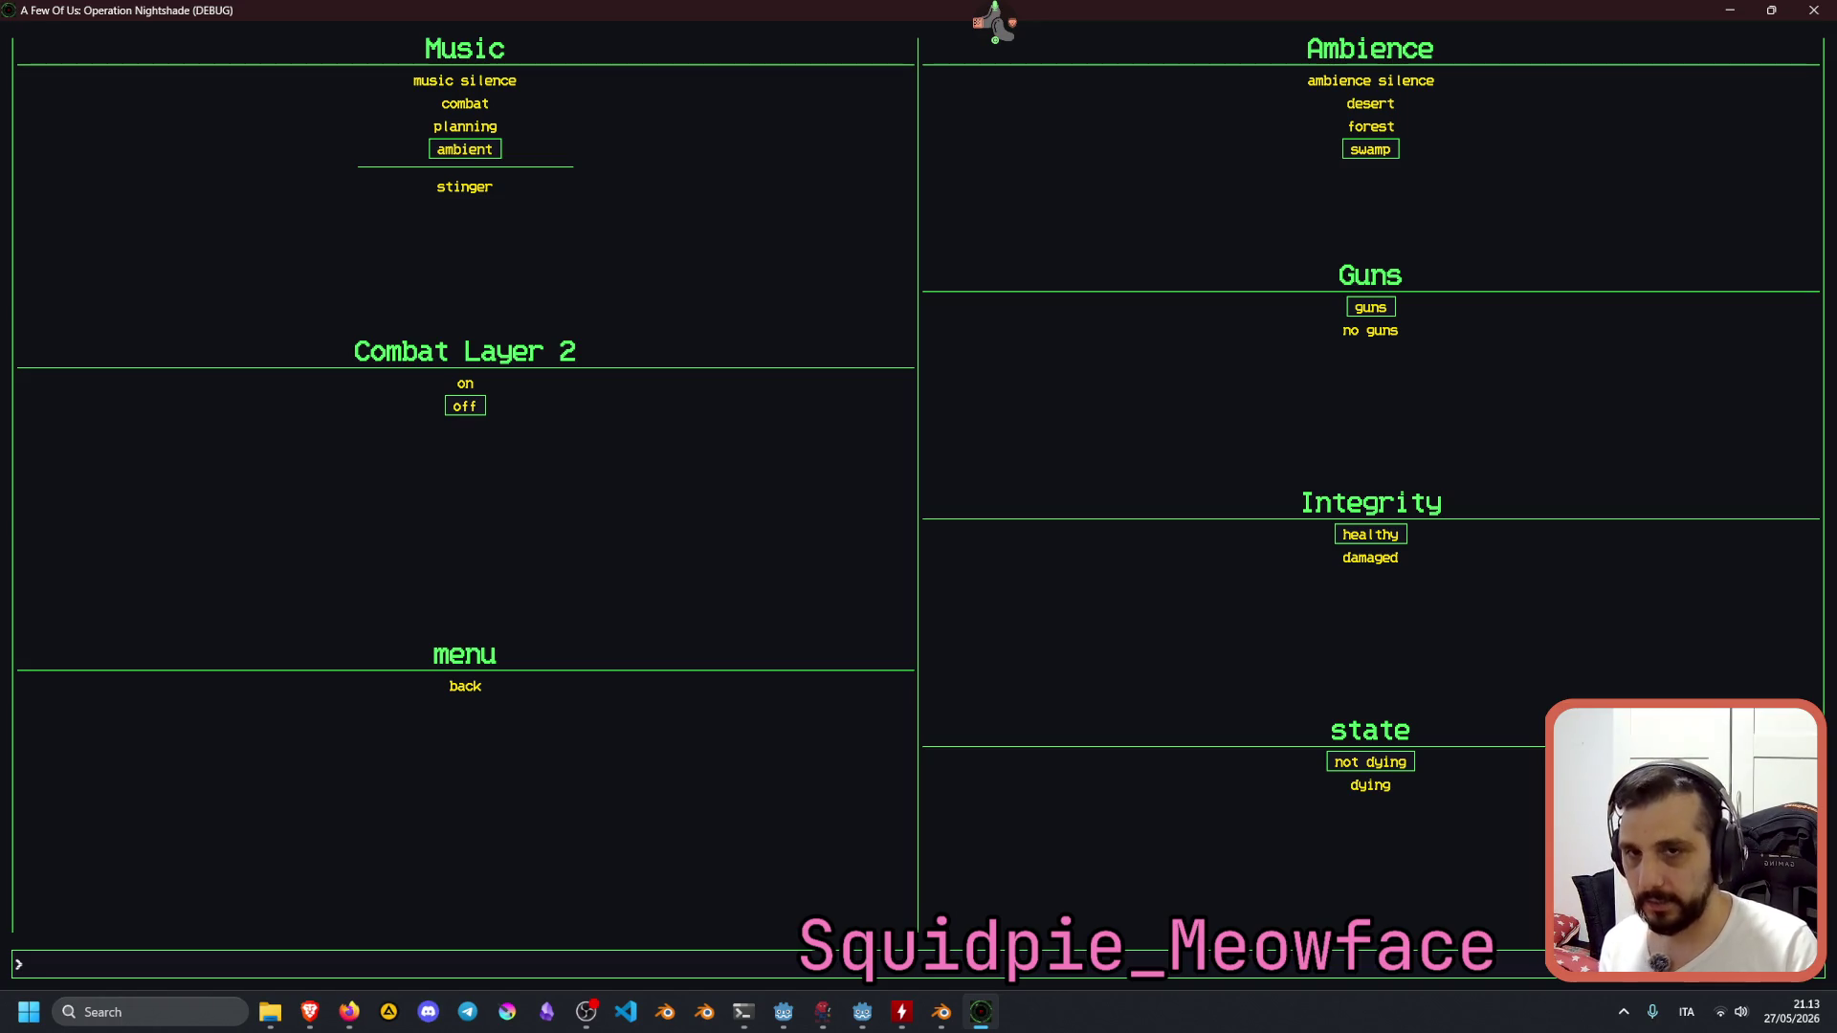
# Switch the music to planning, then to combat.
pyautogui.write('planning')
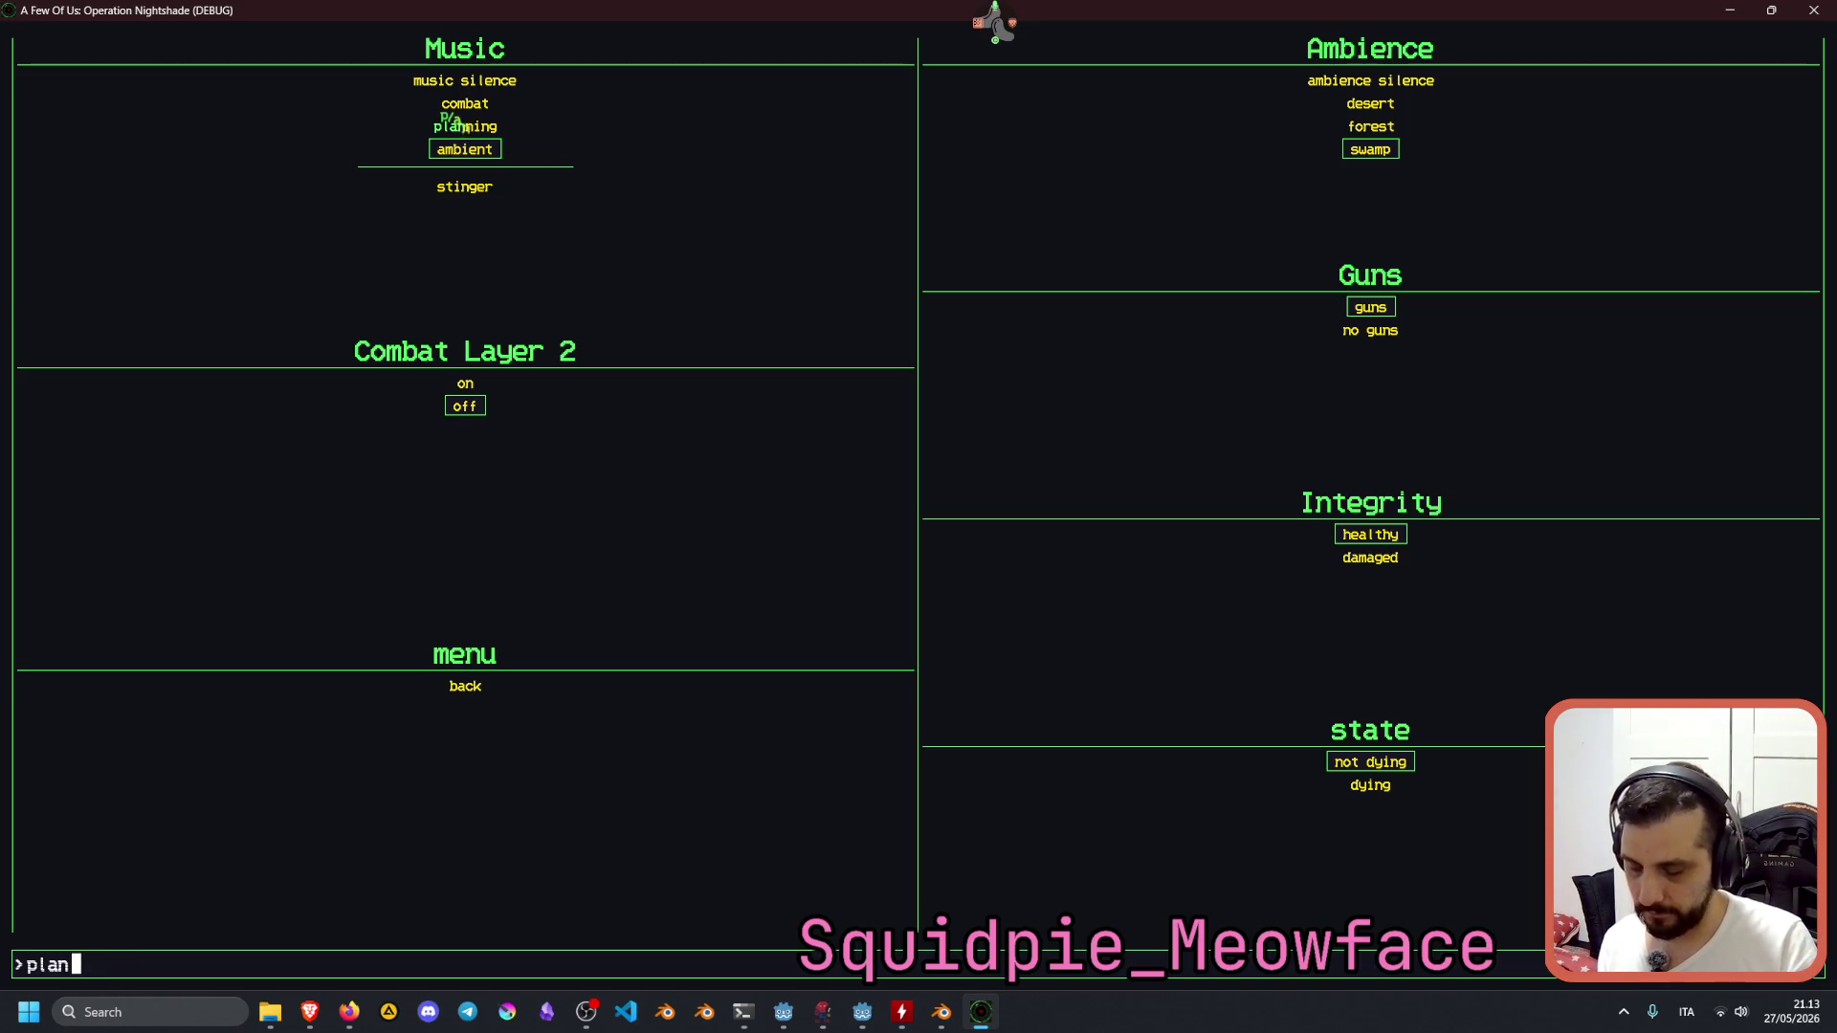
pyautogui.press('Return')
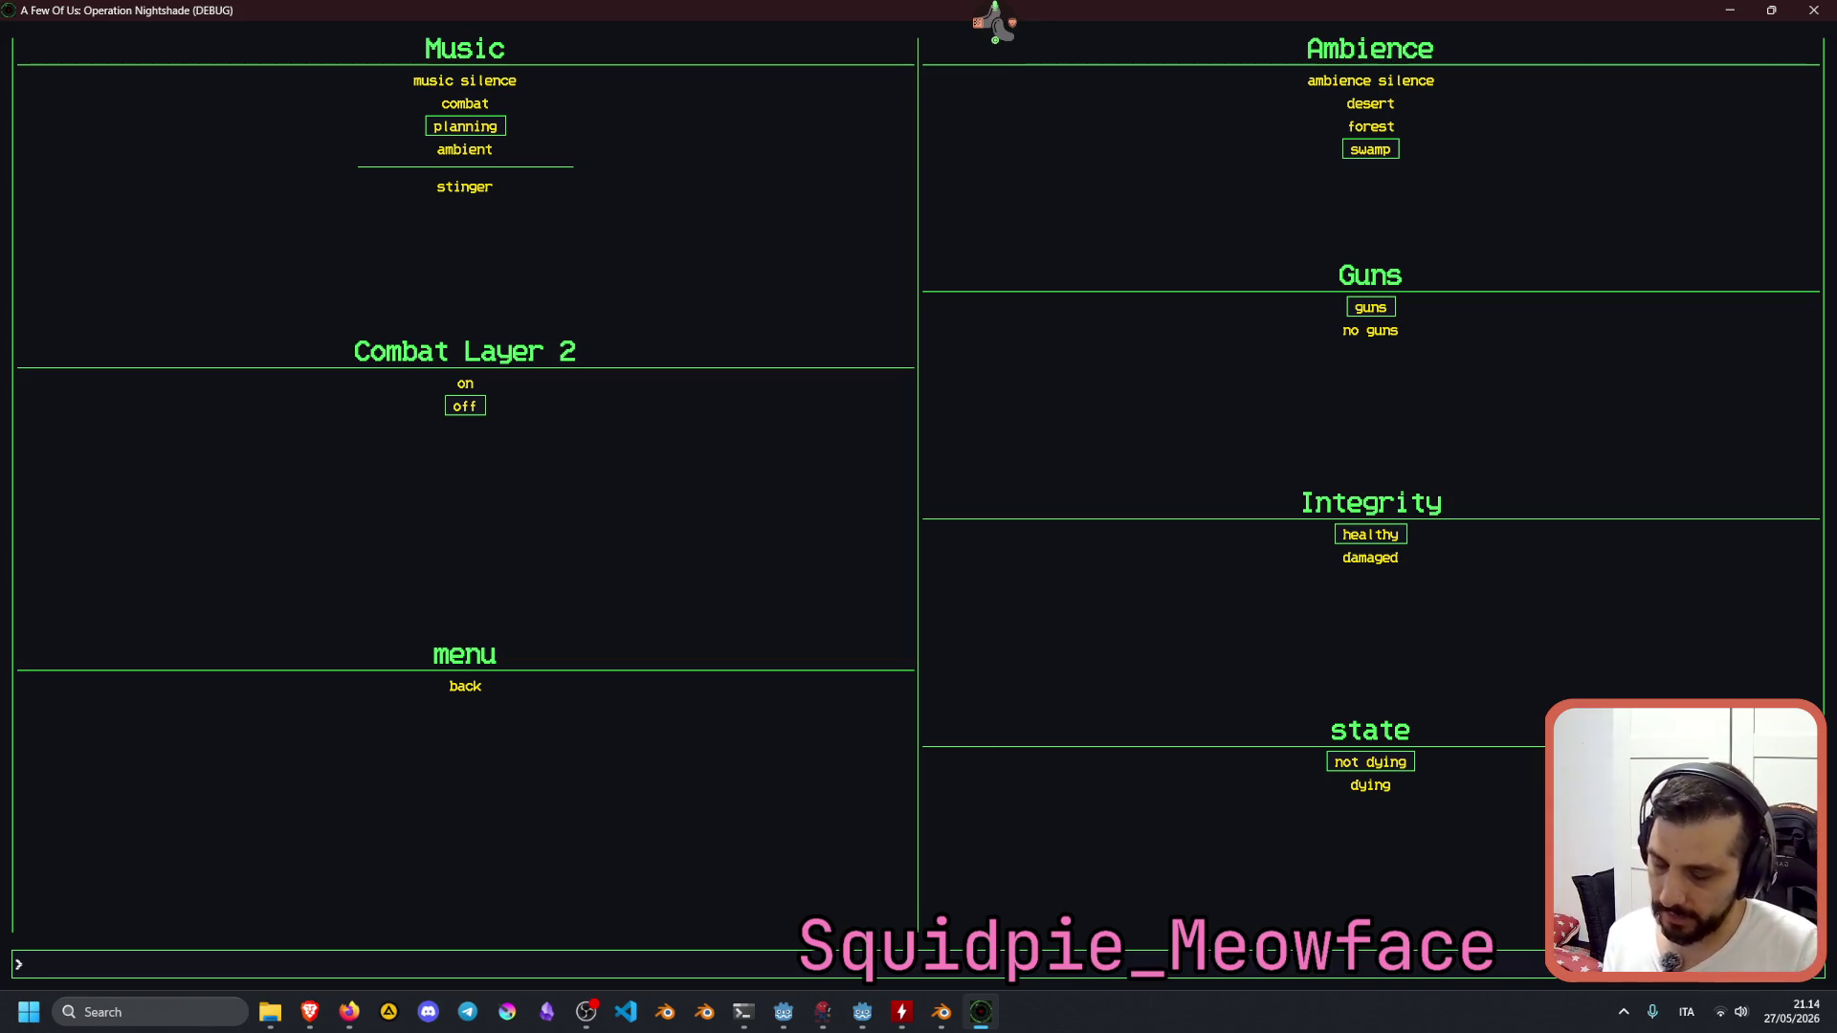
pyautogui.write('combat')
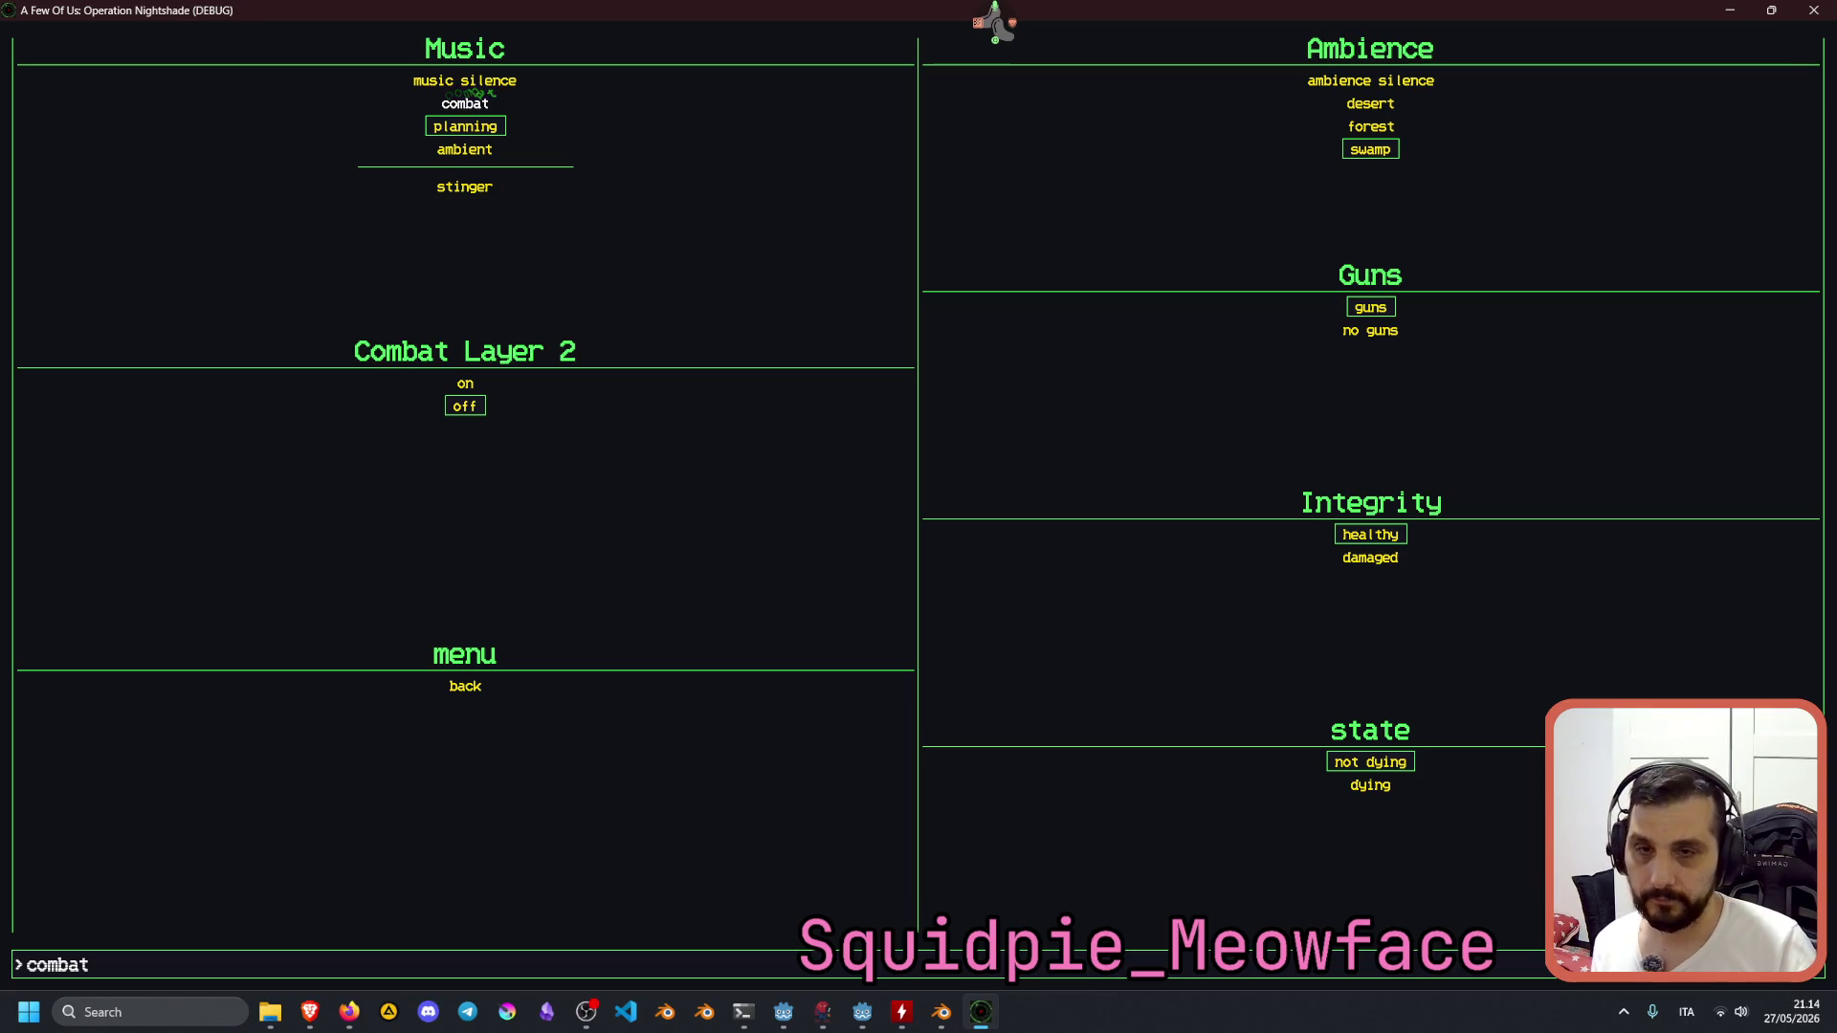
pyautogui.press('Return')
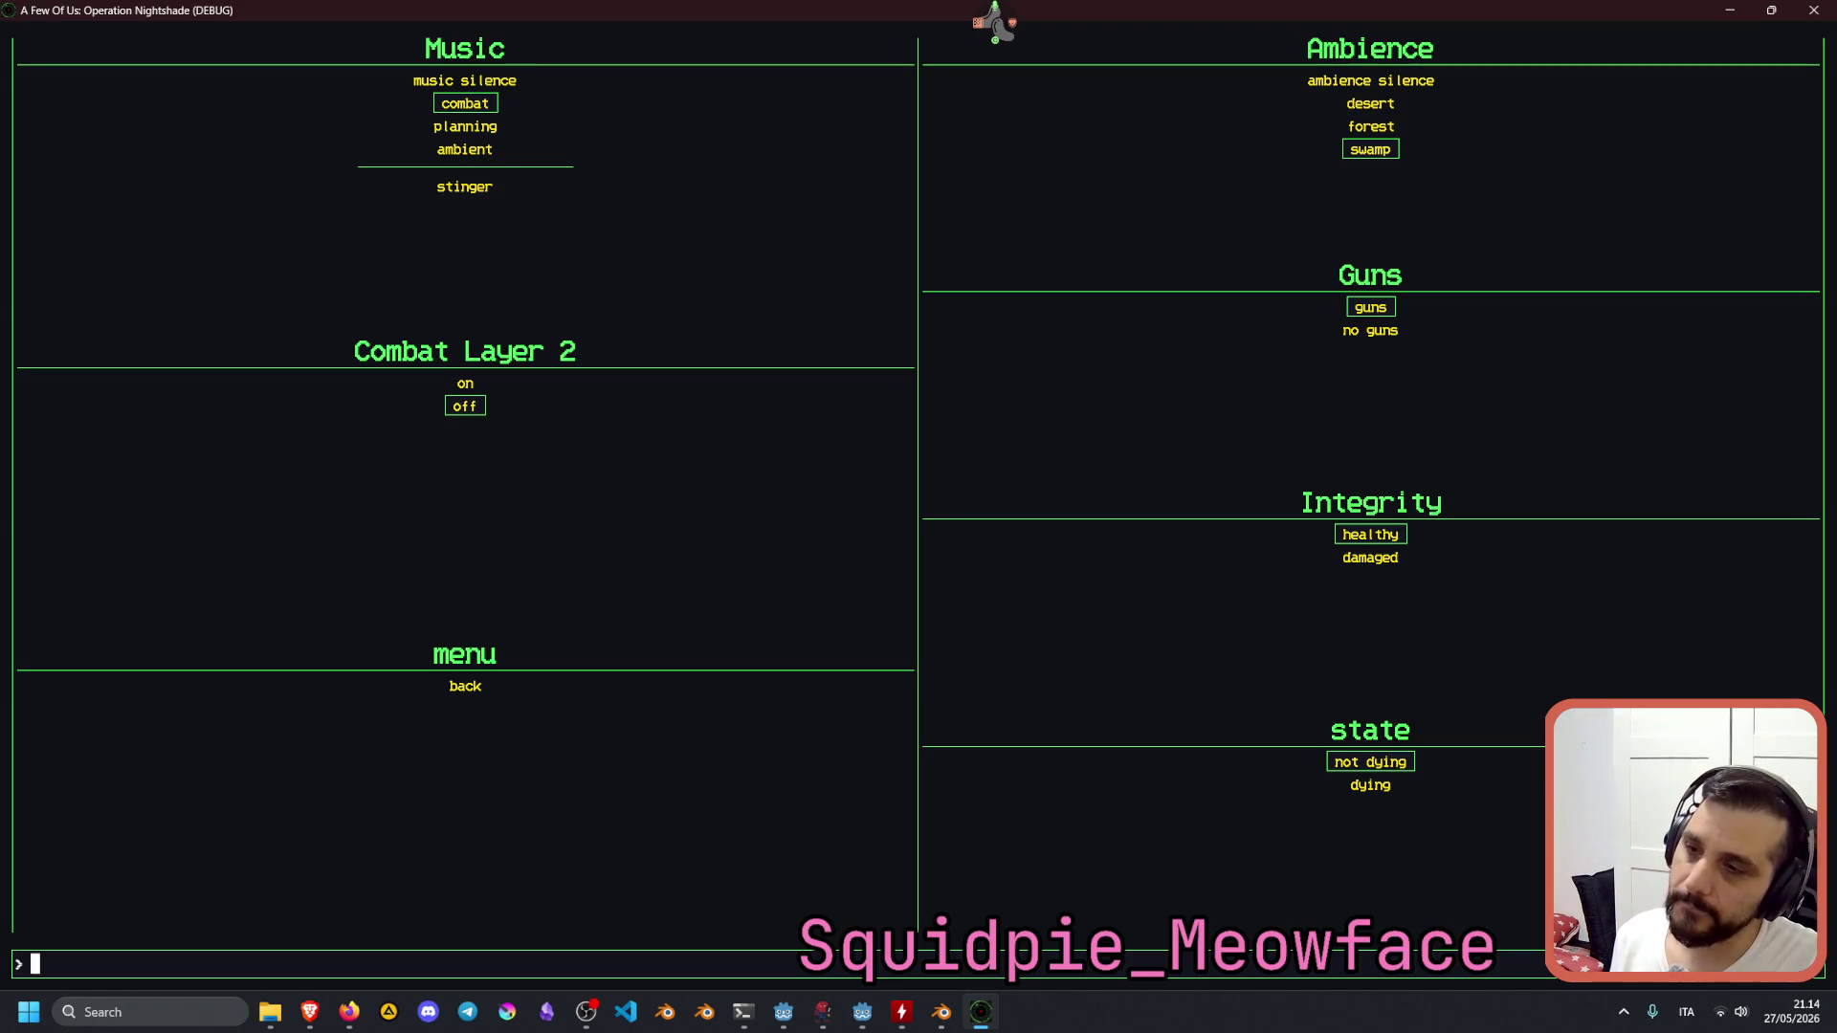
# Play the music stinger four times in a row.
pyautogui.write('stinger')
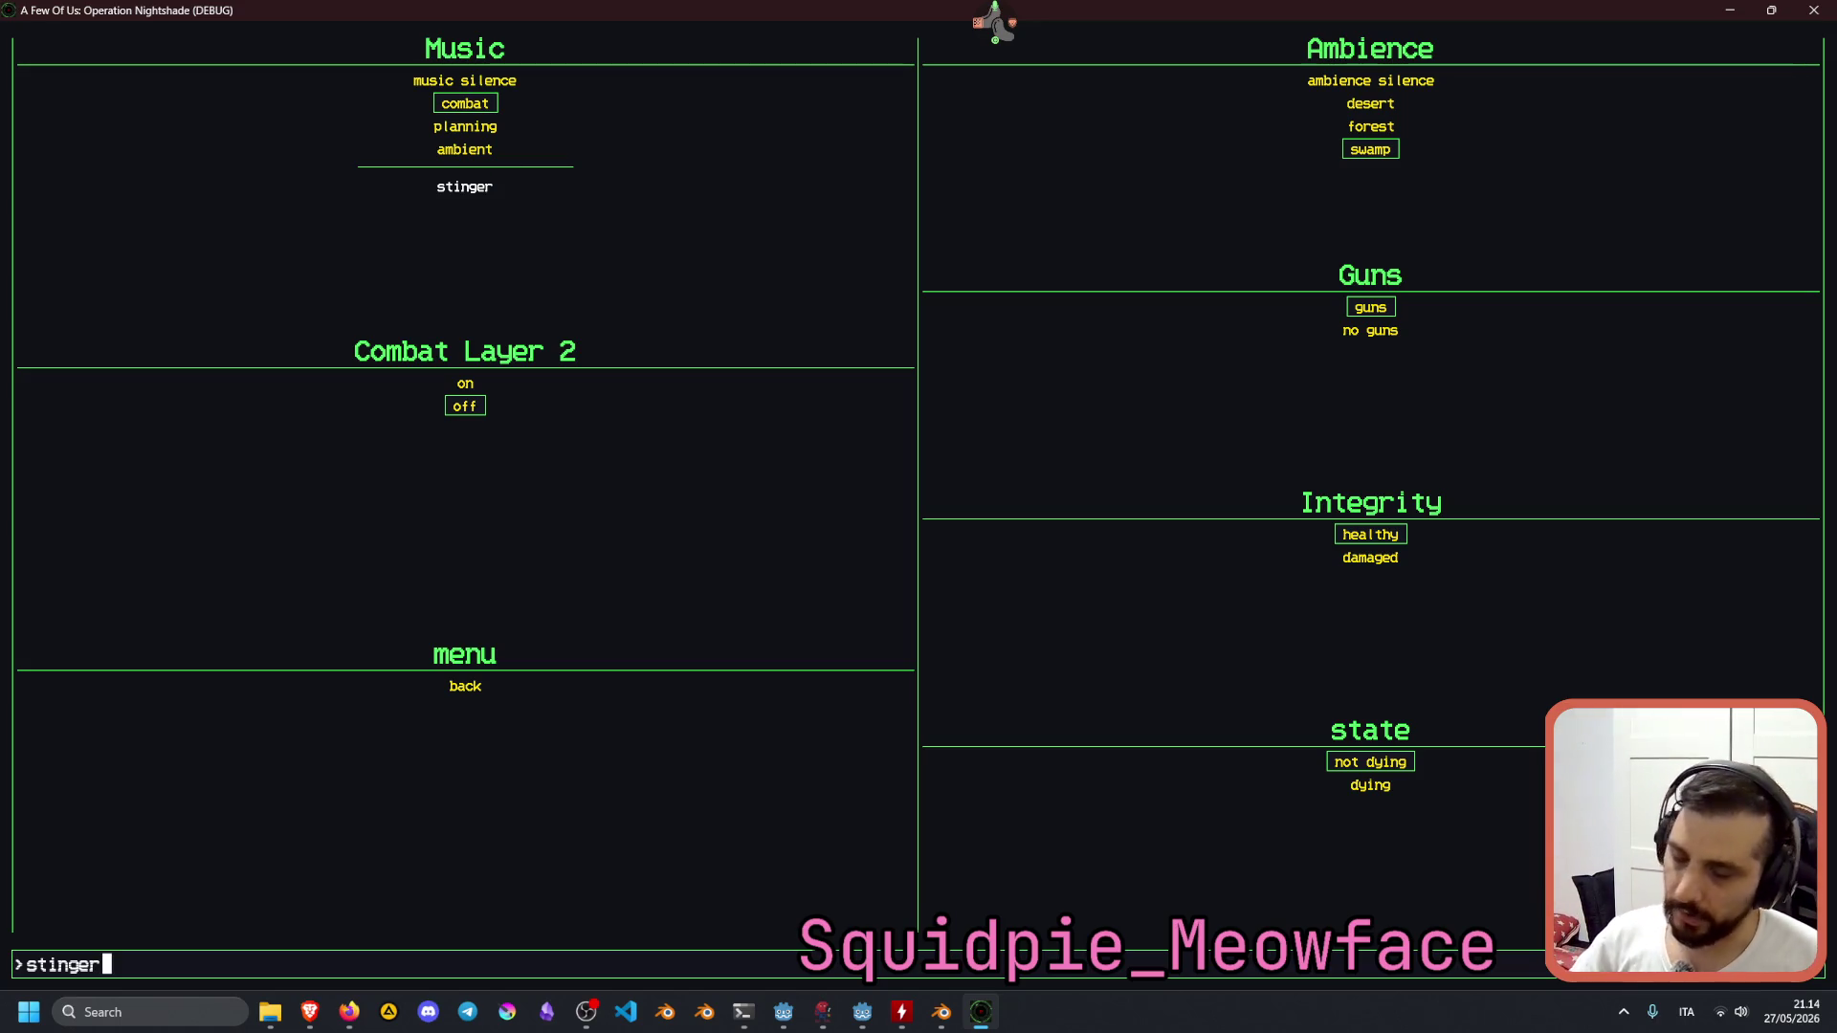
pyautogui.hotkey('ctrl', 'BackSpace')
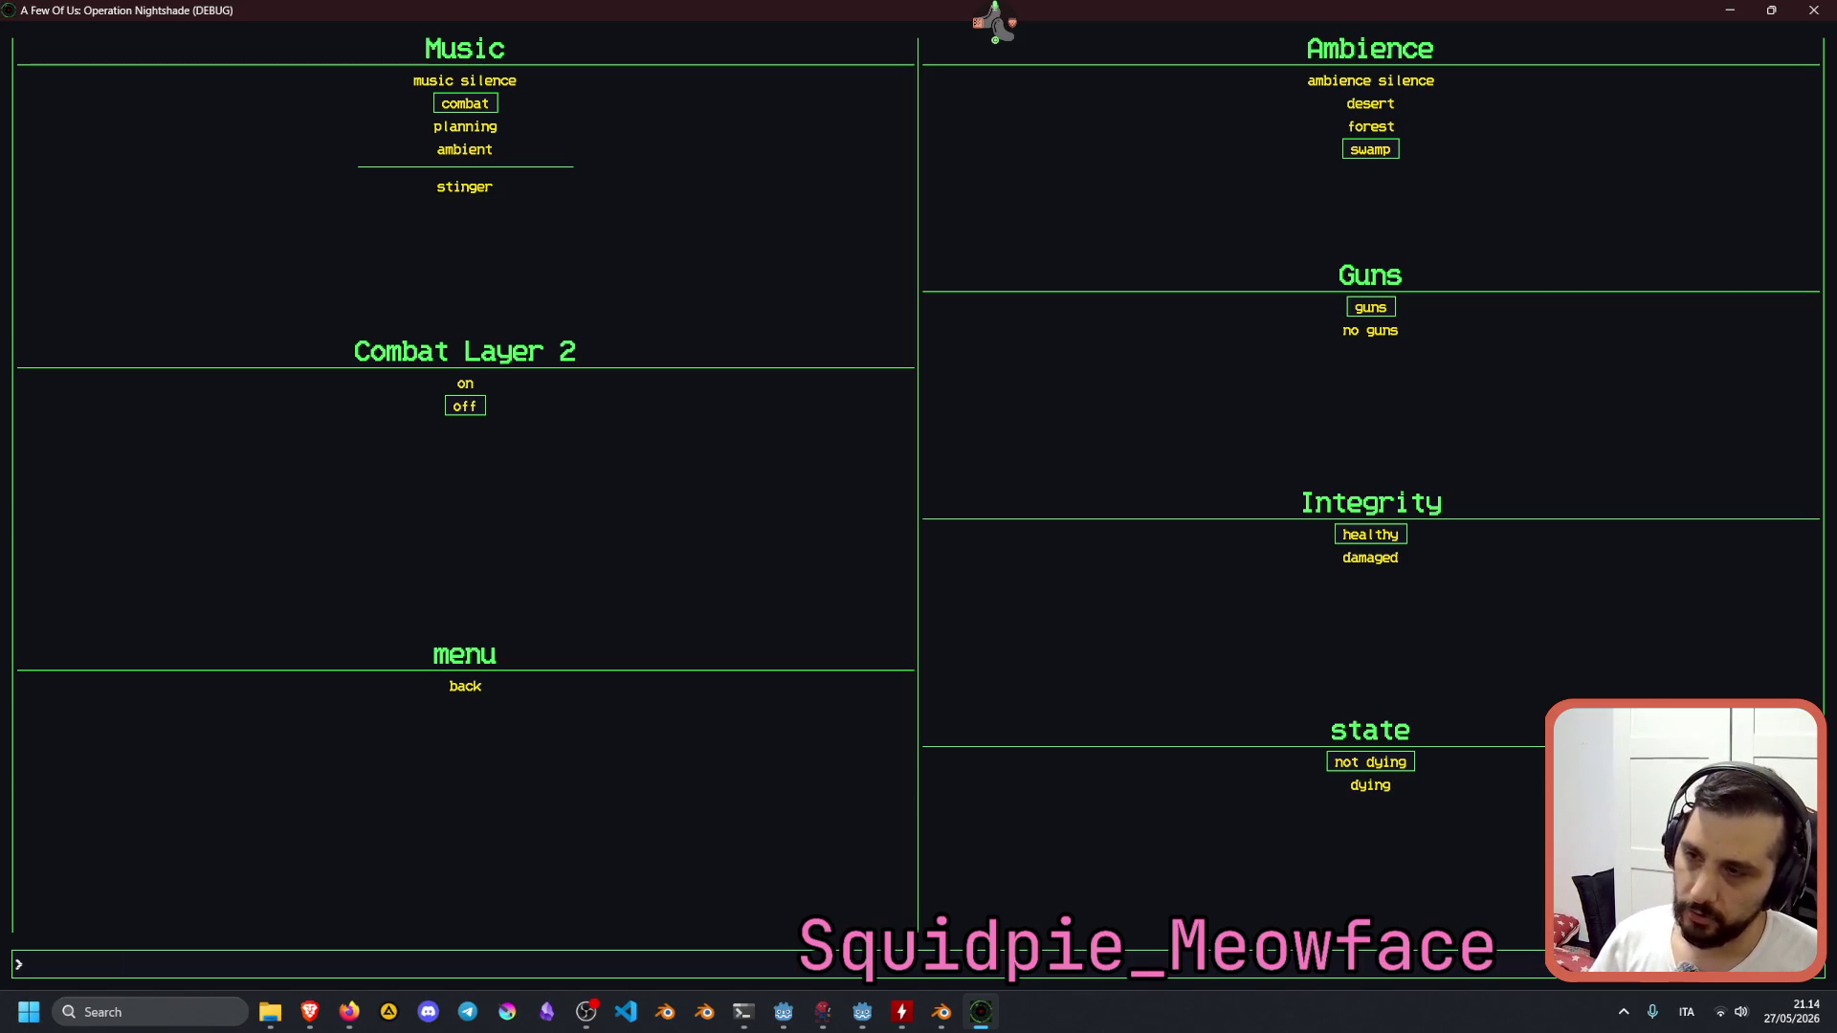
pyautogui.write('stinger')
pyautogui.press('Return')
pyautogui.write('stinger')
pyautogui.press('Return')
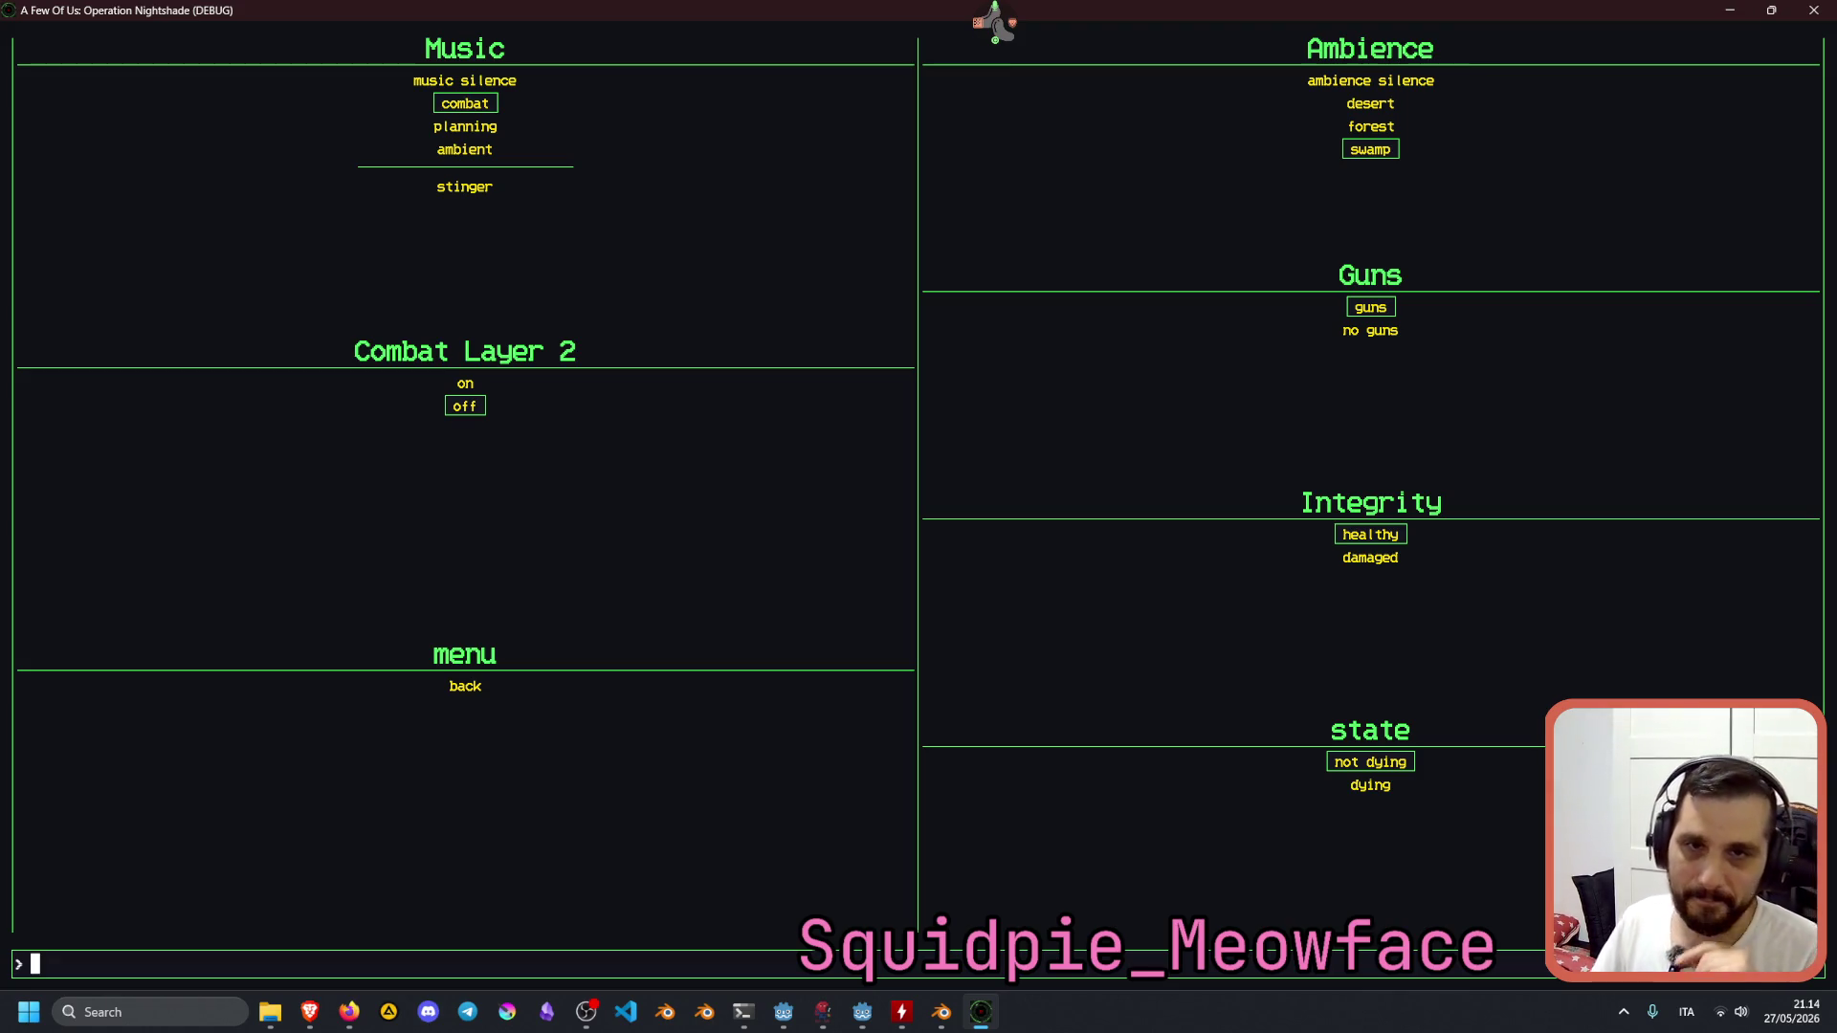
pyautogui.write('stinger')
pyautogui.press('Return')
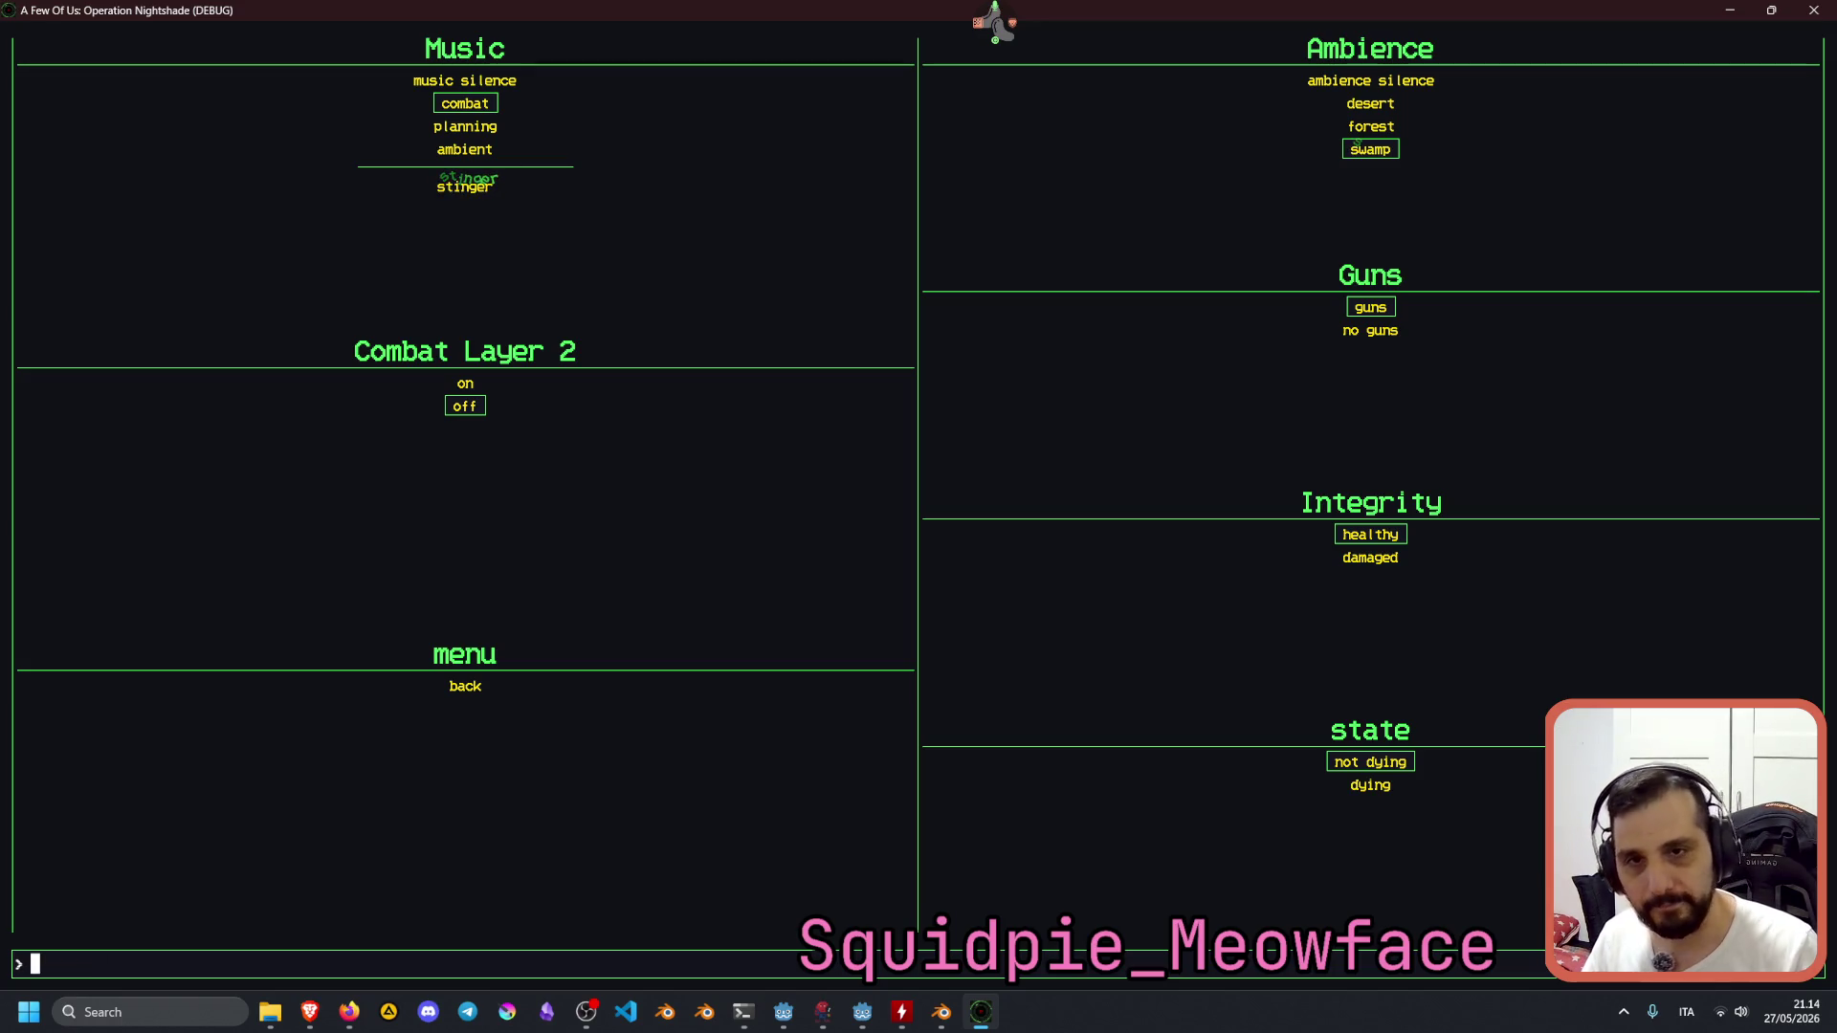
pyautogui.write('stinger')
pyautogui.press('Return')
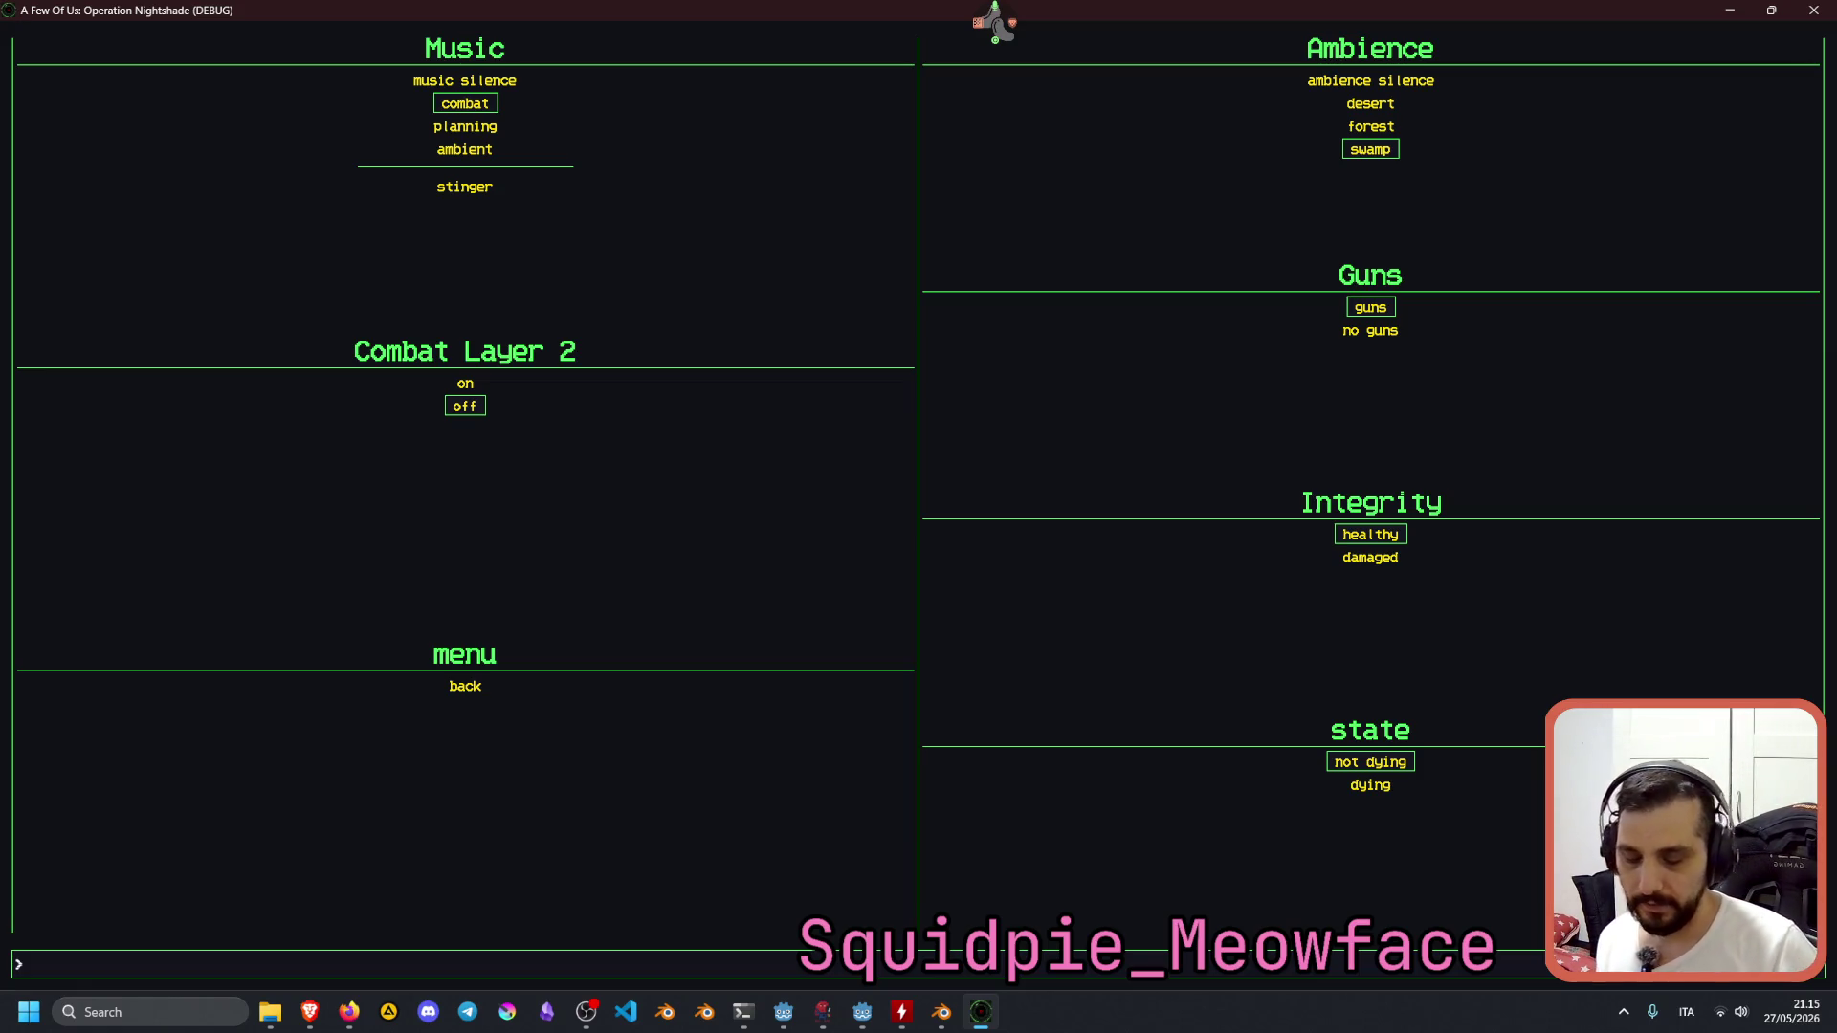
# Turn Combat Layer 2 on and play the stinger.
pyautogui.write('o')
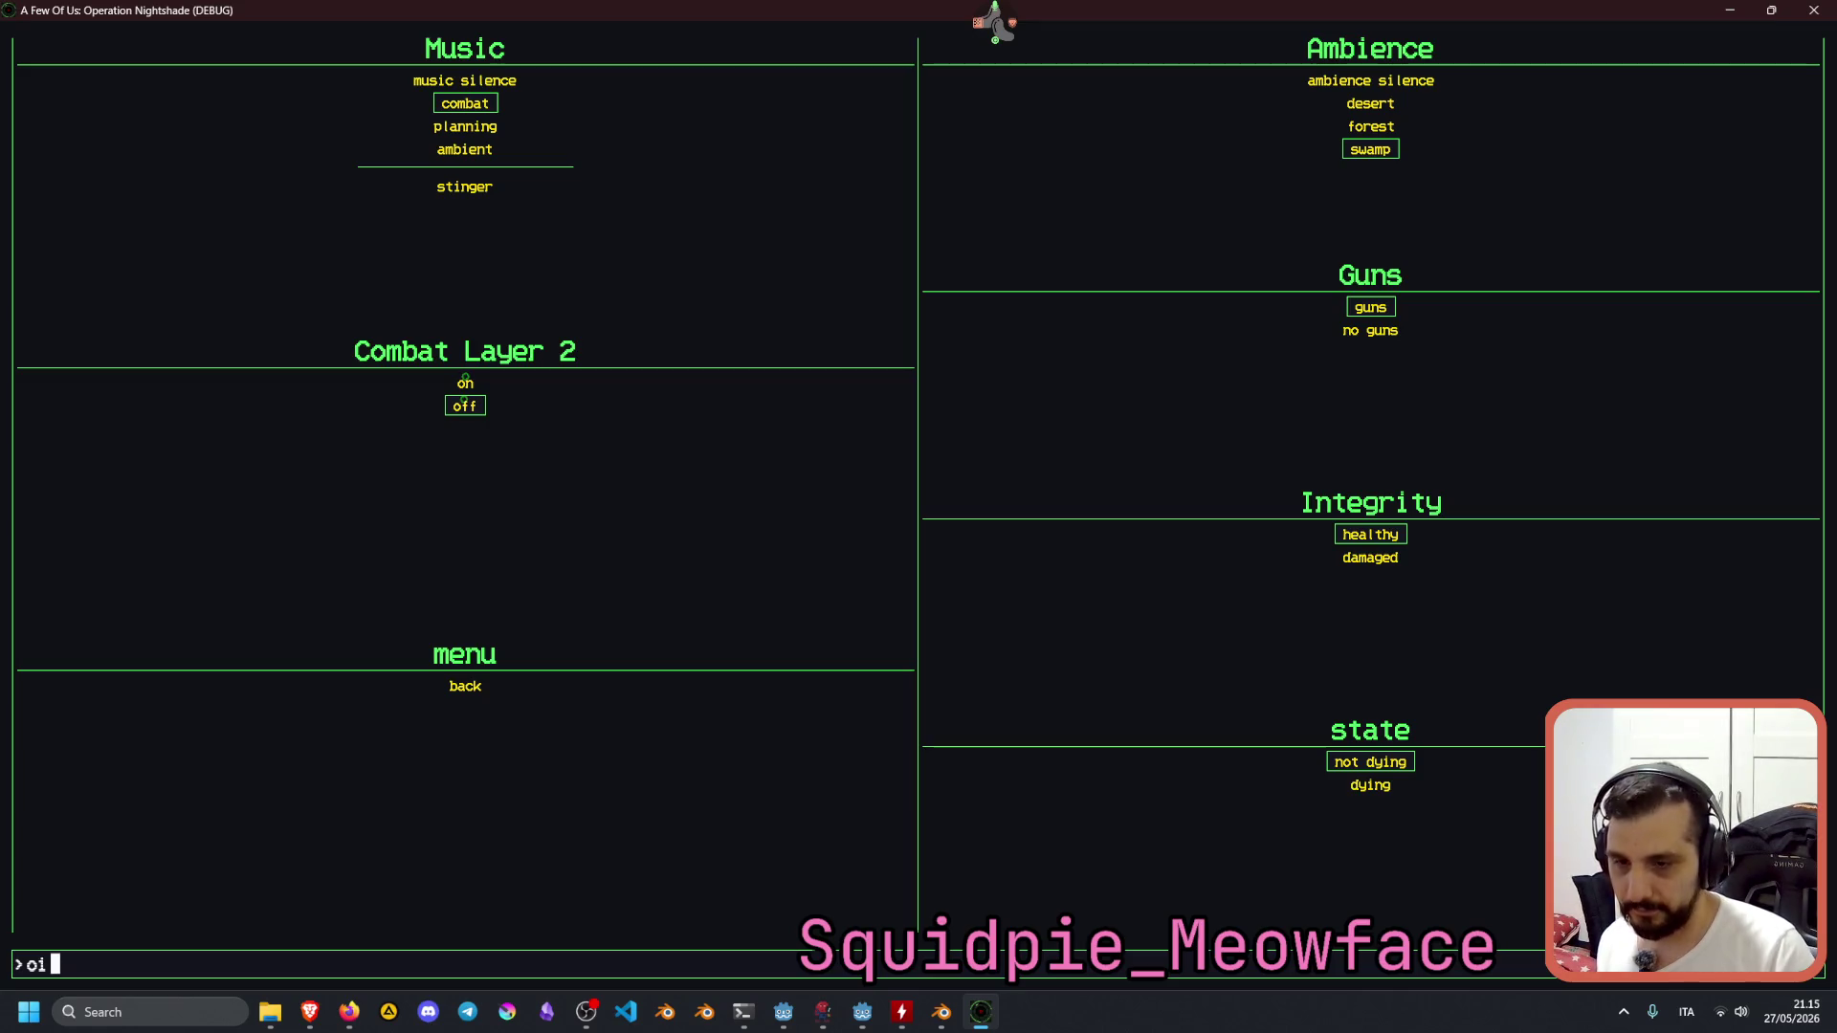
pyautogui.write('n')
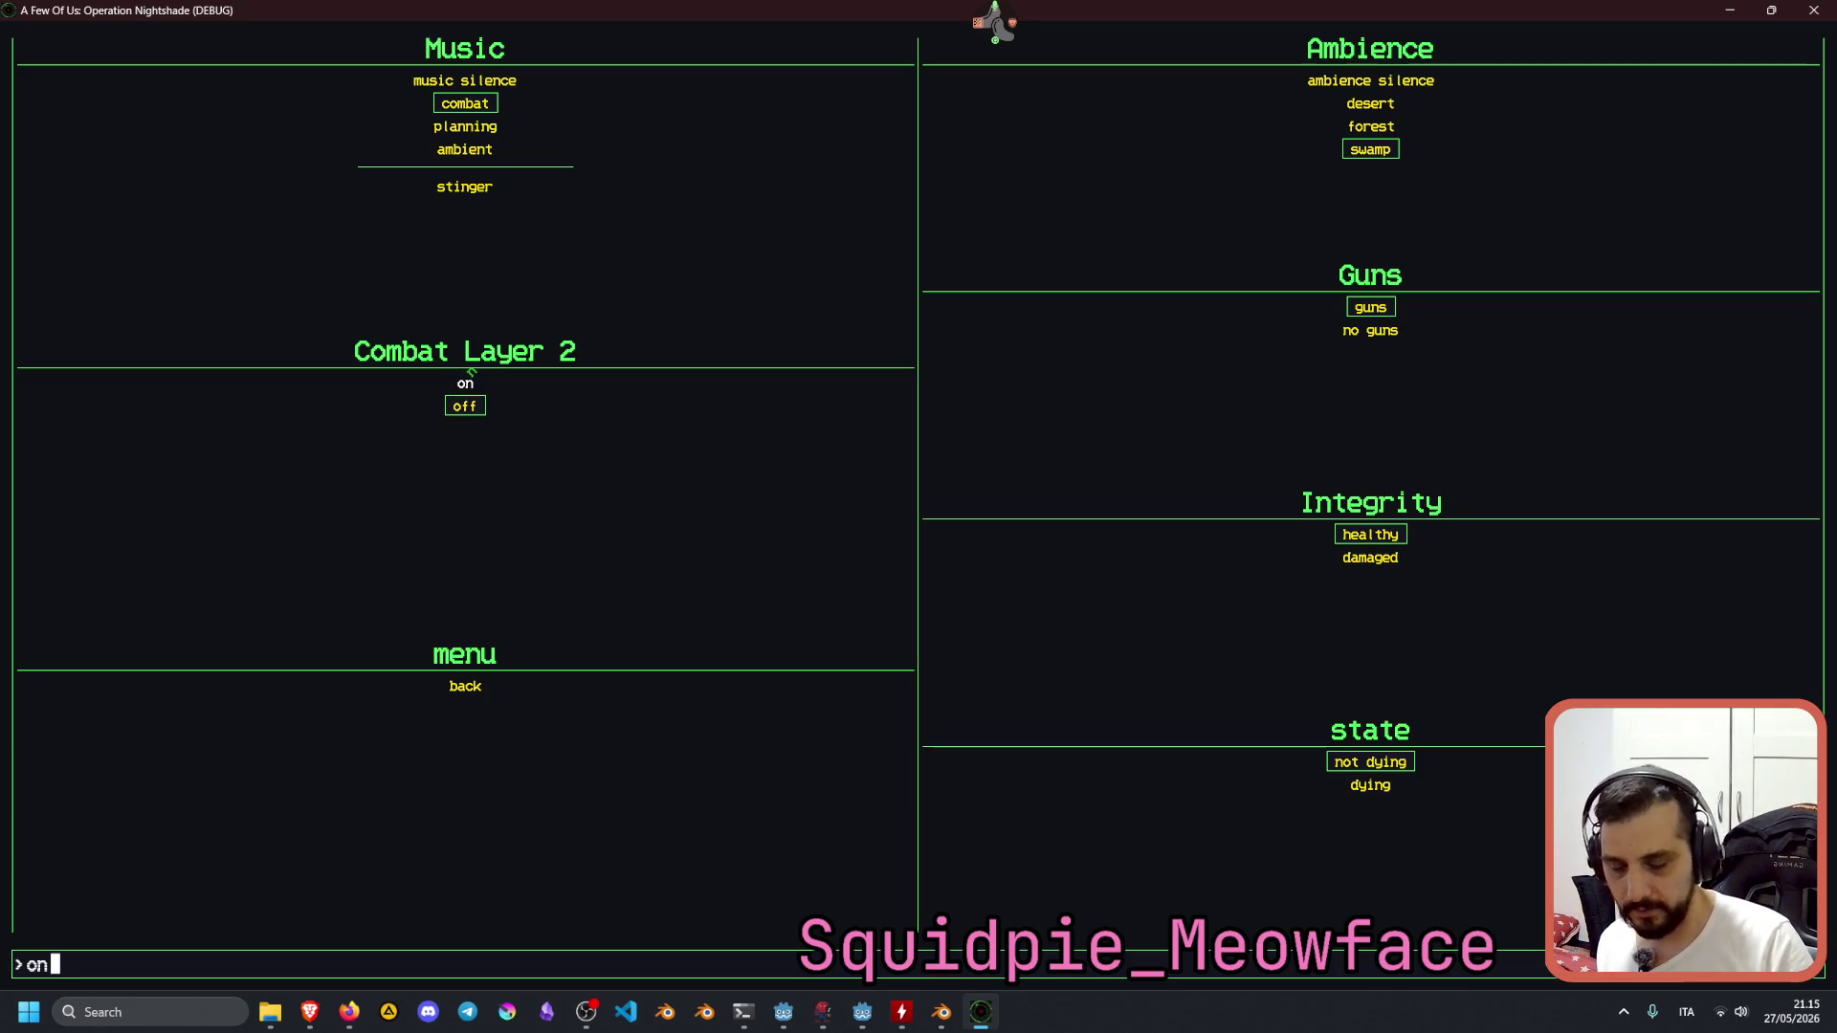
pyautogui.press('Return')
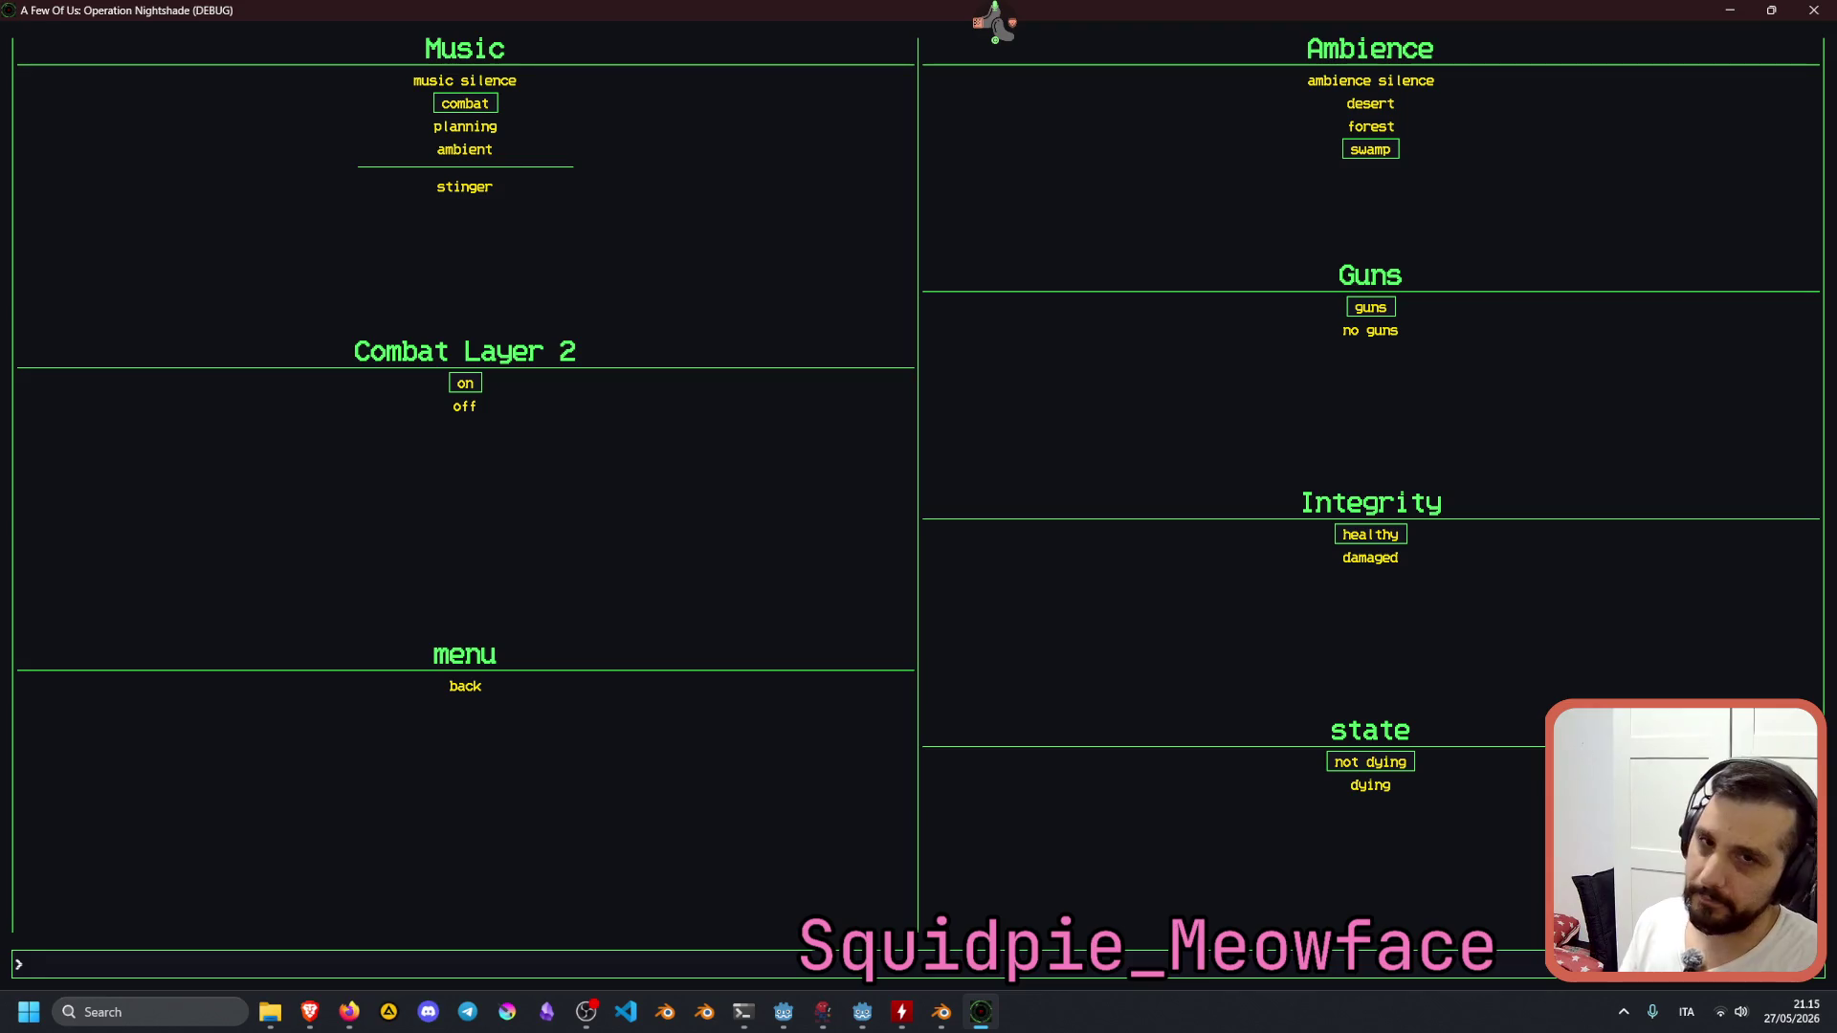
pyautogui.write('stinger')
pyautogui.press('Return')
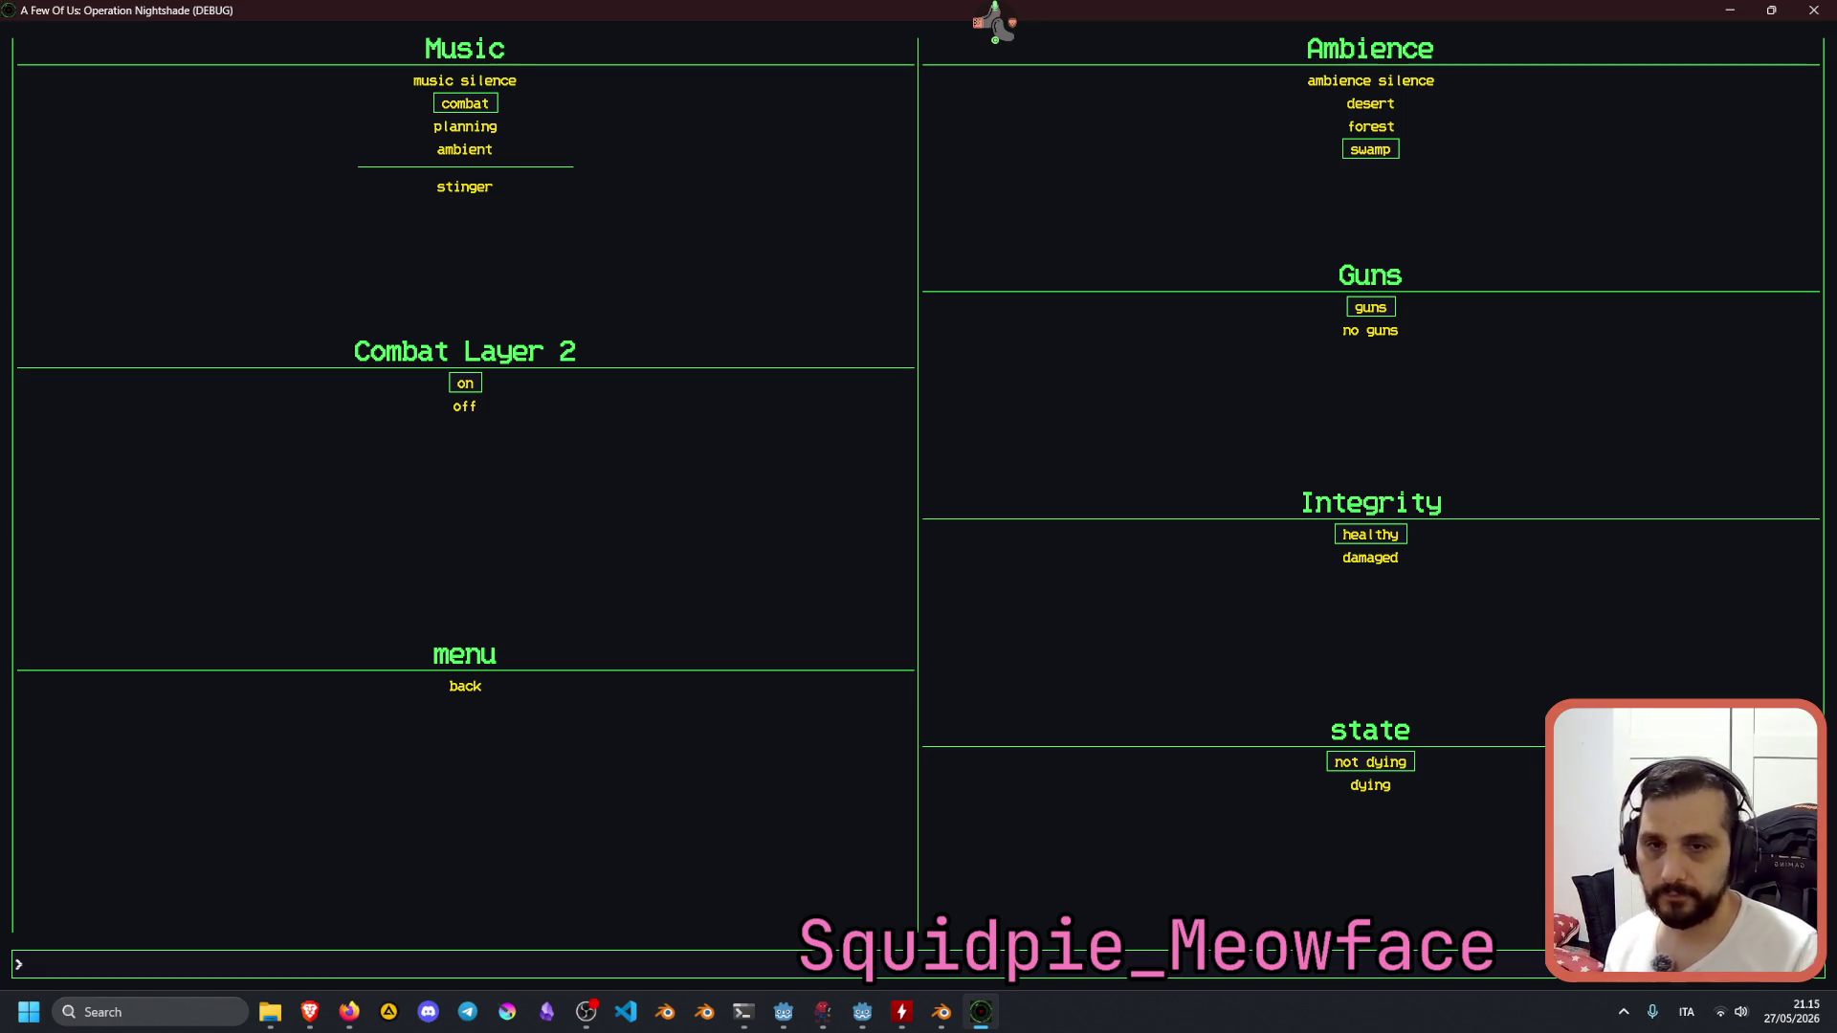
# Turn Combat Layer 2 off with 'l2 0' and replay the stinger twice.
pyautogui.write('l2 0')
pyautogui.press('Return')
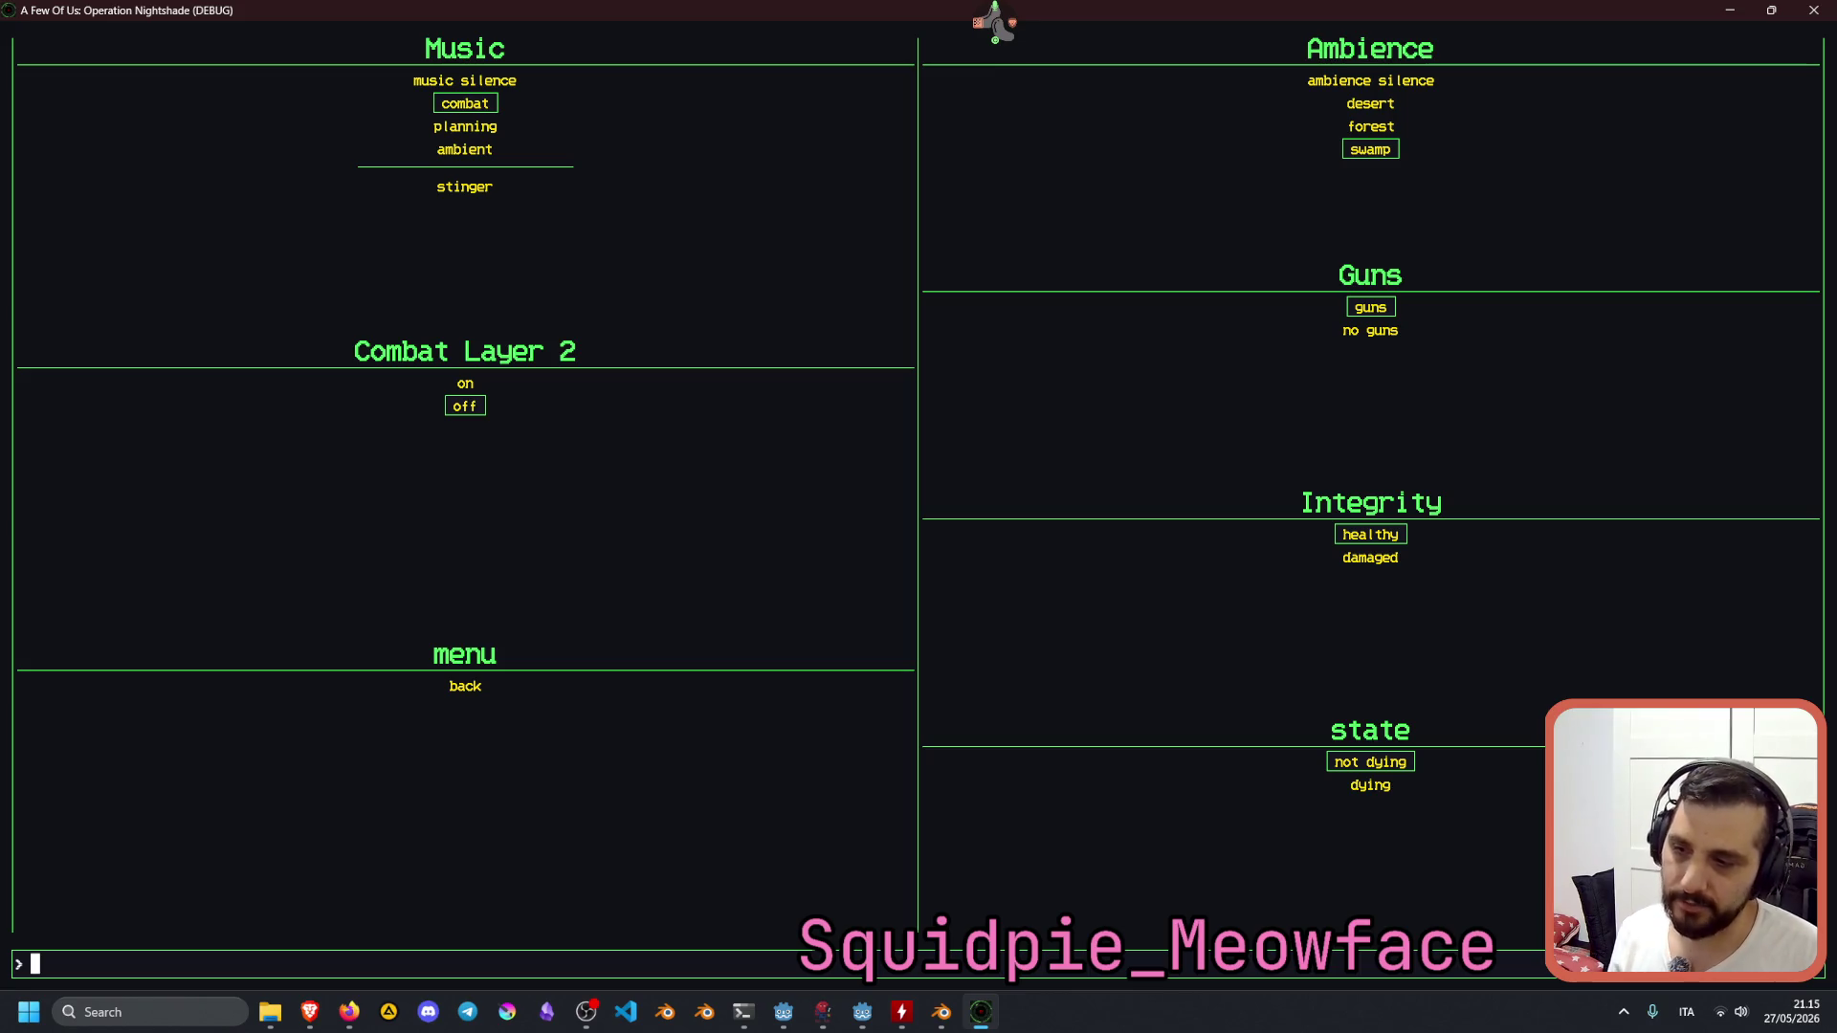
pyautogui.write('stinger')
pyautogui.press('Return')
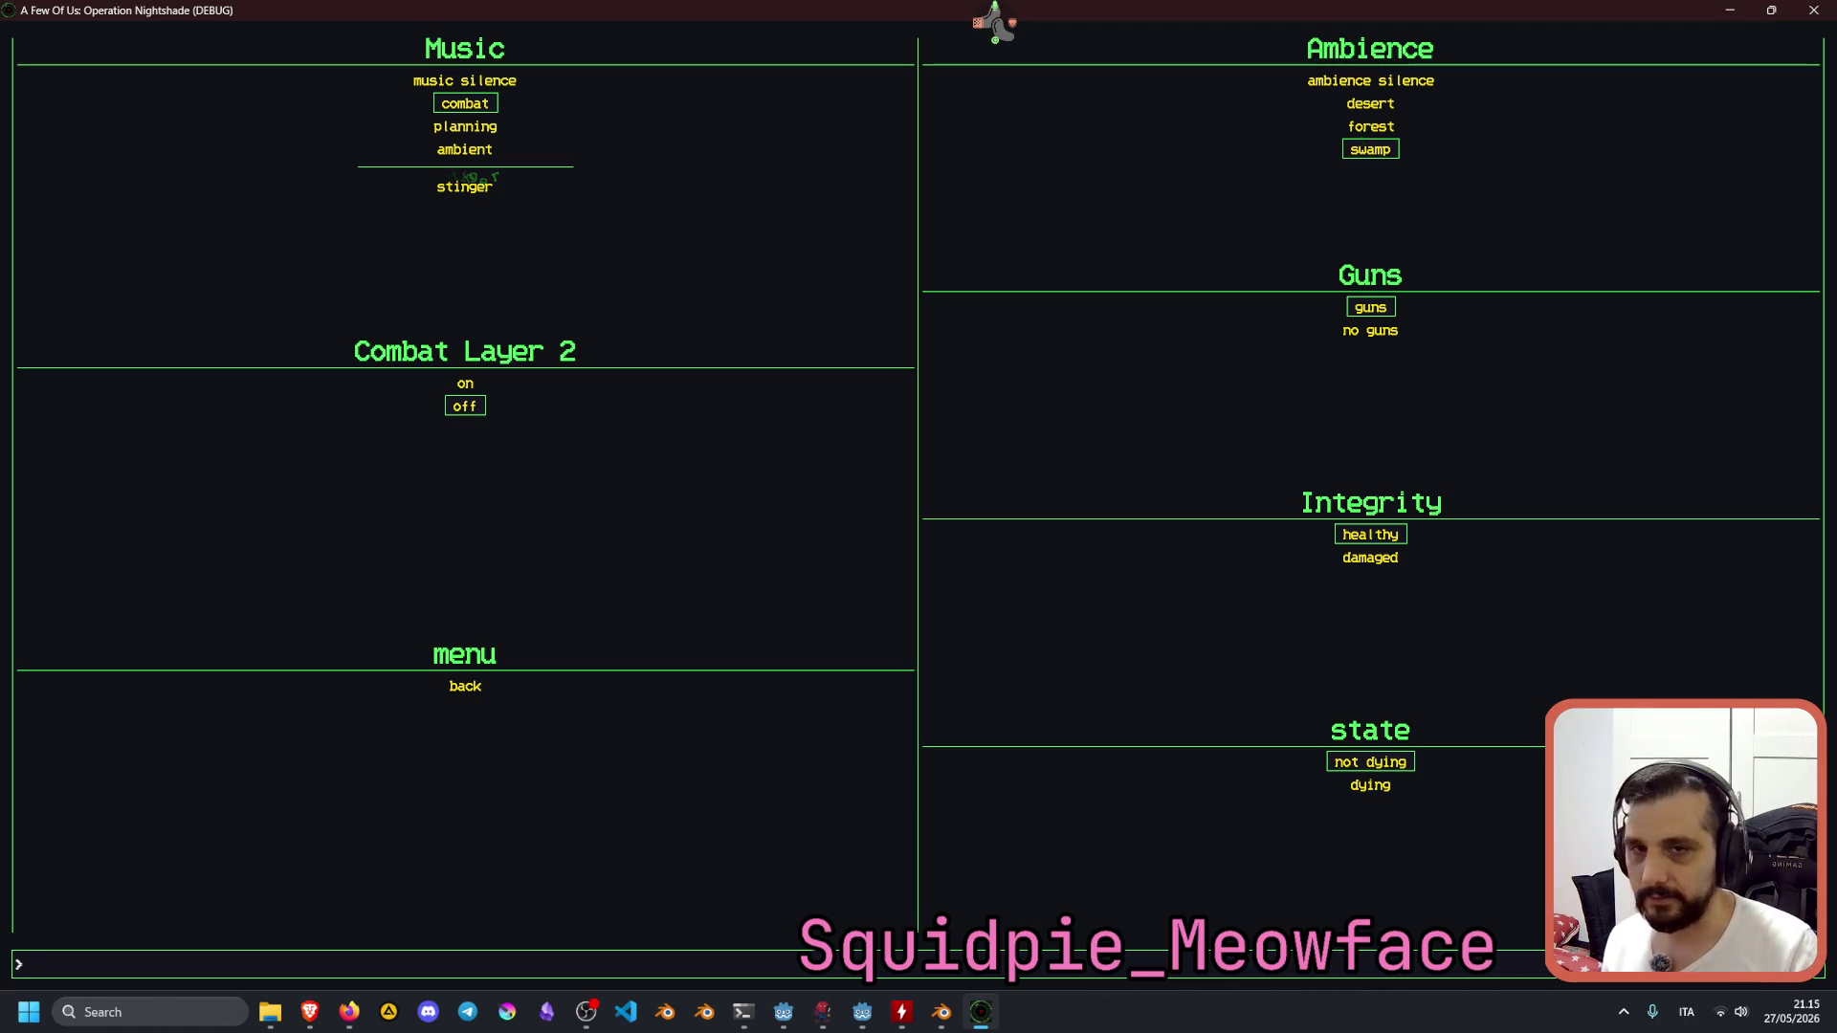
pyautogui.write('stinger')
pyautogui.press('Return')
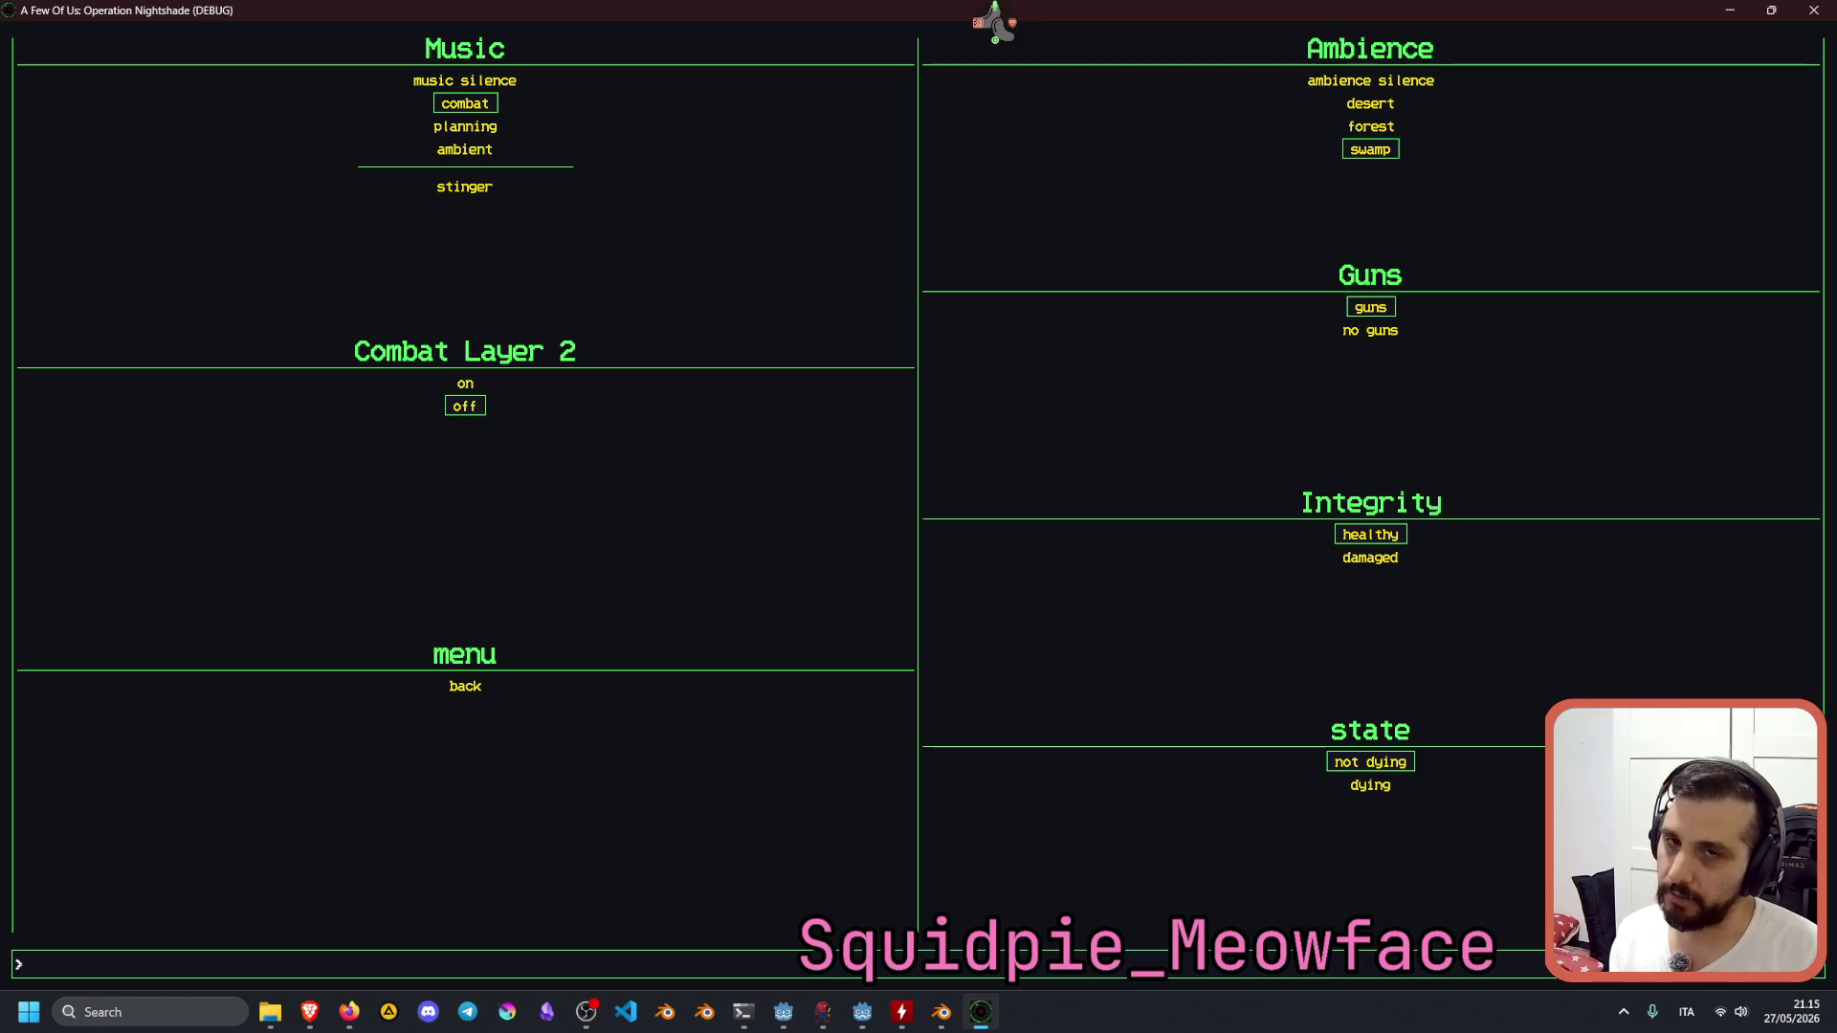
pyautogui.write('st')
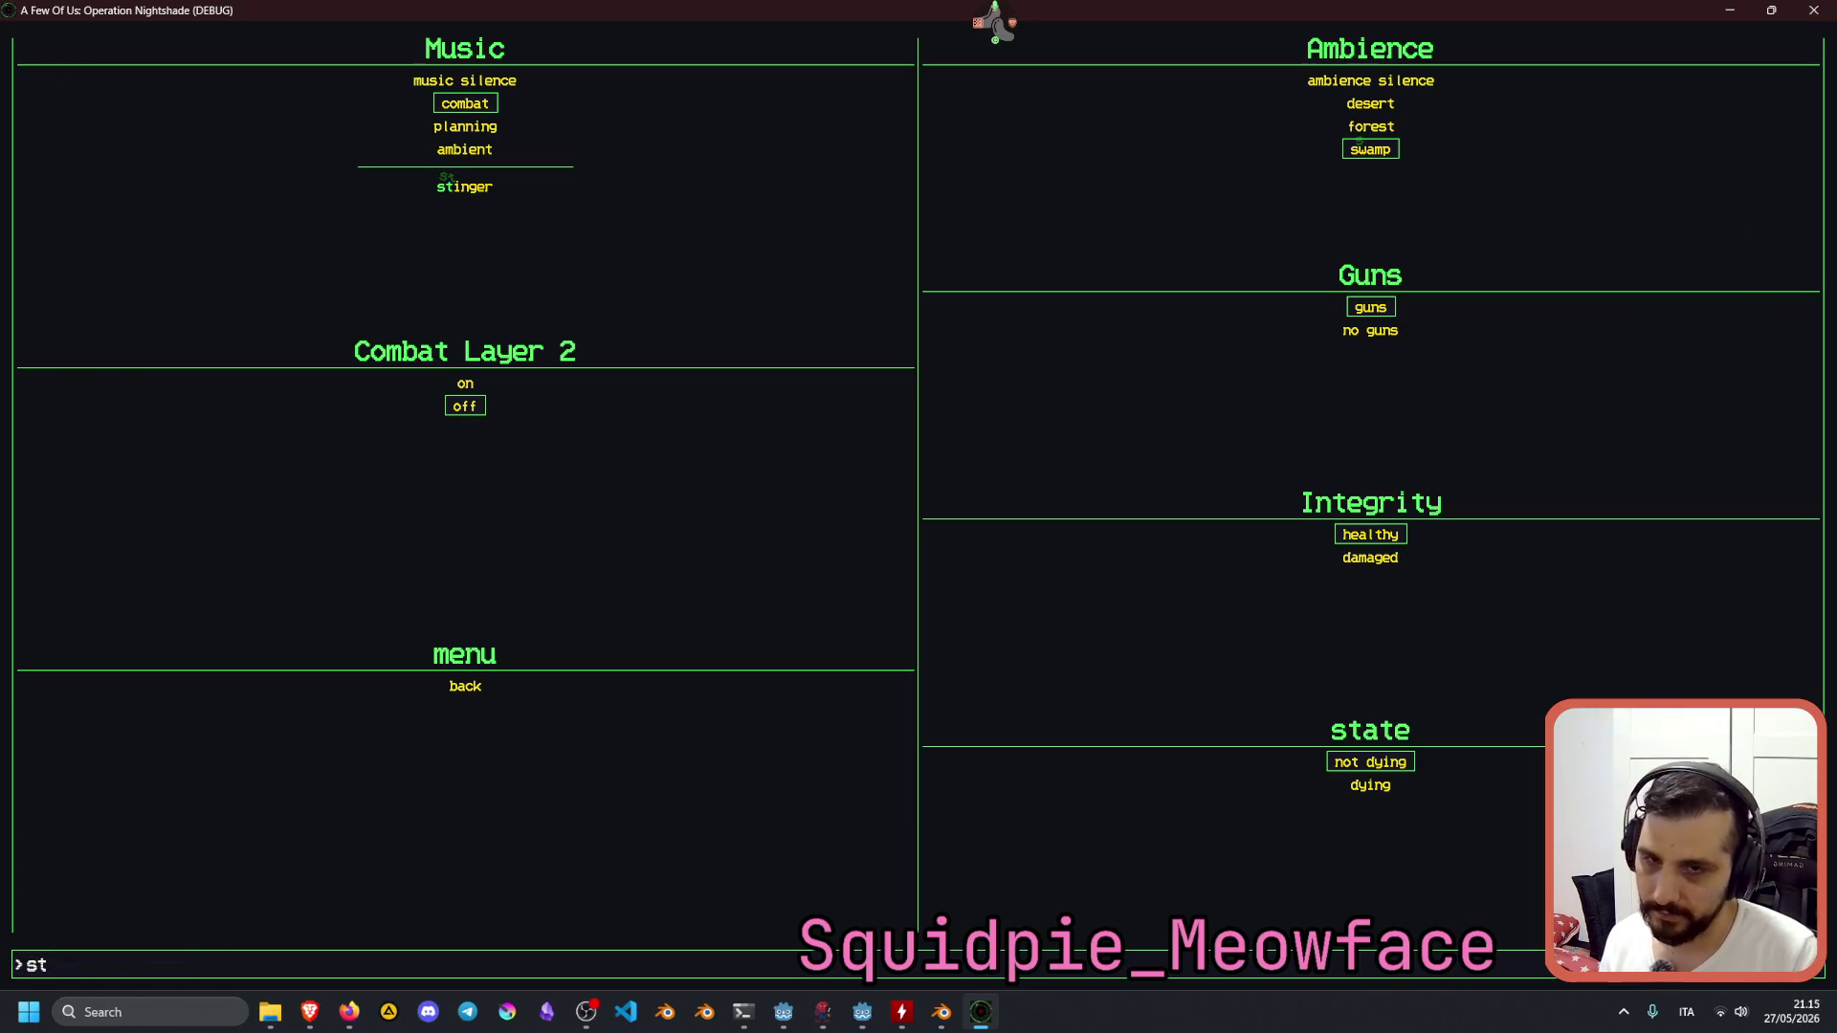
pyautogui.write('inger')
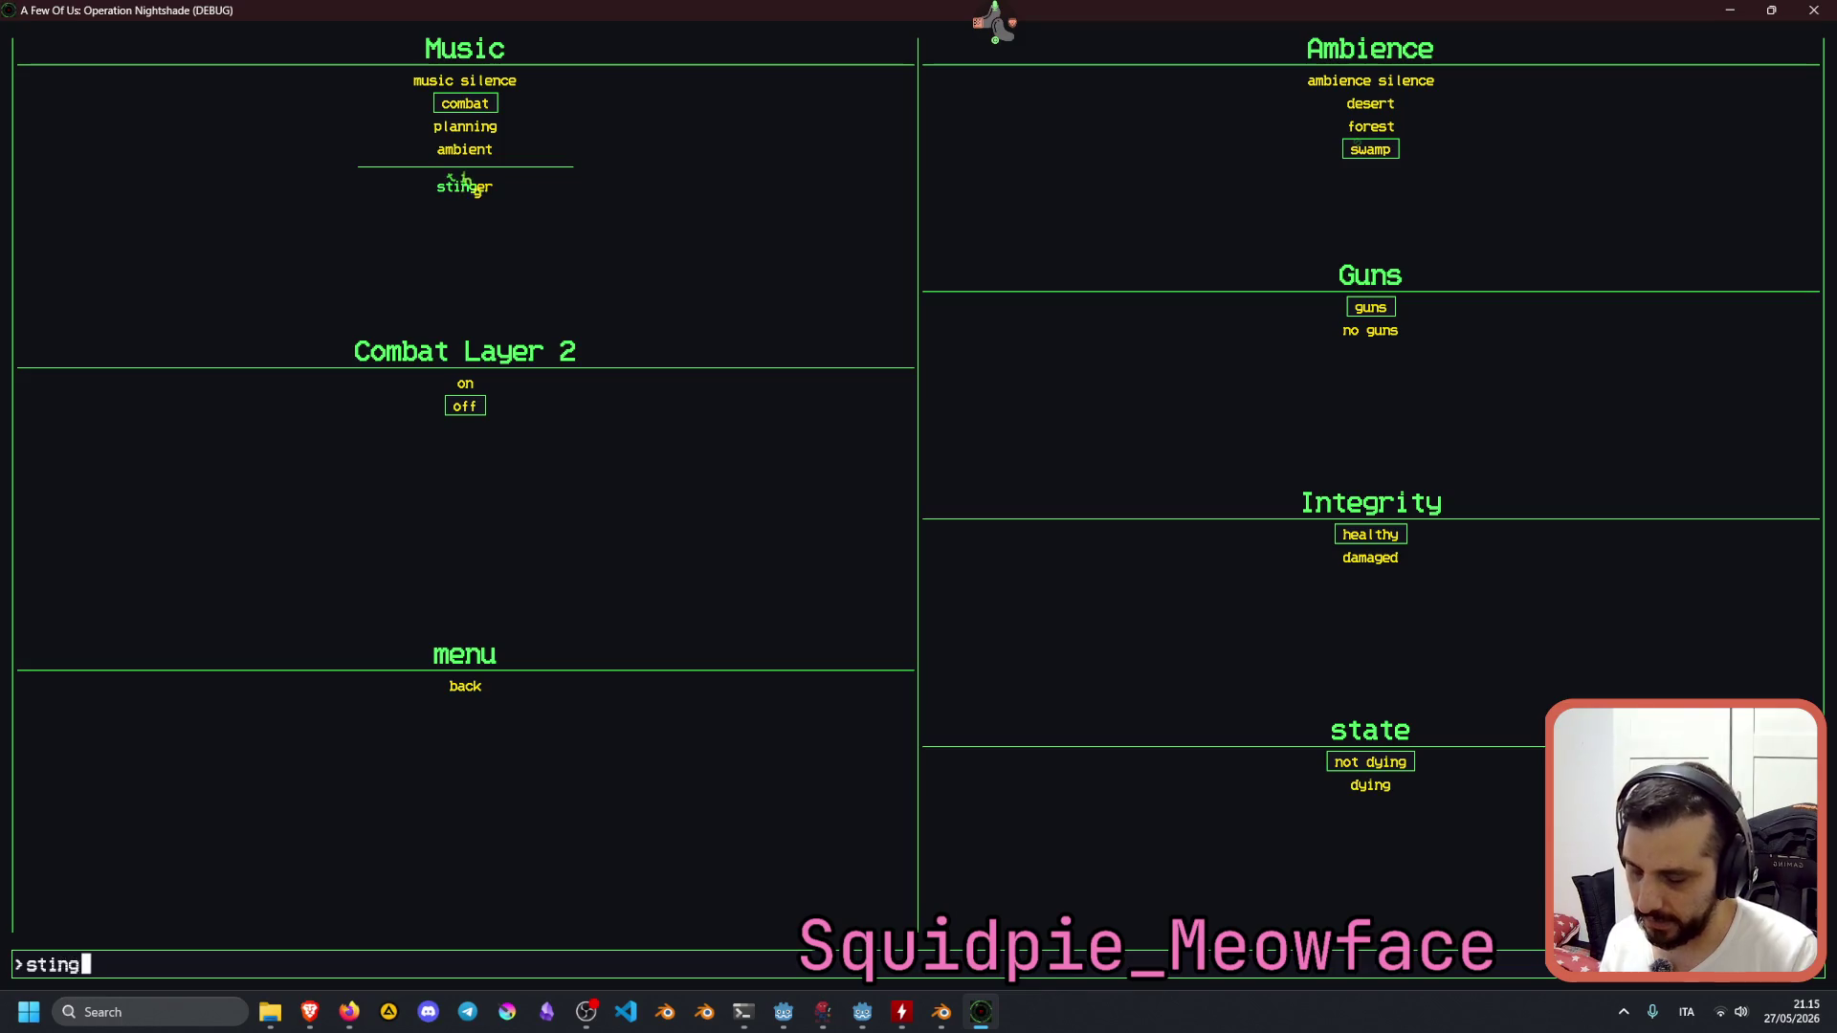
# Fire the stinger, switch the music to ambient, and enter 'back' to leave the debug menu.
pyautogui.press('Return')
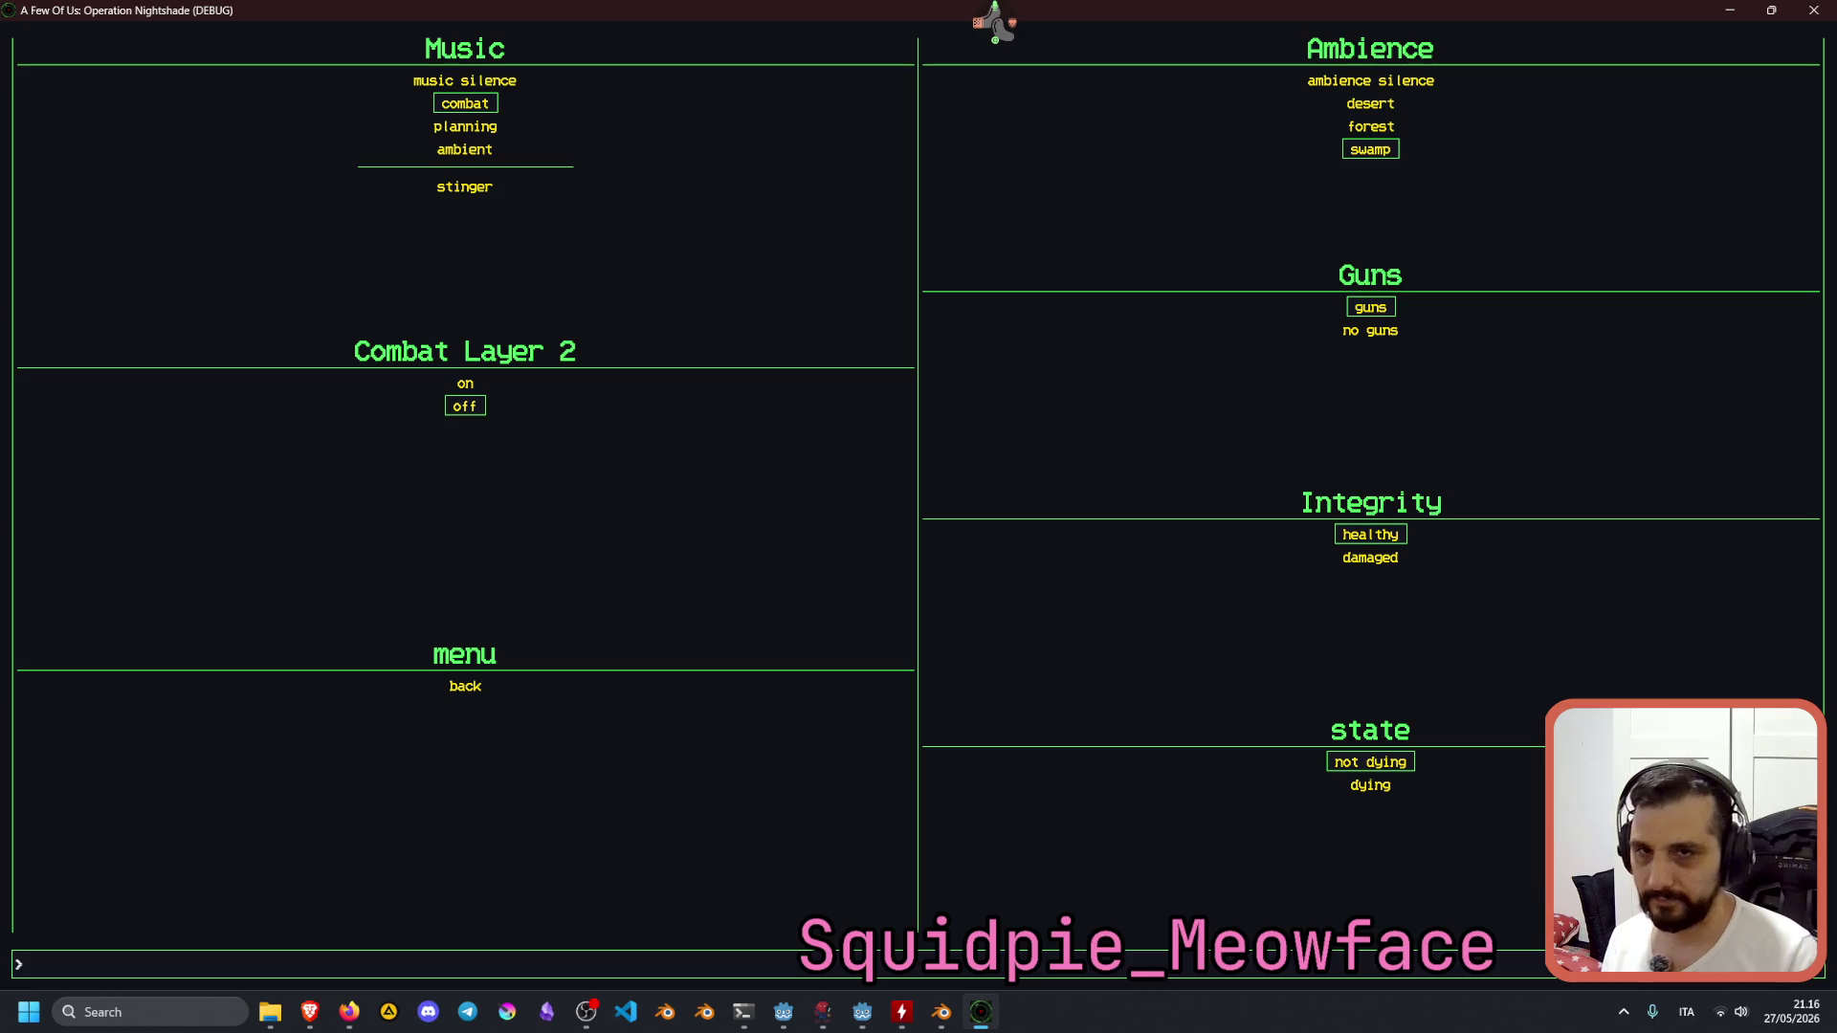
pyautogui.write('ambient')
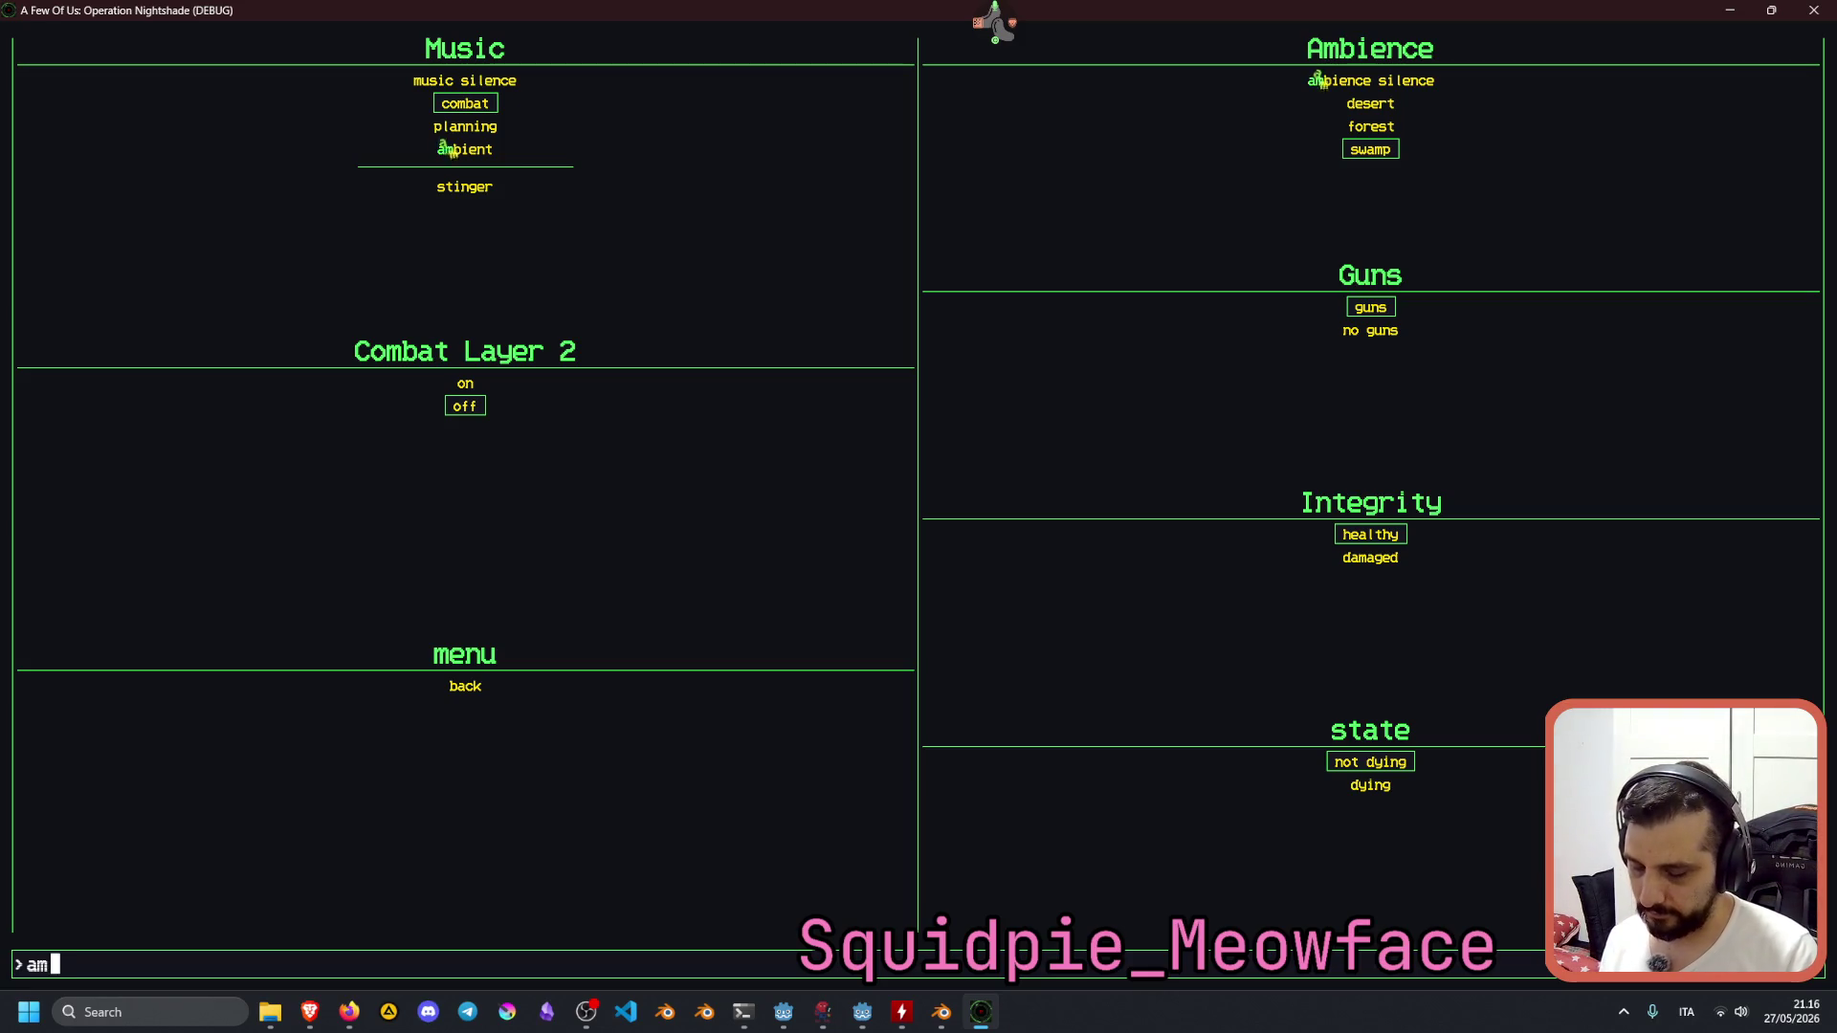
pyautogui.press('Return')
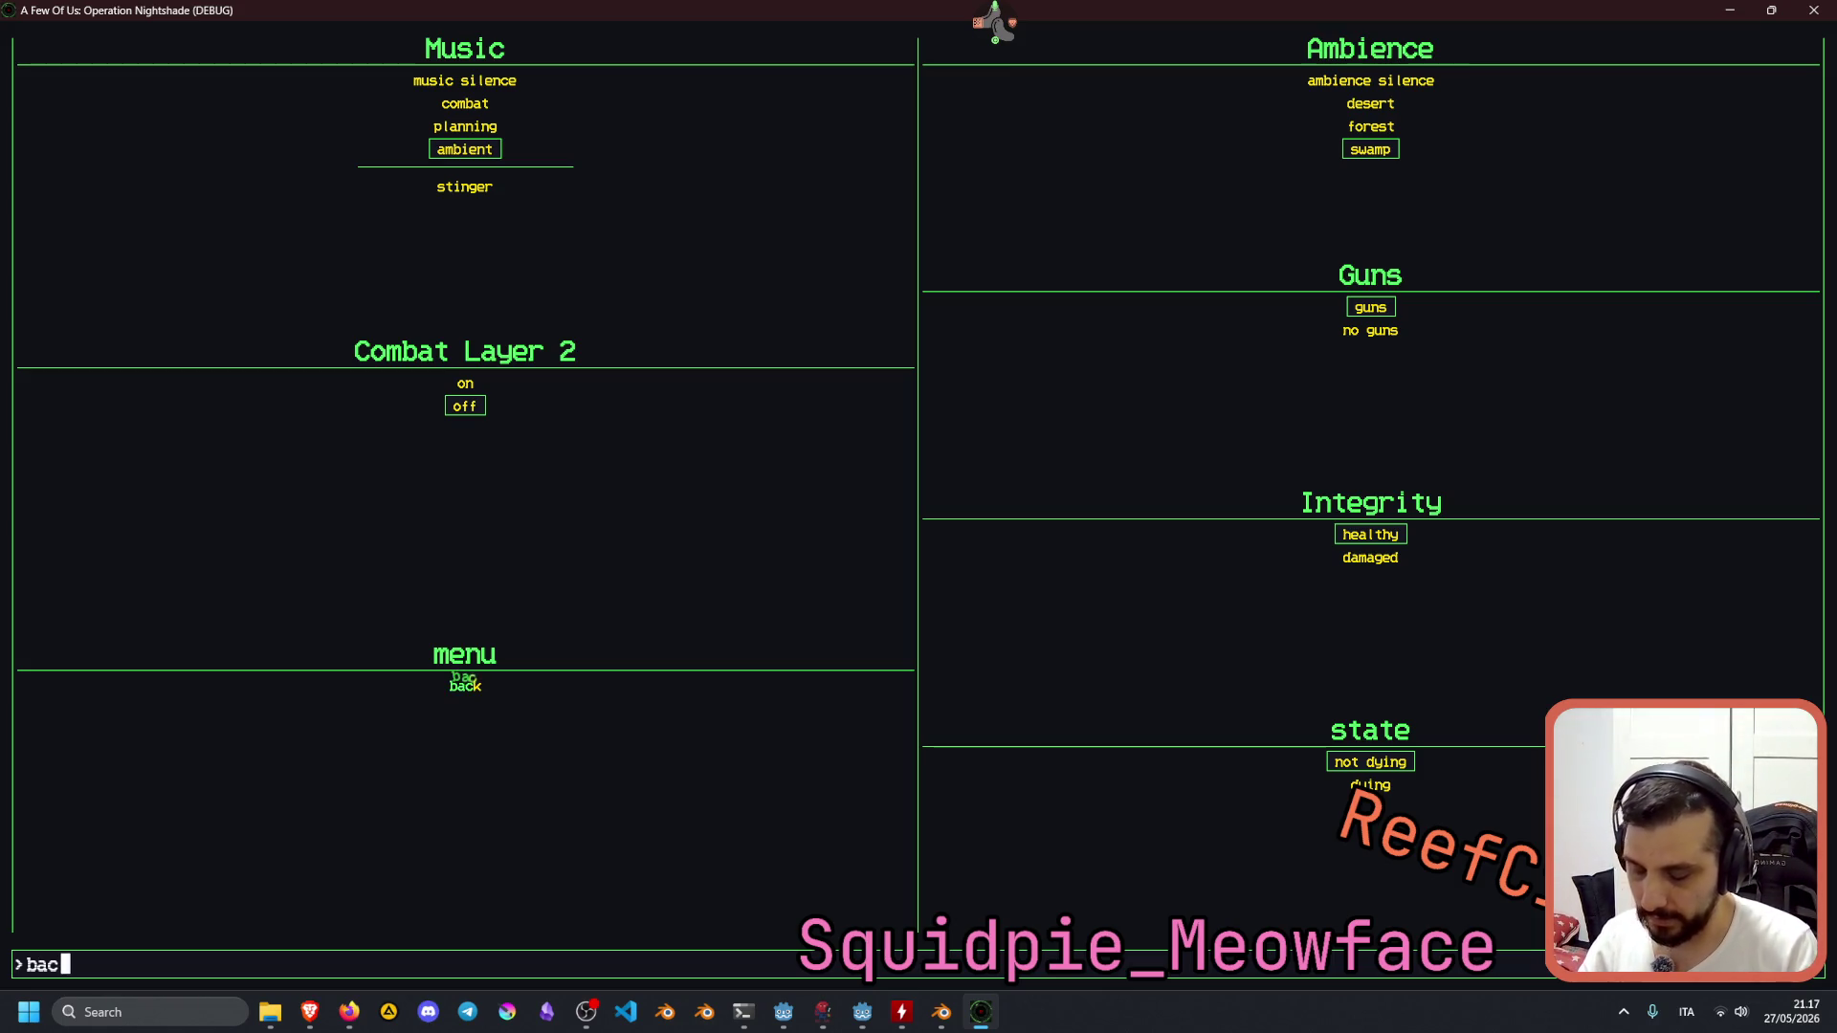
pyautogui.write('k')
pyautogui.press('Return')
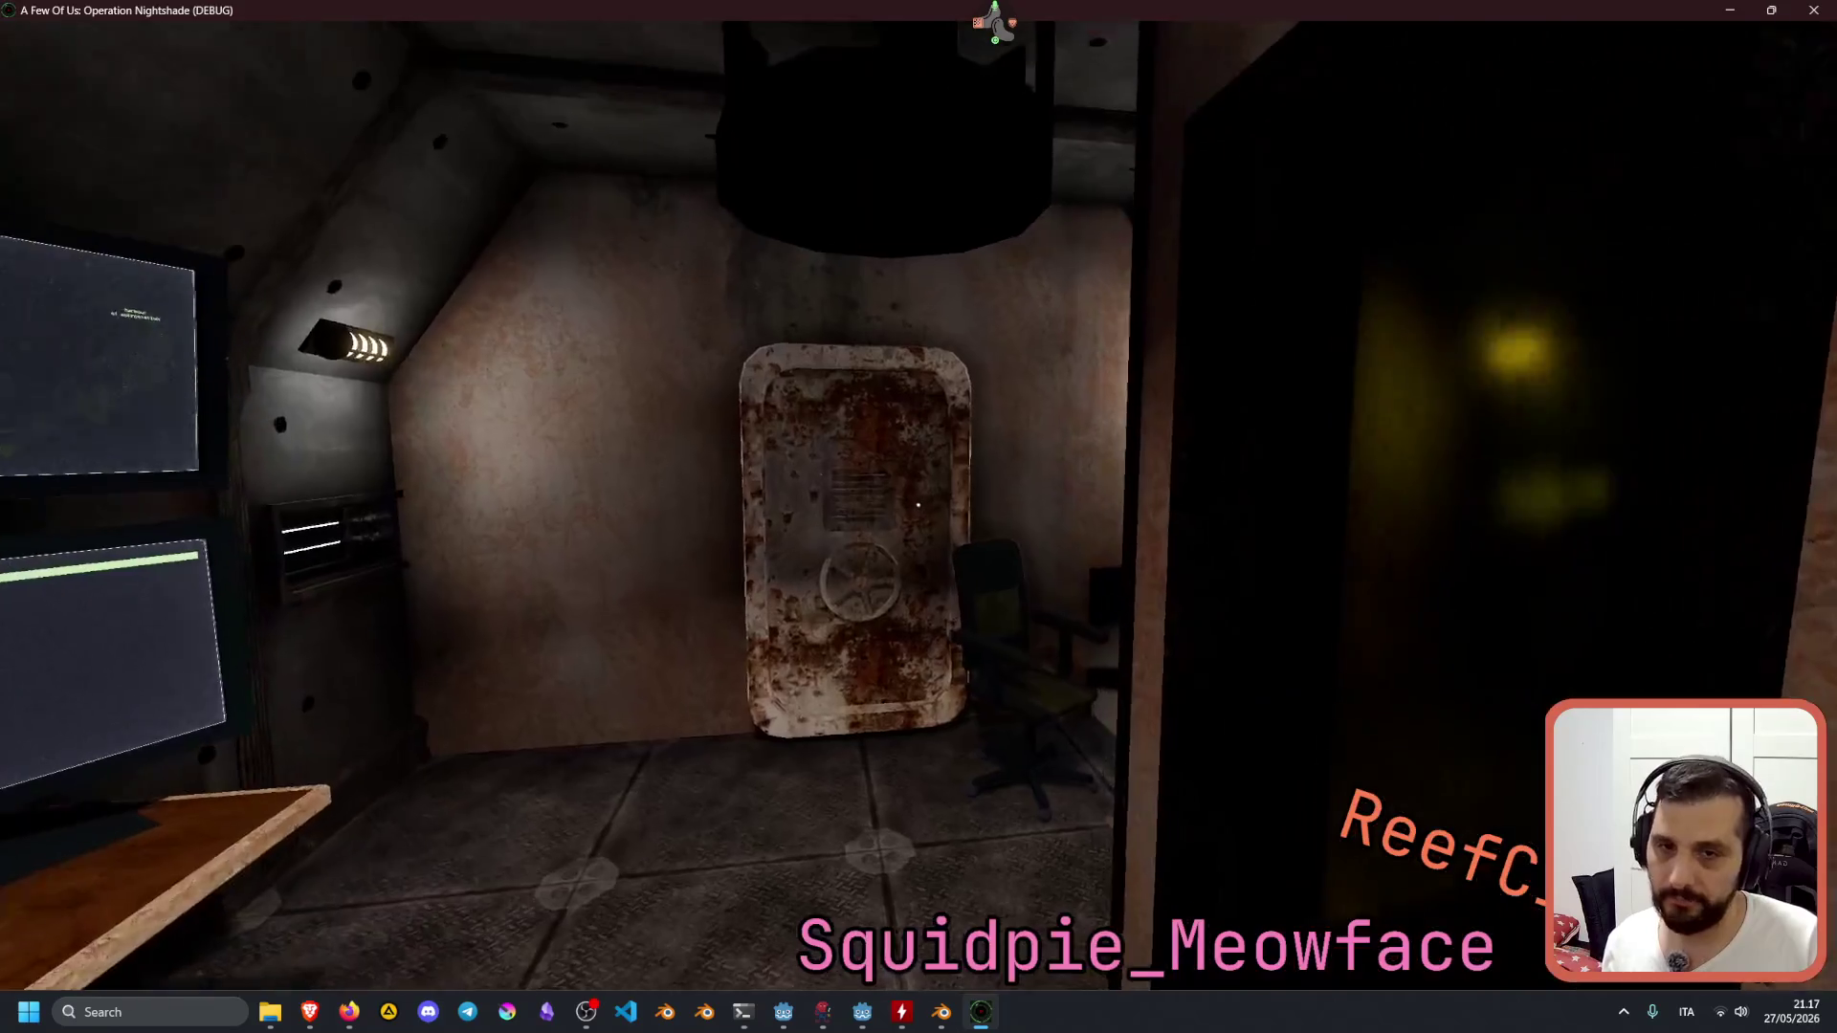
# Walk through the vault doorway and back up to view the vent wall and monitors.
pyautogui.press('w')
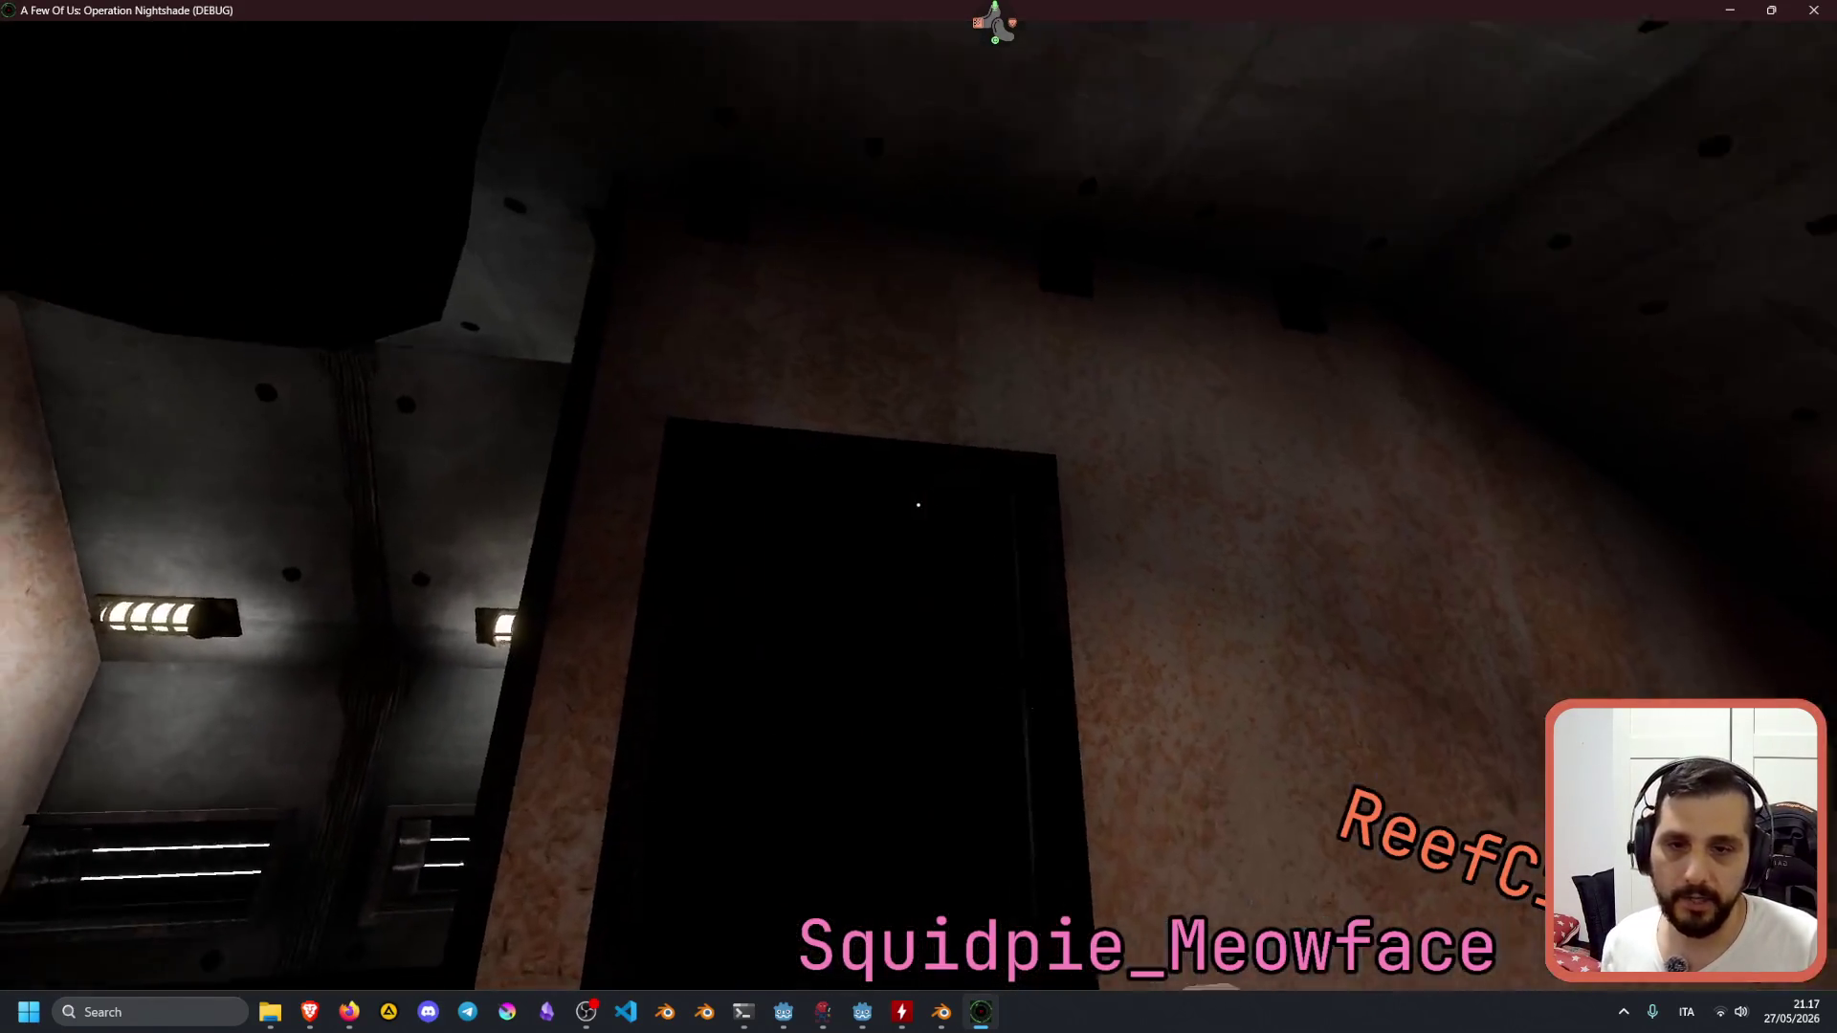
pyautogui.press('w')
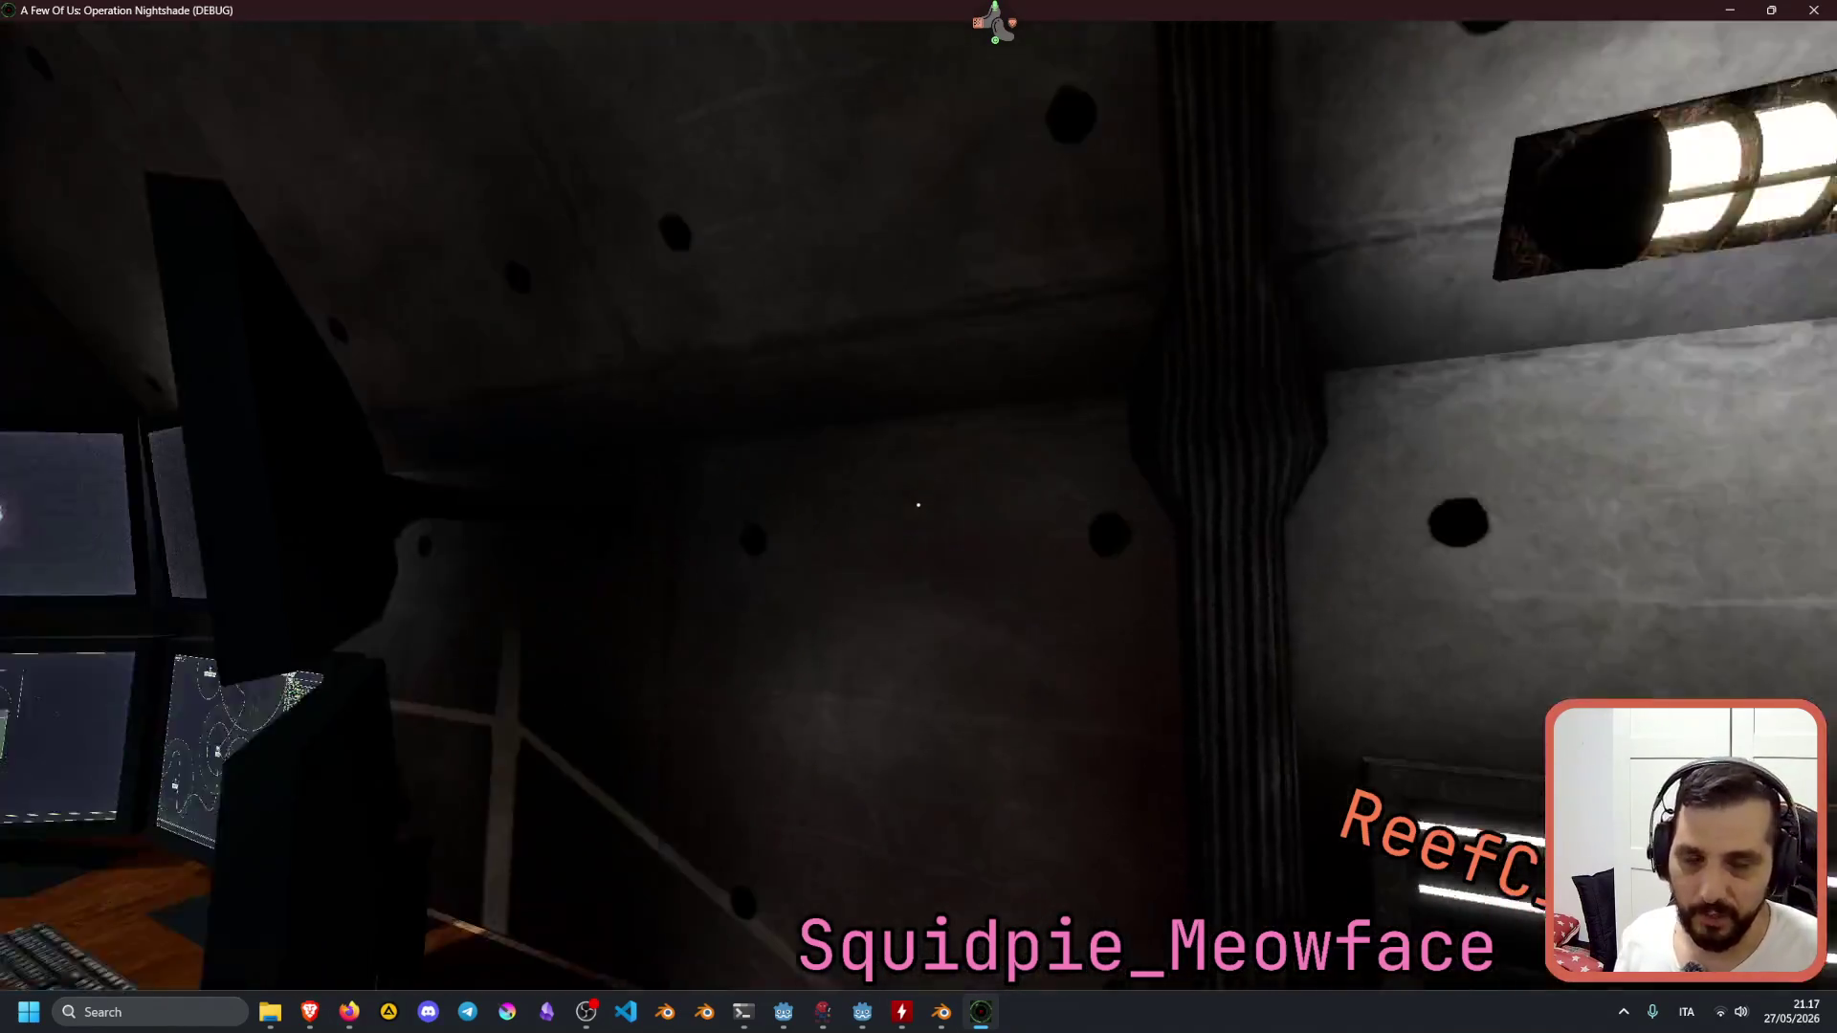
pyautogui.press('w')
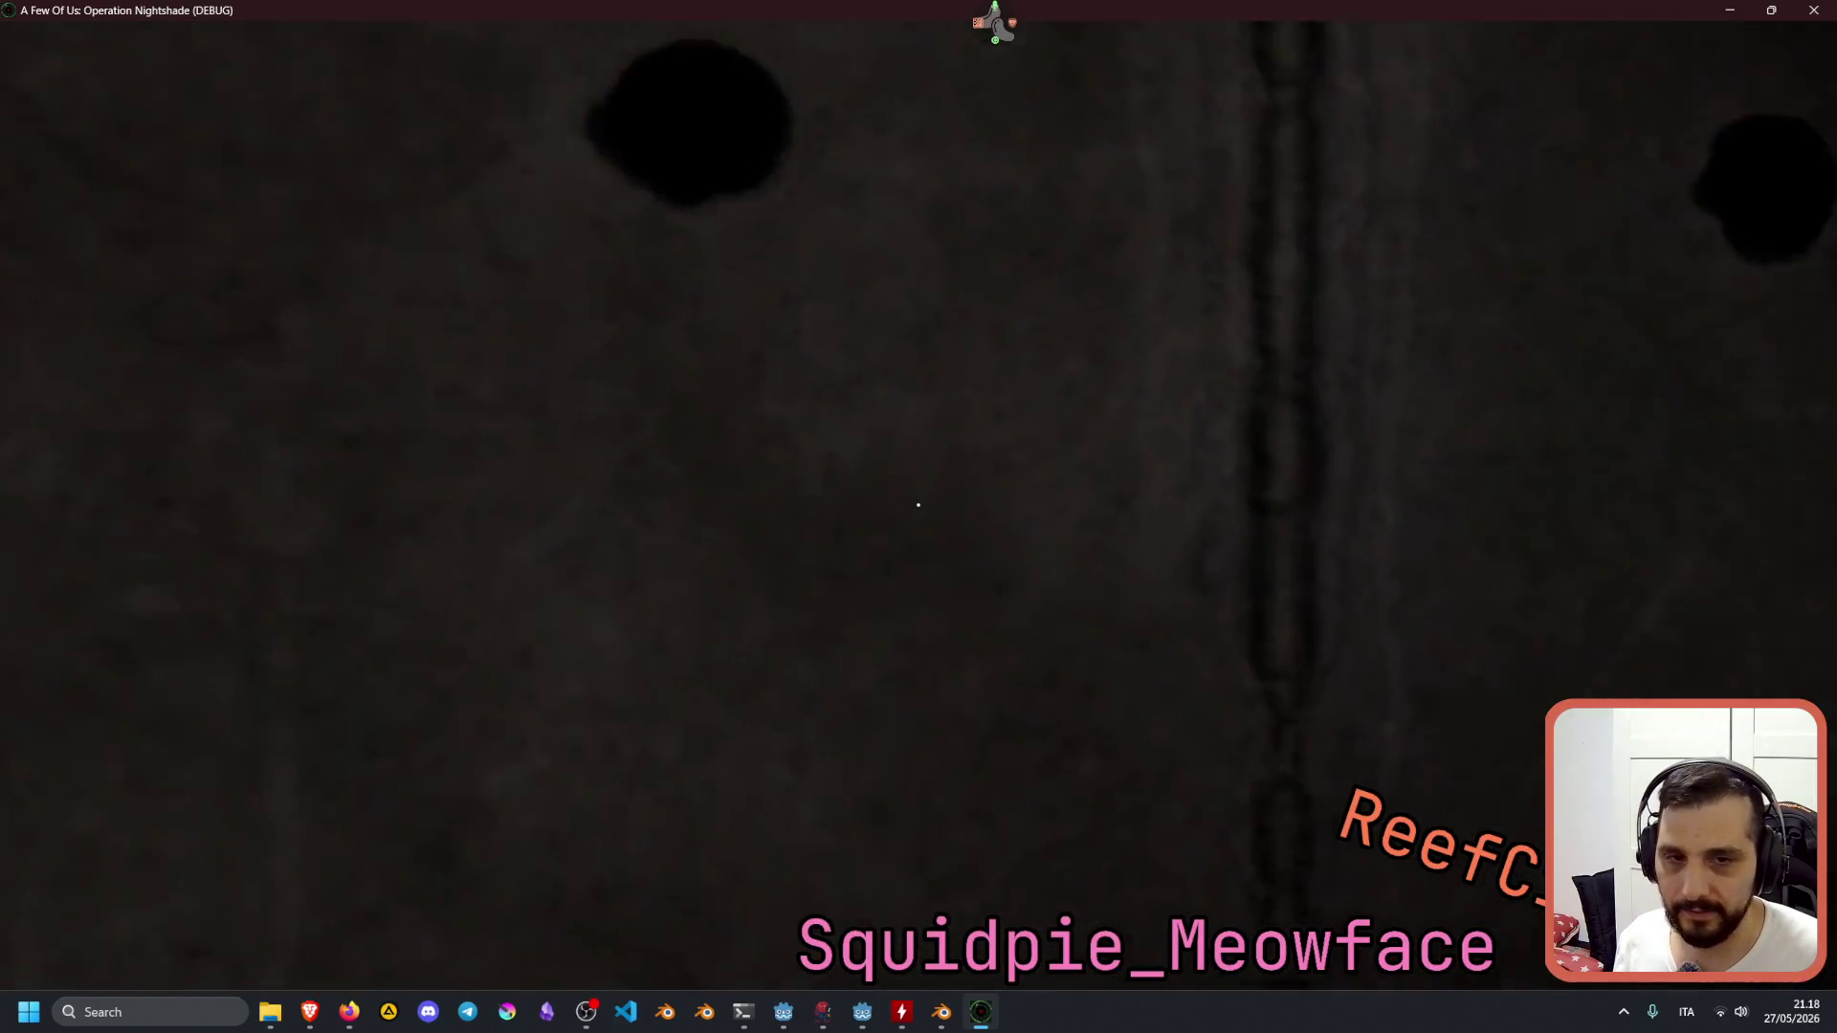
pyautogui.press('s')
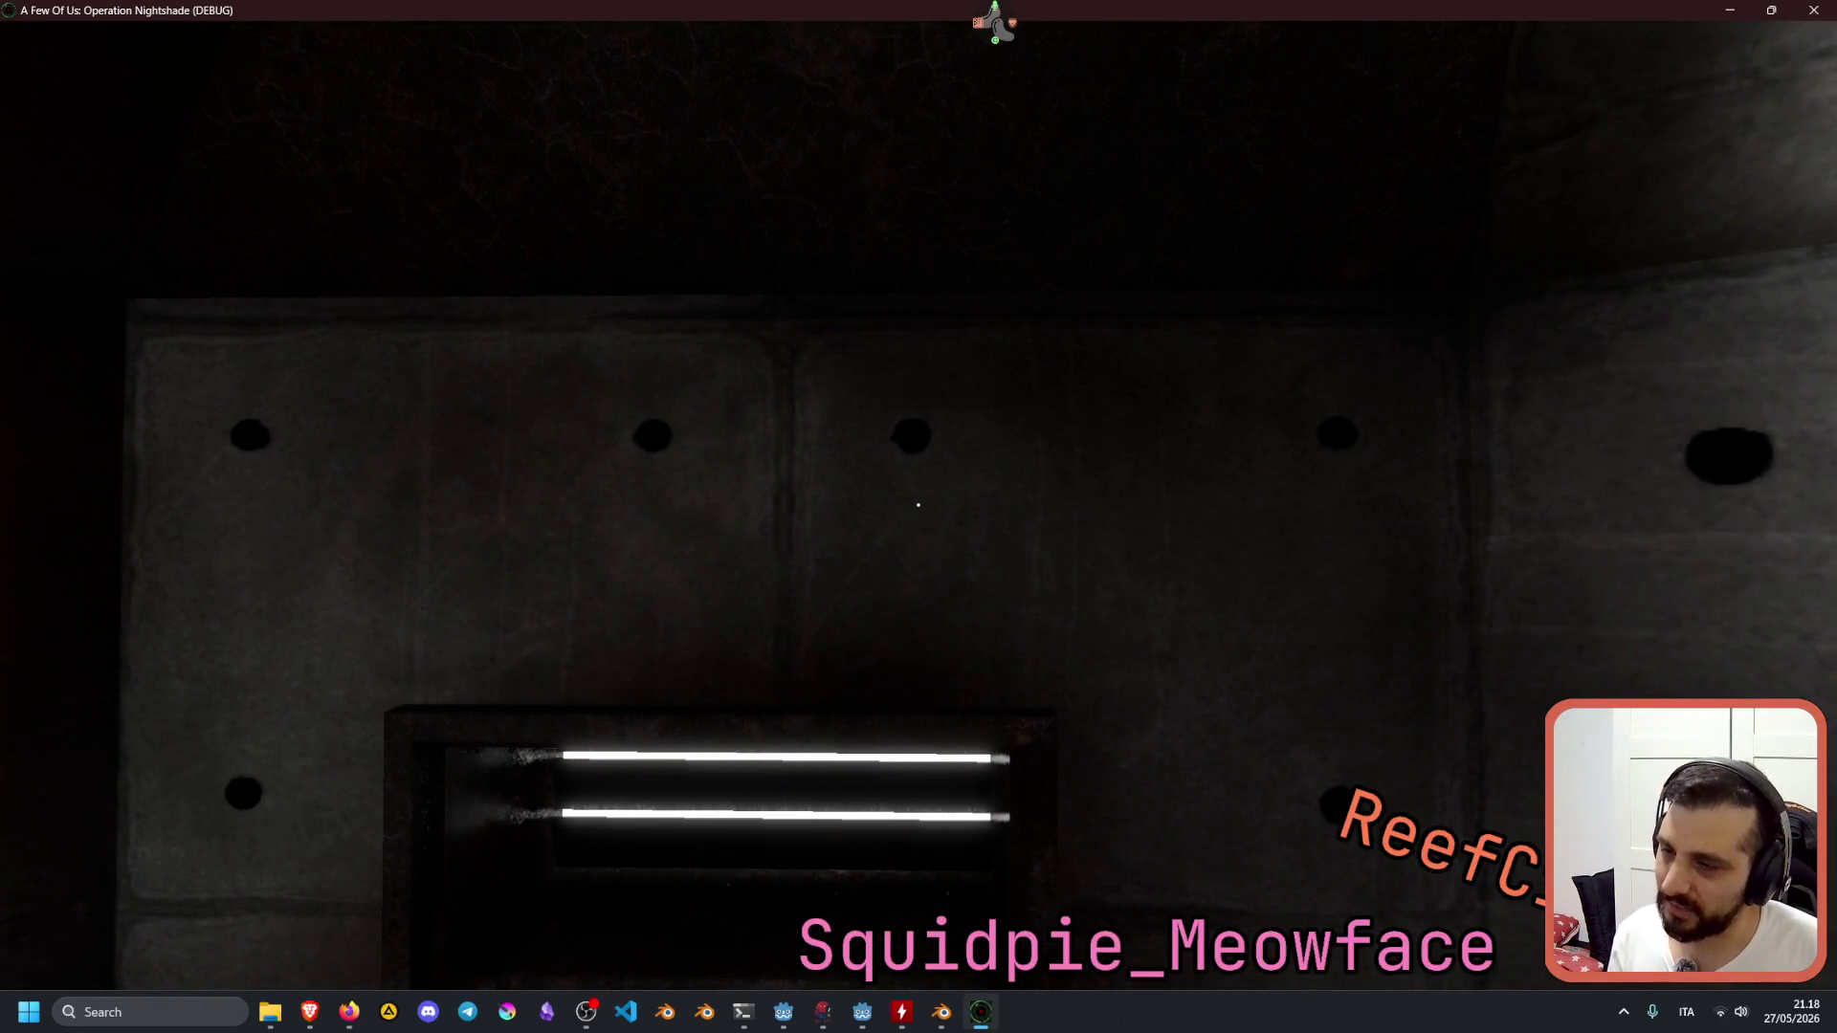
pyautogui.press('s')
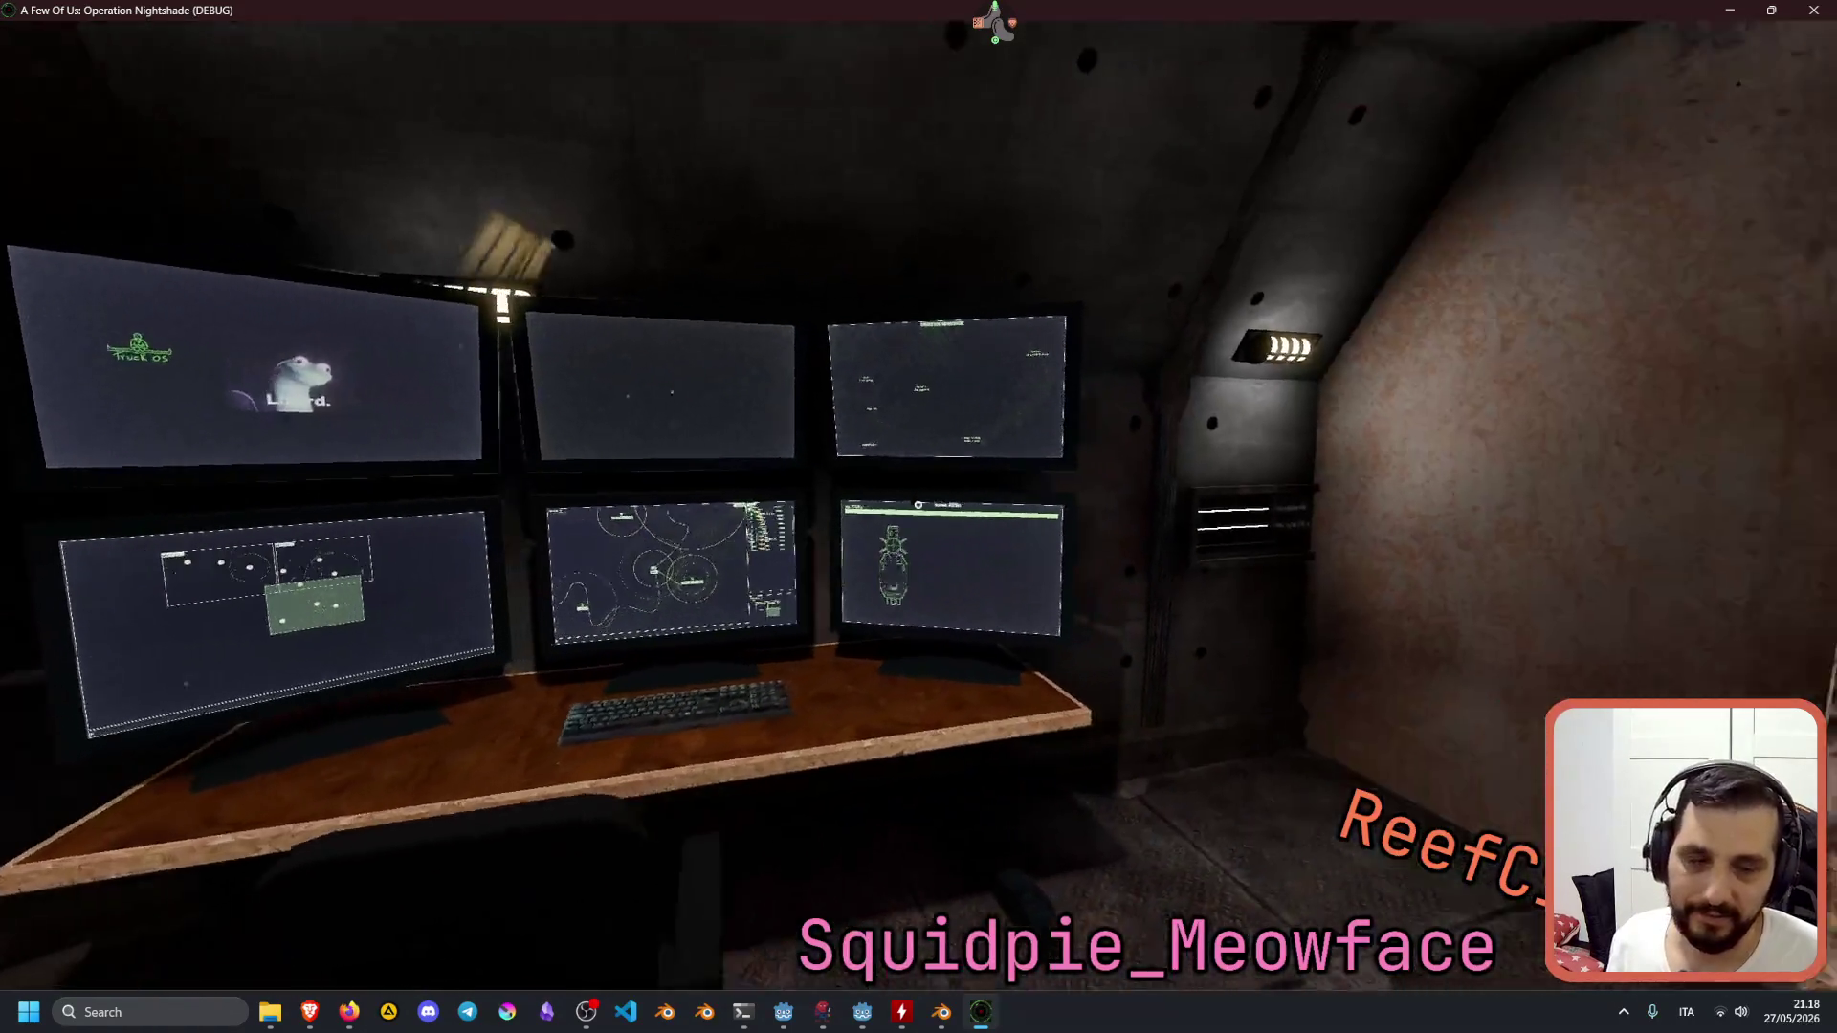
pyautogui.press('s')
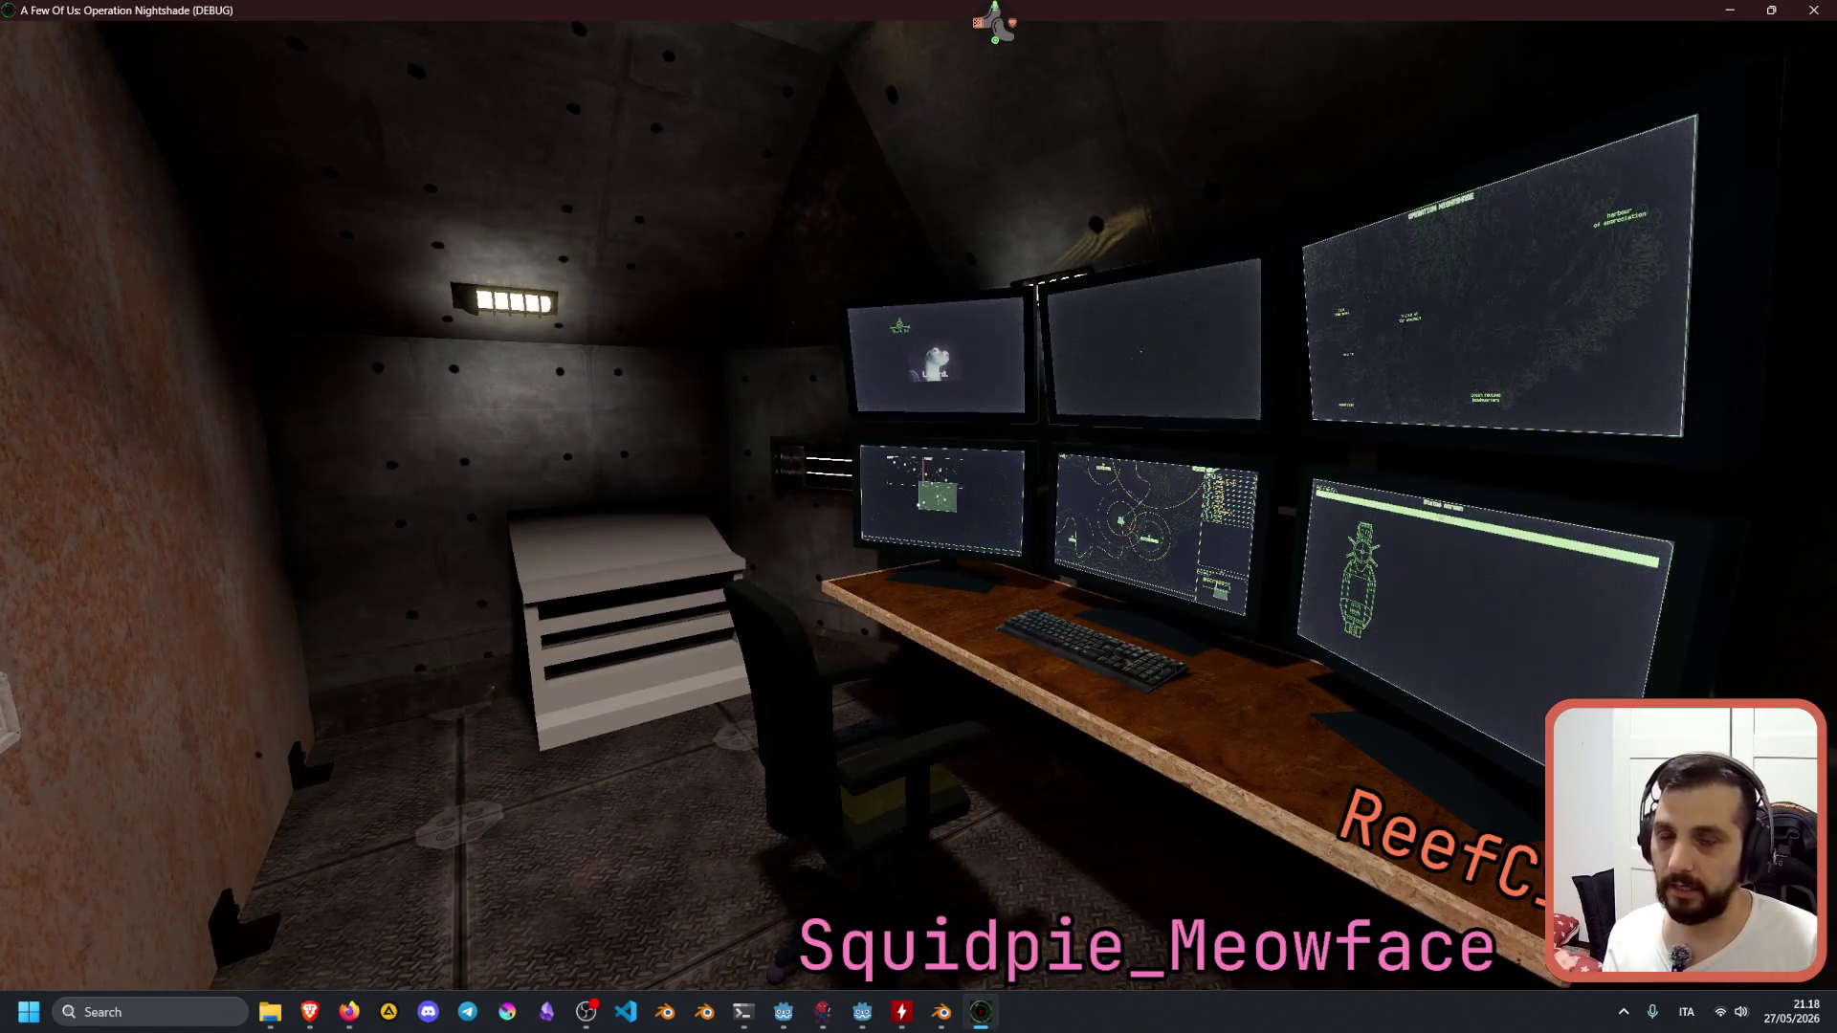
# Inspect the ceiling, rusty door and wall light, then face the six-monitor desk.
pyautogui.press('w')
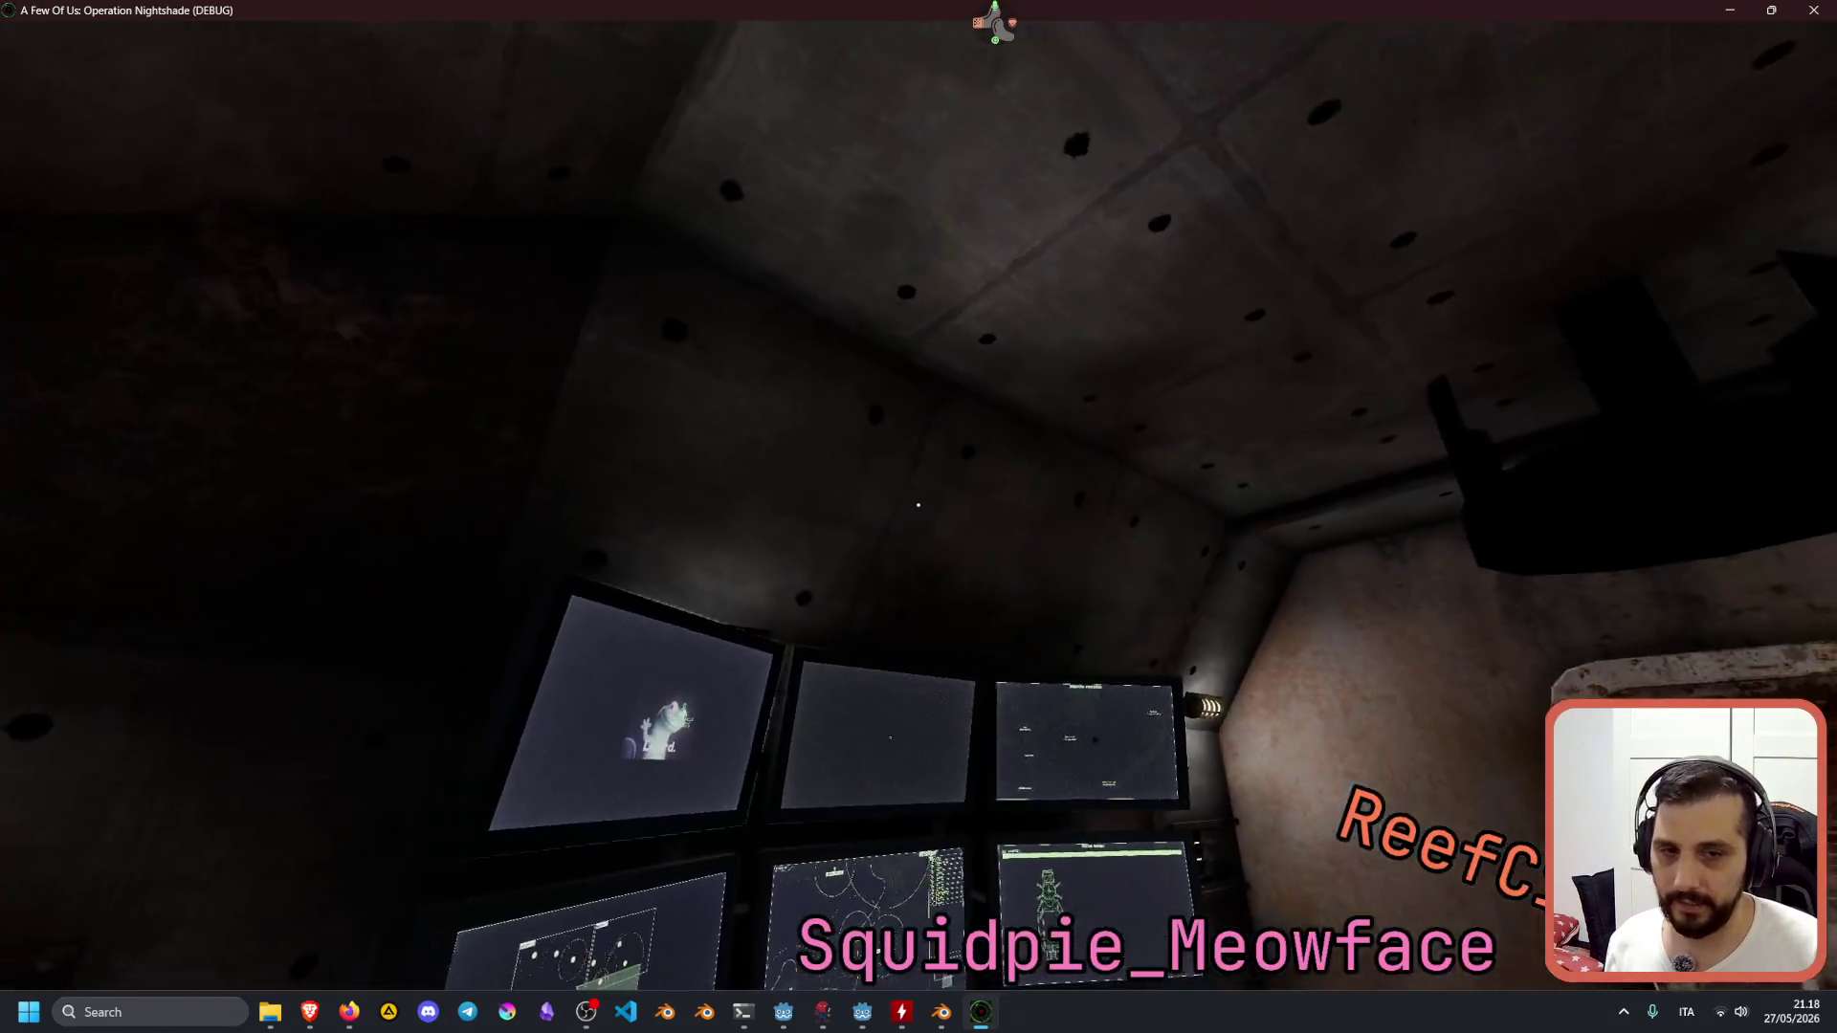
pyautogui.press('w')
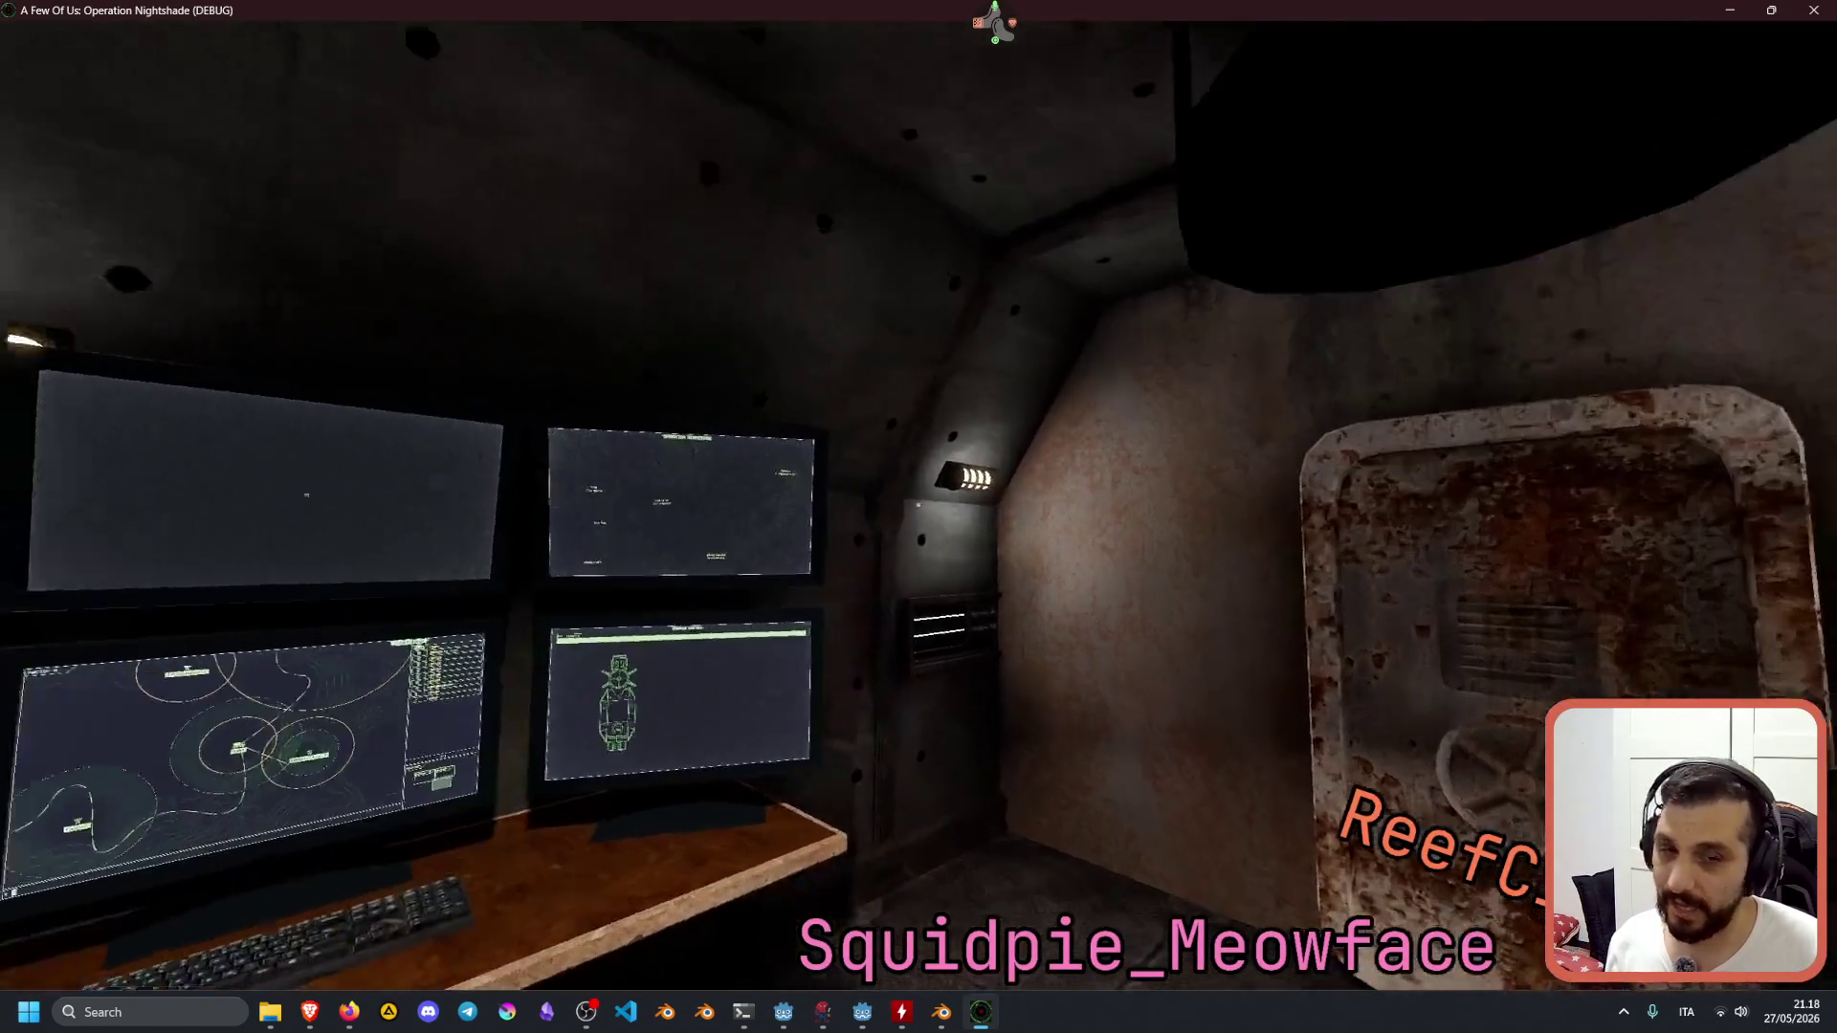
pyautogui.press('w')
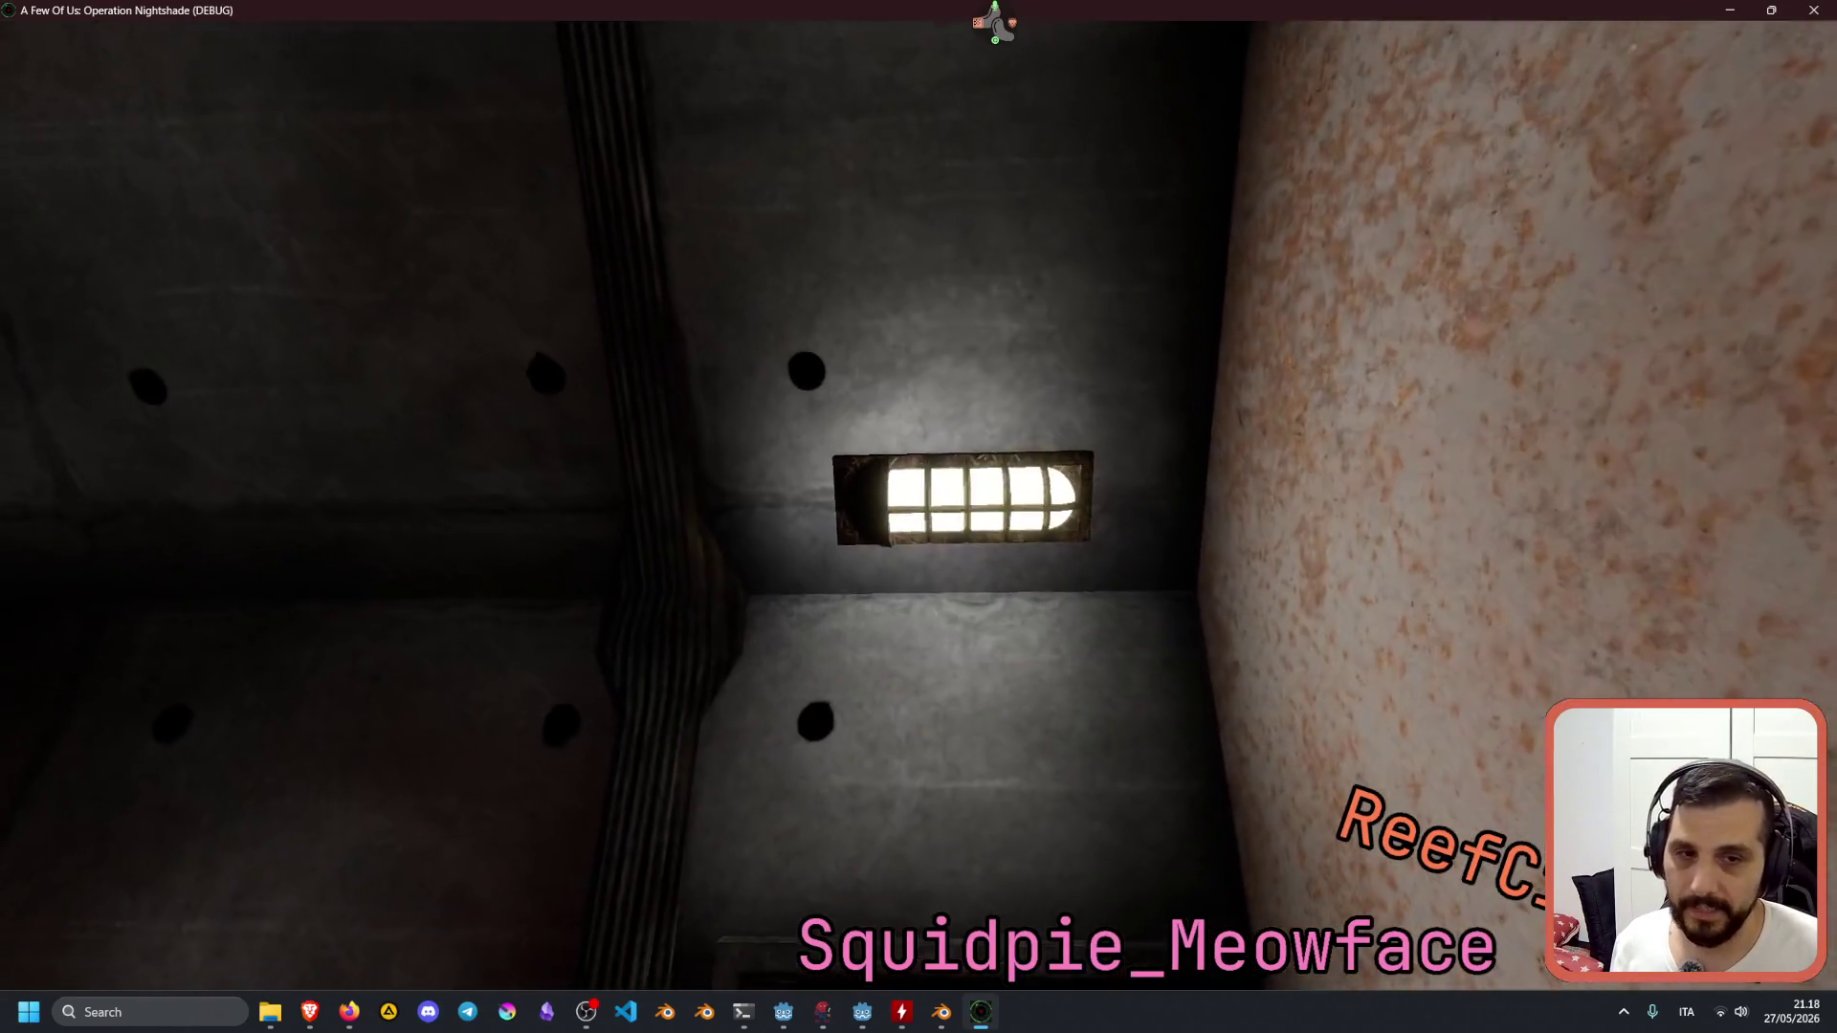
pyautogui.press('s')
pyautogui.press('w')
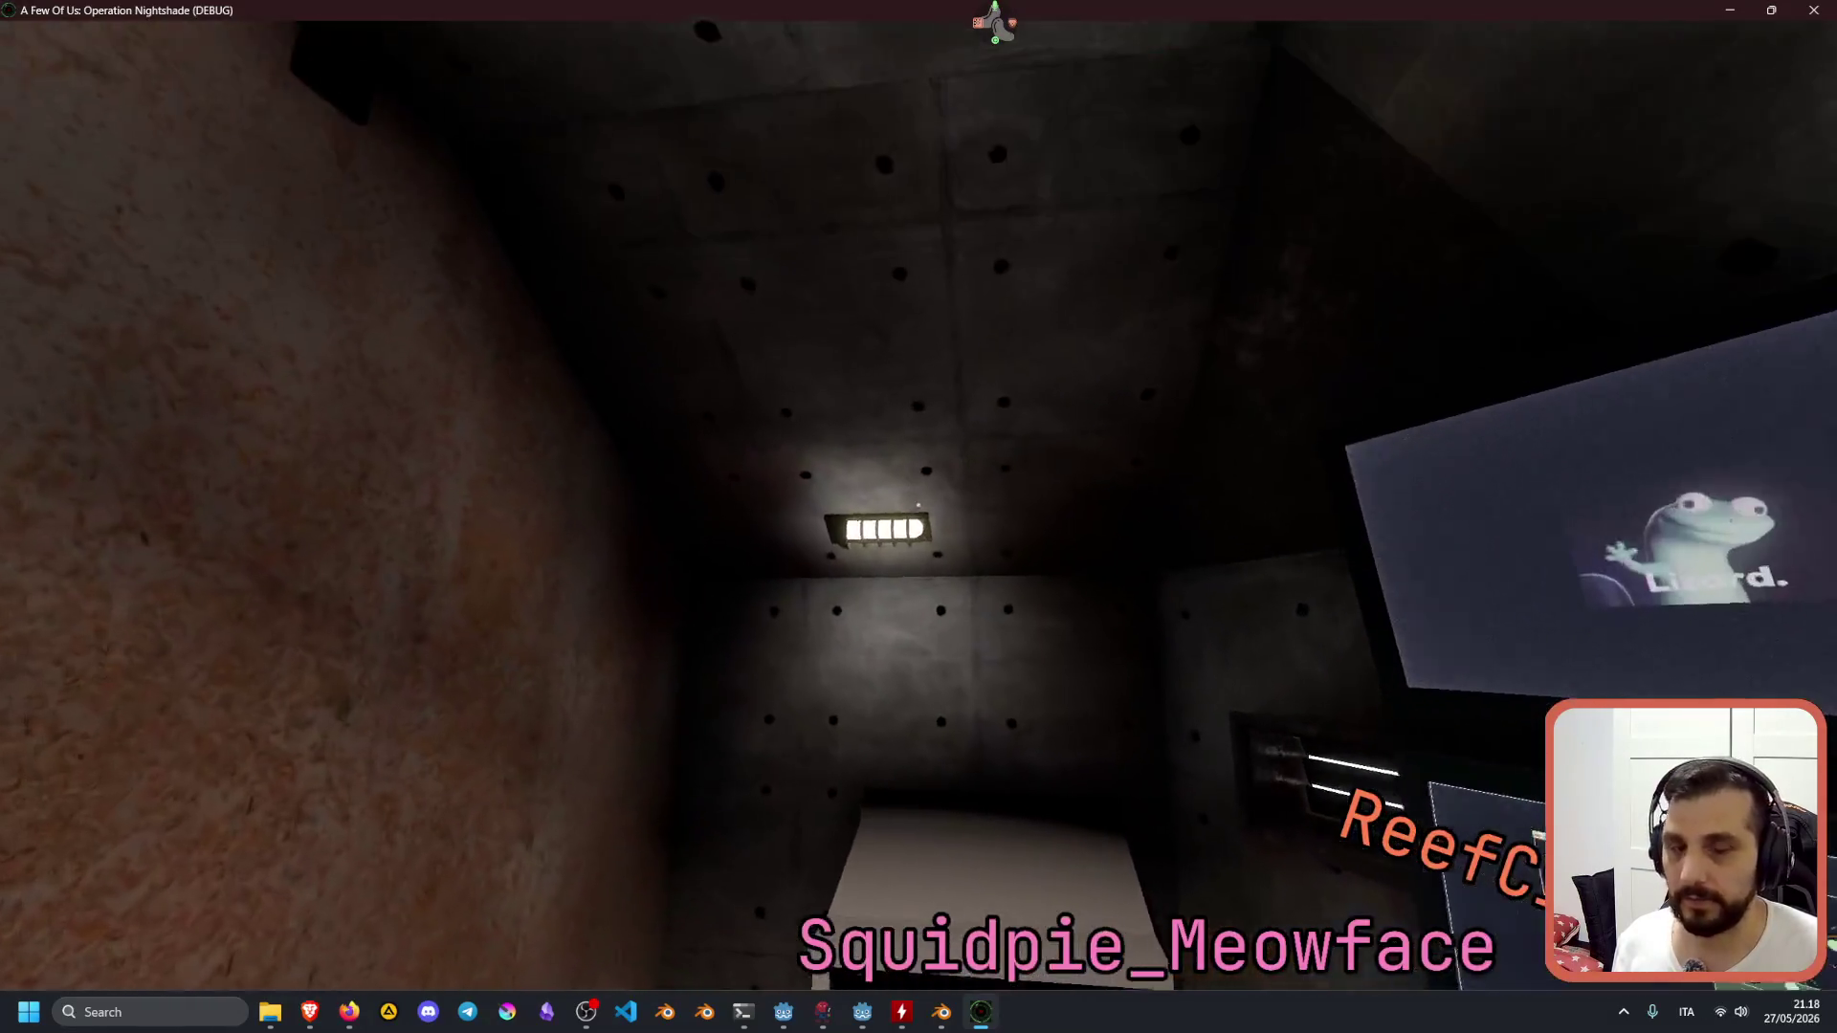
pyautogui.press('w')
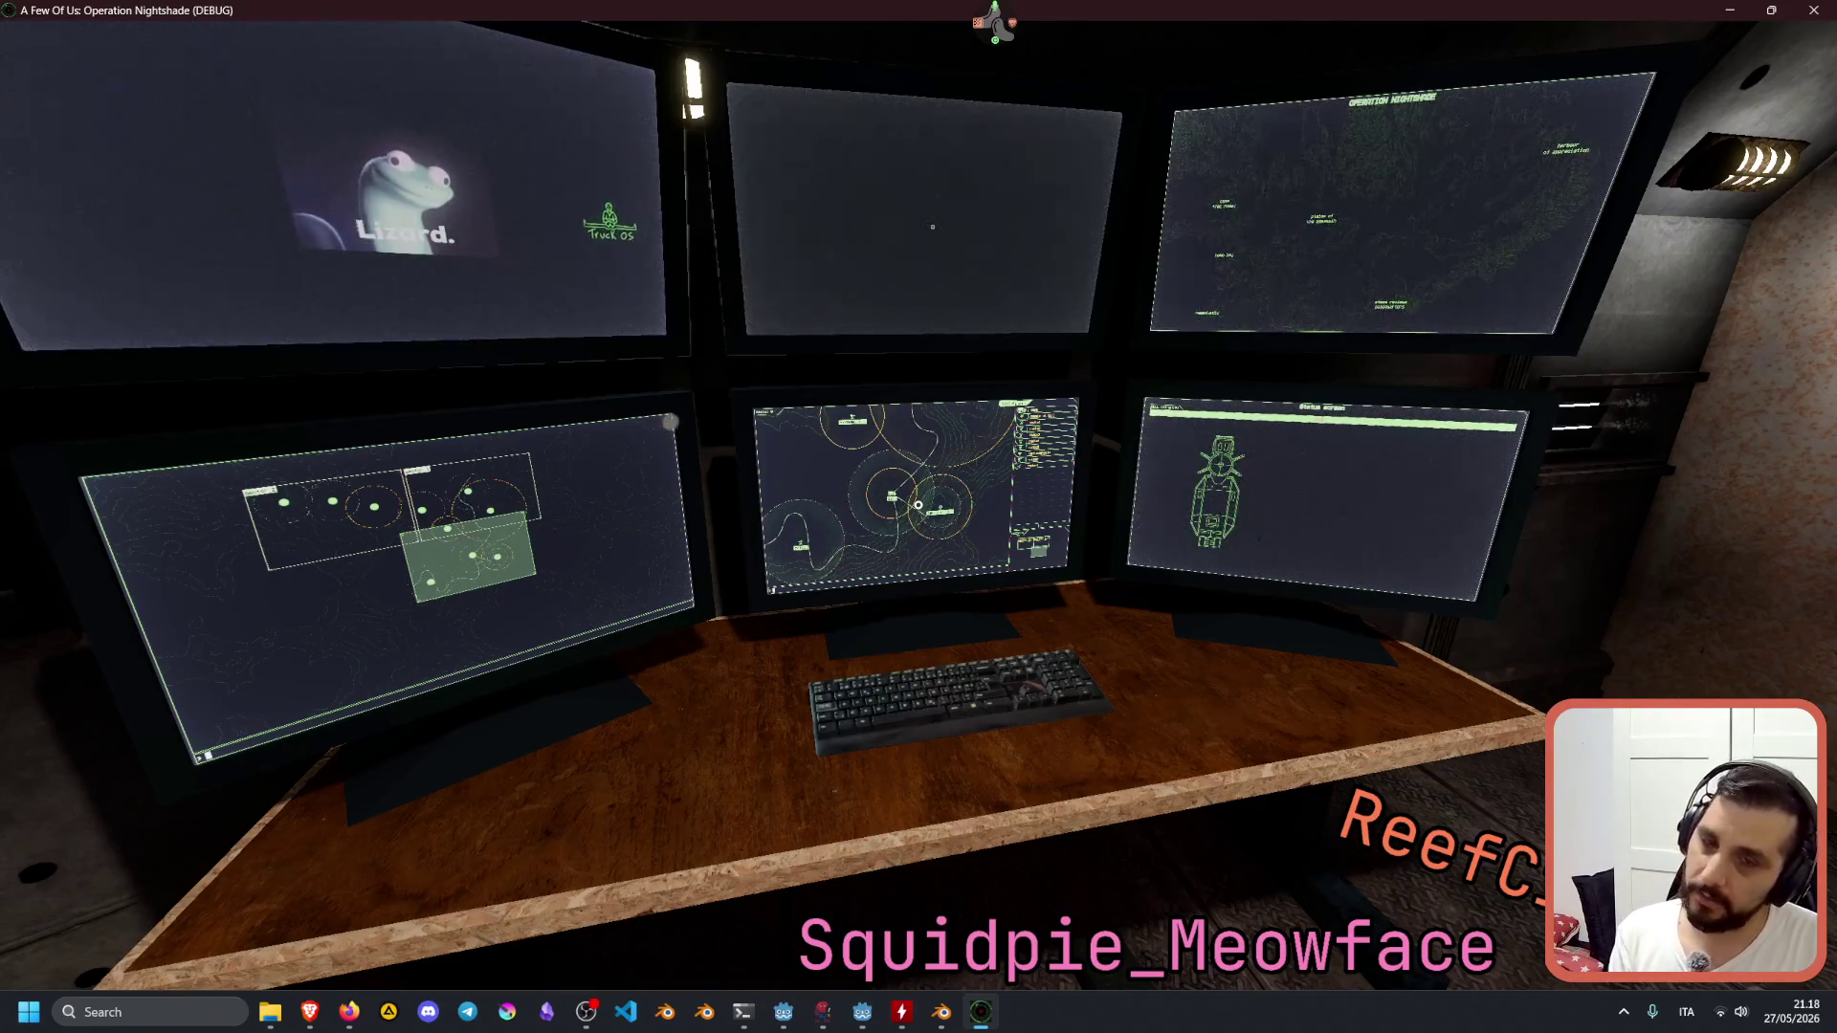
# Approach the wall lights and vents, then stop the debug run with F8.
pyautogui.moveTo(918, 505)
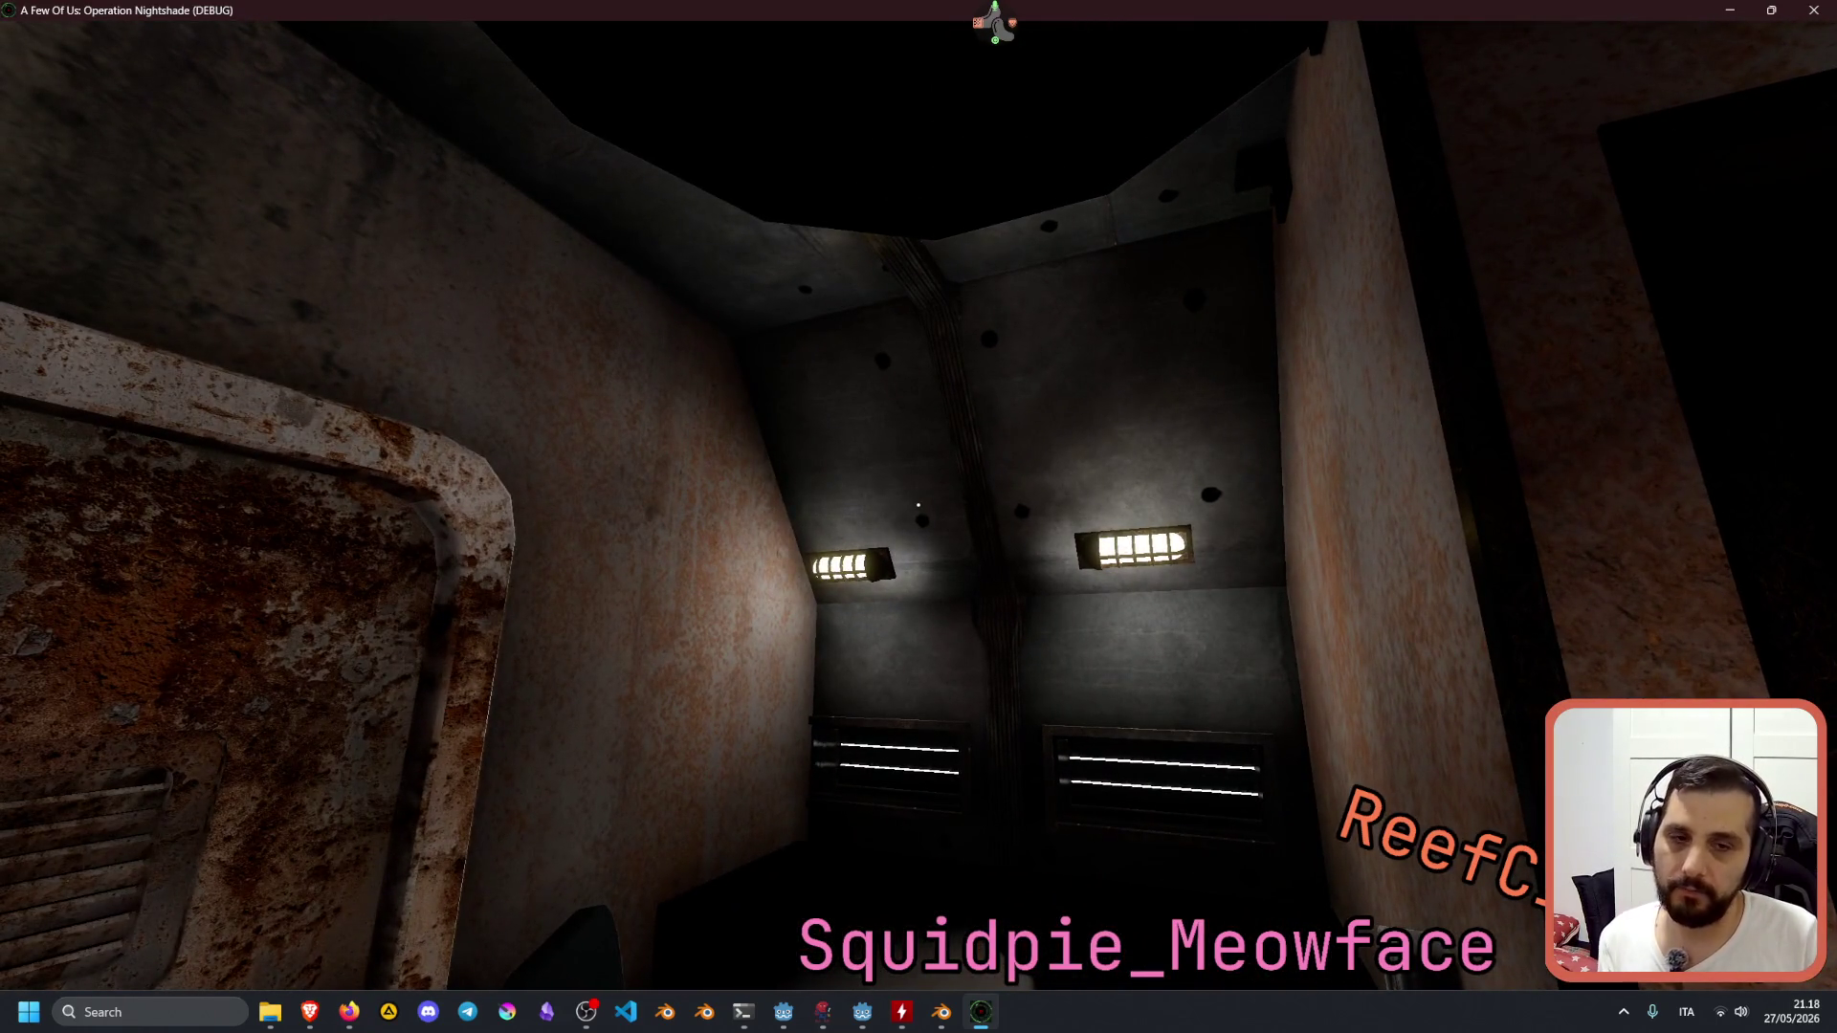
pyautogui.press('w')
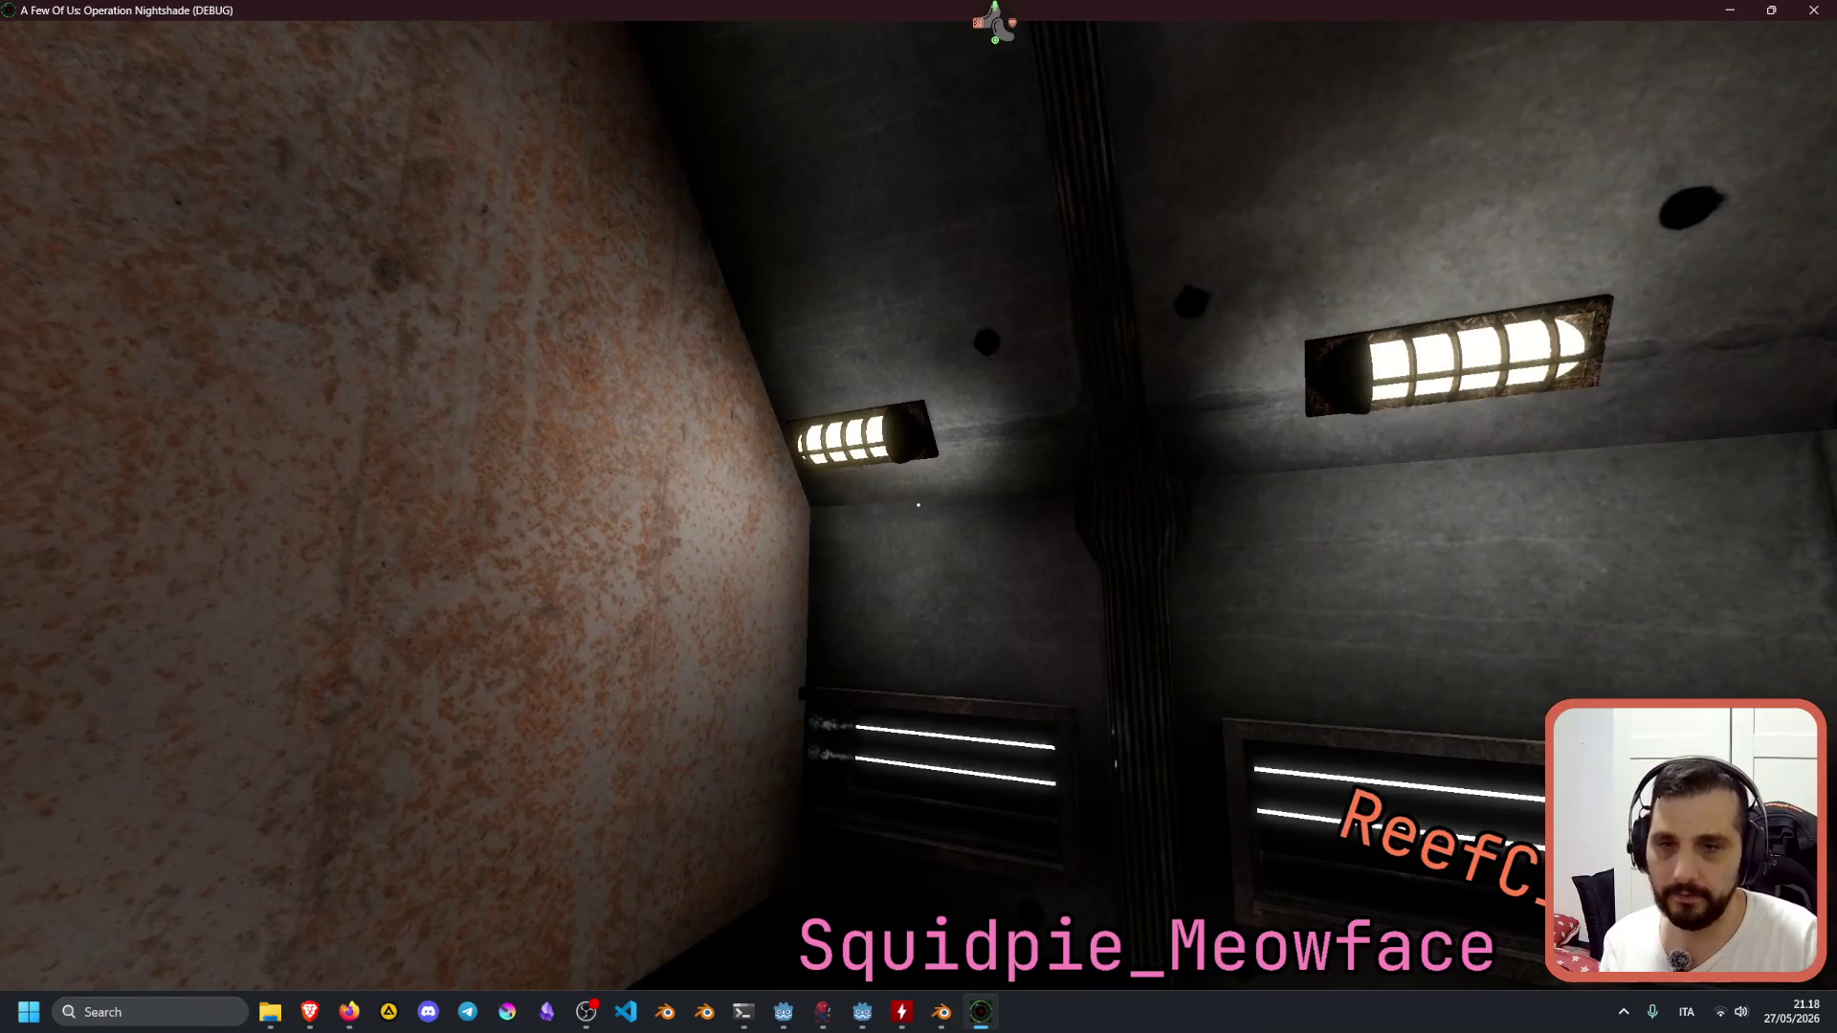
pyautogui.press('w')
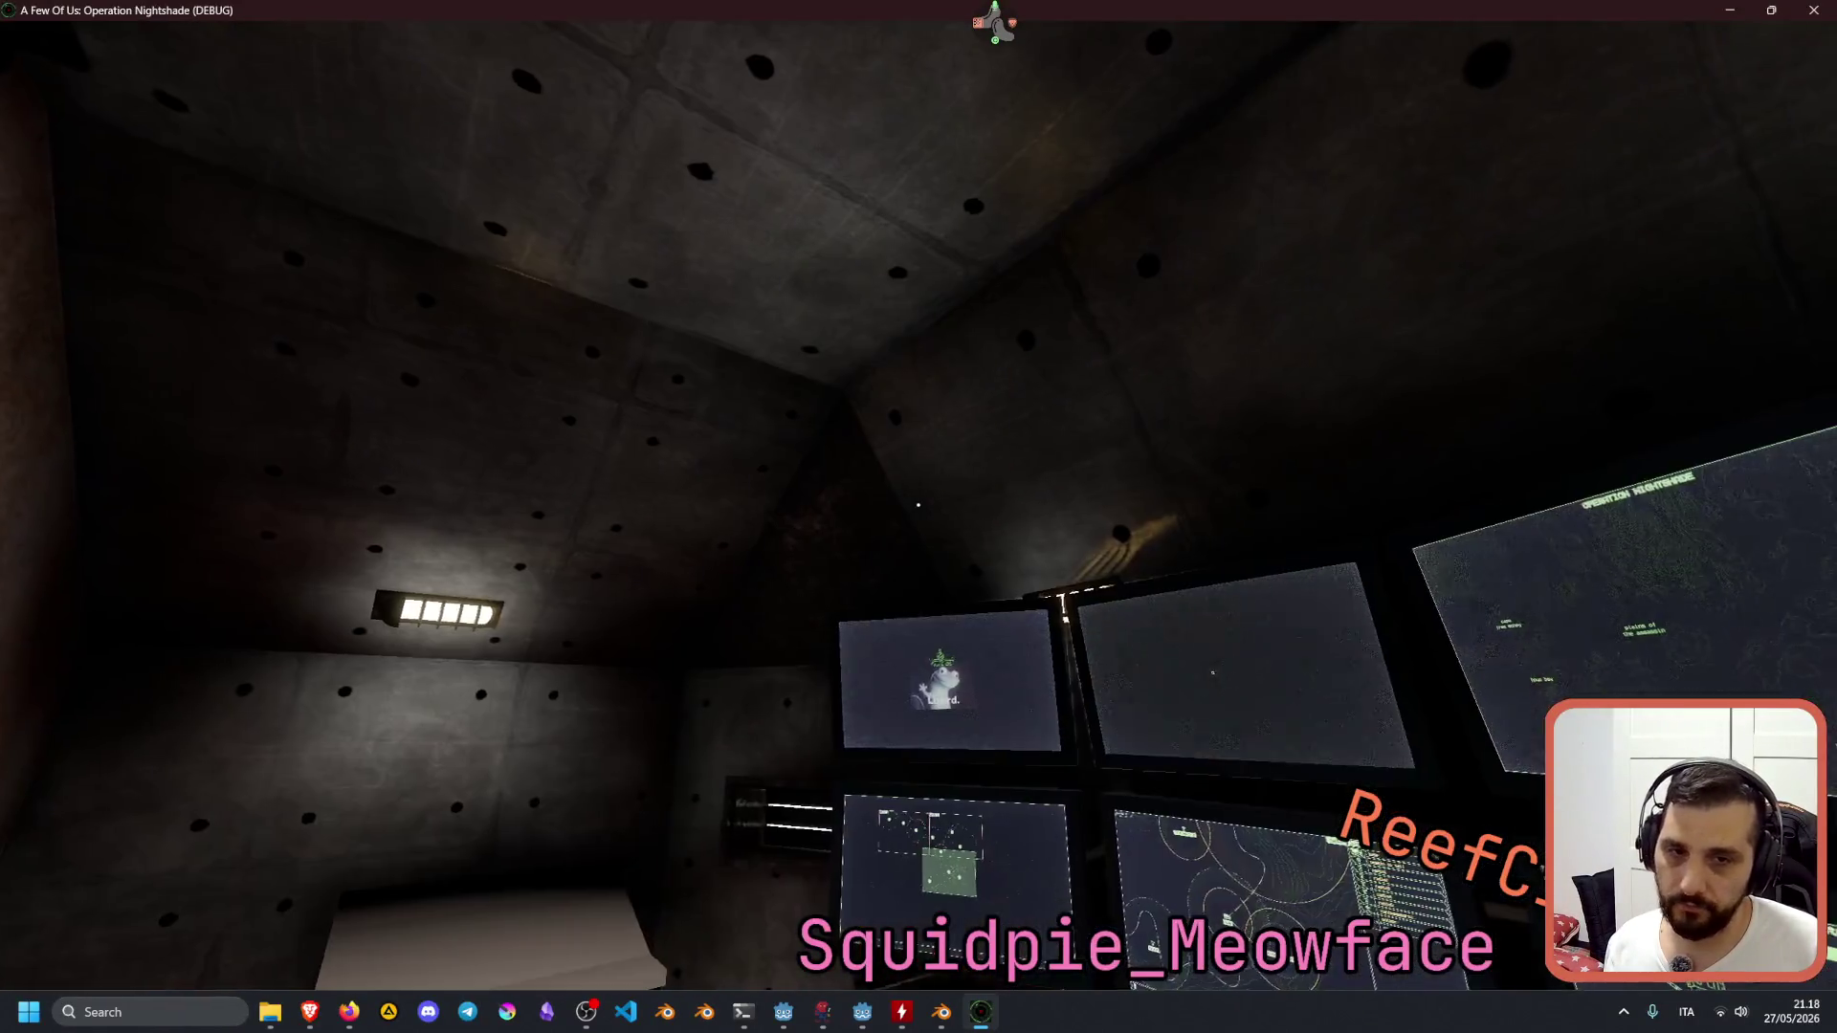
pyautogui.press('F8')
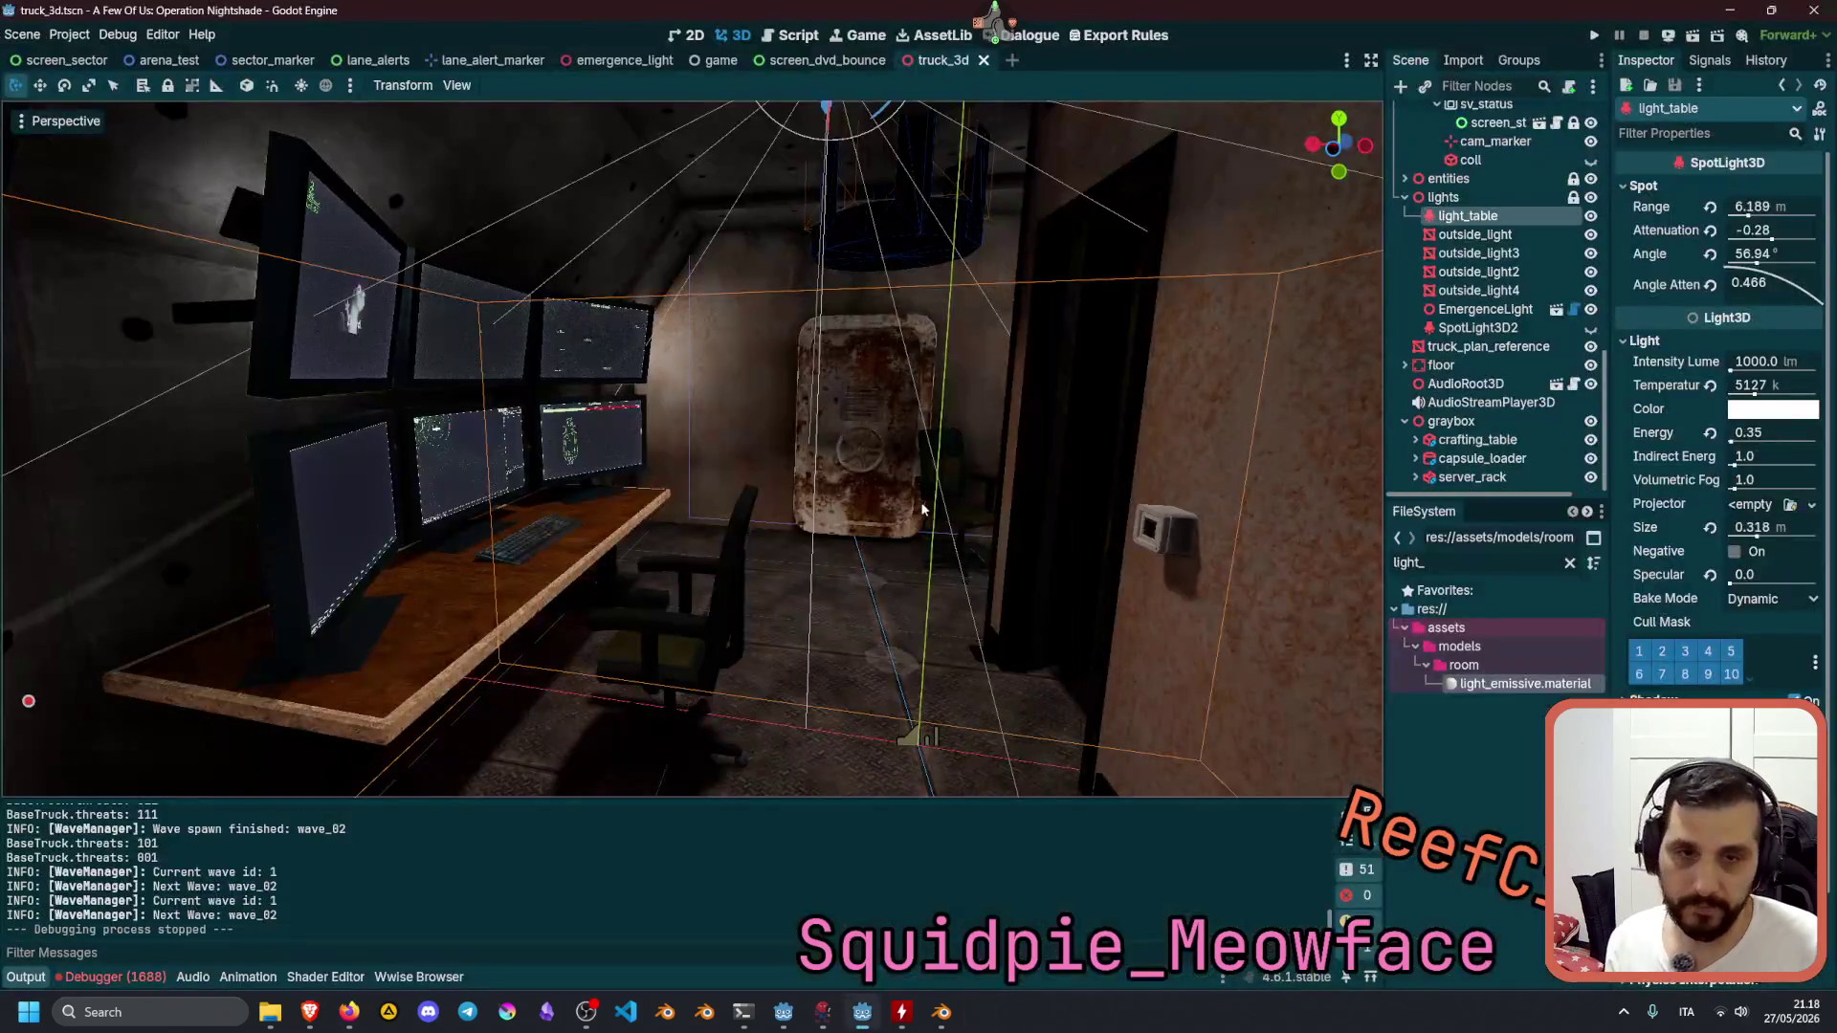
# Preview SpotLight3D2's red light in the room by toggling its visibility on and off.
pyautogui.moveTo(980, 631); pyautogui.dragTo(980, 568, button='right')
pyautogui.click(703, 429)
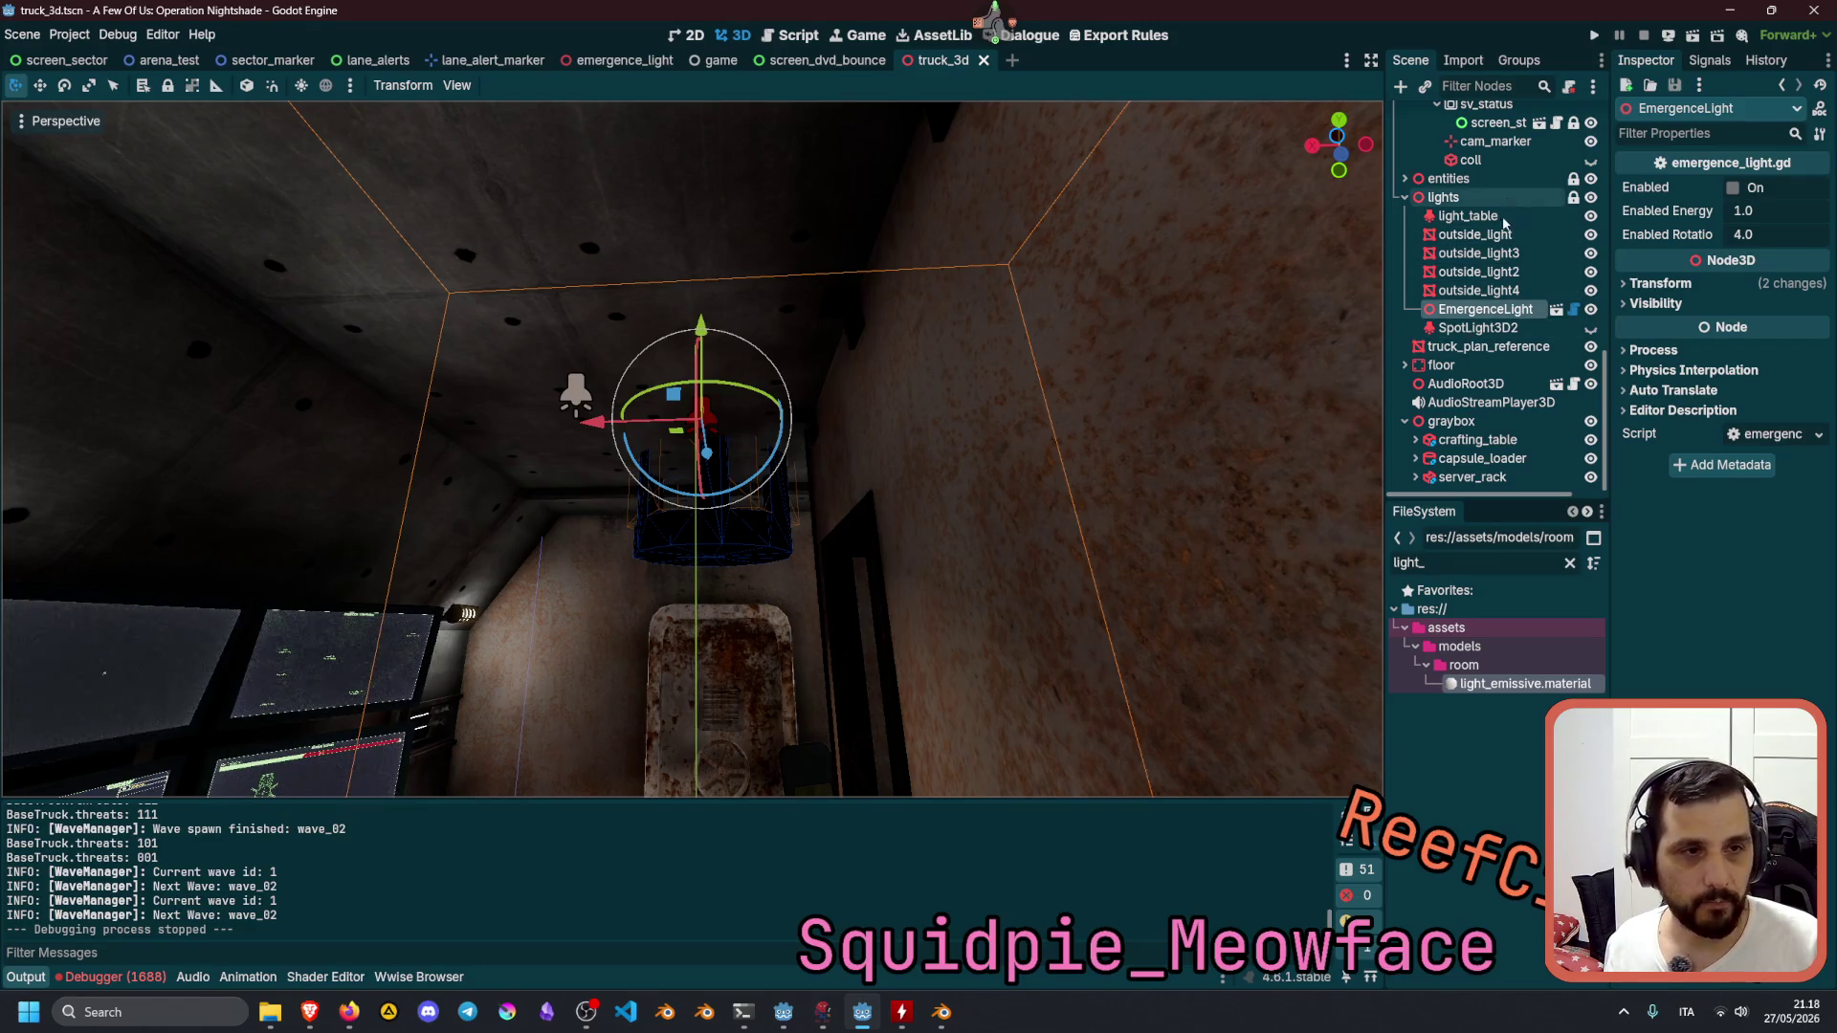
pyautogui.click(1491, 328)
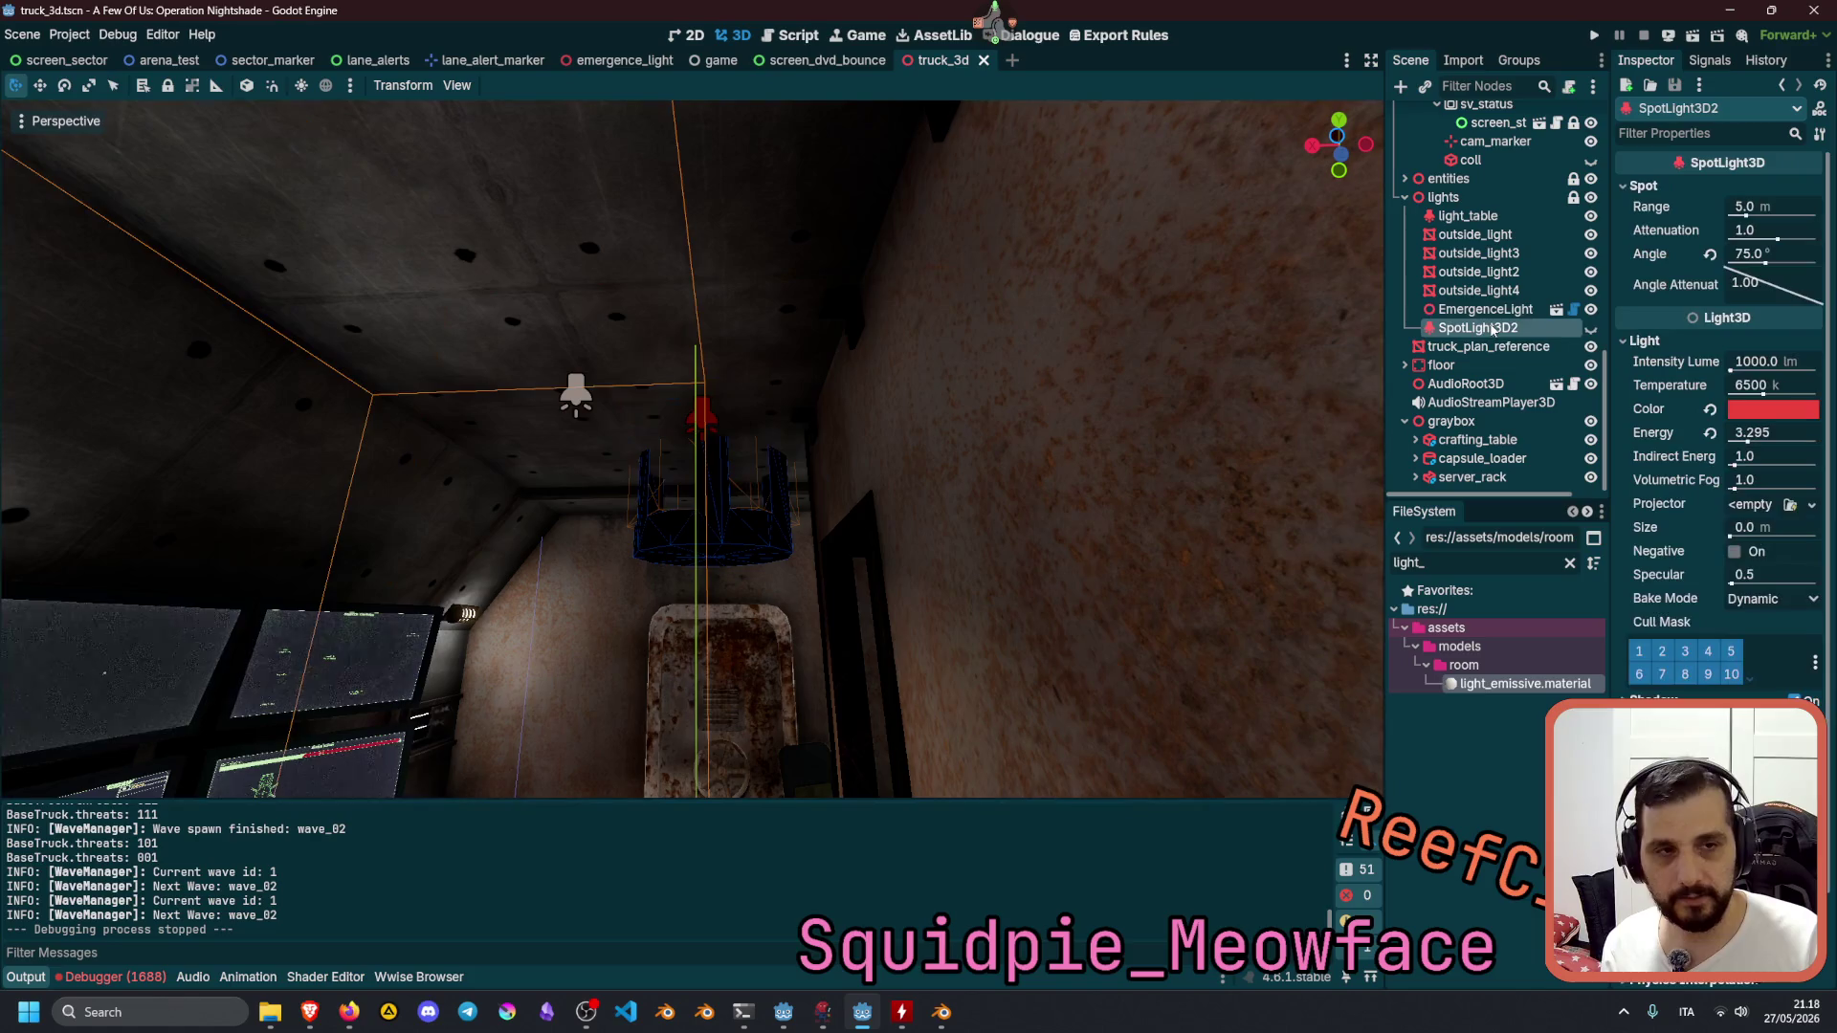
pyautogui.moveTo(876, 388); pyautogui.dragTo(866, 536, button='right')
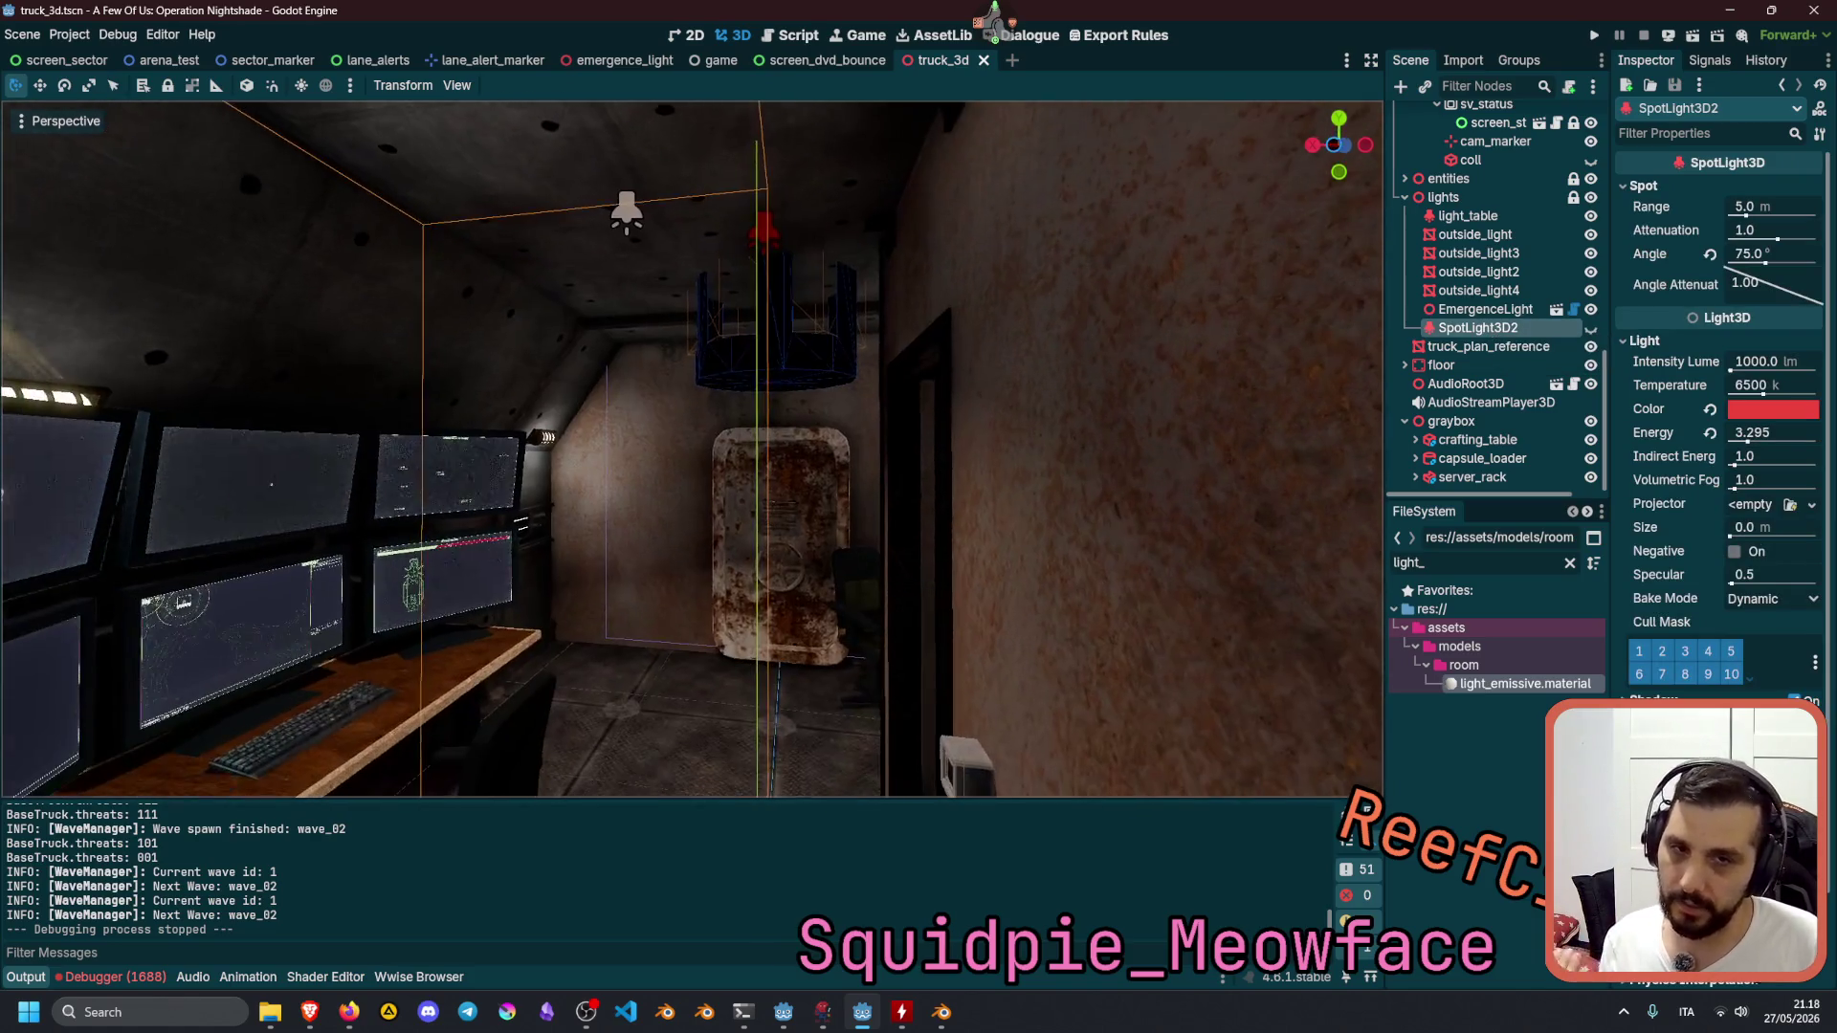
pyautogui.click(1591, 328)
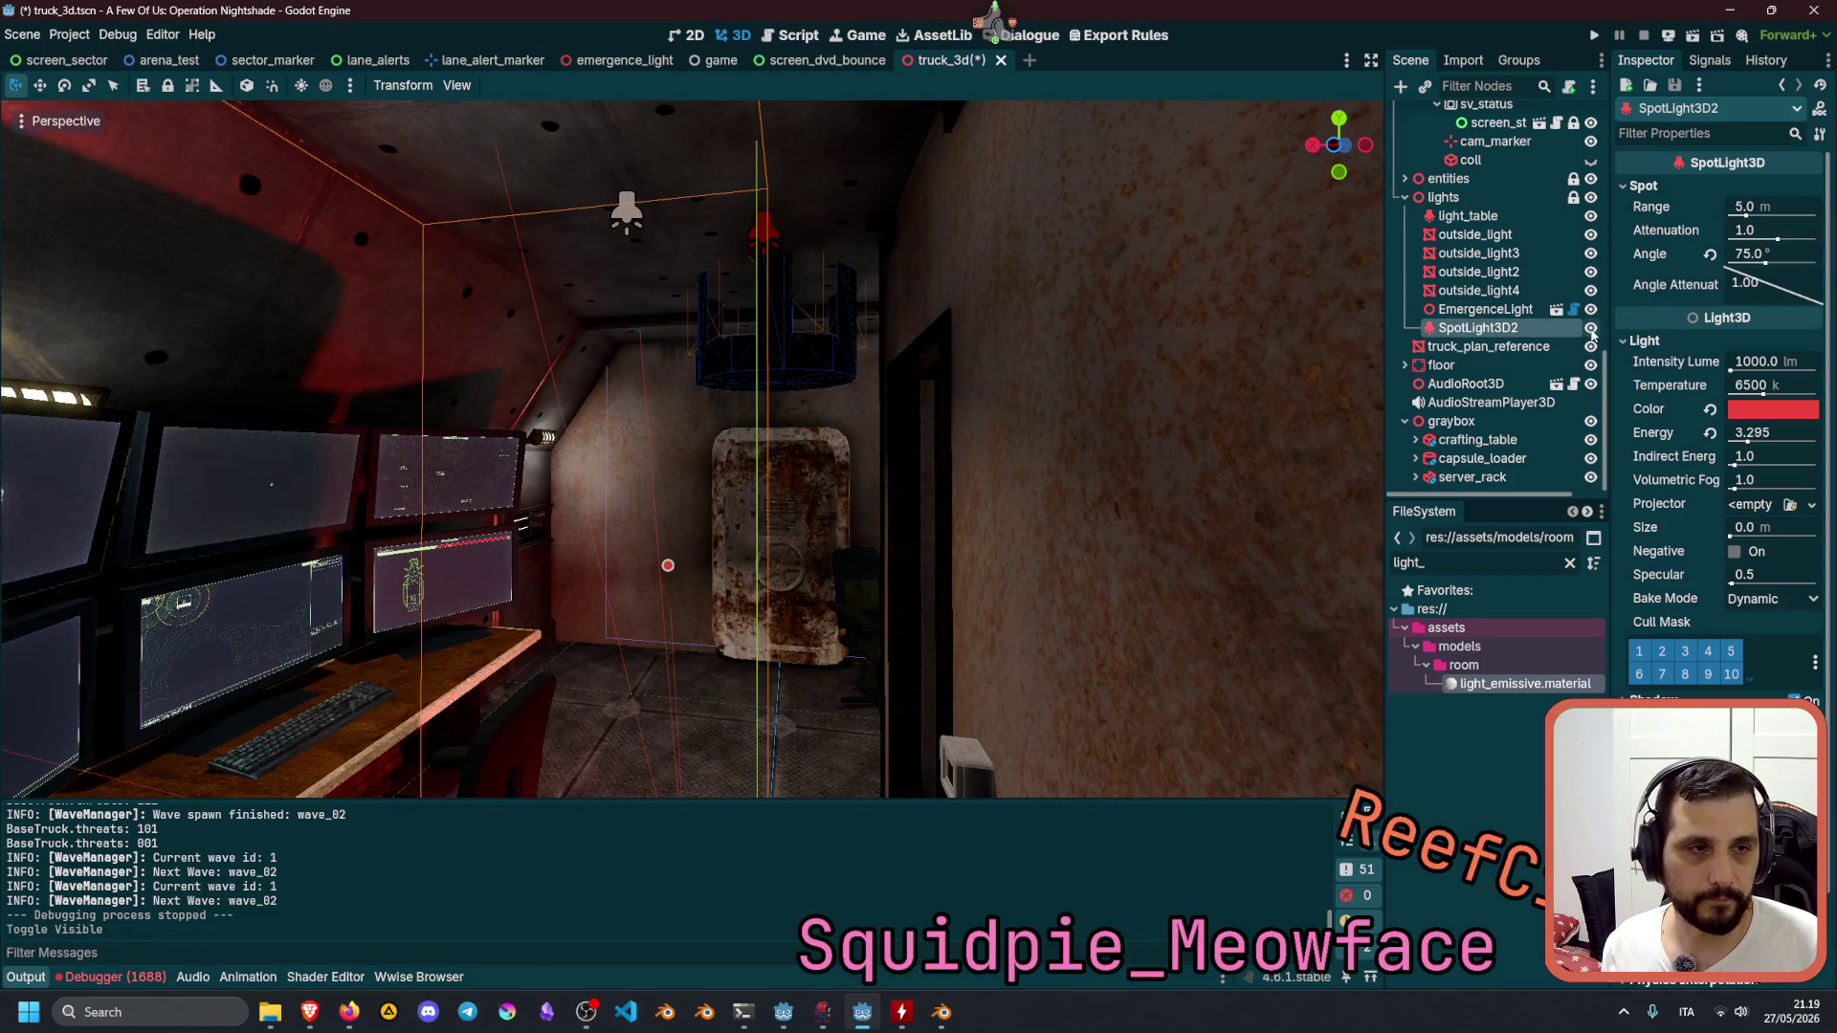
pyautogui.click(1590, 329)
# Enable EmergenceLight, view its red glow up close, and open the emergence_light scene.
pyautogui.click(1521, 314)
pyautogui.click(1732, 187)
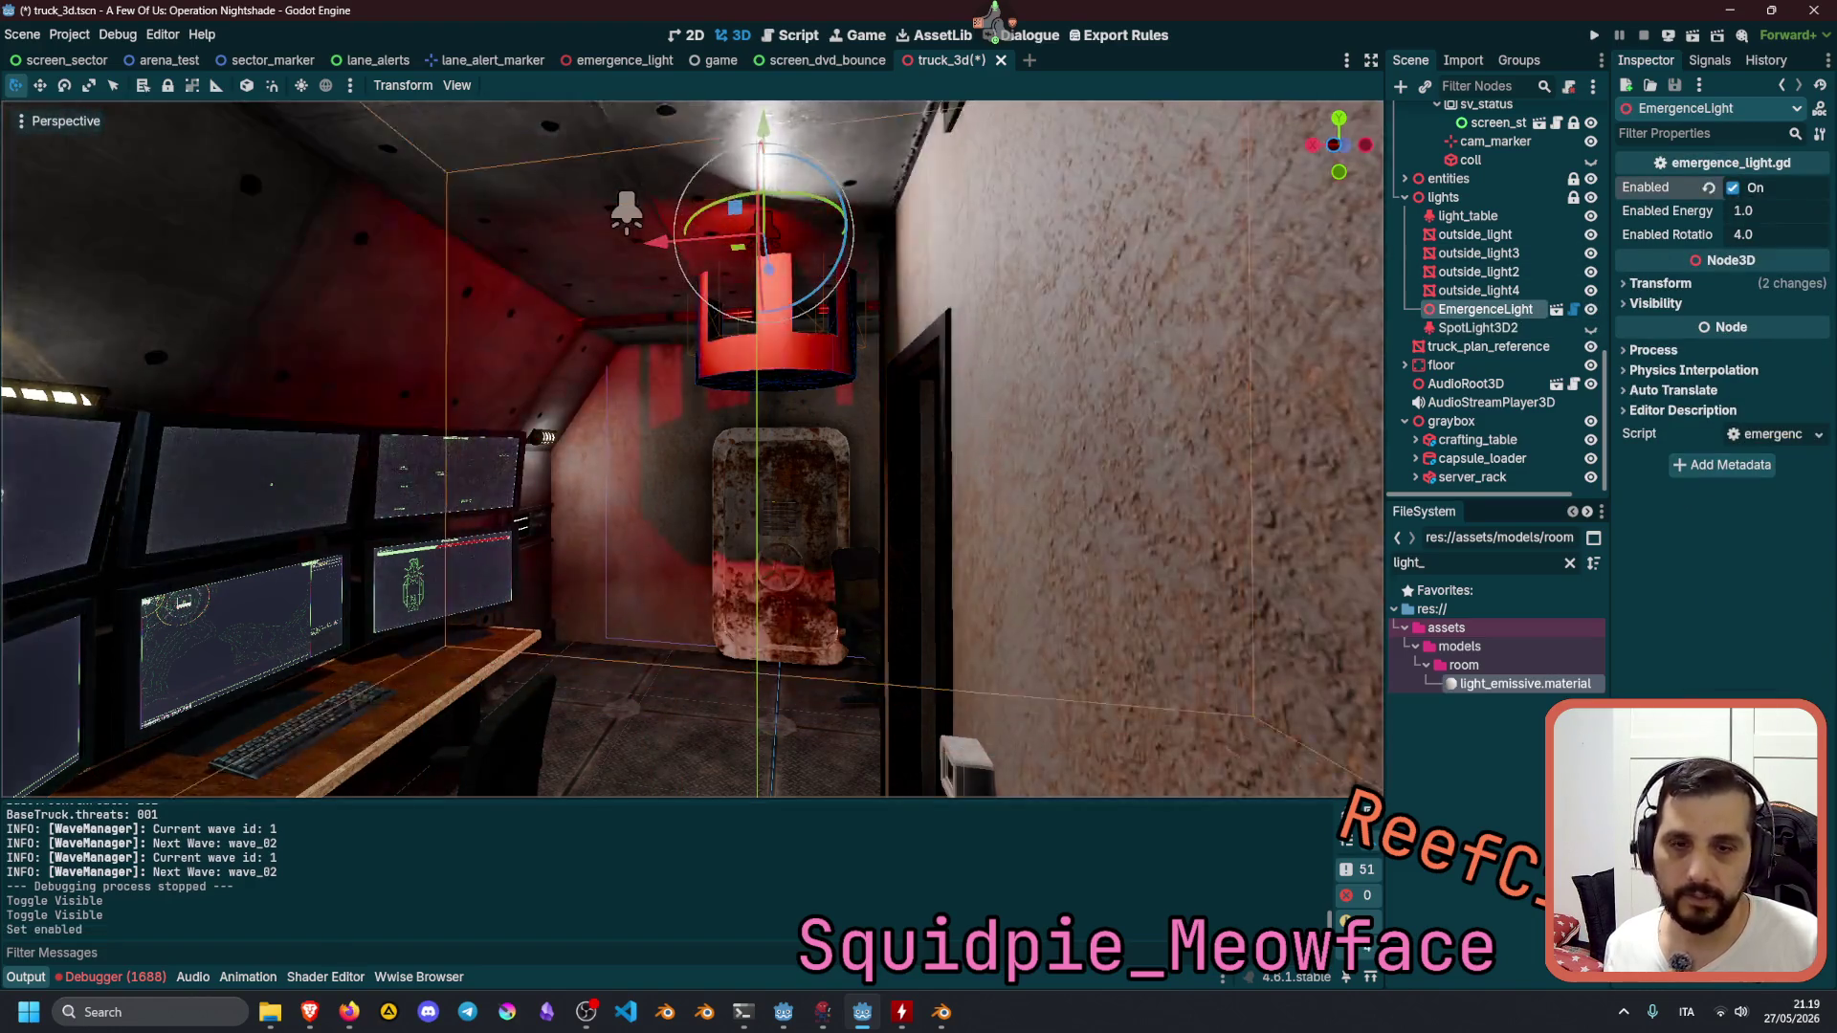
pyautogui.moveTo(1120, 363); pyautogui.dragTo(1156, 349, button='middle')
pyautogui.moveTo(1156, 348); pyautogui.dragTo(1156, 348, button='right')
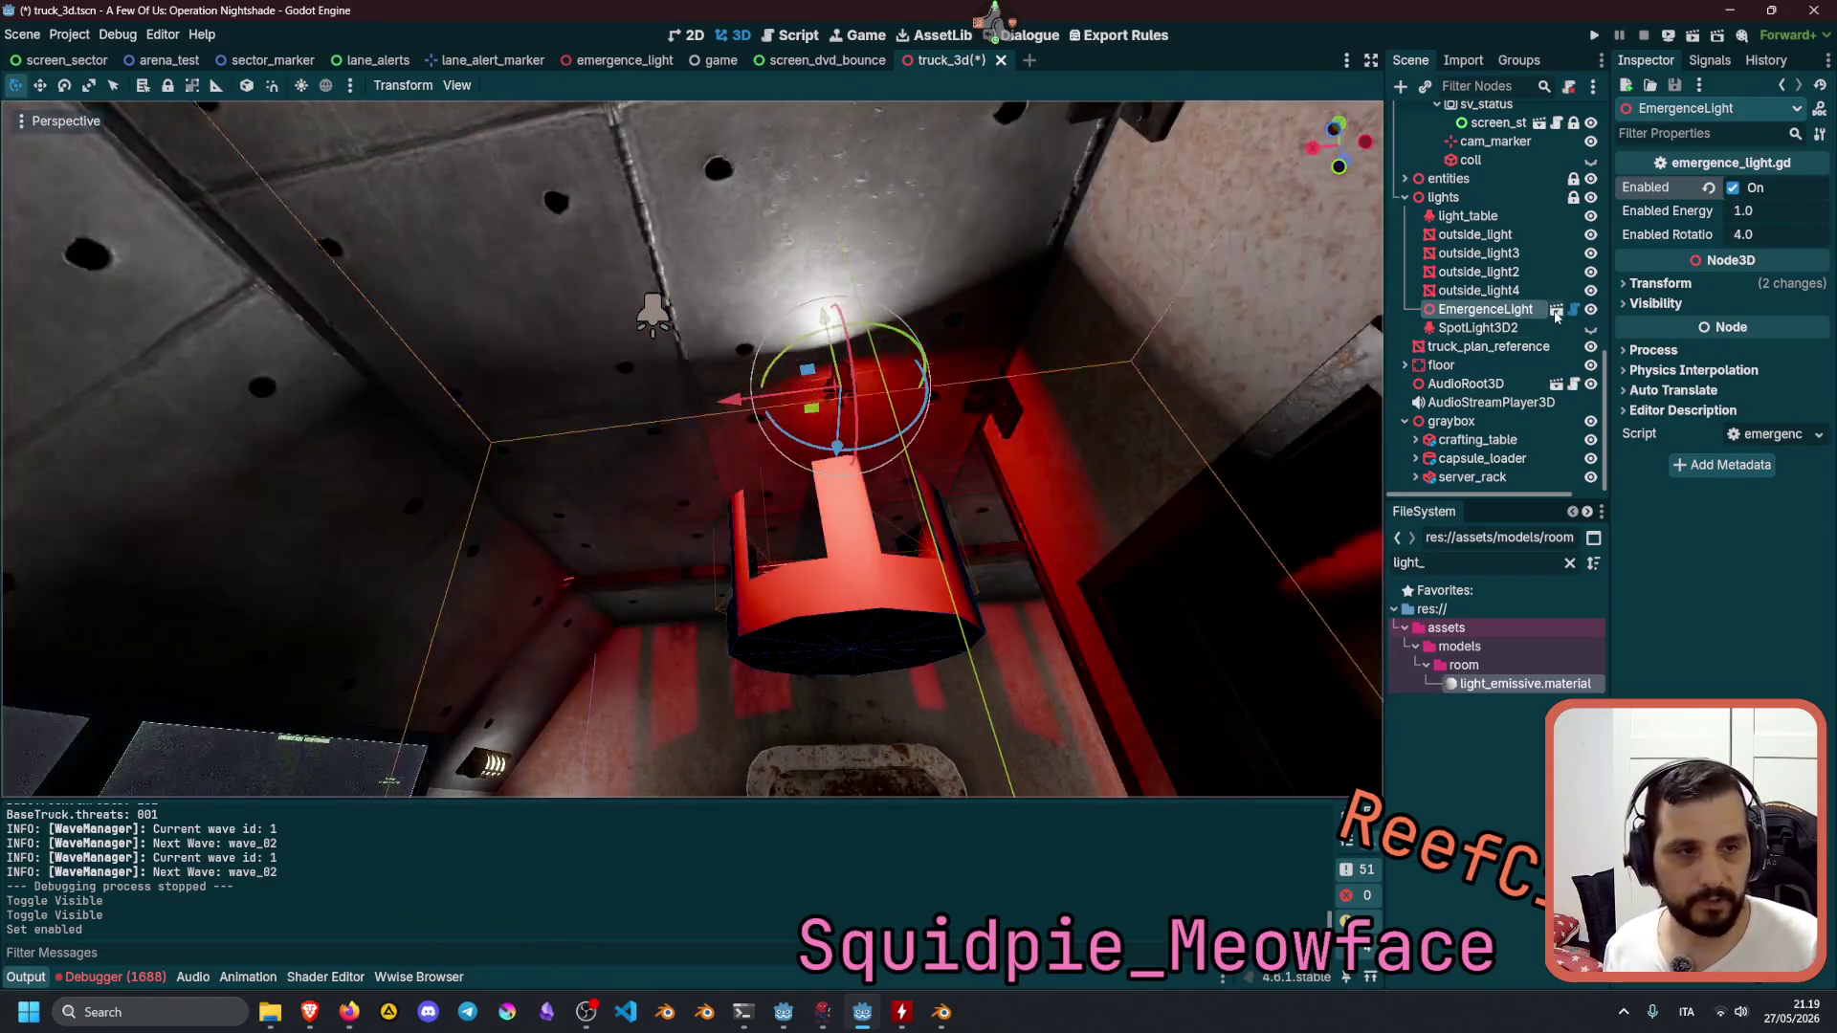
pyautogui.click(1556, 311)
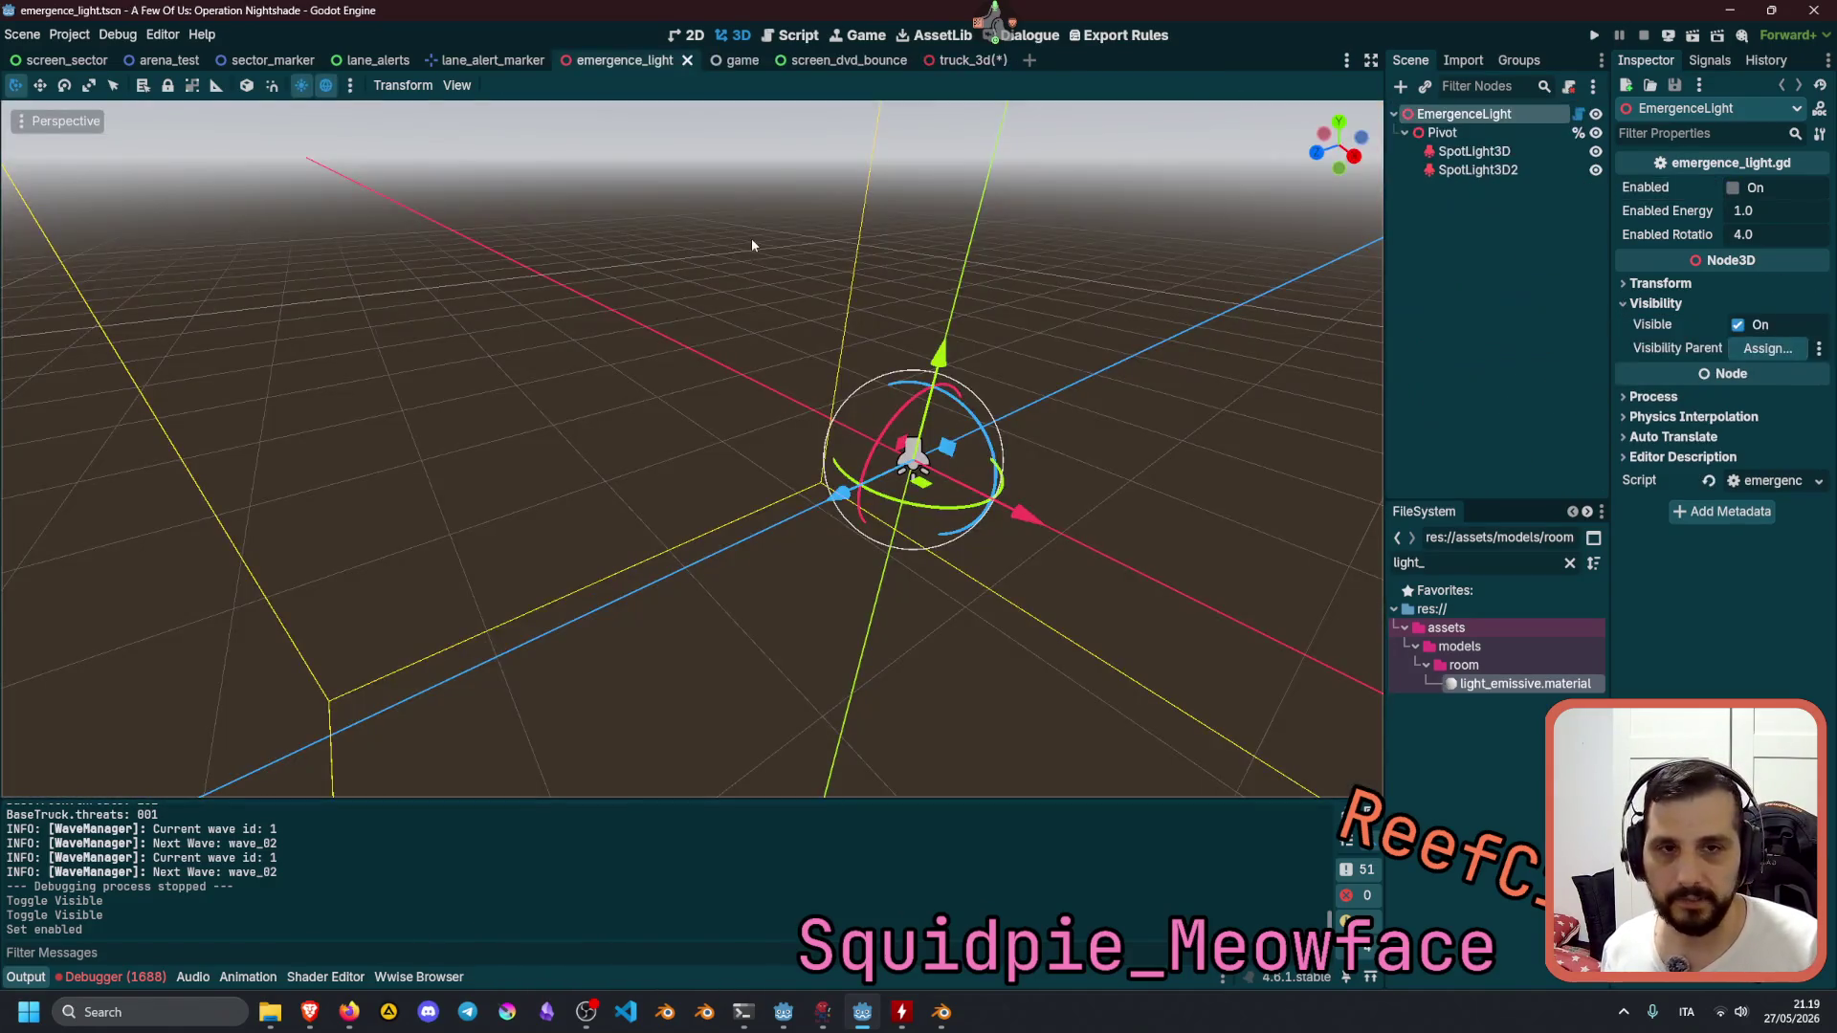
# Reset SpotLight3D's colour, compare it with SpotLight3D2's red, and save emergence_light.
pyautogui.click(1509, 153)
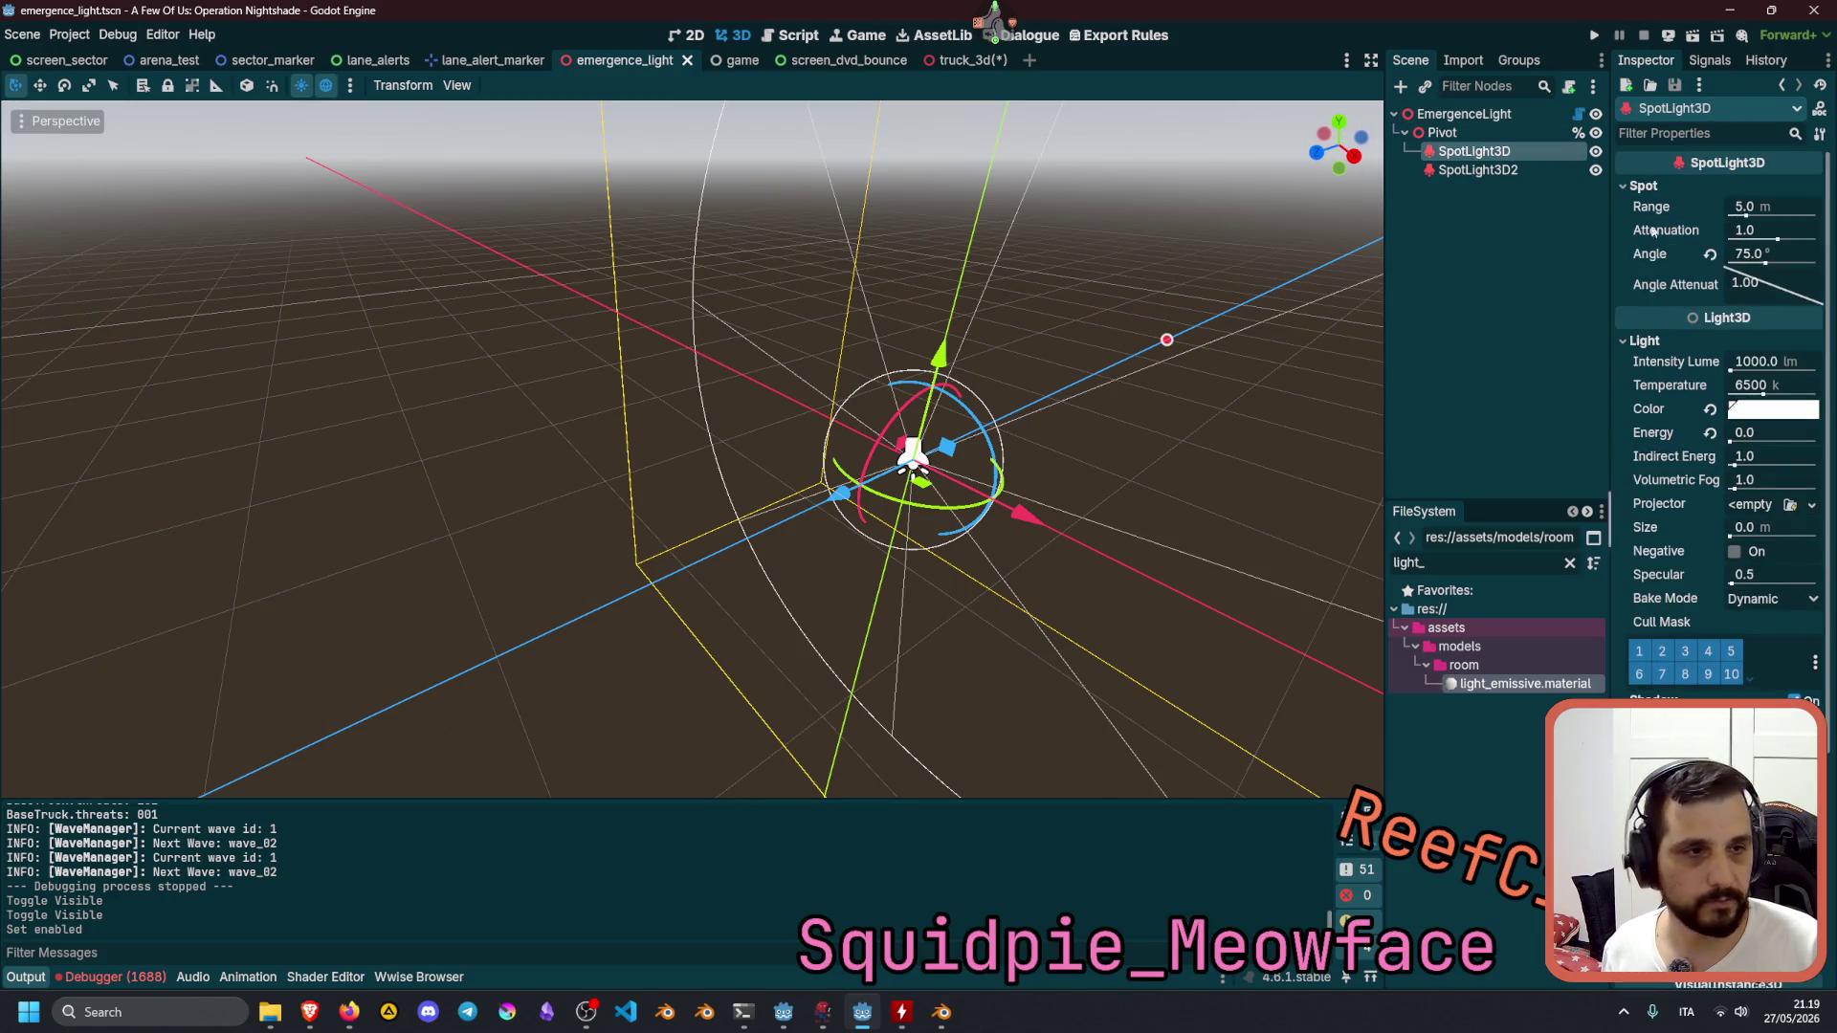
pyautogui.click(1713, 409)
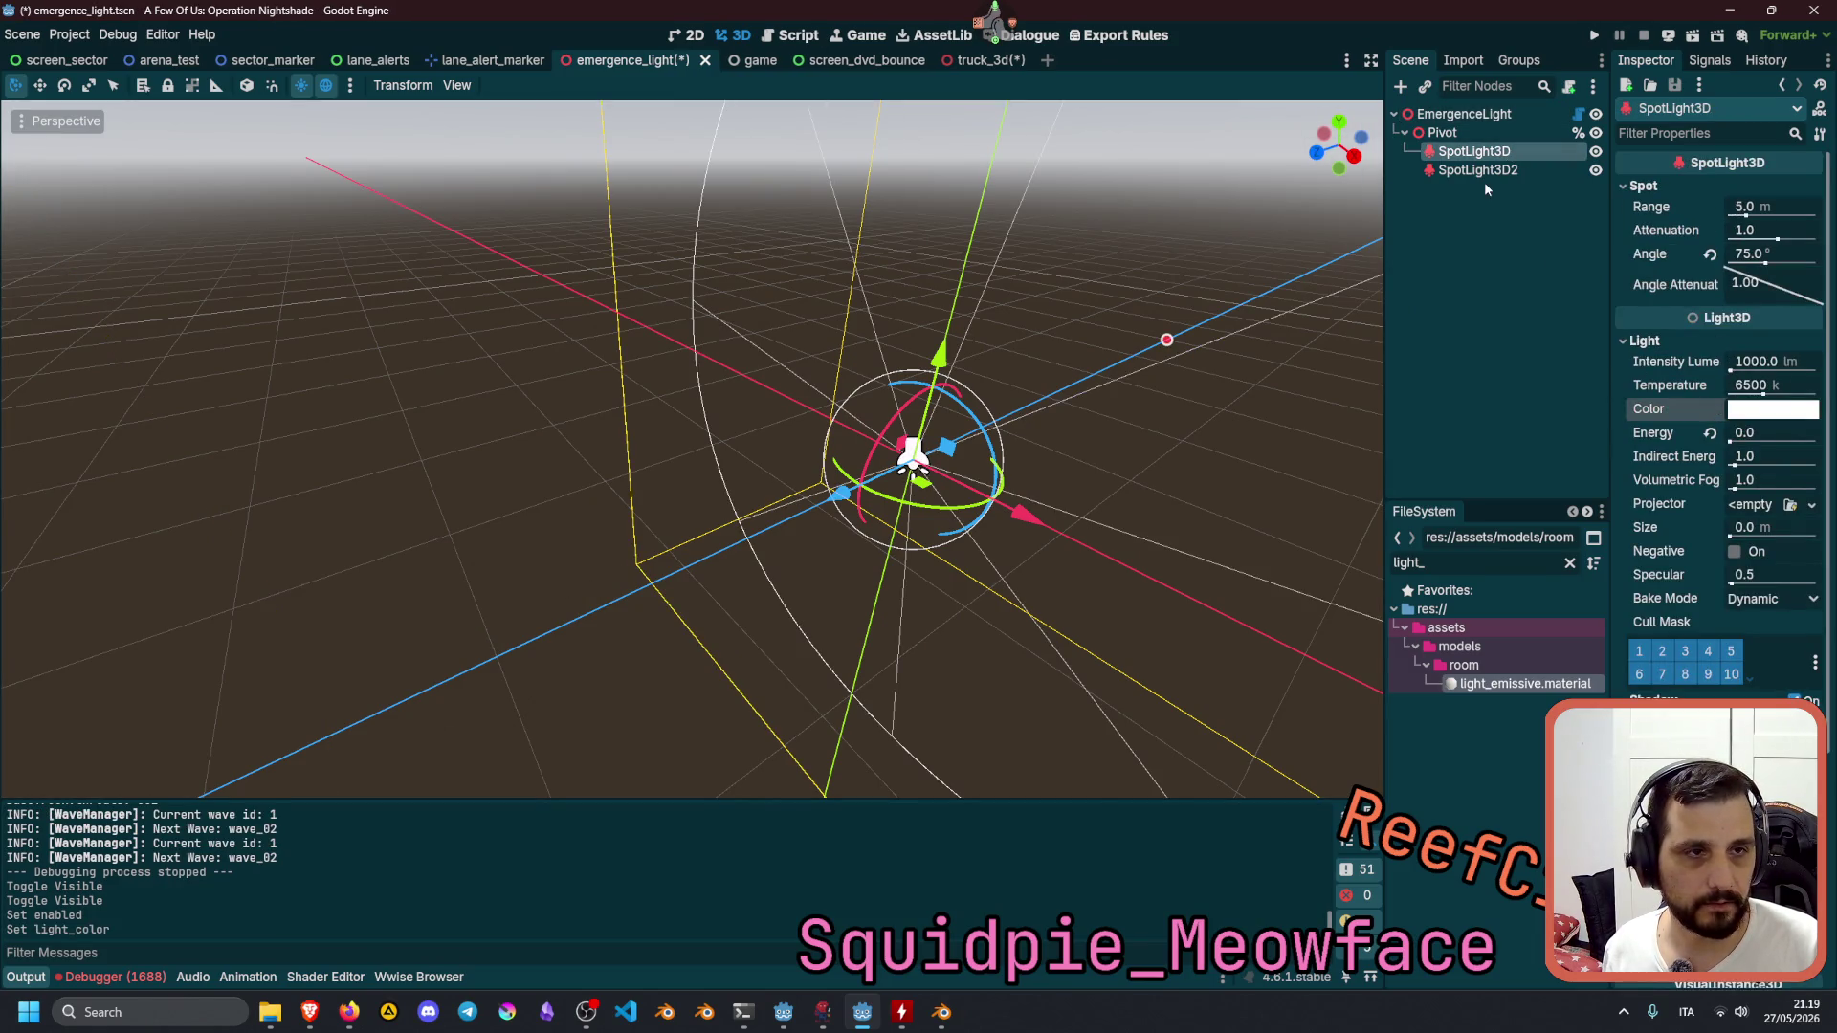
pyautogui.click(1481, 172)
pyautogui.click(1758, 412)
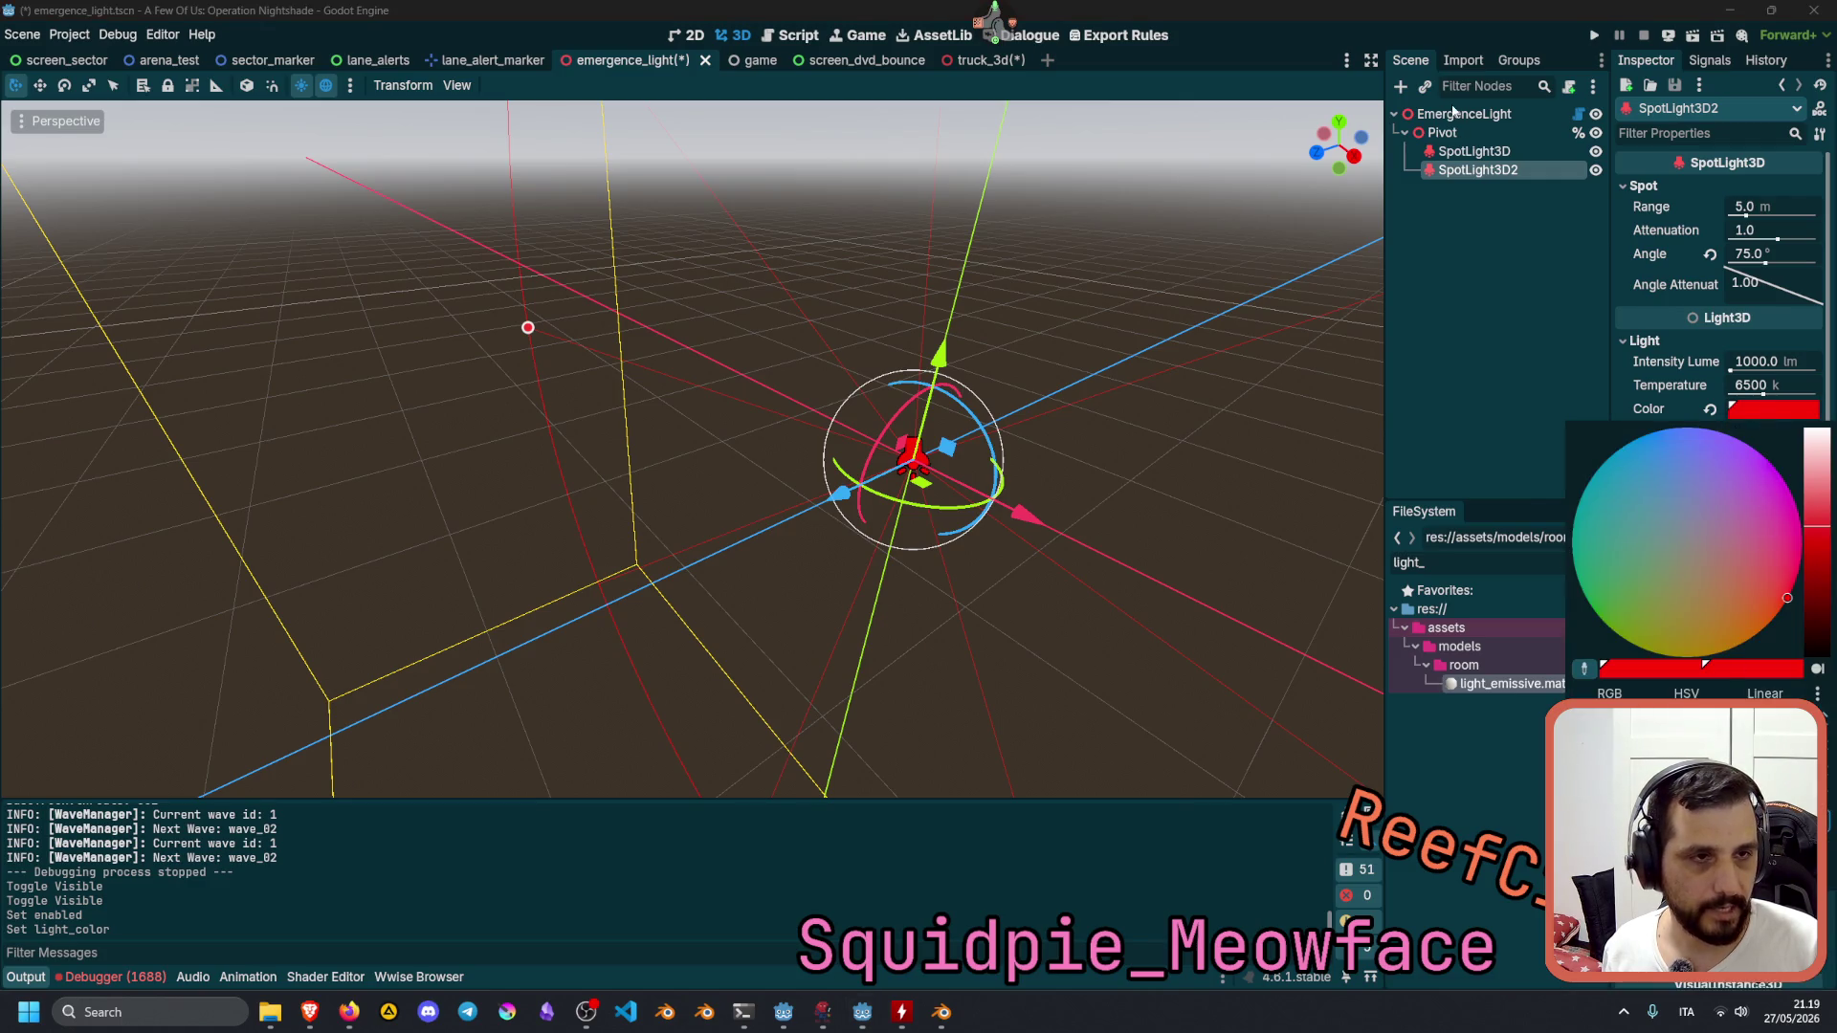
pyautogui.click(1462, 150)
pyautogui.click(1473, 151)
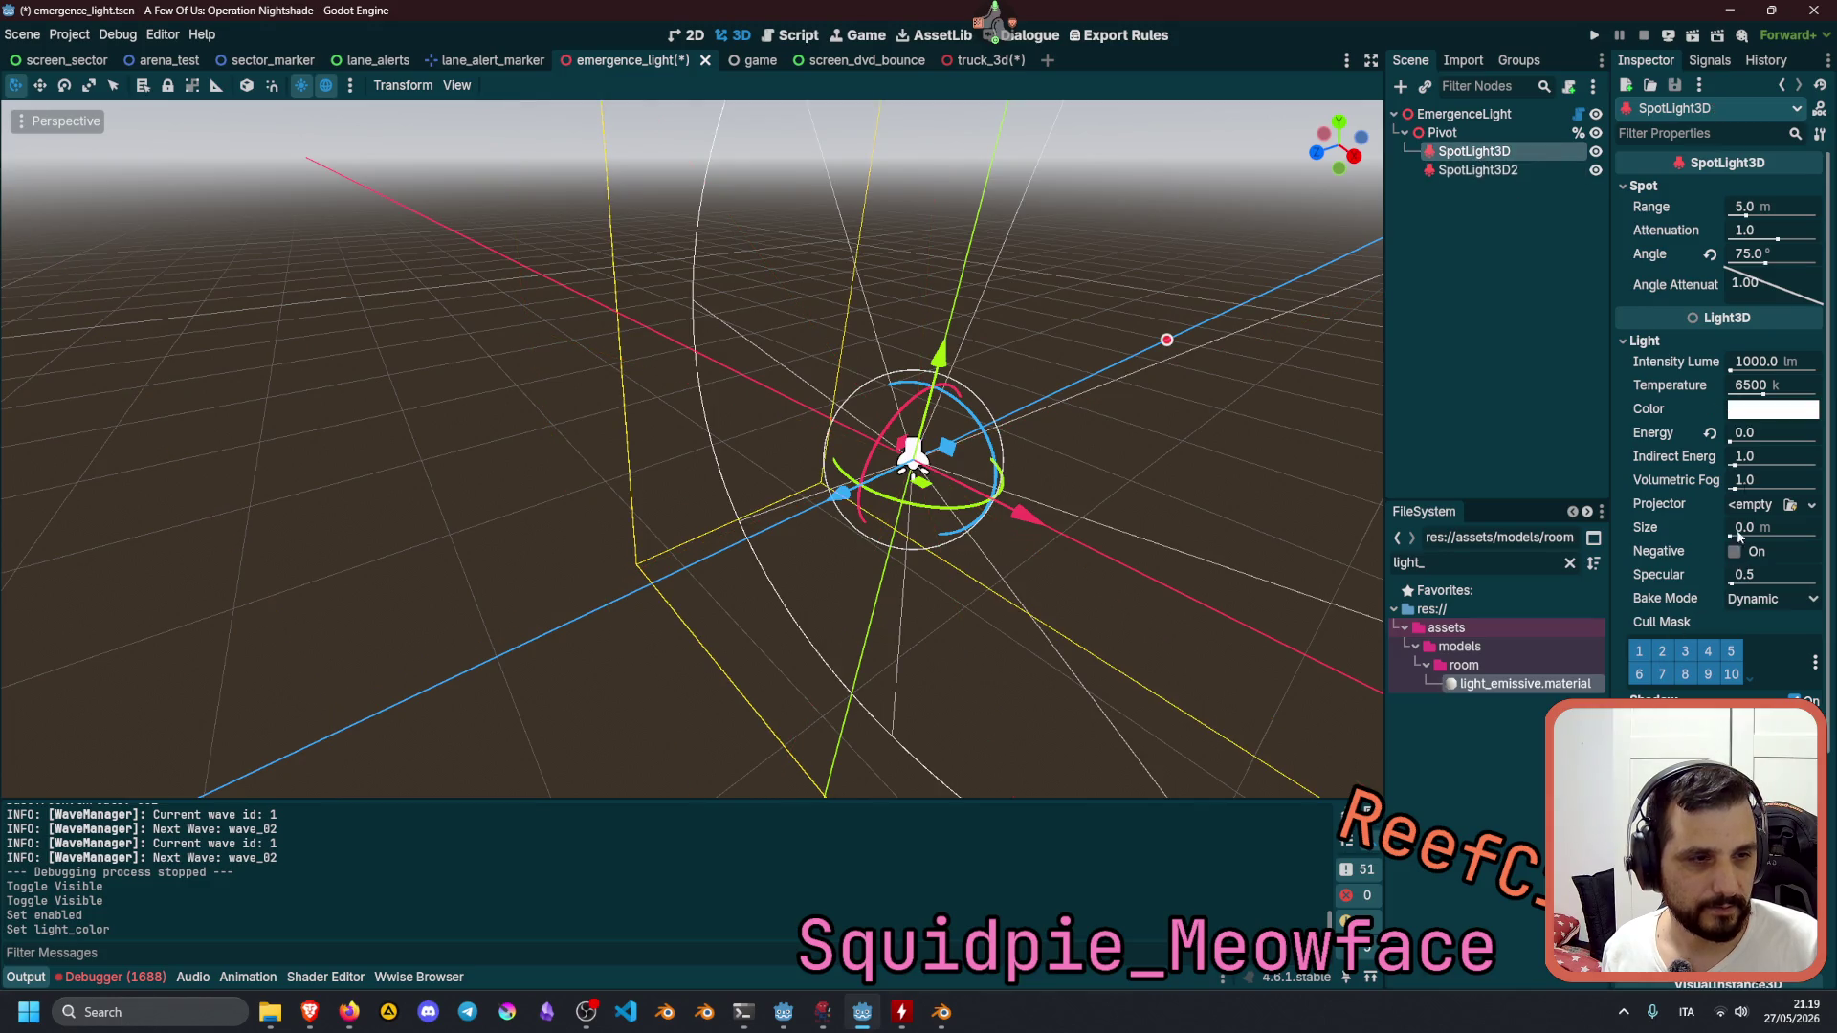
pyautogui.click(1759, 411)
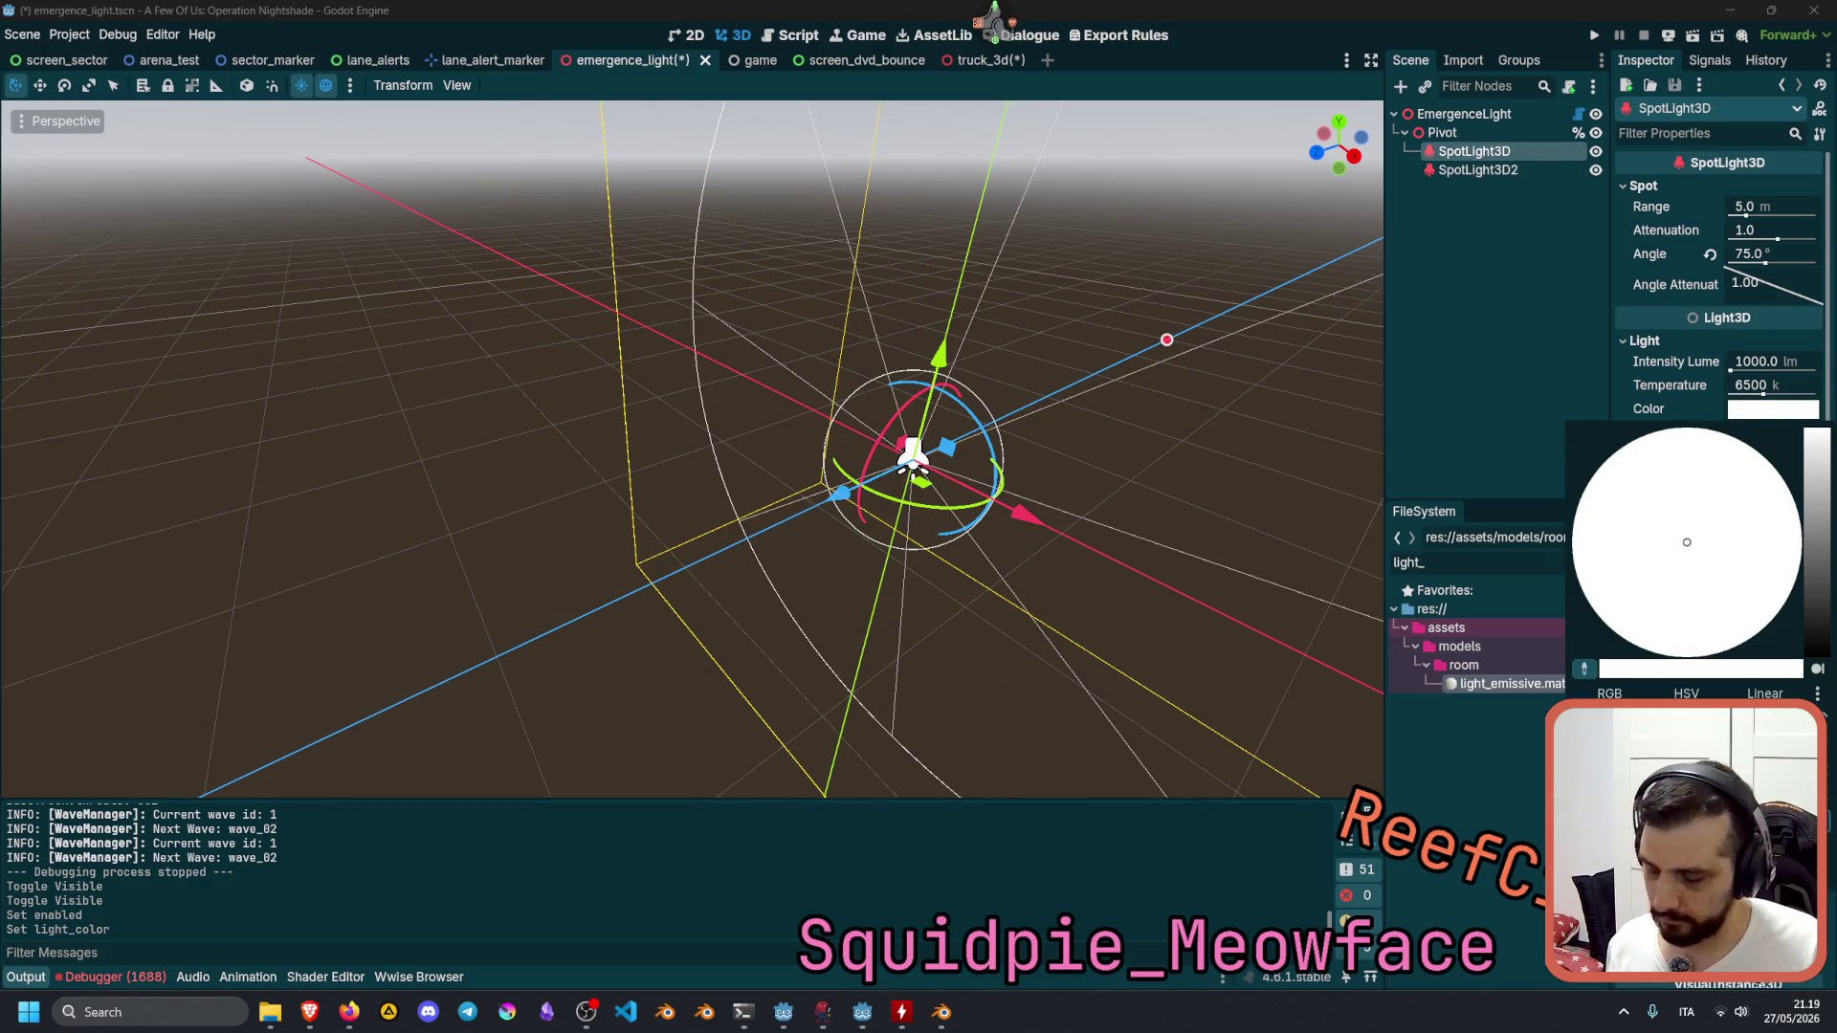
pyautogui.press('Escape')
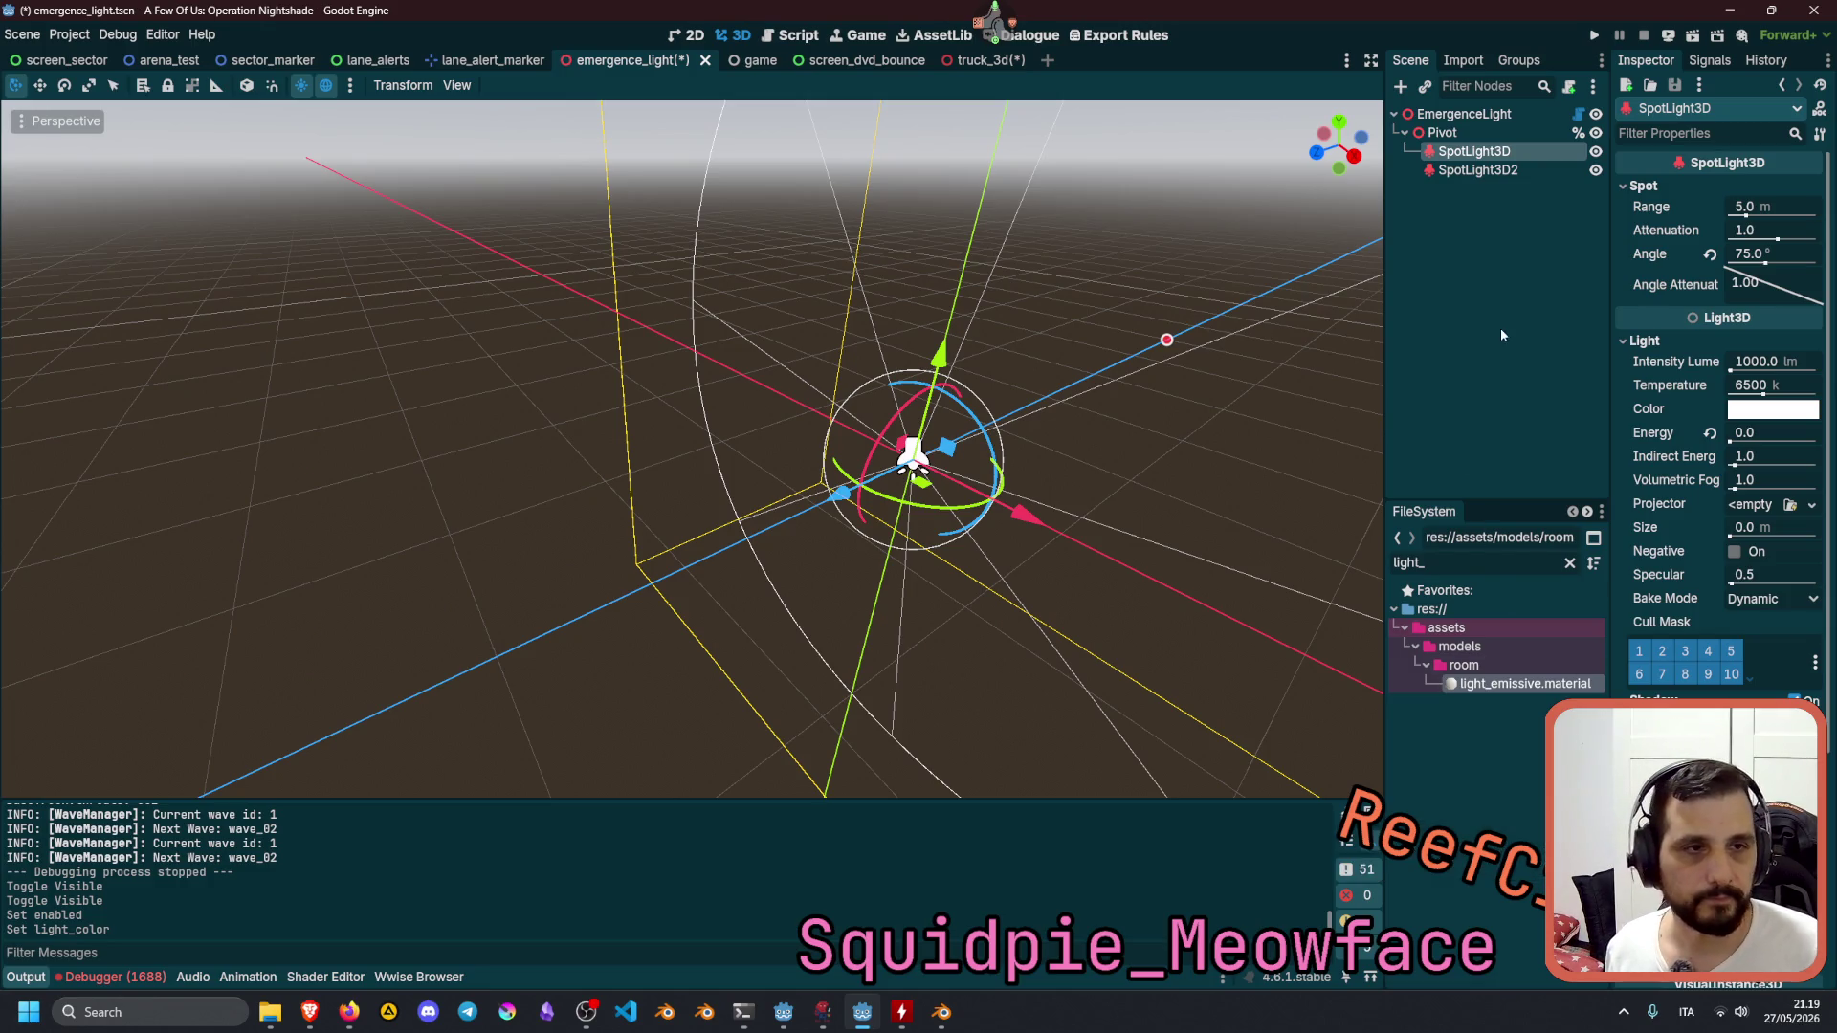
pyautogui.hotkey('ctrl', 's')
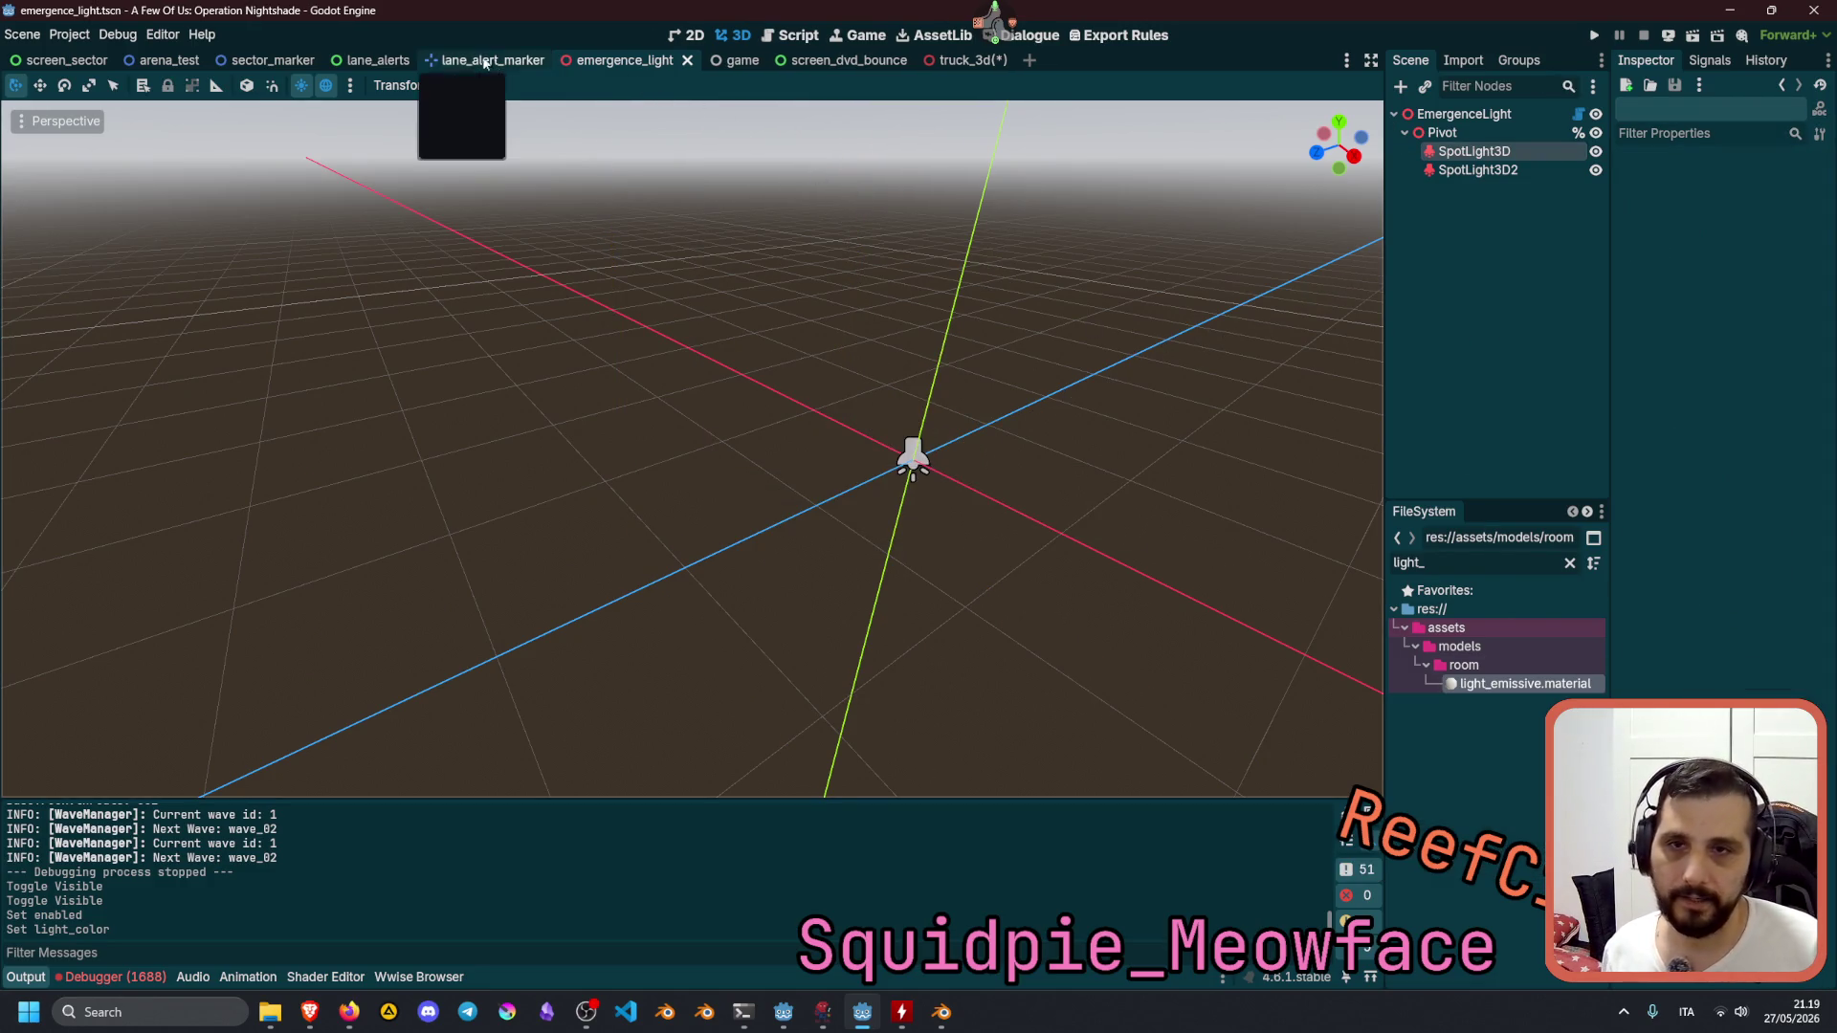
# Recheck SpotLight3D's colour picker and SpotLight3D2's red colour values.
pyautogui.click(971, 60)
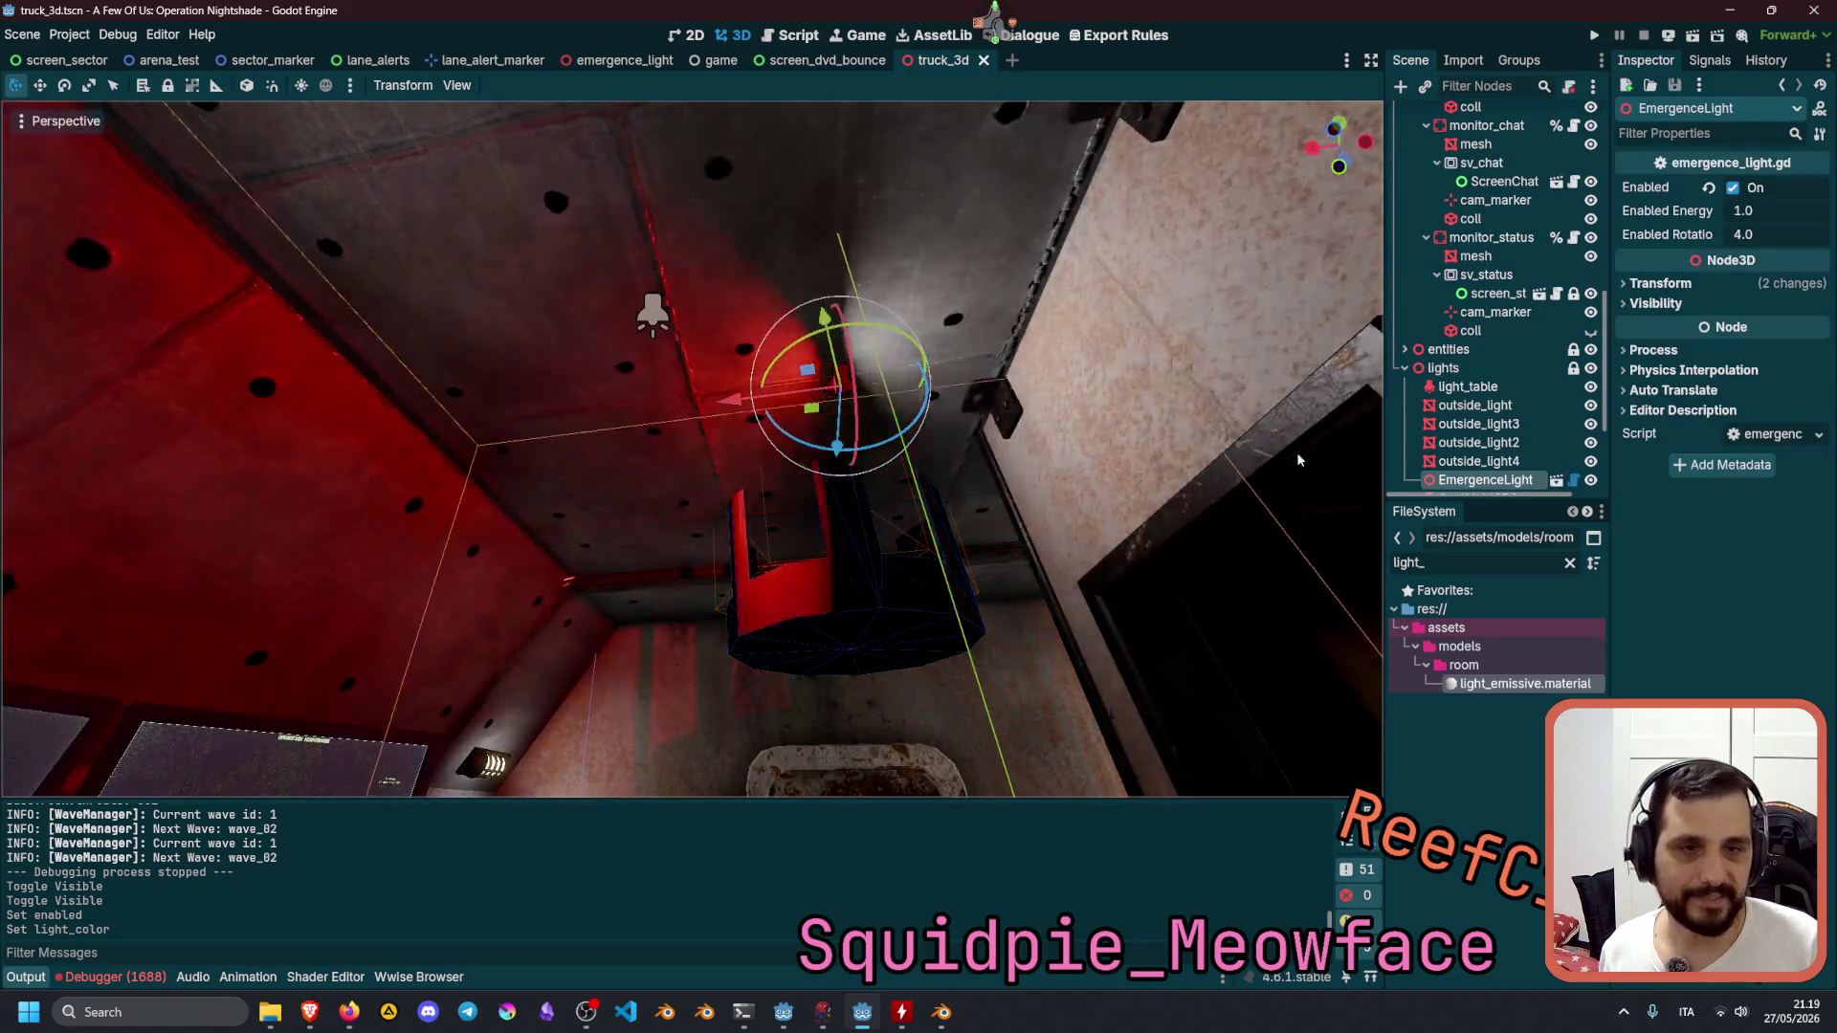
pyautogui.click(1557, 481)
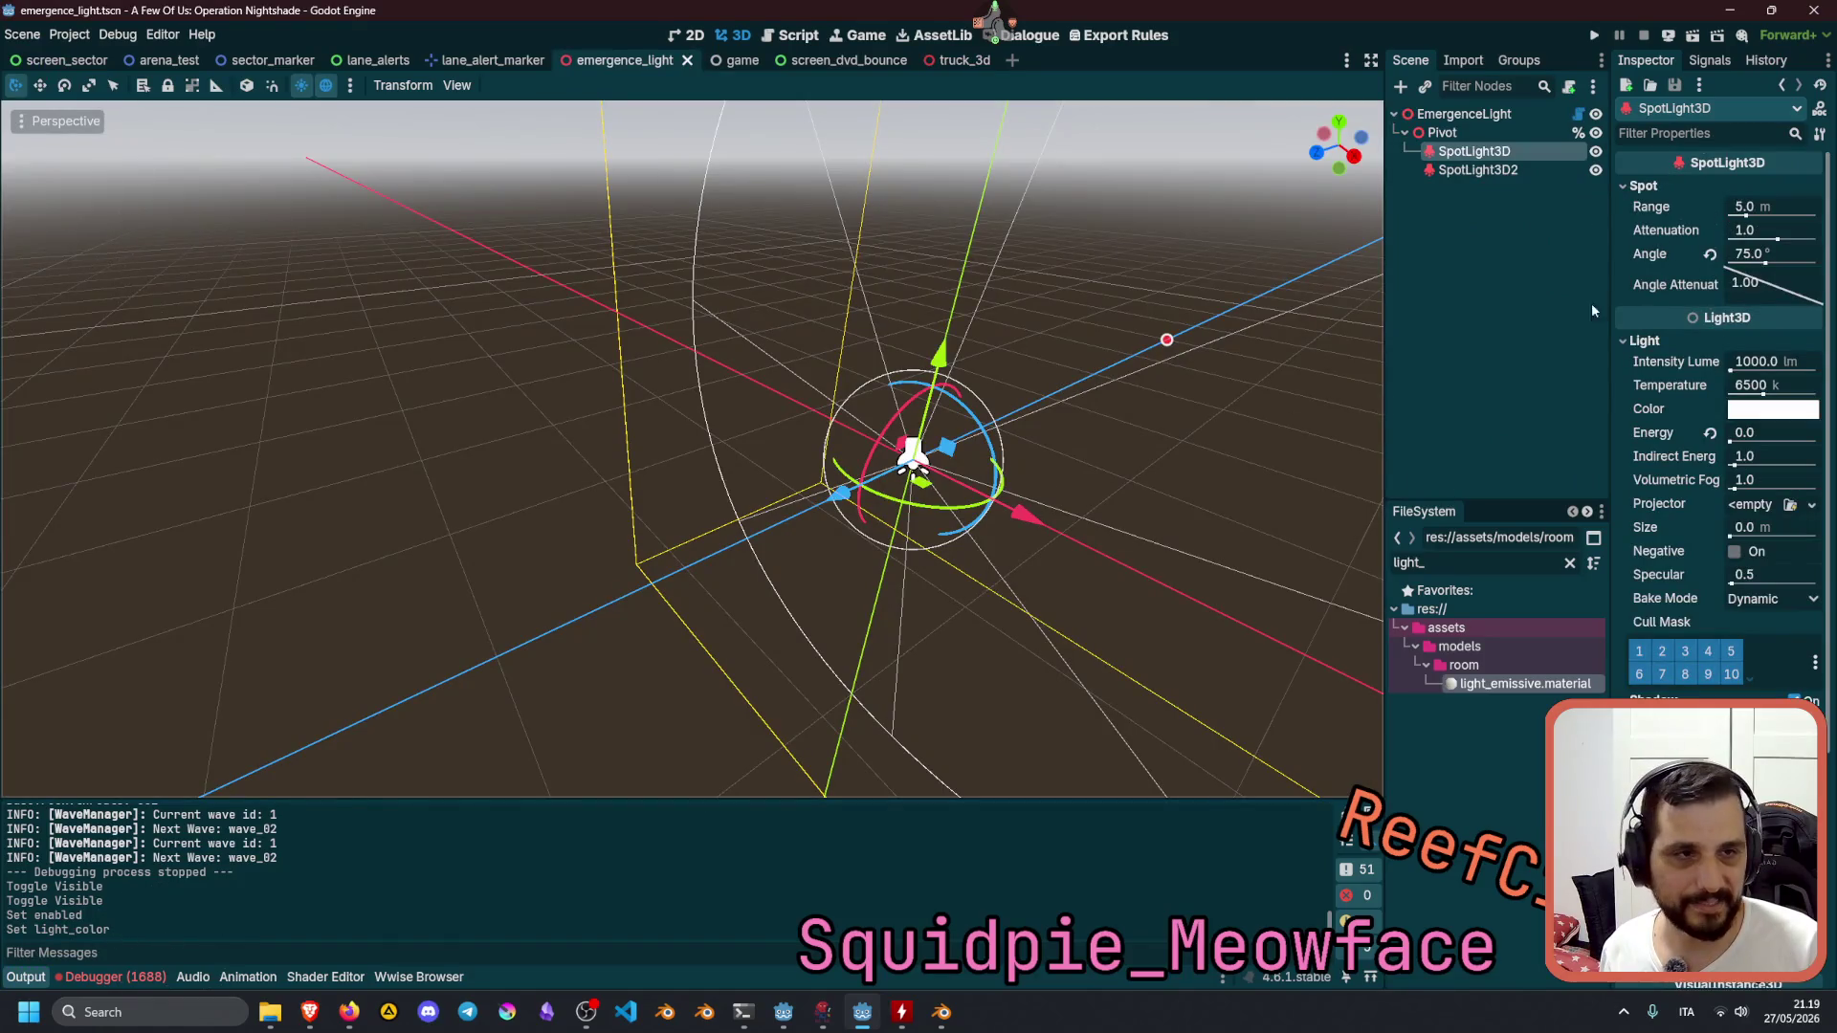
pyautogui.click(1745, 413)
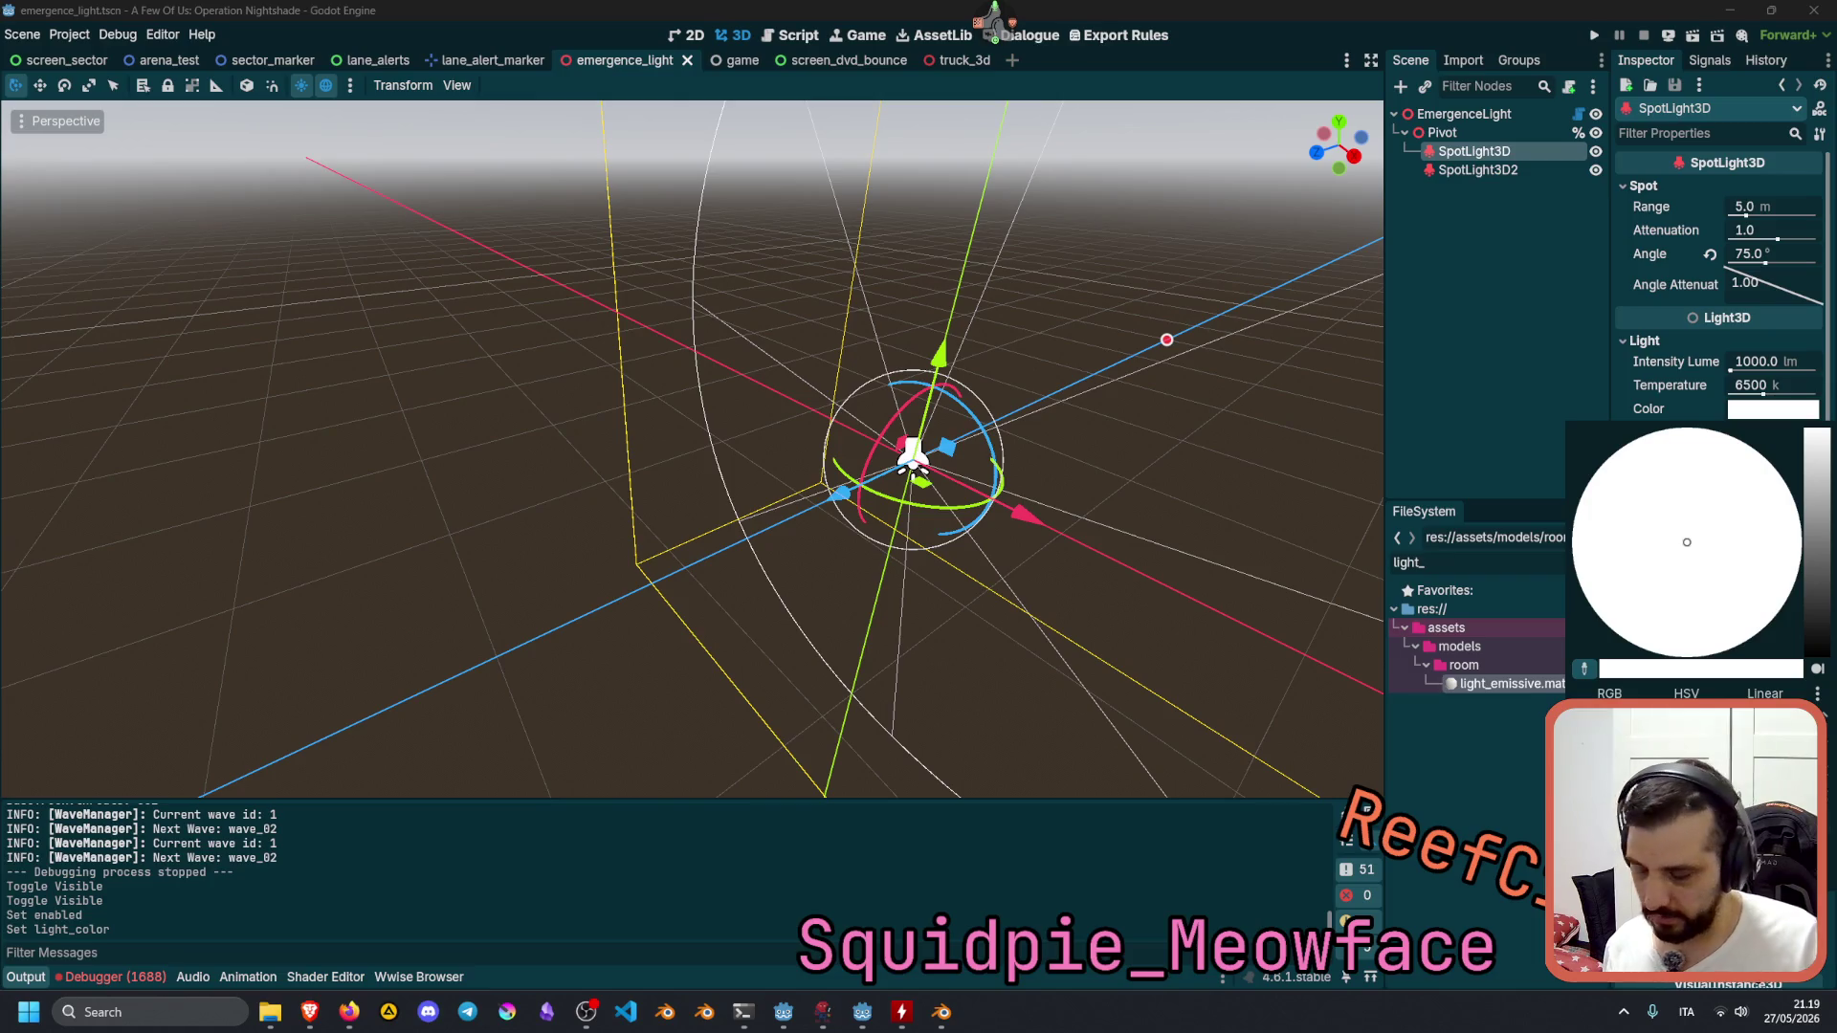
pyautogui.press('Escape')
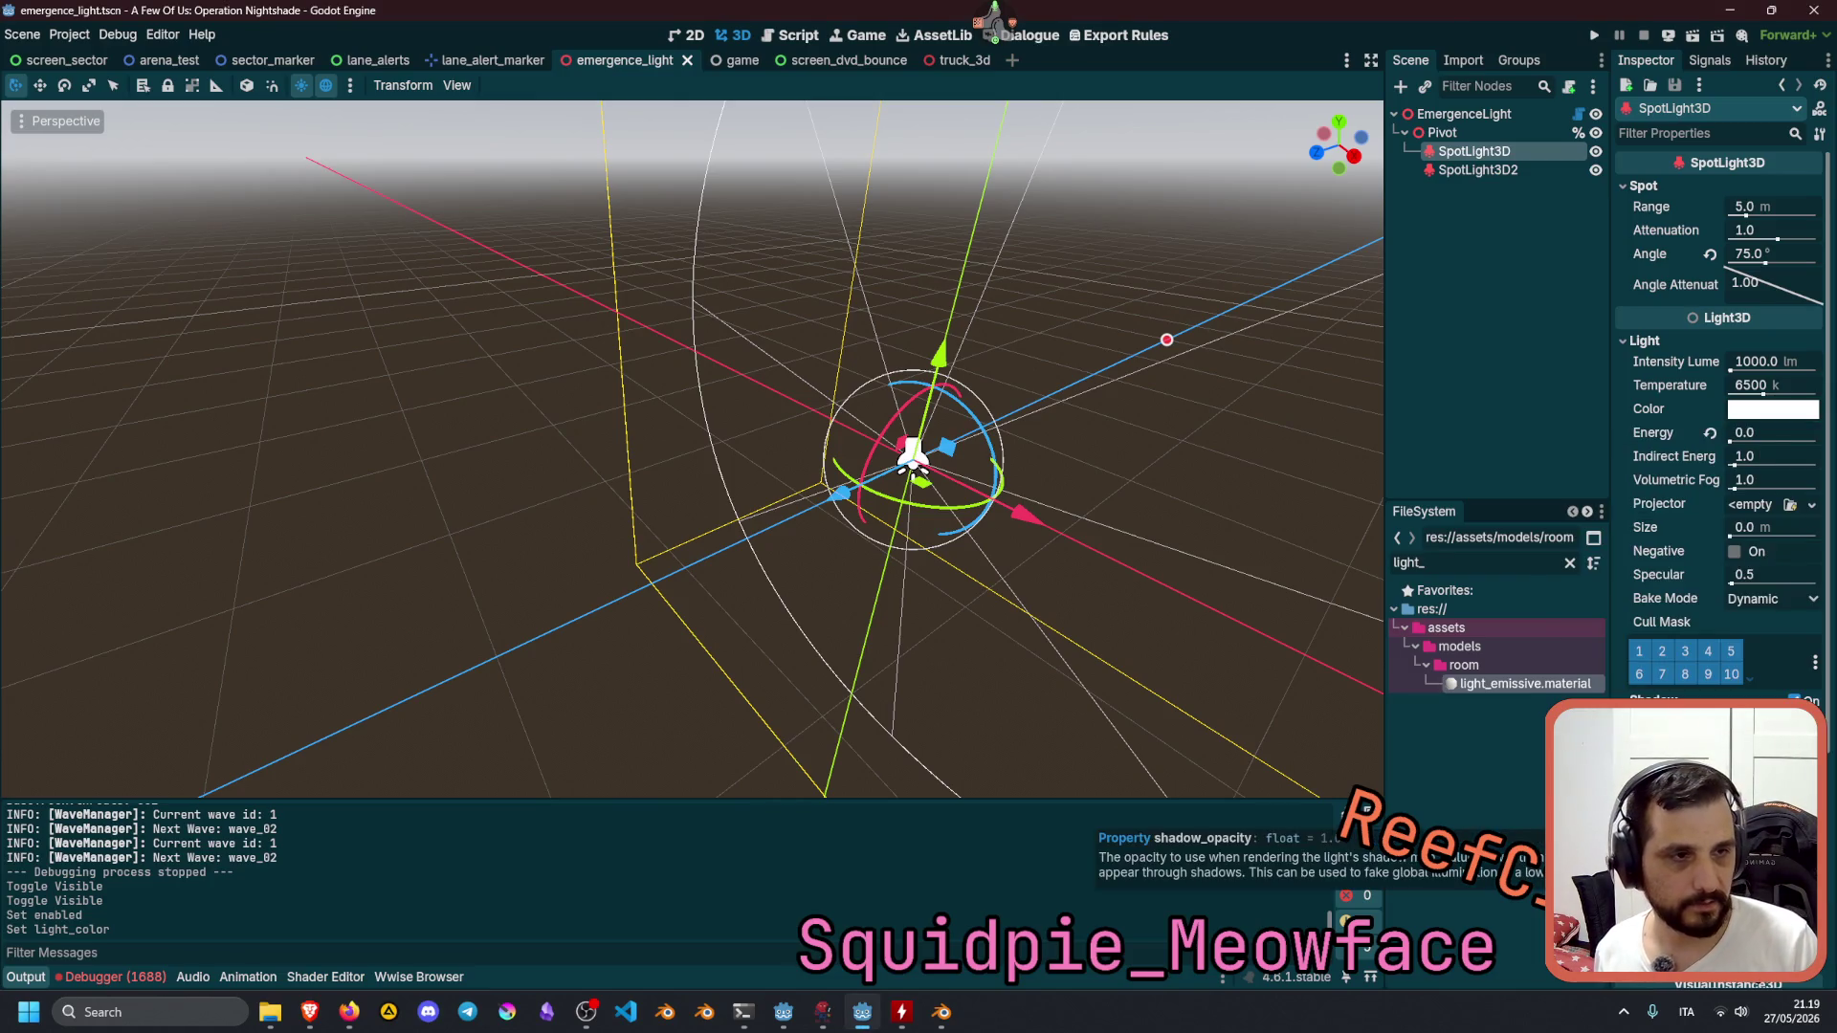
pyautogui.click(1769, 411)
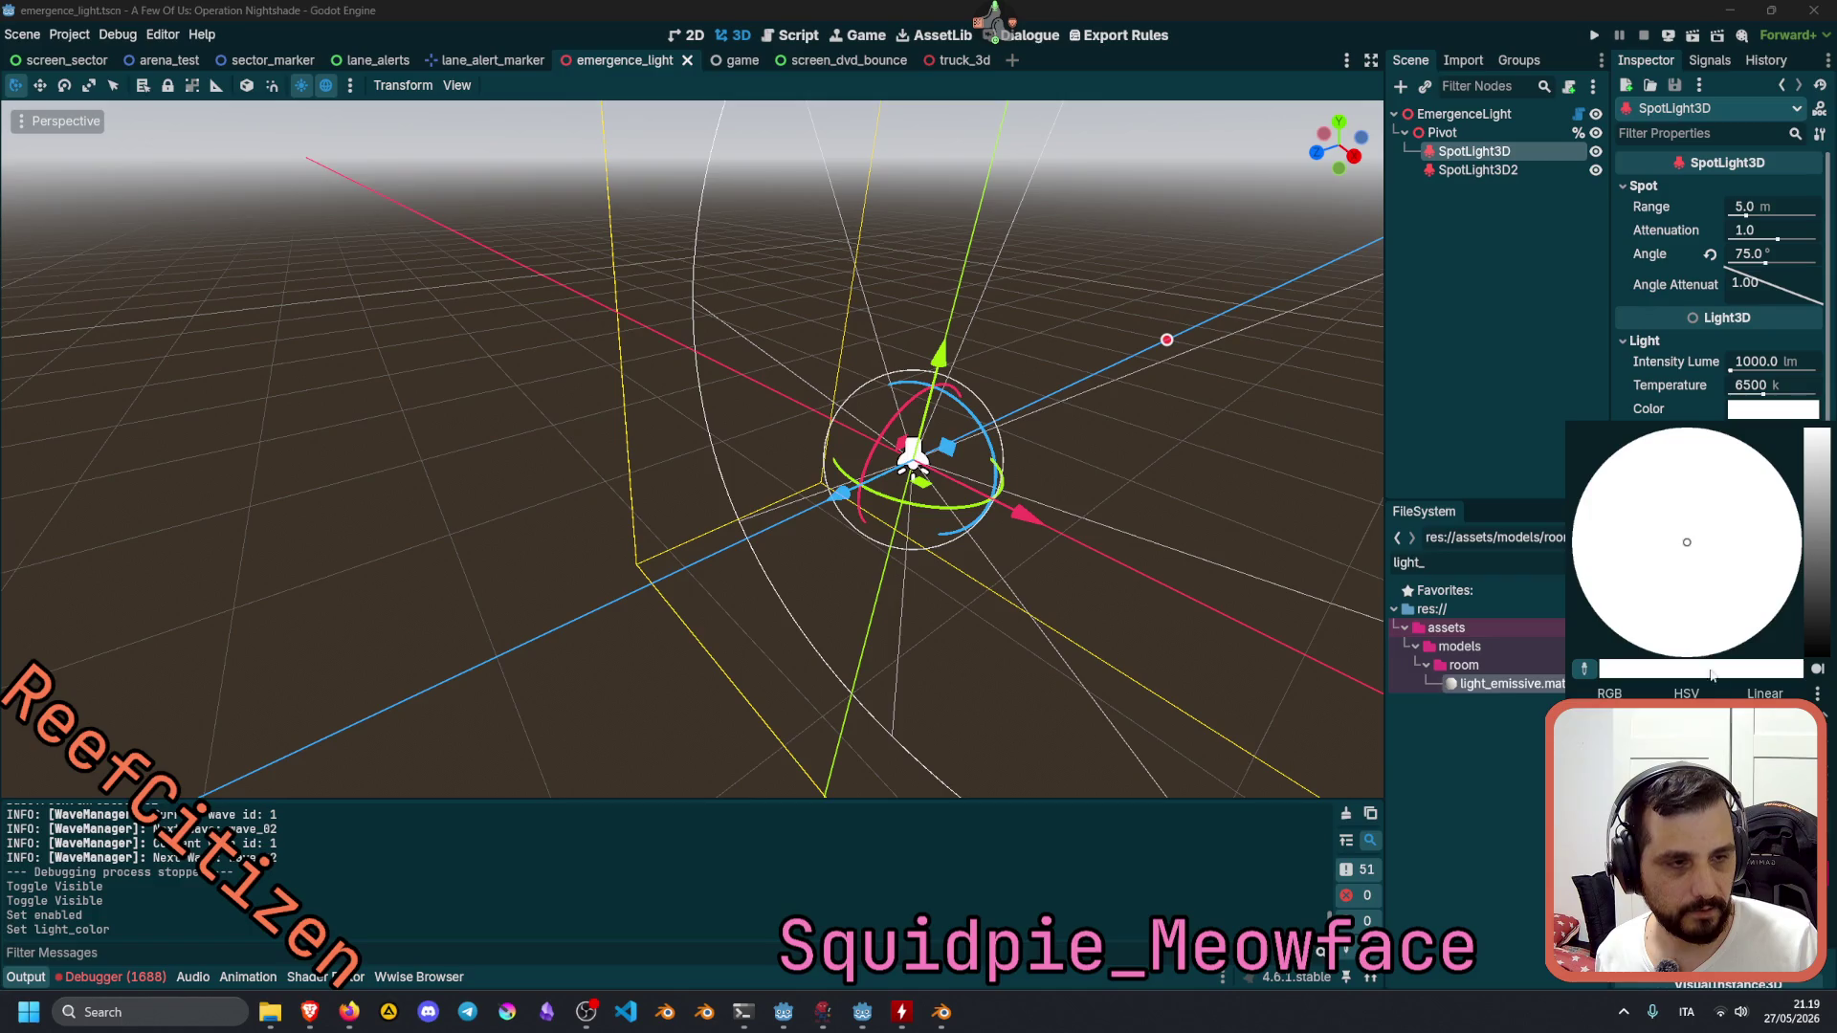
pyautogui.click(1666, 417)
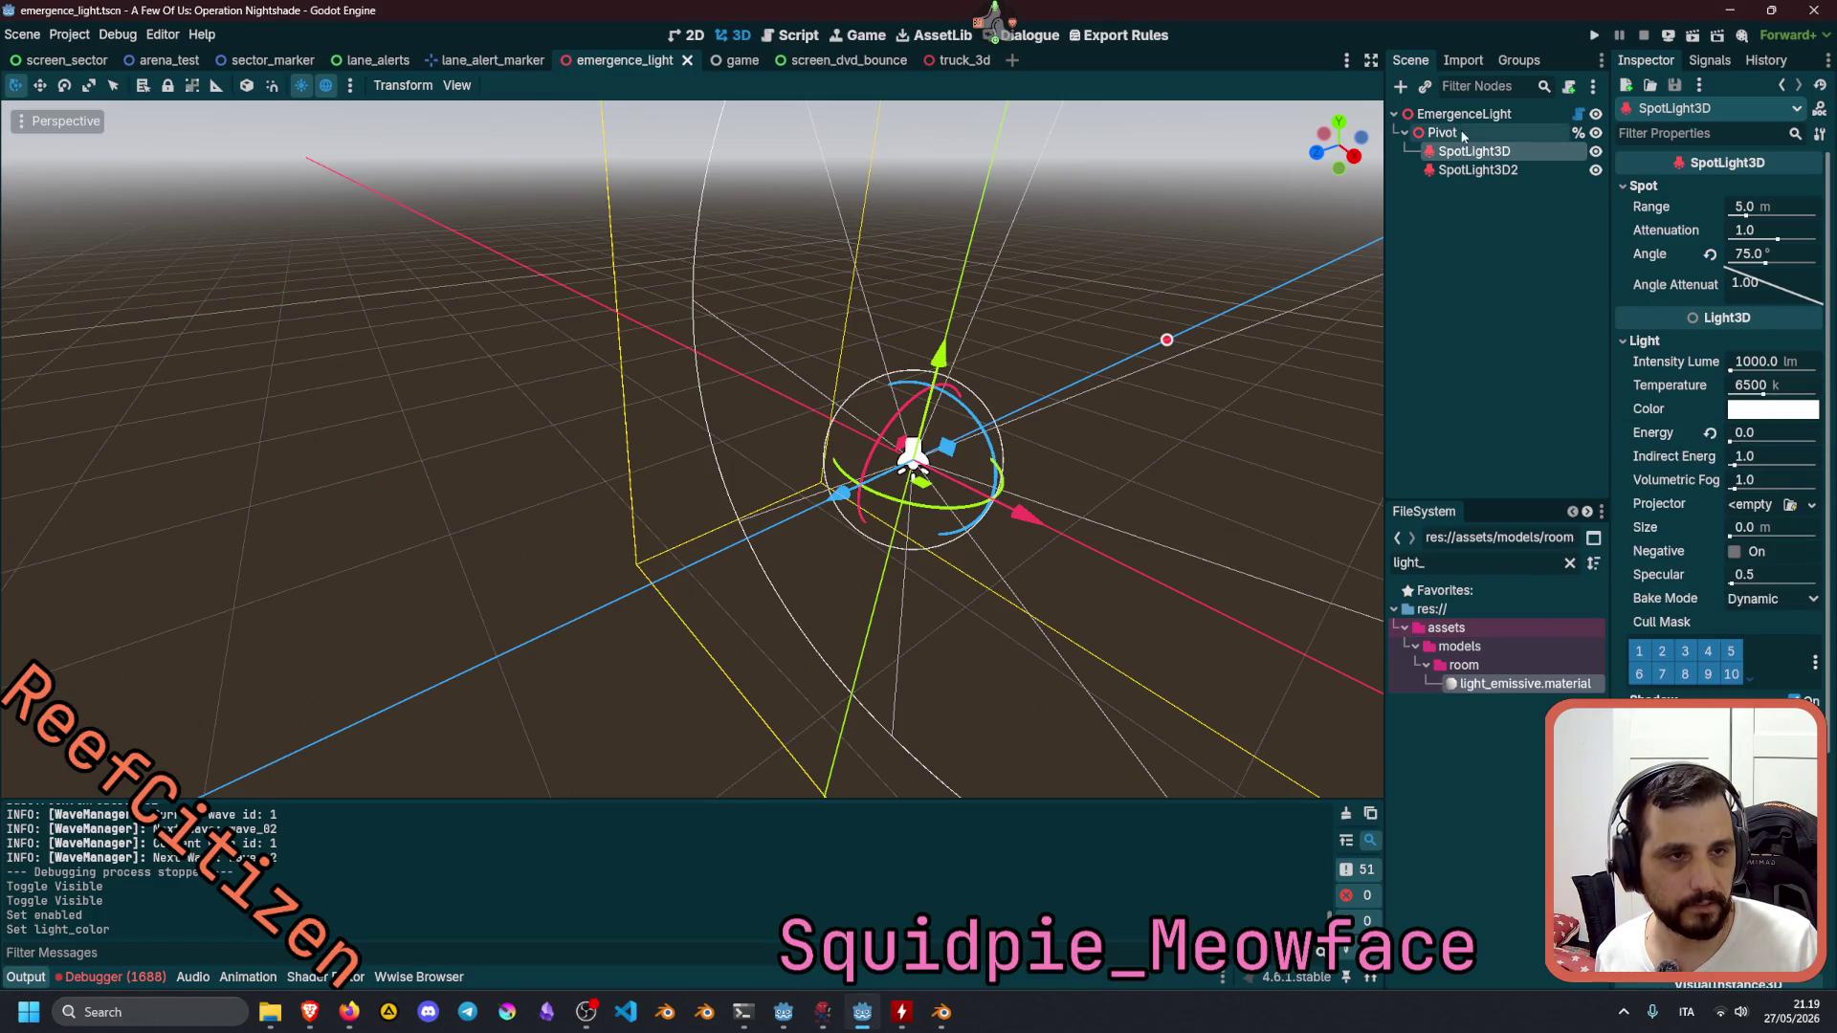
pyautogui.click(1499, 178)
pyautogui.click(1771, 414)
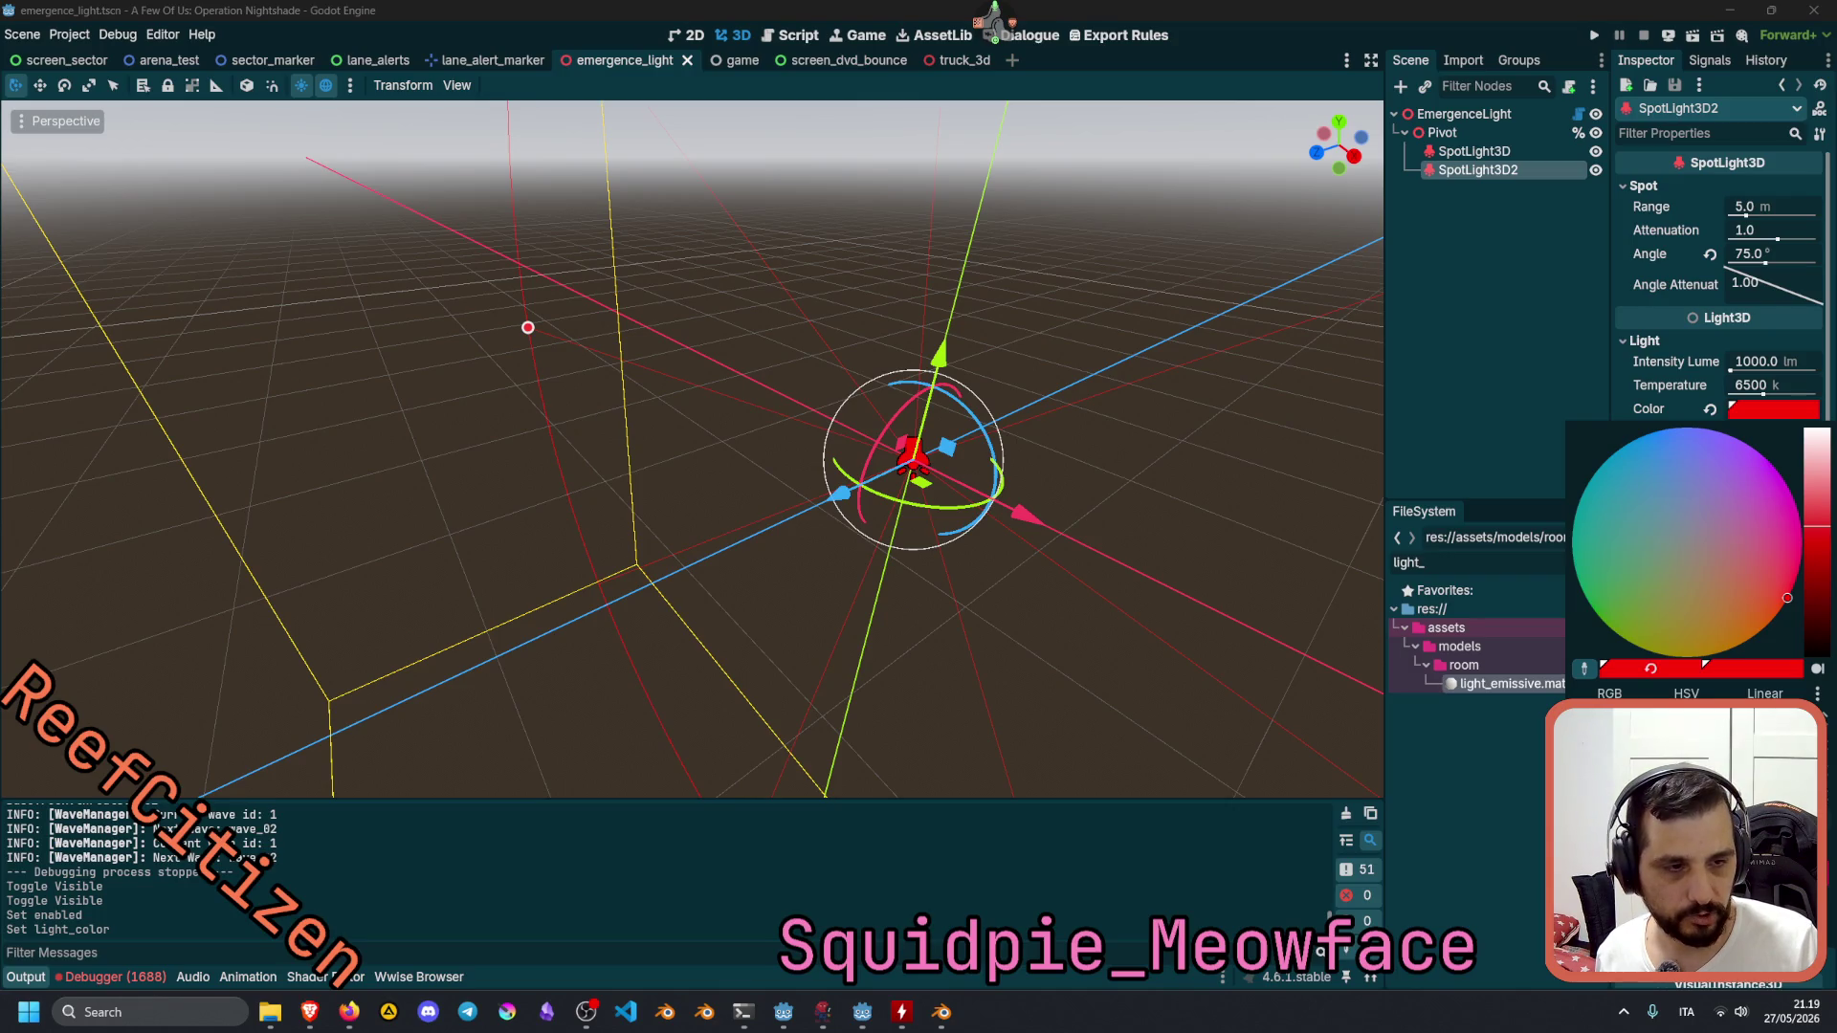
pyautogui.click(1660, 385)
# Set SpotLight3D's colour to red and save the emergence_light scene.
pyautogui.click(1483, 155)
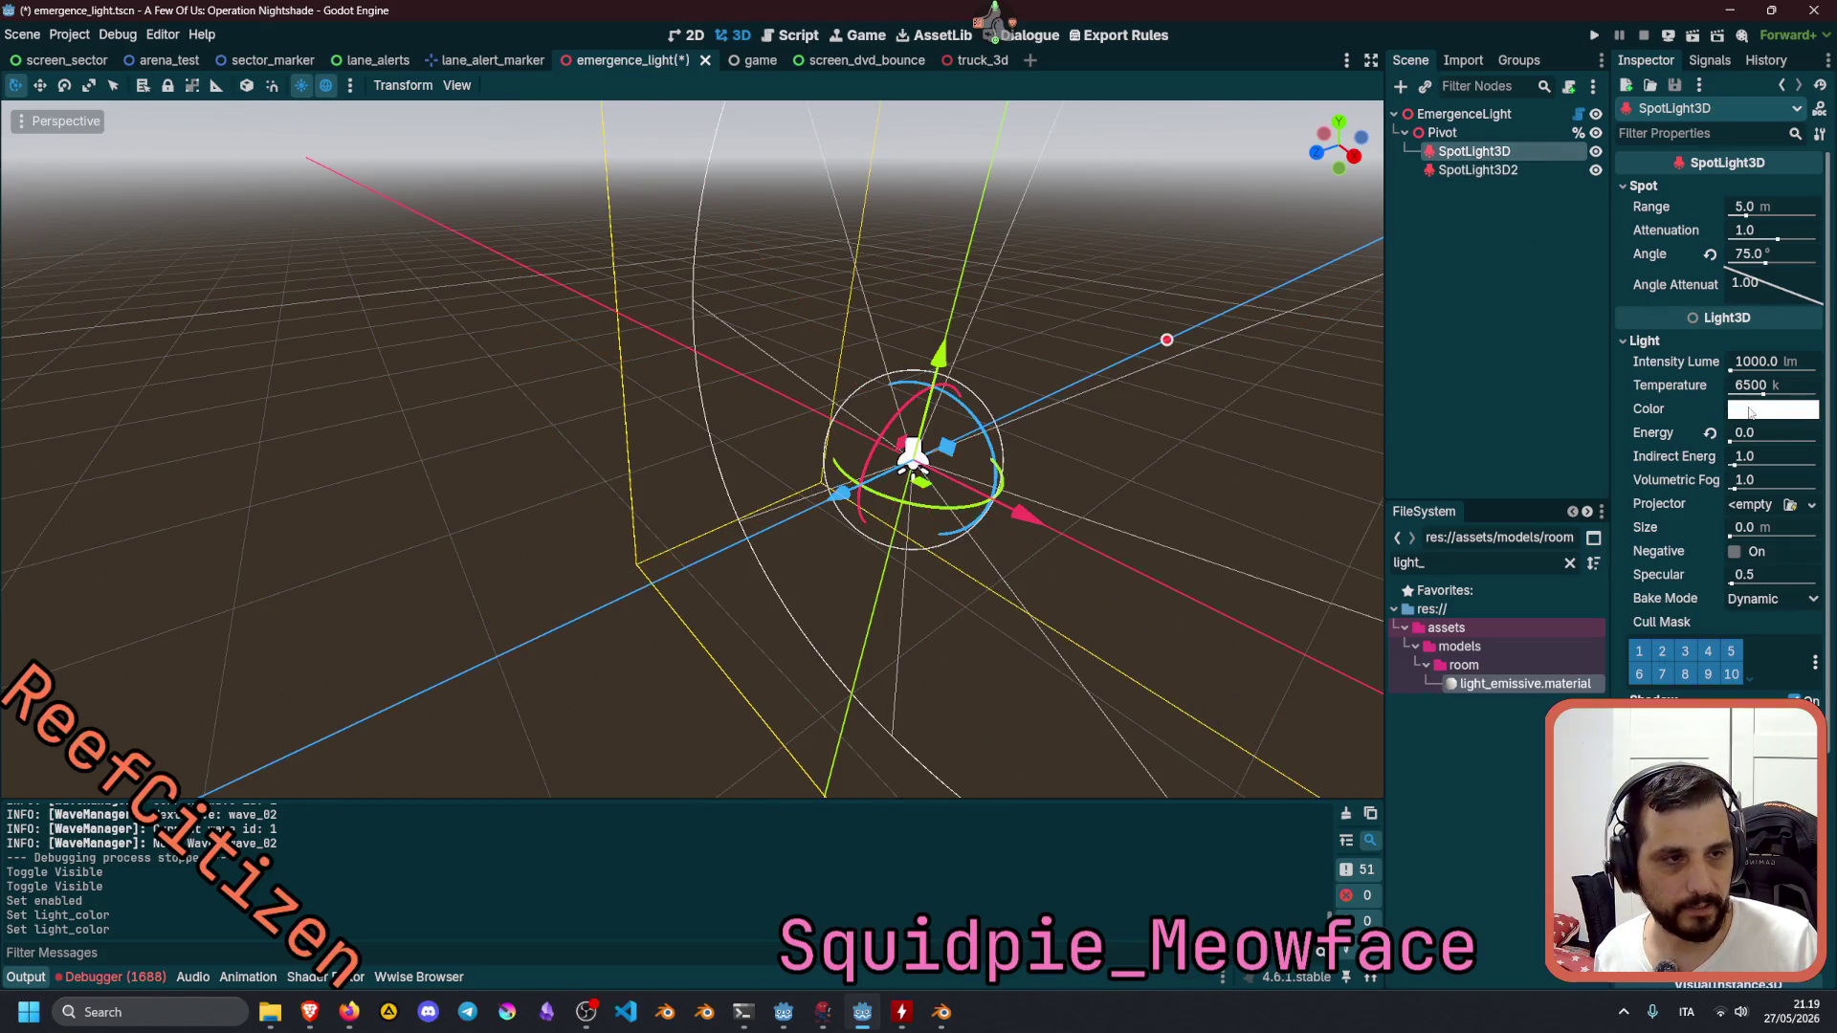
pyautogui.click(1750, 413)
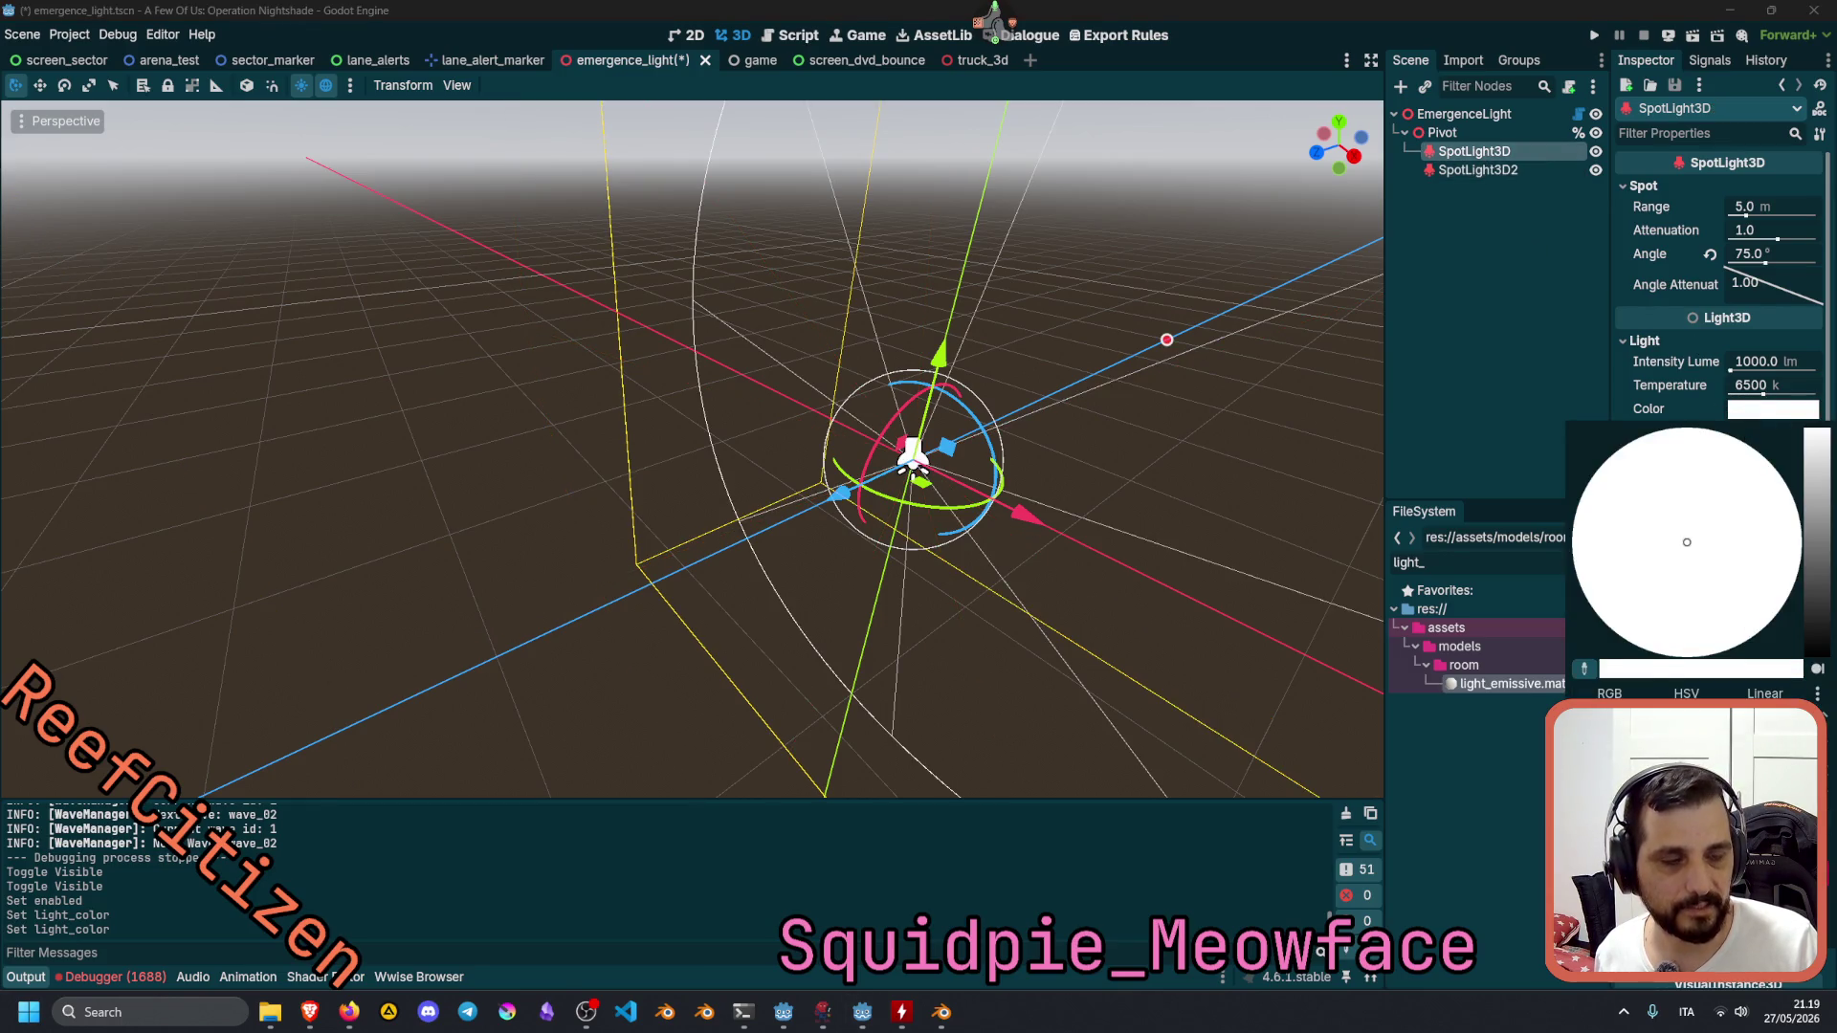
pyautogui.click(1786, 598)
pyautogui.click(1524, 329)
pyautogui.hotkey('ctrl', 's')
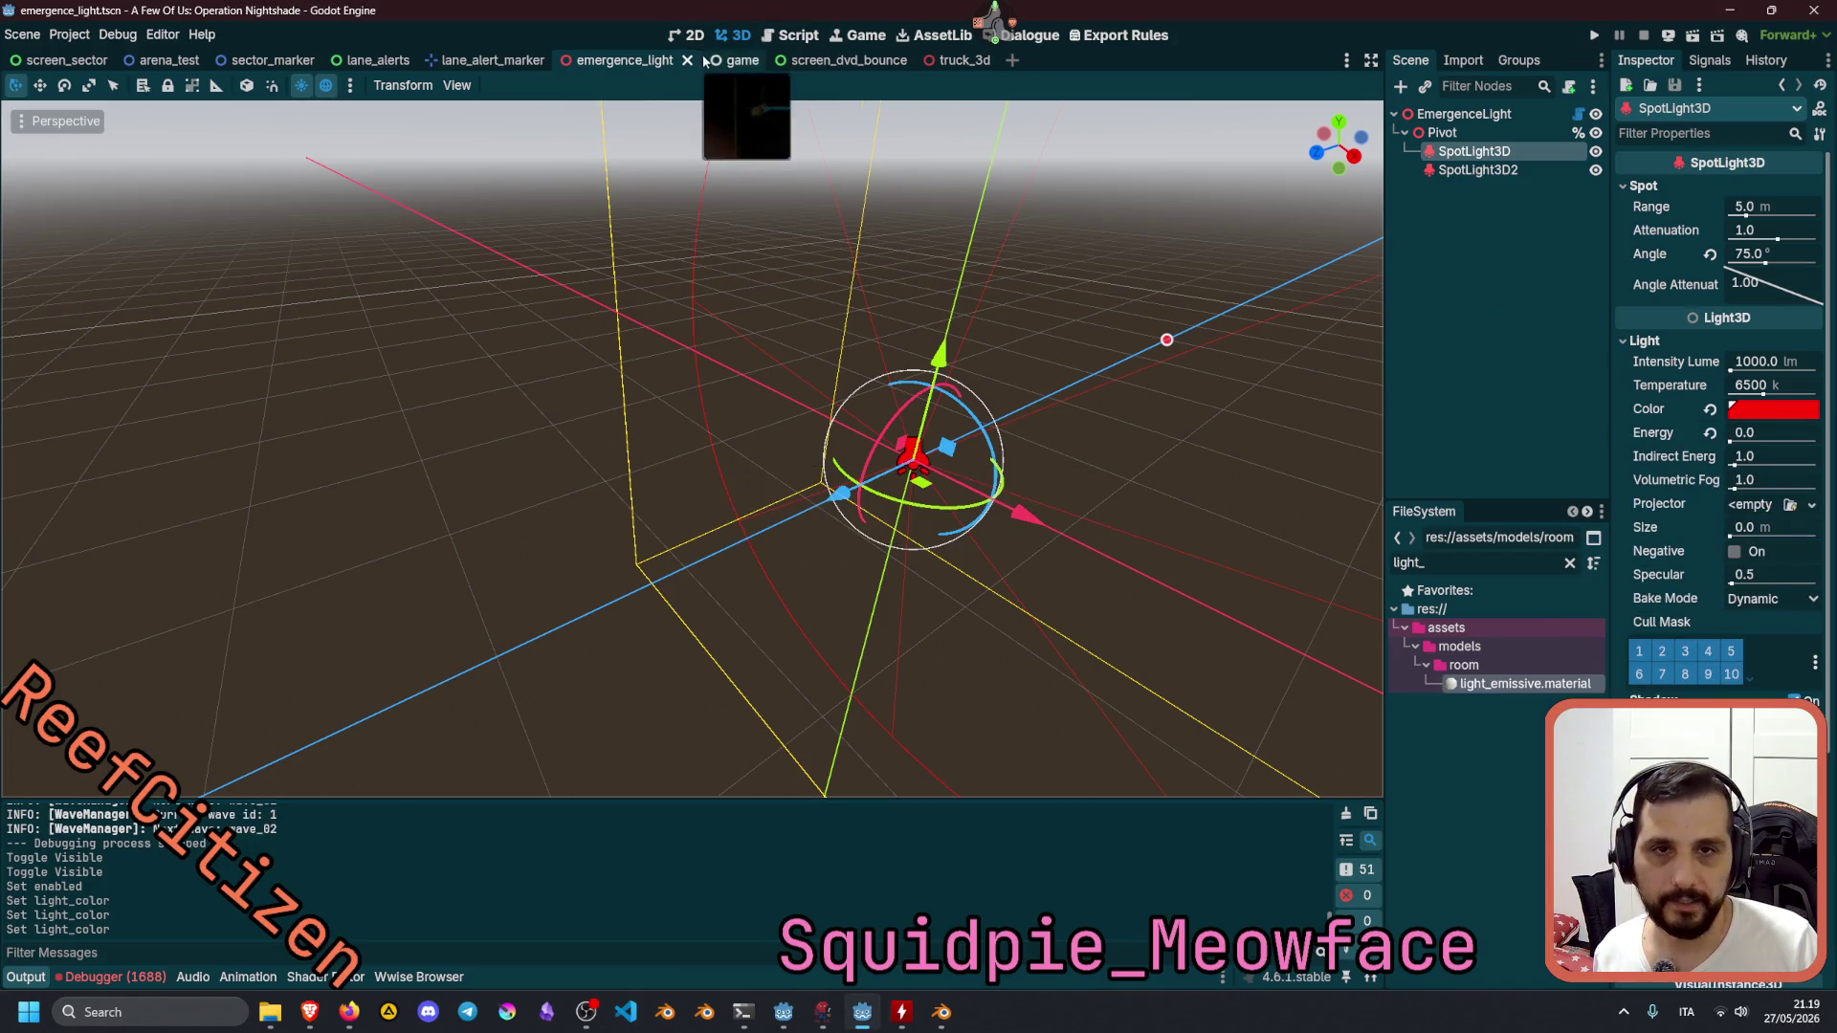
# In truck_3d, hide the light_table light and save the scene.
pyautogui.click(957, 61)
pyautogui.moveTo(1078, 496)
pyautogui.mouseDown(button='right')
pyautogui.moveTo(938, 512)
pyautogui.moveTo(900, 347)
pyautogui.moveTo(862, 364)
pyautogui.moveTo(813, 536)
pyautogui.moveTo(813, 431)
pyautogui.moveTo(971, 604)
pyautogui.mouseUp(button='right')
pyautogui.click(825, 374)
pyautogui.click(1591, 389)
pyautogui.hotkey('ctrl', 's')
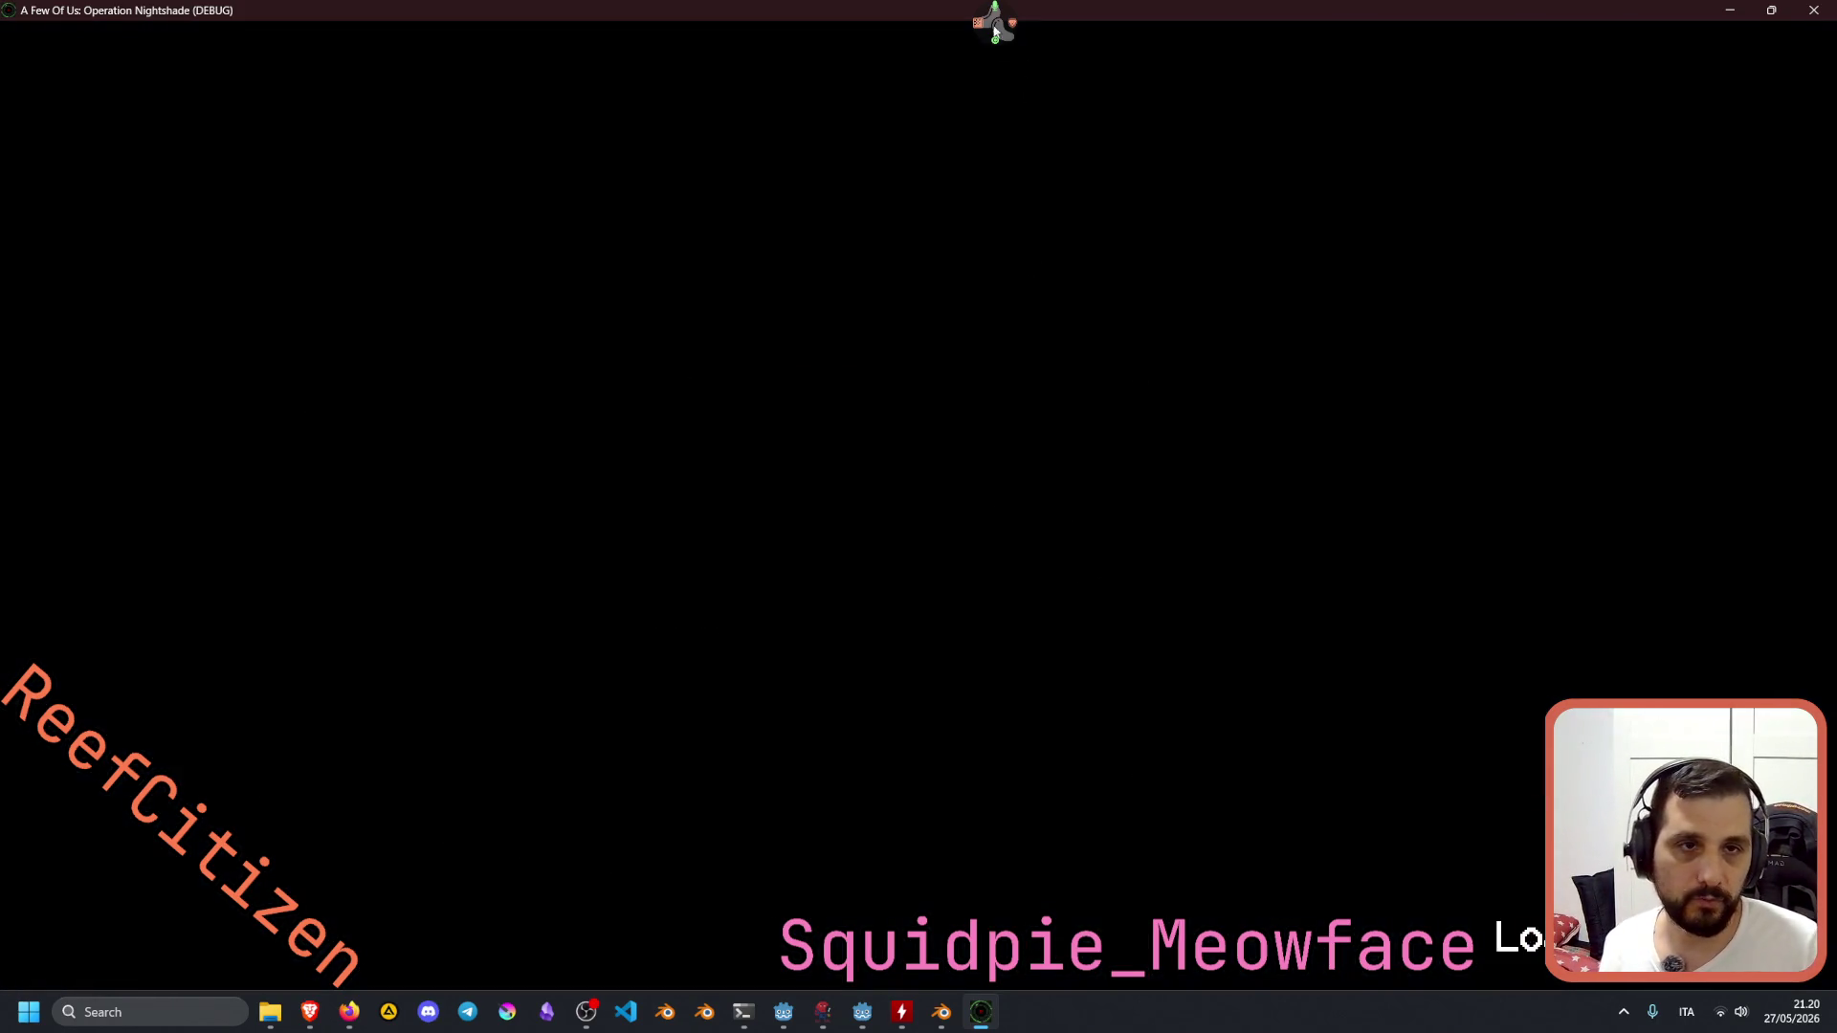
# Pause the red-lit game and open the demo's Steam page from the Twitch user info tool.
pyautogui.click(995, 31)
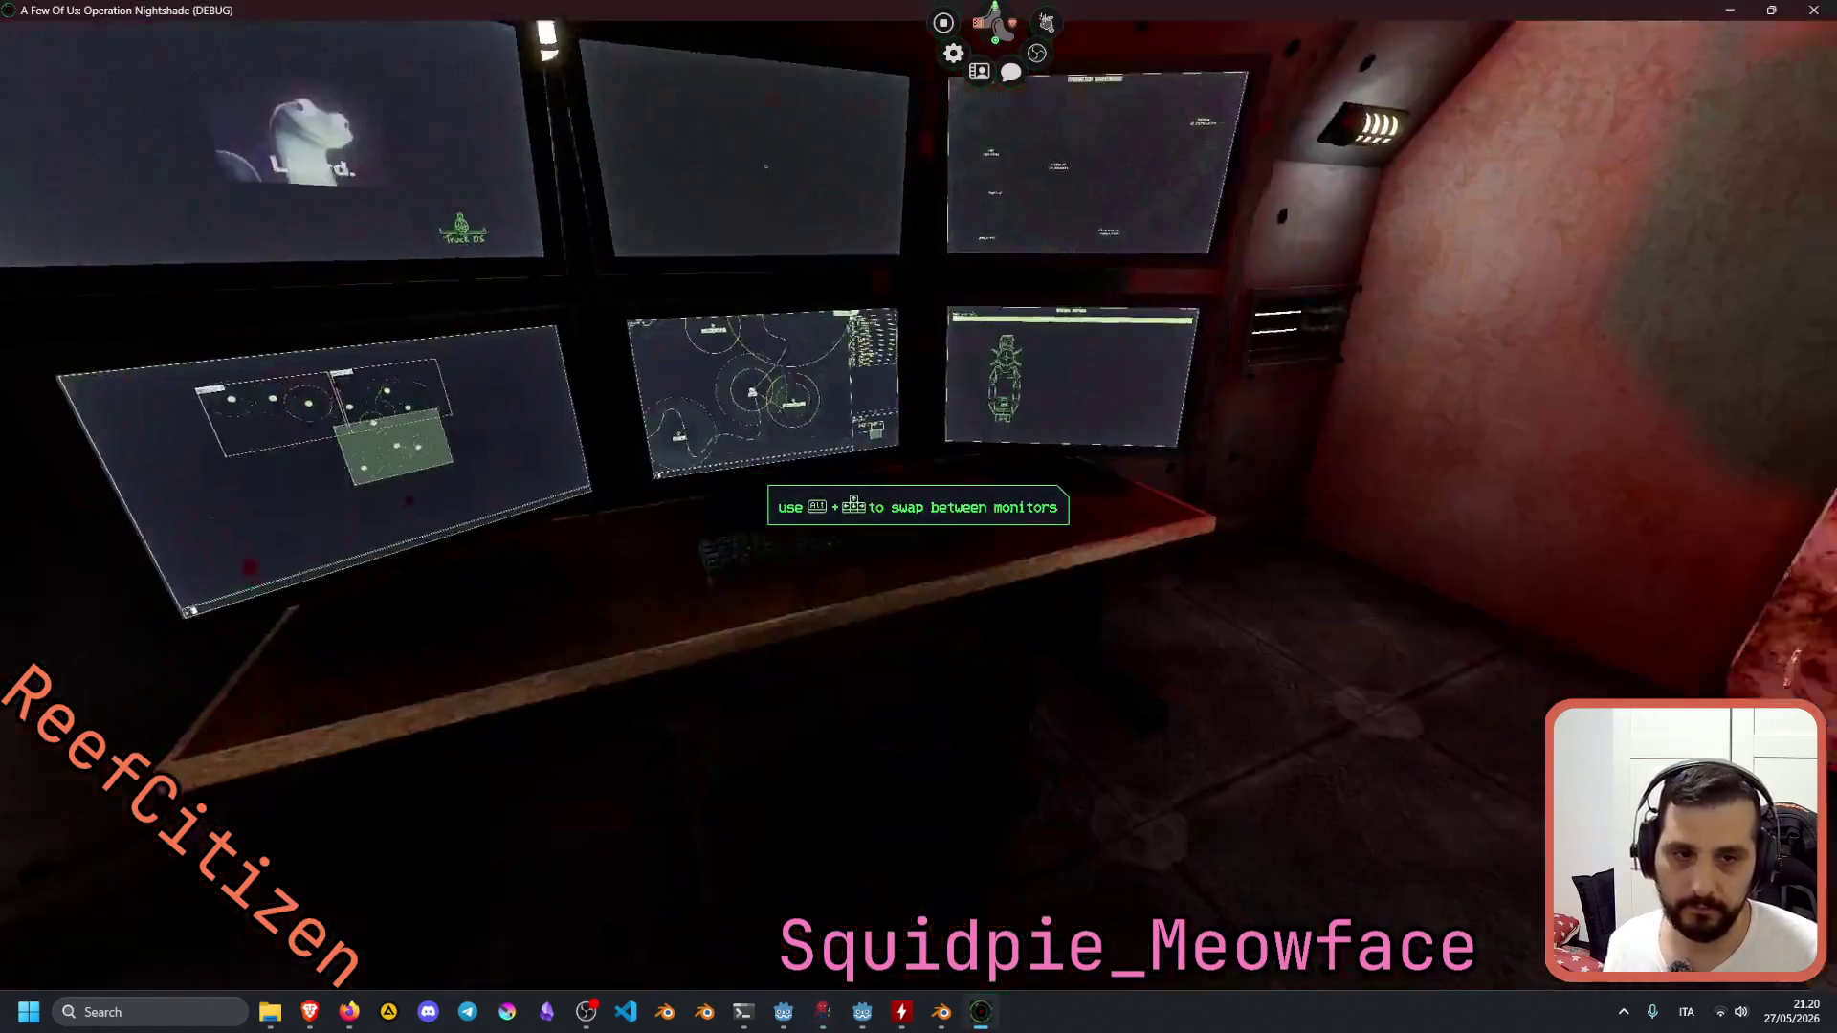
pyautogui.press('Escape')
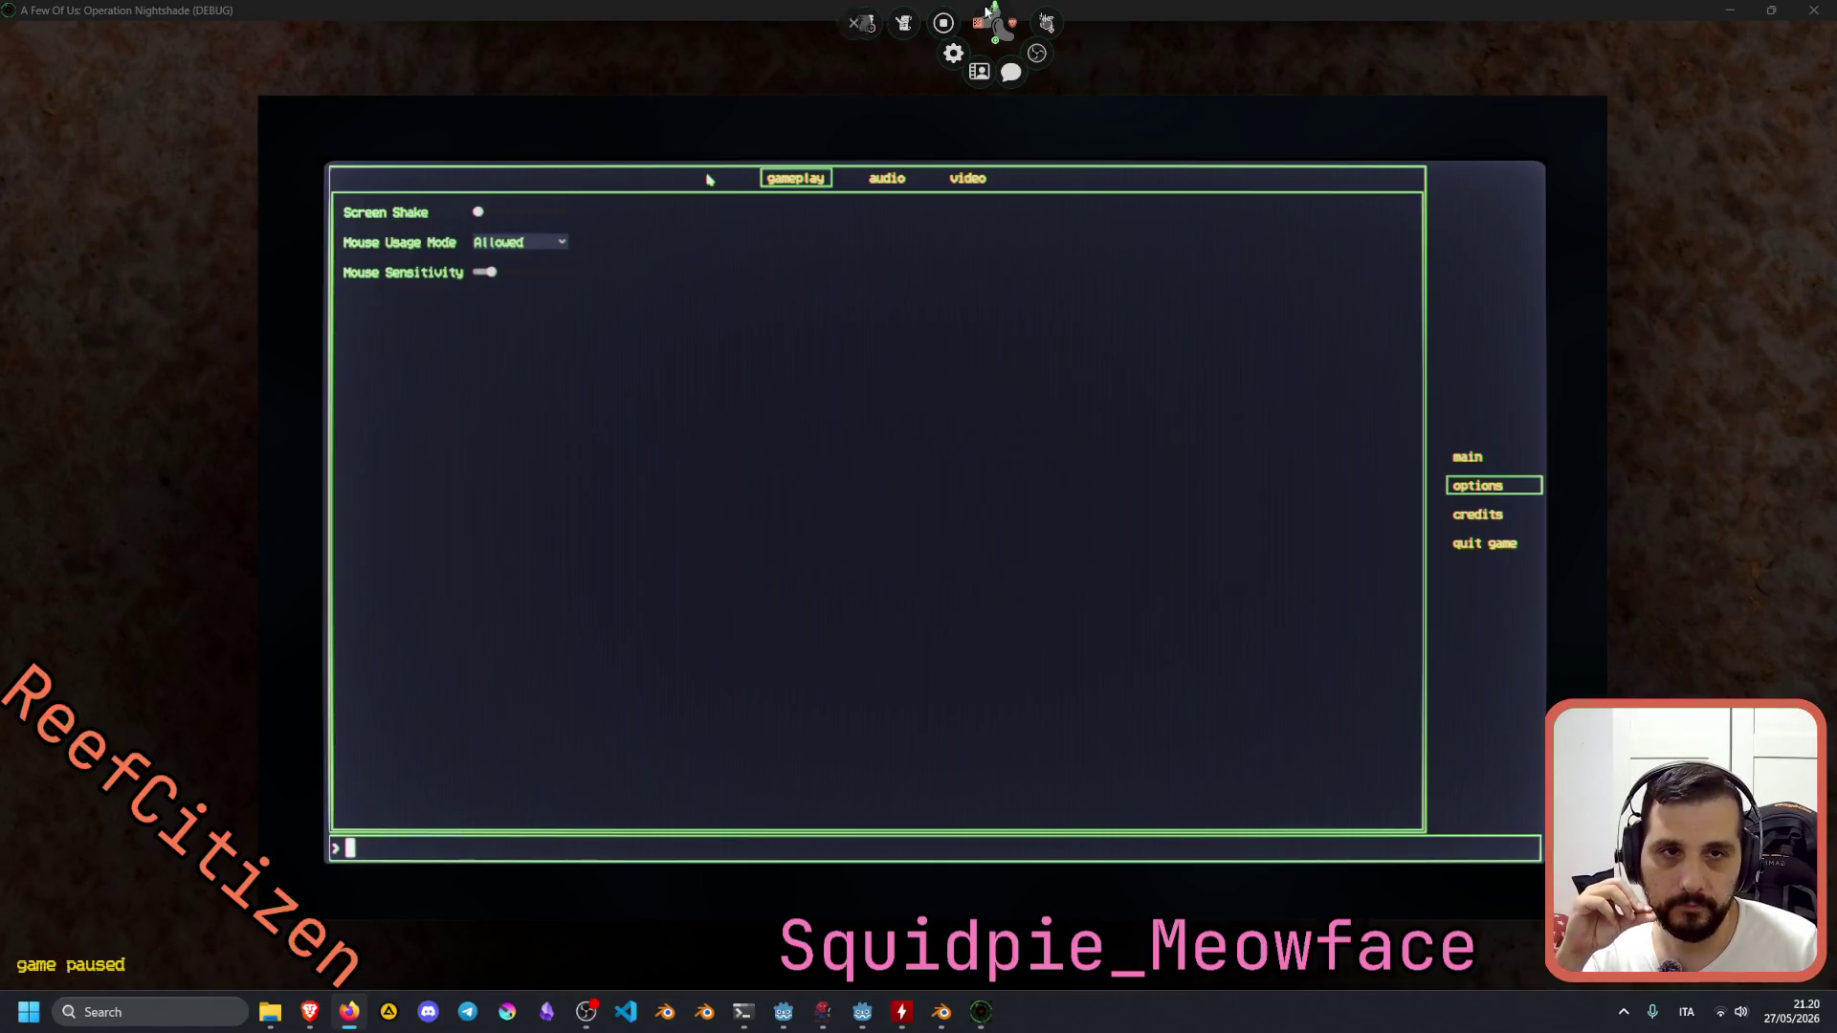
pyautogui.click(978, 71)
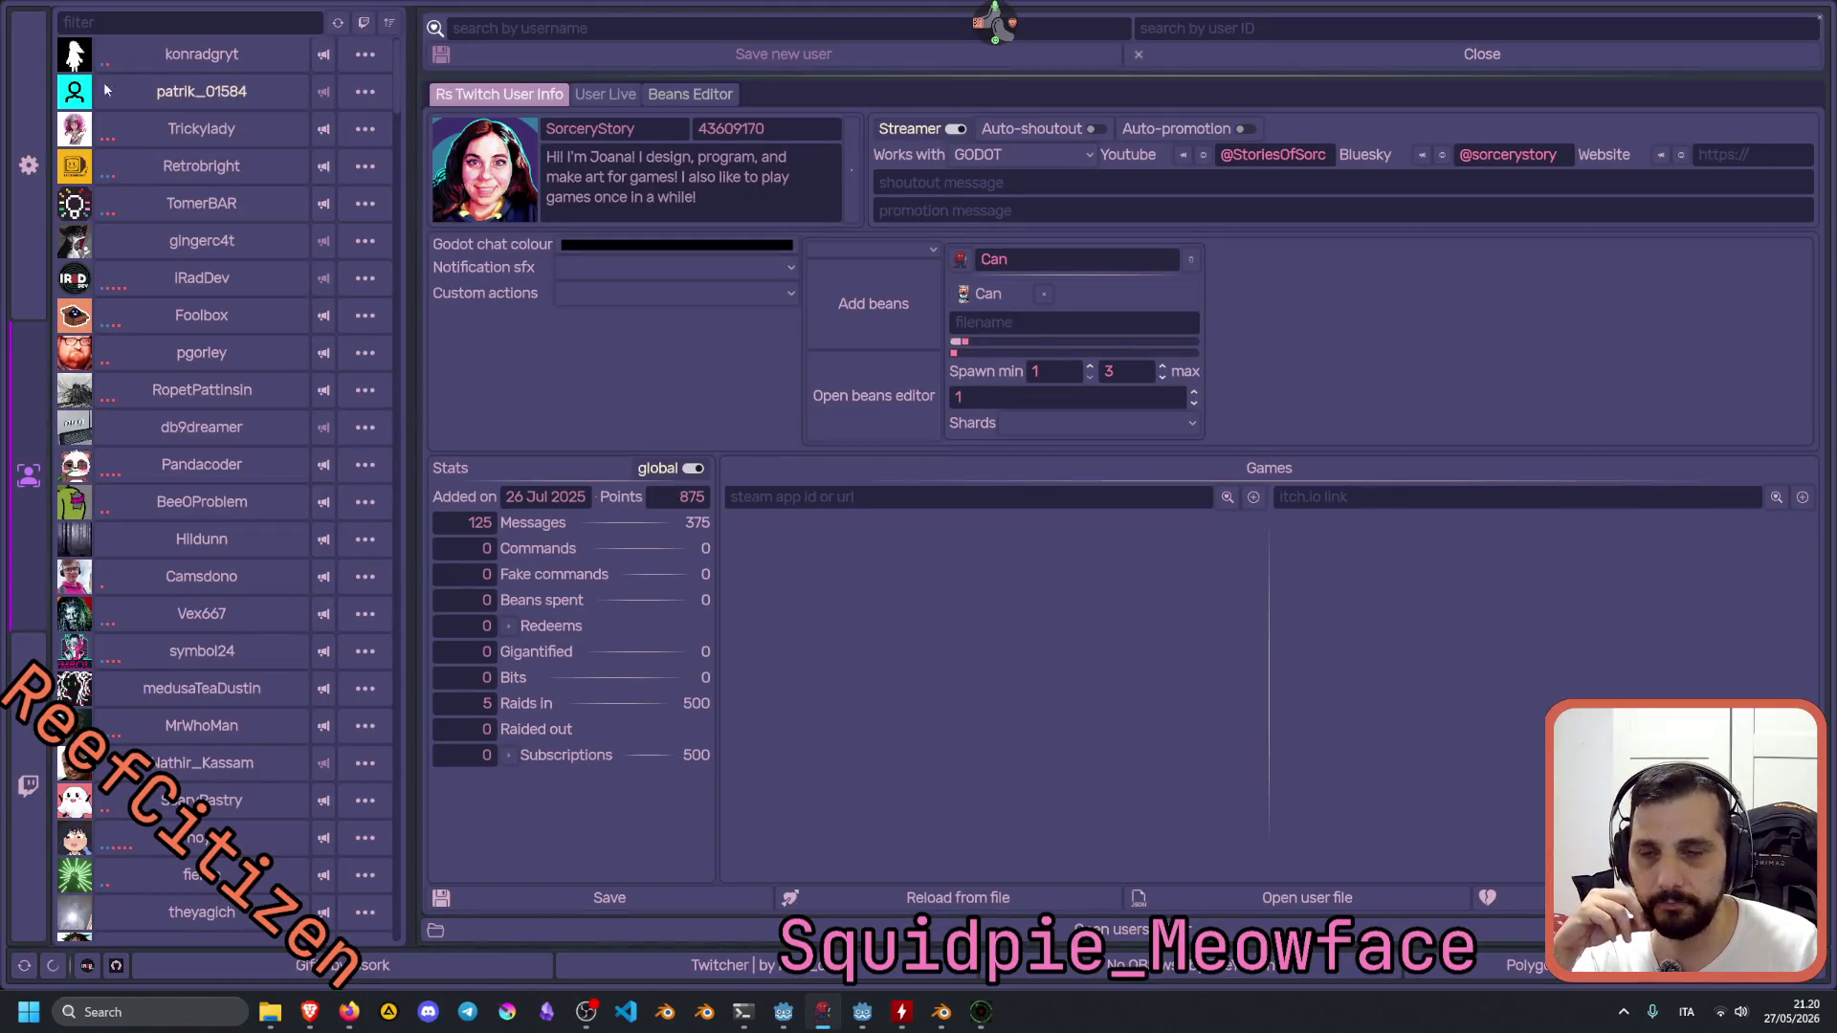
pyautogui.click(163, 287)
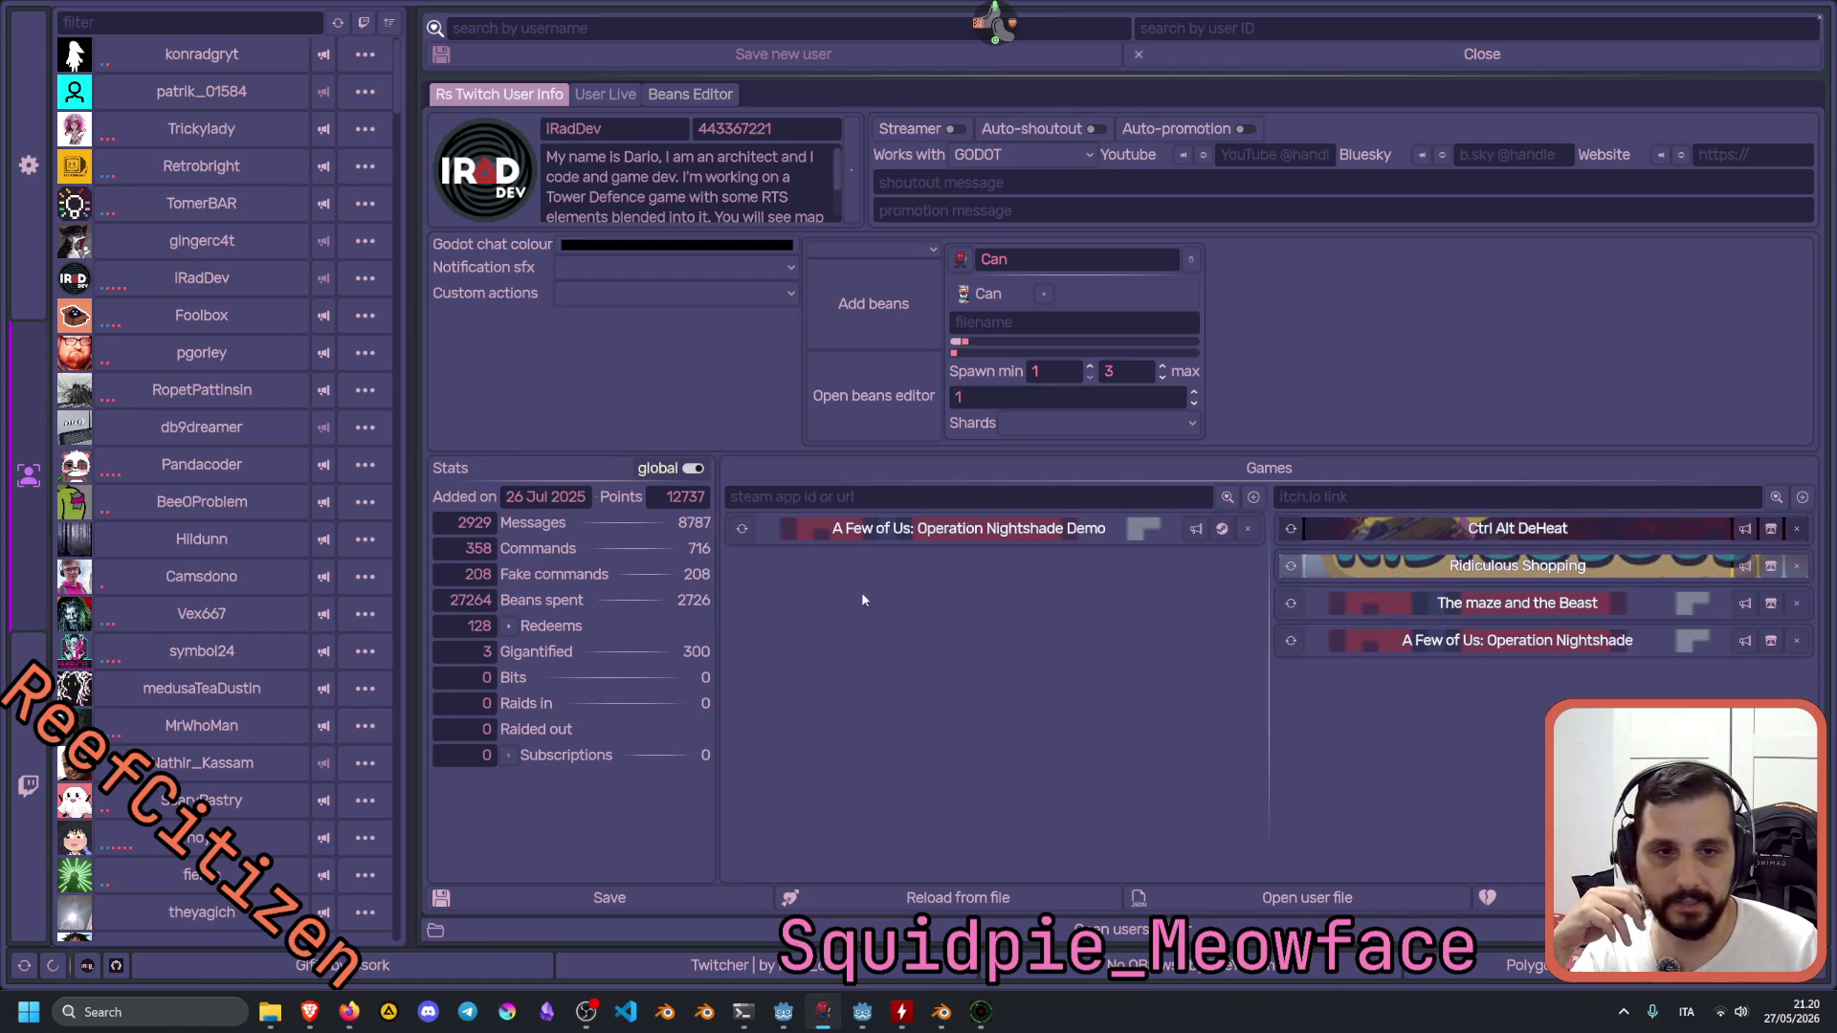
pyautogui.click(1196, 532)
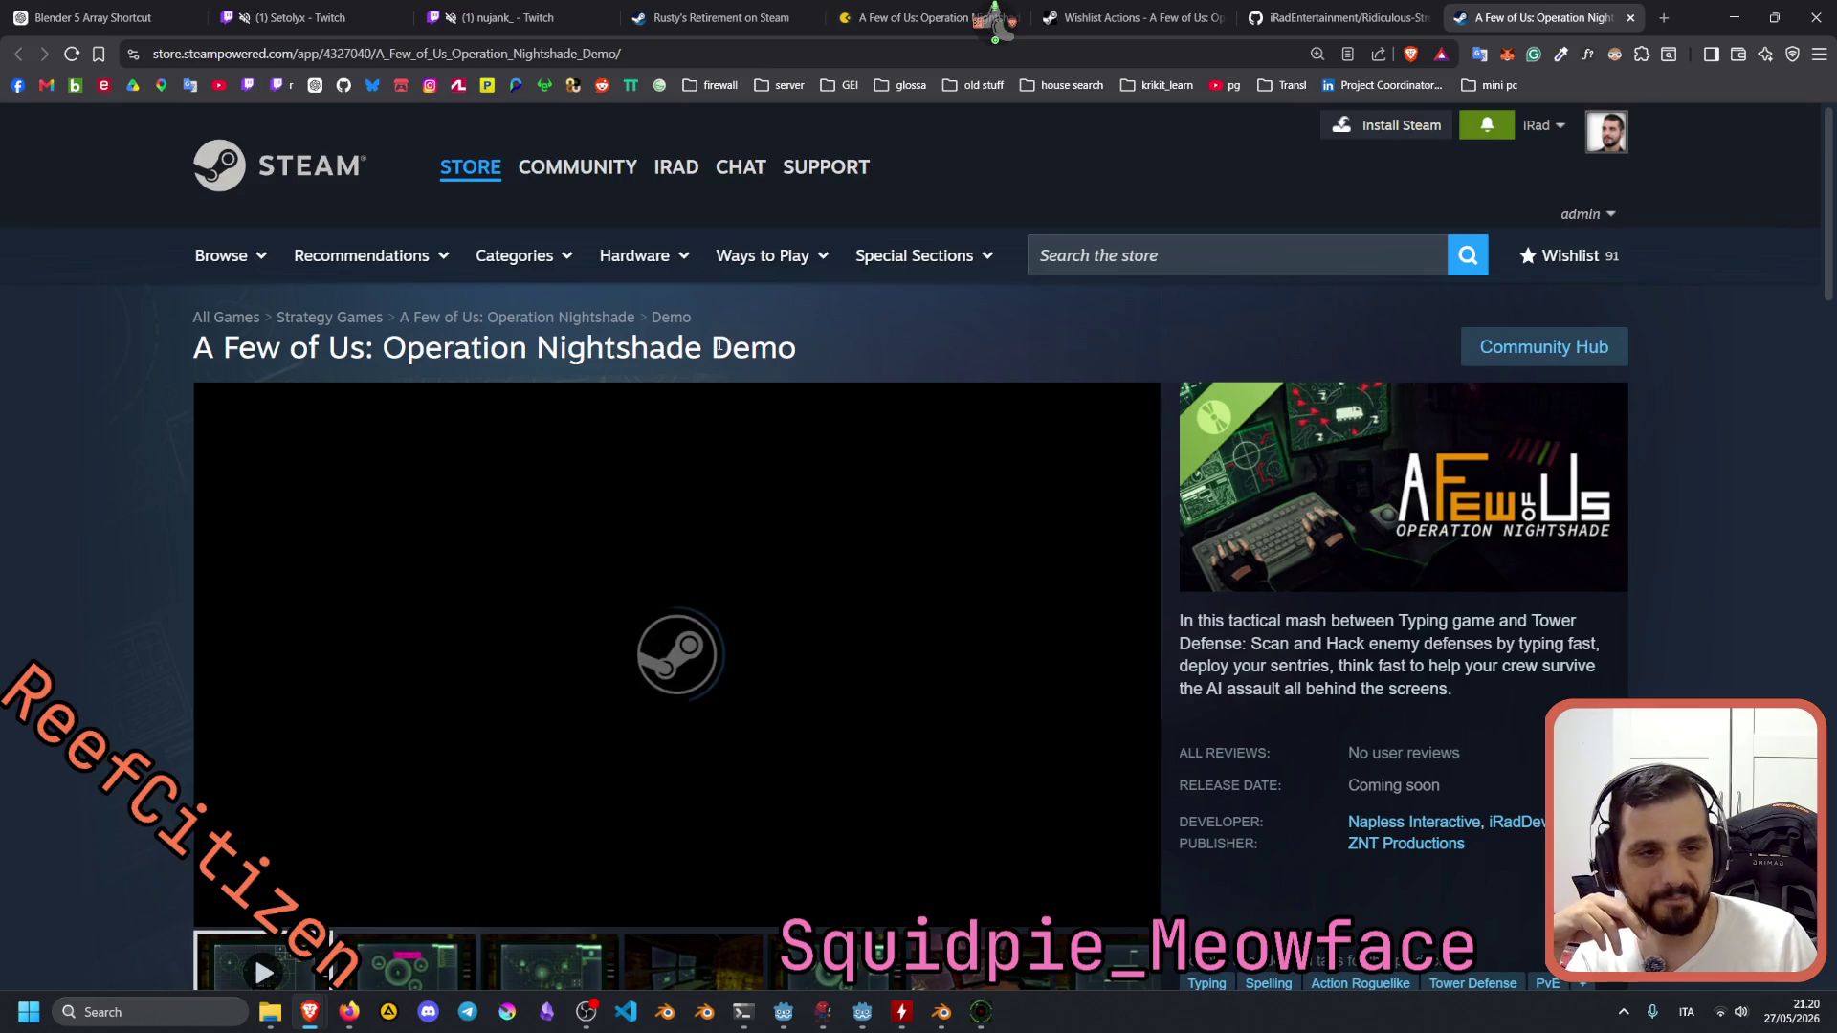
# Scroll through the Steam demo page, then switch to the other developer's live Twitch tab.
pyautogui.doubleClick(748, 346)
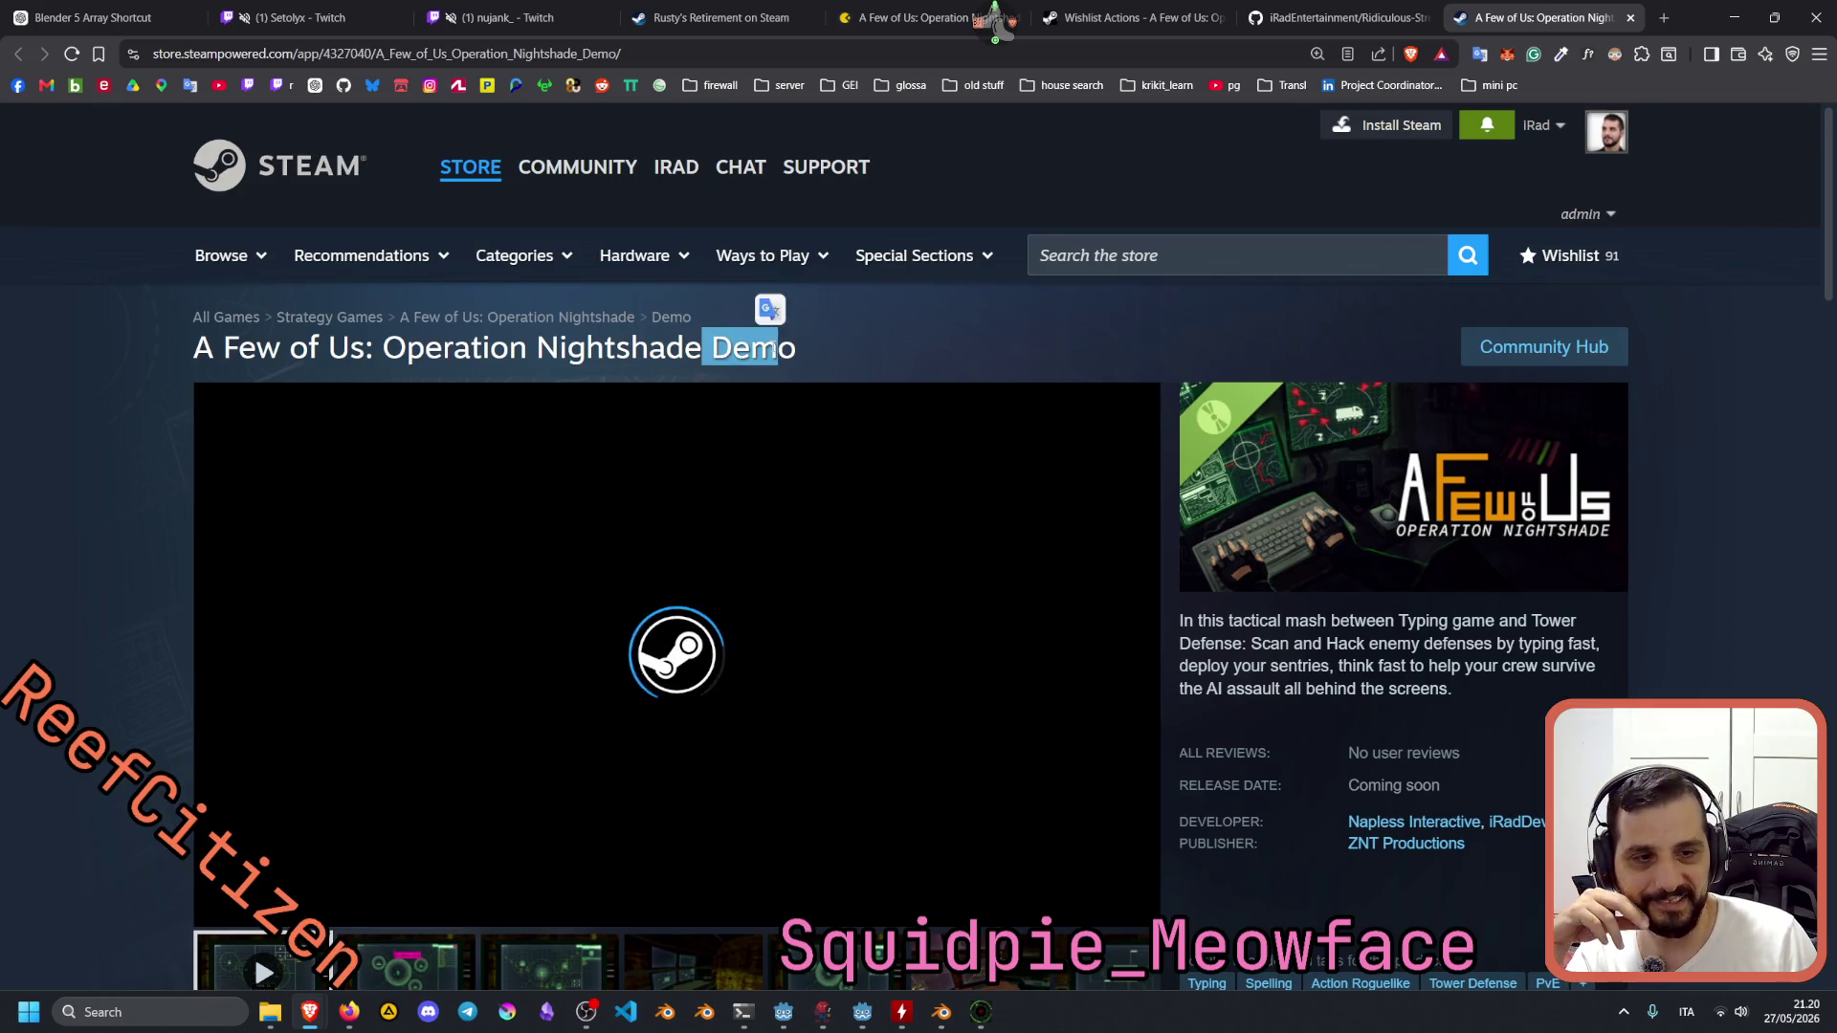
pyautogui.click(842, 379)
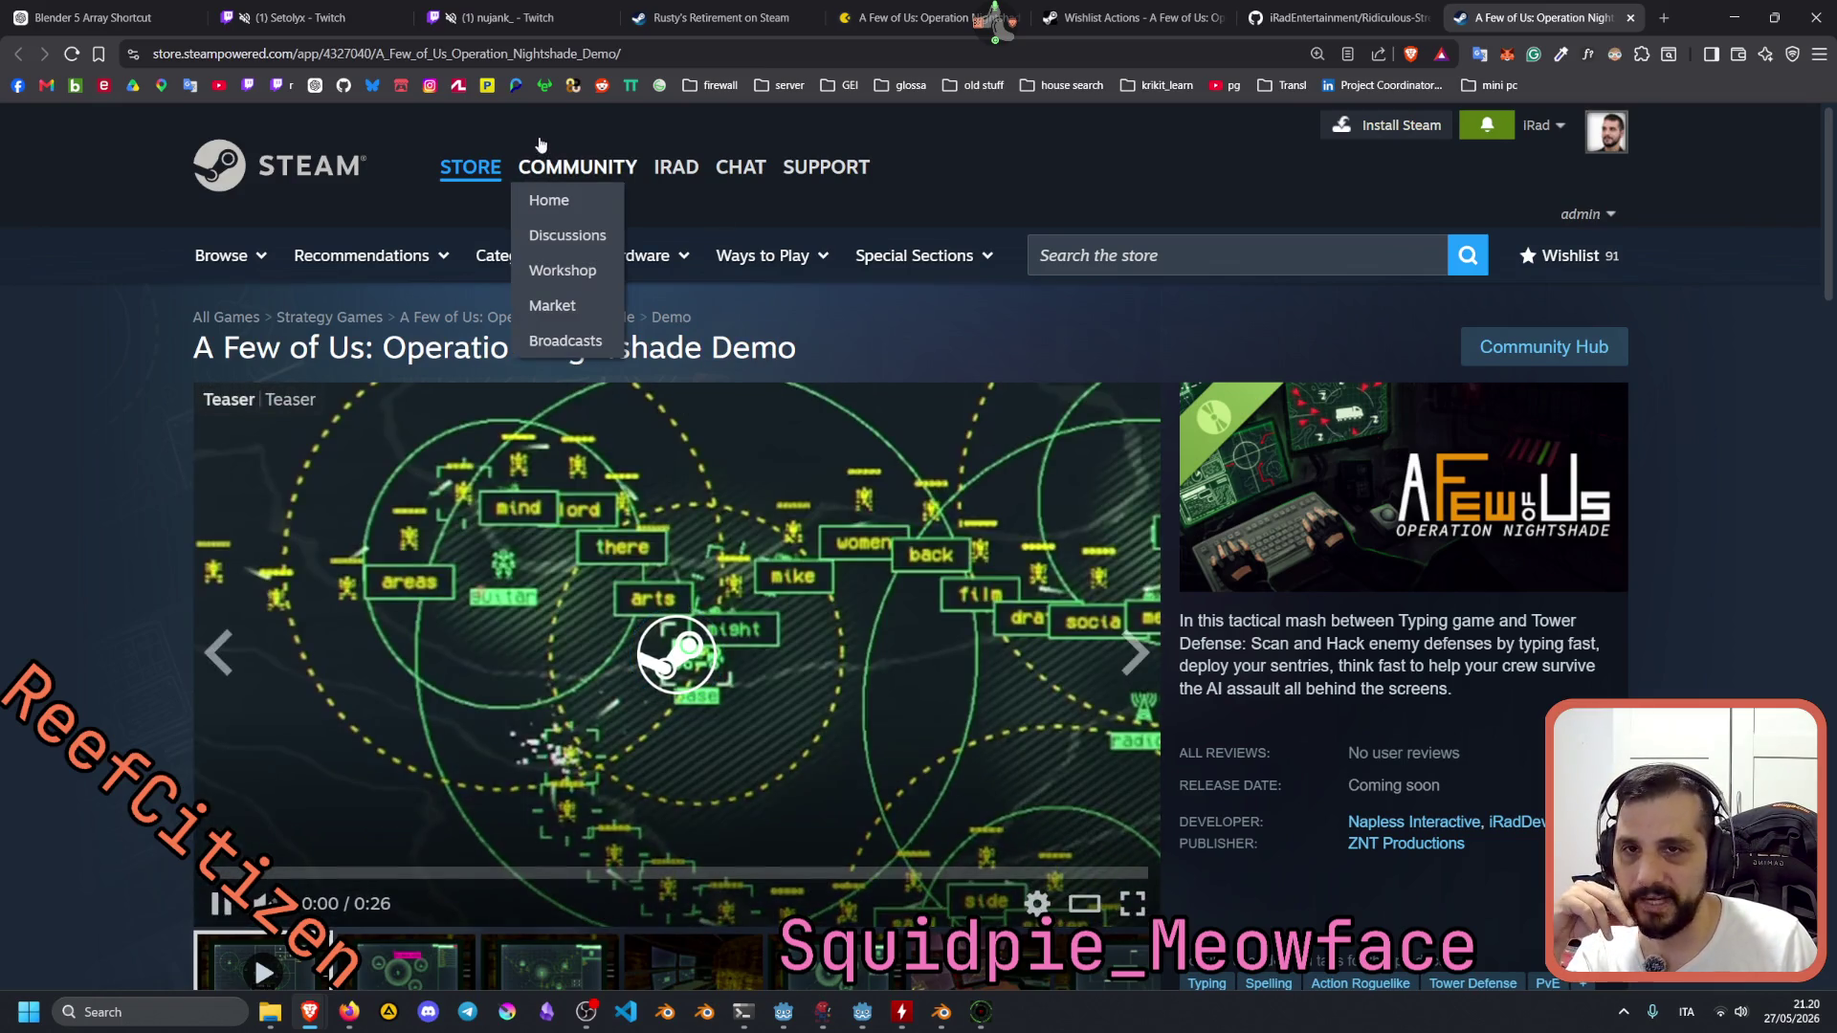
pyautogui.scroll(-1, 105, 478)
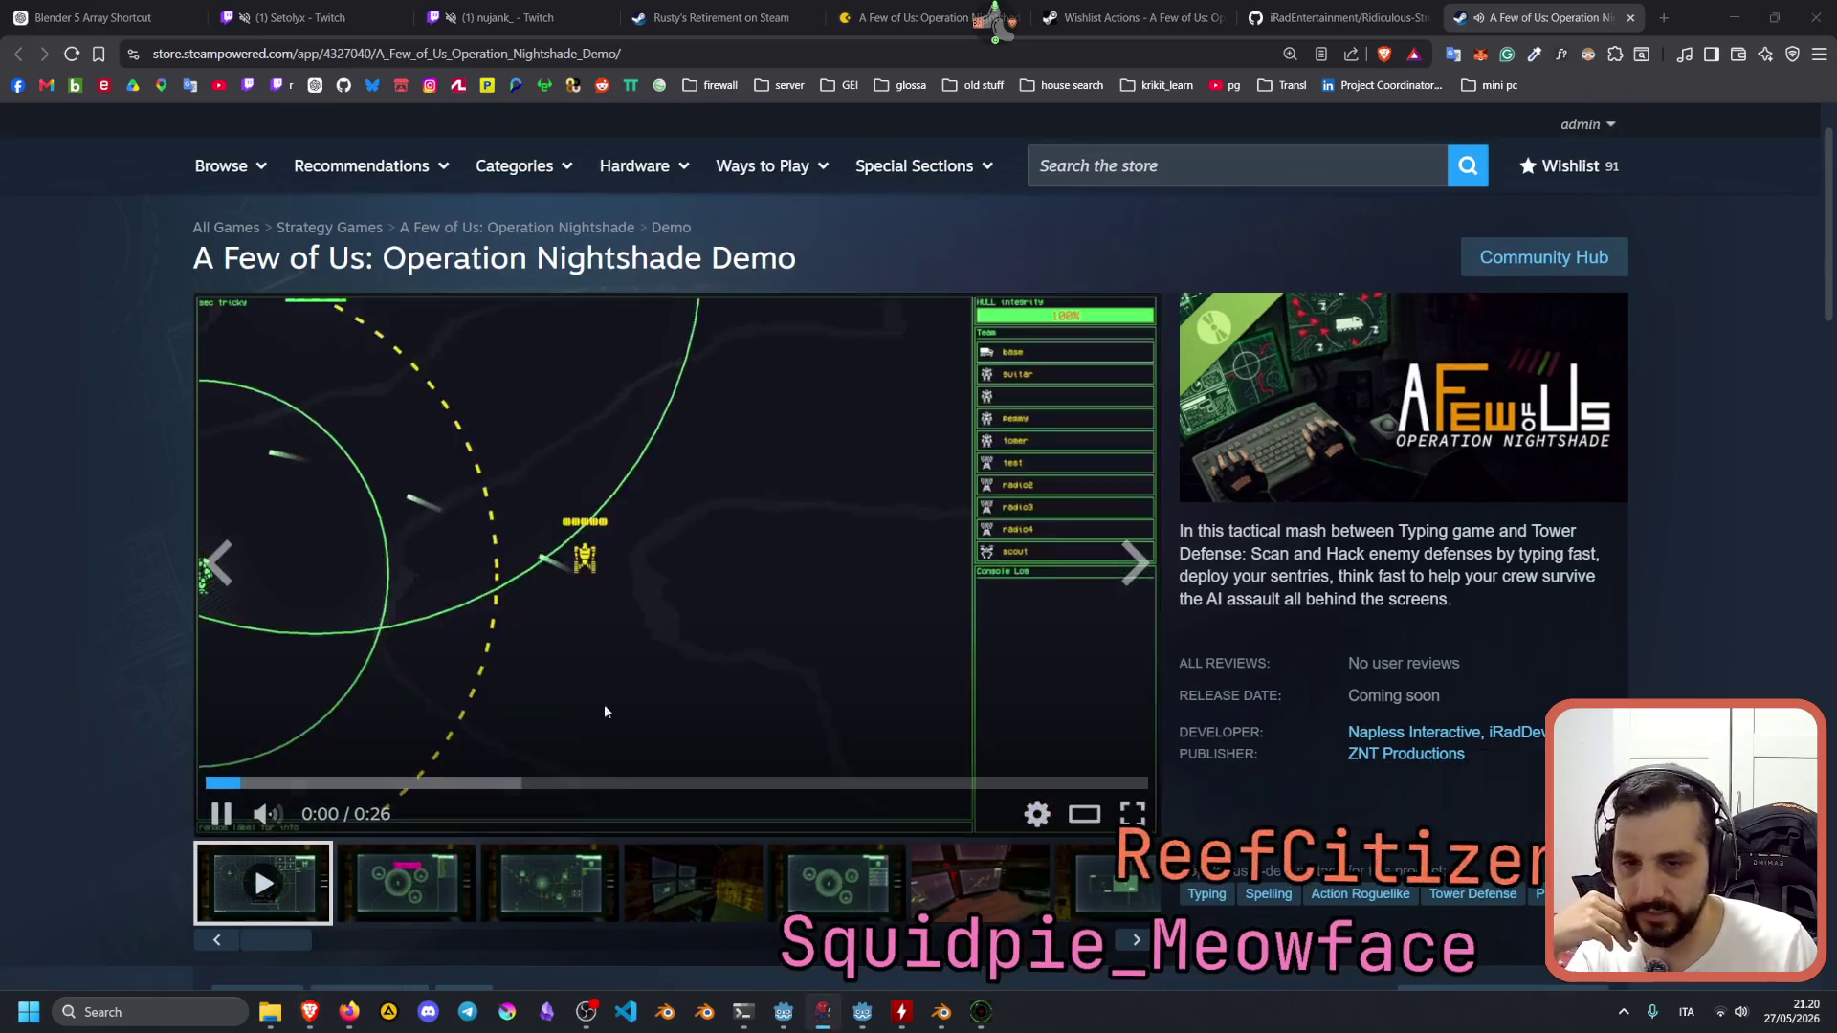
pyautogui.scroll(-4, 74, 565)
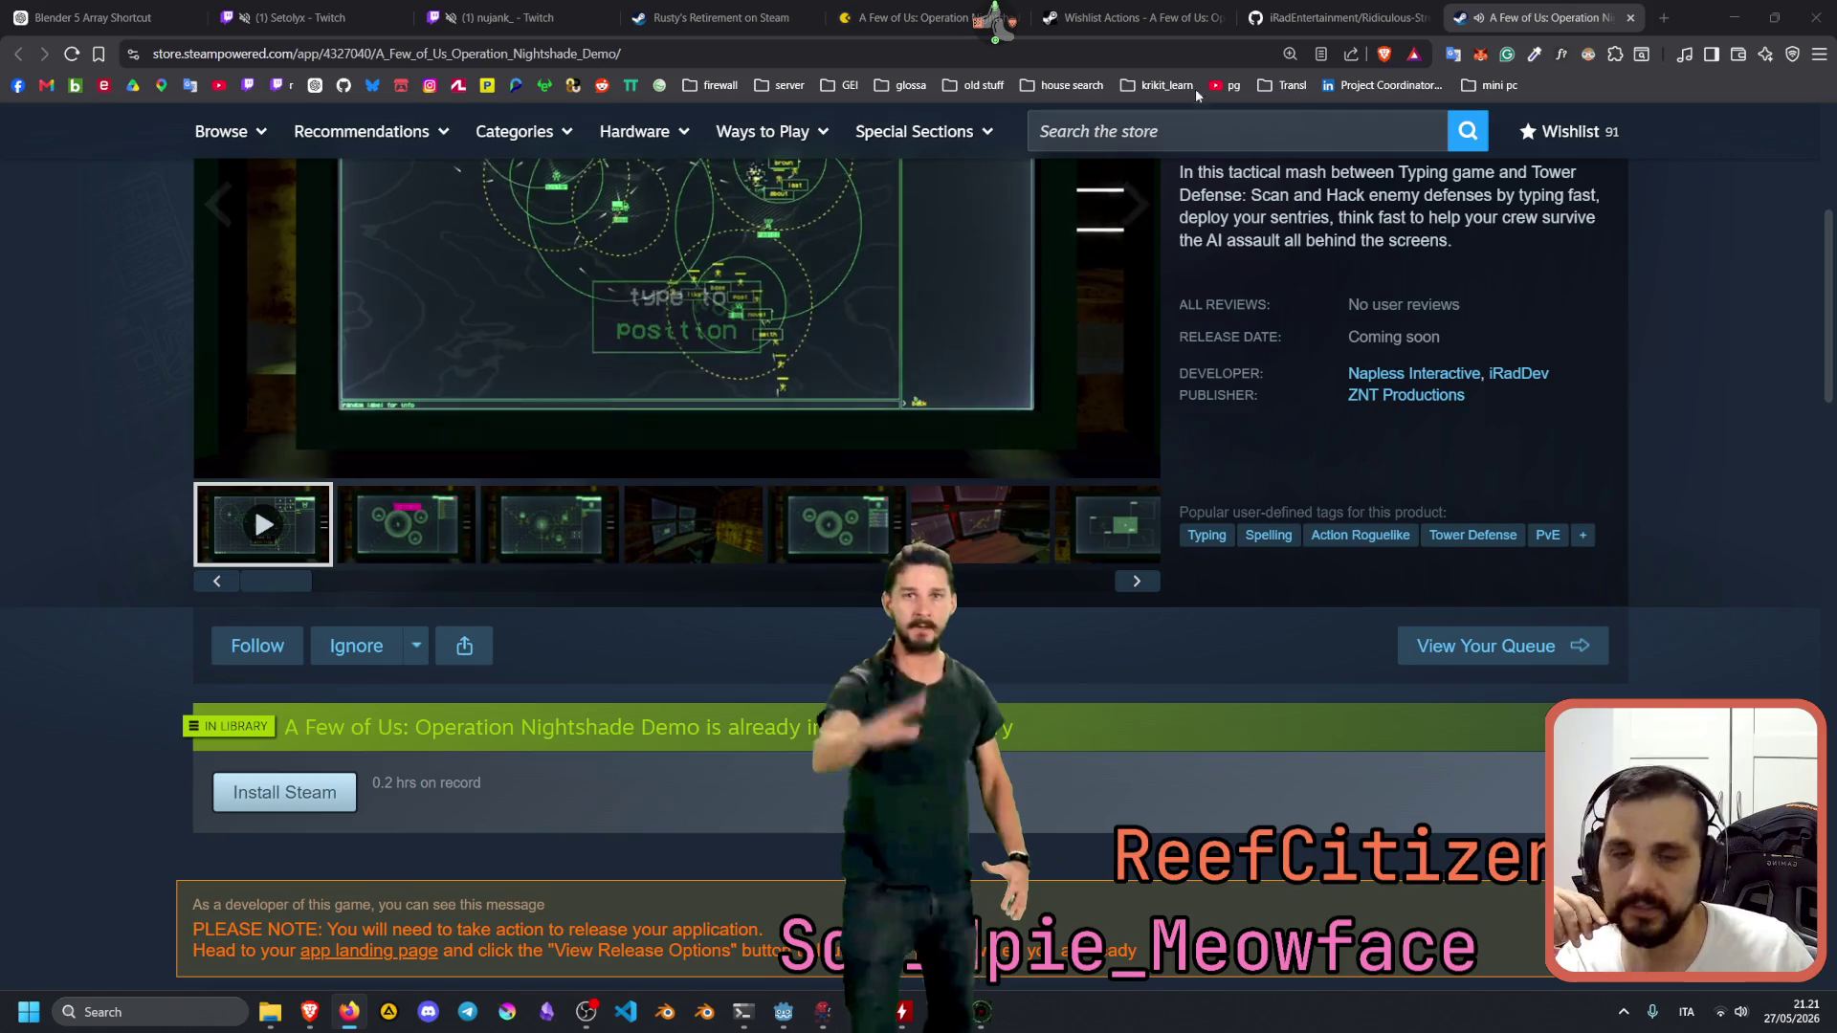
pyautogui.click(582, 21)
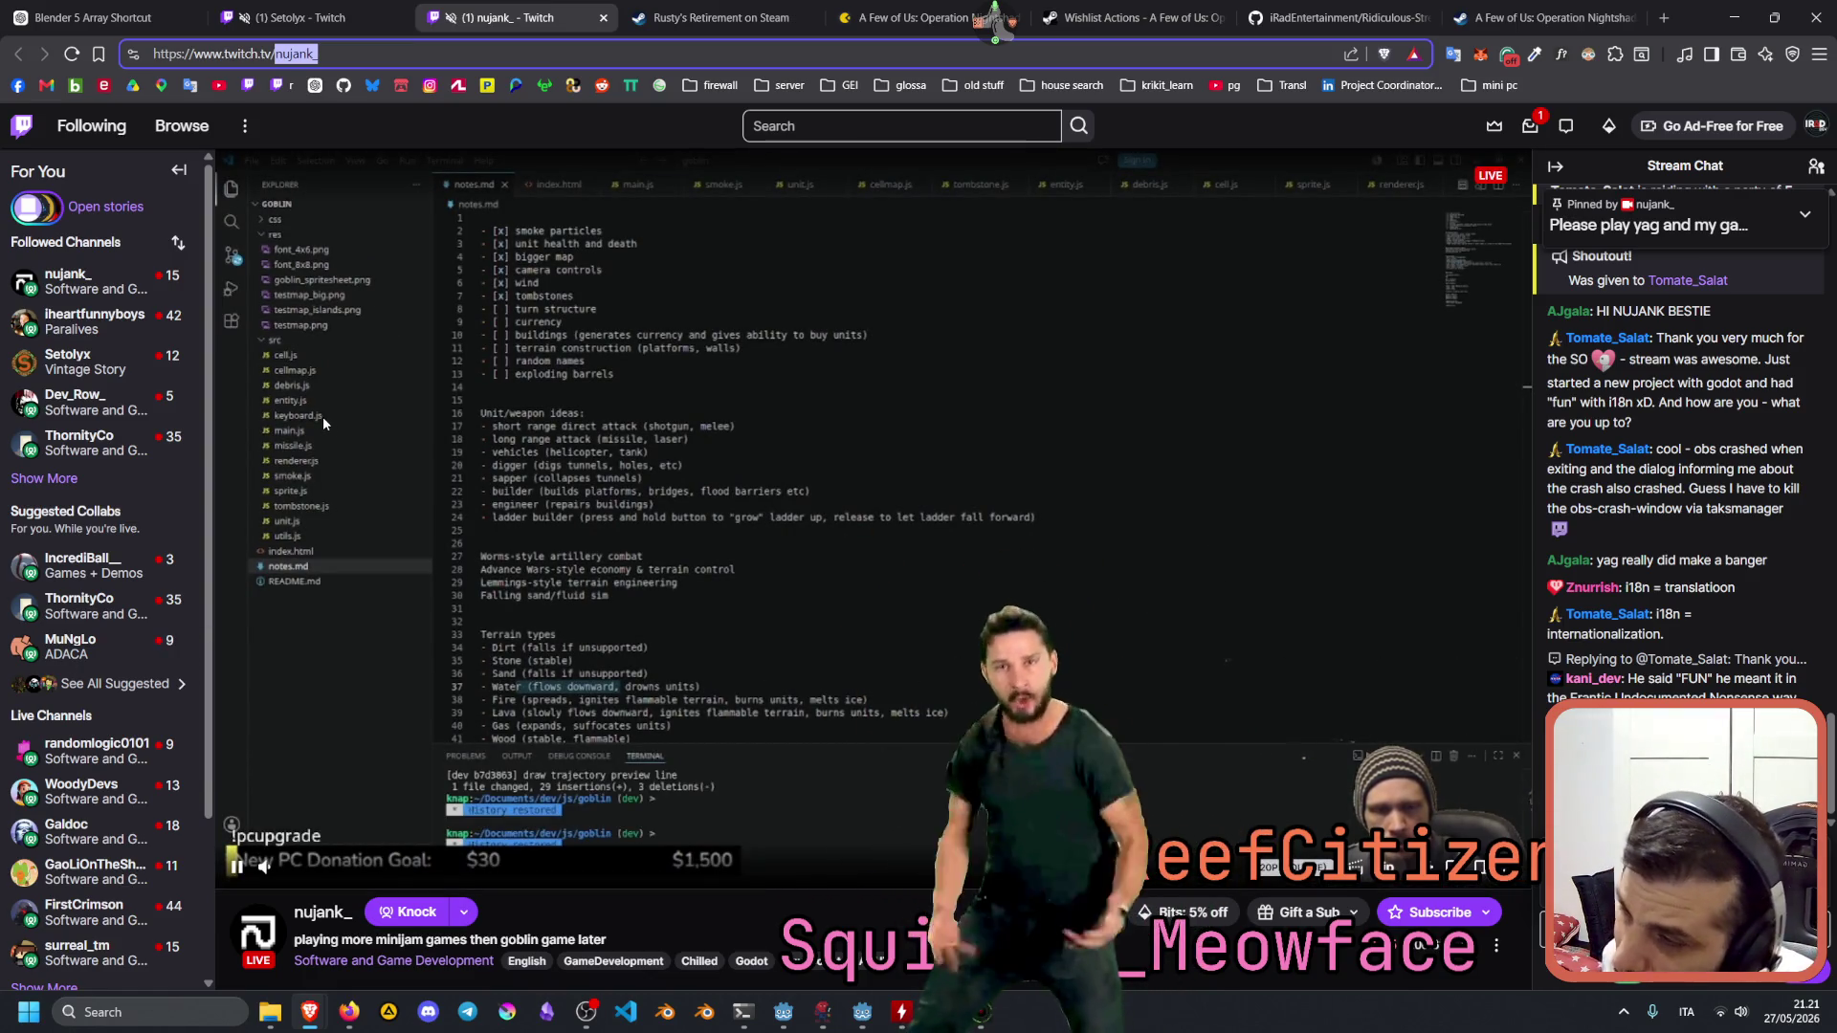
# Back in Twitch, expand the Followed Channels list with Show More.
pyautogui.hotkey('alt', 'Tab')
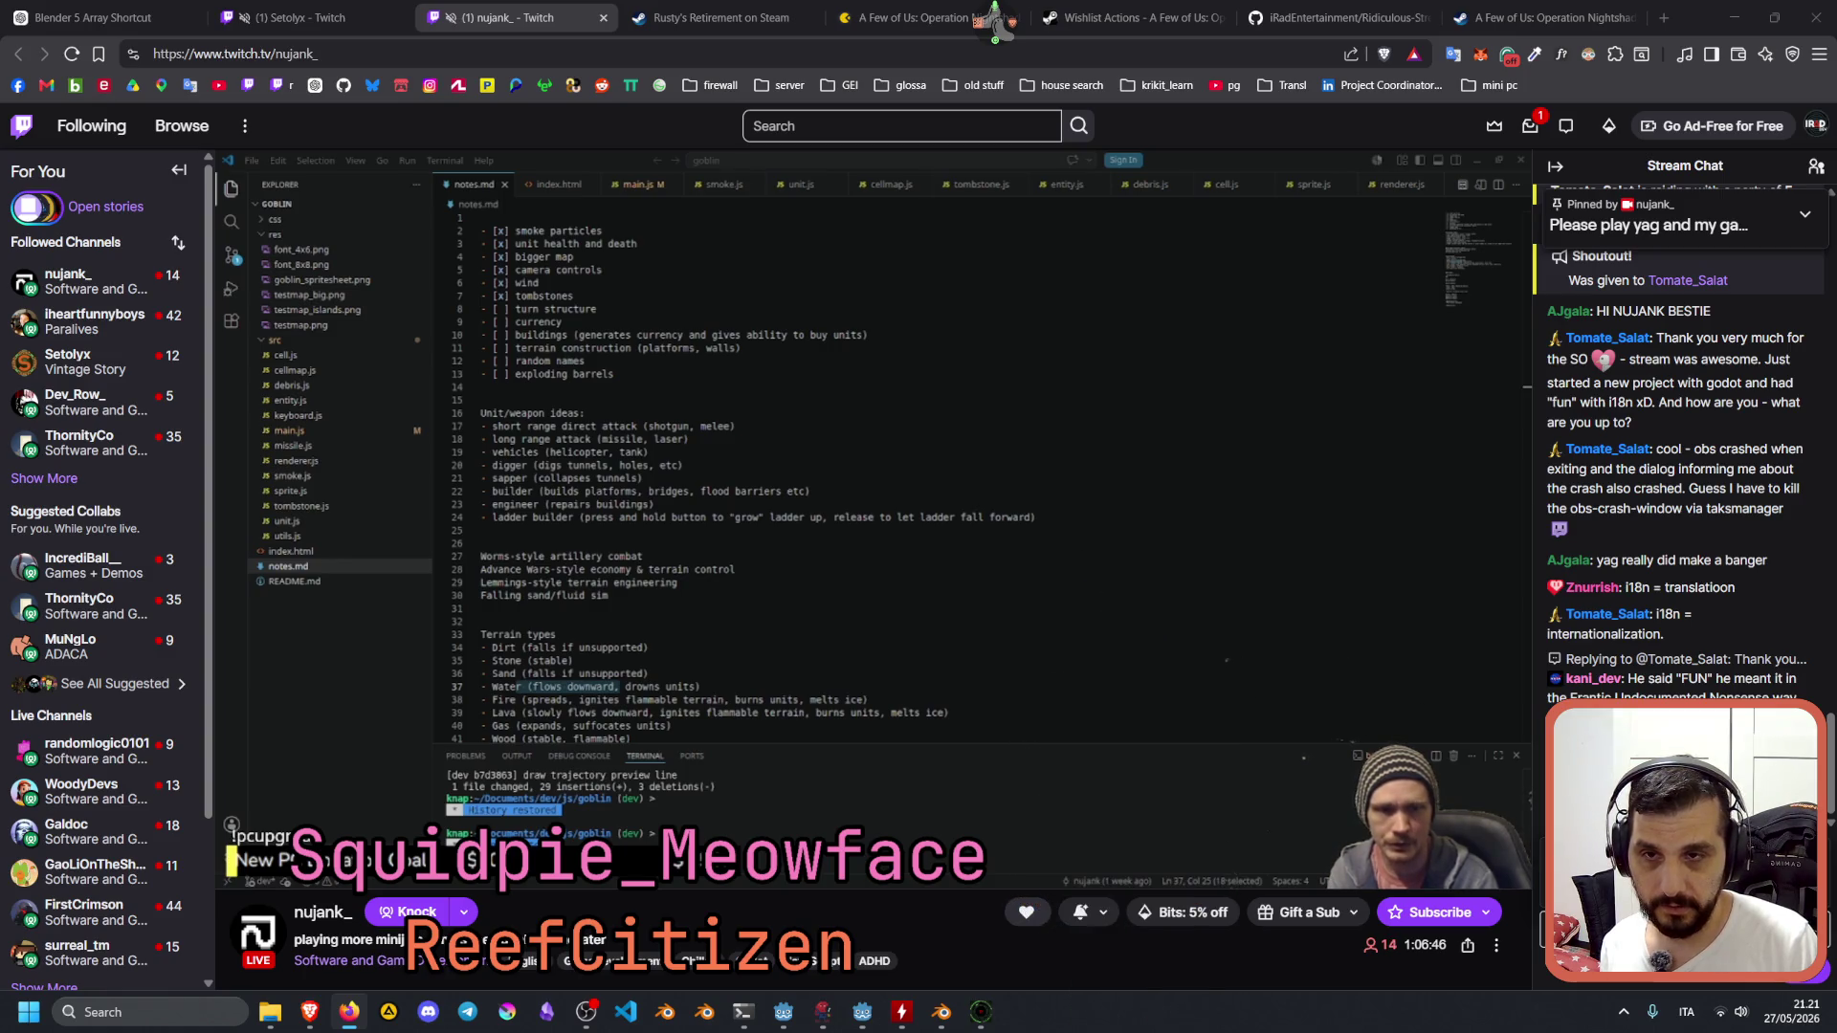
pyautogui.moveTo(94, 326)
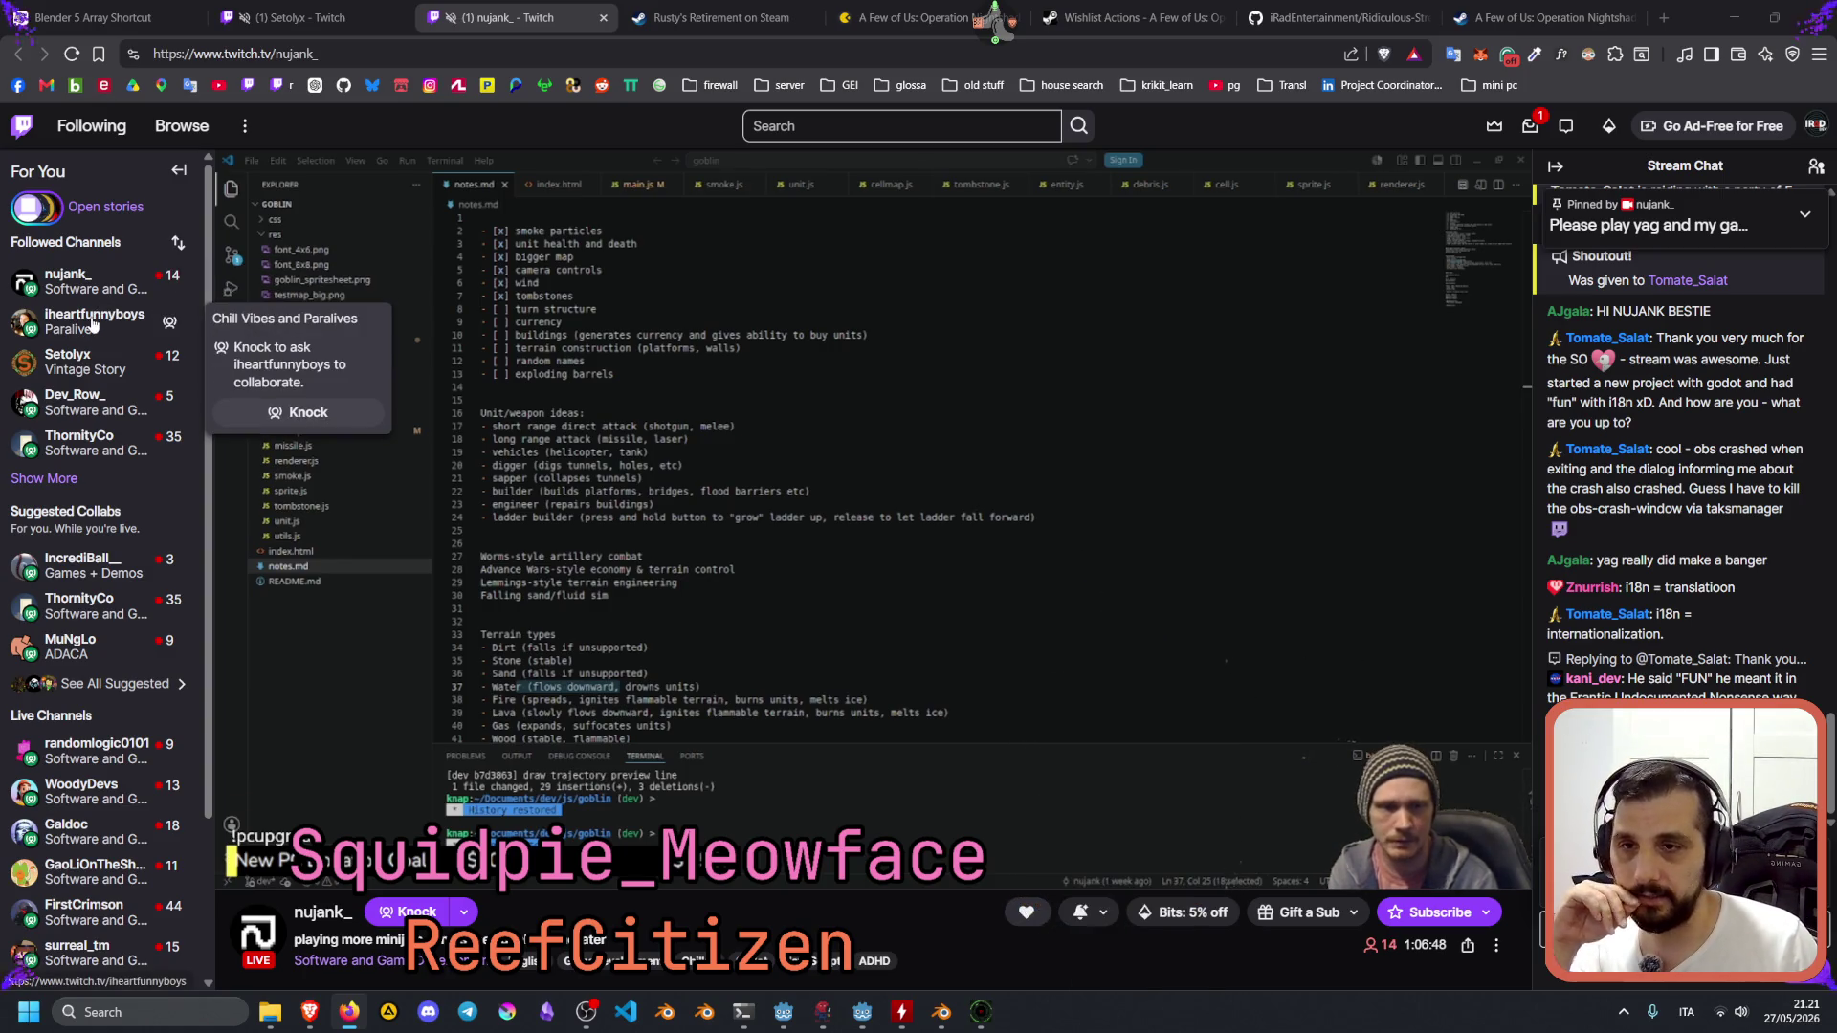
pyautogui.click(44, 478)
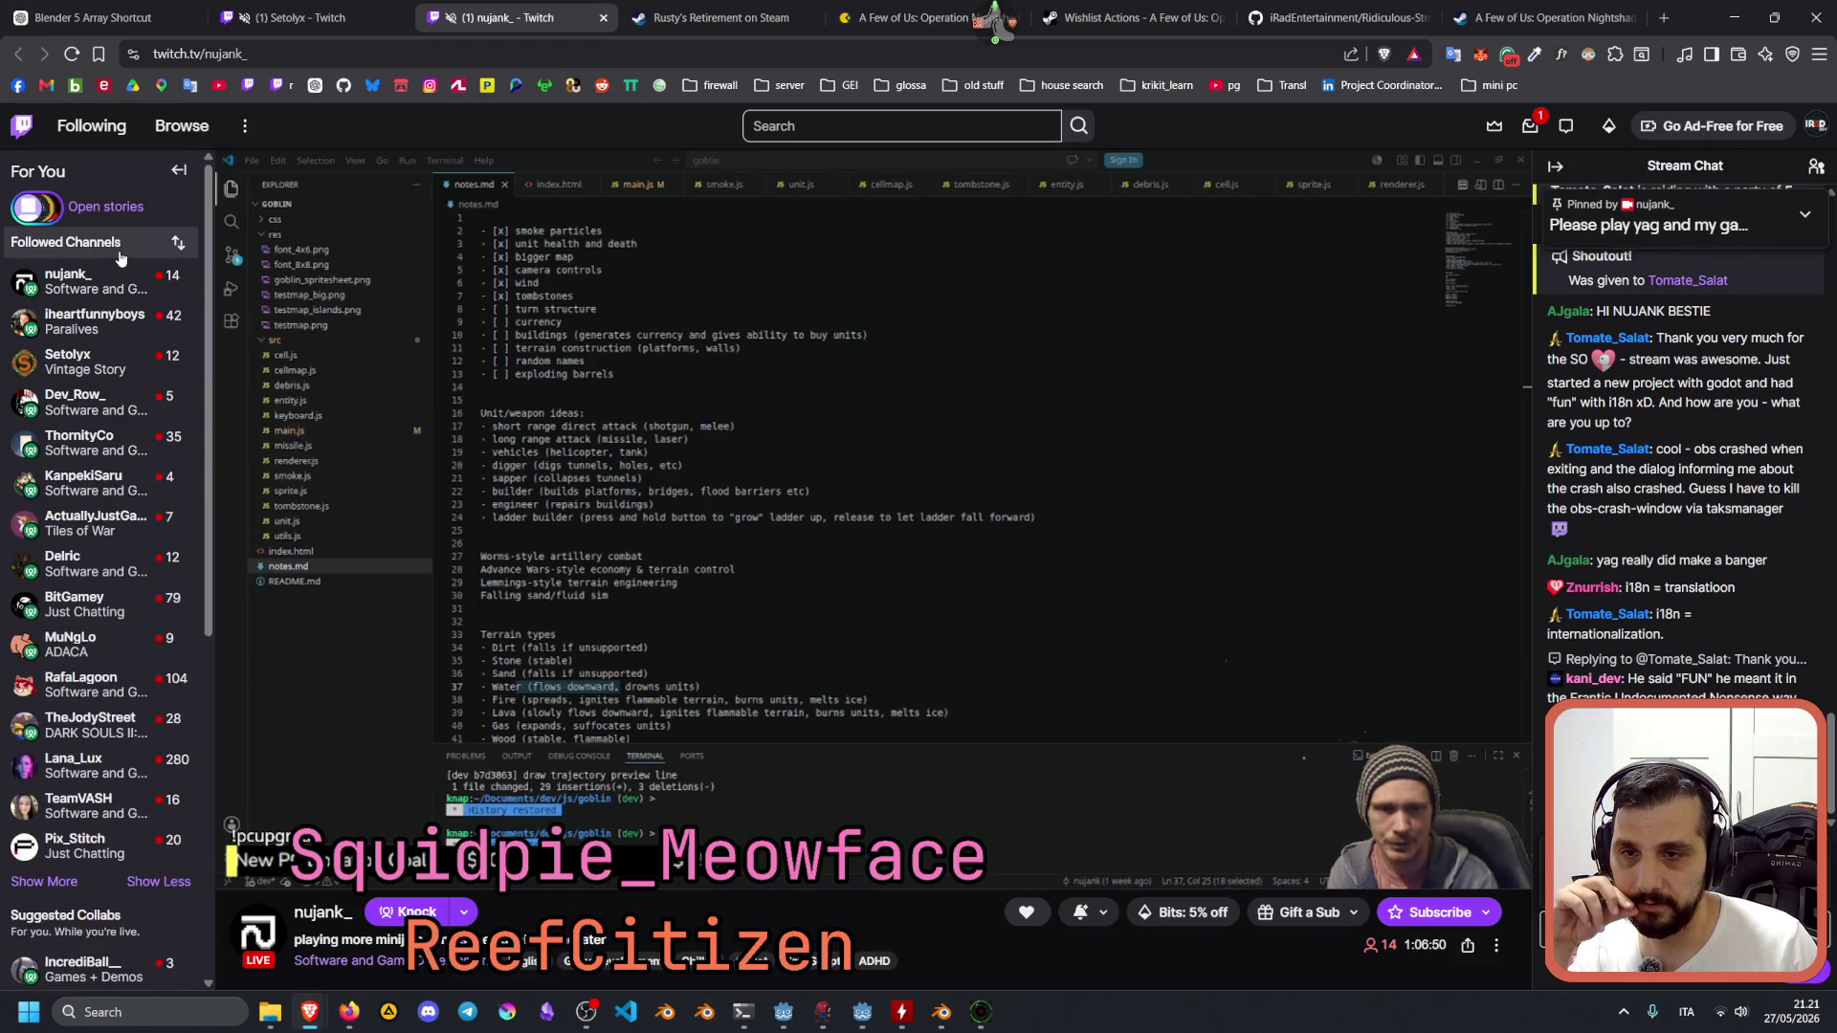
pyautogui.moveTo(112, 813)
pyautogui.click(349, 1012)
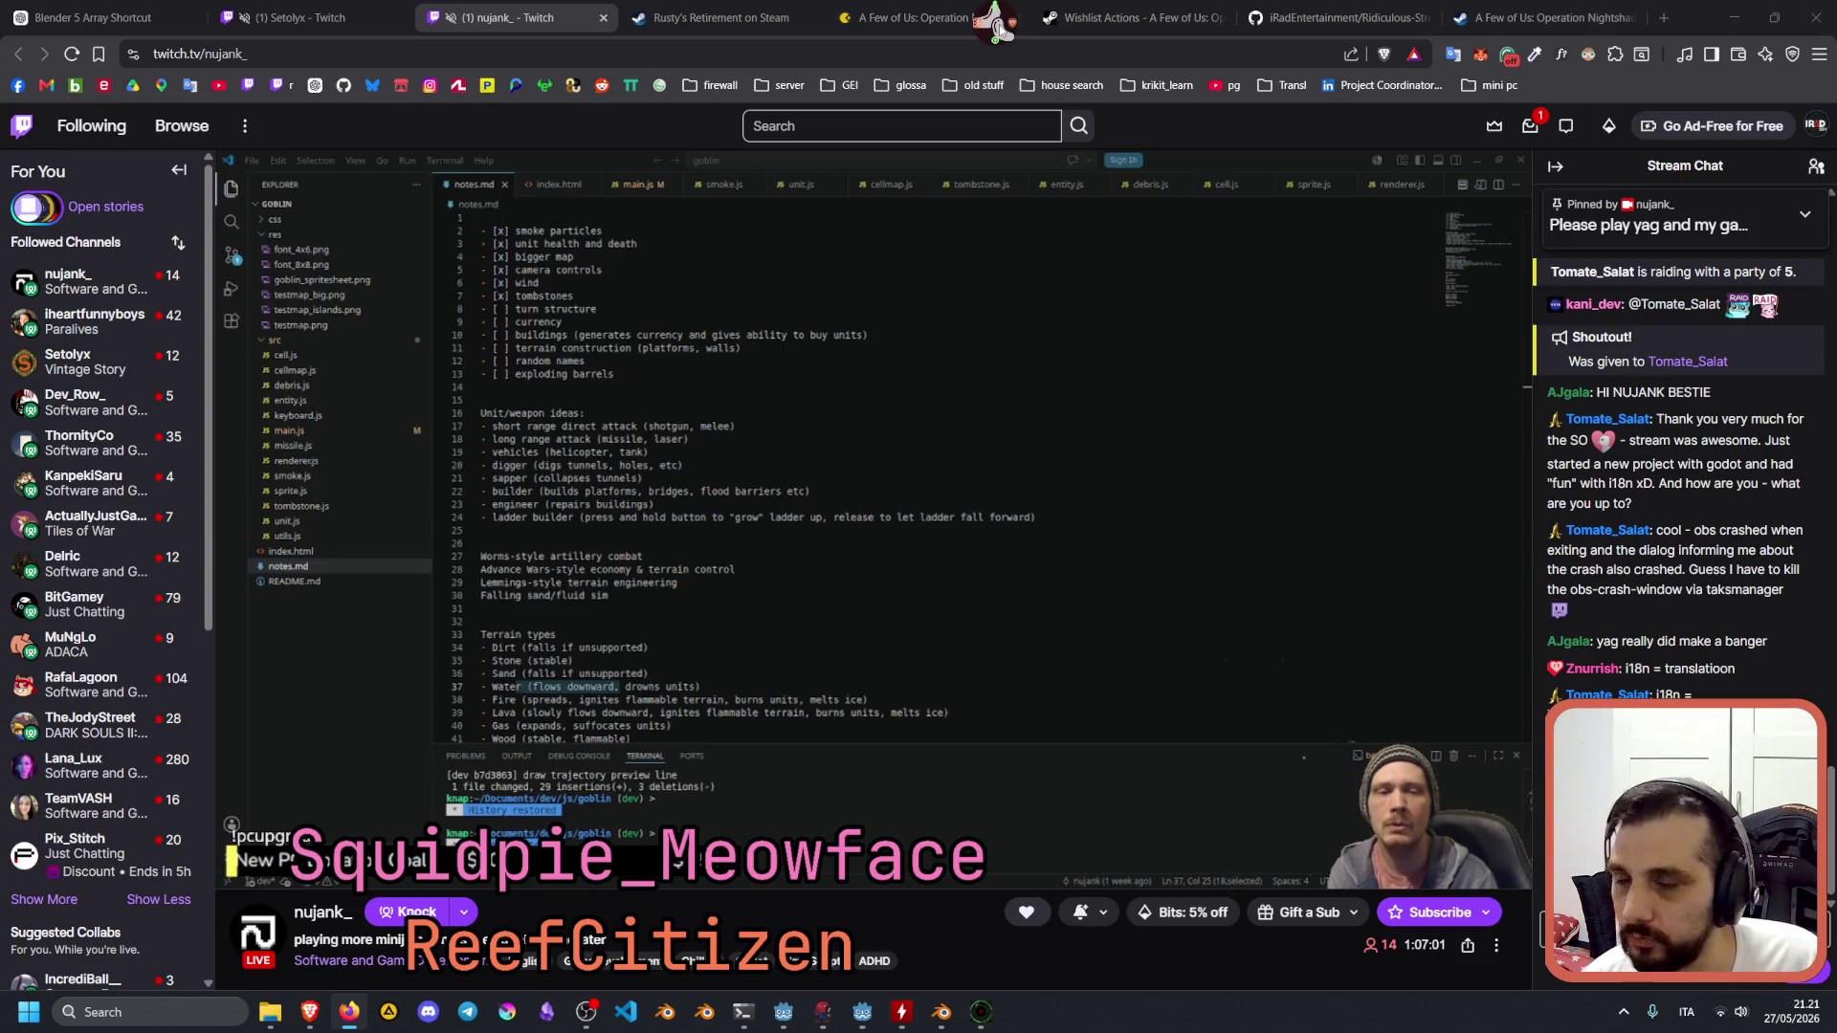
# Launch the Twitch user manager tool full screen from the quick-launch radial menu.
pyautogui.click(998, 28)
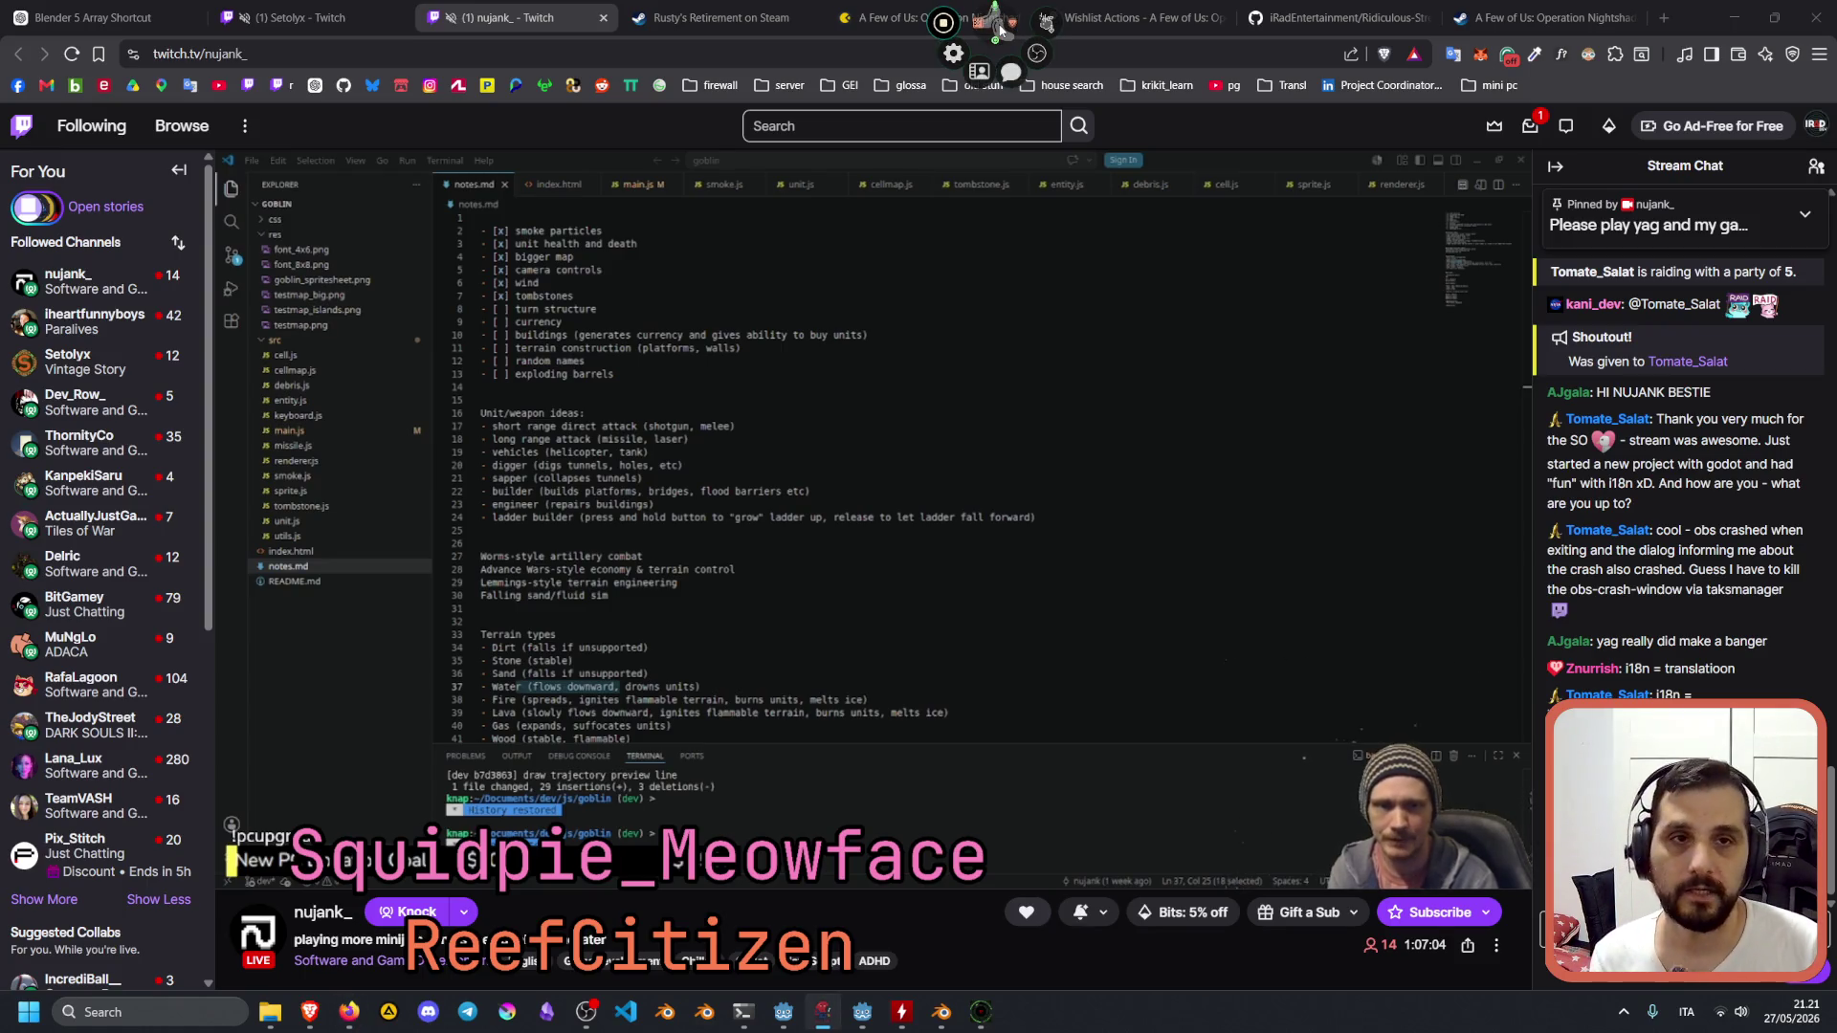
pyautogui.moveTo(1047, 60)
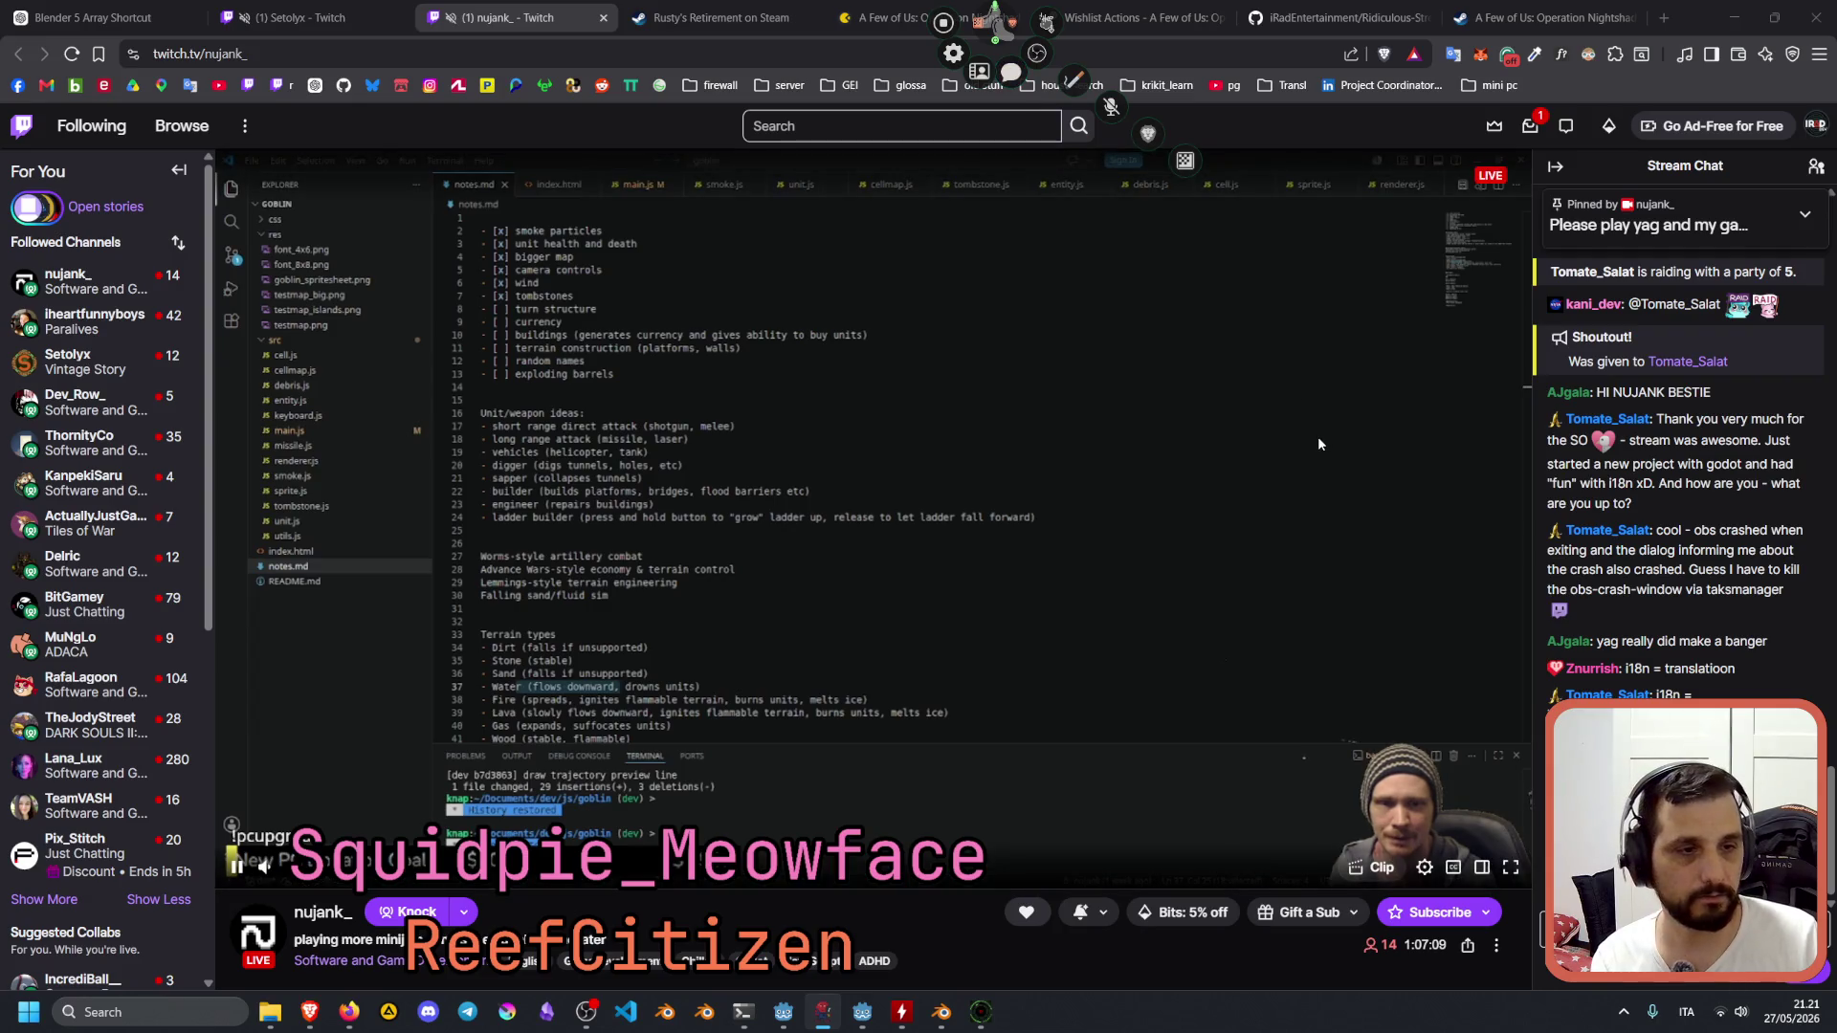
pyautogui.click(981, 71)
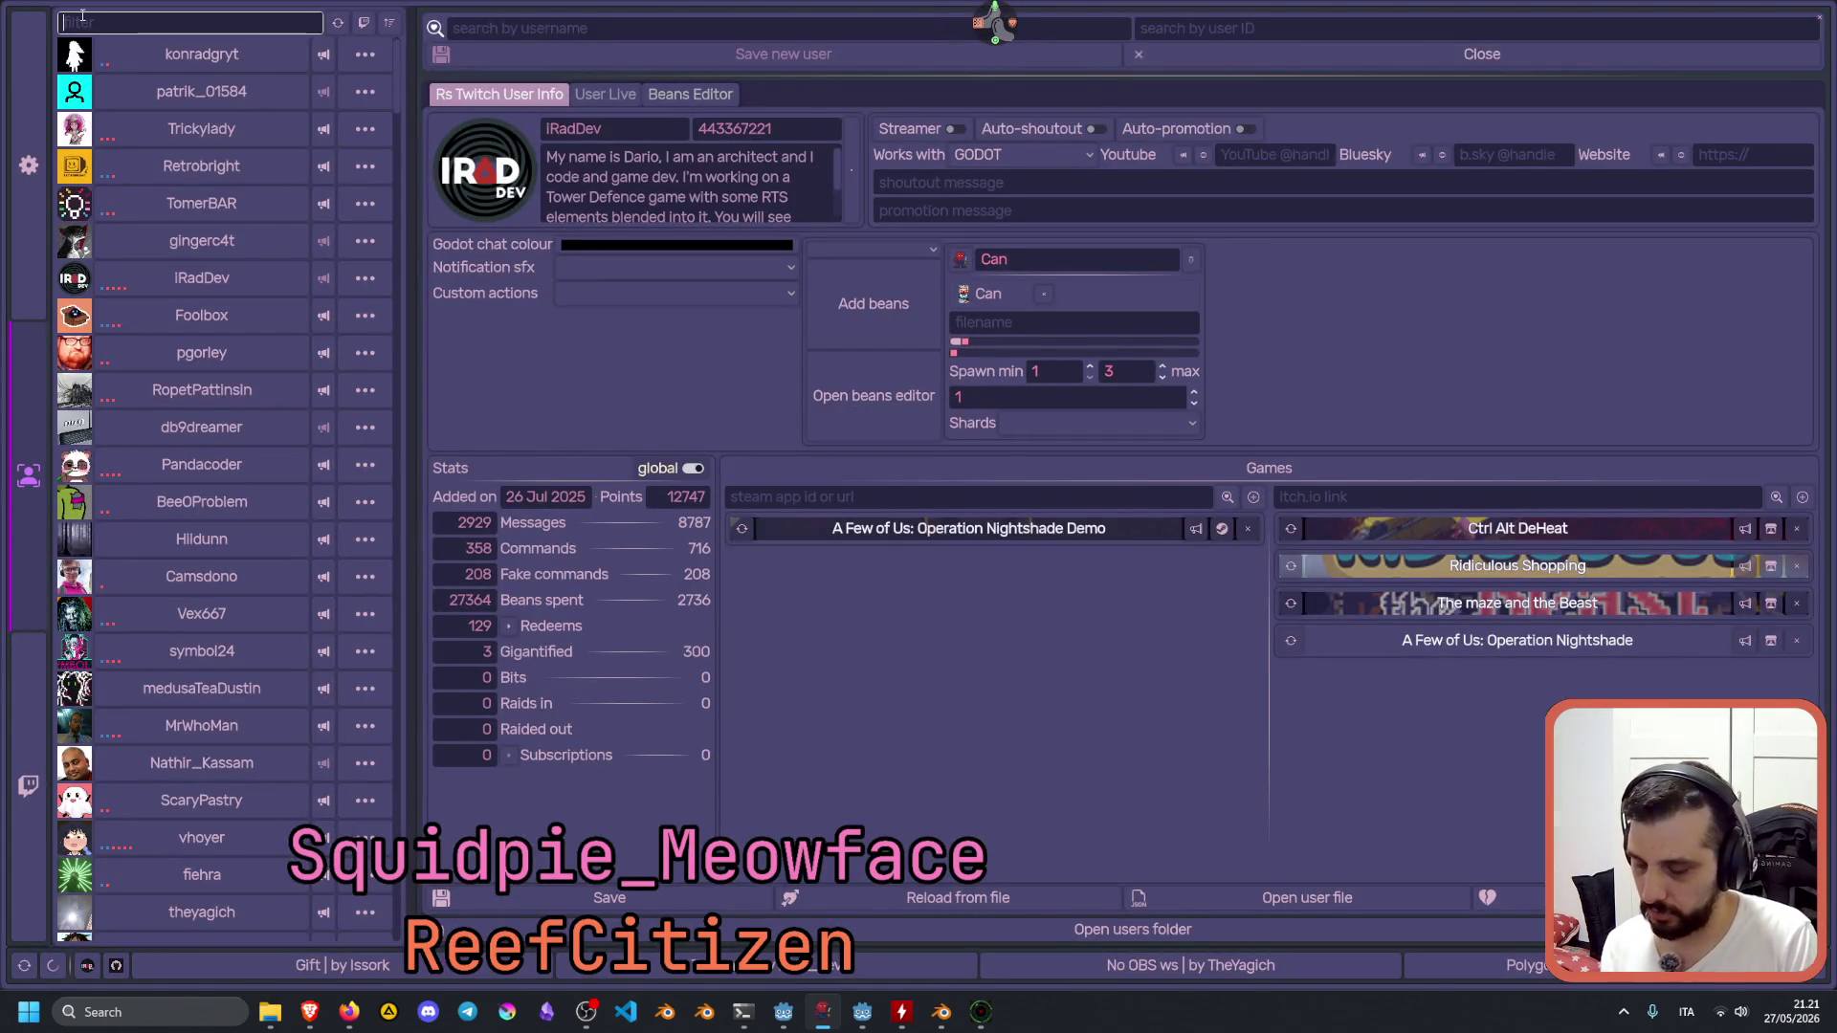
# Filter users by 'nu', open the raided streamer's record and itch.io link field, then close the tool.
pyautogui.write('nuja')
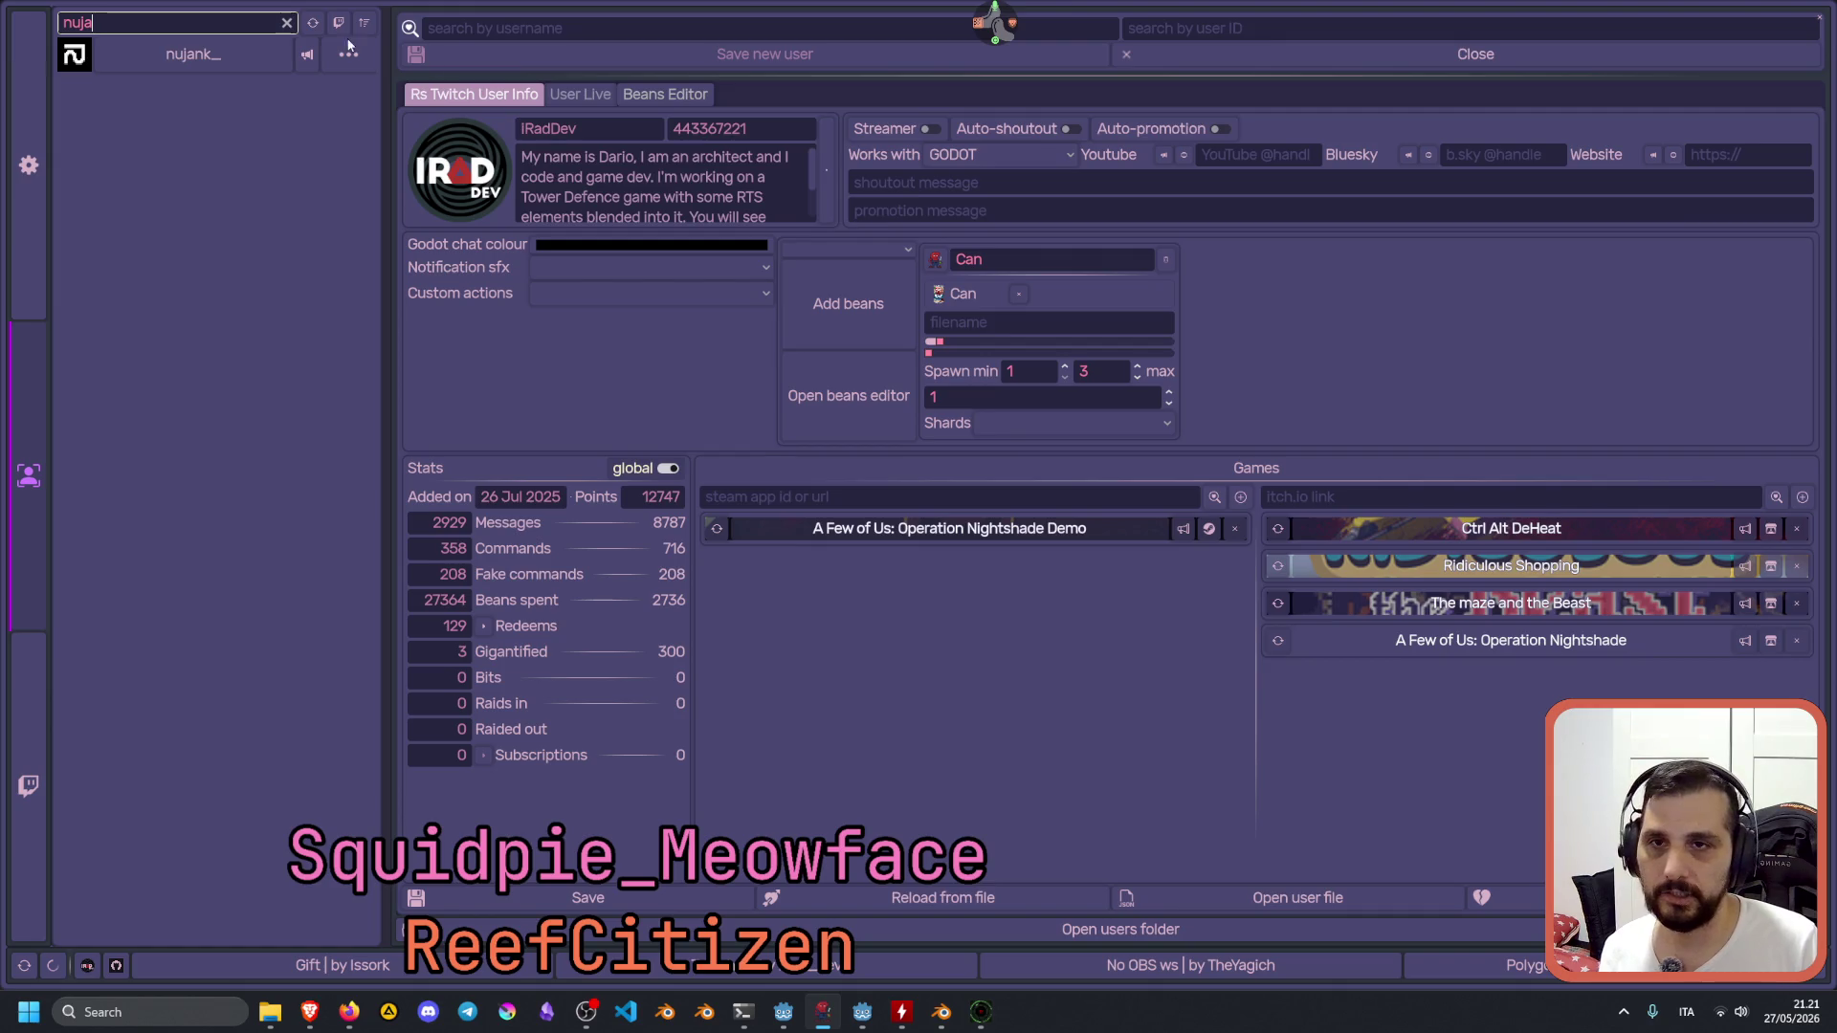
pyautogui.click(172, 52)
pyautogui.click(1292, 495)
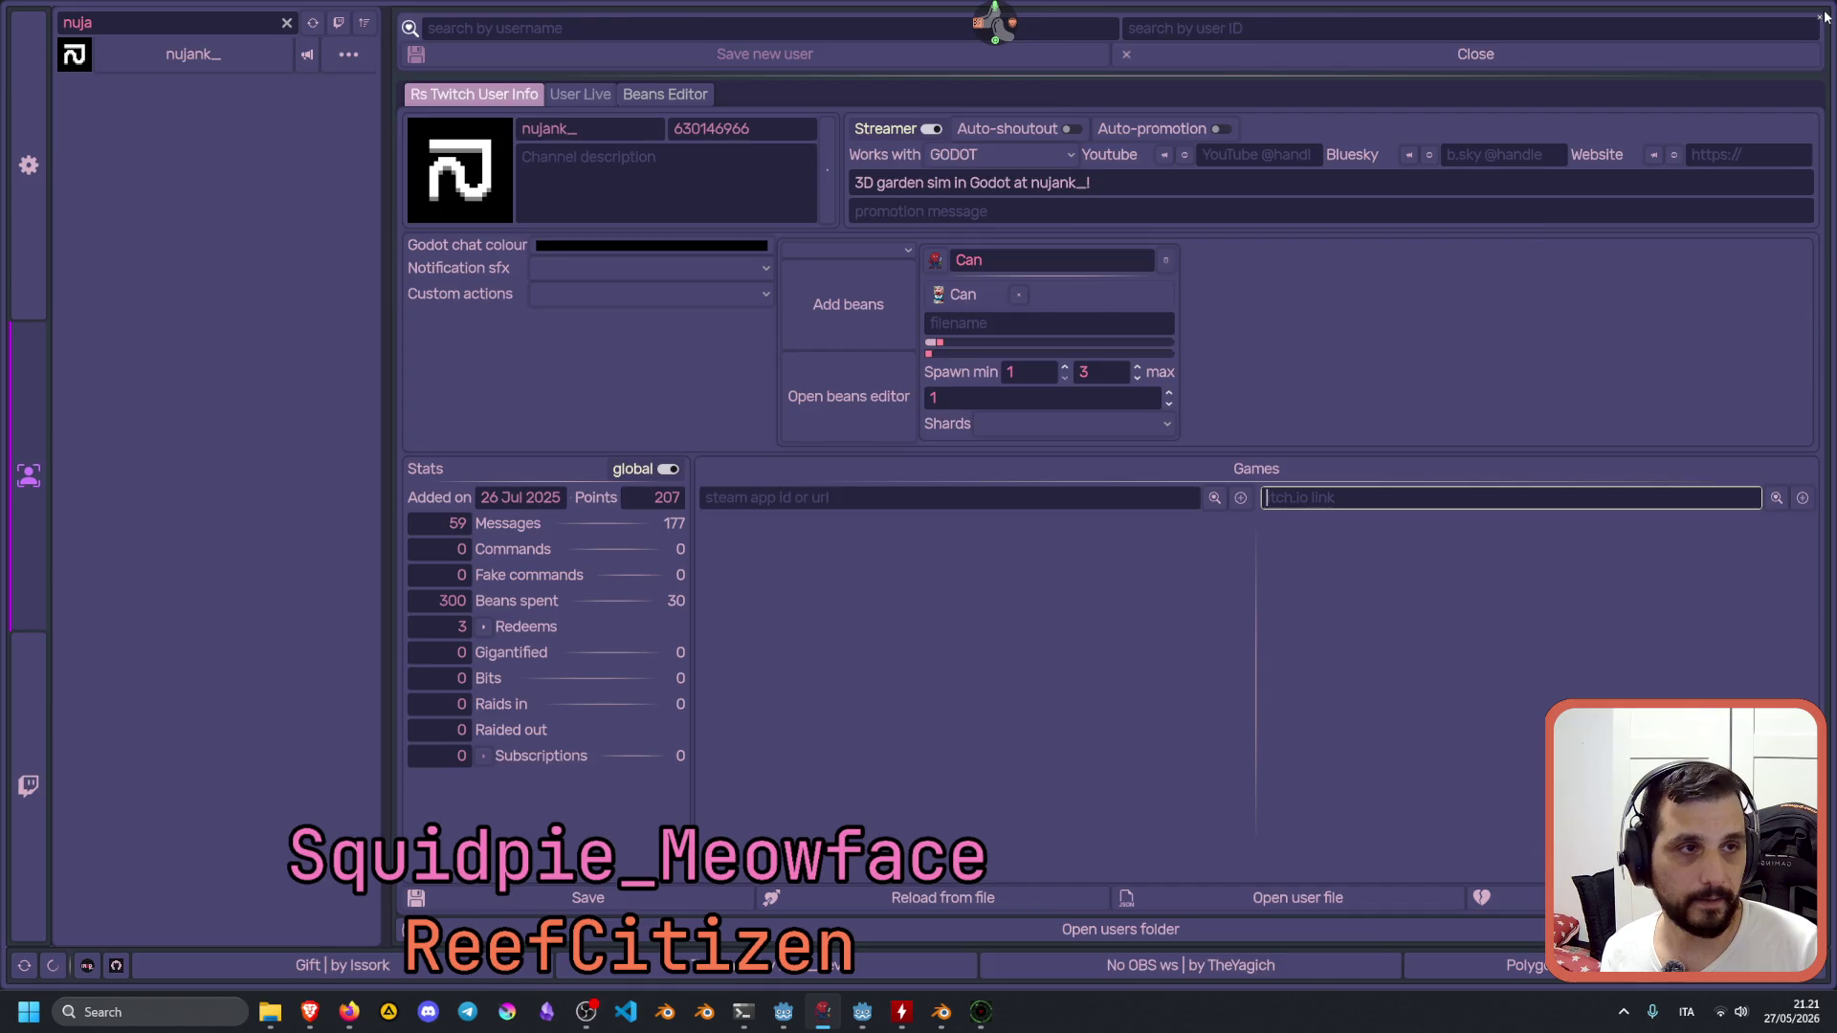
pyautogui.click(1823, 17)
pyautogui.click(1514, 23)
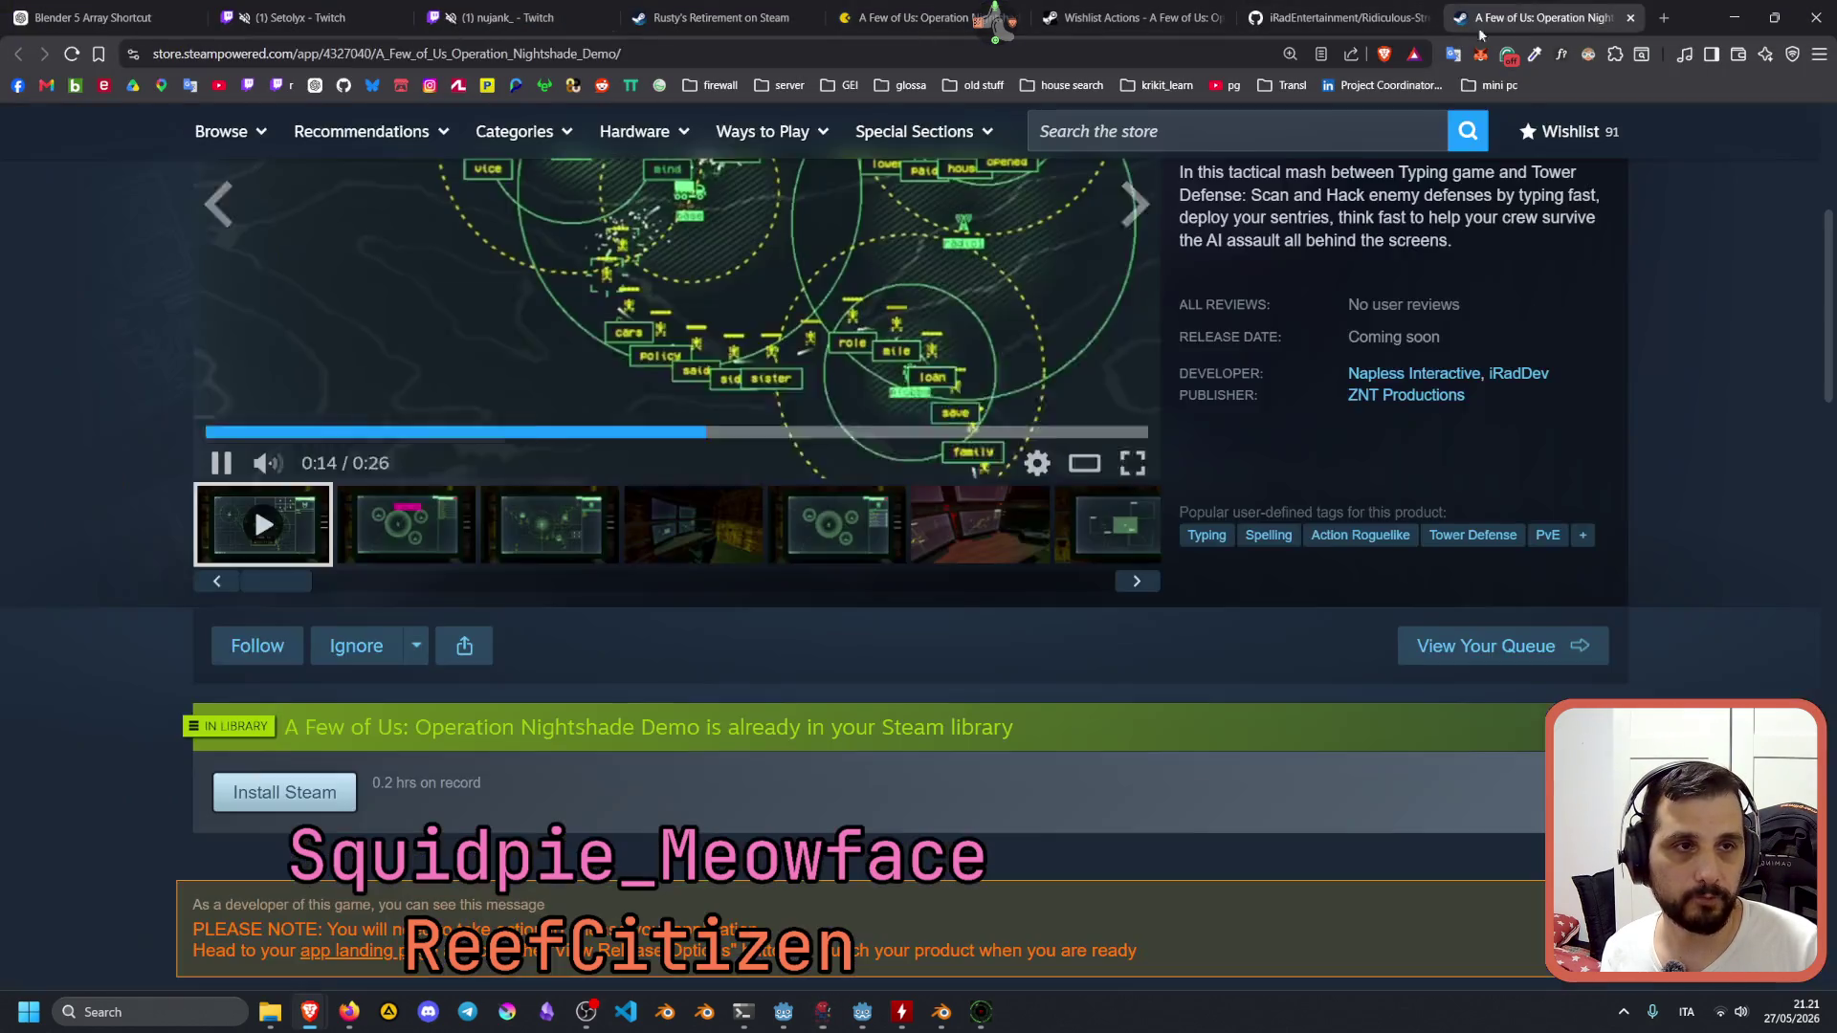
# Go to the DINO DEALERS itch.io page via the creator's itch.io address suggestion.
pyautogui.click(1242, 56)
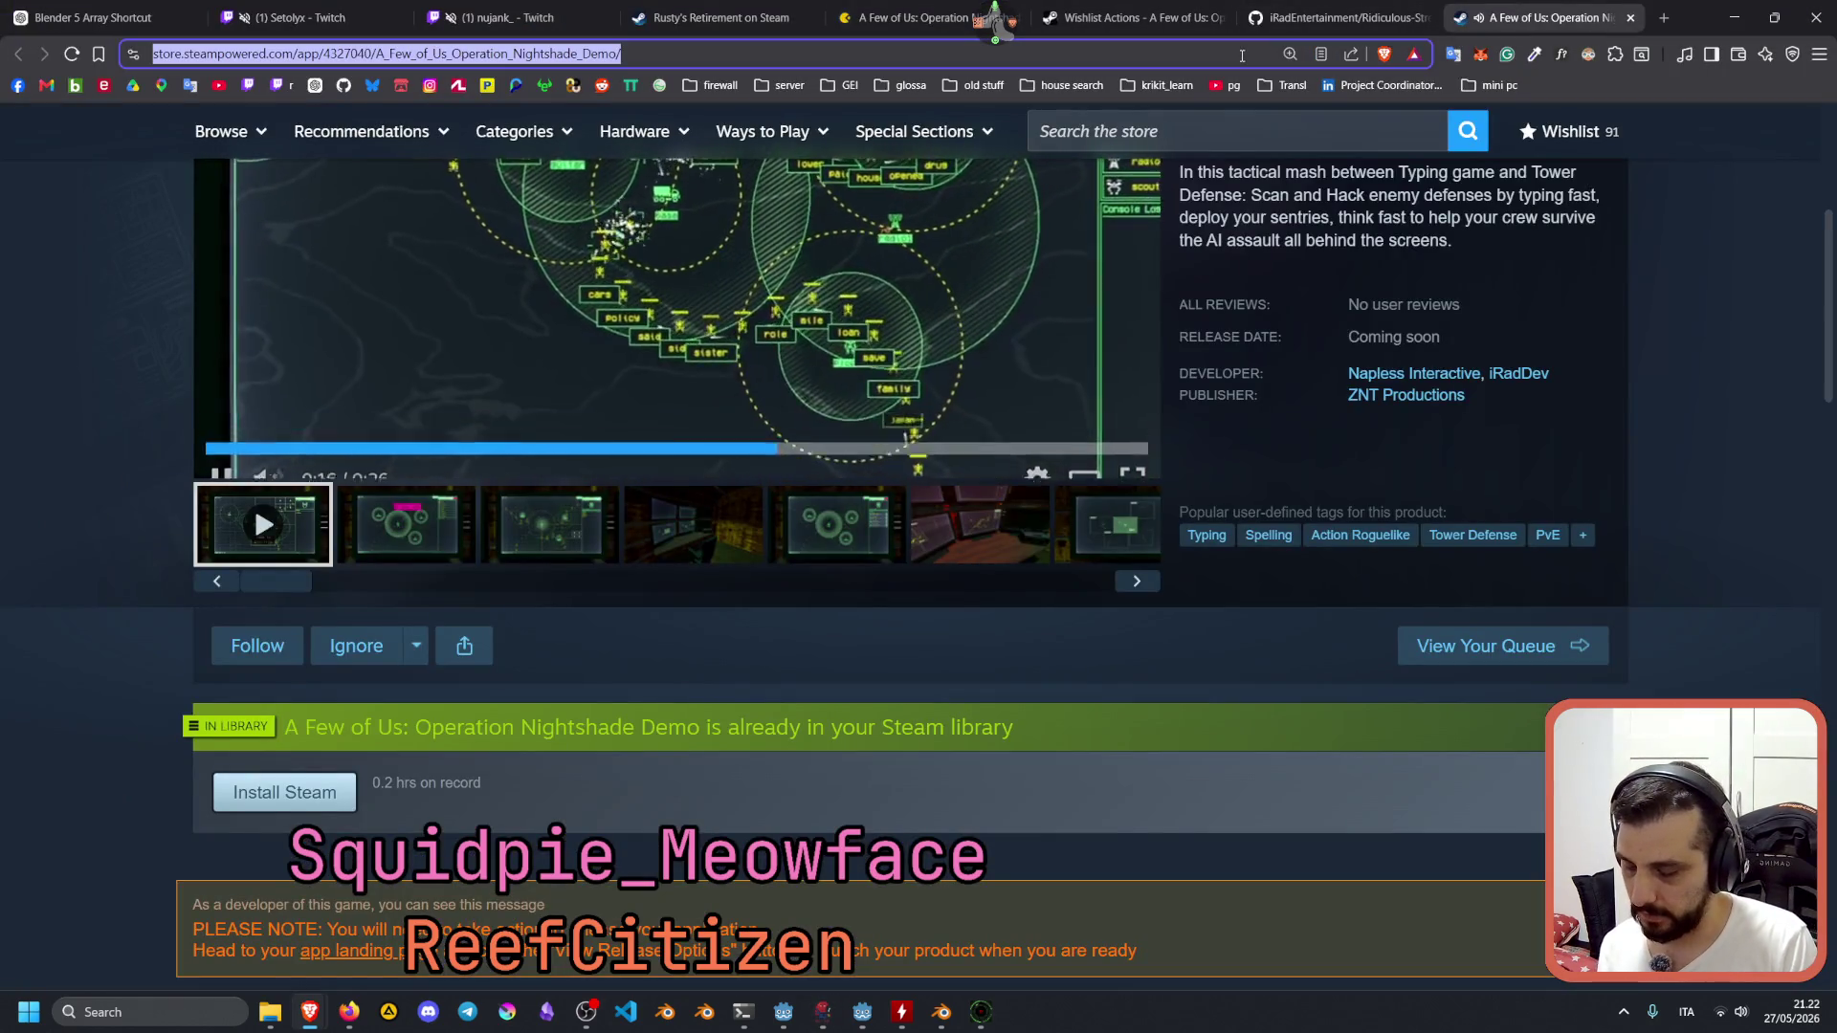
pyautogui.write('yagich')
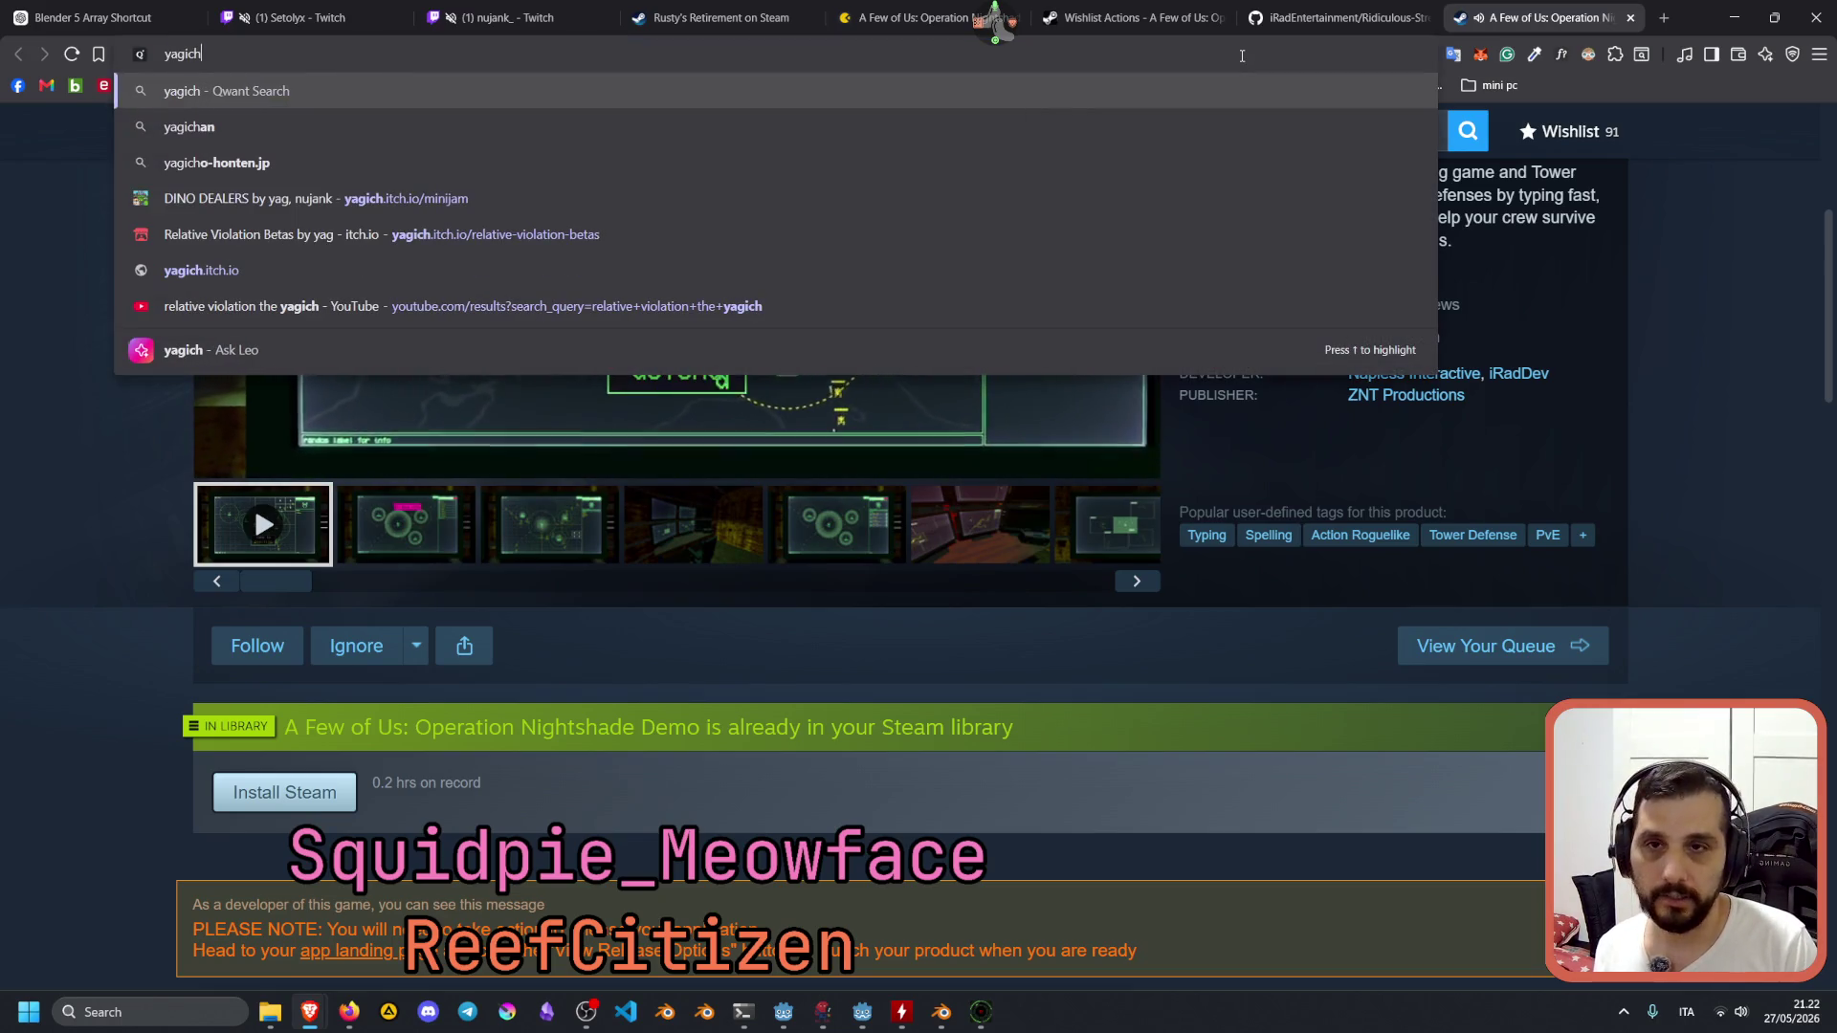
pyautogui.write('.it')
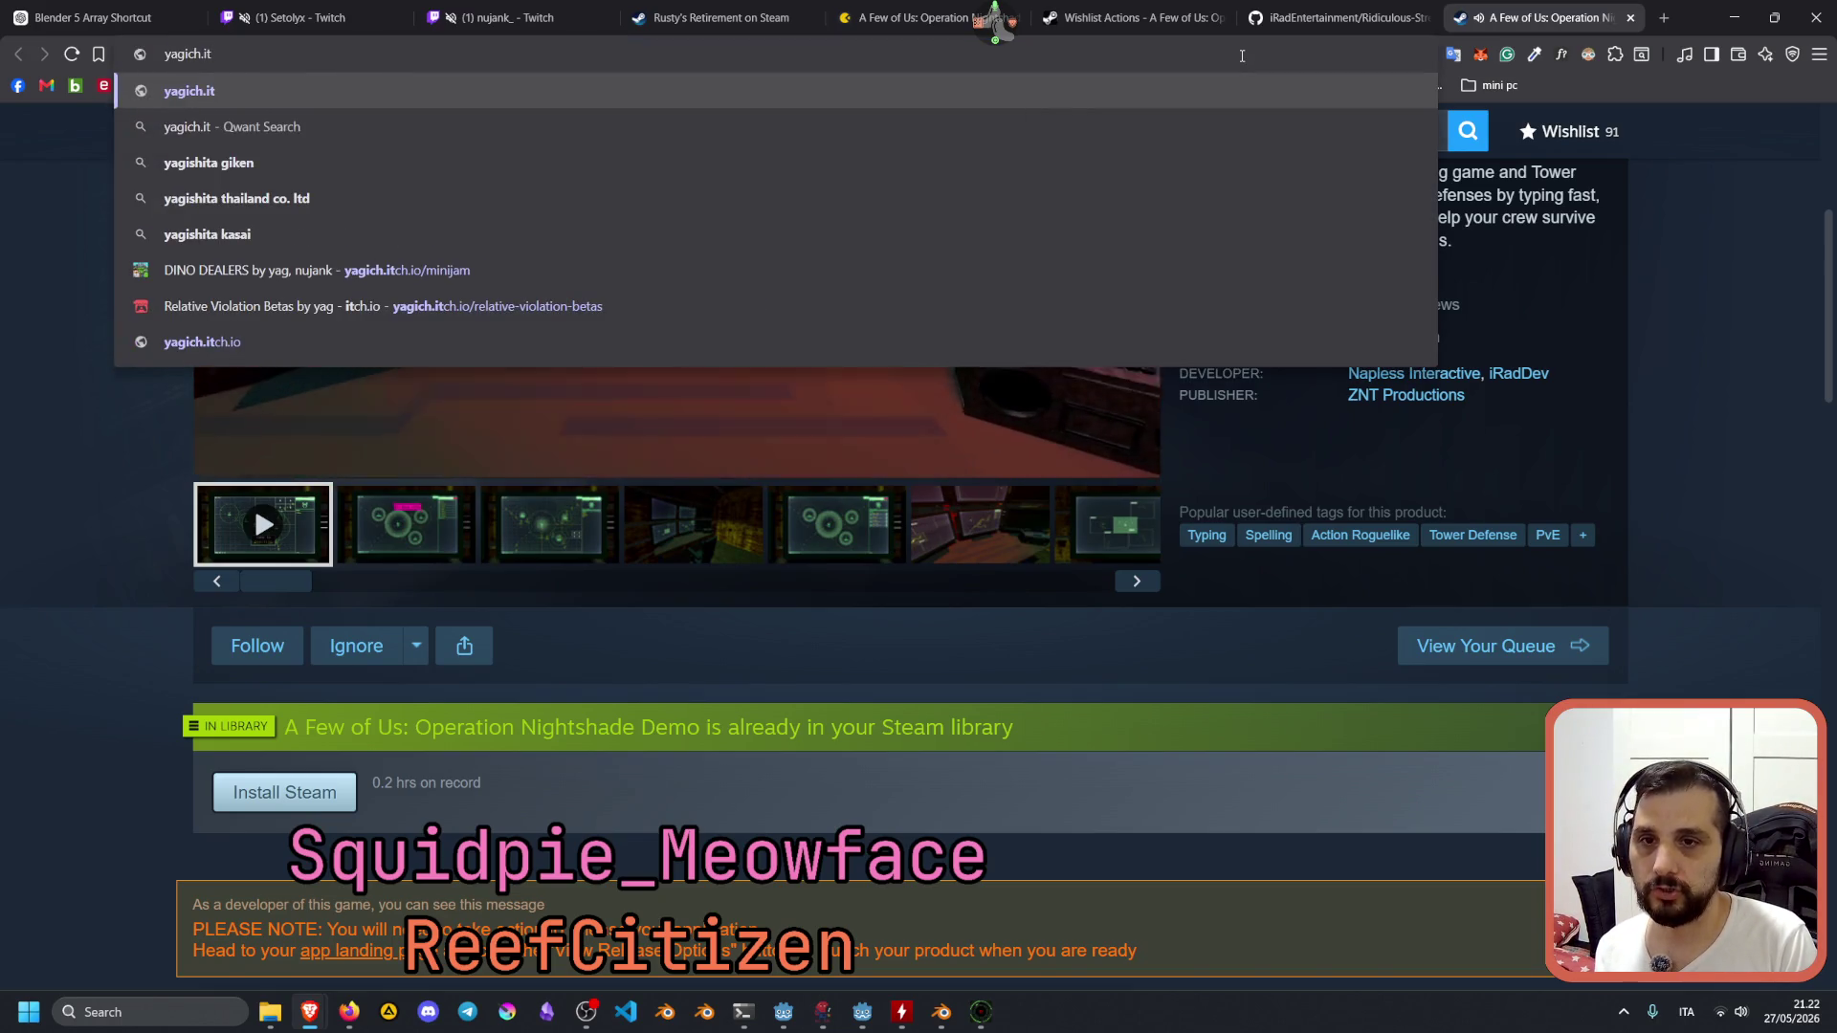
pyautogui.press('Down')
pyautogui.press('Down')
pyautogui.press('Down')
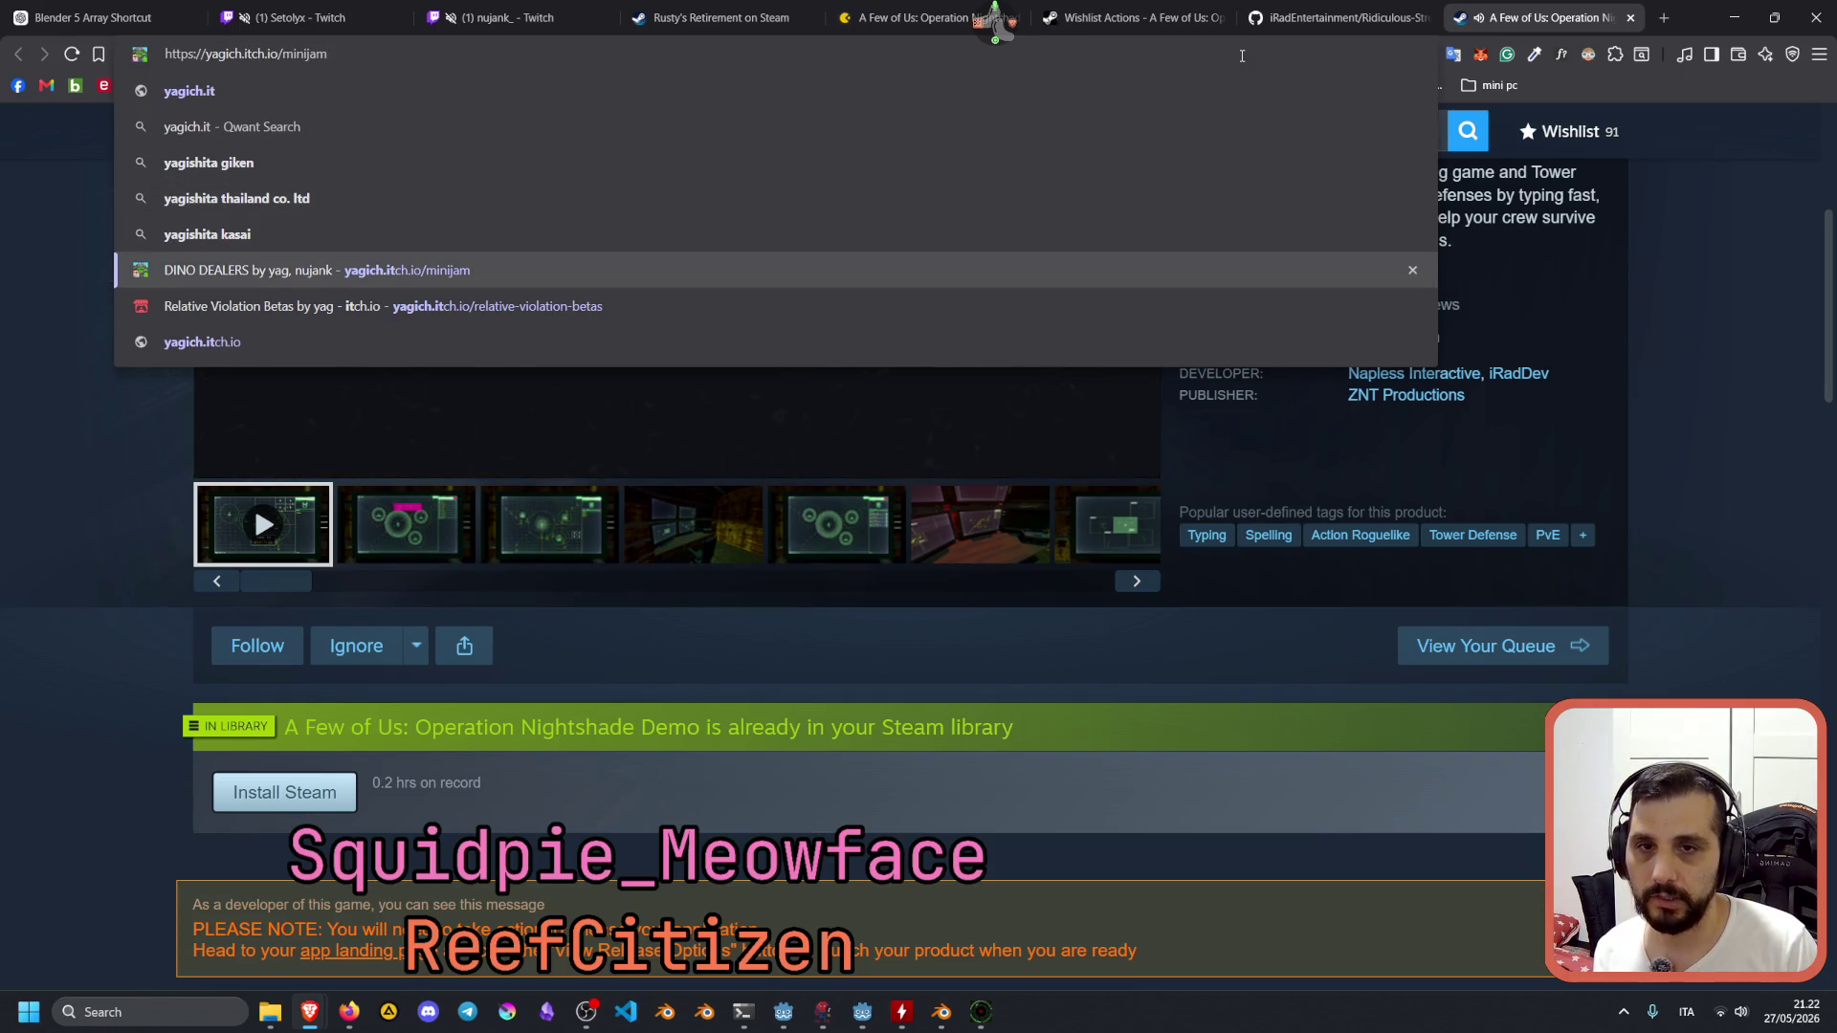
pyautogui.press('Return')
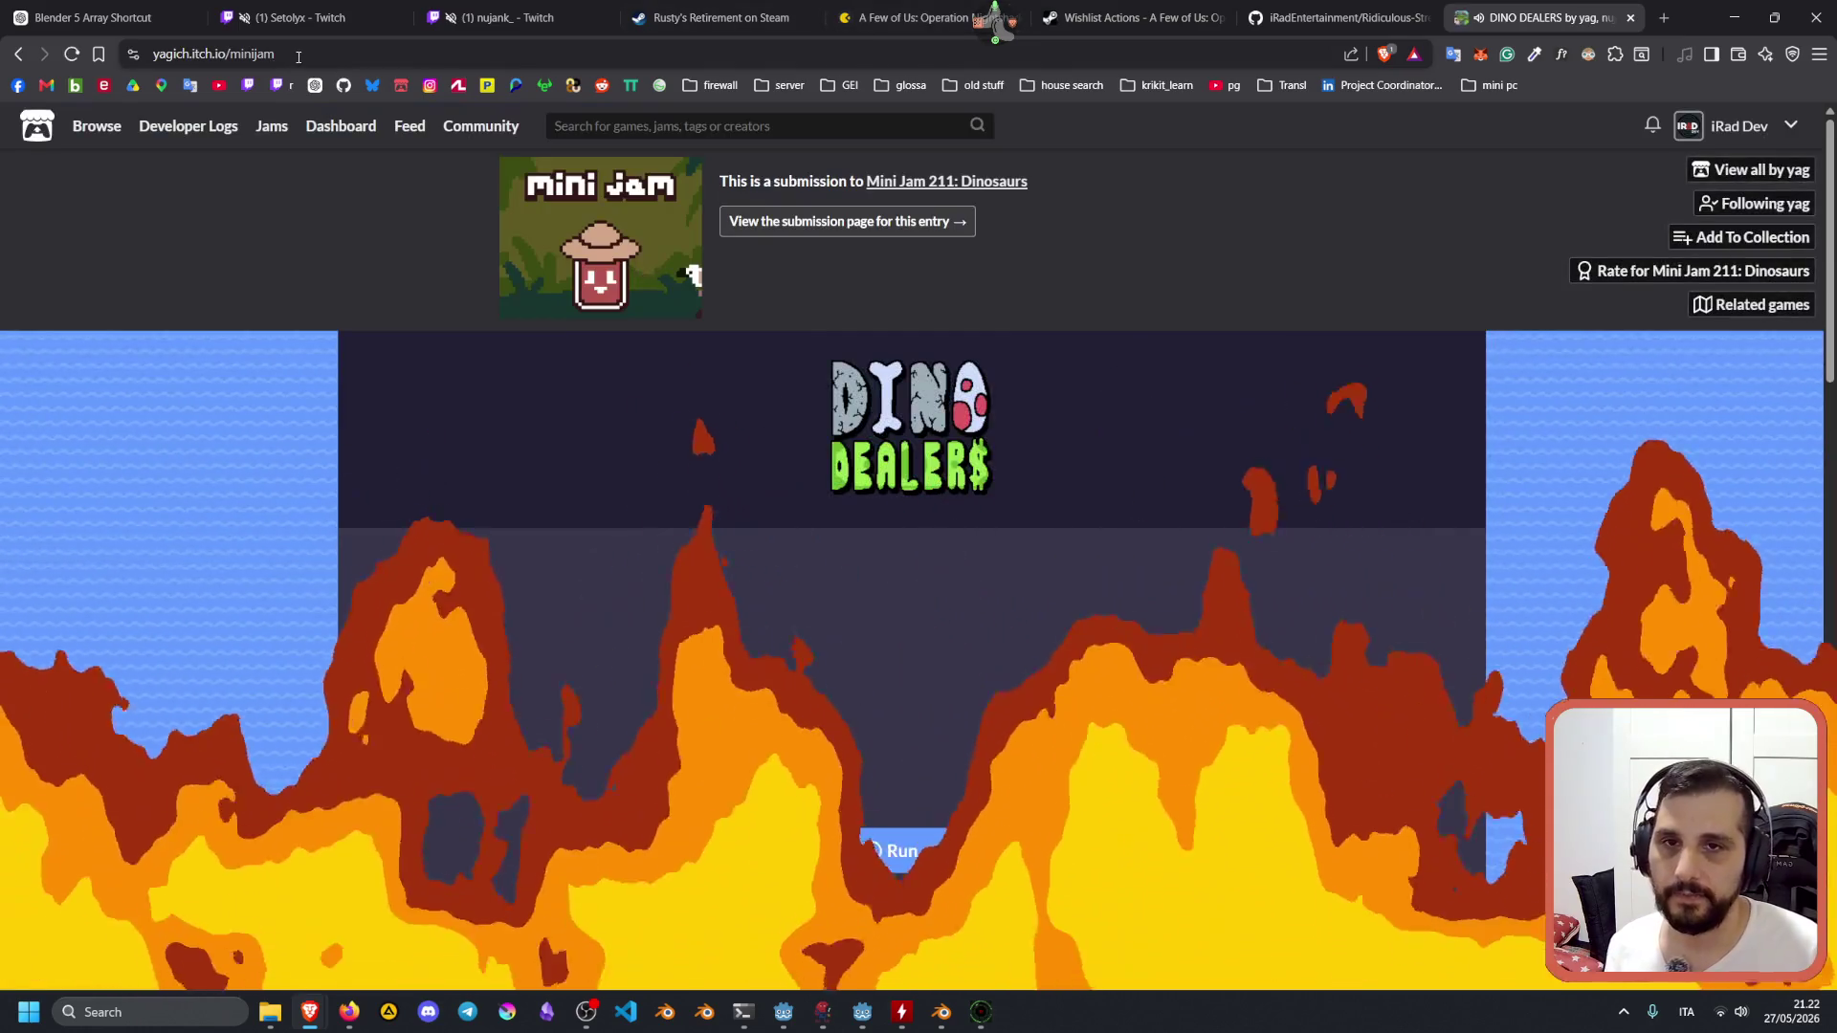
pyautogui.click(299, 56)
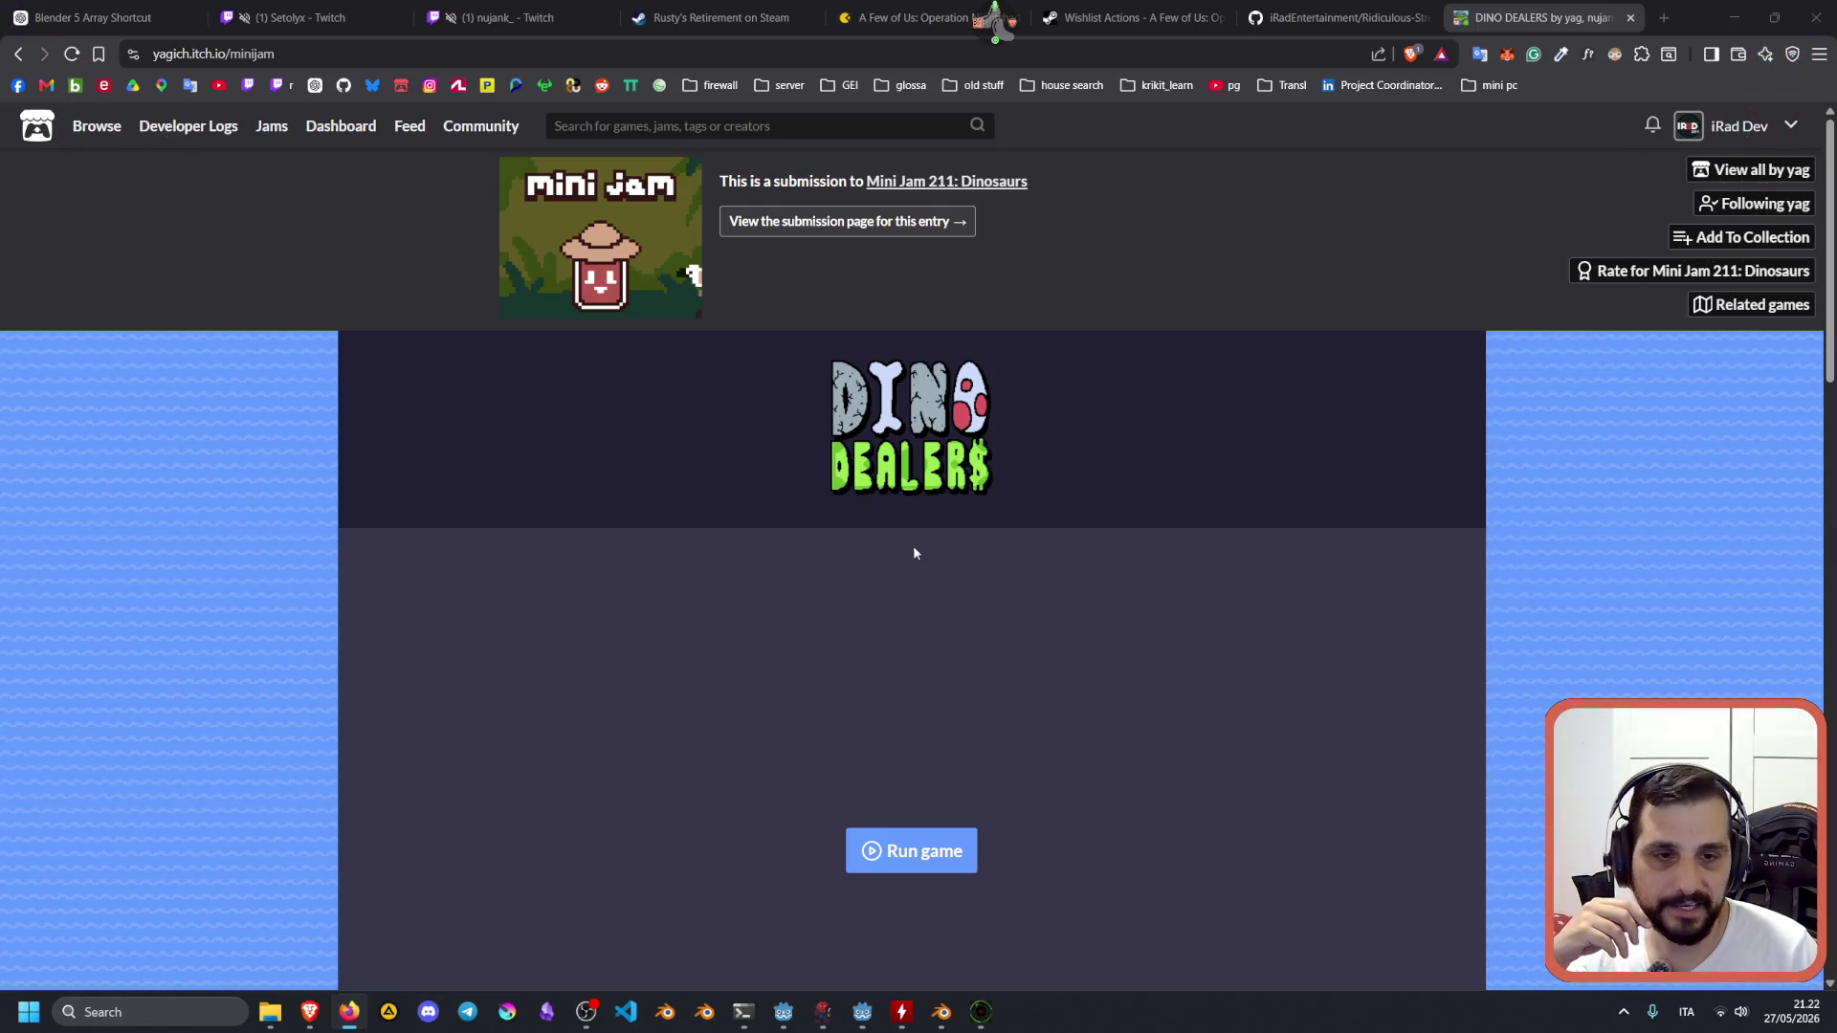
pyautogui.scroll(-8, 795, 331)
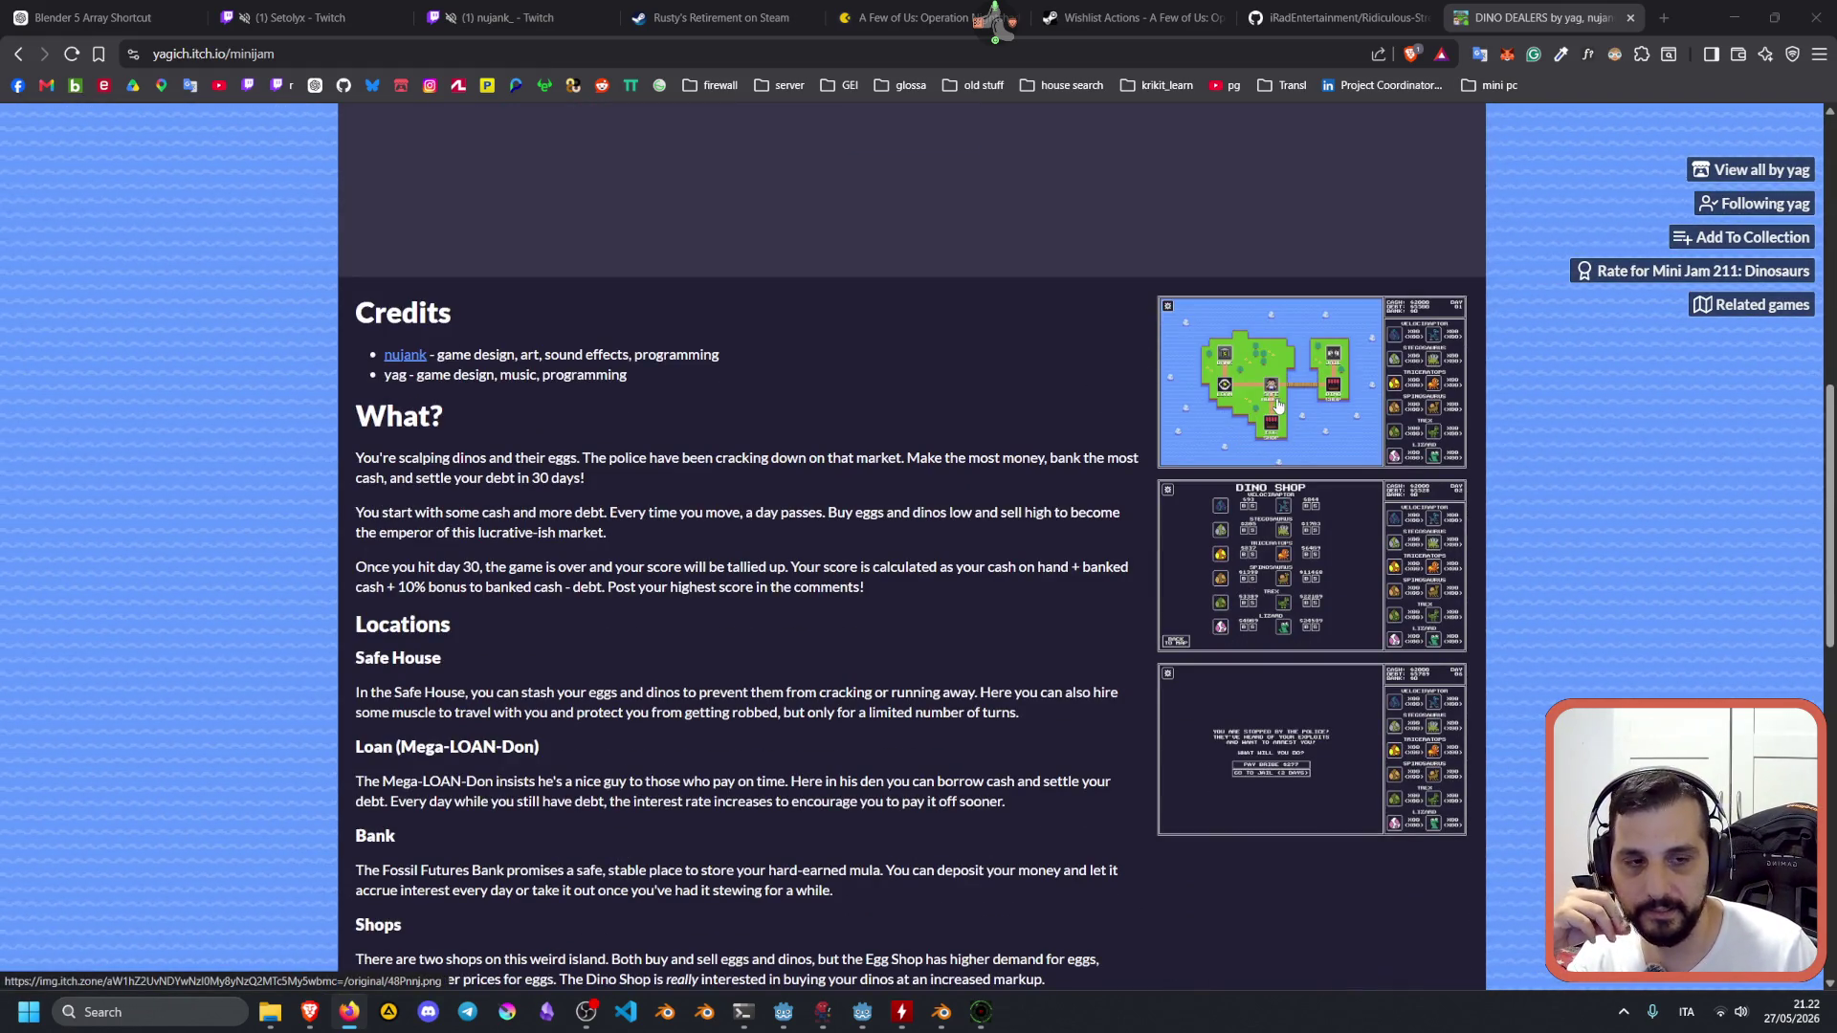
pyautogui.scroll(8, 1230, 220)
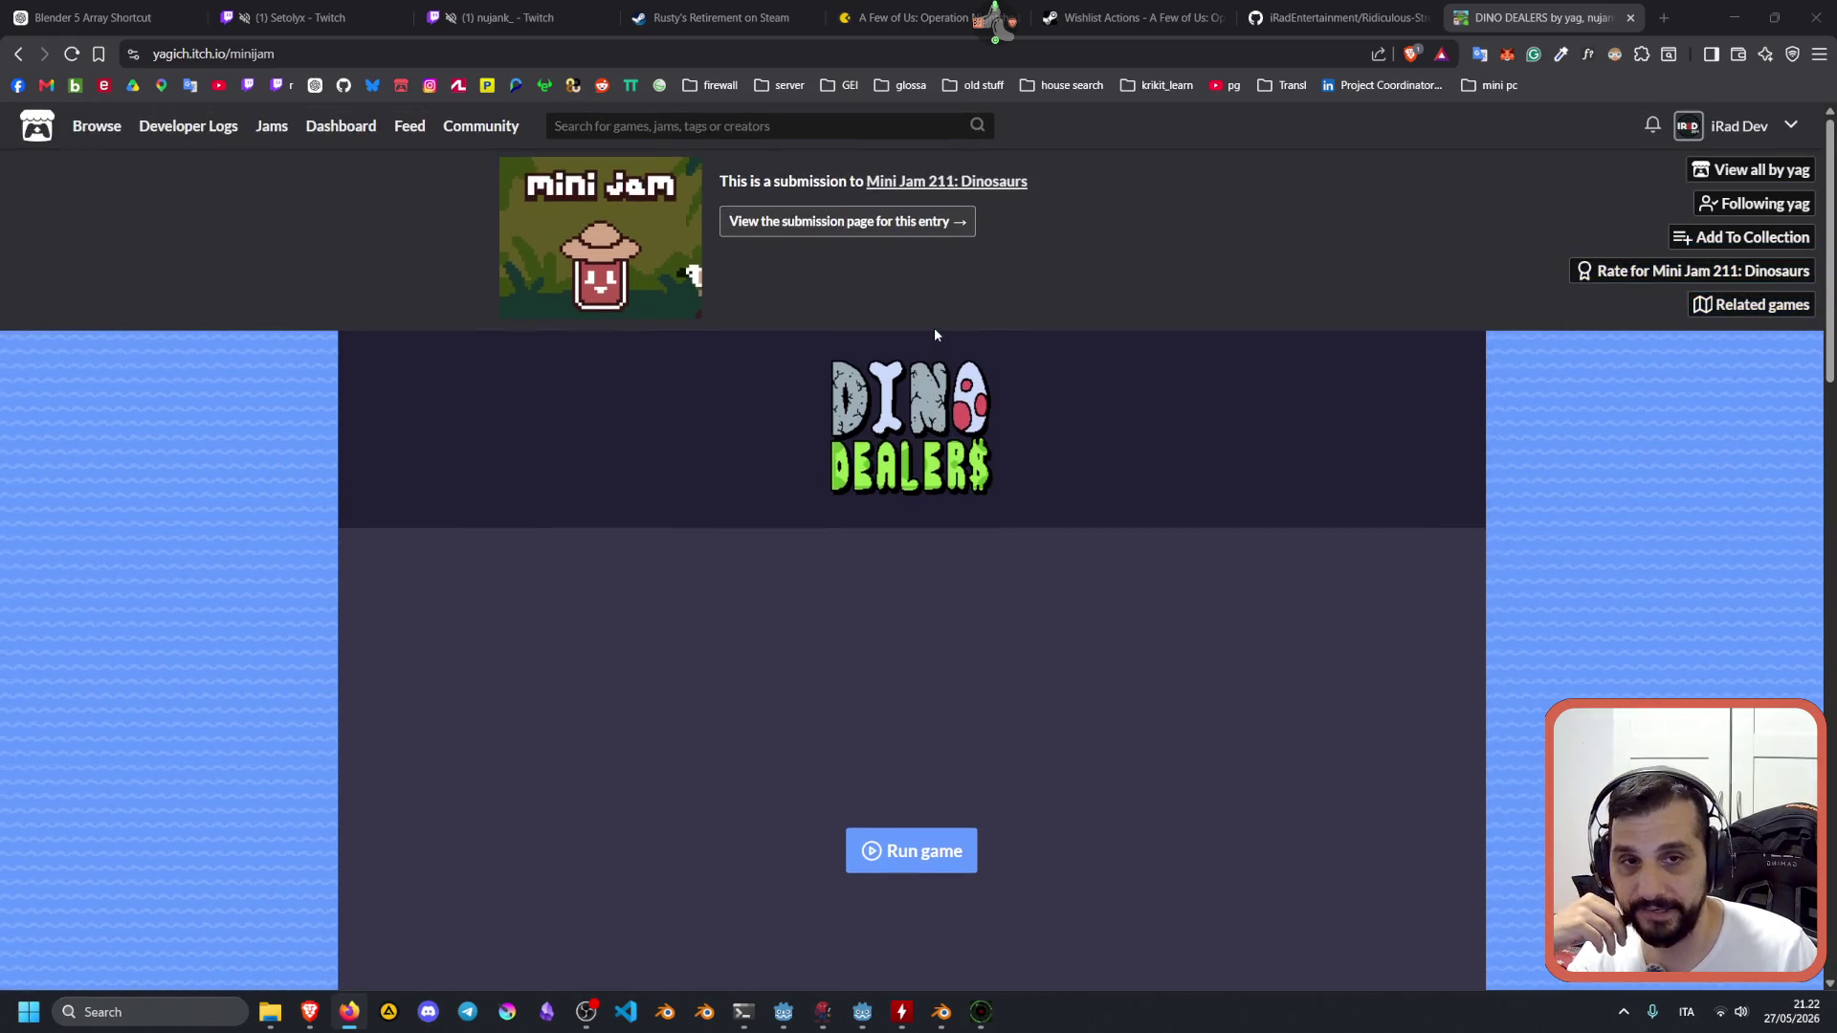
pyautogui.scroll(-6, 934, 327)
pyautogui.scroll(-7, 936, 334)
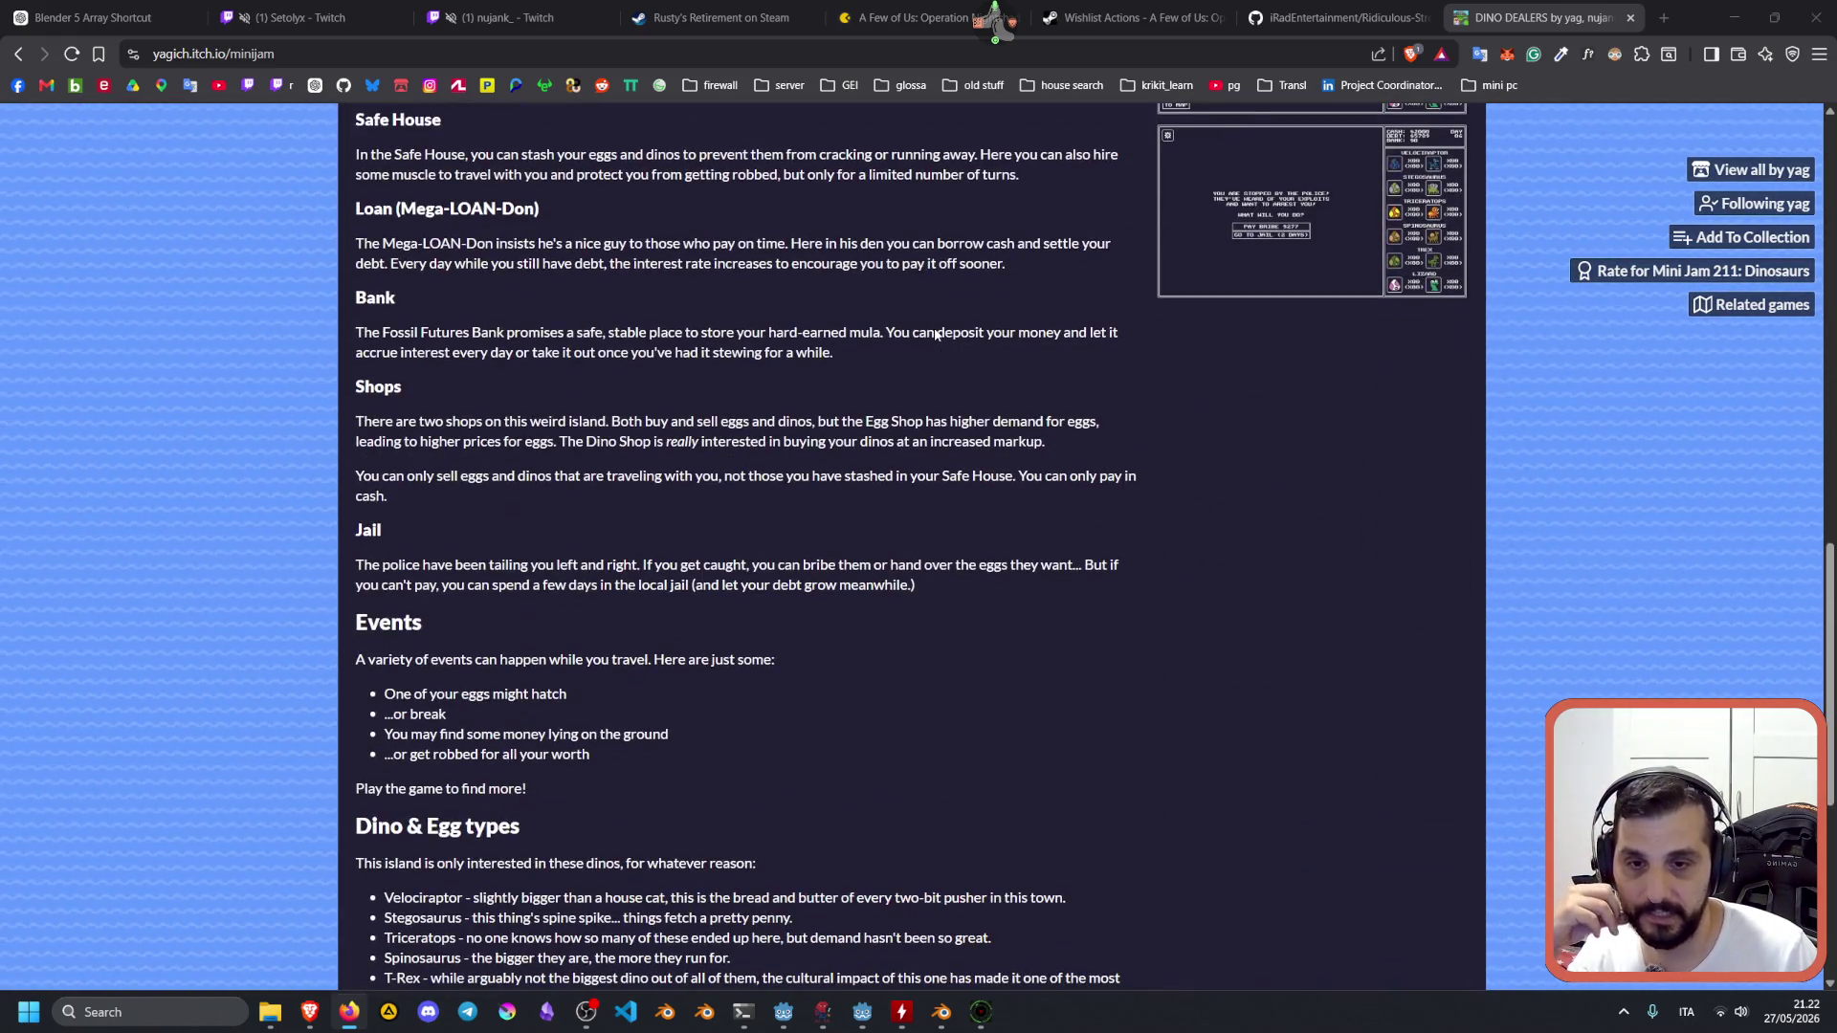
pyautogui.scroll(13, 934, 327)
pyautogui.scroll(-6, 1226, 490)
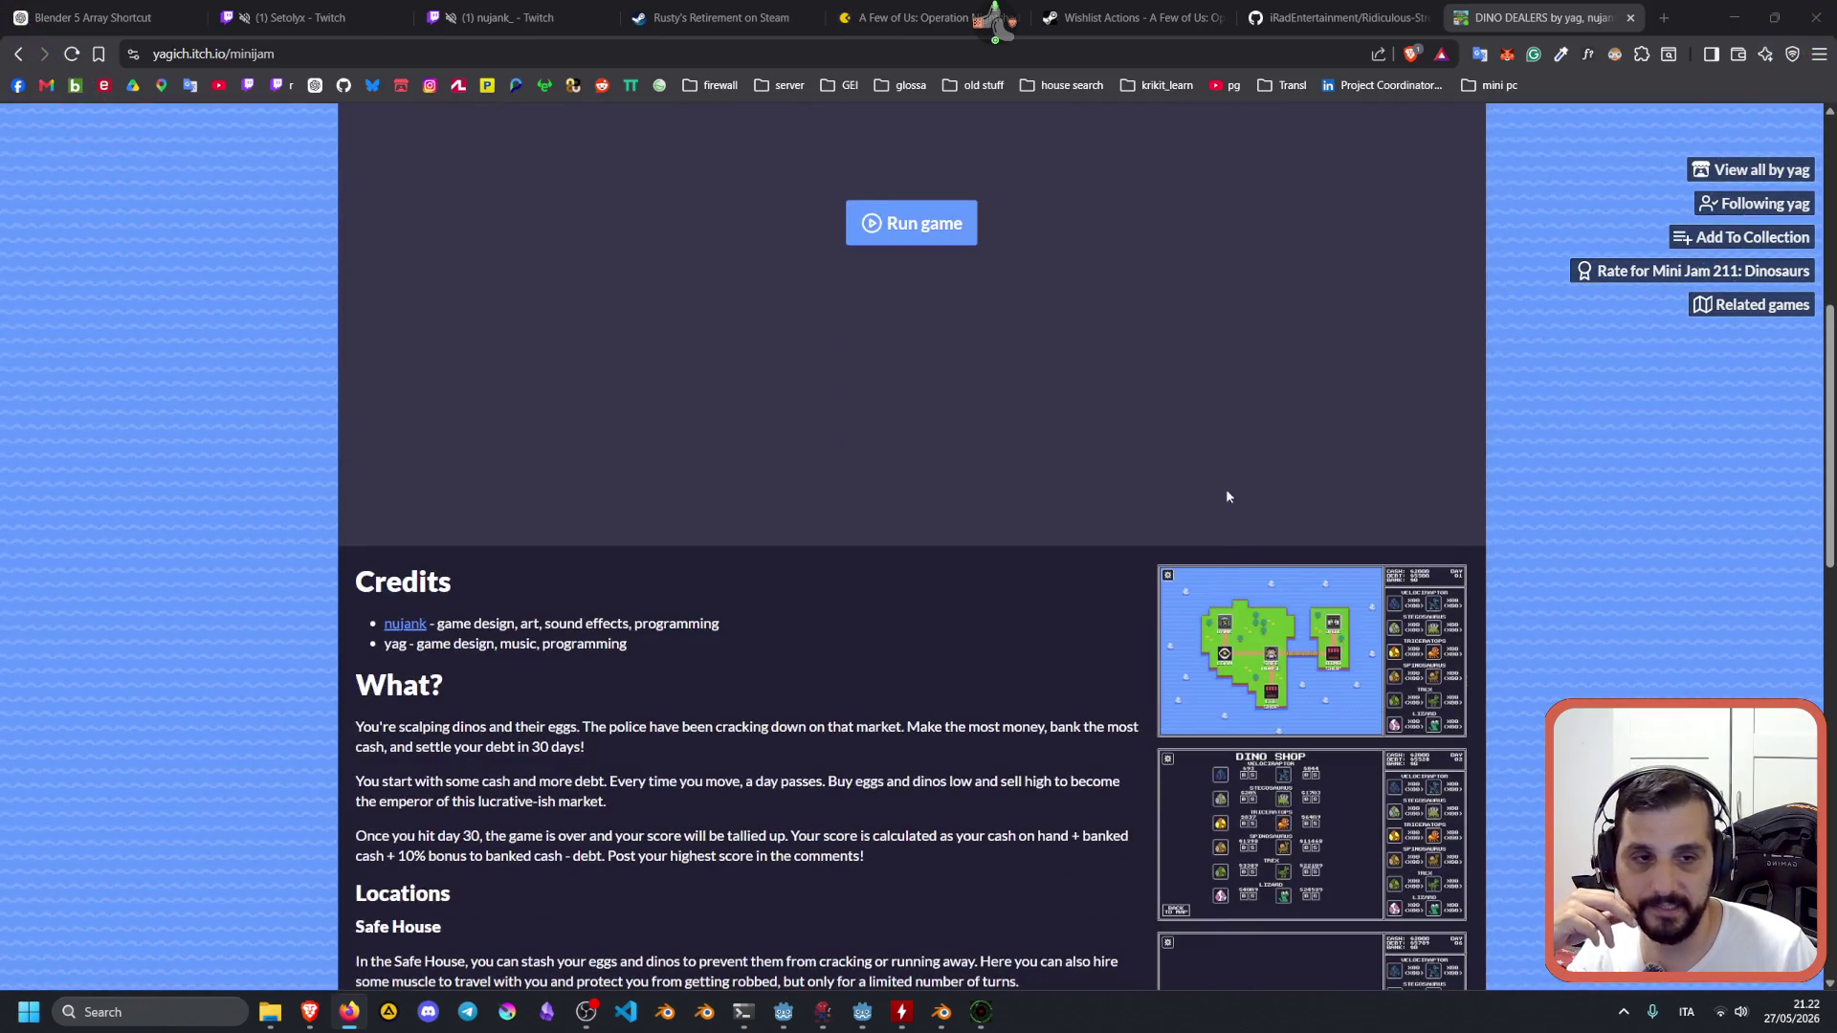
pyautogui.scroll(-4, 1270, 660)
pyautogui.click(1270, 661)
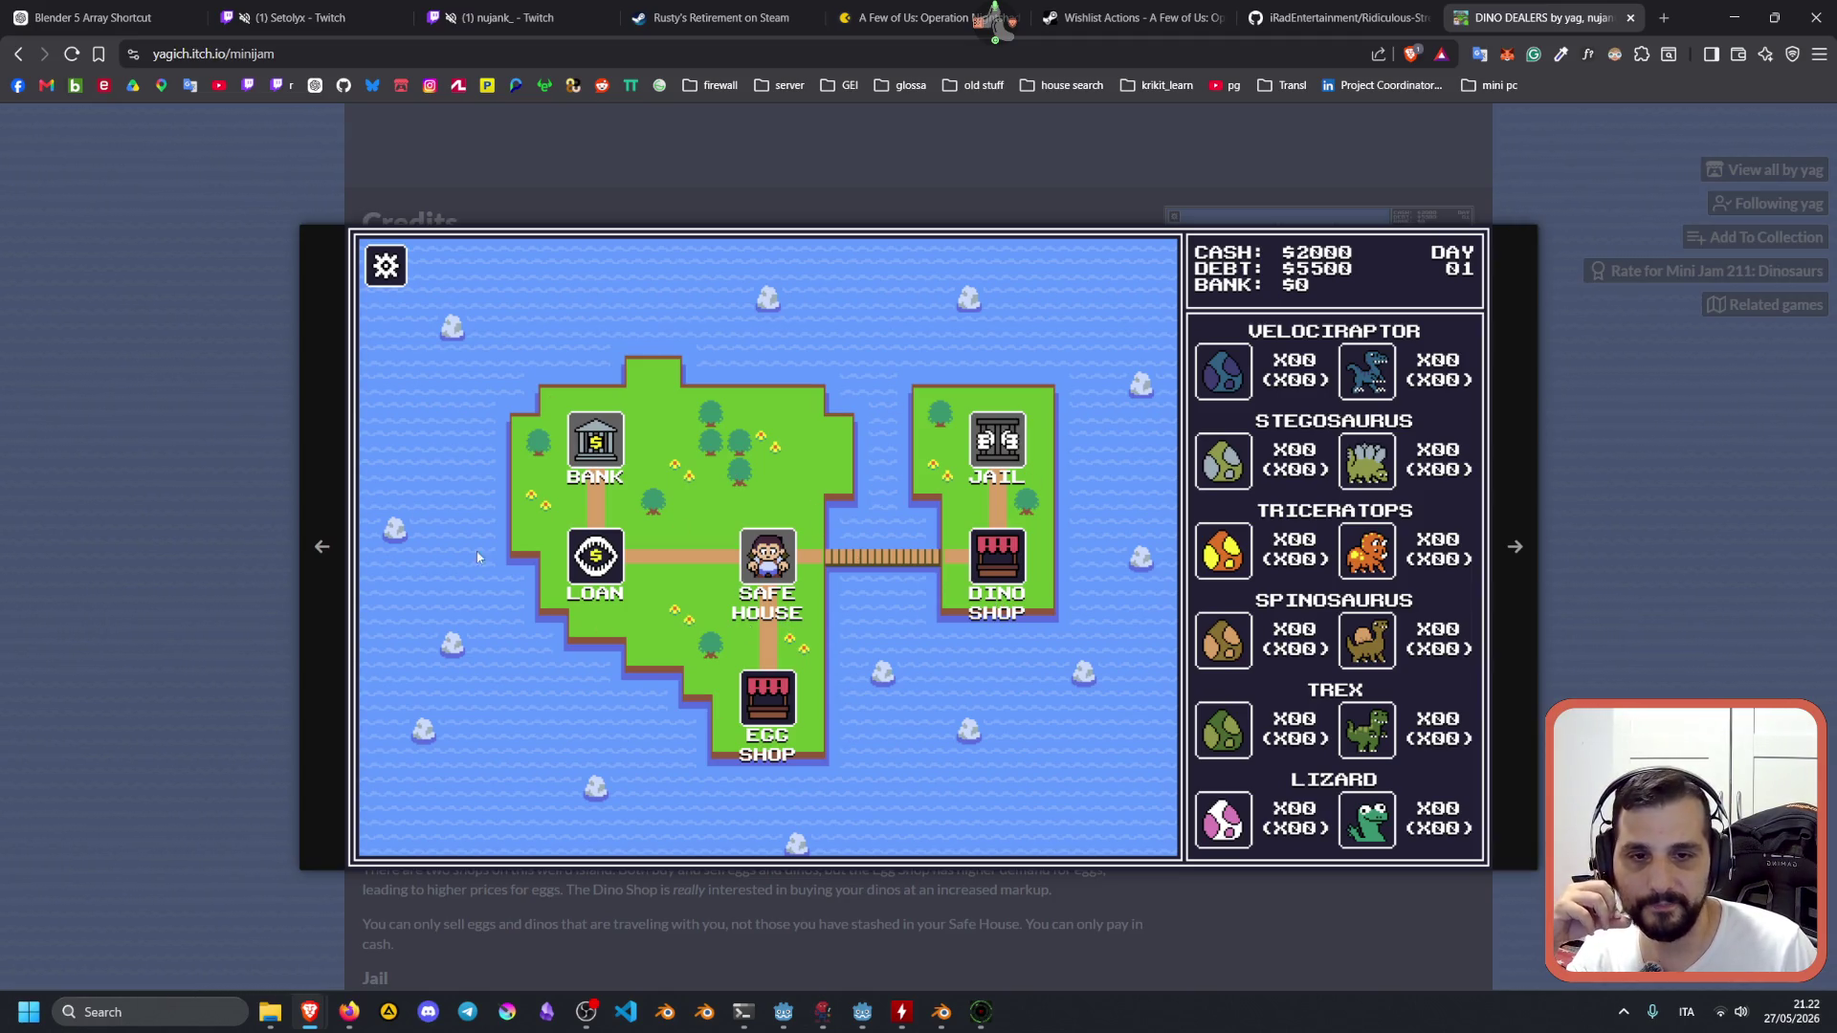
pyautogui.click(174, 479)
pyautogui.scroll(-8, 882, 547)
pyautogui.scroll(11, 603, 567)
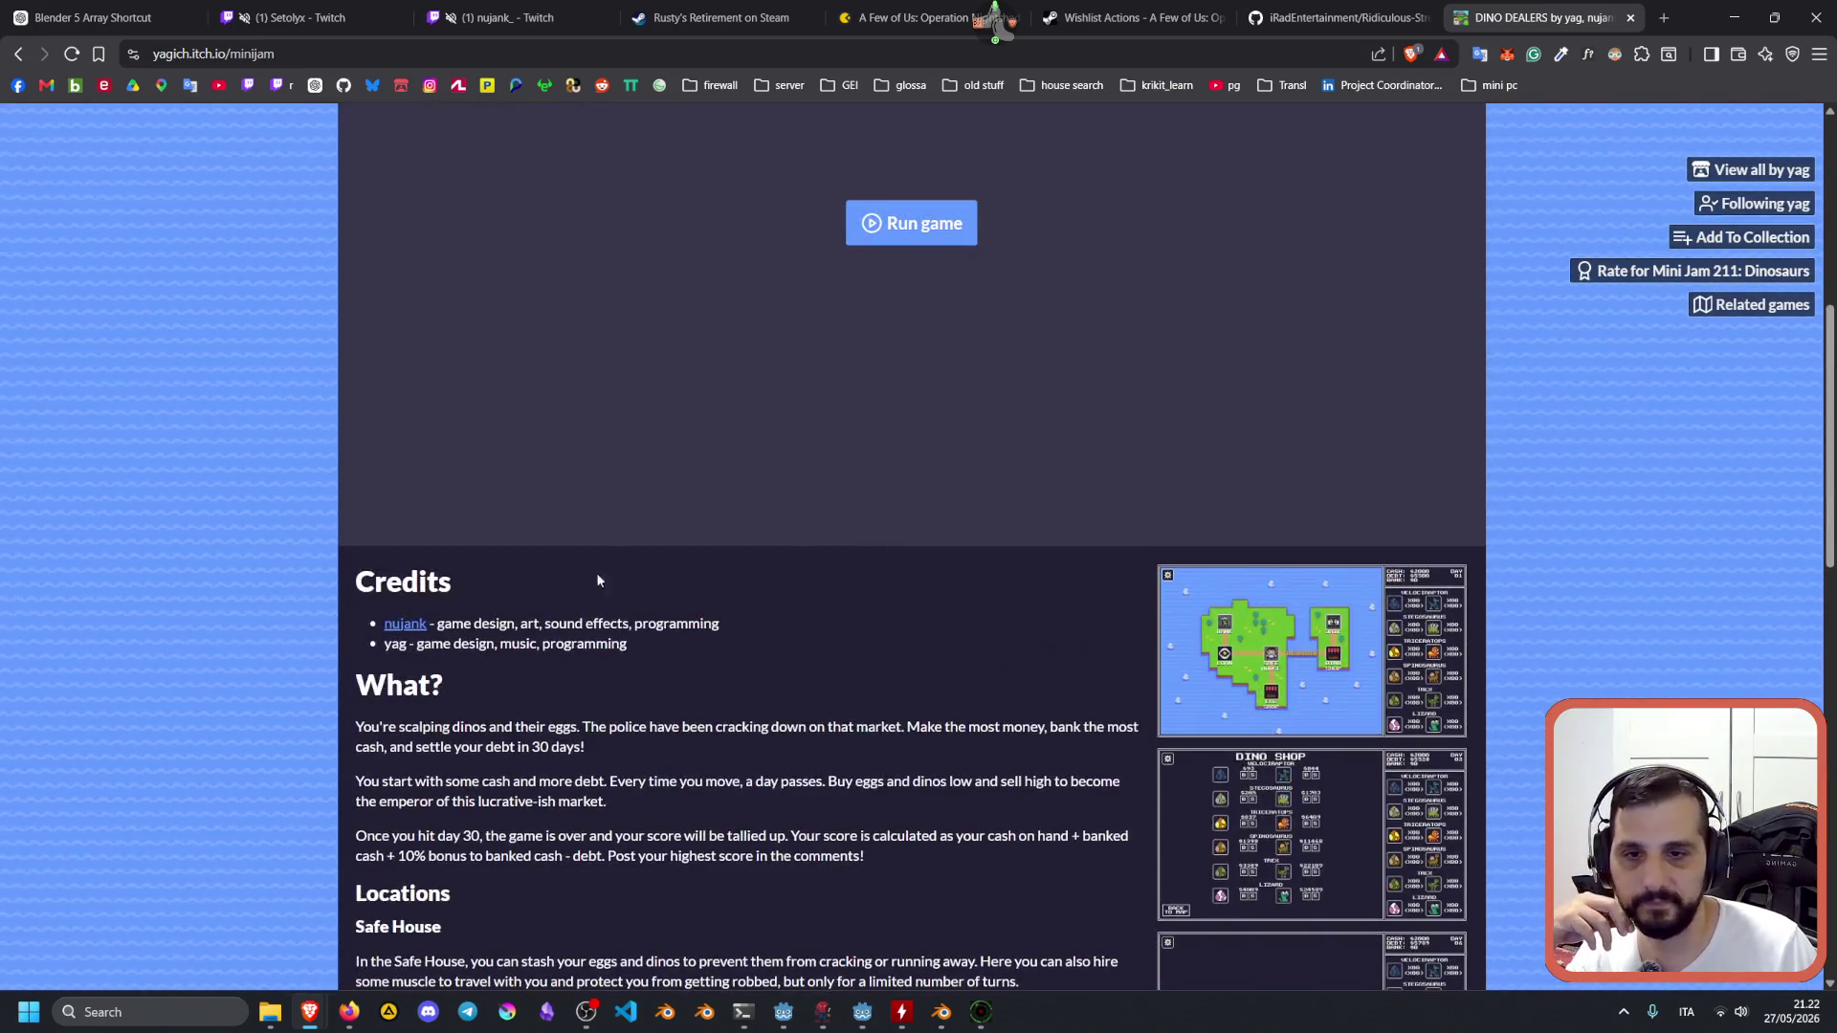
pyautogui.moveTo(658, 641); pyautogui.dragTo(381, 620)
pyautogui.click(719, 662)
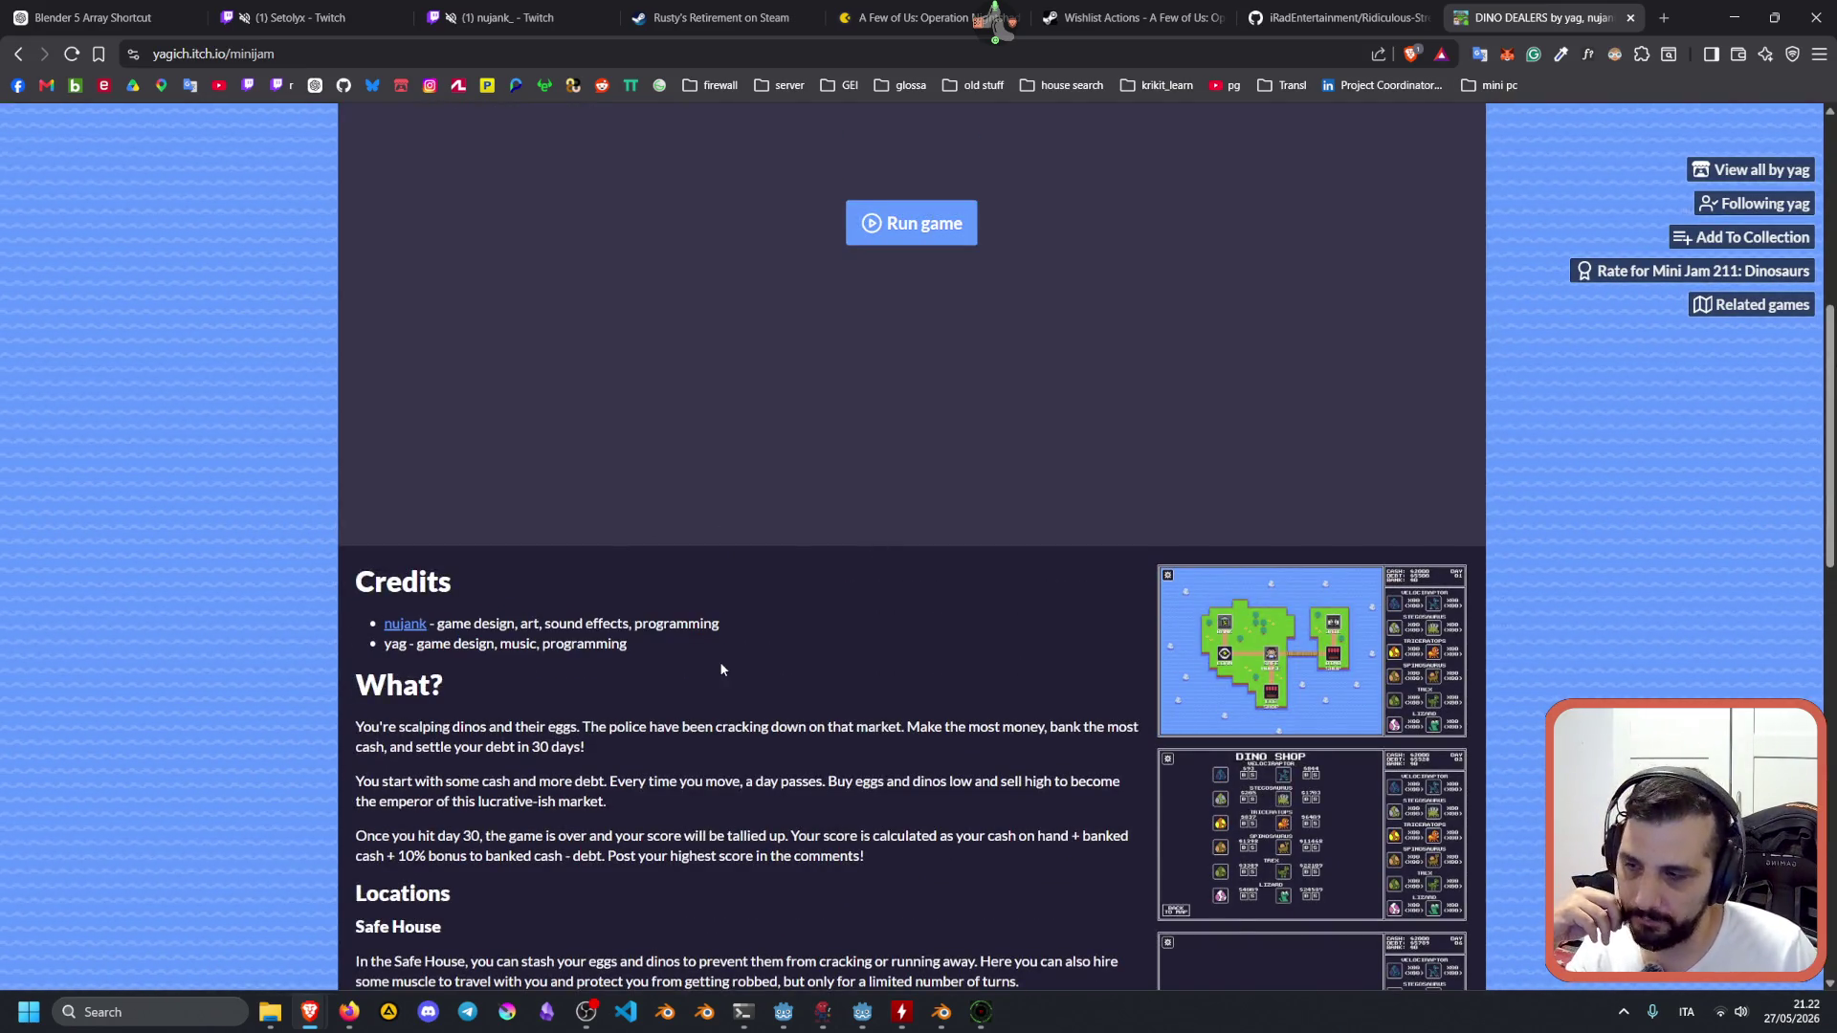